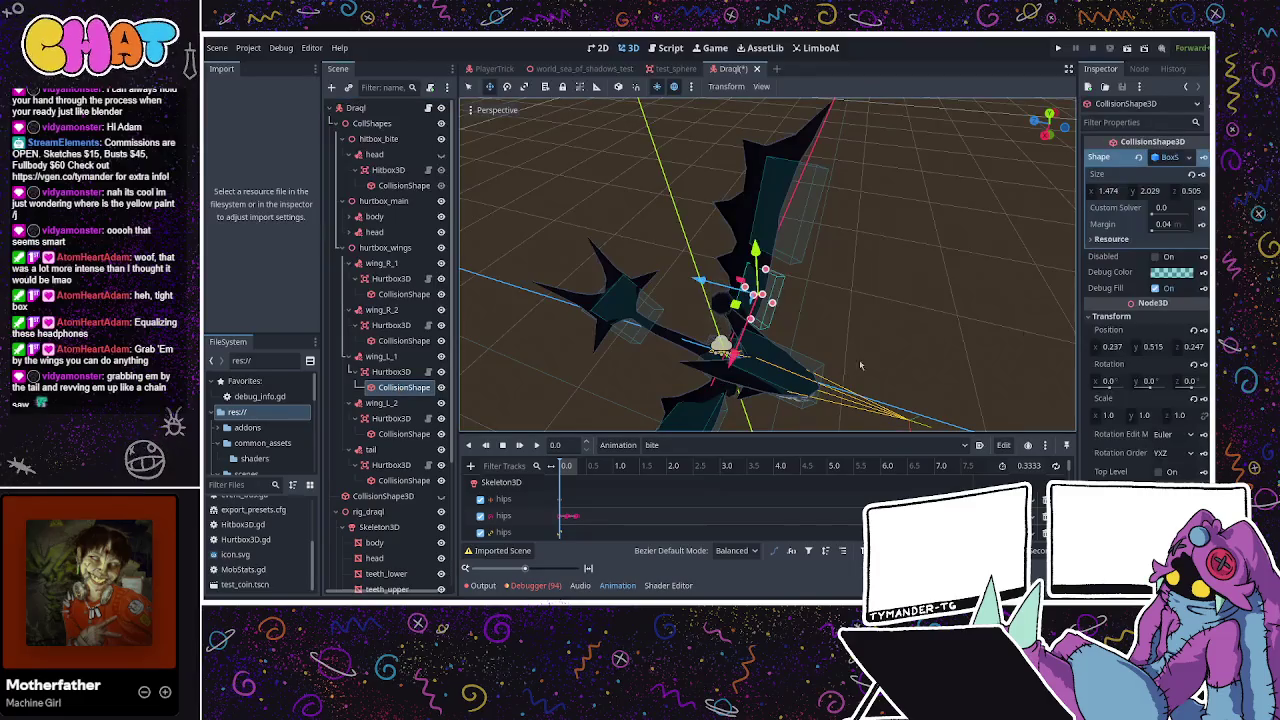
Set the wing_L_1 collision shape's X position to -0.237
mouse_move(700, 280)
mouse_down()
mouse_move(716, 296)
mouse_move(709, 283)
mouse_up()
click(793, 291)
key(ctrl+z)
text(-.27)
key(BackSpace)
text(37)
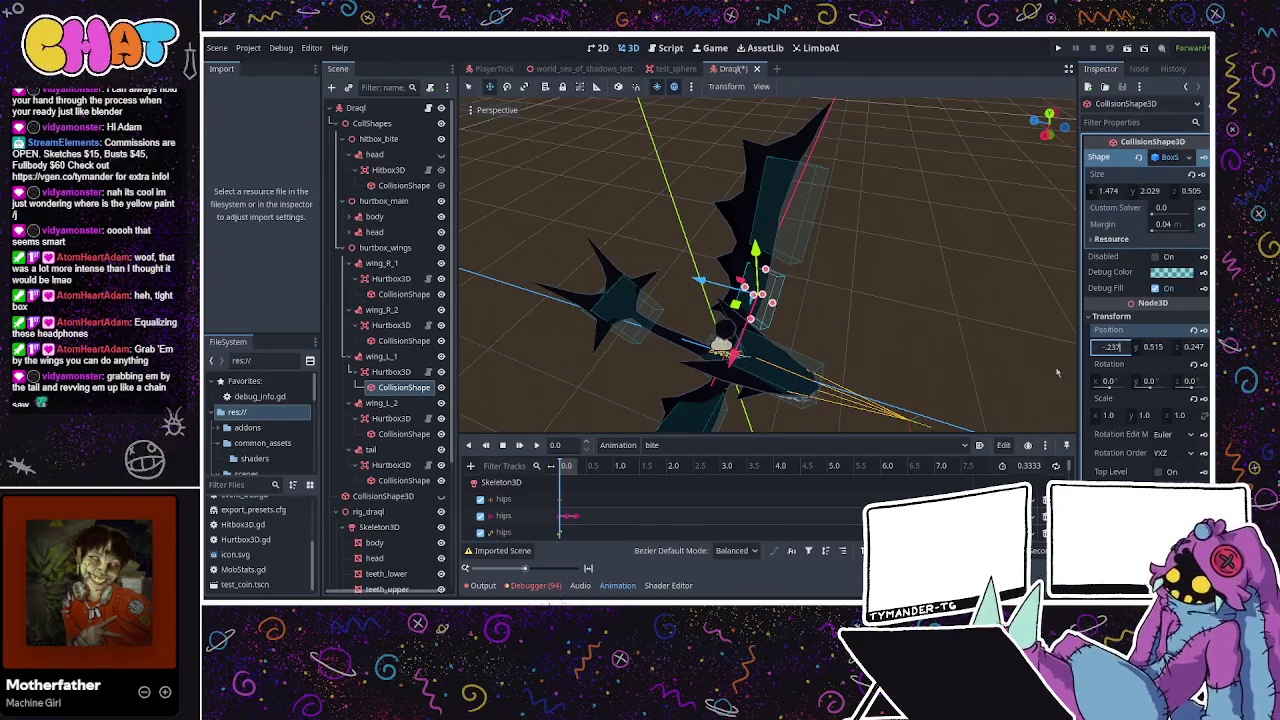
key(Return)
mouse_move(1057, 372)
mouse_down()
mouse_move(875, 308)
mouse_move(810, 208)
mouse_up()
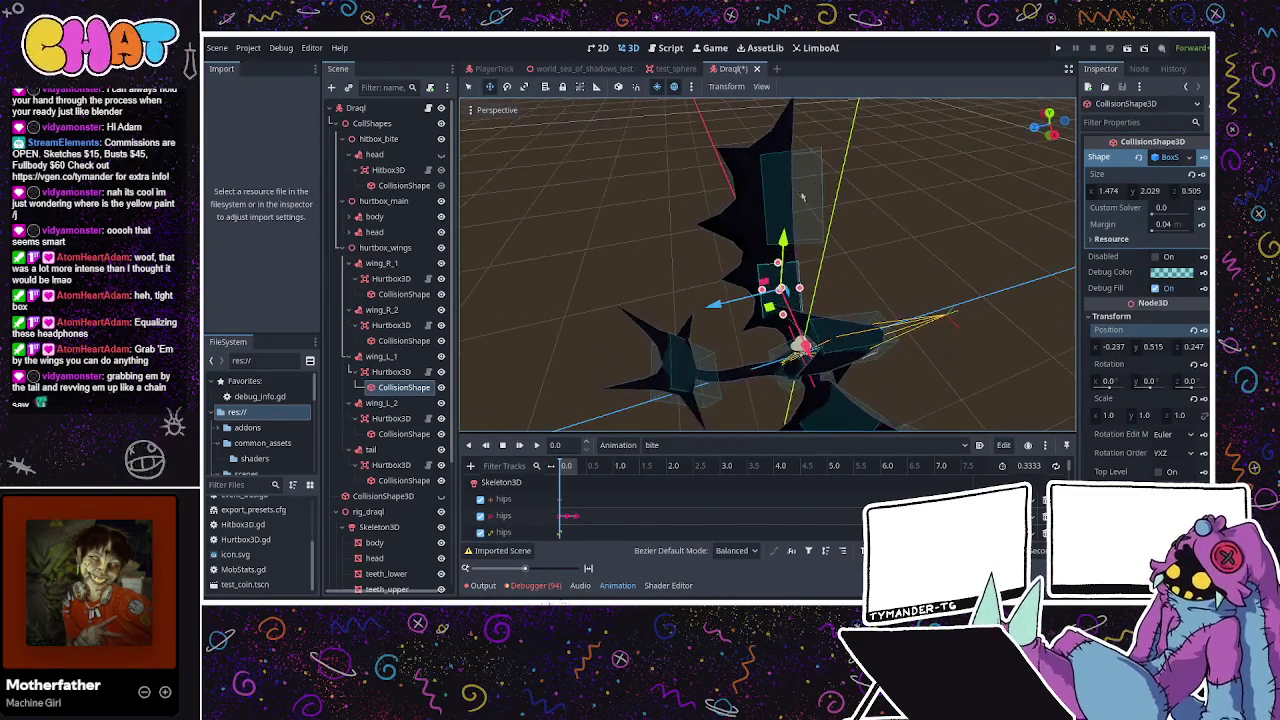
click(810, 208)
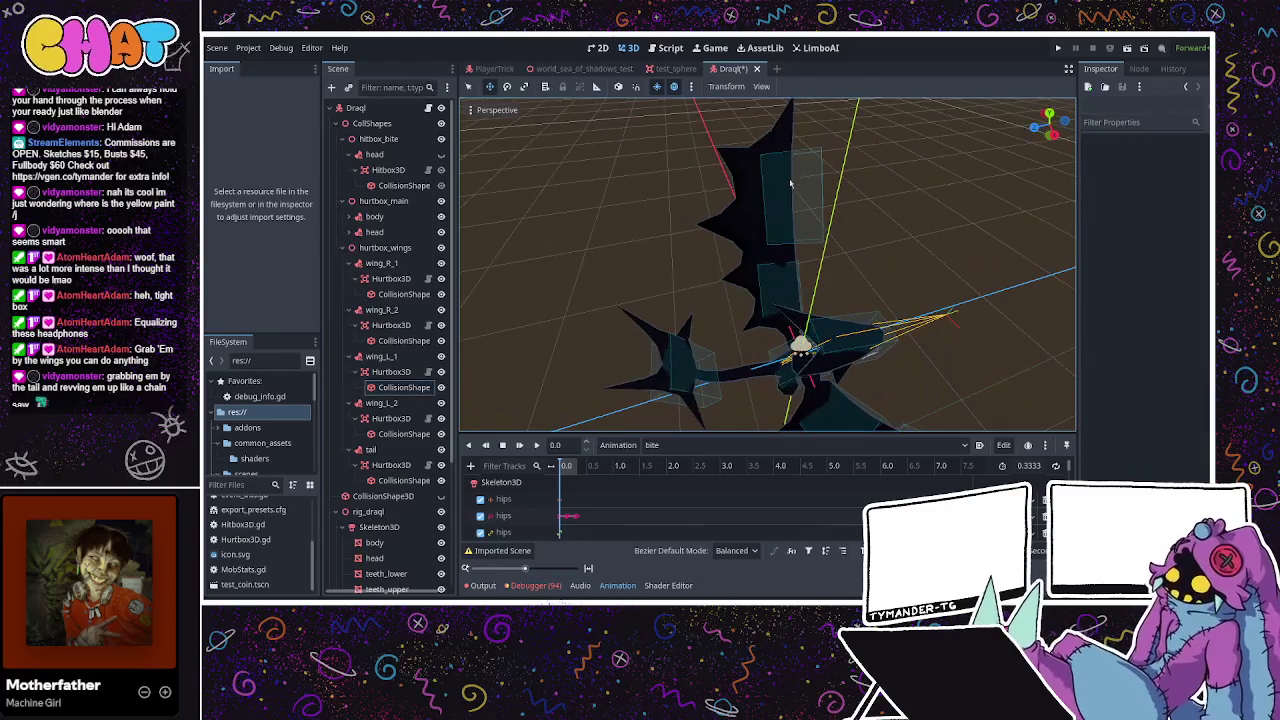
Set the wing_L_2 collision shape's X position to -0.471
click(395, 434)
click(1111, 347)
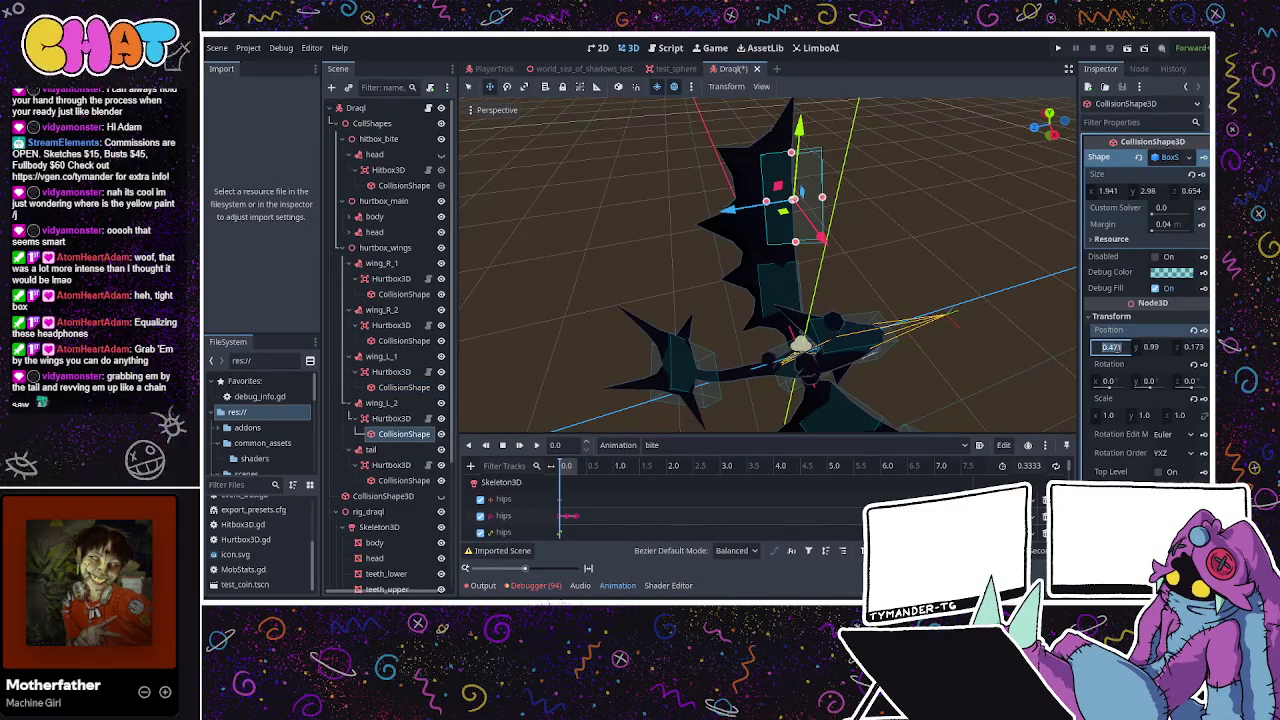
text(-0.47)
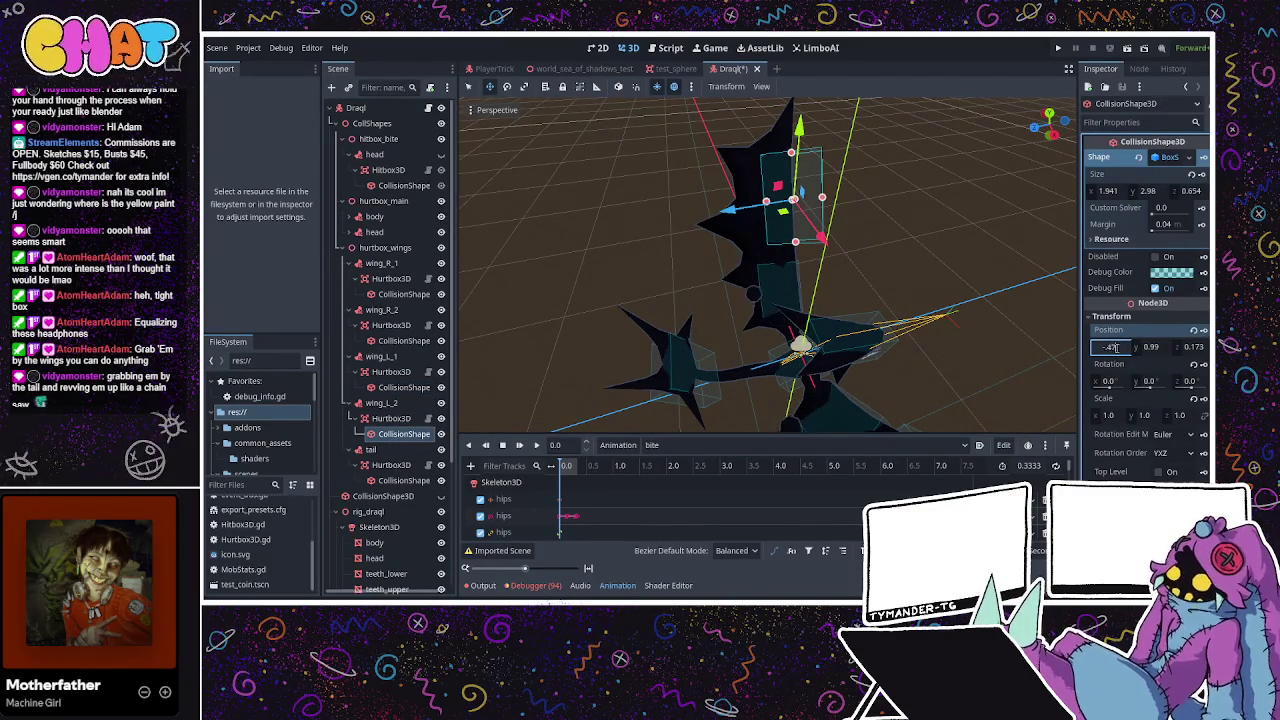
text(1)
key(Return)
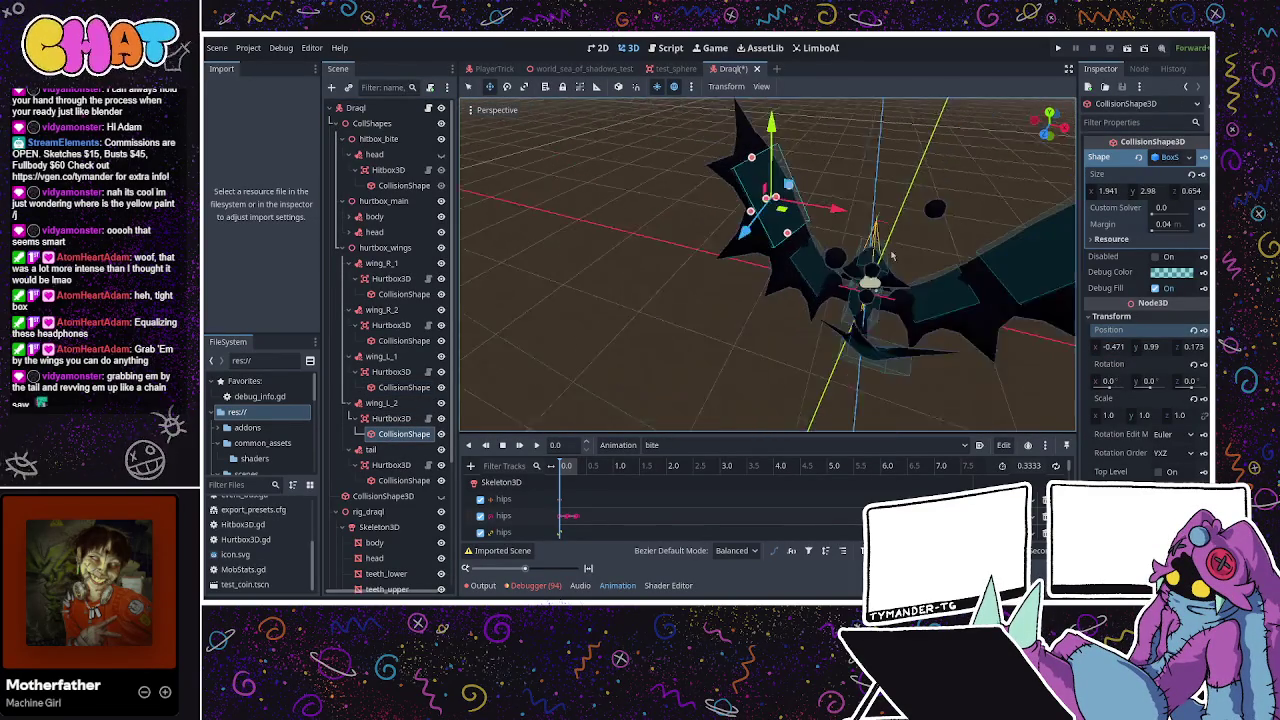
mouse_move(800, 230)
mouse_down()
mouse_move(998, 224)
mouse_move(620, 211)
mouse_move(640, 250)
mouse_move(603, 283)
mouse_up()
click(674, 291)
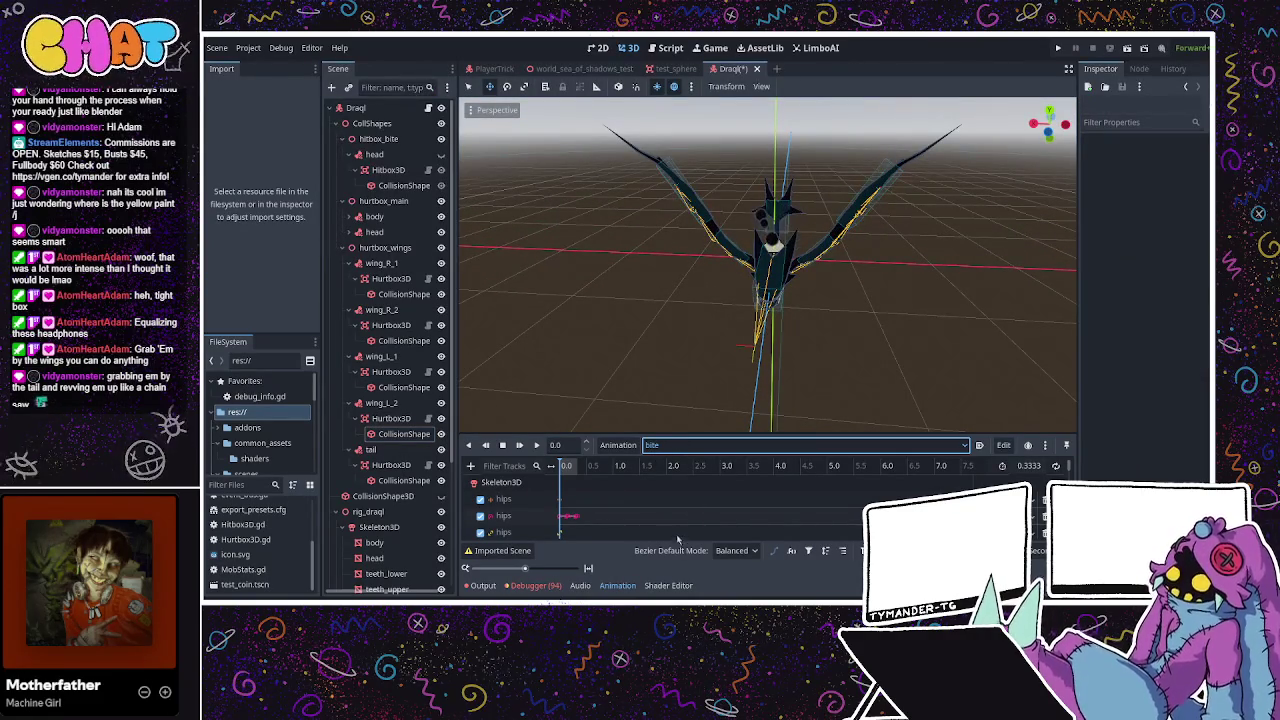
Load flap_idle for preview, play it, and scrub it to about 0.48
key(Down)
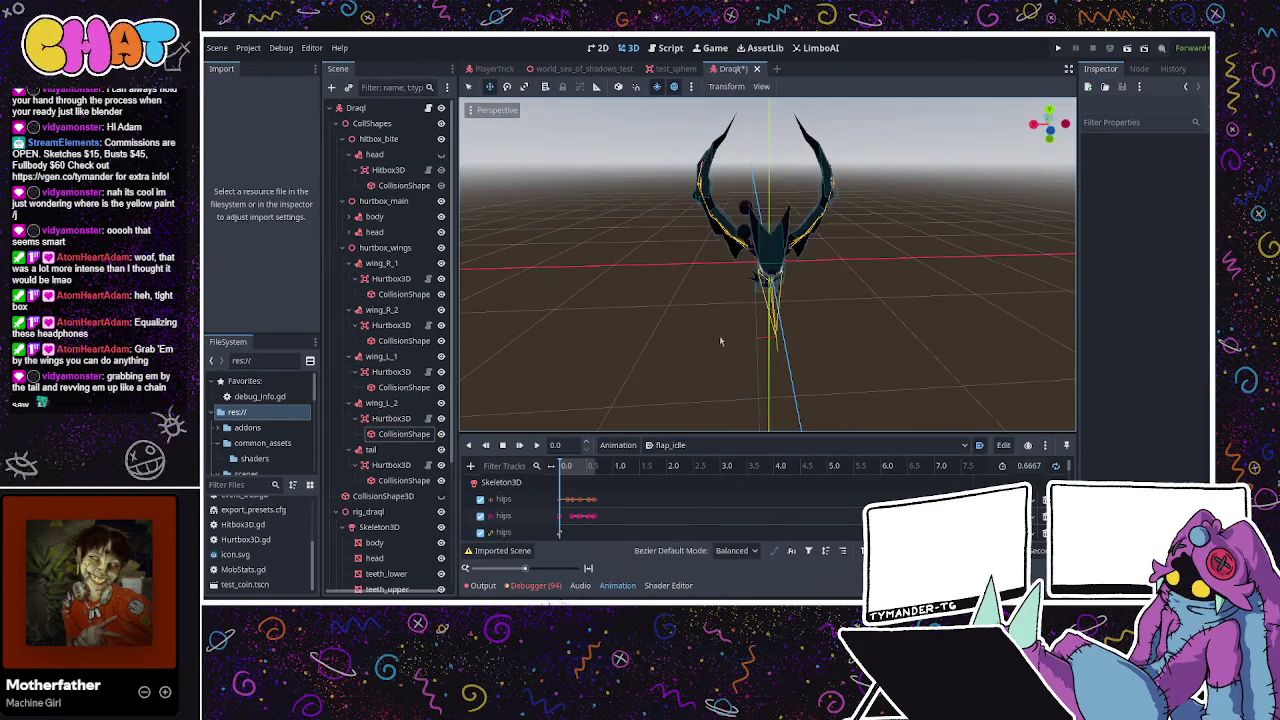
click(537, 446)
mouse_move(680, 300)
mouse_down()
mouse_move(697, 326)
mouse_move(795, 352)
mouse_up()
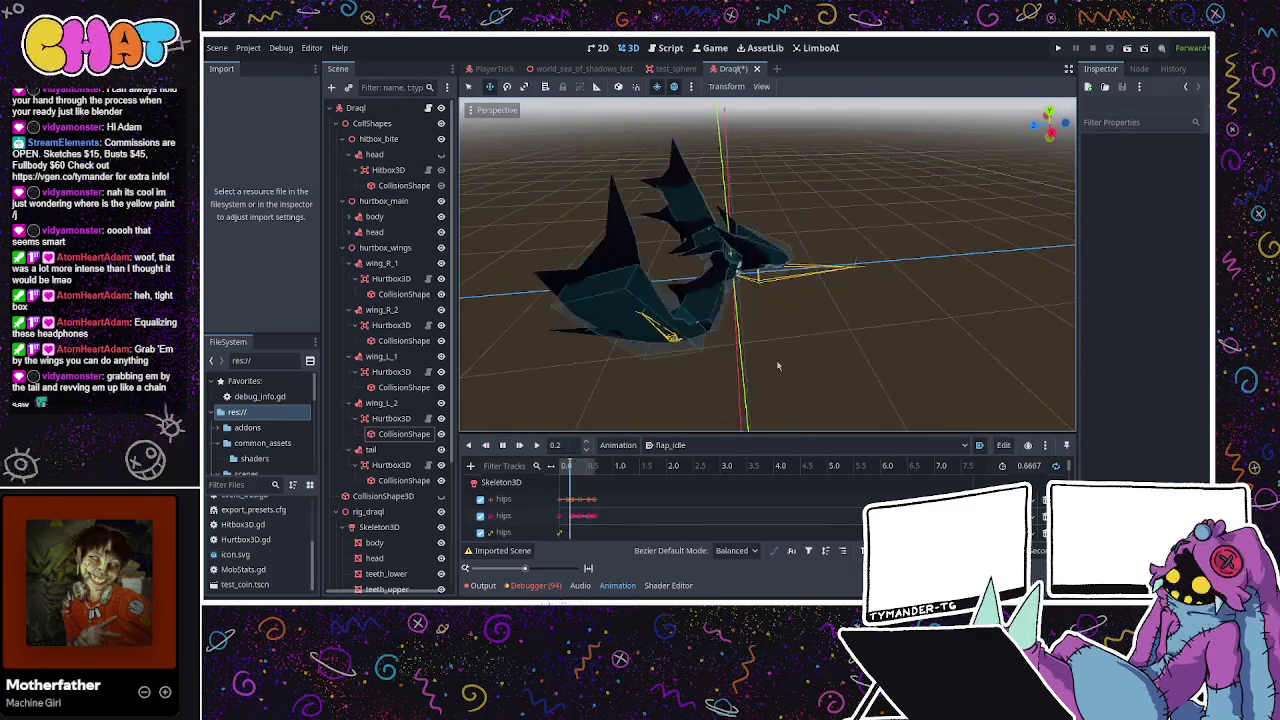
click(503, 446)
drag(568, 475, 585, 468)
mouse_move(650, 300)
mouse_down()
mouse_move(627, 323)
mouse_move(517, 297)
mouse_move(550, 430)
mouse_move(582, 467)
mouse_move(568, 467)
mouse_move(605, 468)
mouse_up()
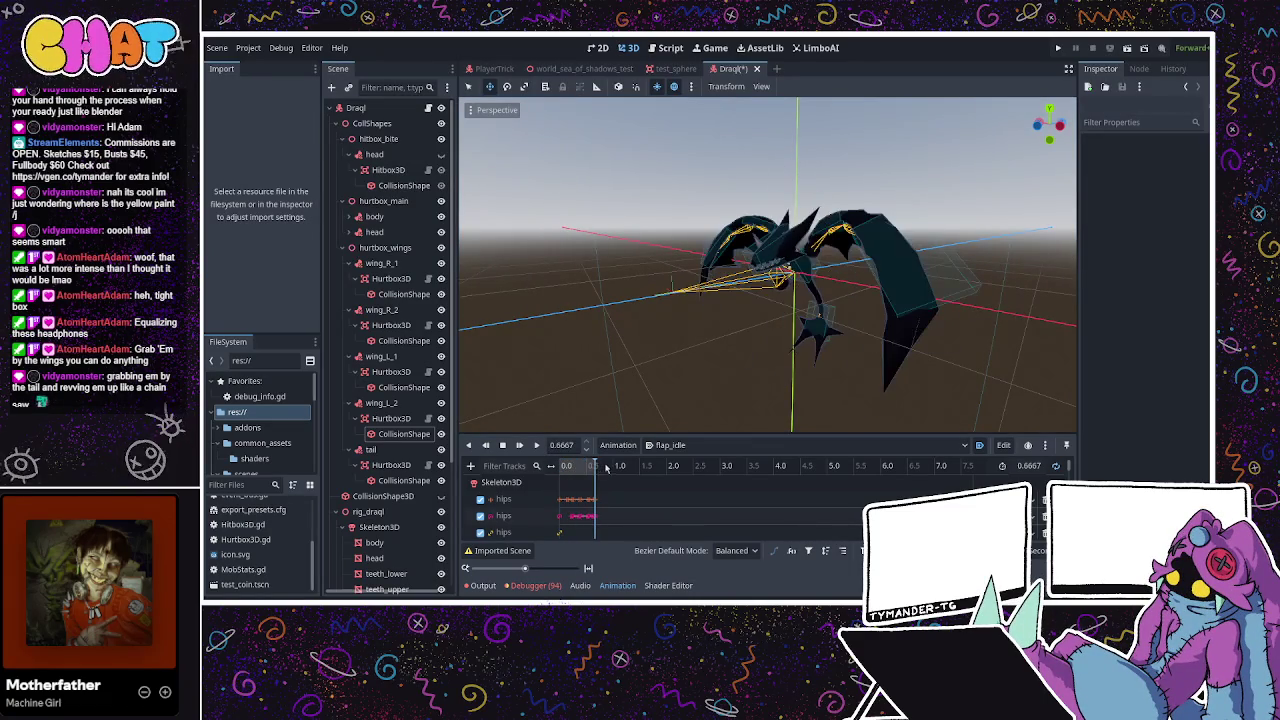
mouse_move(700, 360)
mouse_down()
mouse_move(743, 328)
mouse_move(738, 350)
mouse_move(620, 297)
mouse_move(708, 291)
mouse_up()
scroll(738, 356, up, 3)
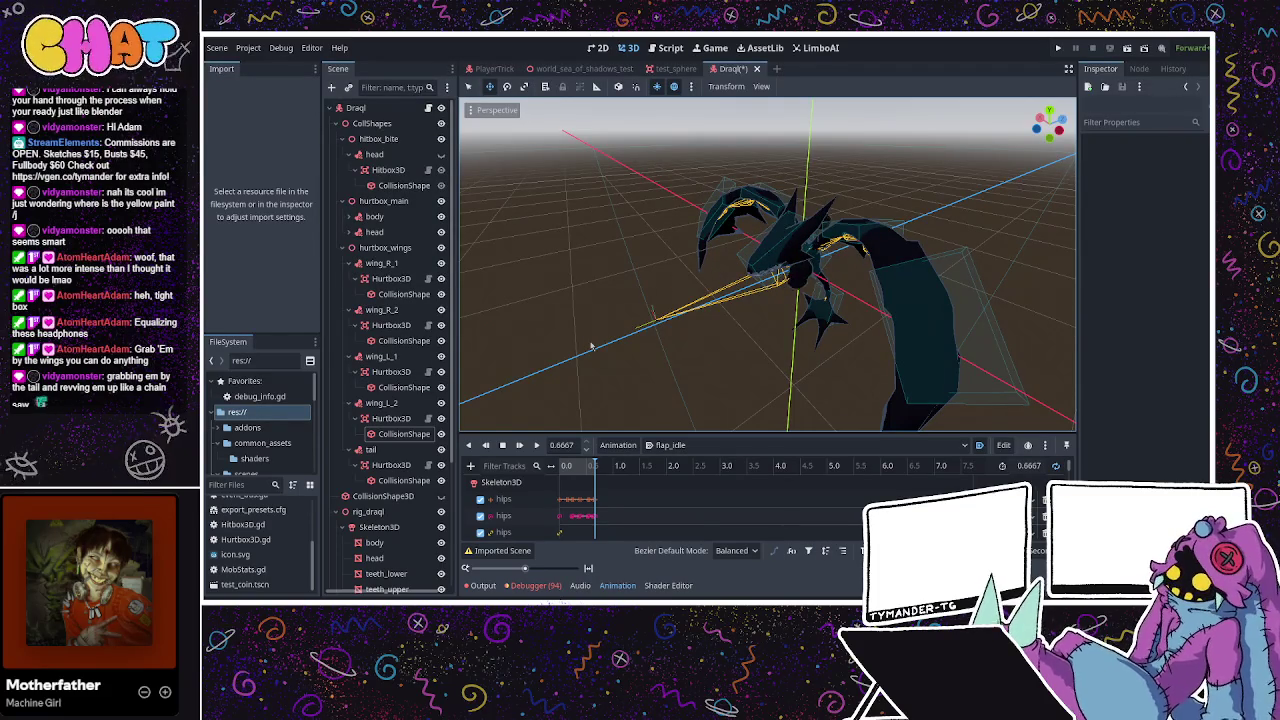
Snap the view to an exact front view and save the Draql scene
mouse_move(620, 285)
mouse_down()
mouse_move(571, 294)
mouse_move(701, 243)
mouse_move(943, 306)
mouse_move(921, 291)
mouse_up()
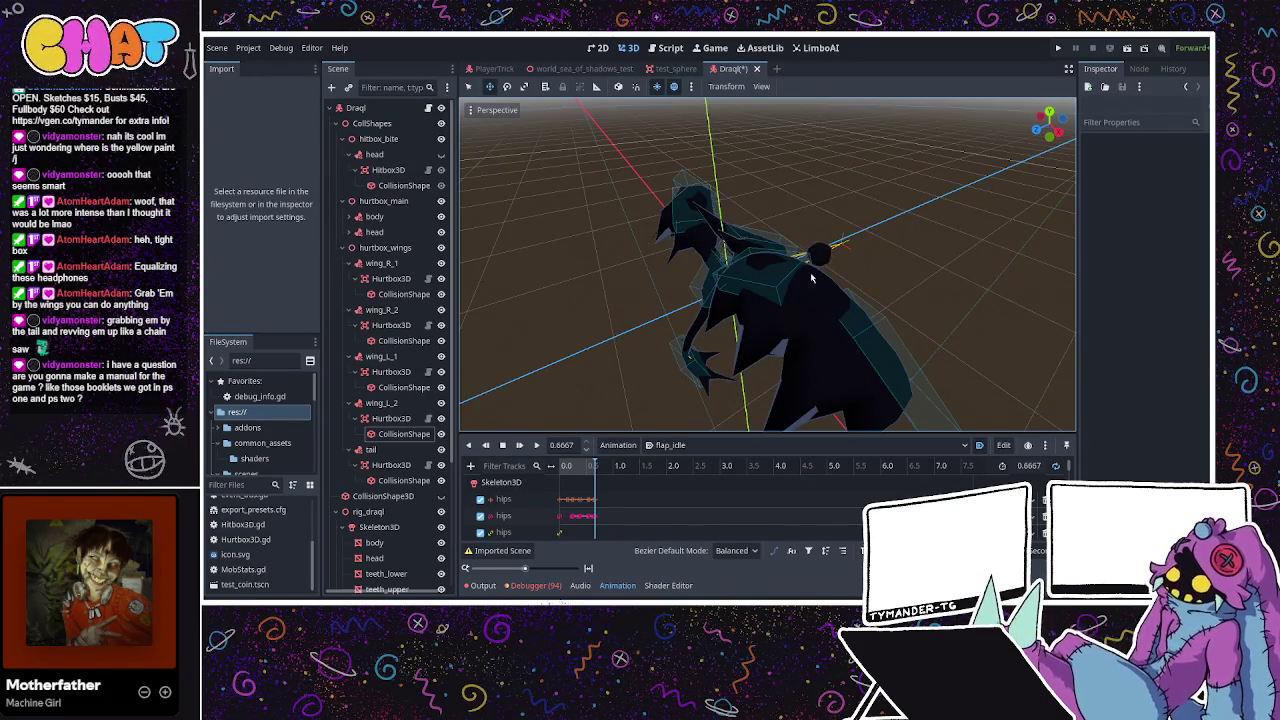
drag(792, 206, 600, 190)
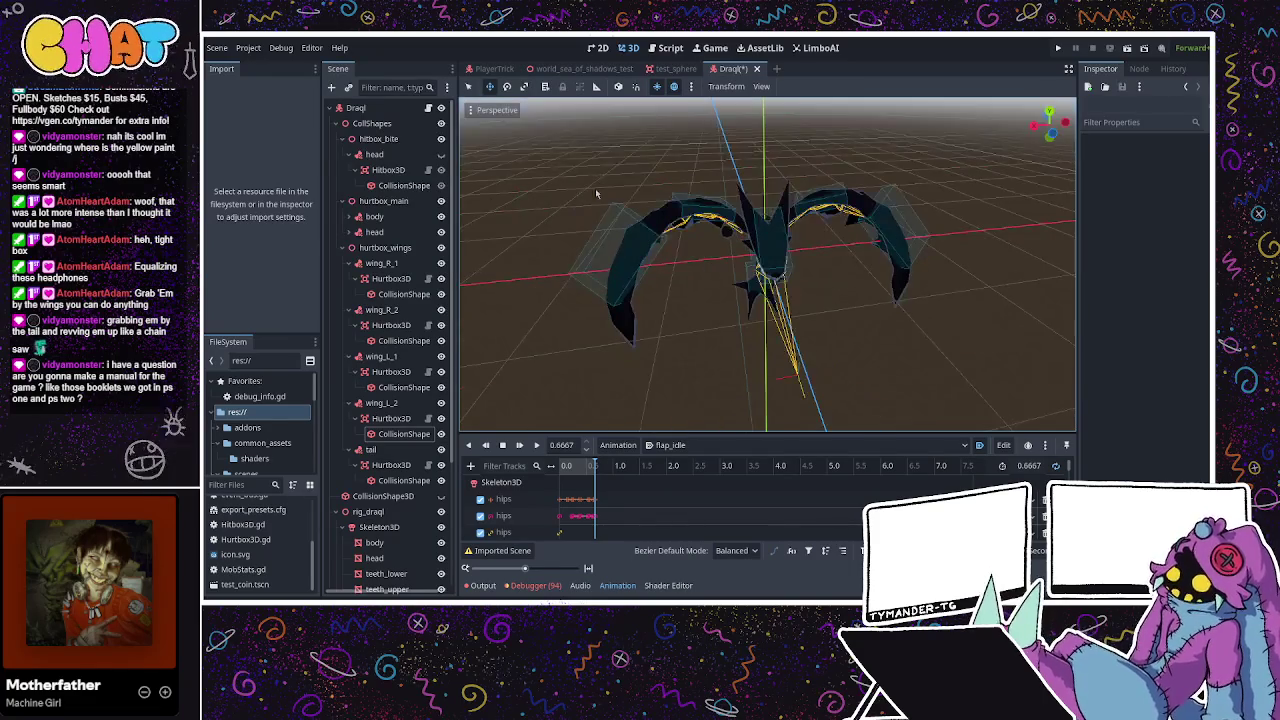
key(KP_1)
key(ctrl+s)
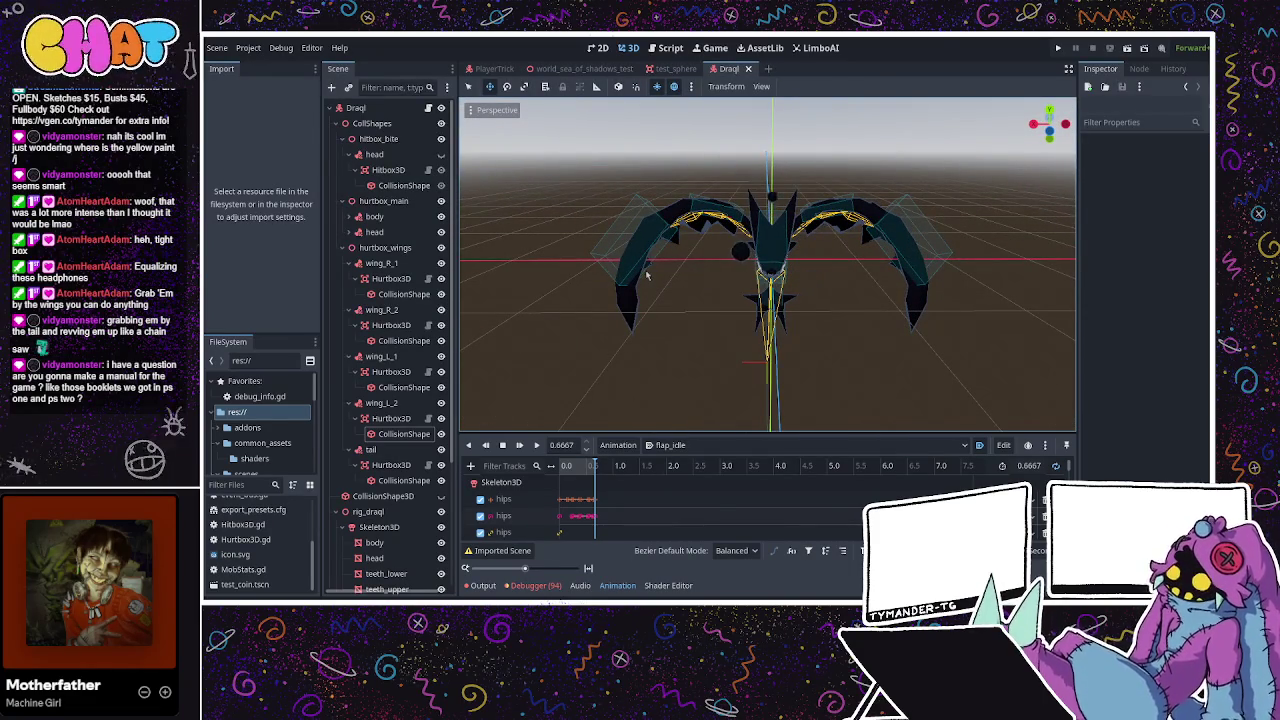
Replay flap_idle, then switch to the world_sea_of_shadows_test scene
drag(786, 281, 647, 276)
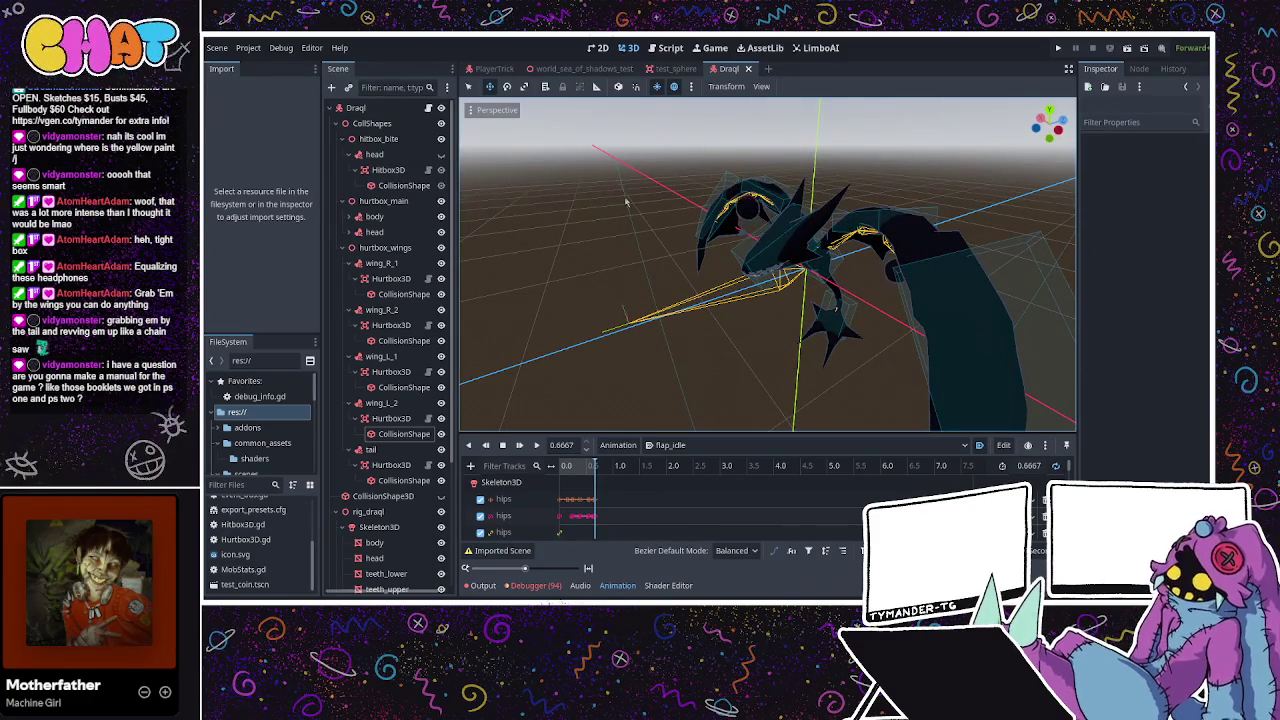
click(536, 445)
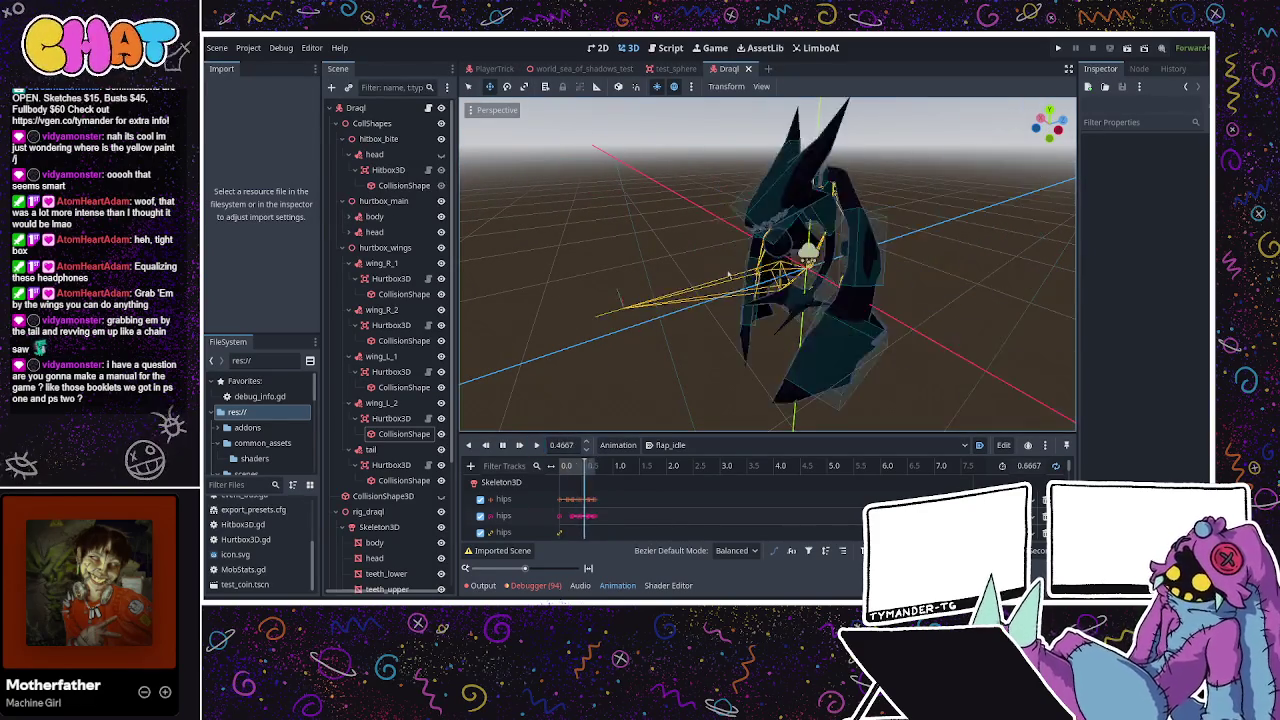
drag(560, 380, 540, 220)
click(495, 69)
click(584, 69)
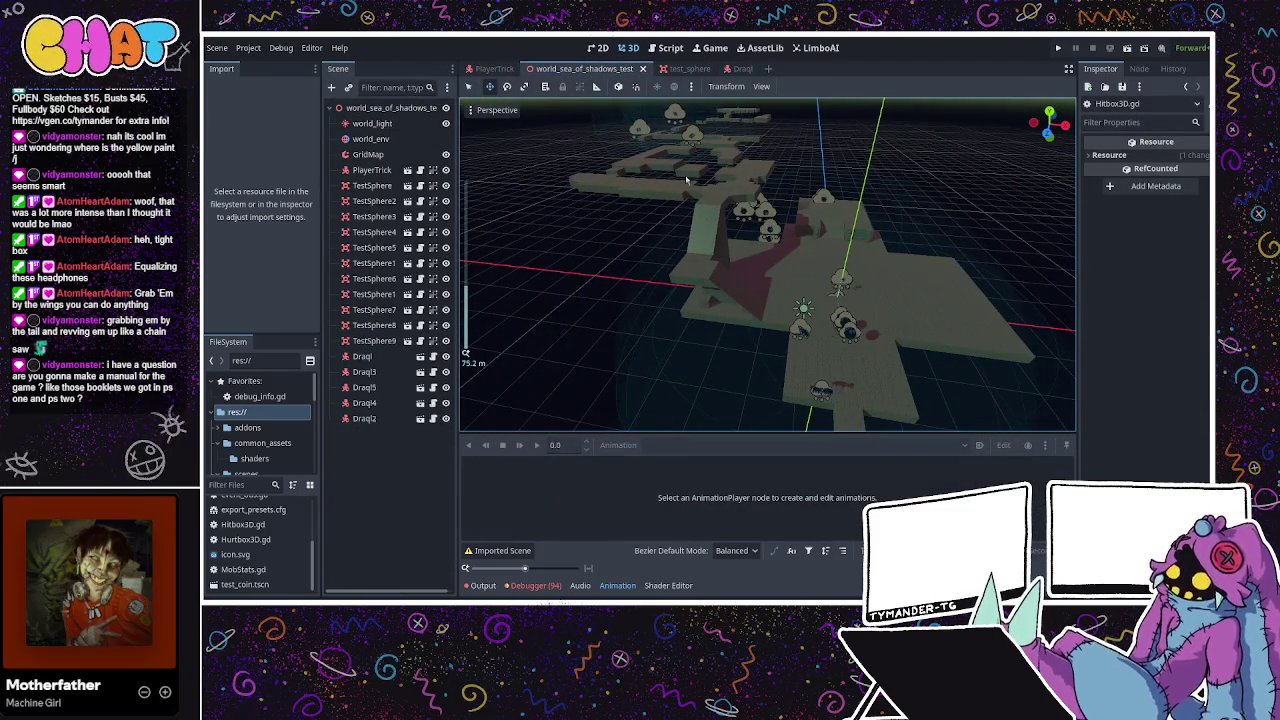
Return to the Draql scene and fold the hurtbox_main, hitbox_bite and hurtbox_wings groups
drag(607, 183, 587, 193)
click(742, 69)
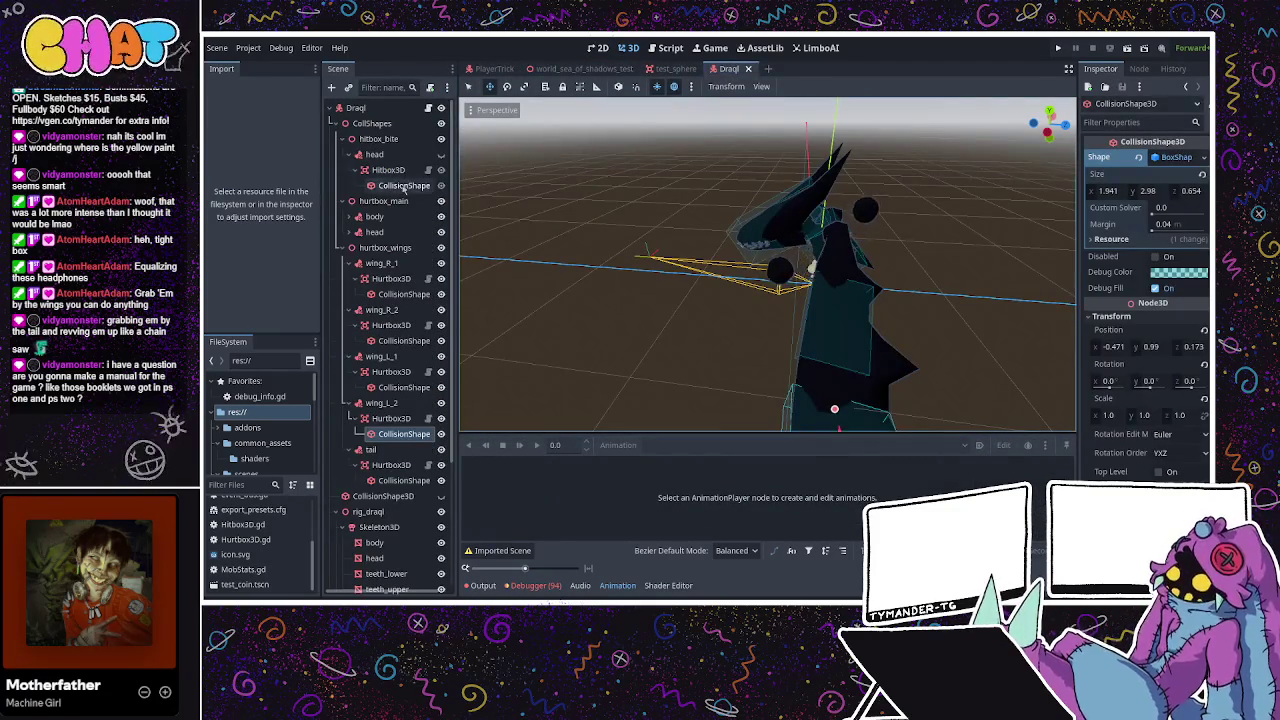
click(342, 201)
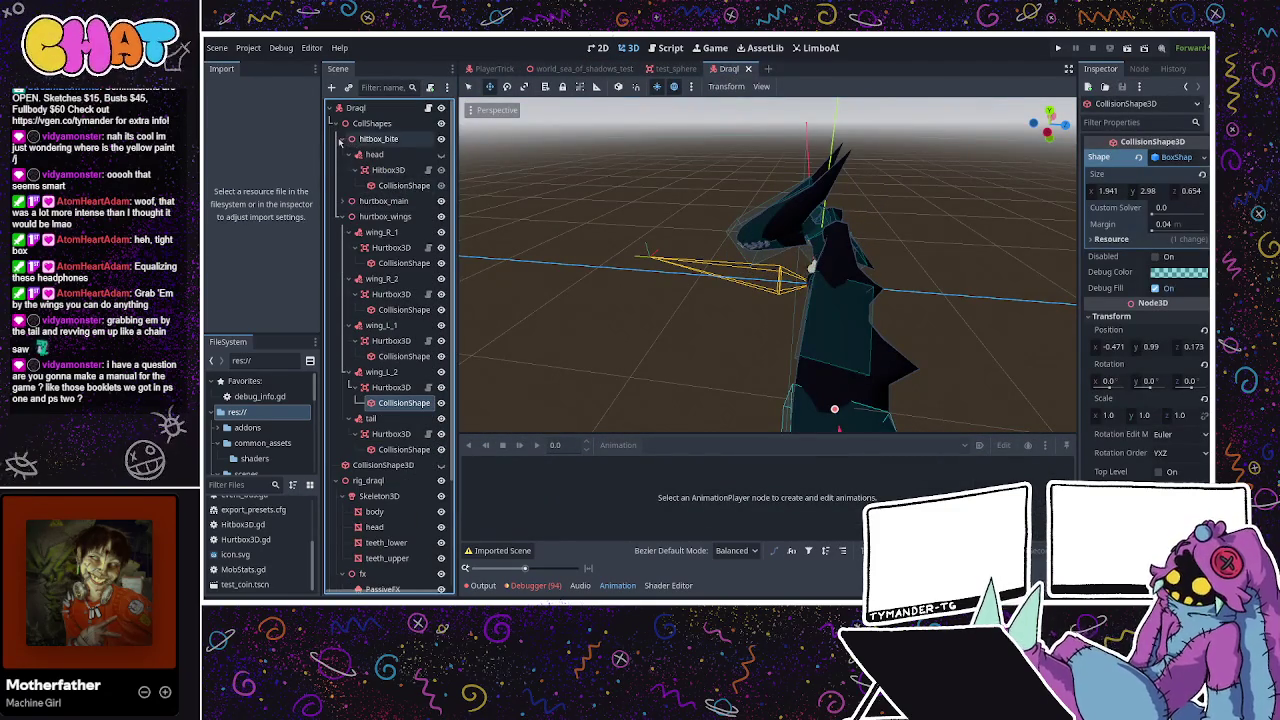
click(343, 139)
click(343, 170)
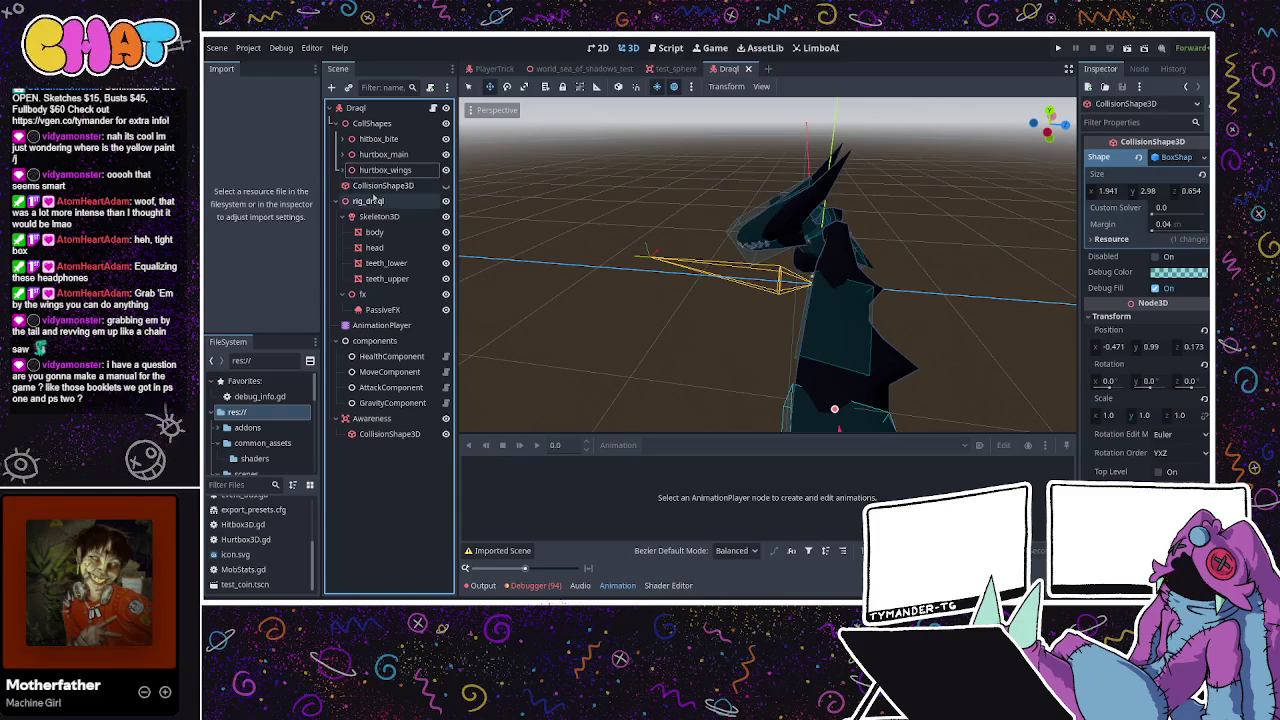
Select rig_draql, hurtbox_wings, hitbox_bite, CollShapes and the root Draql node in turn
click(370, 201)
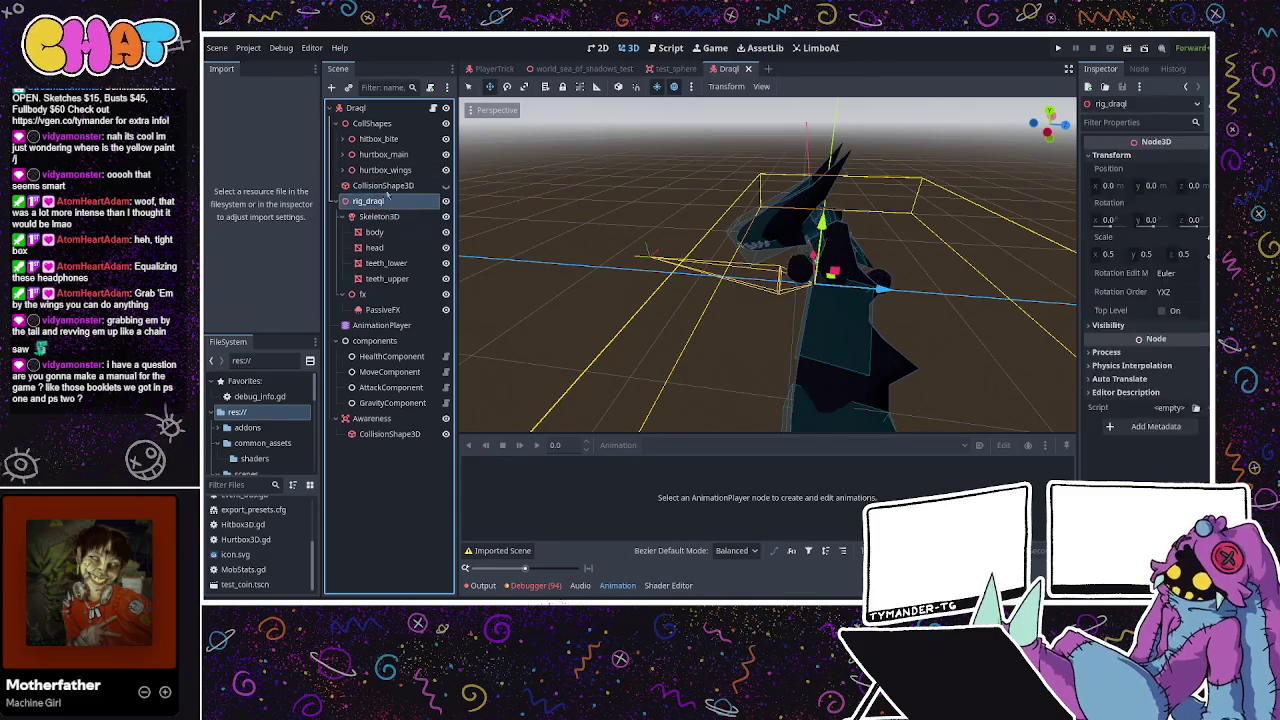
click(390, 170)
click(385, 139)
click(375, 123)
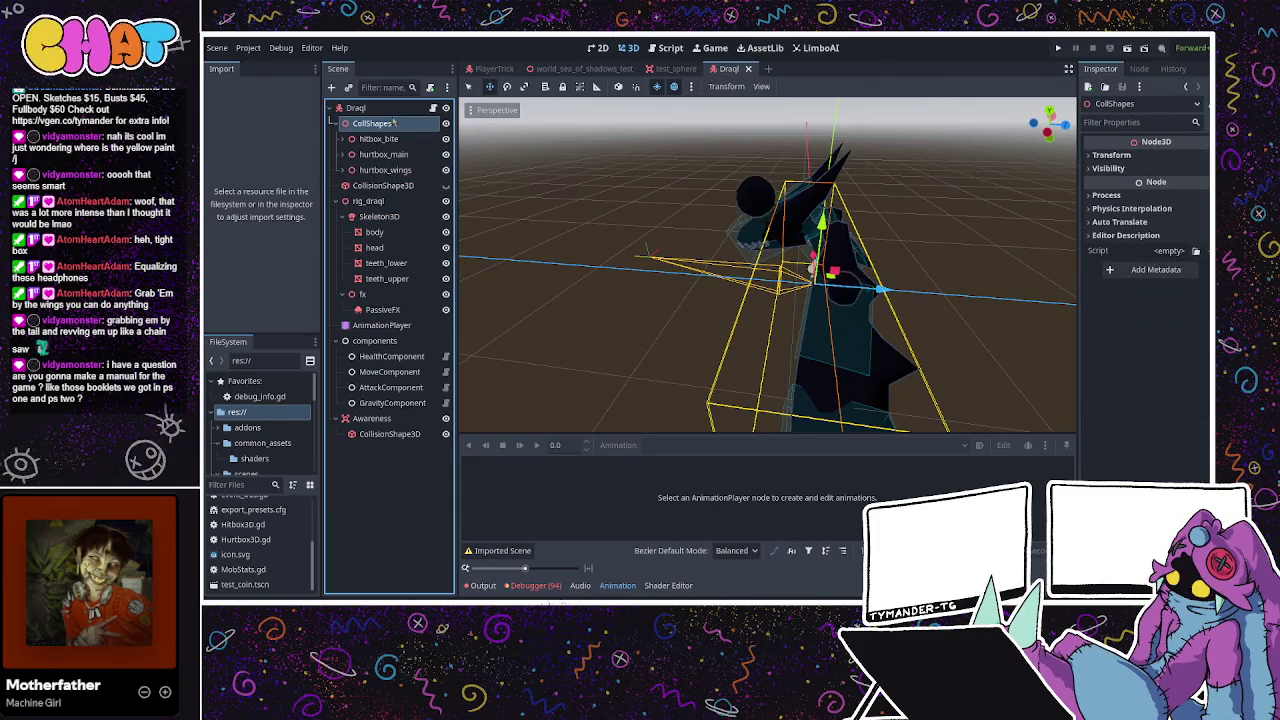
click(394, 110)
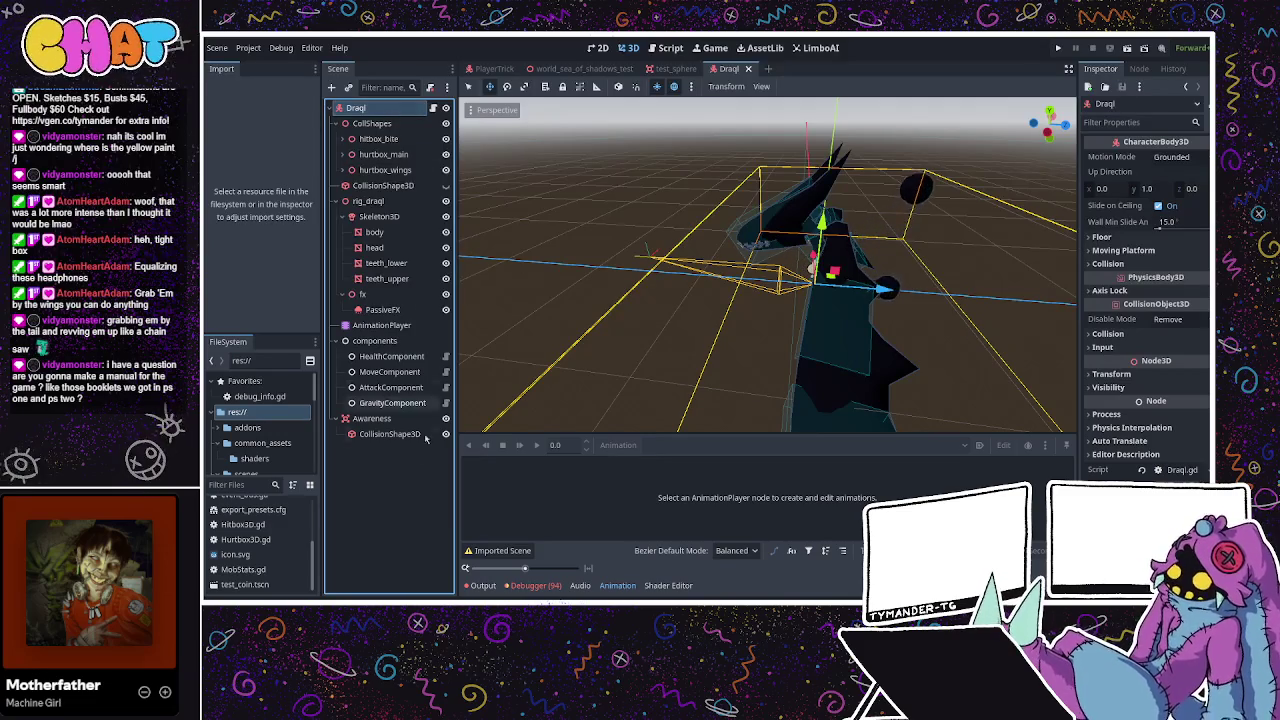
Frame the 25.0 m Awareness collision sphere, then reselect the root Draql node
click(389, 433)
scroll(631, 310, down, 5)
key(f)
mouse_move(631, 299)
mouse_down()
mouse_move(658, 278)
mouse_move(775, 276)
mouse_move(633, 314)
mouse_move(824, 233)
mouse_move(624, 291)
mouse_move(840, 282)
mouse_move(757, 312)
mouse_up()
scroll(824, 233, up, 5)
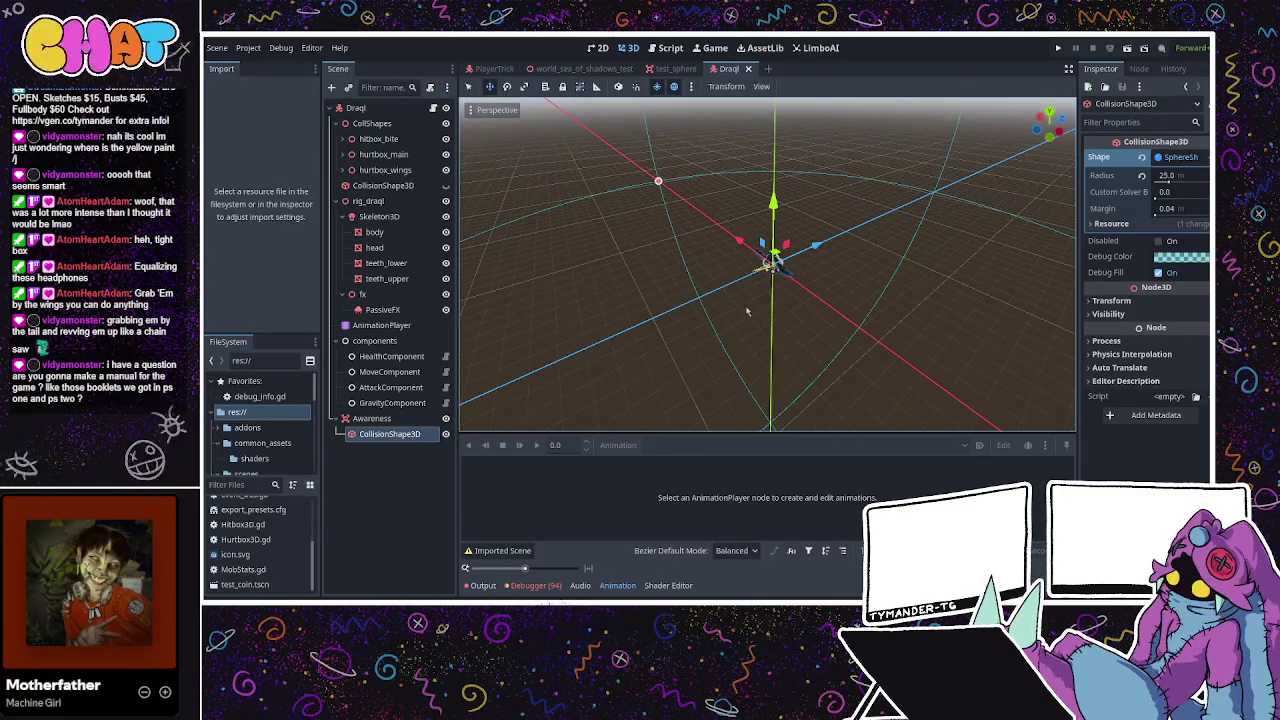
click(380, 109)
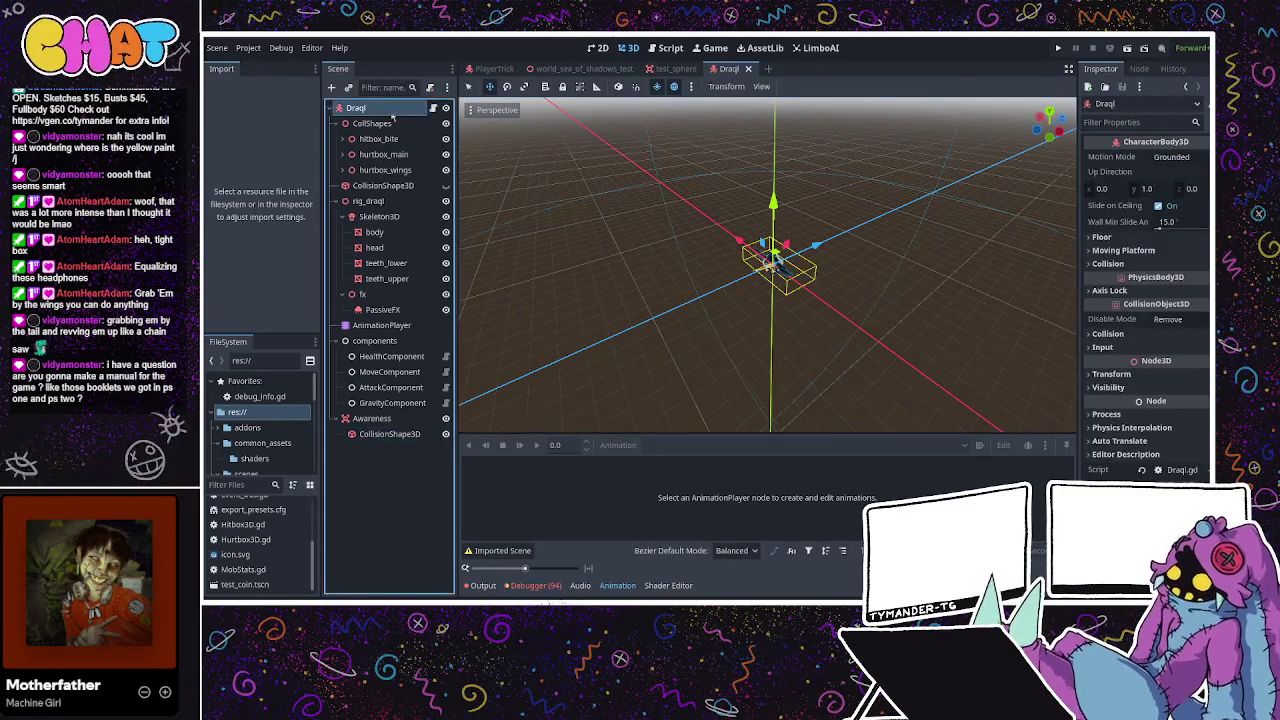
Select the AnimationPlayer, scrub the alert animation, and set its length to 0.2
click(381, 325)
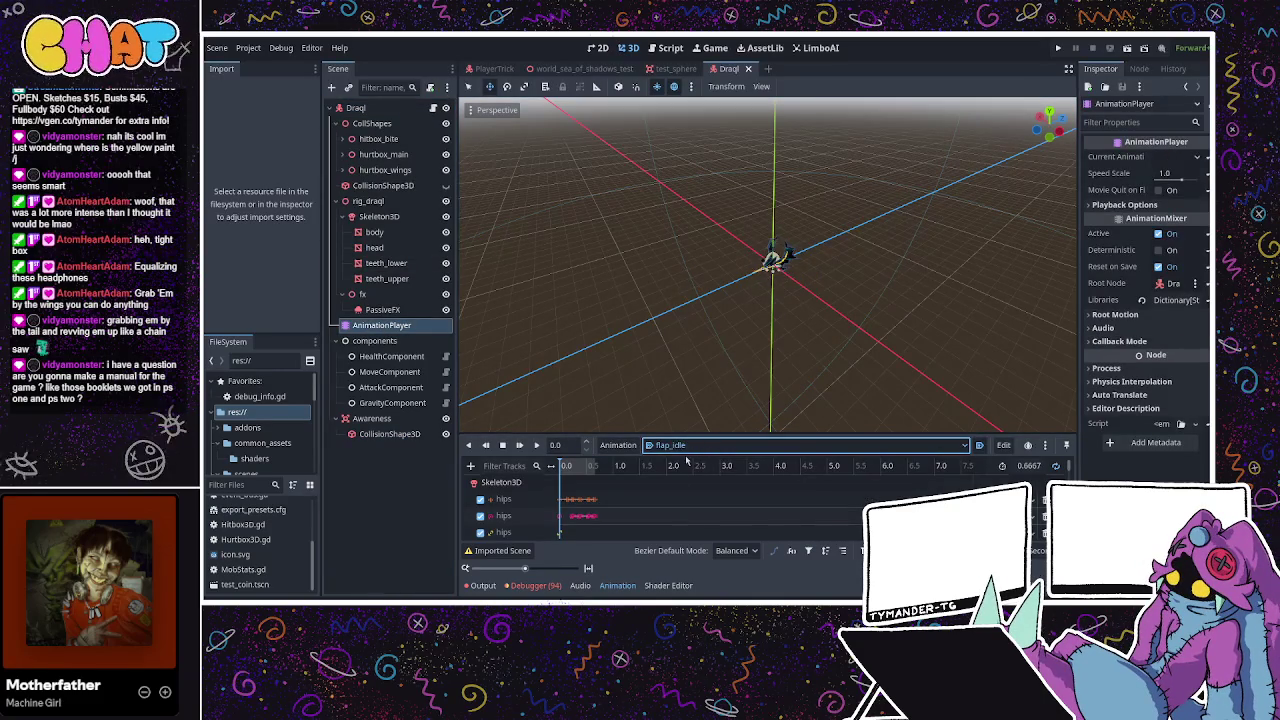
scroll(687, 452, up, 1)
scroll(800, 370, up, 3)
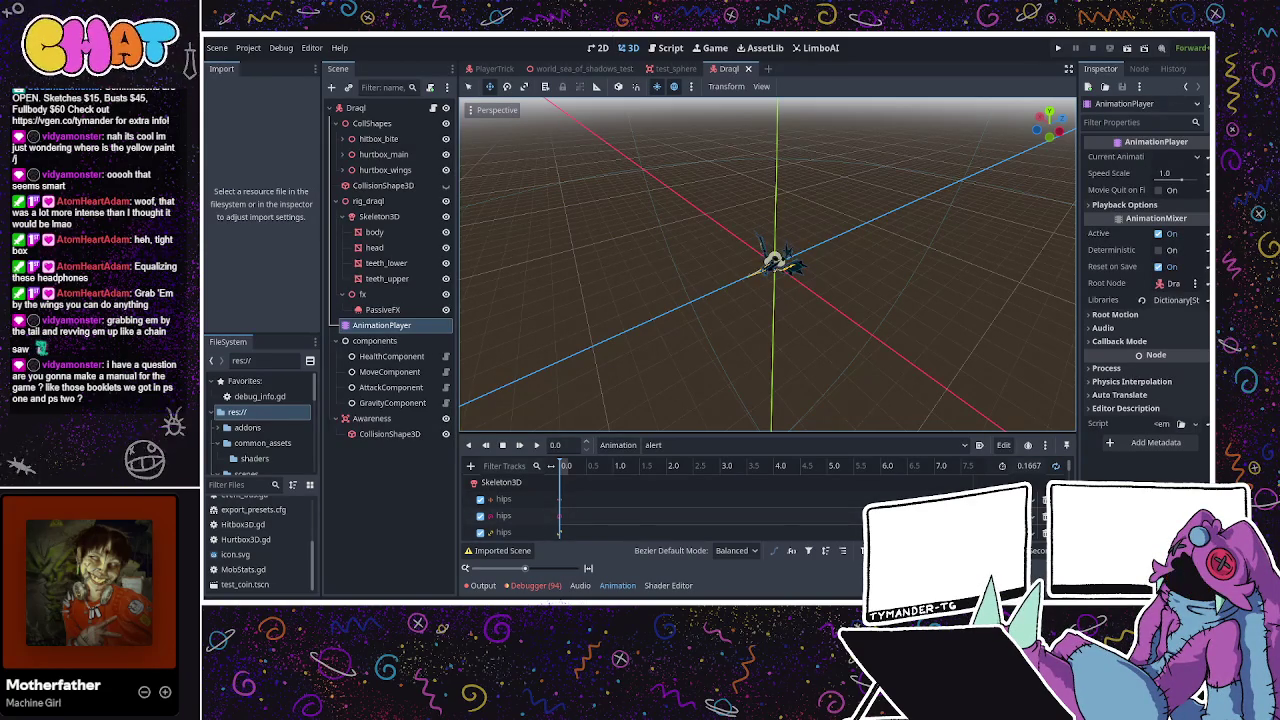
click(568, 467)
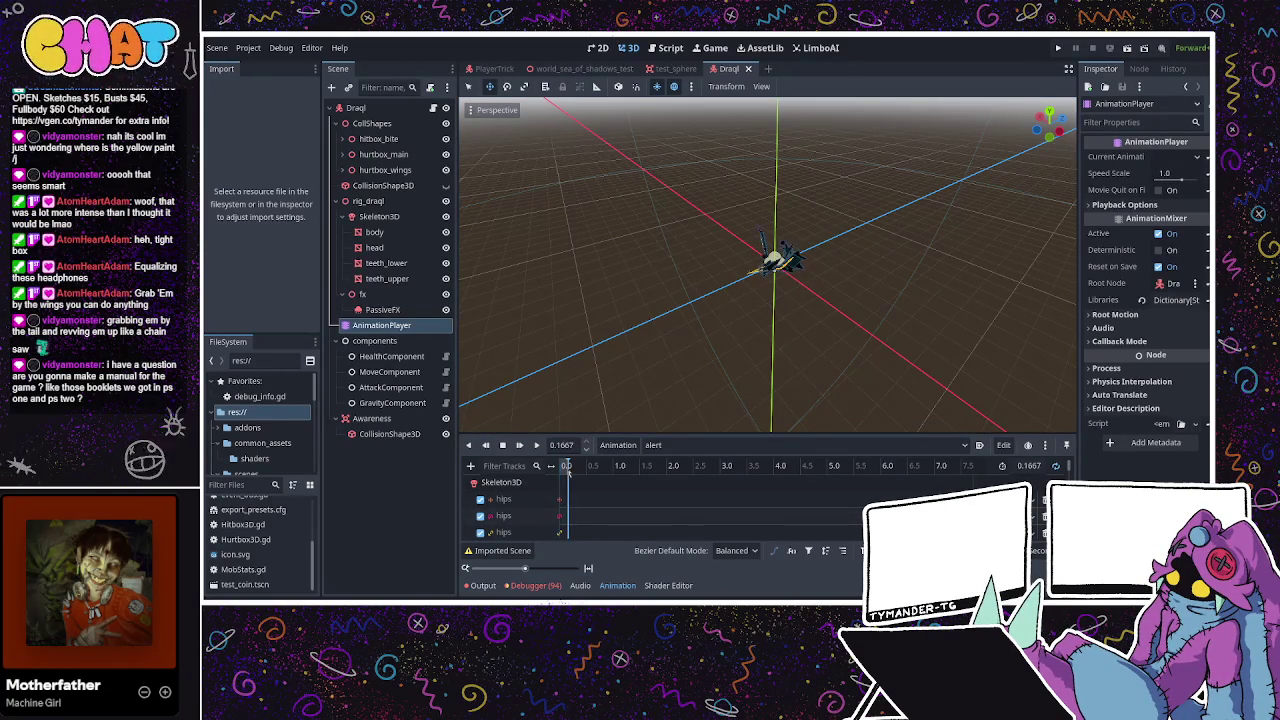
drag(567, 467, 570, 470)
click(1030, 466)
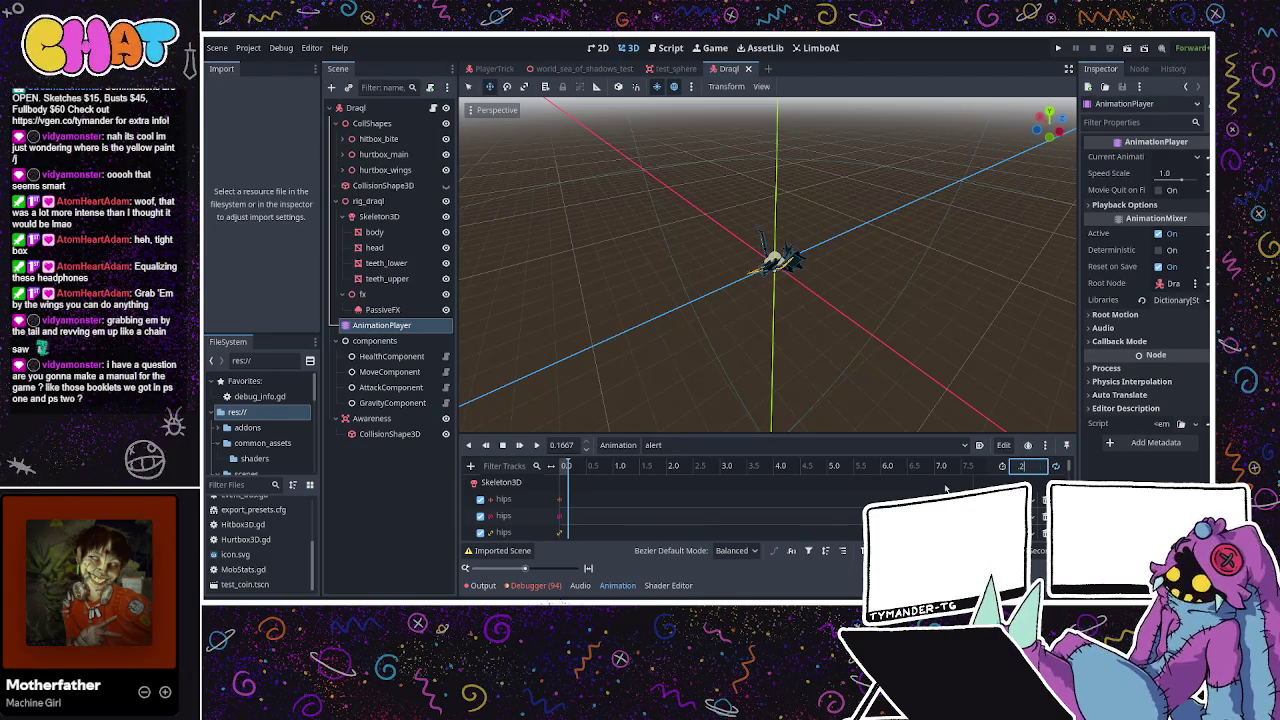
text(0.2)
key(Return)
Preview the alert animation, then set its length to 2.4
click(535, 446)
scroll(757, 266, up, 3)
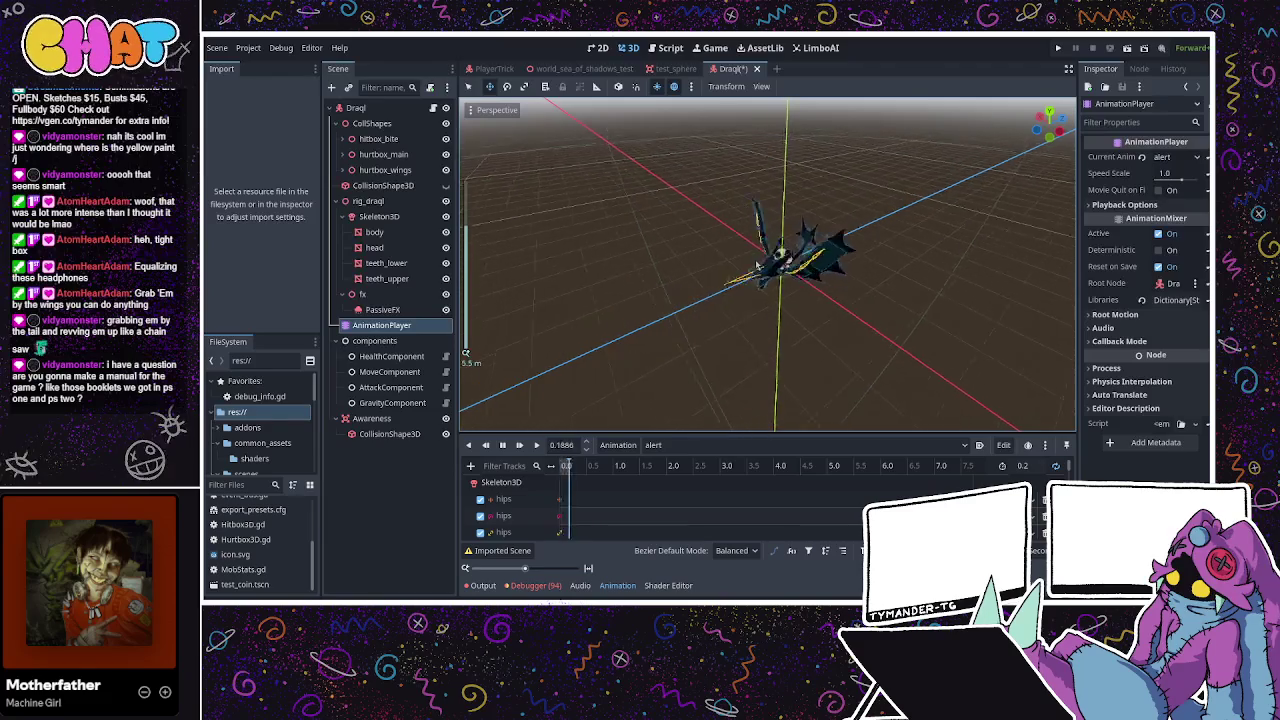
scroll(757, 266, up, 5)
click(503, 445)
click(1020, 466)
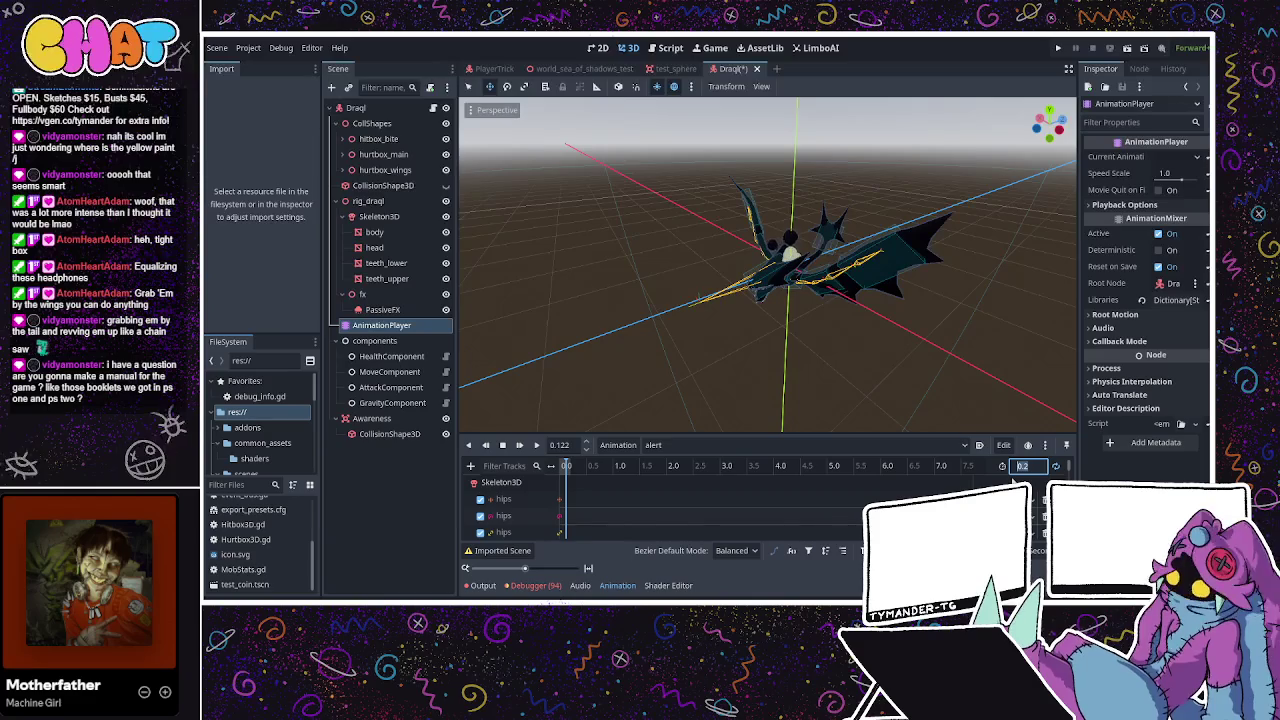
text(2.4)
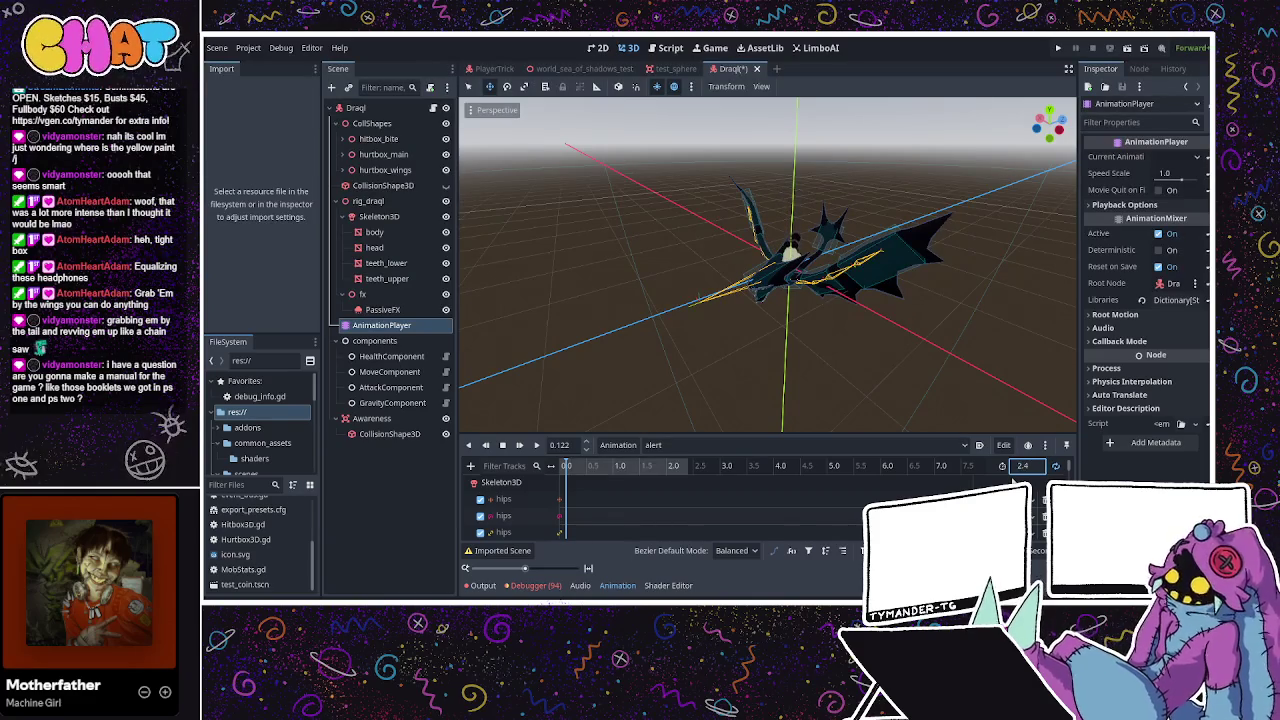
key(Return)
Play the alert animation again and set its length to 2.2
click(535, 445)
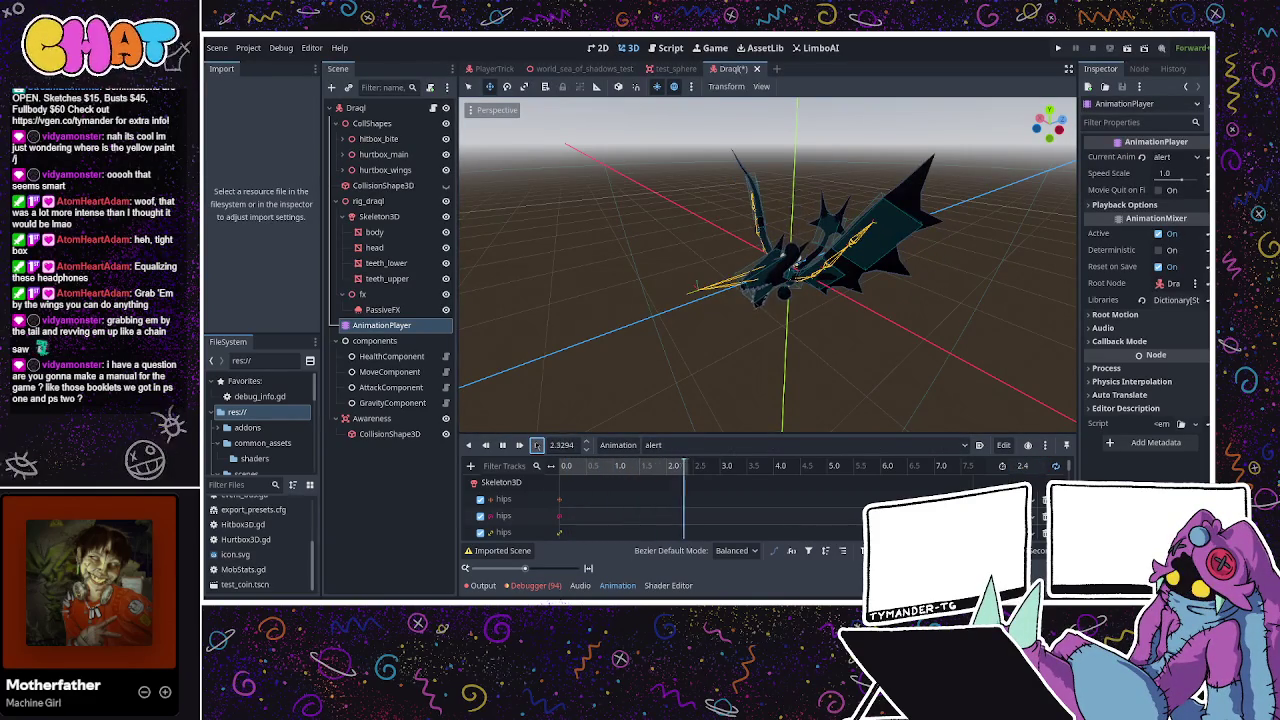
drag(620, 380, 623, 320)
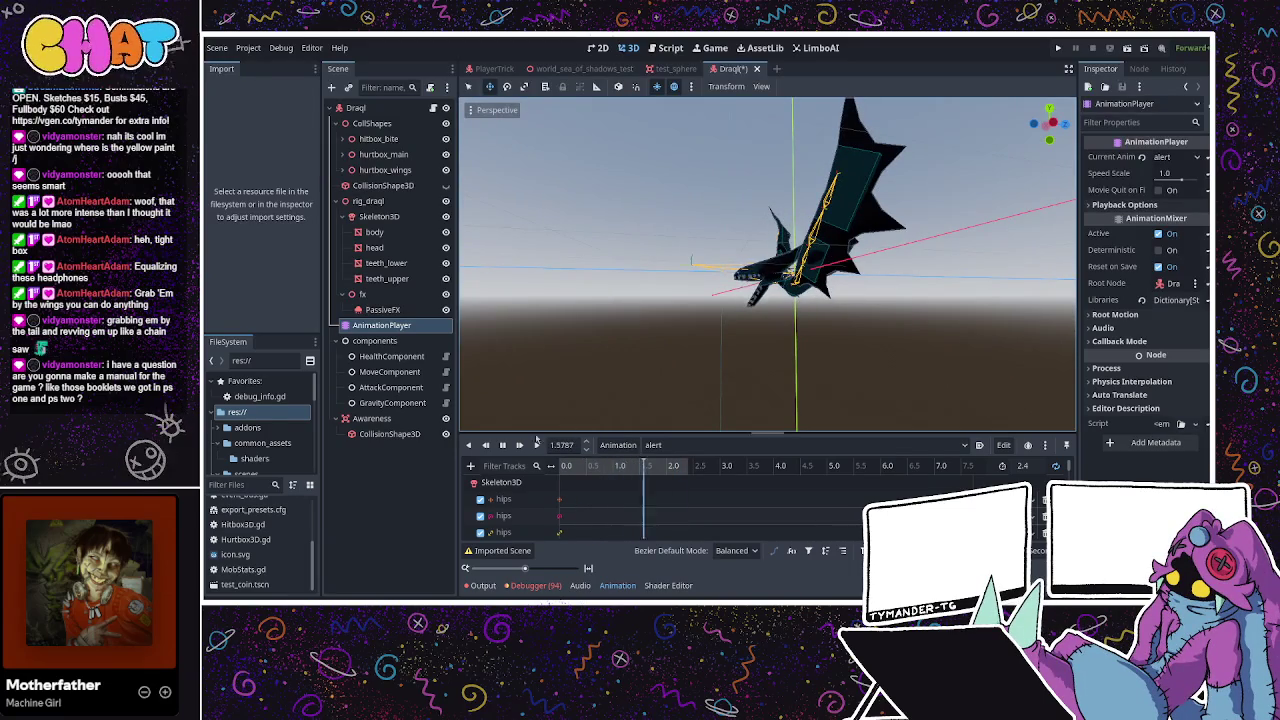
click(502, 445)
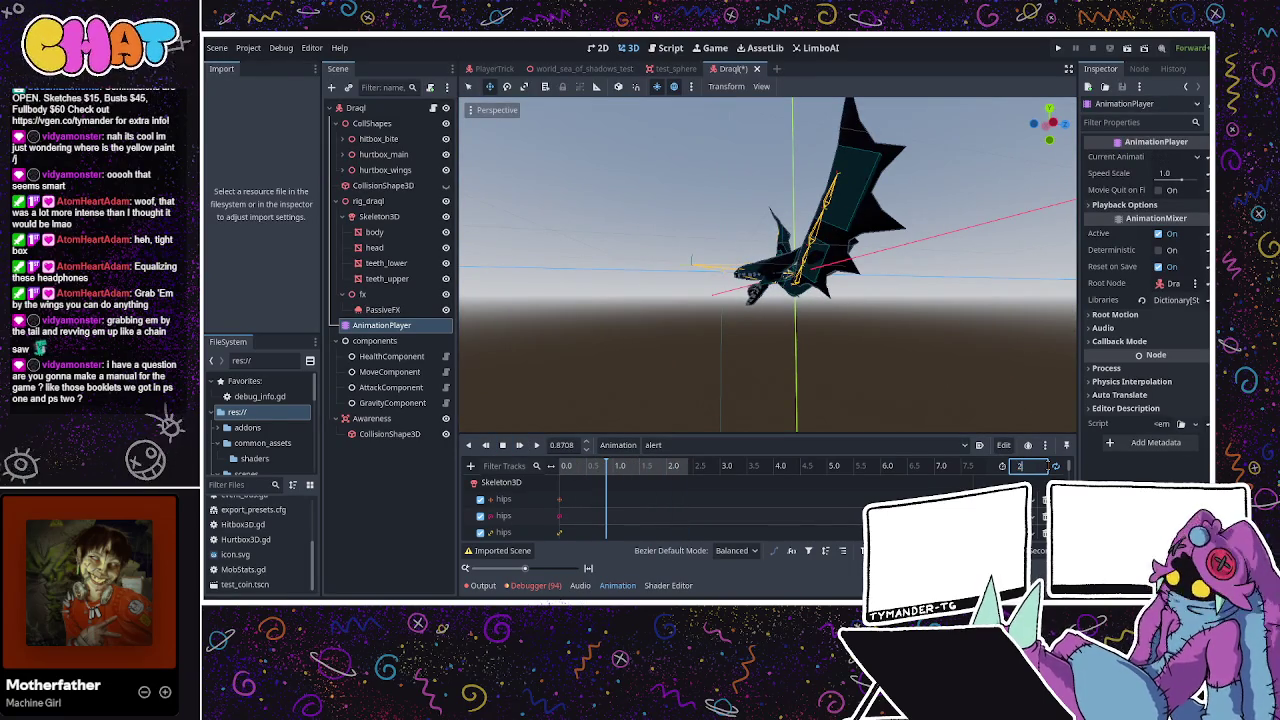
text(.2)
key(Return)
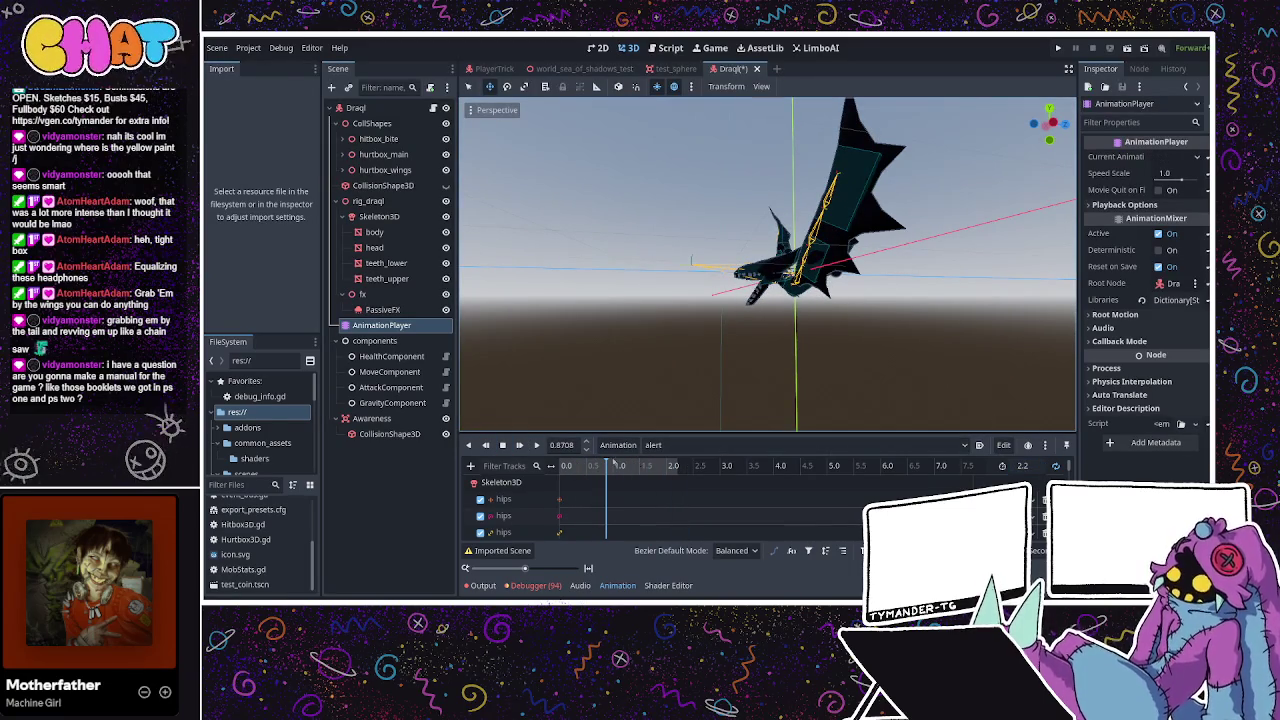
Set the alert animation length to 1.0 and preview it
click(1030, 466)
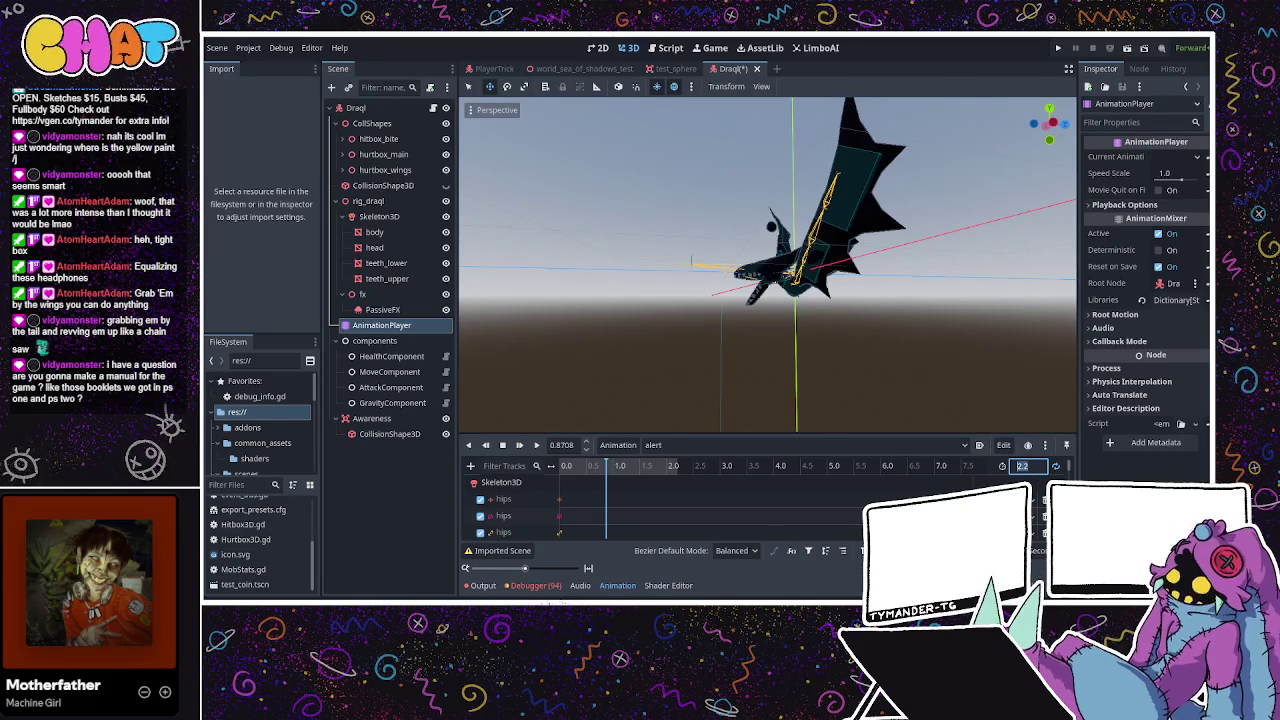
text(1)
key(Return)
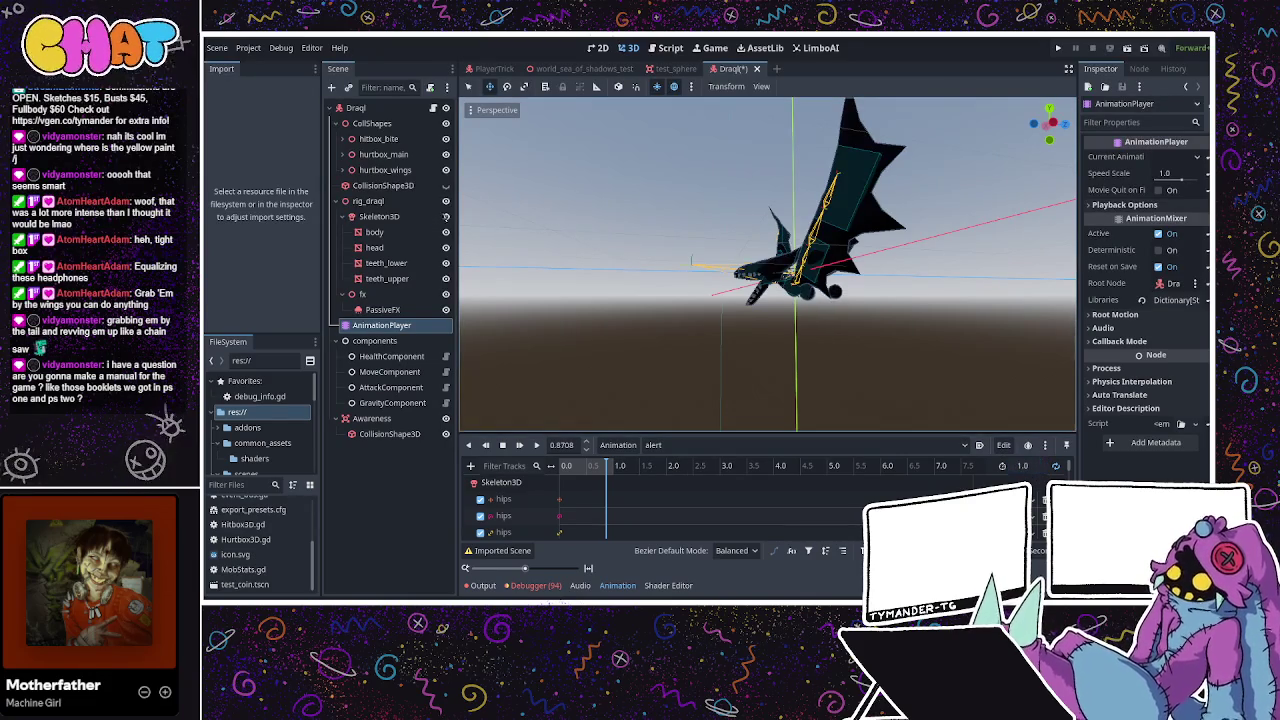
click(537, 445)
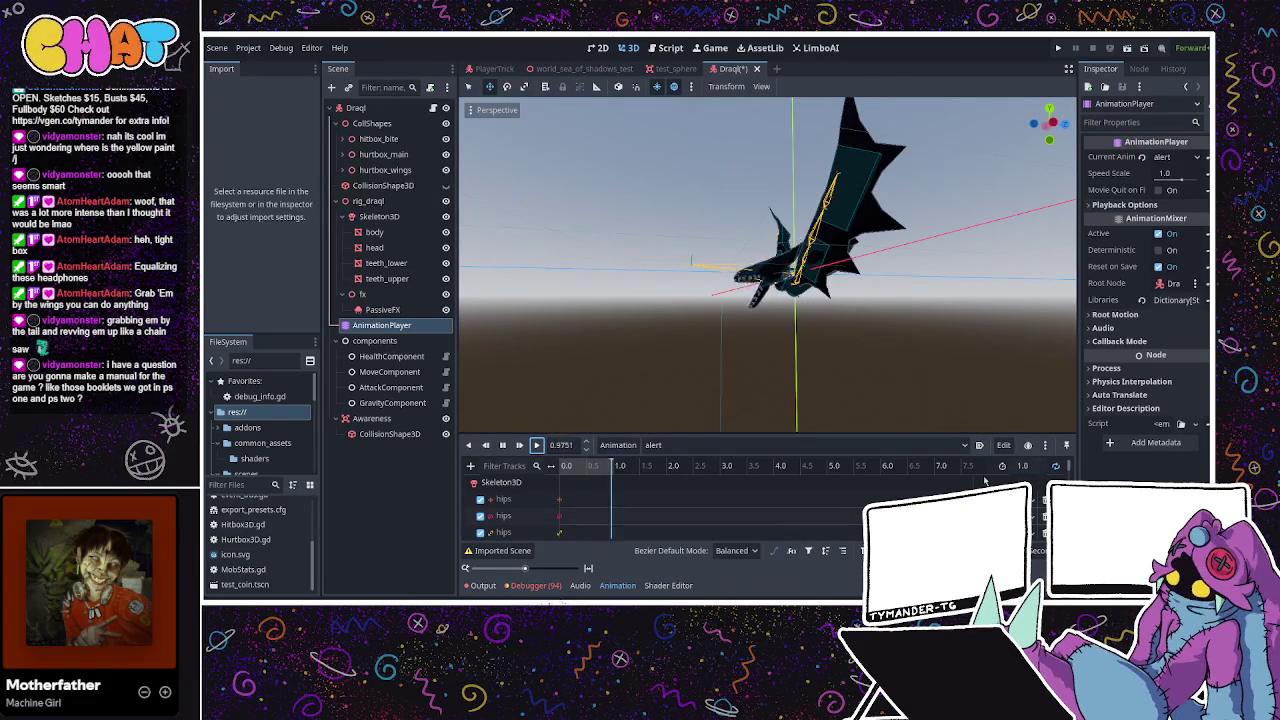
click(503, 445)
click(565, 466)
scroll(581, 490, down, 2)
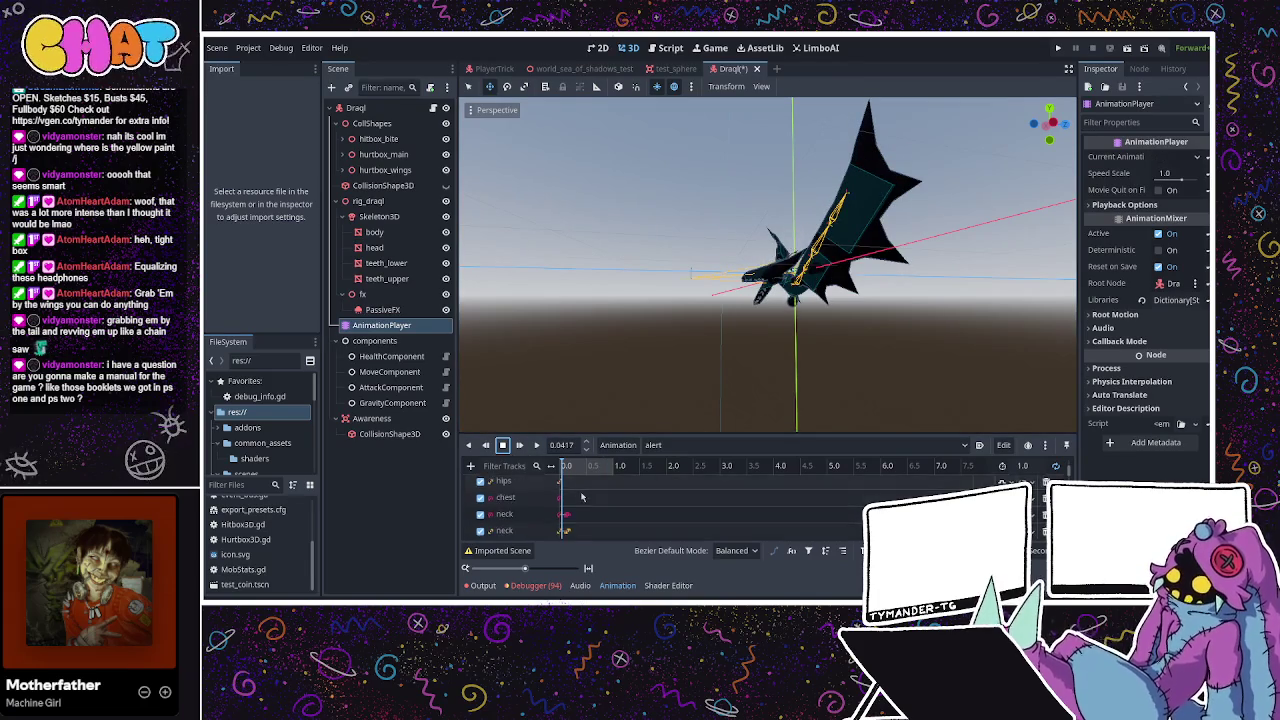
Check the neck keyframe, set the alert animation length to 0.2, then switch to Blender
click(561, 471)
drag(561, 479, 570, 472)
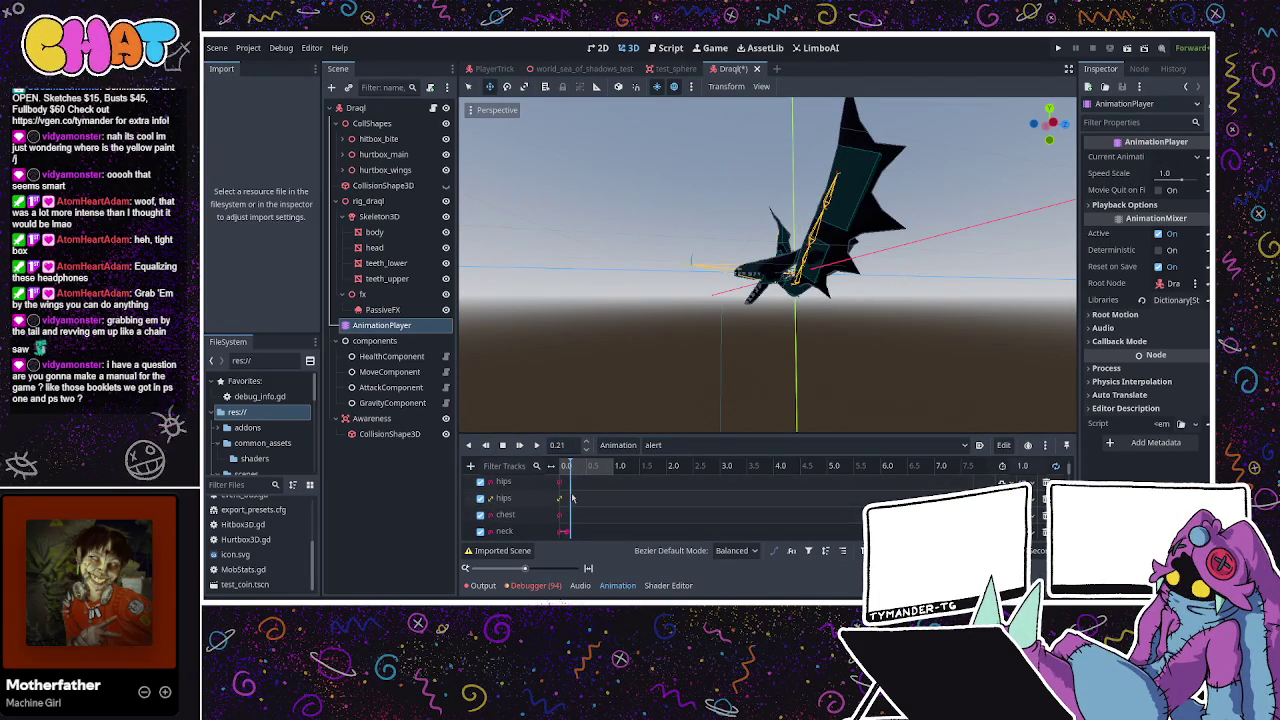
click(567, 531)
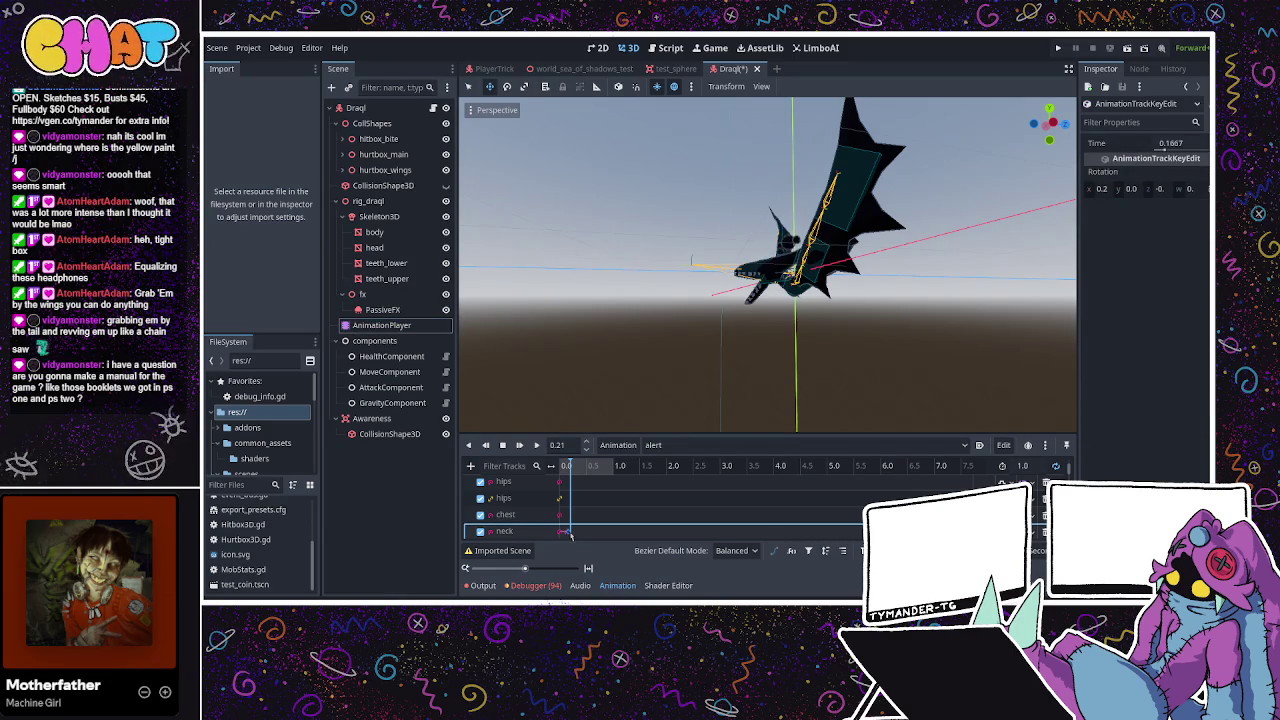
click(584, 558)
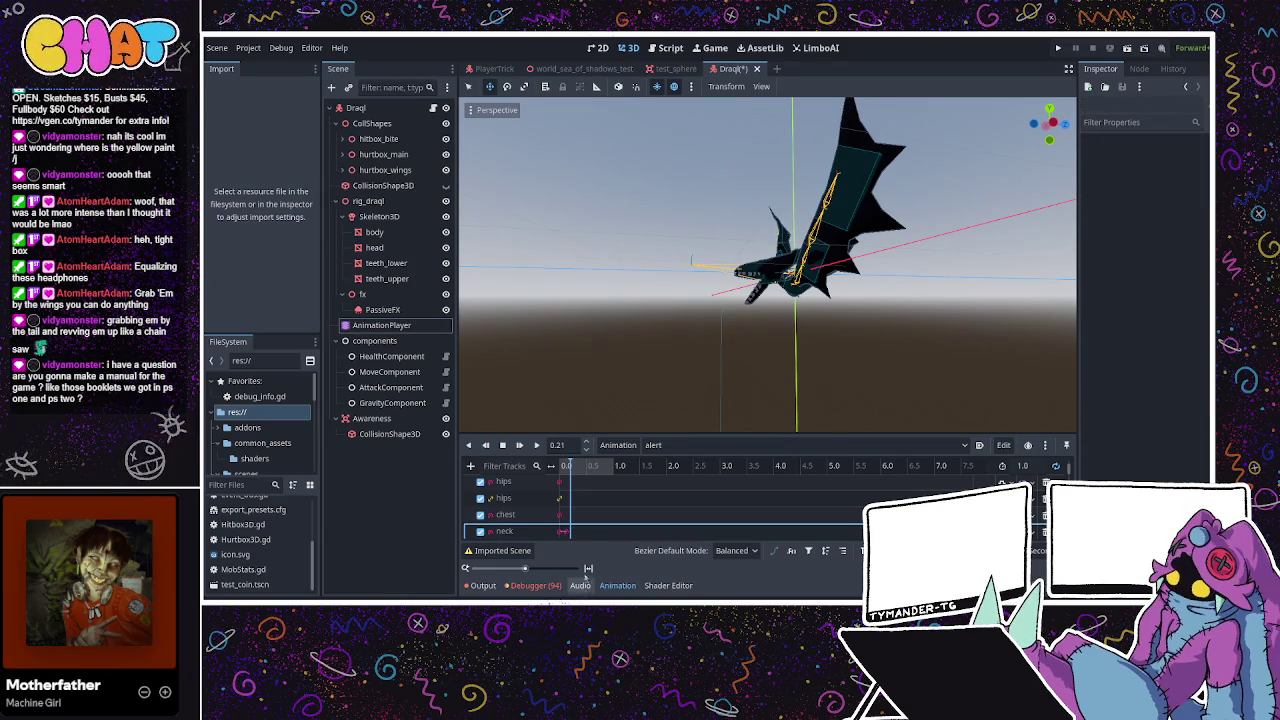
click(1030, 466)
text(0.2)
key(Return)
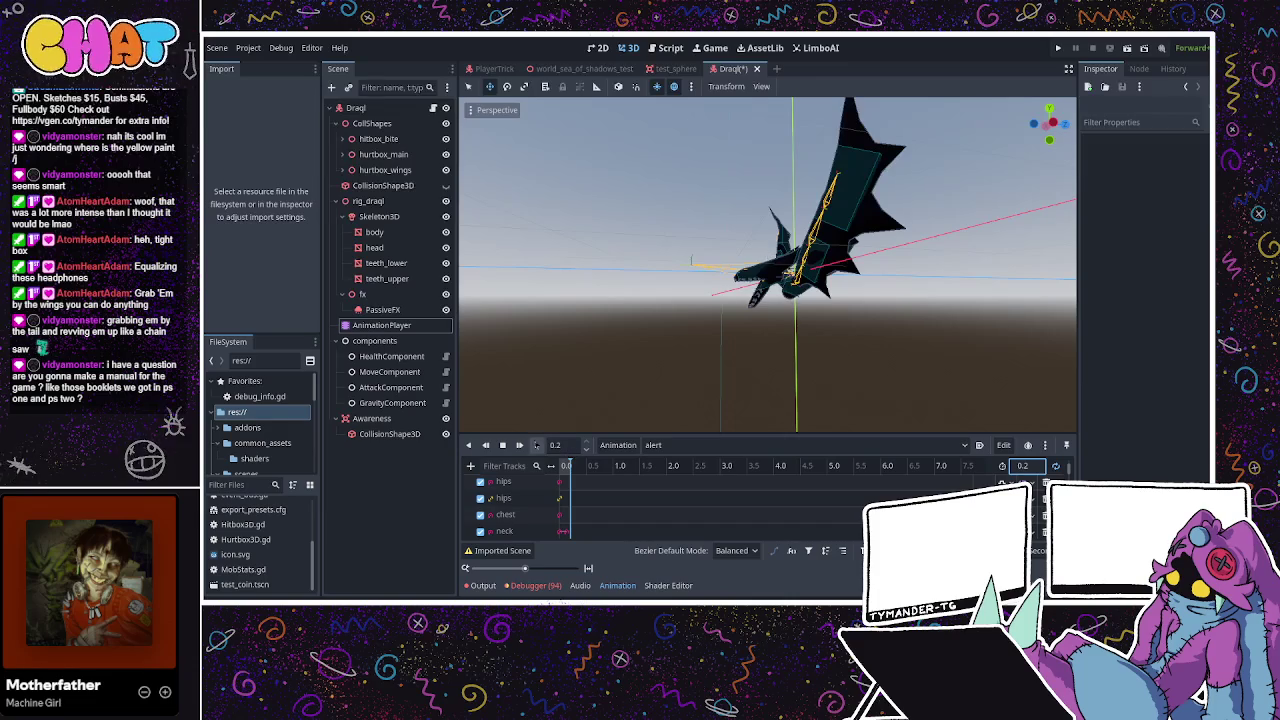
mouse_move(700, 340)
mouse_down()
mouse_move(866, 340)
mouse_move(923, 306)
mouse_move(920, 322)
mouse_move(918, 290)
mouse_move(739, 391)
mouse_move(643, 374)
mouse_move(673, 330)
mouse_up()
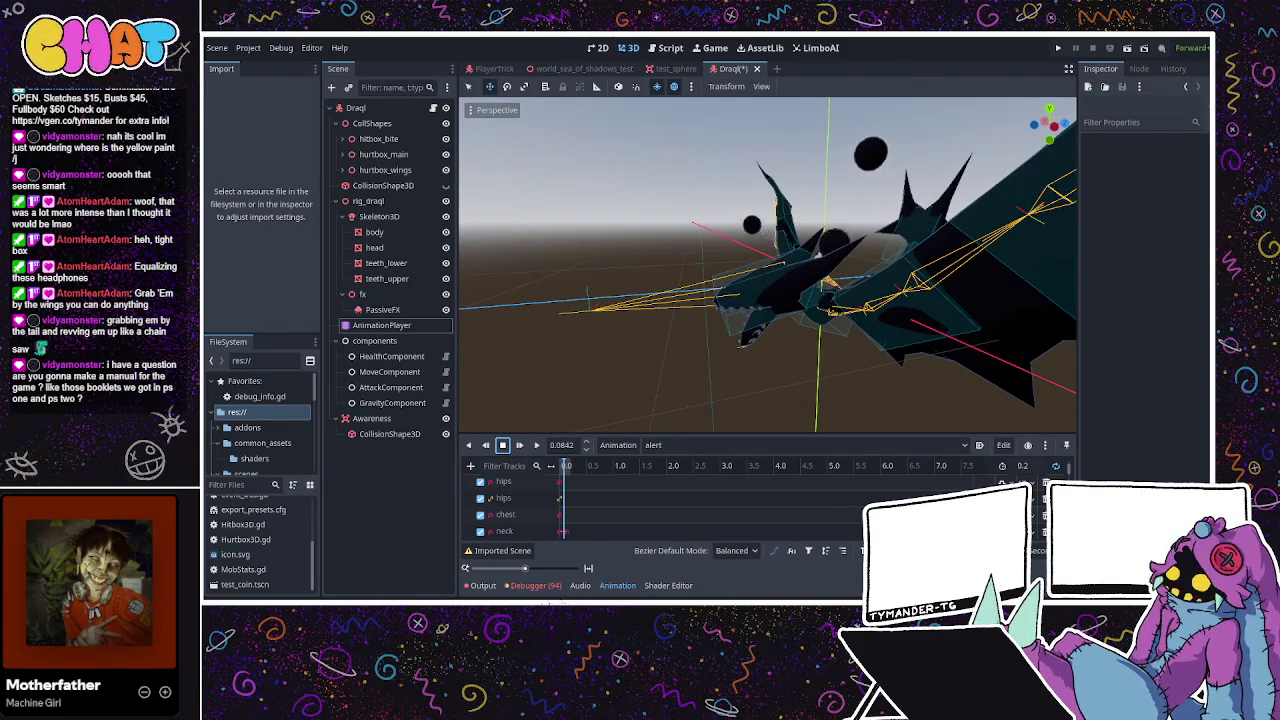
key(alt+Tab)
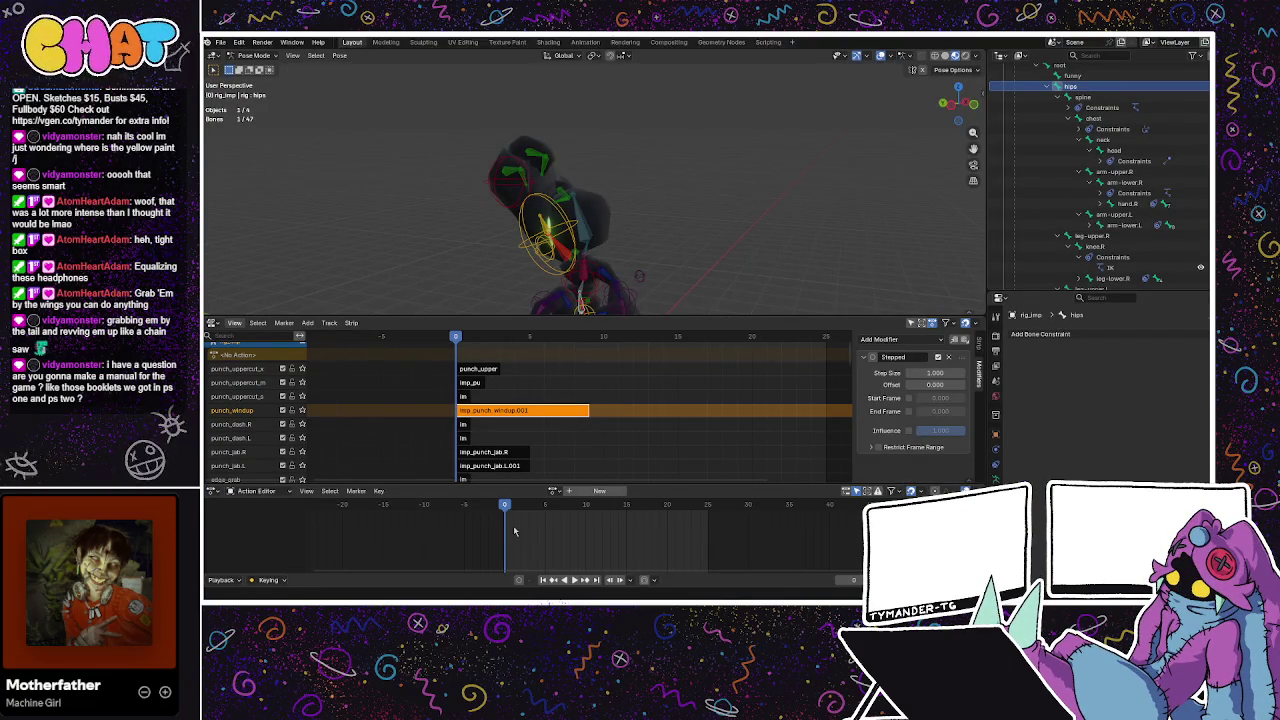
Switch to the Blender window holding the rig_draql dragon file and view its front
key(alt+Tab)
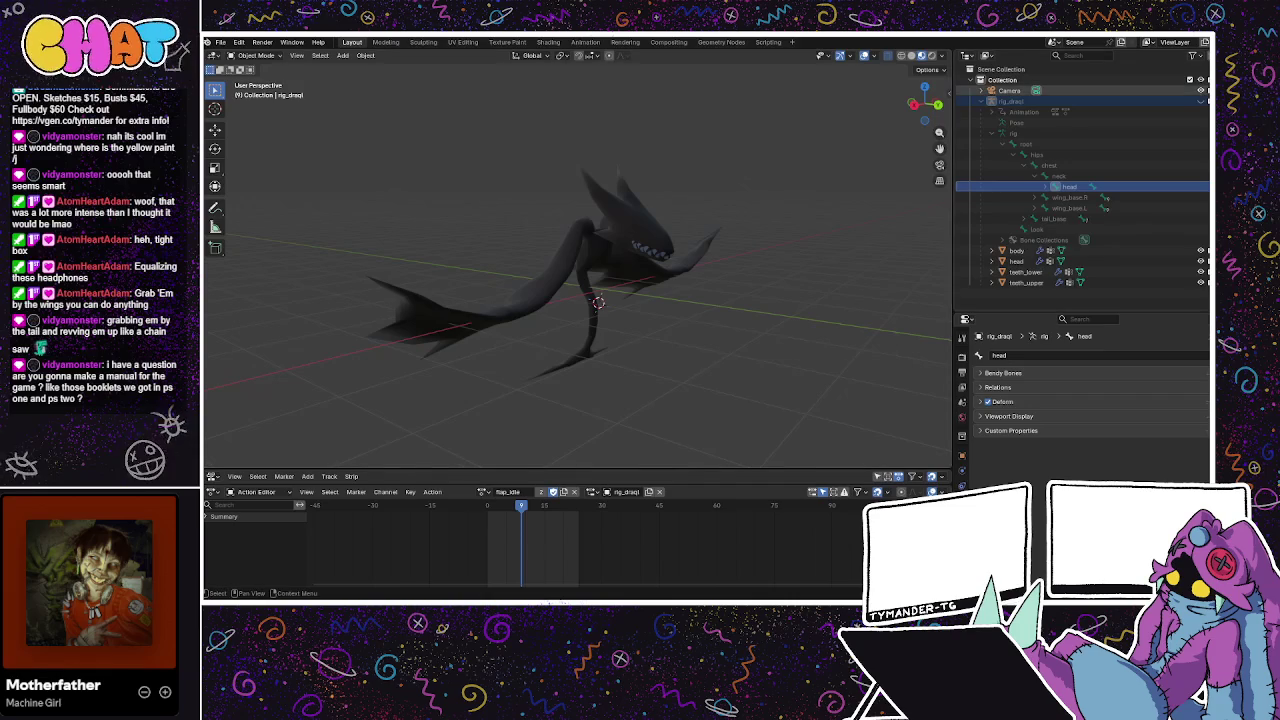
drag(650, 265, 600, 261)
Assign the alert action to the dragon rig and play it back briefly
click(486, 491)
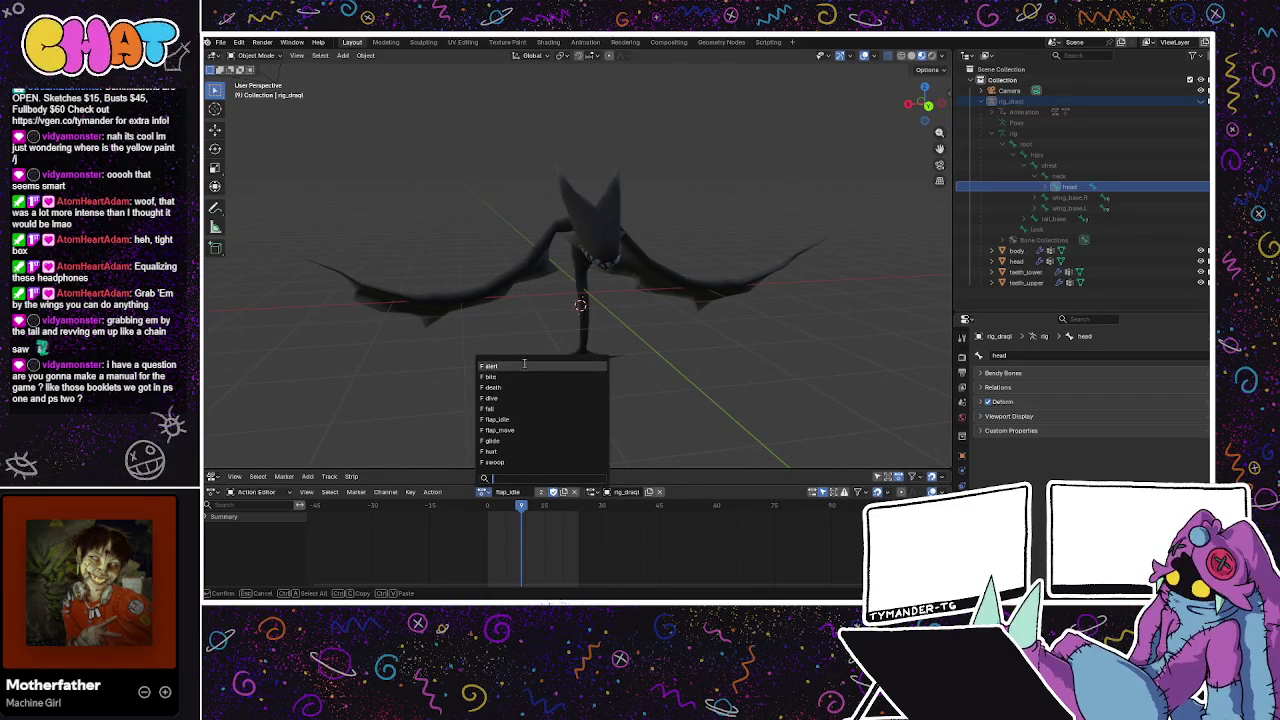
click(490, 366)
key(space)
mouse_move(552, 363)
mouse_down()
mouse_move(652, 323)
mouse_move(553, 352)
mouse_up()
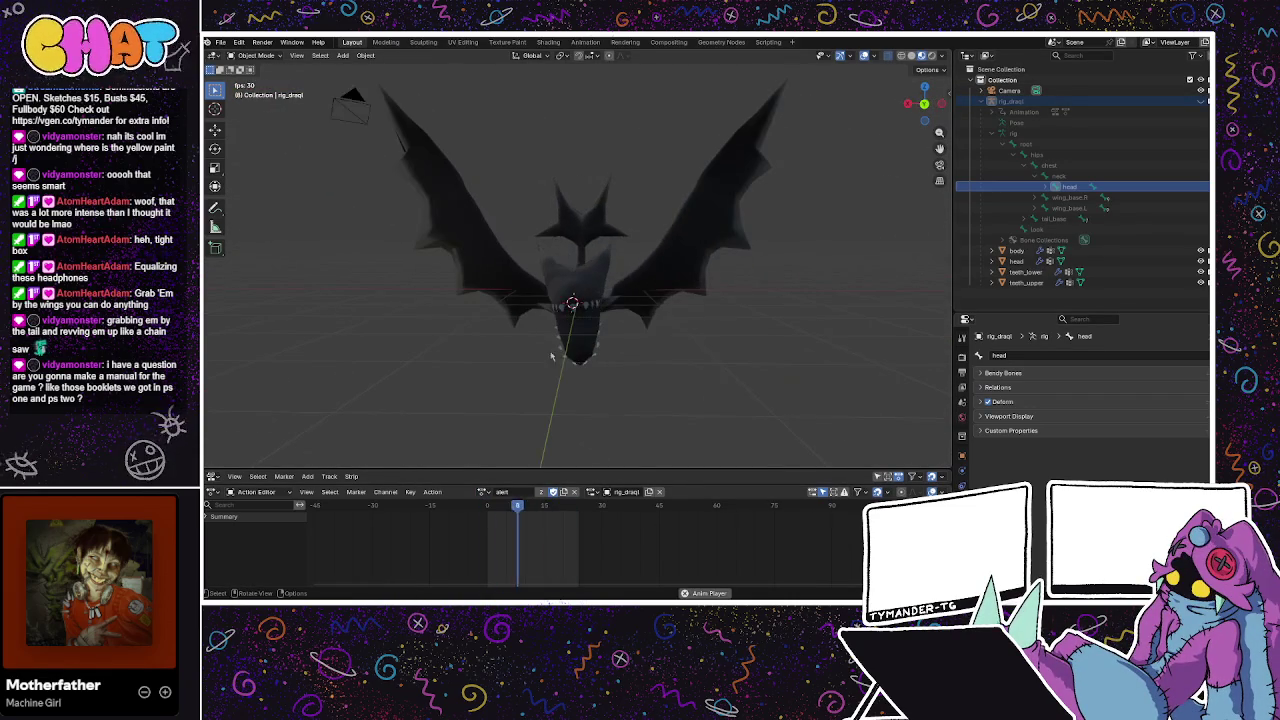
key(space)
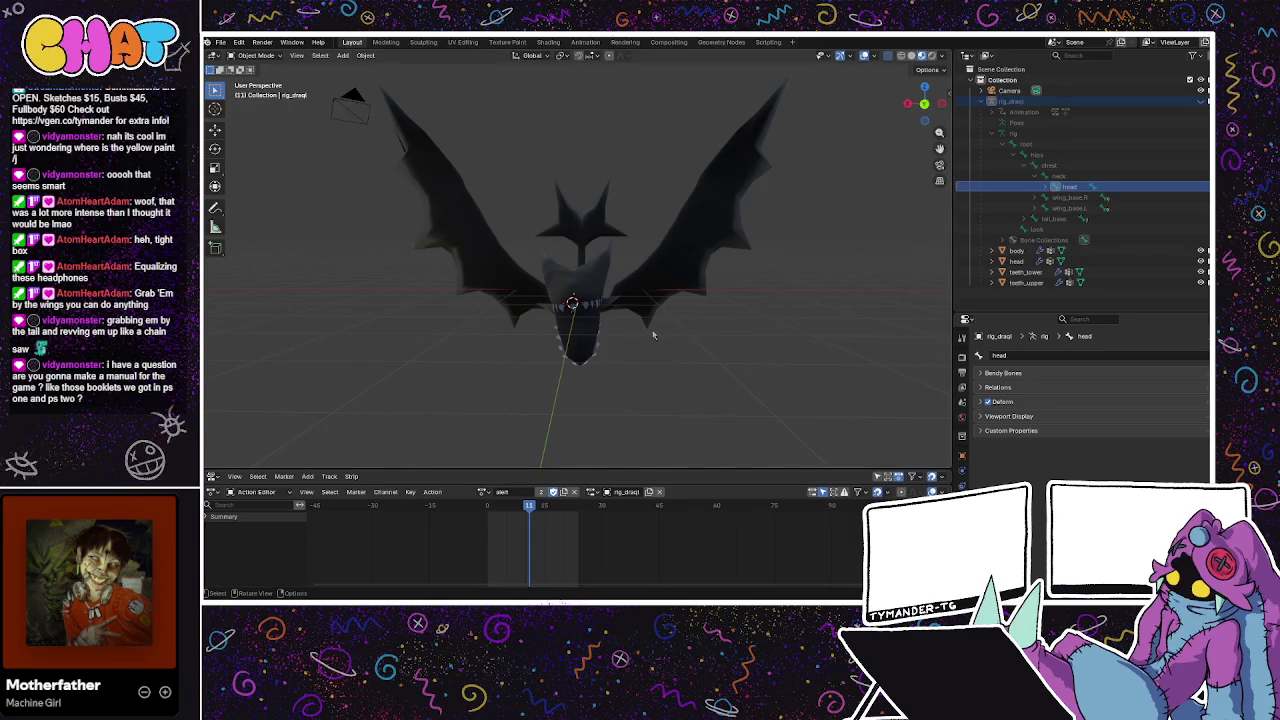
Select rig_draql, save model_shadow_draql.blend, unhide the armature and enter Pose Mode
key(a)
key(alt+a)
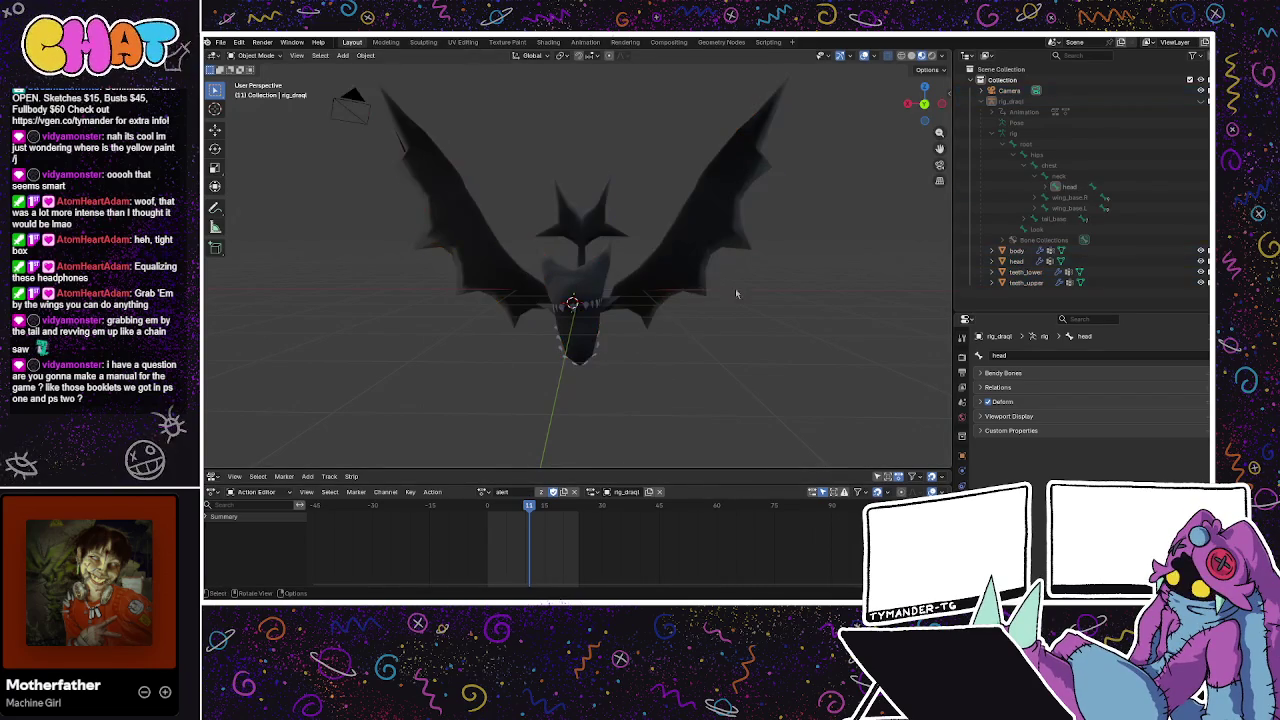
click(1012, 101)
key(ctrl+Tab)
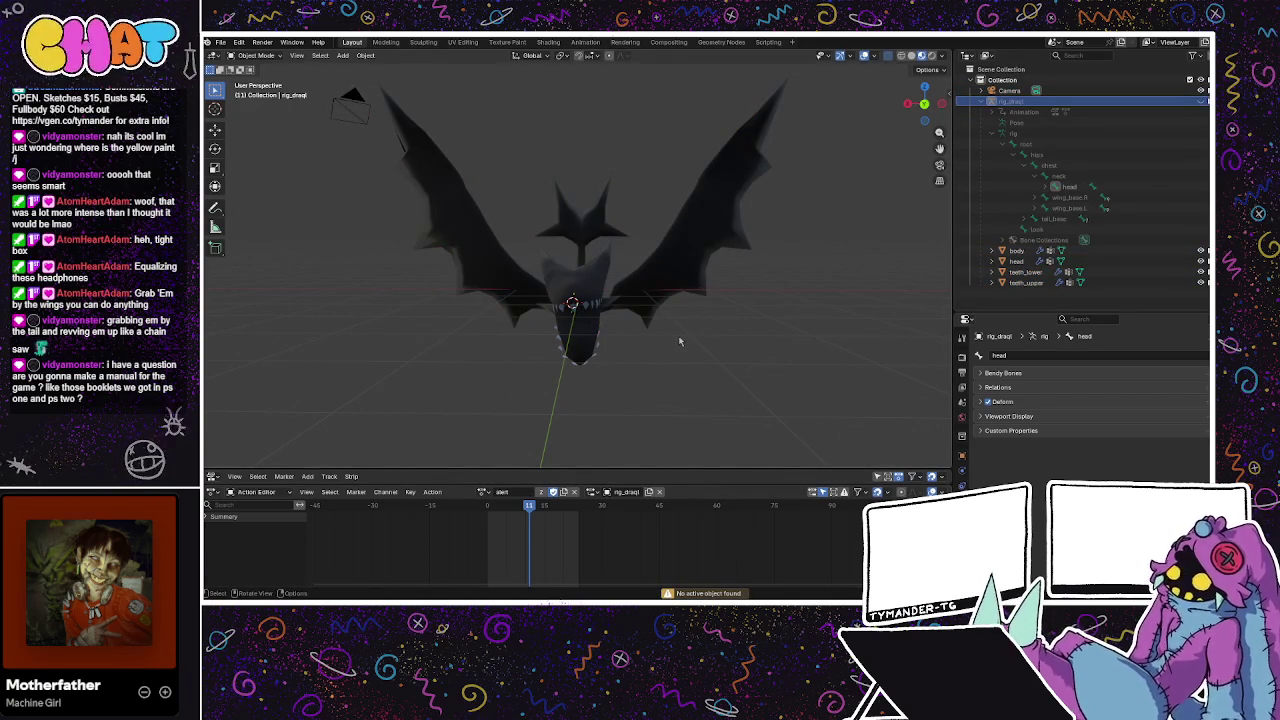
key(ctrl+s)
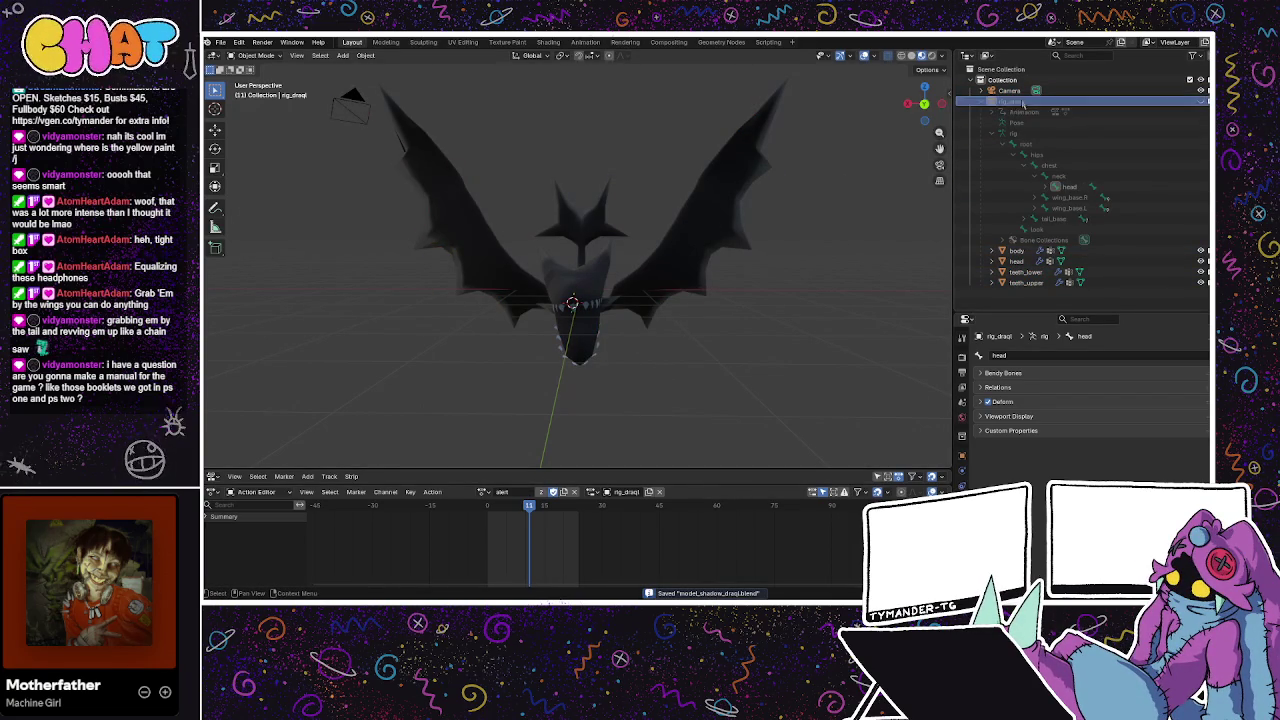
key(alt+h)
key(ctrl+Tab)
drag(657, 283, 720, 295)
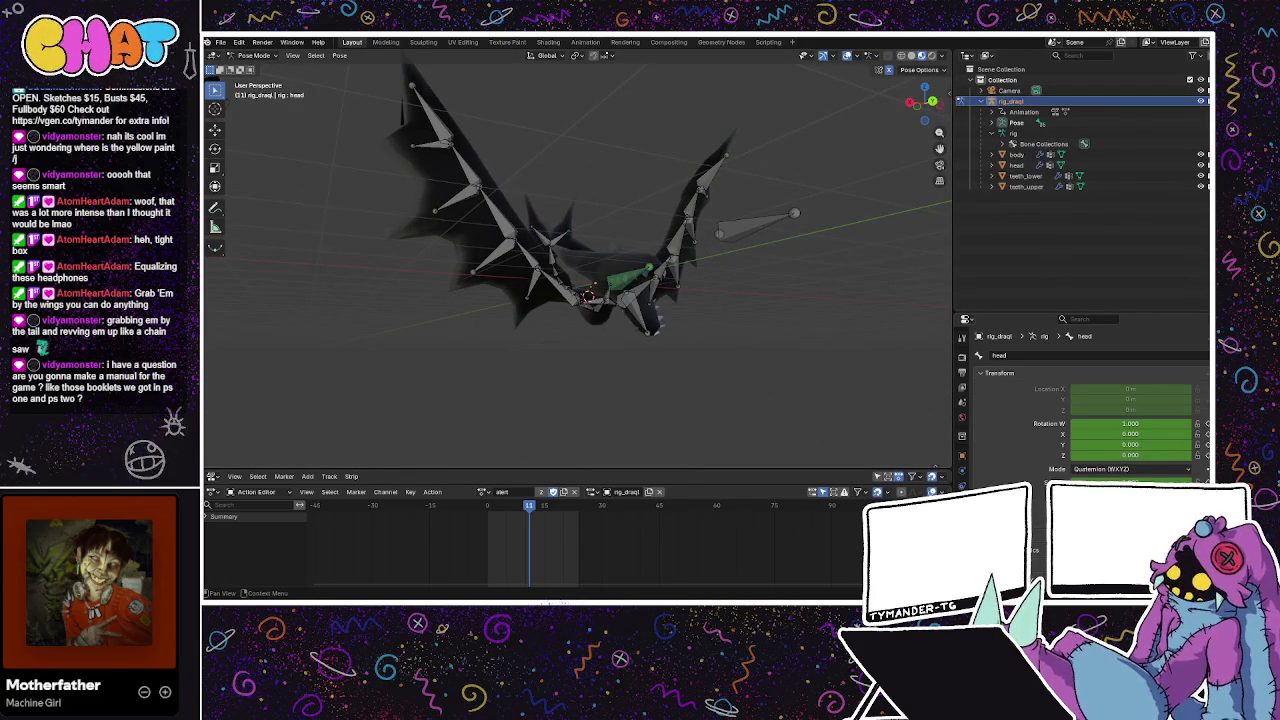
Confirm the 30 fps frame rate in Output properties, scrub to frame 5, and play alert
click(963, 357)
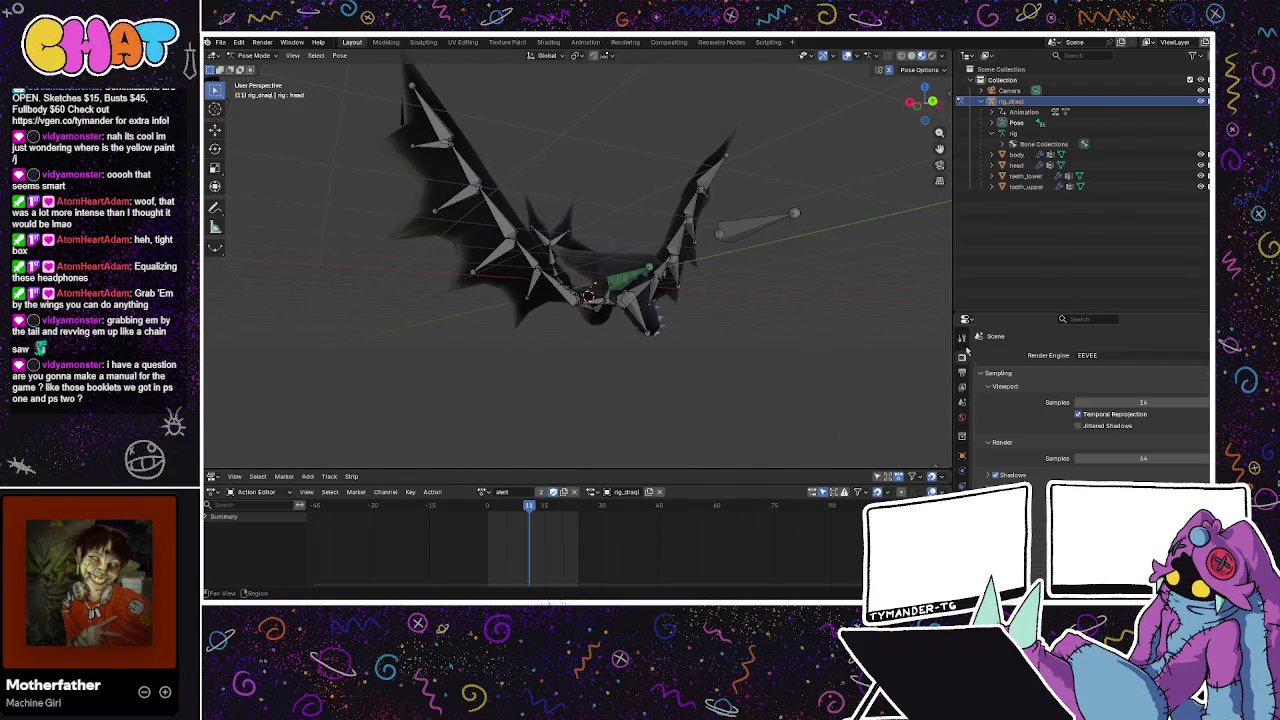
click(963, 372)
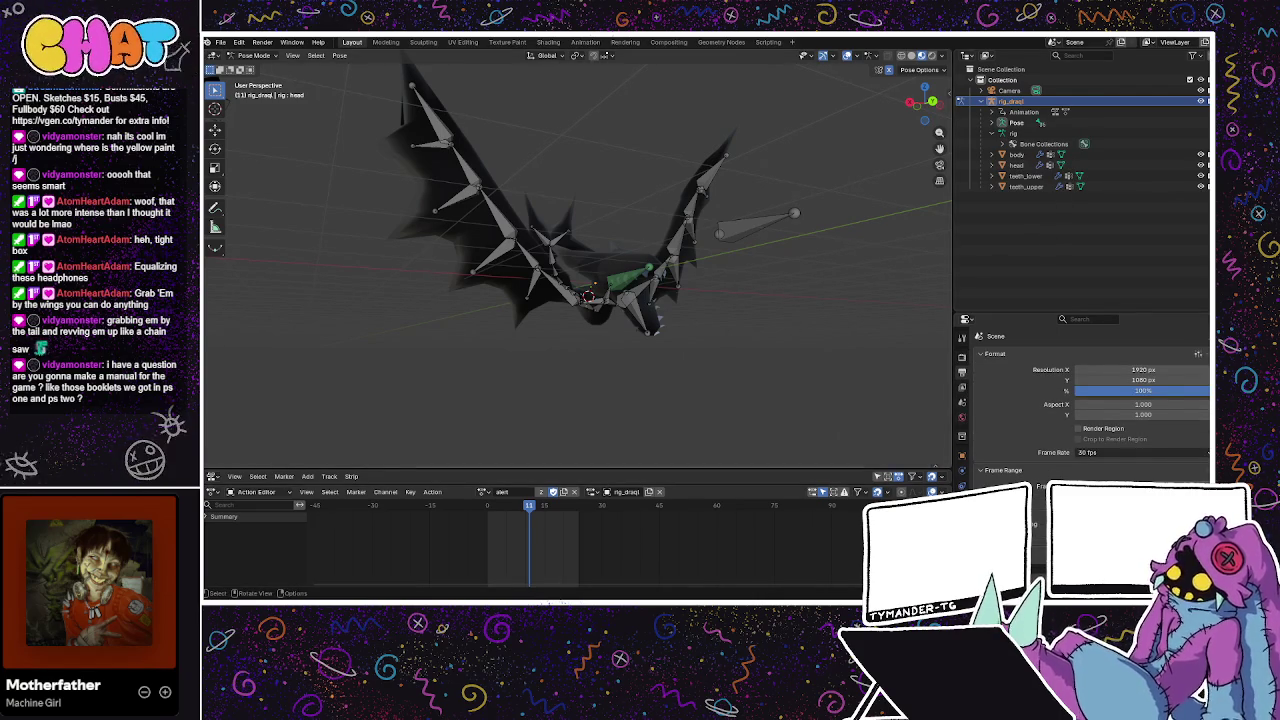
key(a)
mouse_move(530, 512)
mouse_down()
mouse_move(500, 518)
mouse_move(514, 524)
mouse_up()
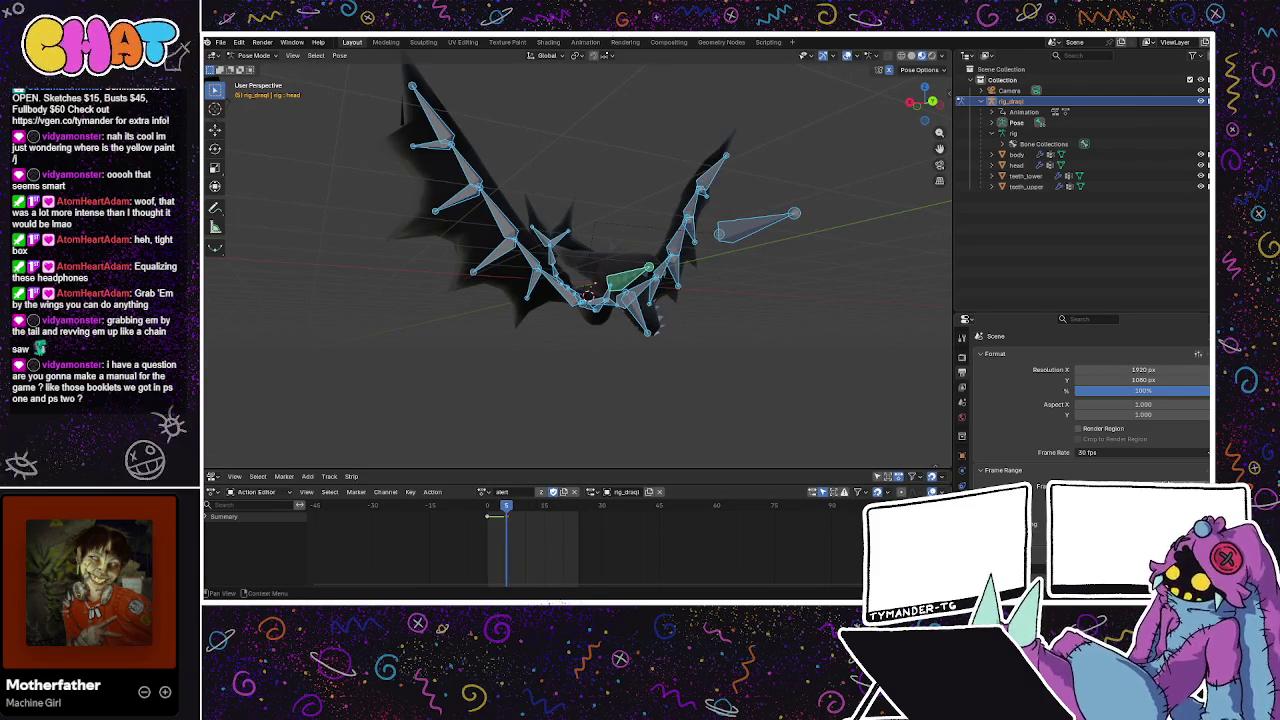
drag(514, 524, 506, 520)
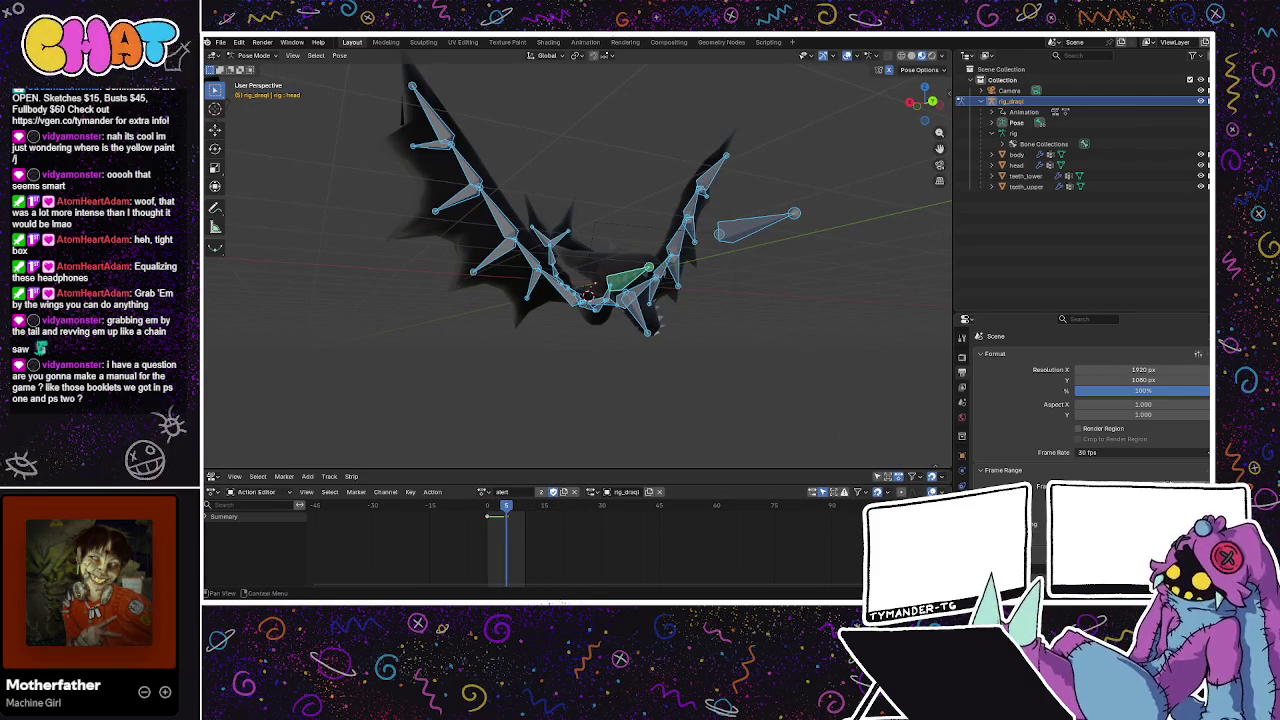
key(alt+a)
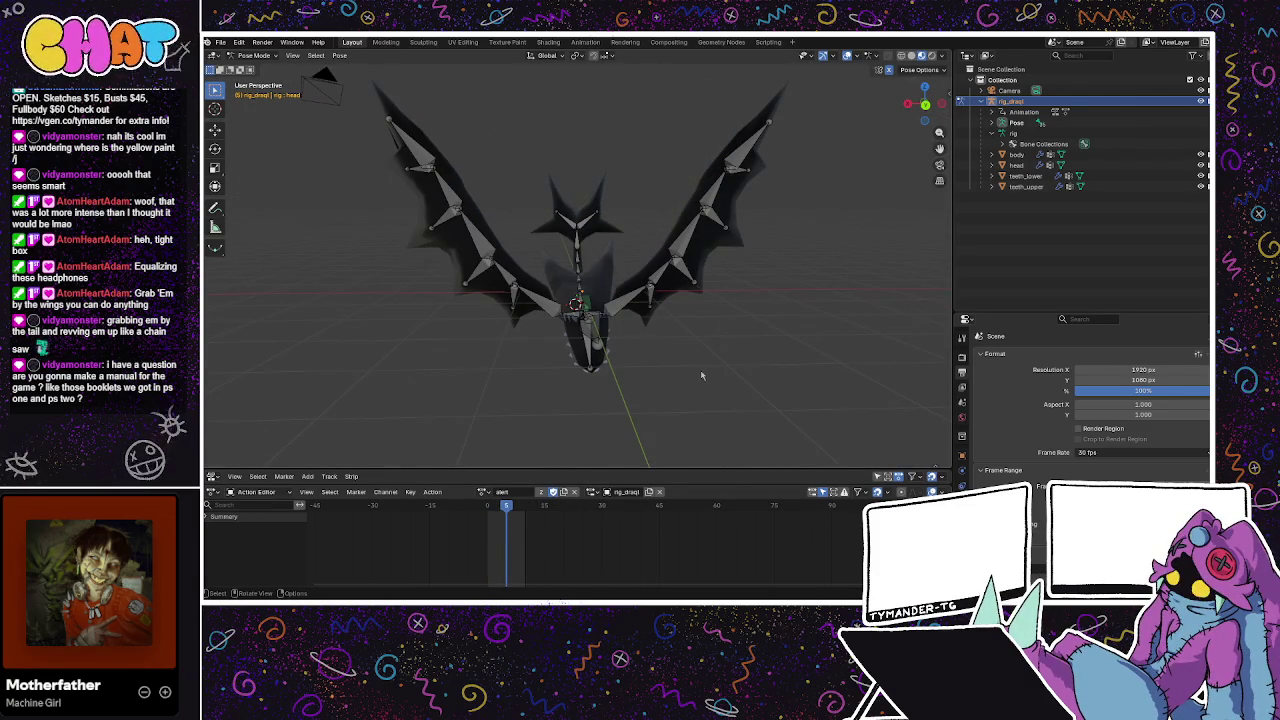
key(space)
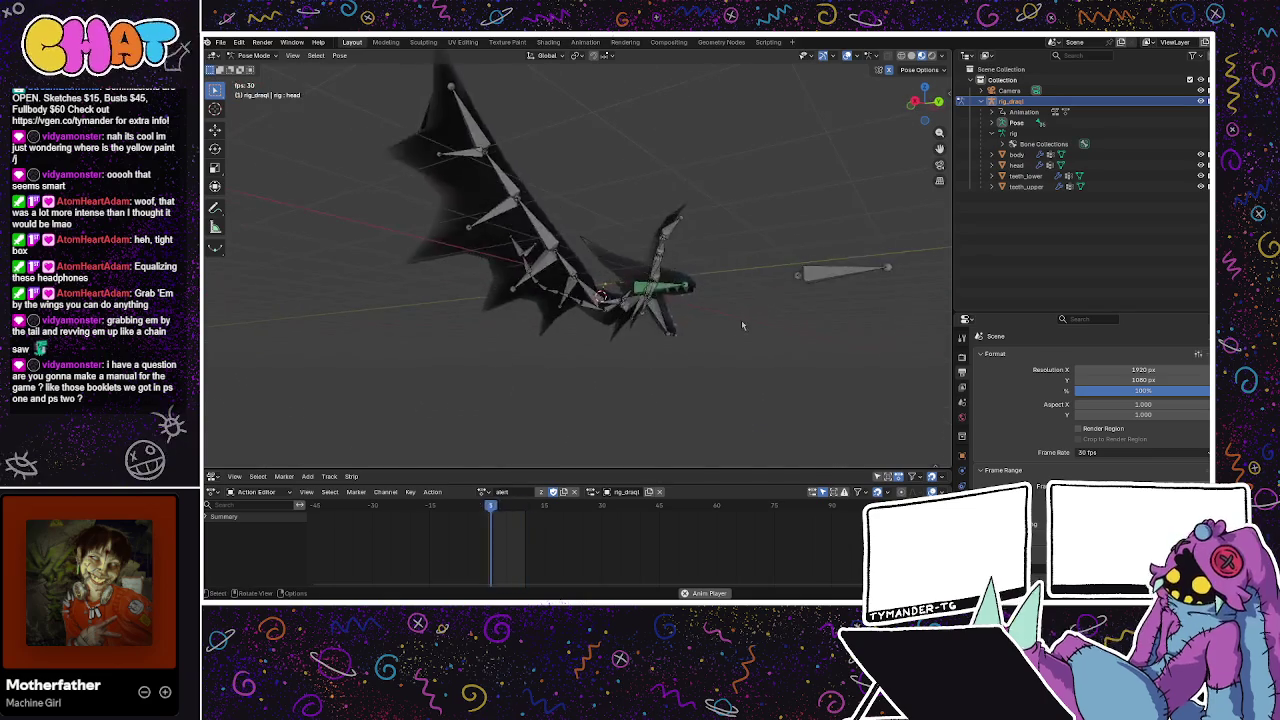
Hide the armature and view the alert animation from several angles, then return to Godot
click(1201, 101)
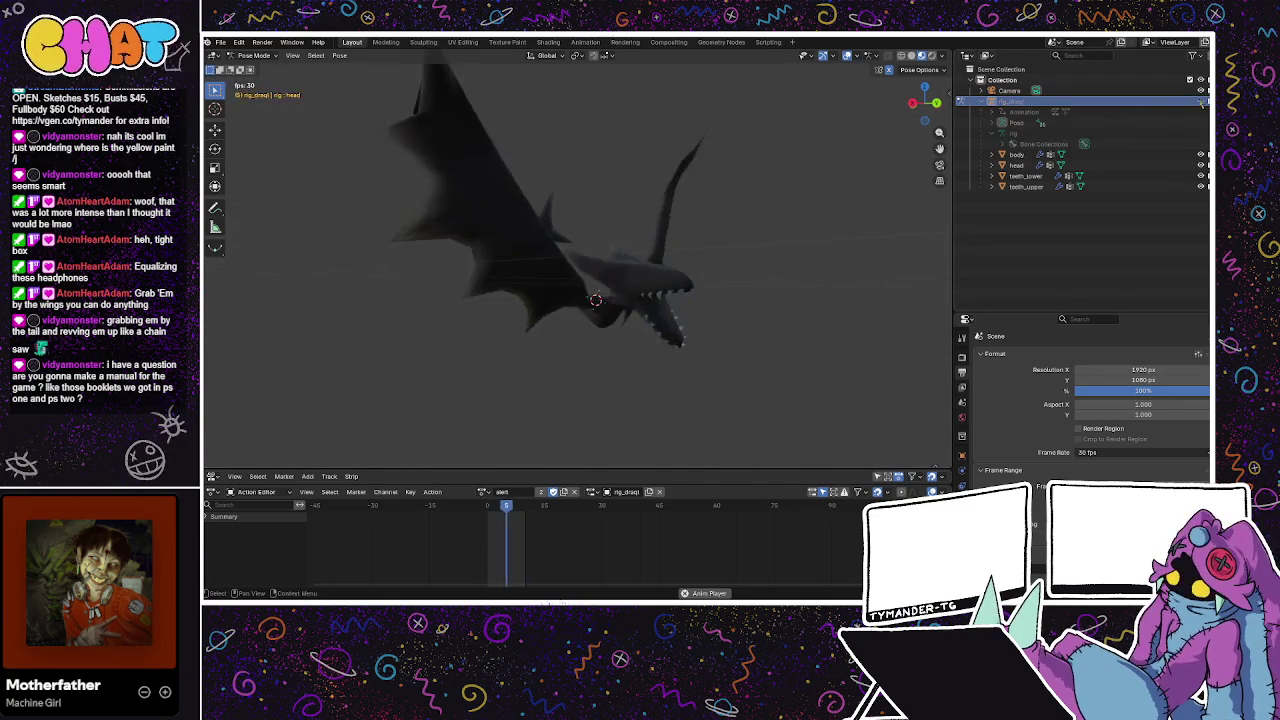
mouse_move(568, 373)
mouse_down()
mouse_move(628, 346)
mouse_move(708, 342)
mouse_move(524, 317)
mouse_up()
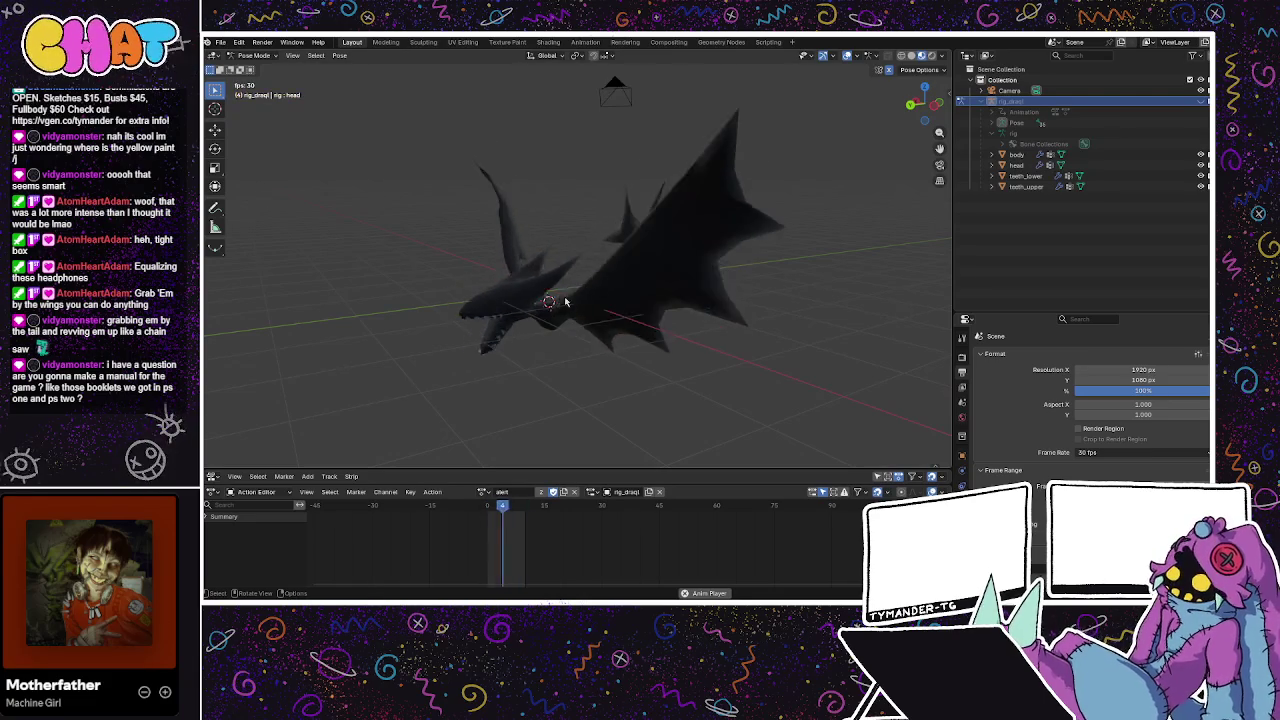
drag(562, 304, 664, 280)
mouse_move(578, 376)
mouse_down()
mouse_move(621, 387)
mouse_move(583, 389)
mouse_move(602, 382)
mouse_move(604, 342)
mouse_move(630, 330)
mouse_move(594, 343)
mouse_up()
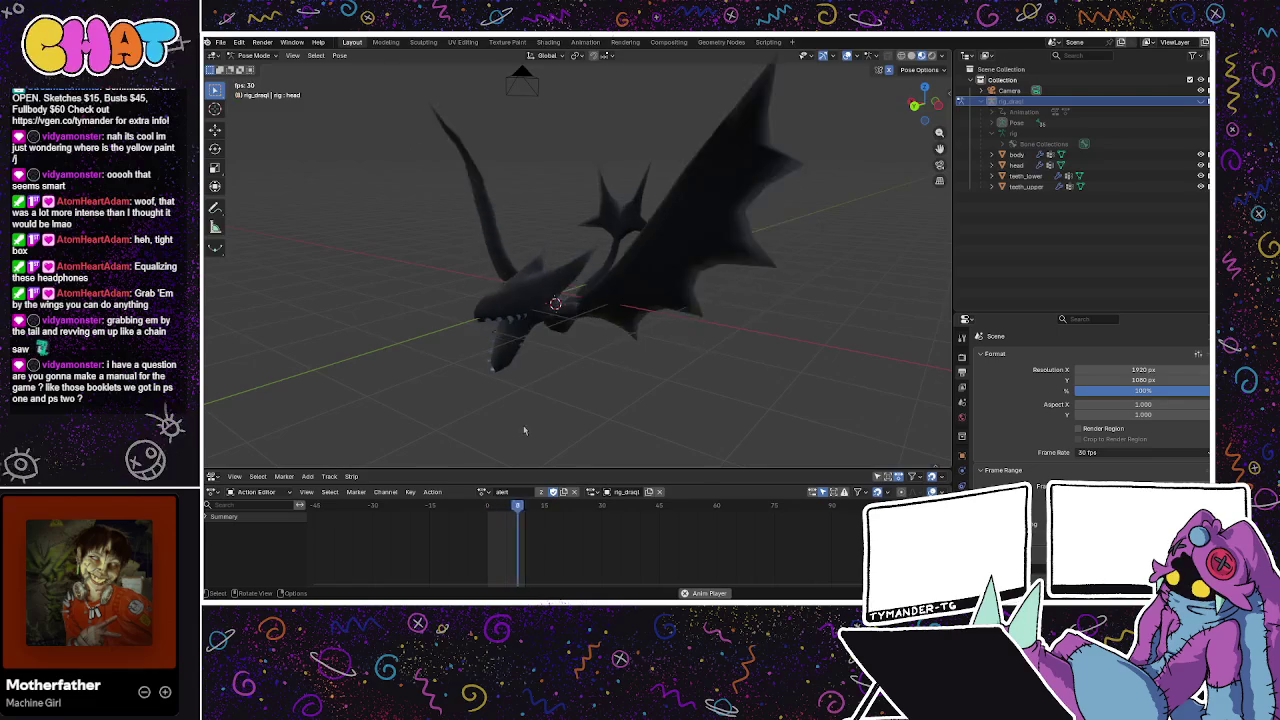
mouse_move(517, 394)
mouse_down()
mouse_move(513, 376)
mouse_move(484, 382)
mouse_move(540, 250)
mouse_up()
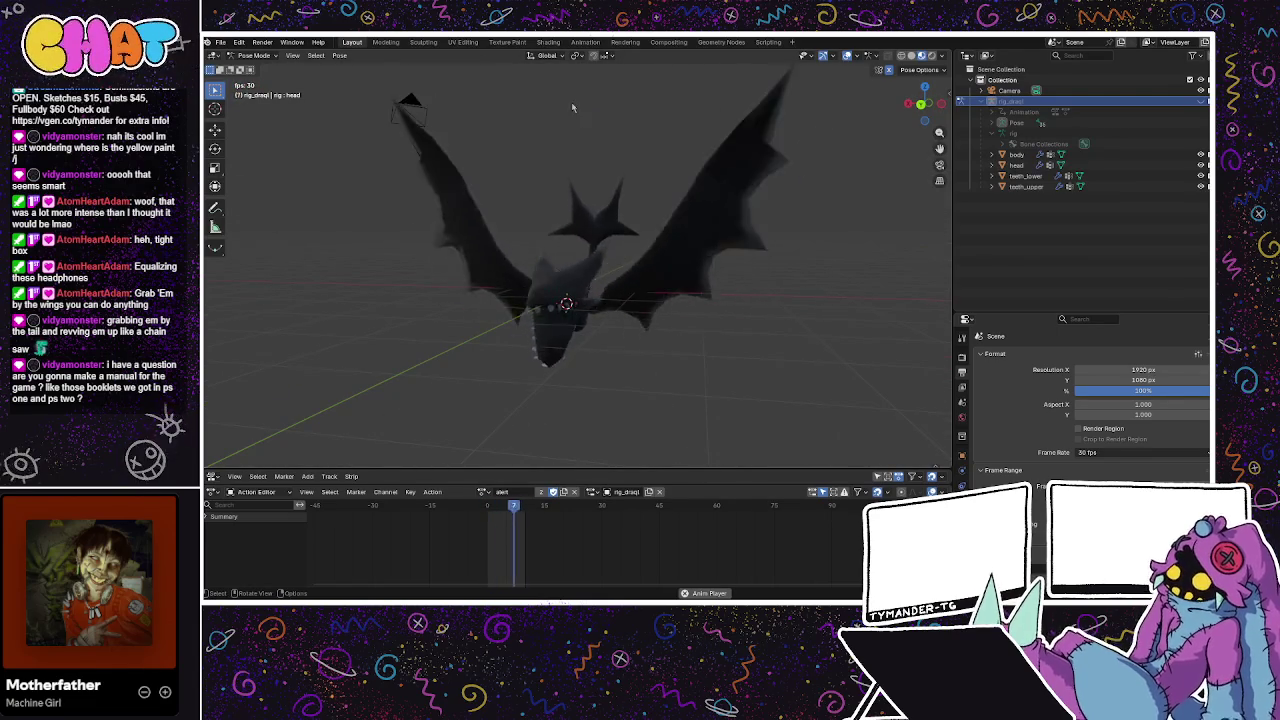
mouse_move(573, 107)
mouse_down()
mouse_move(630, 190)
mouse_move(694, 246)
mouse_move(690, 230)
mouse_up()
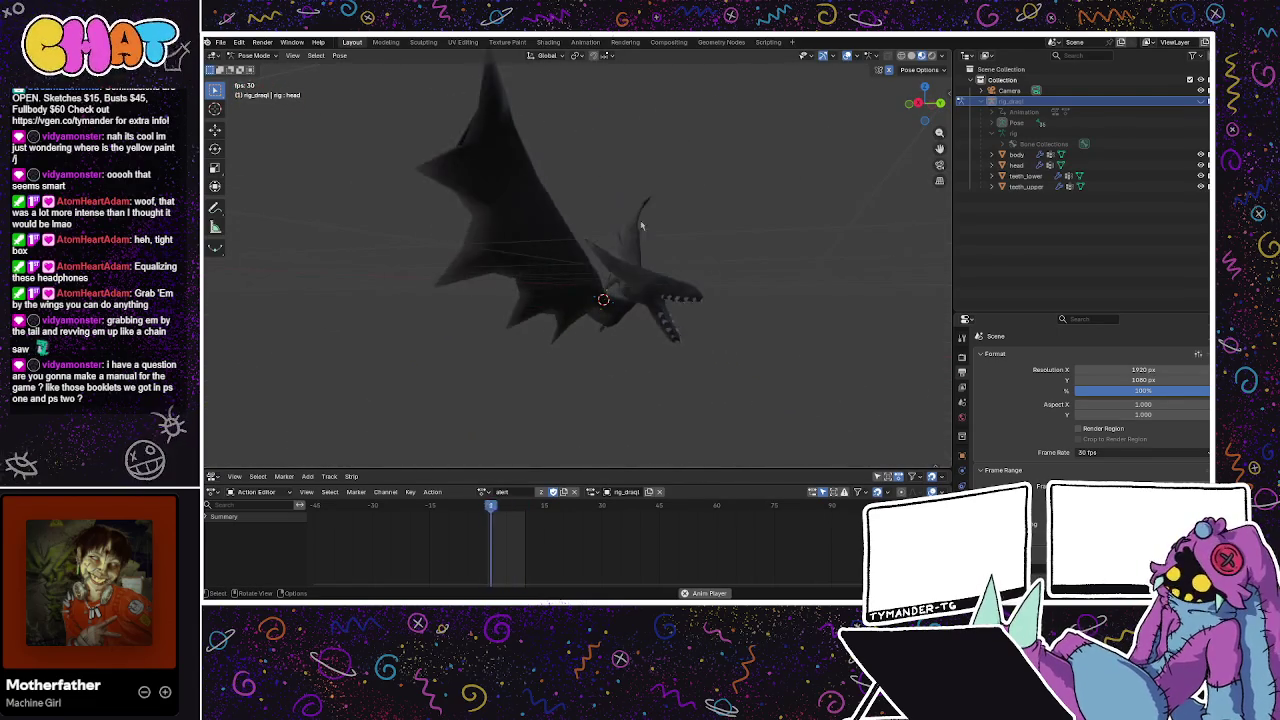
drag(689, 186, 818, 78)
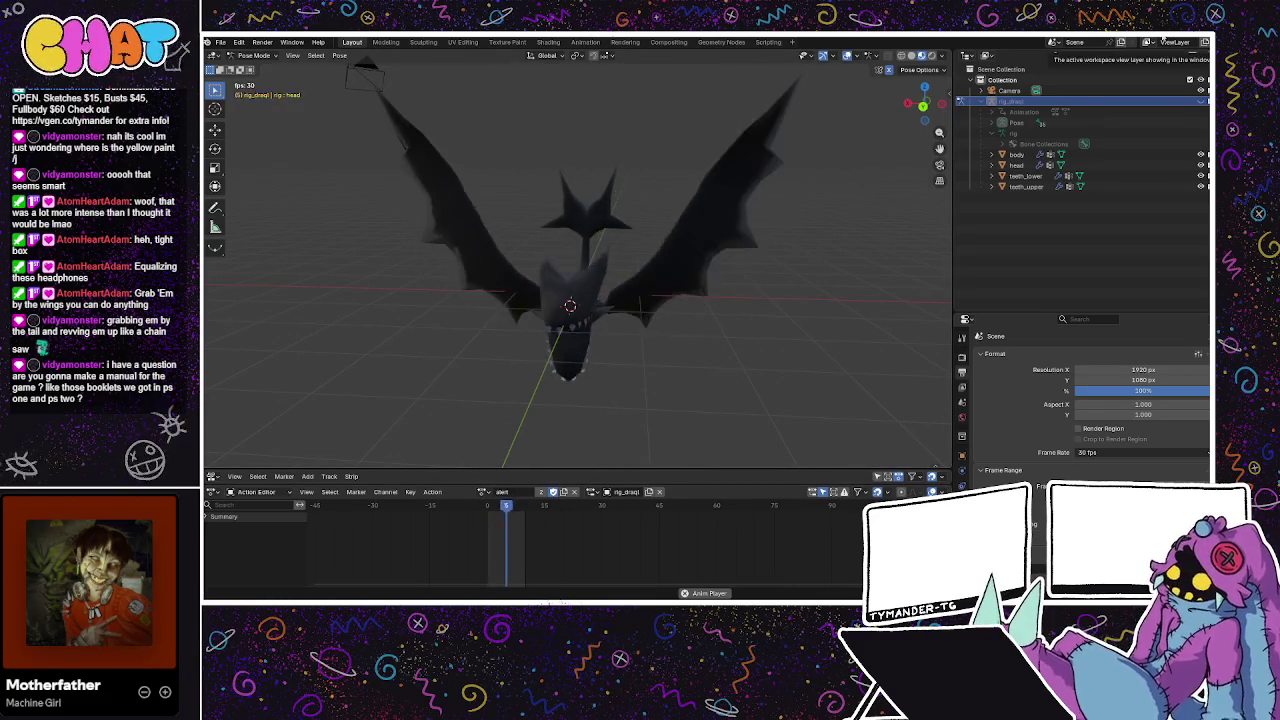
key(alt+Tab)
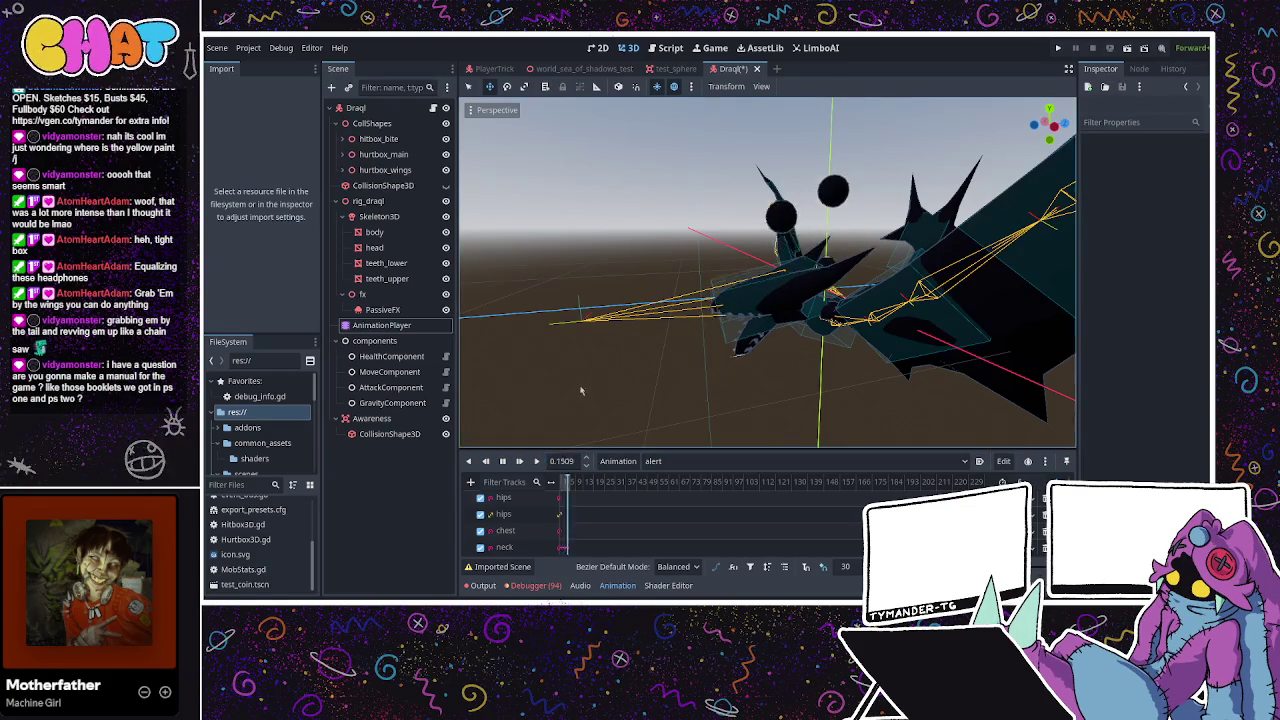
Stop the alert playback and select the jaw animation track
drag(662, 348, 710, 370)
click(503, 461)
scroll(575, 505, down, 5)
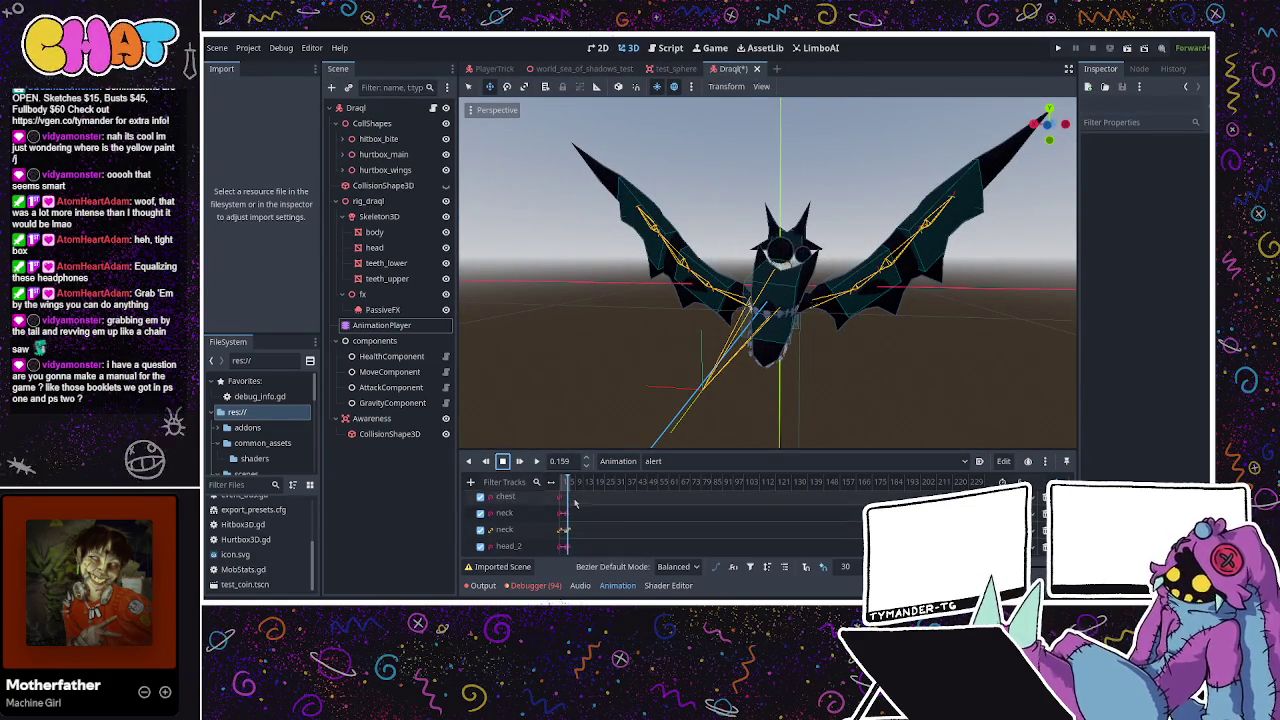
scroll(575, 505, down, 10)
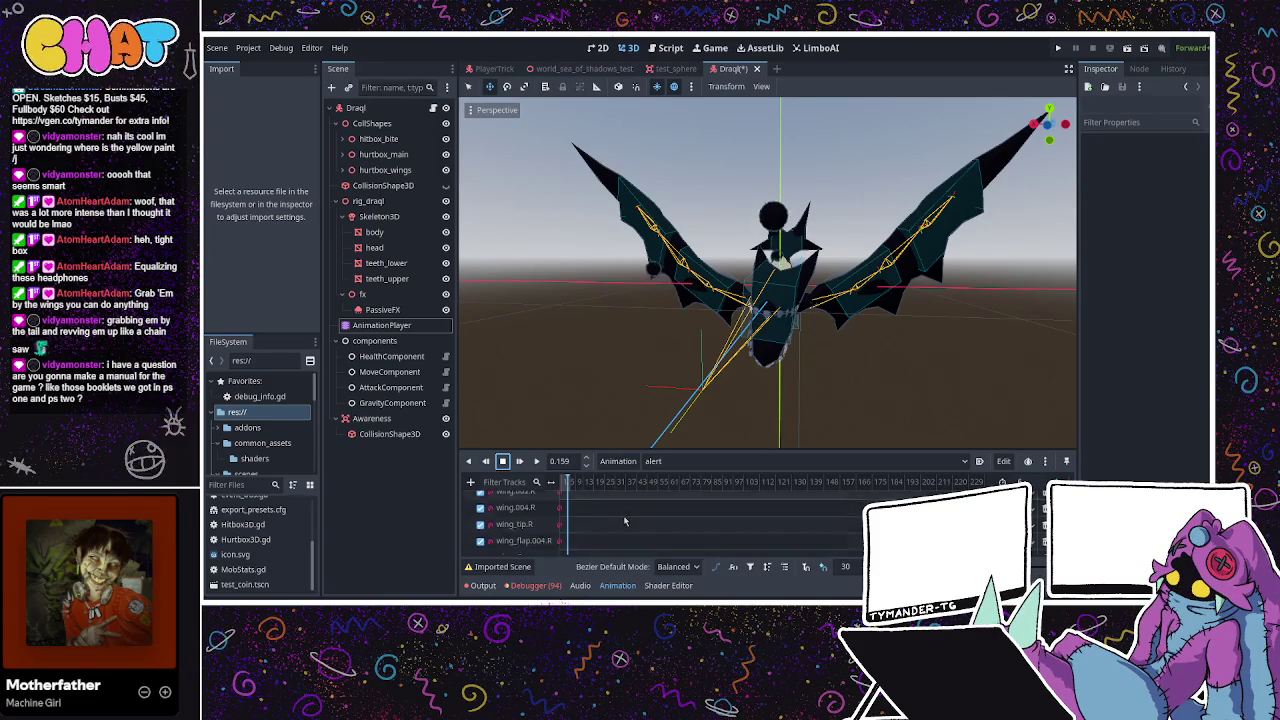
scroll(575, 505, up, 10)
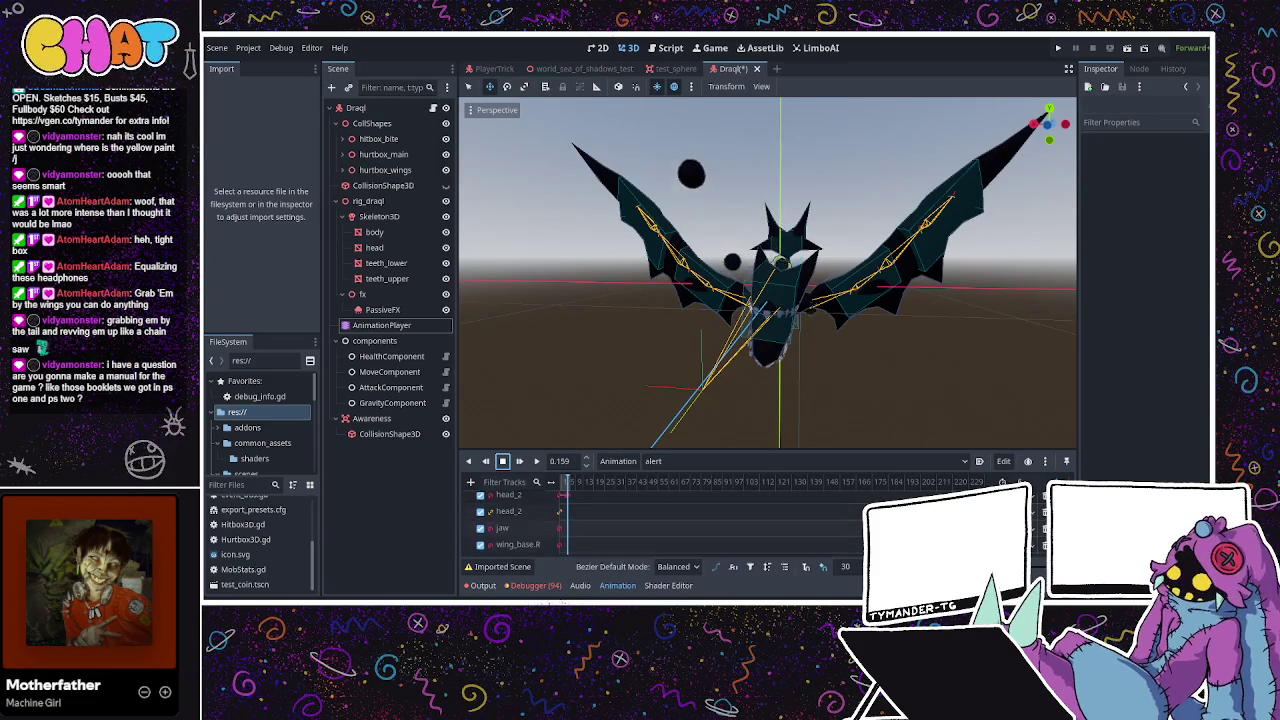
click(575, 528)
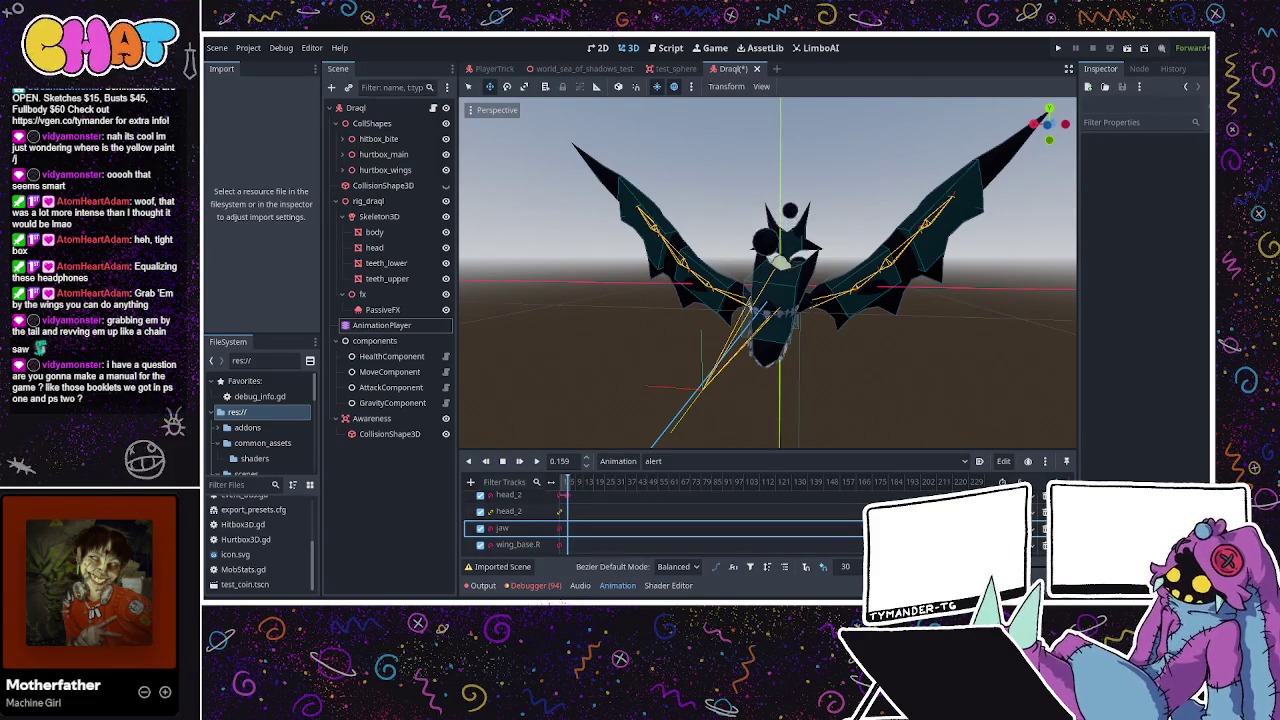
scroll(575, 520, up, 10)
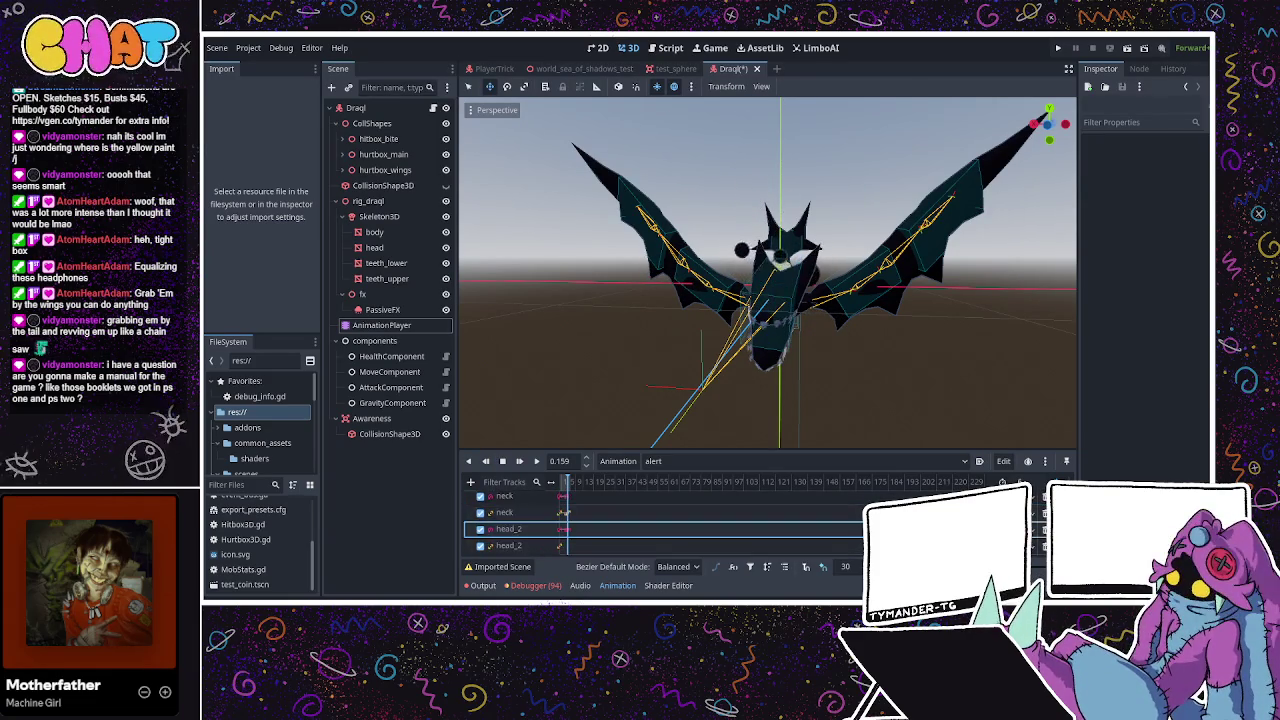
scroll(565, 500, down, 10)
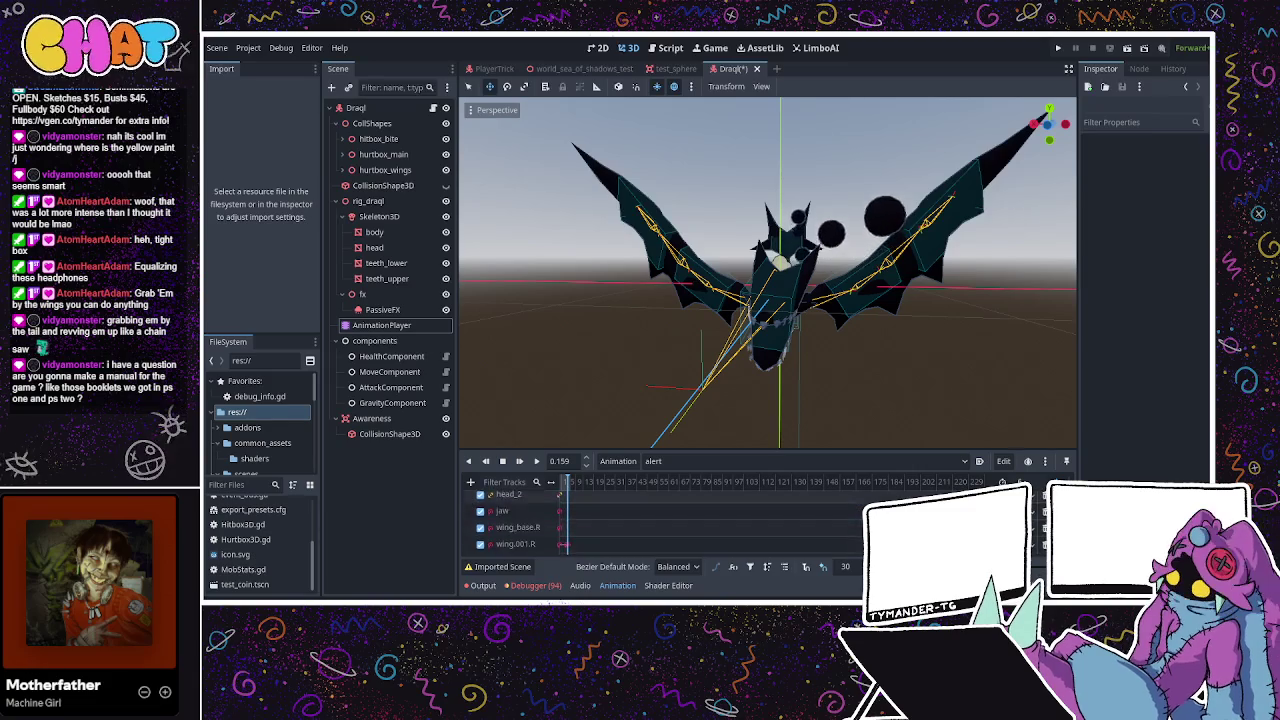
Inspect the right-wing tracks wing.002.R, wing.001.R and wing_flap.004/003/002.R
click(564, 505)
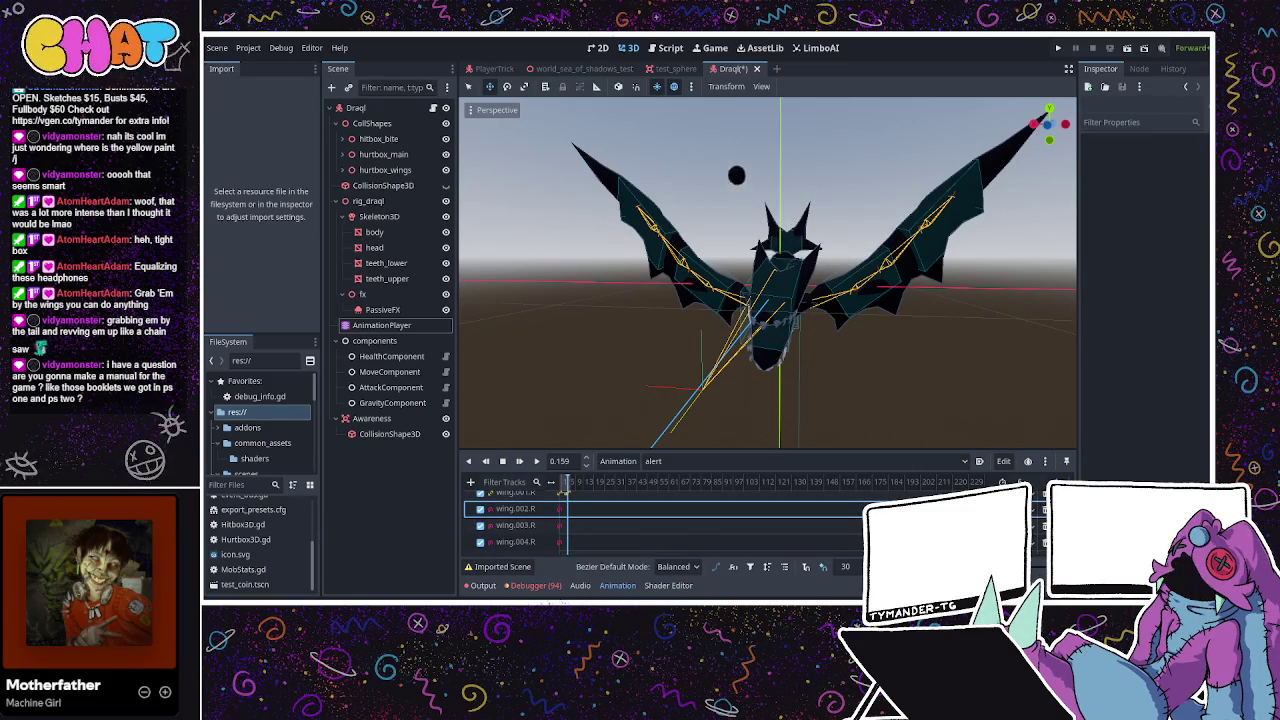
scroll(563, 500, up, 2)
click(564, 526)
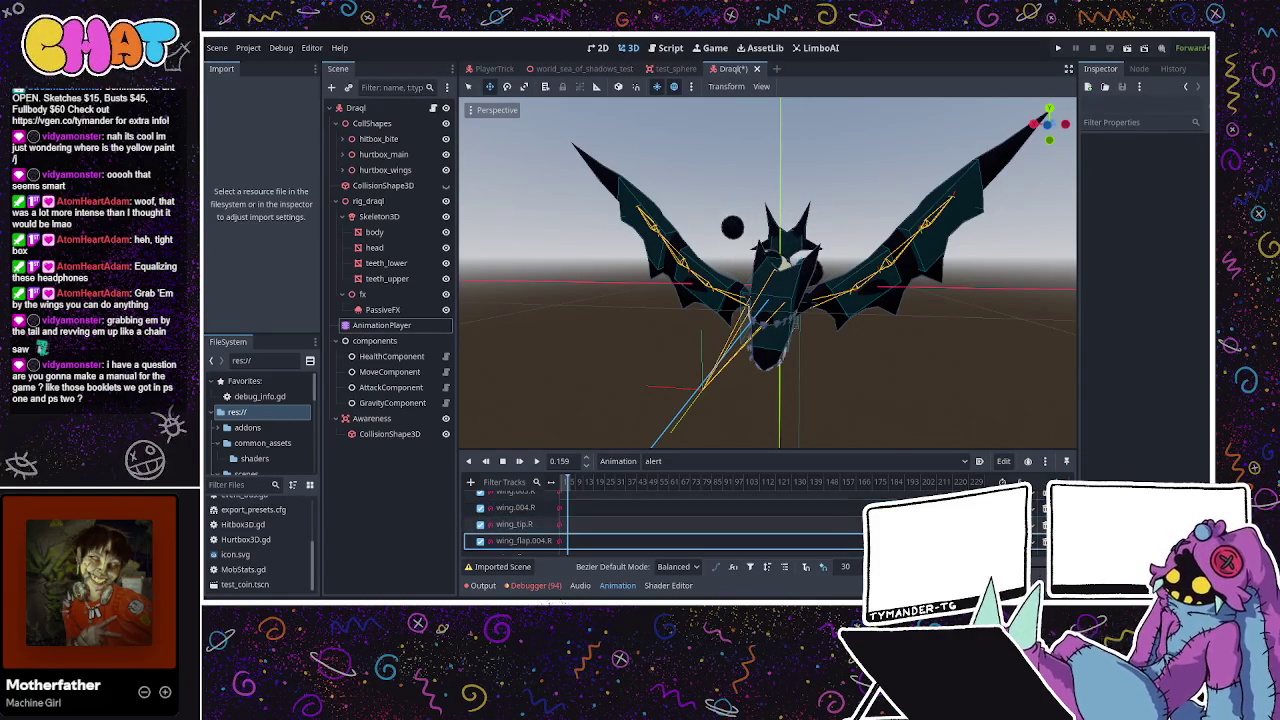
click(520, 523)
click(520, 540)
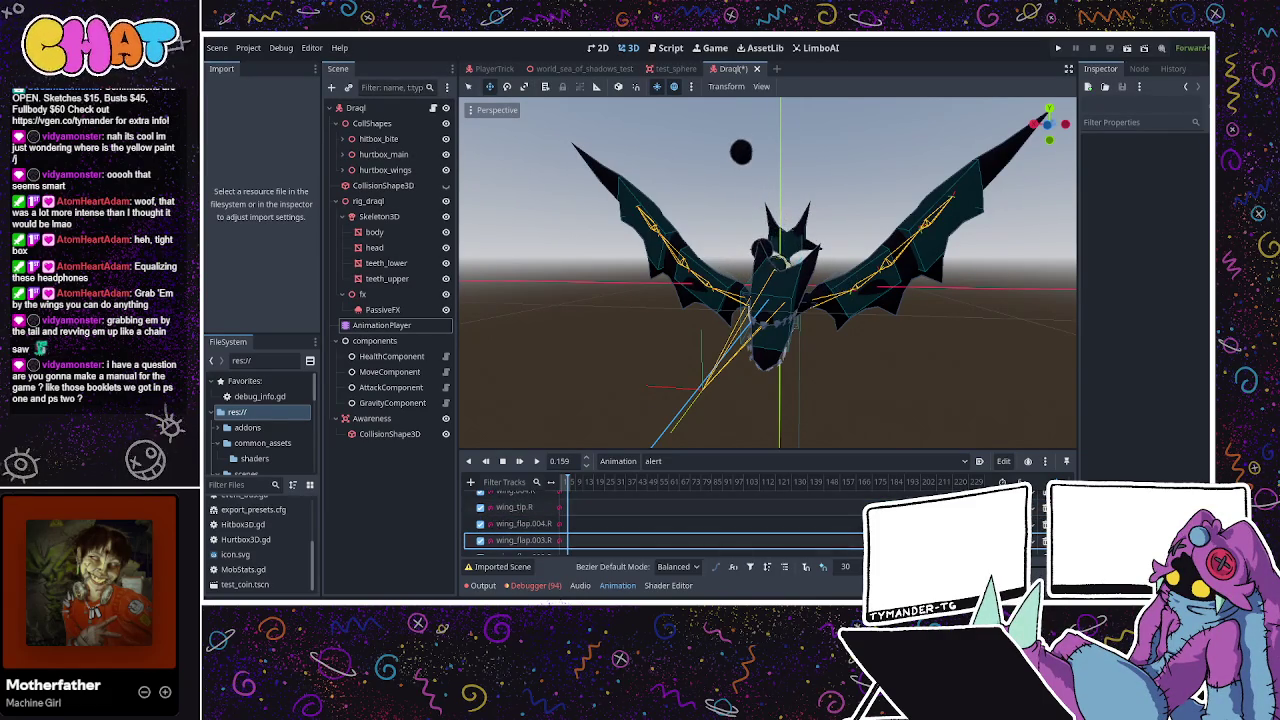
scroll(520, 522, down, 1)
click(520, 522)
Inspect the left-wing tracks wing.002.L, wing.004.L, wing_tip.L, wing_flap.004.L, then replay from start
scroll(520, 522, down, 4)
scroll(520, 522, down, 1)
click(515, 520)
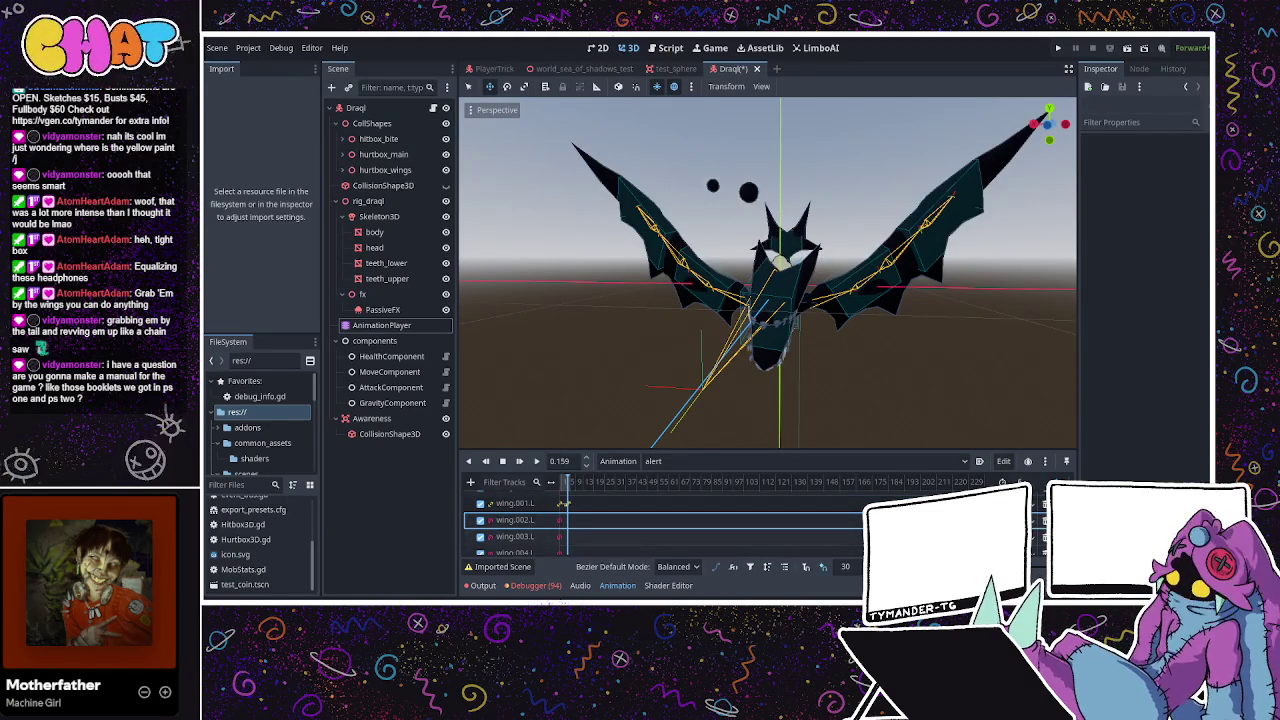
click(515, 552)
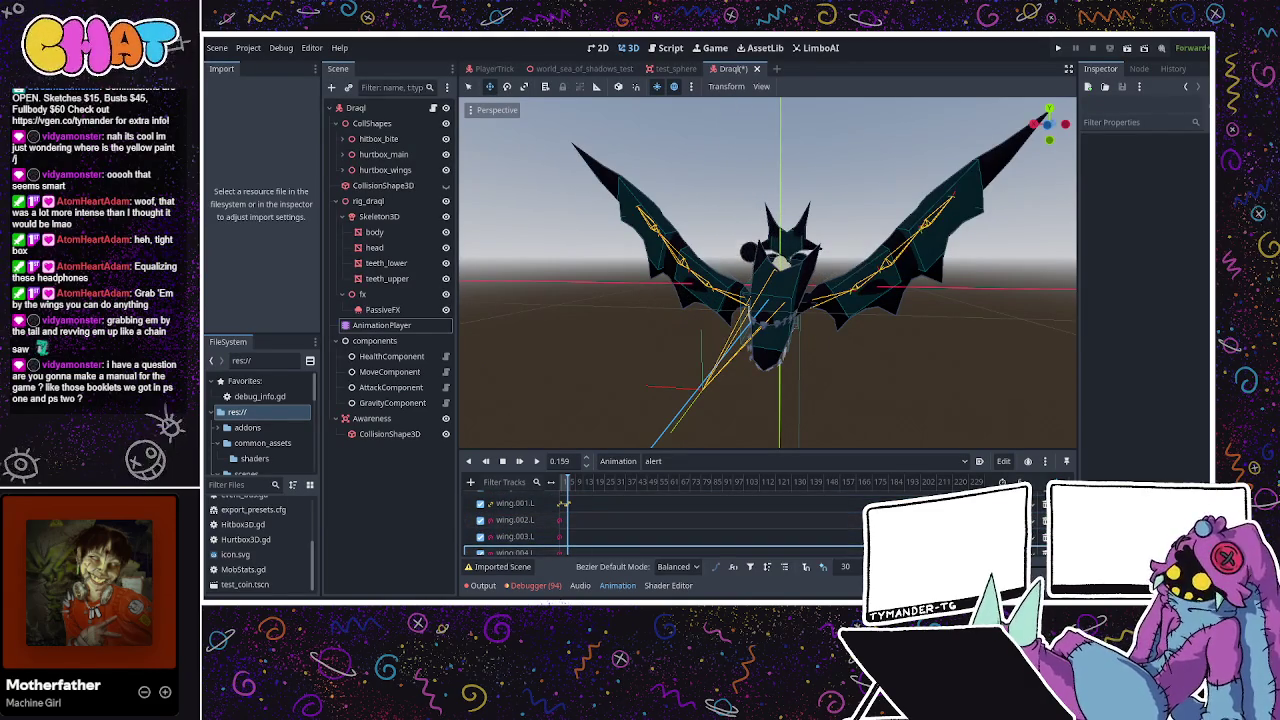
scroll(563, 505, down, 2)
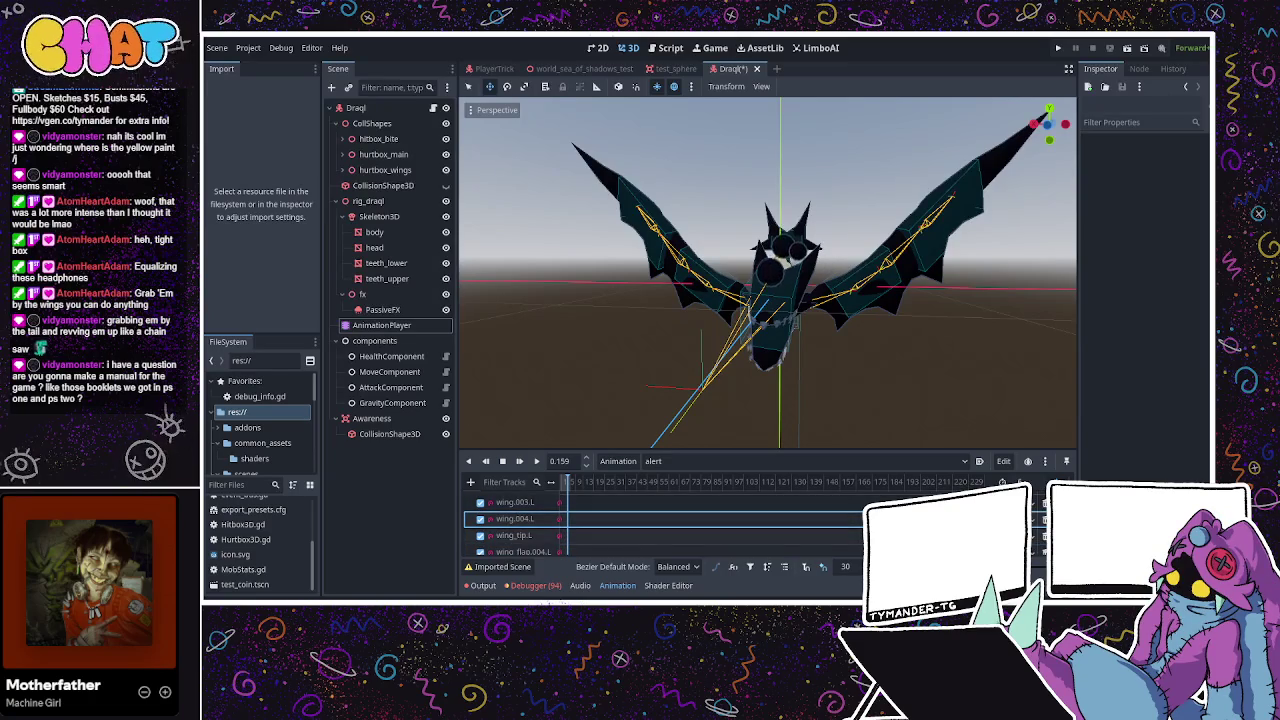
click(515, 535)
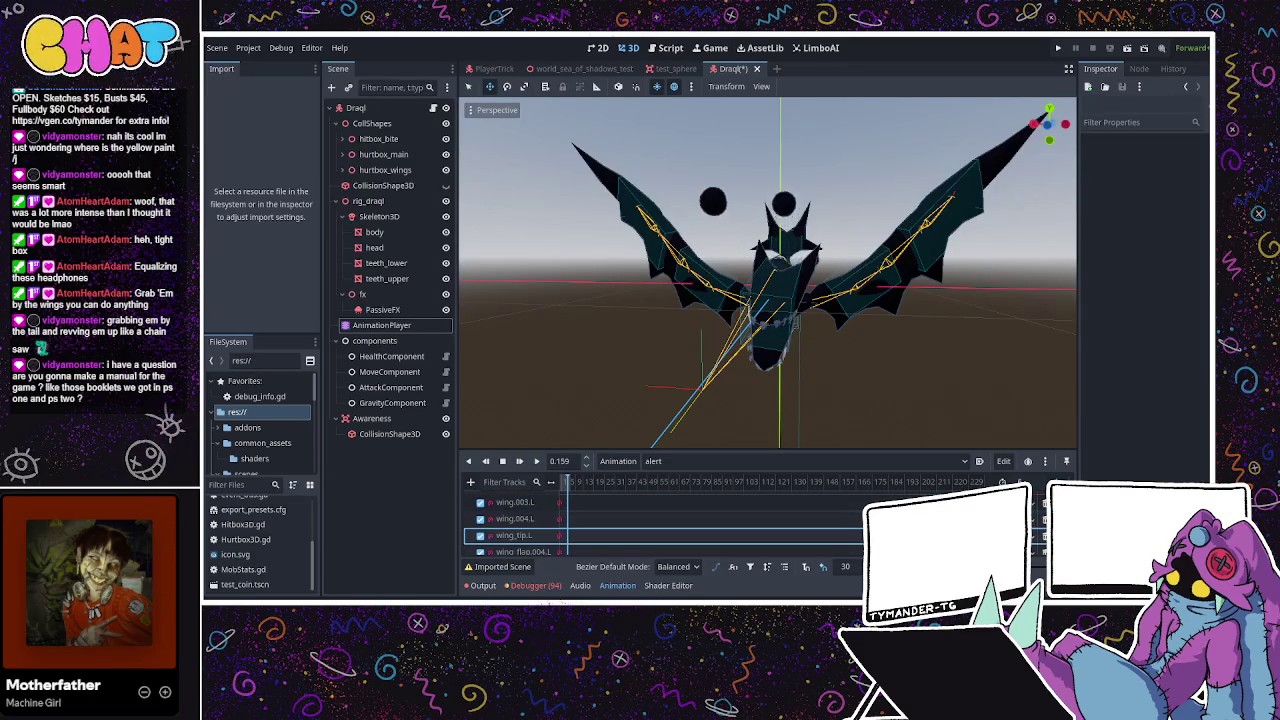
click(515, 551)
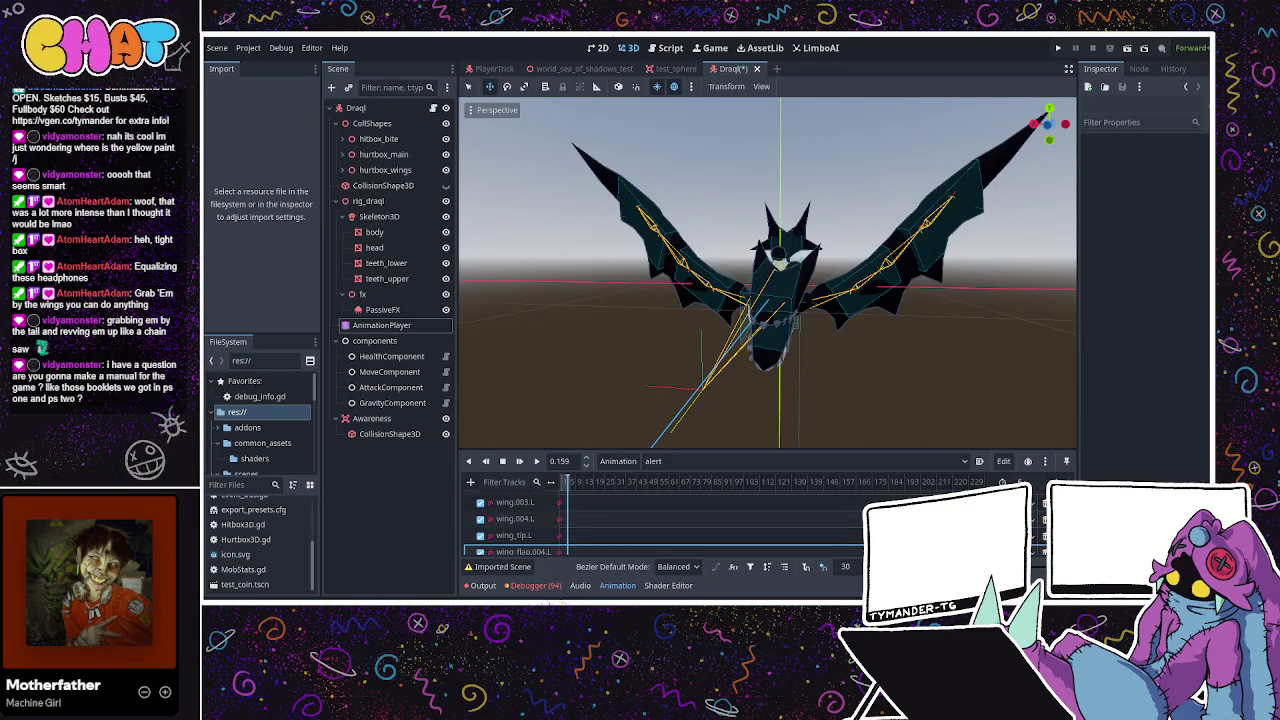
click(537, 462)
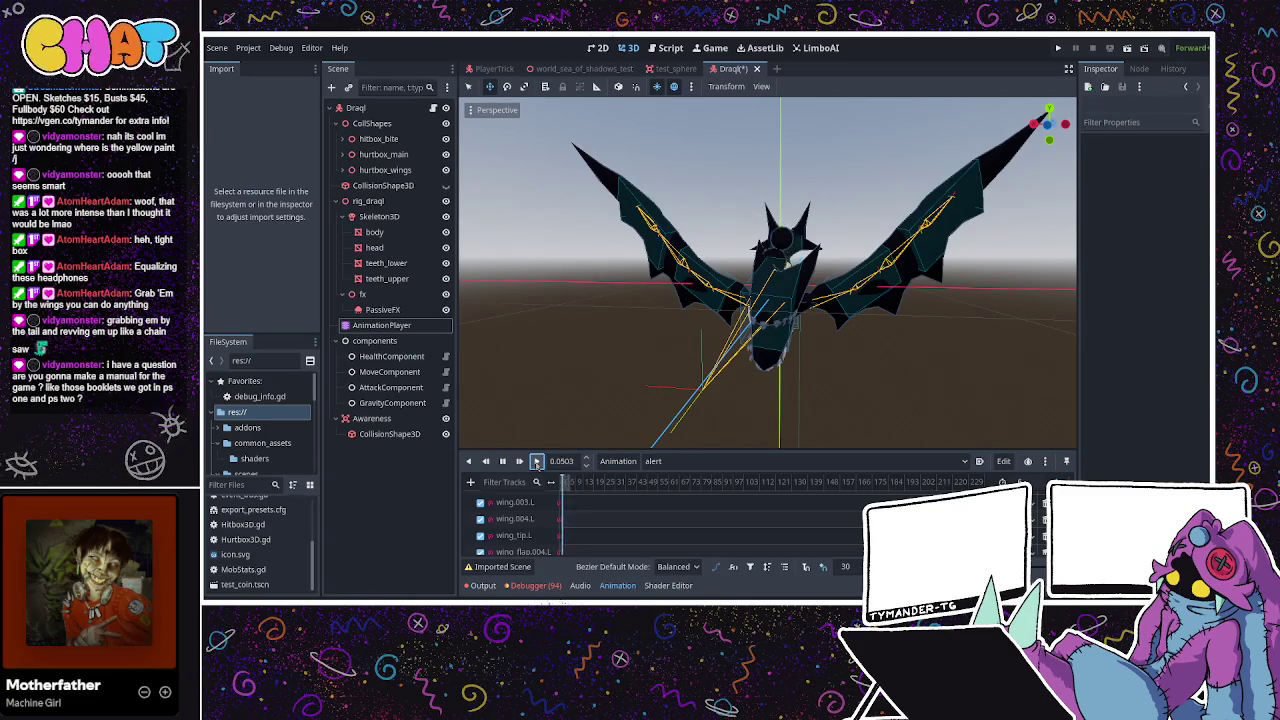
Stop the alert animation, change its snap rate from 30 to 15, and replay it from the start
mouse_move(620, 330)
mouse_down()
mouse_move(743, 305)
mouse_move(730, 300)
mouse_up()
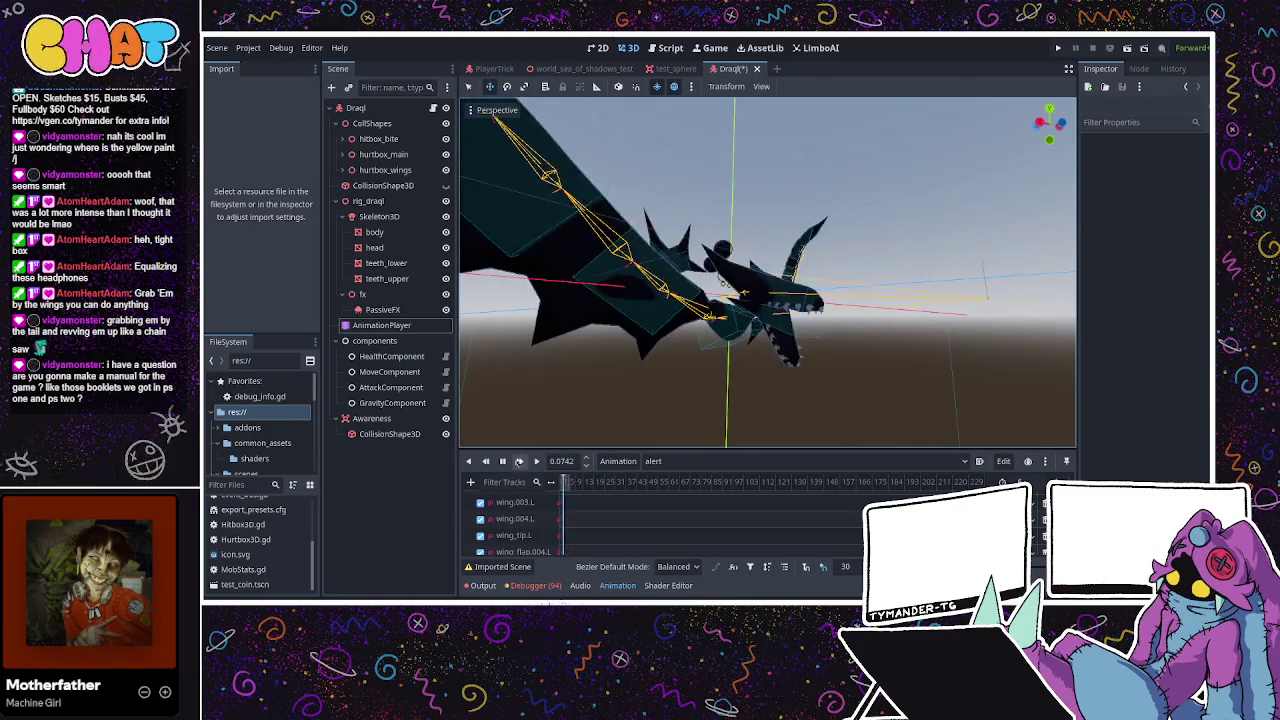
click(503, 461)
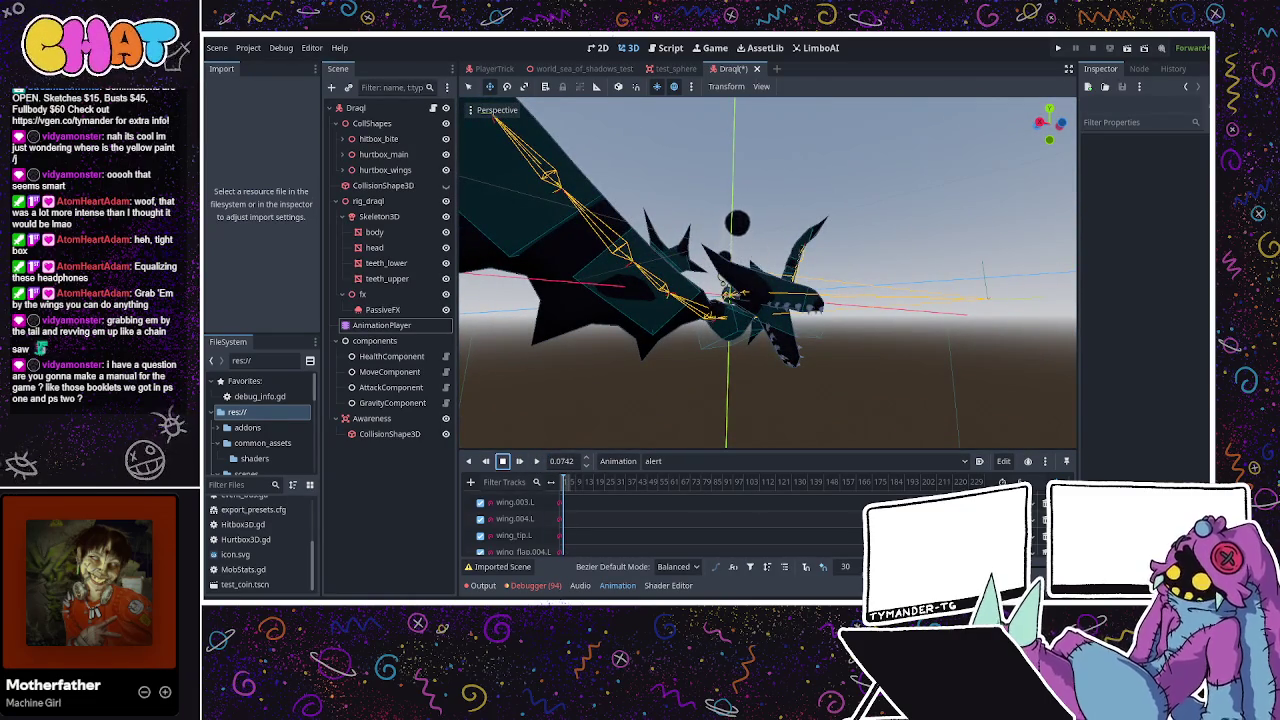
double_click(845, 566)
text(15)
key(Return)
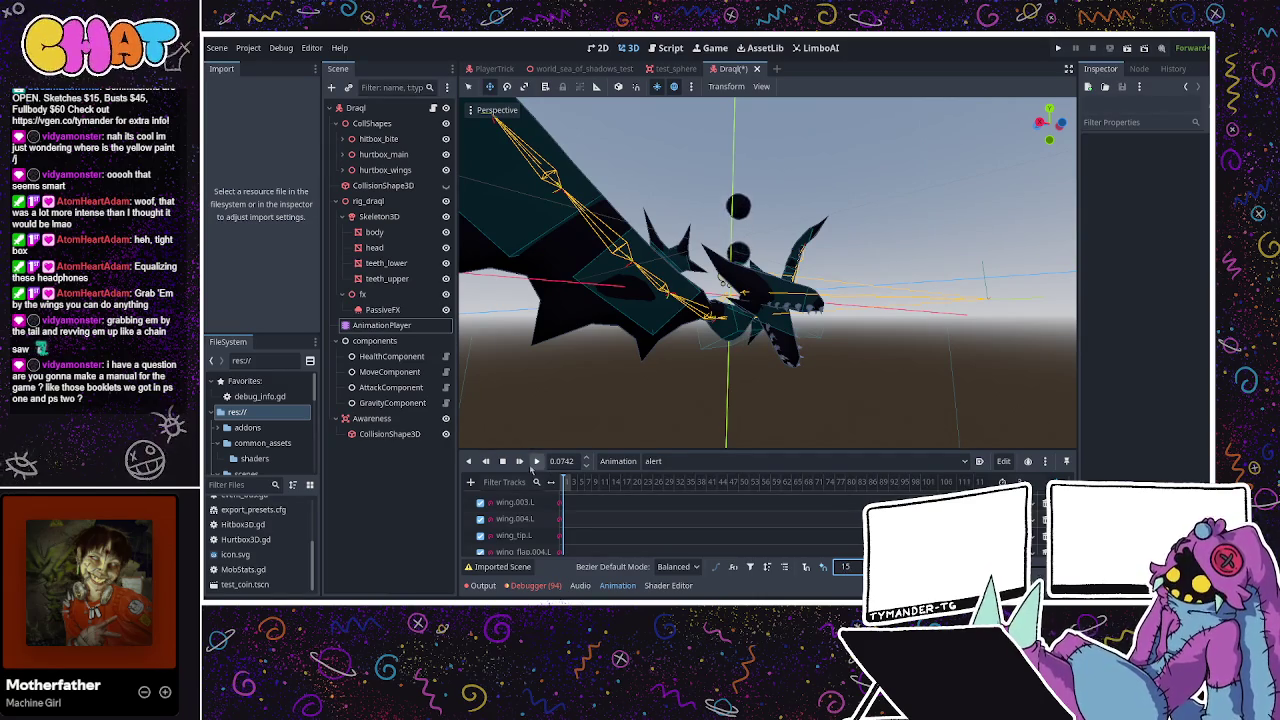
click(536, 461)
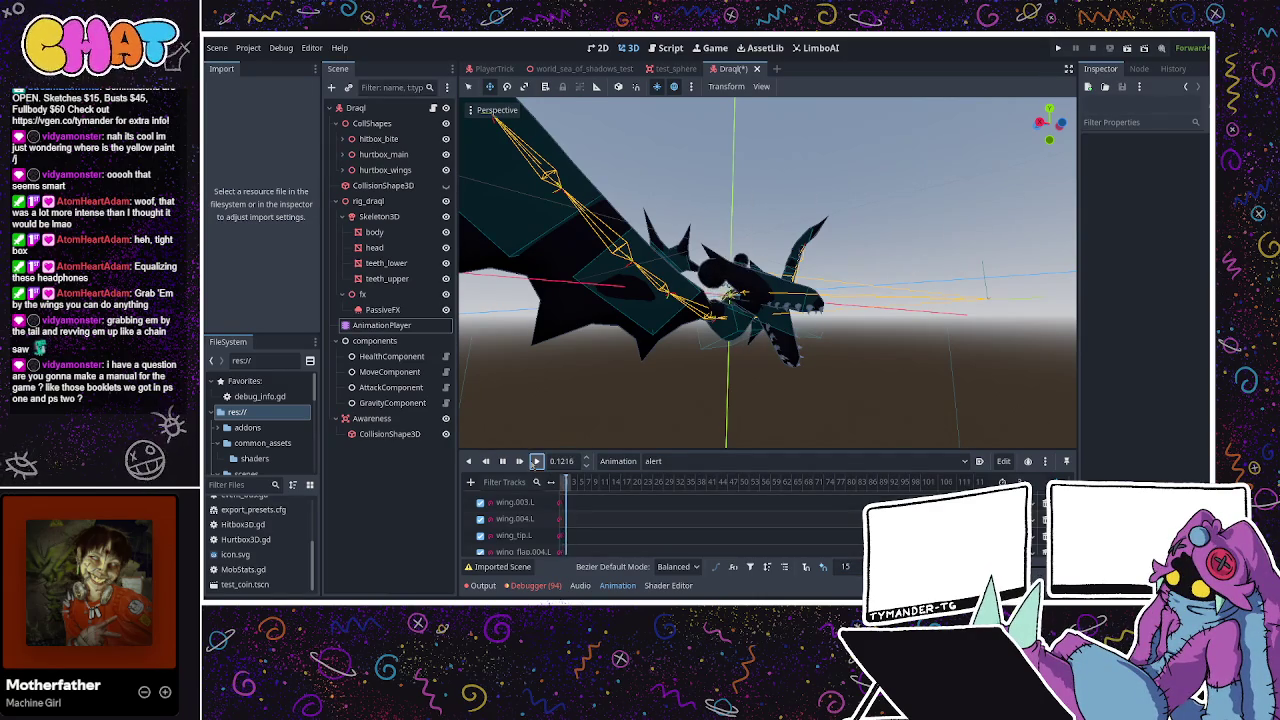
mouse_move(560, 380)
mouse_down()
mouse_move(703, 372)
mouse_move(674, 380)
mouse_move(690, 373)
mouse_up()
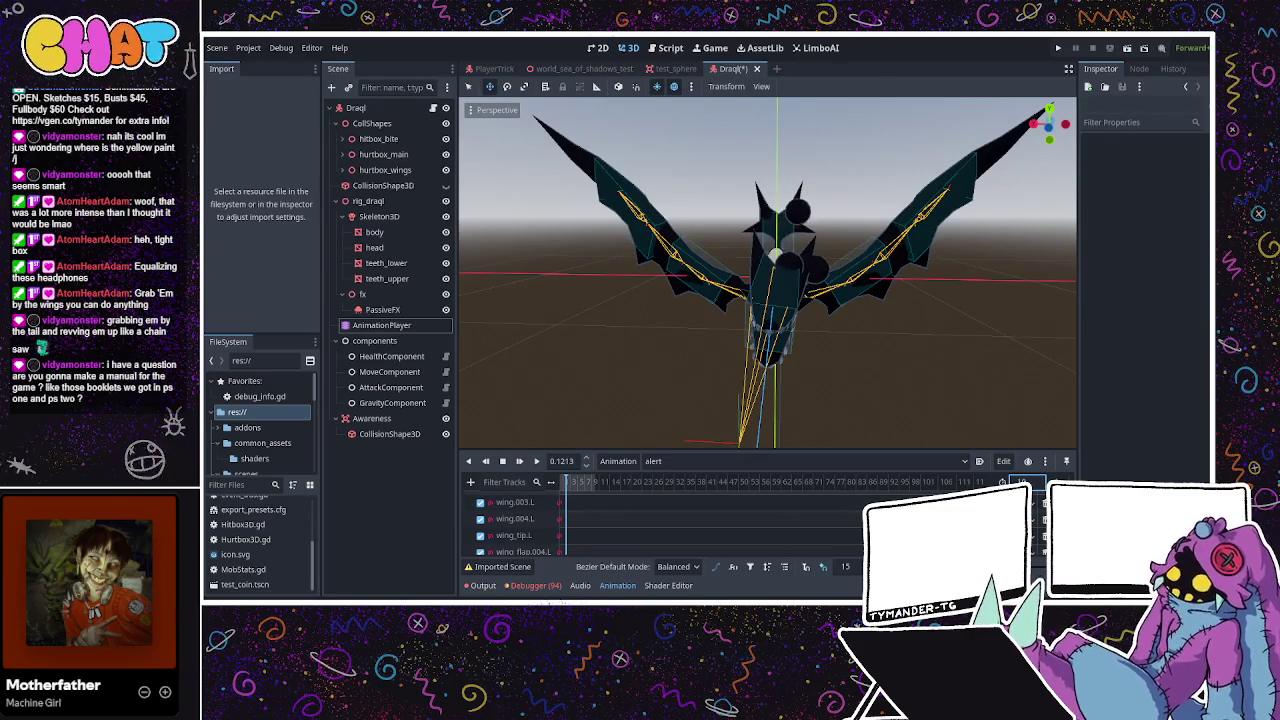
click(537, 461)
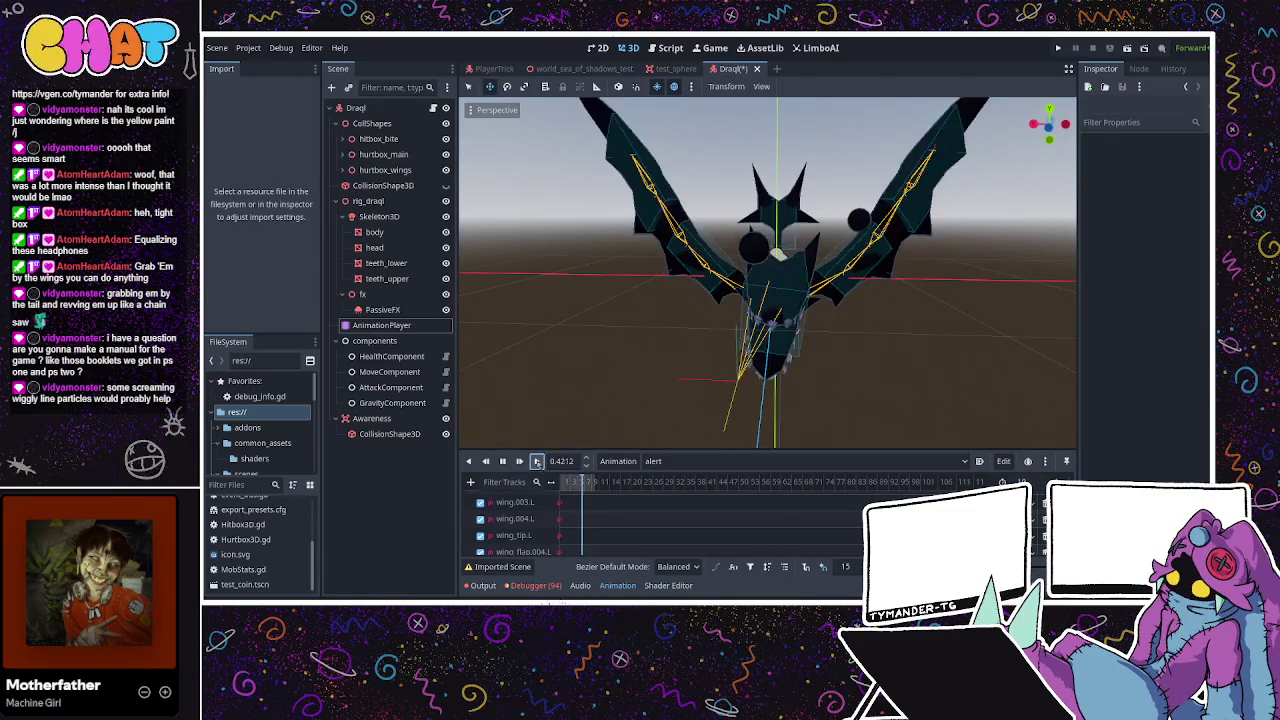
Orbit around the dragon to watch the alert animation from above and from the front
mouse_move(712, 297)
mouse_down()
mouse_move(820, 271)
mouse_move(682, 270)
mouse_move(549, 303)
mouse_move(750, 336)
mouse_move(627, 187)
mouse_up()
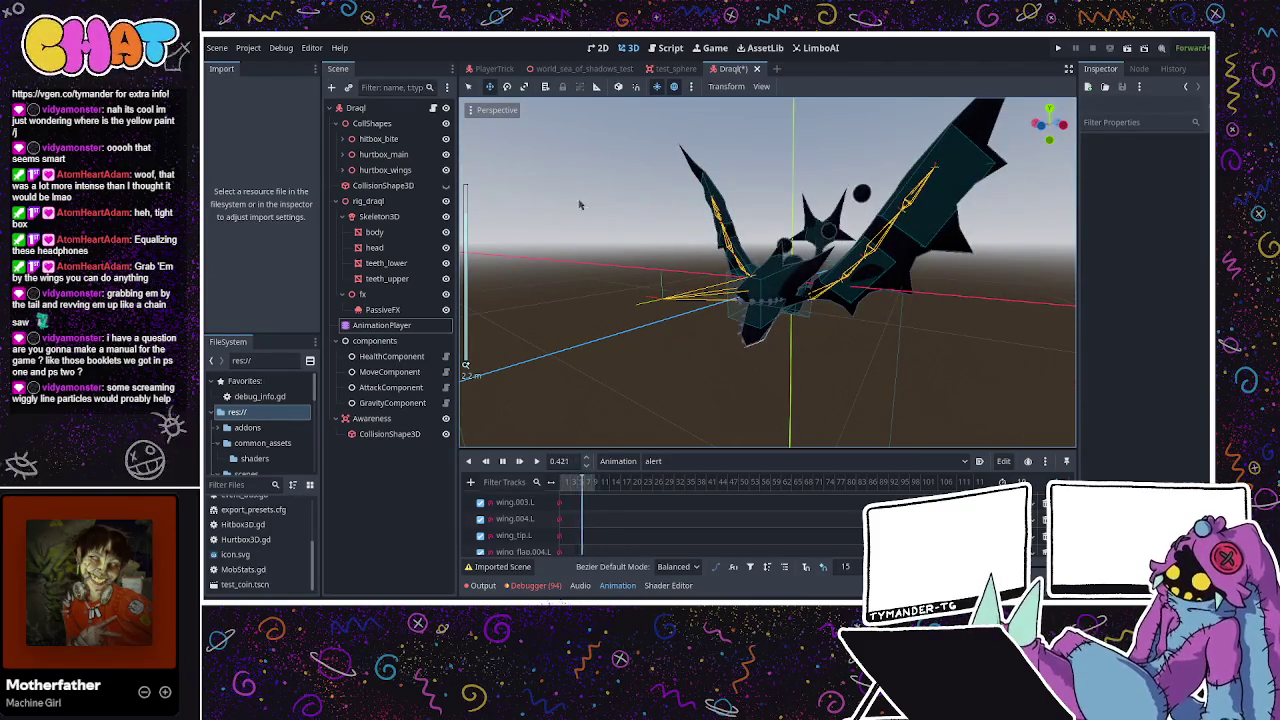
mouse_move(887, 330)
mouse_down()
mouse_move(902, 372)
mouse_move(820, 330)
mouse_move(617, 312)
mouse_move(662, 305)
mouse_up()
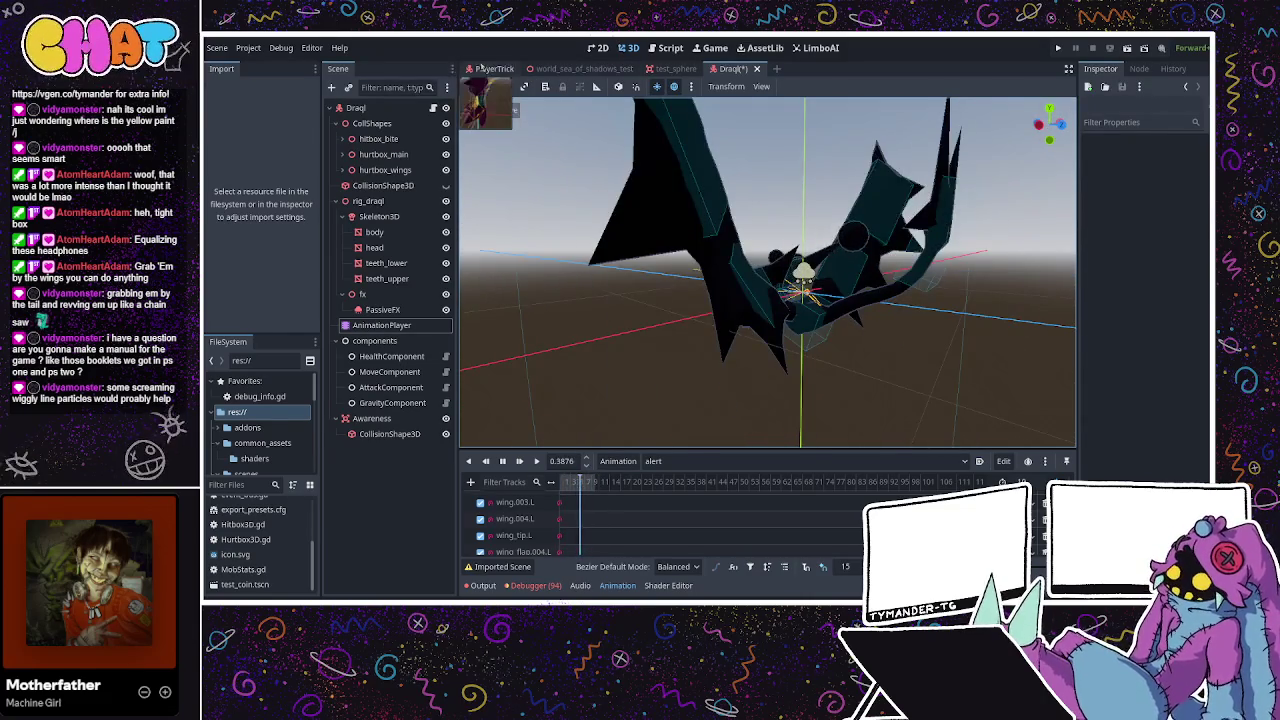
Switch to the PlayerTrick scene and orbit around the player character
click(487, 69)
drag(892, 287, 800, 290)
scroll(398, 320, down, 1)
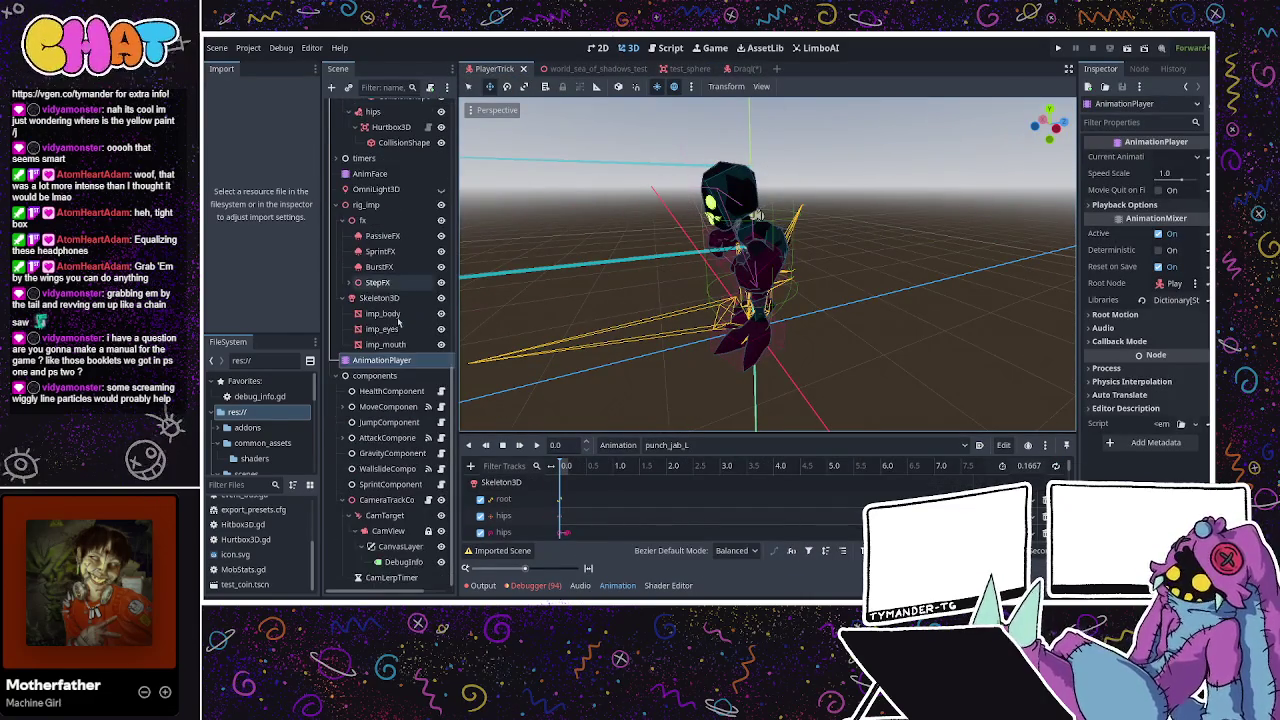
drag(537, 407, 823, 363)
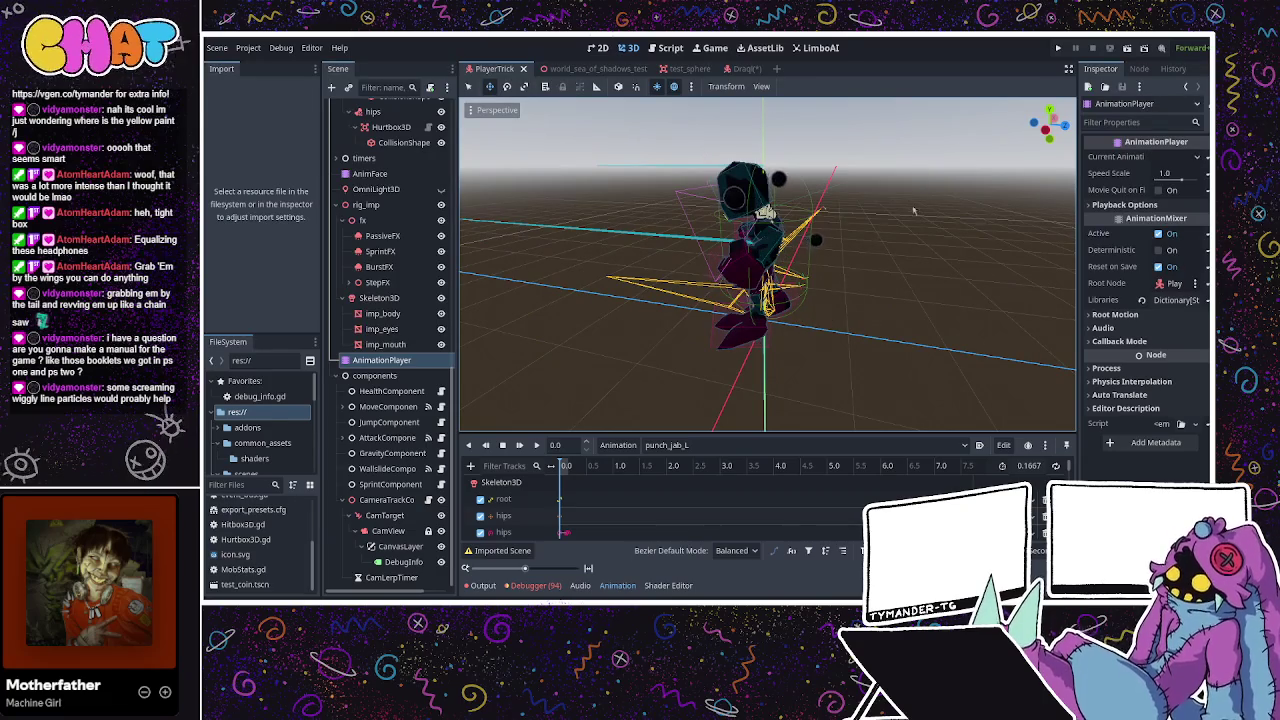
Run the project to test it, then stop the running game with F8
click(1060, 50)
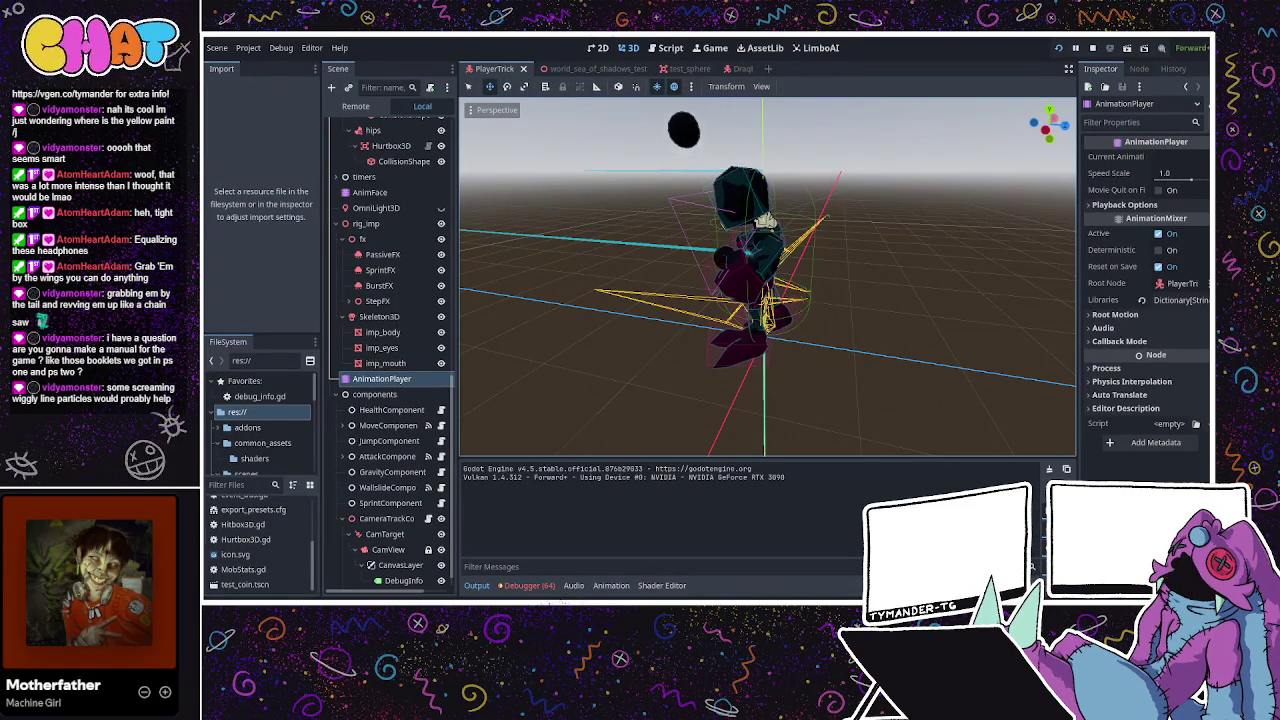
key(alt+Tab)
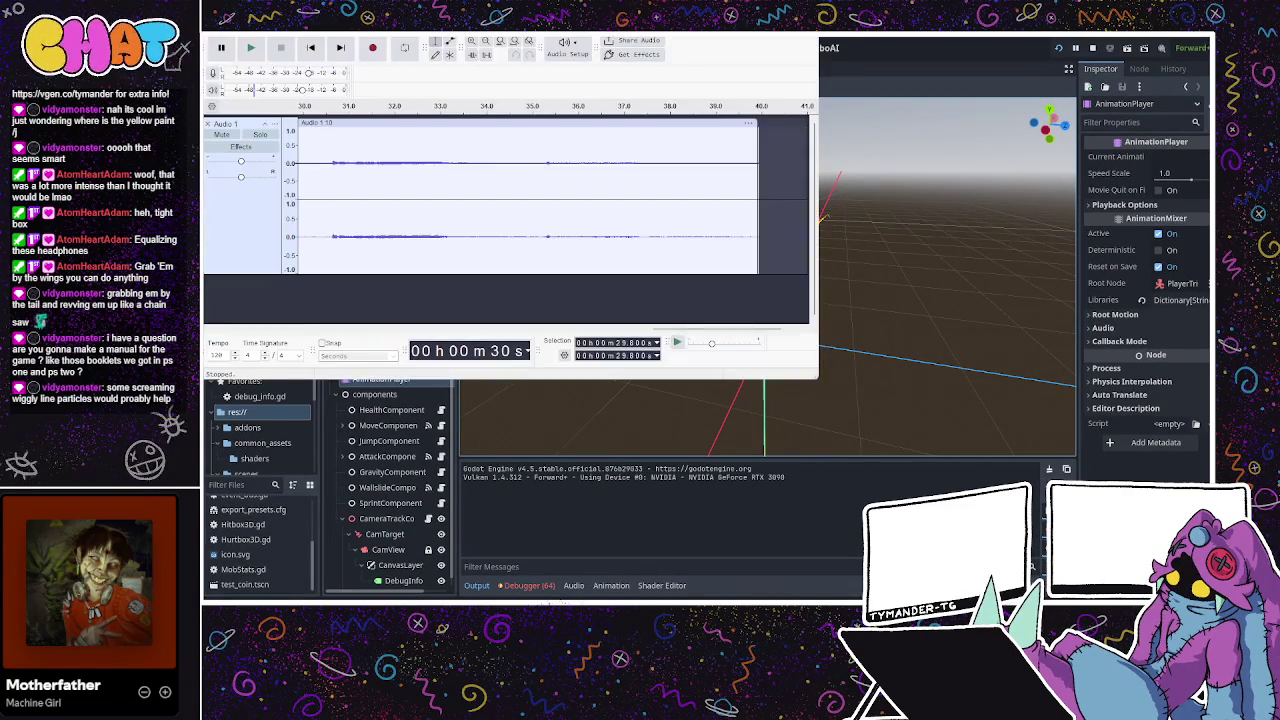
key(alt+Tab)
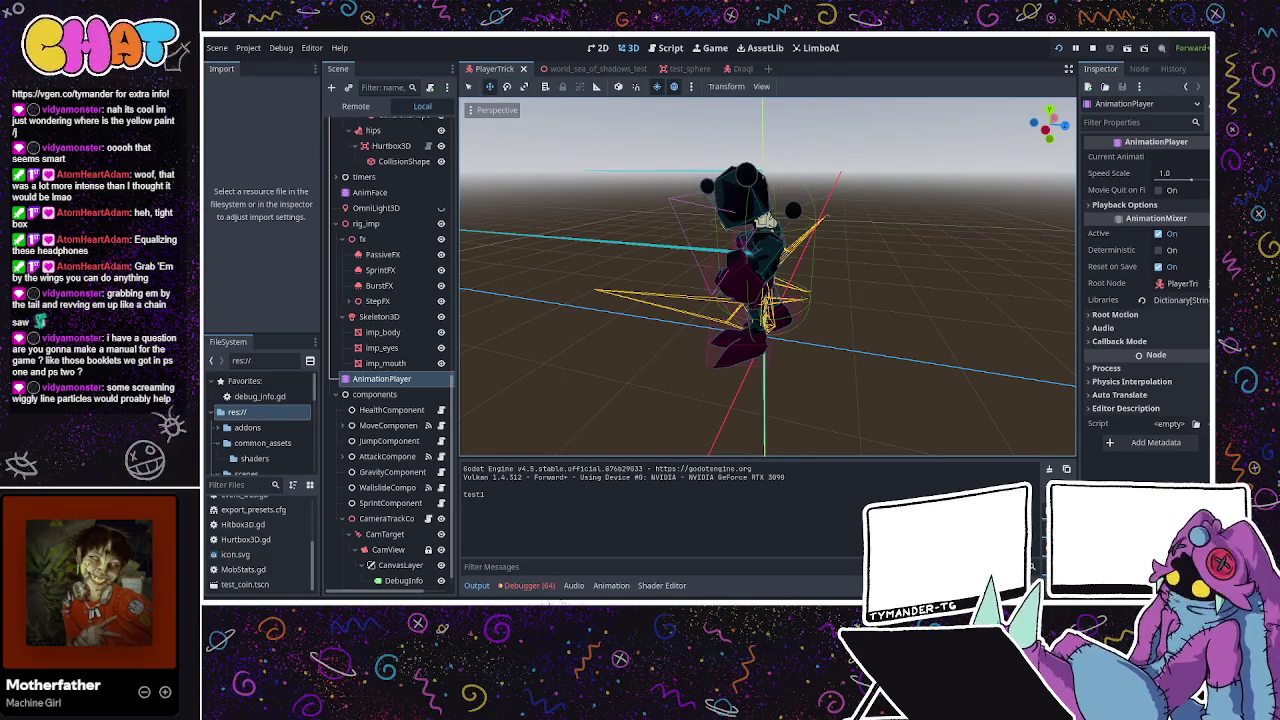
key(F8)
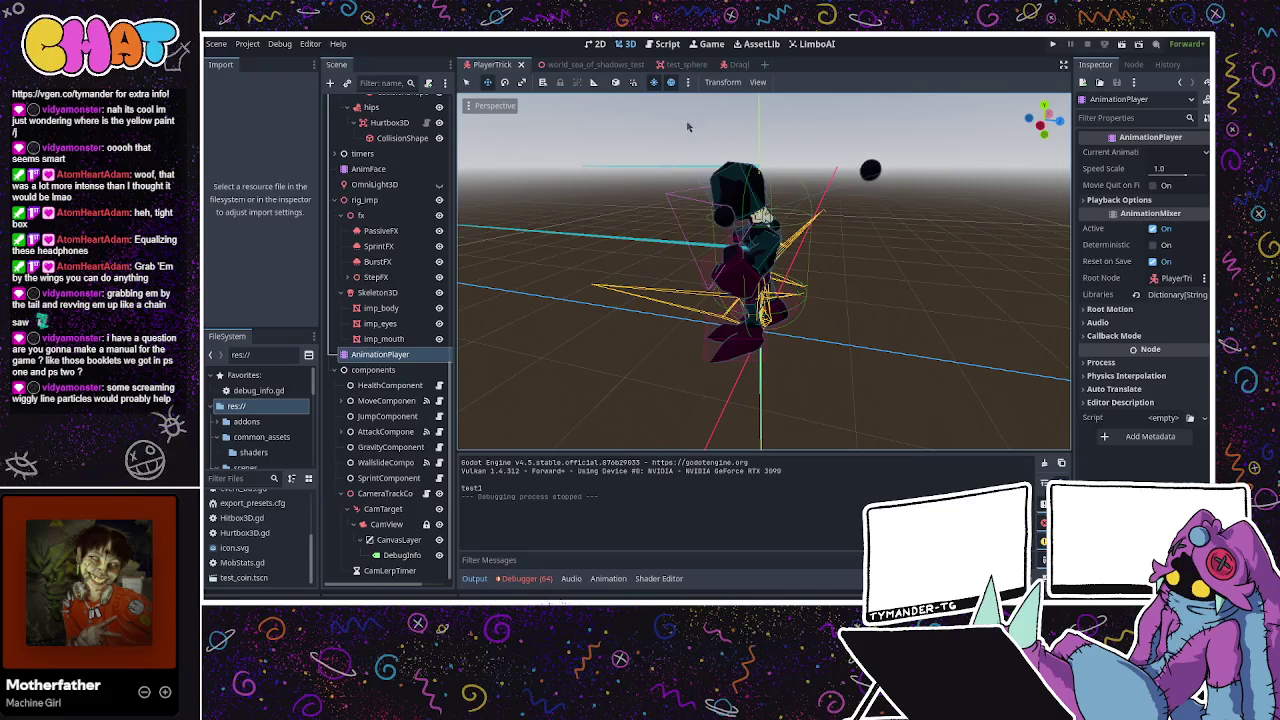
click(685, 64)
Go to the Draql scene and select its AnimationPlayer to show the alert animation timeline
click(736, 64)
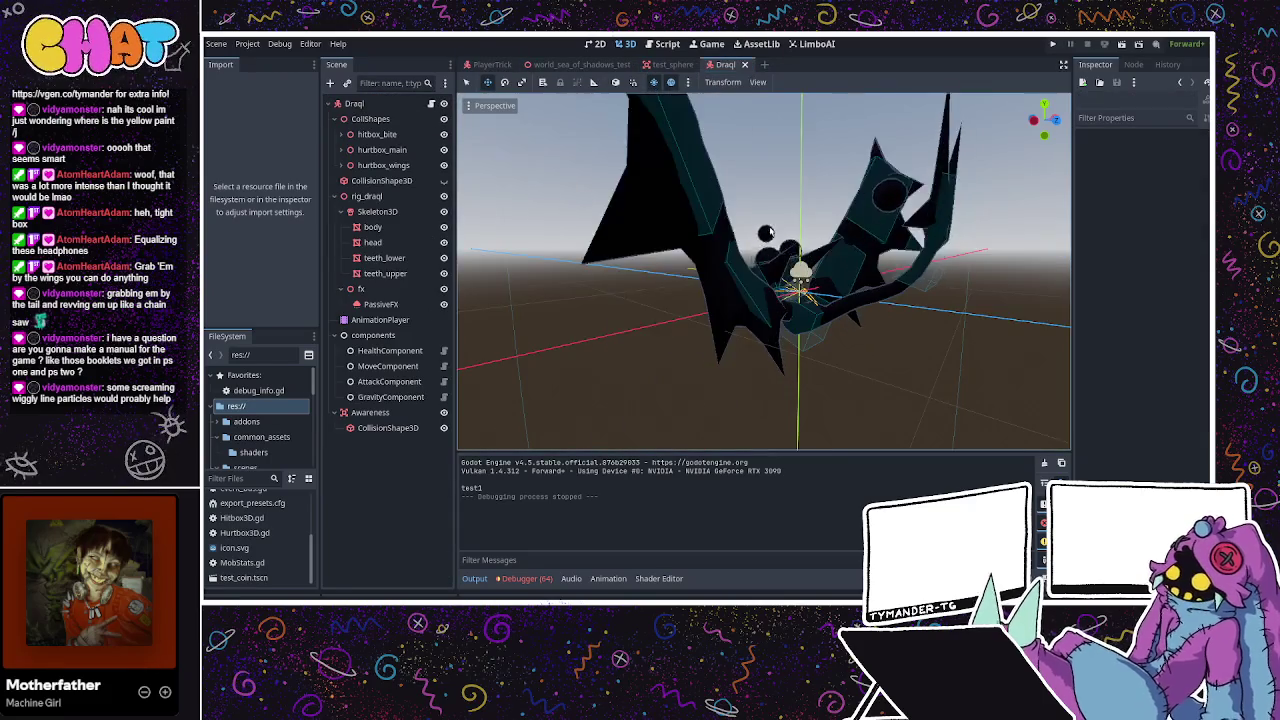
scroll(856, 240, up, 3)
mouse_move(856, 236)
mouse_down()
mouse_move(674, 288)
mouse_move(686, 342)
mouse_move(710, 263)
mouse_up()
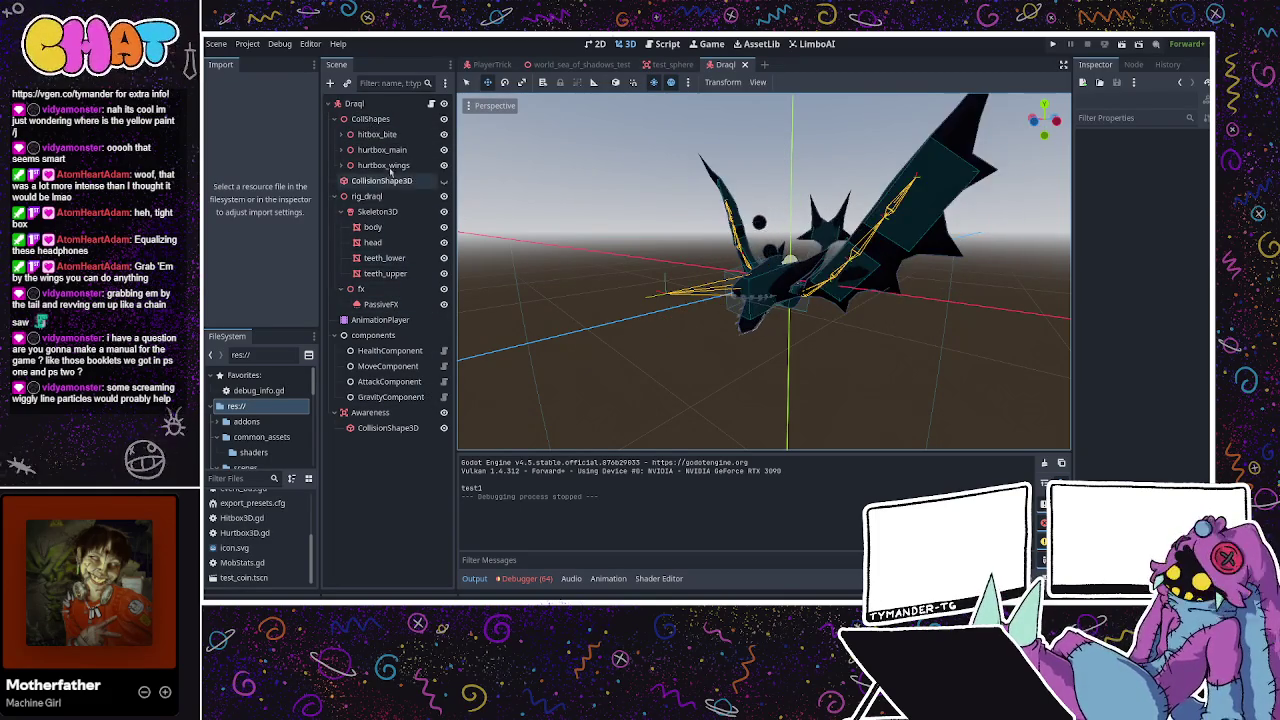
click(380, 319)
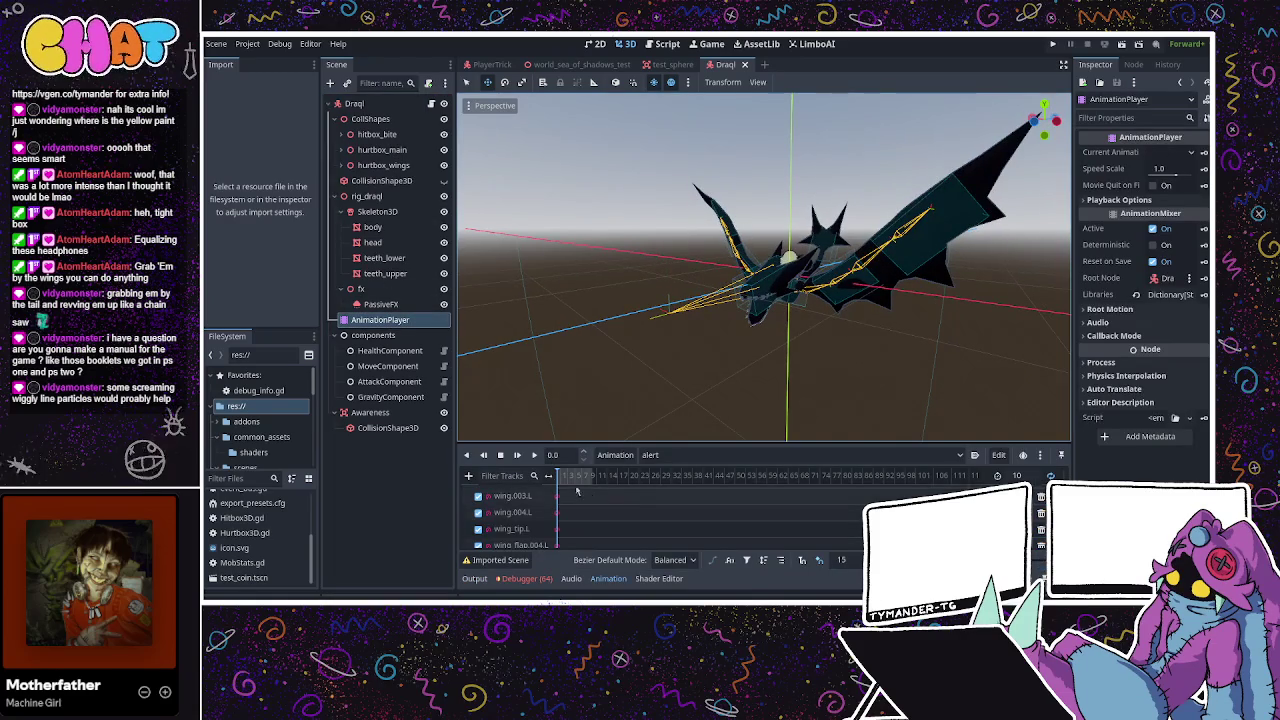
Scrub through the alert animation and change its length from 10 to 4
scroll(566, 511, down, 5)
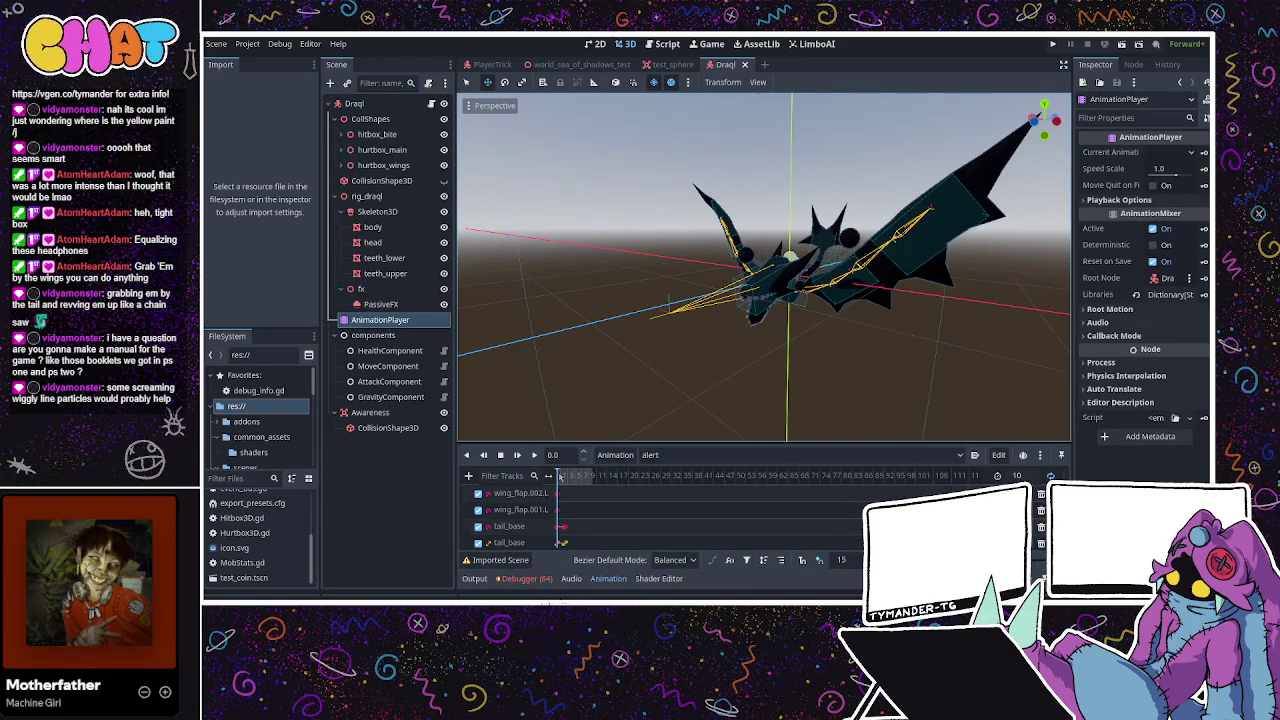
drag(562, 481, 565, 487)
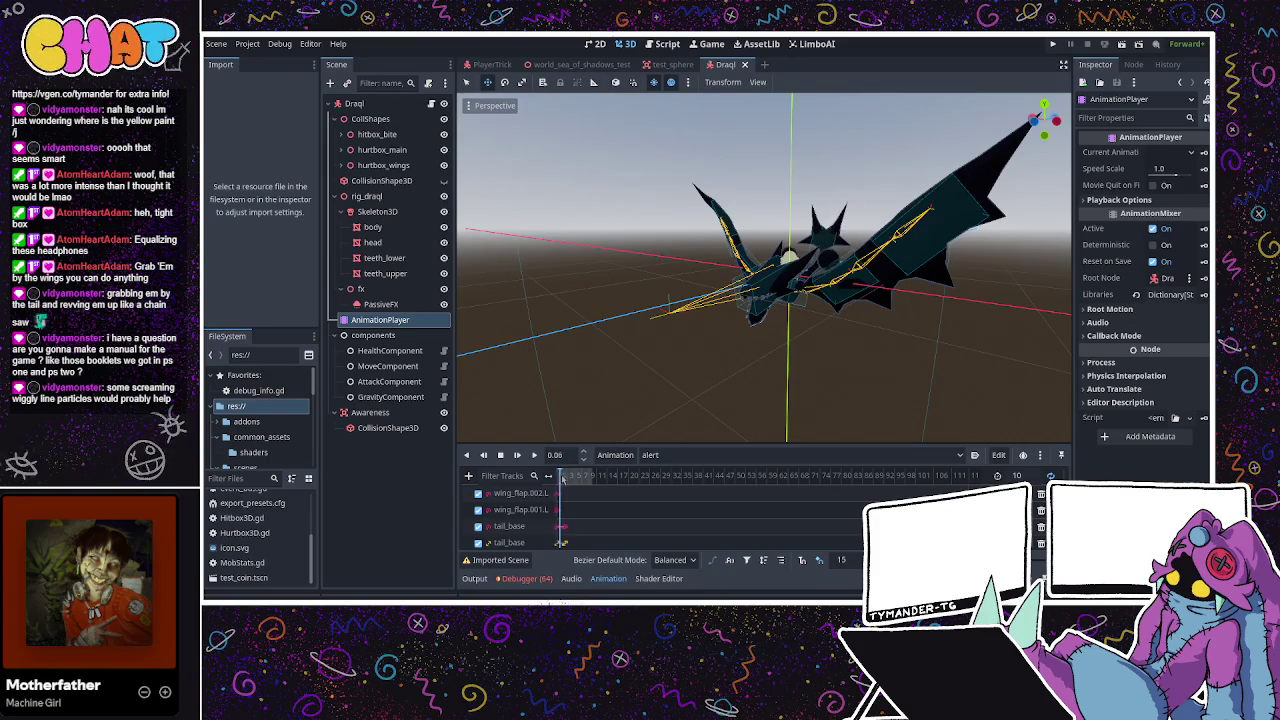
drag(566, 477, 581, 479)
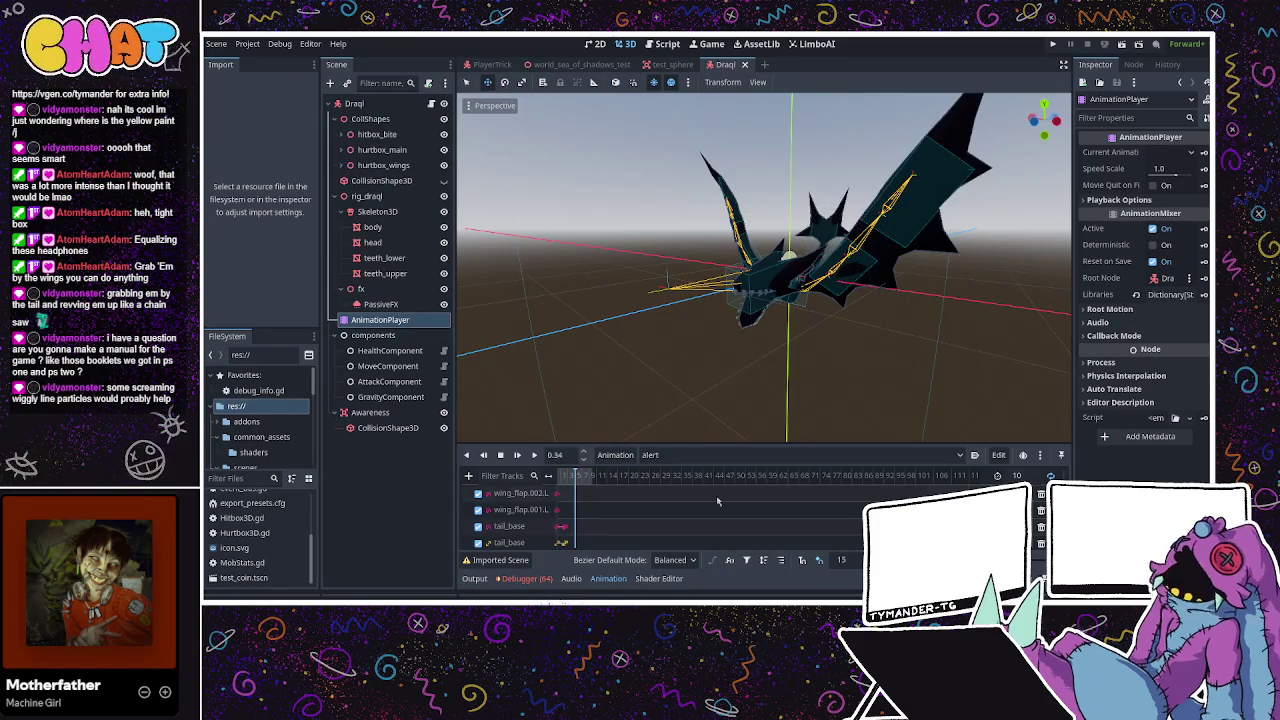
click(1017, 476)
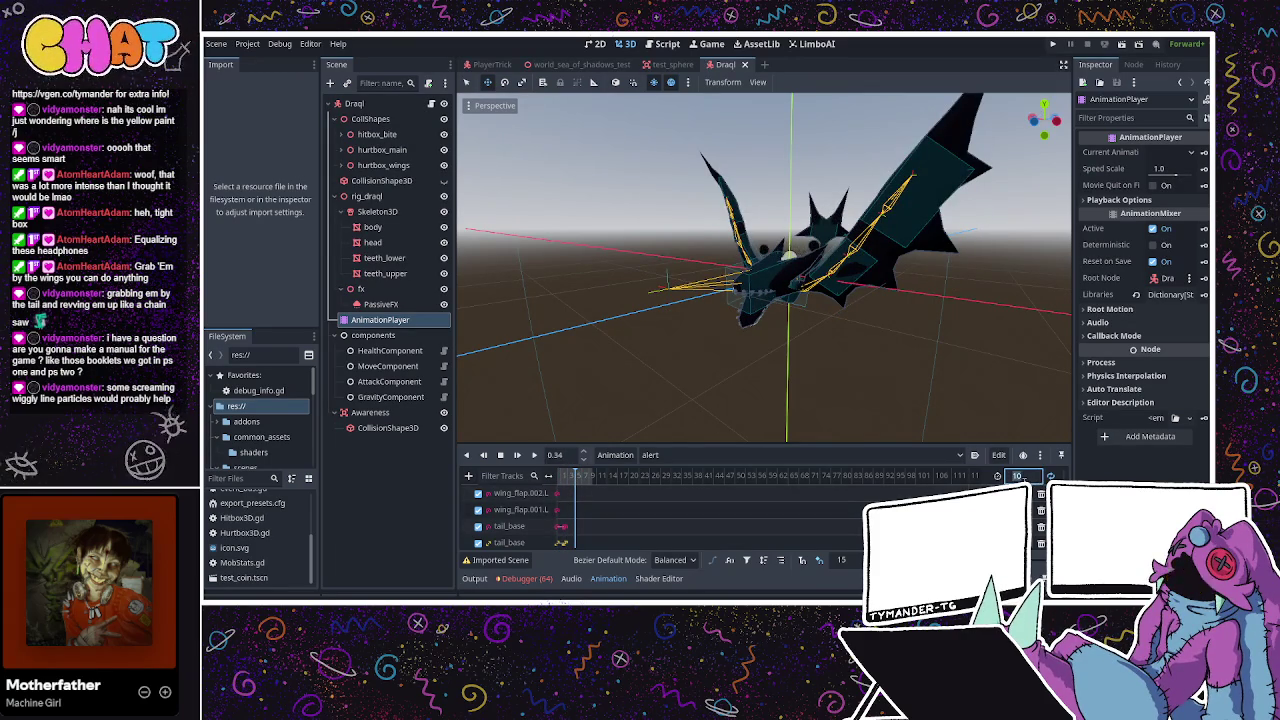
text(3)
key(Return)
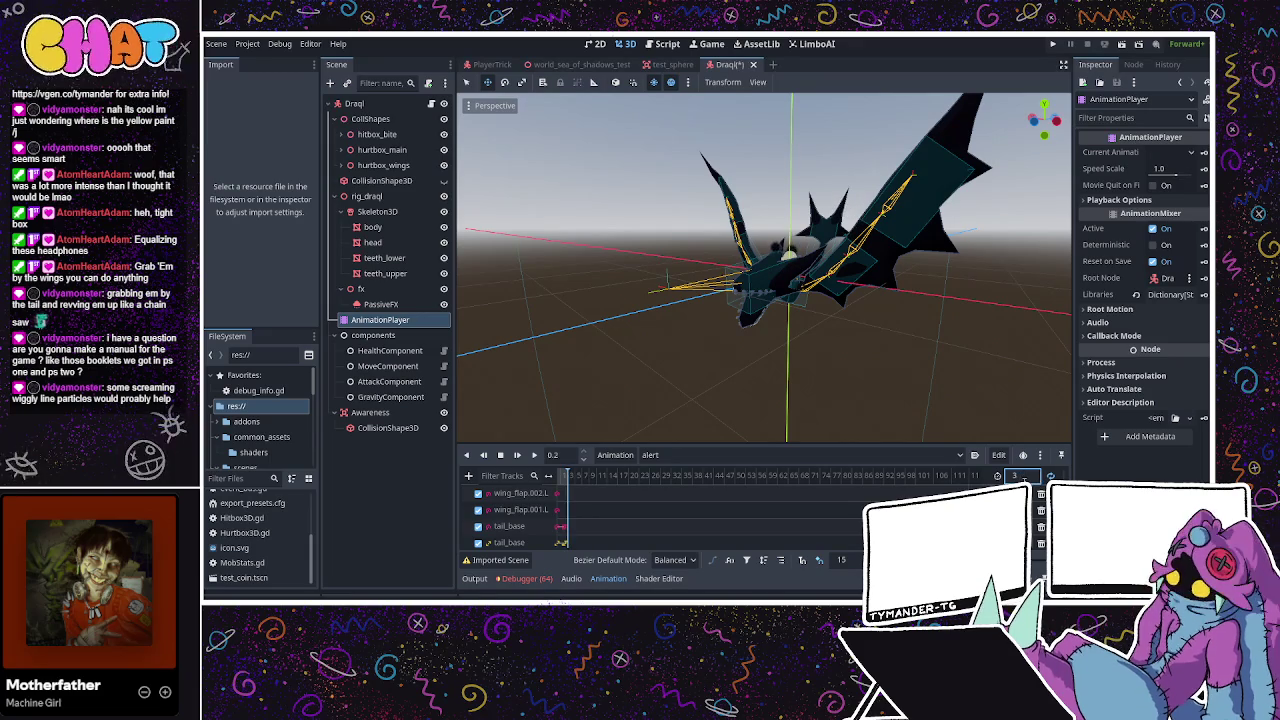
drag(1038, 479, 1037, 483)
text(4)
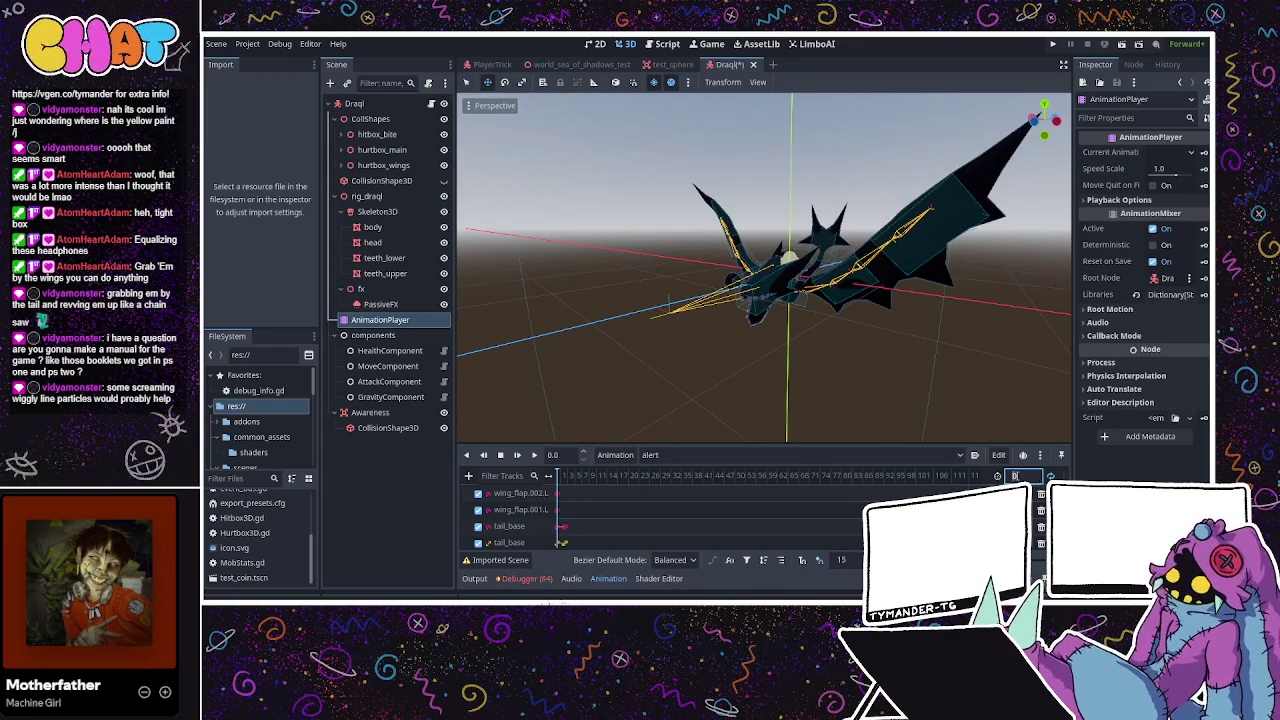
key(Return)
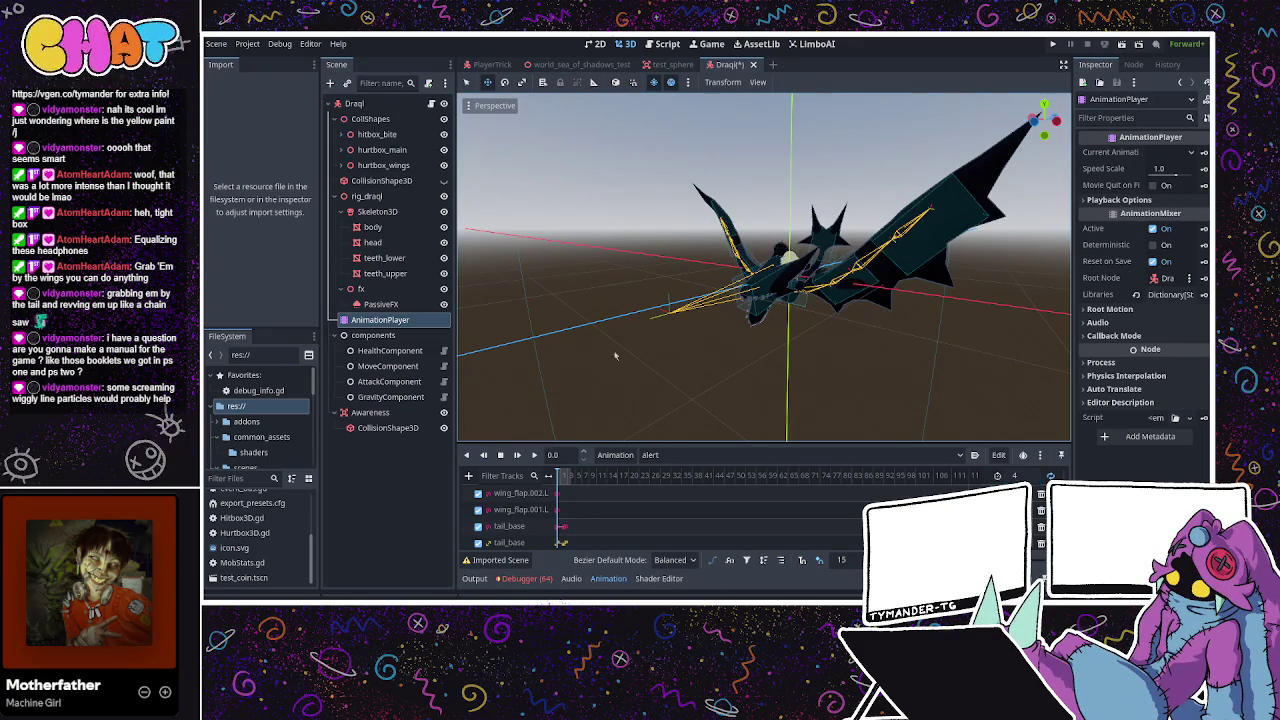
Stop the alert preview and switch the AnimationPlayer to the flap_idle animation
mouse_move(574, 398)
mouse_down()
mouse_move(811, 348)
mouse_move(883, 352)
mouse_up()
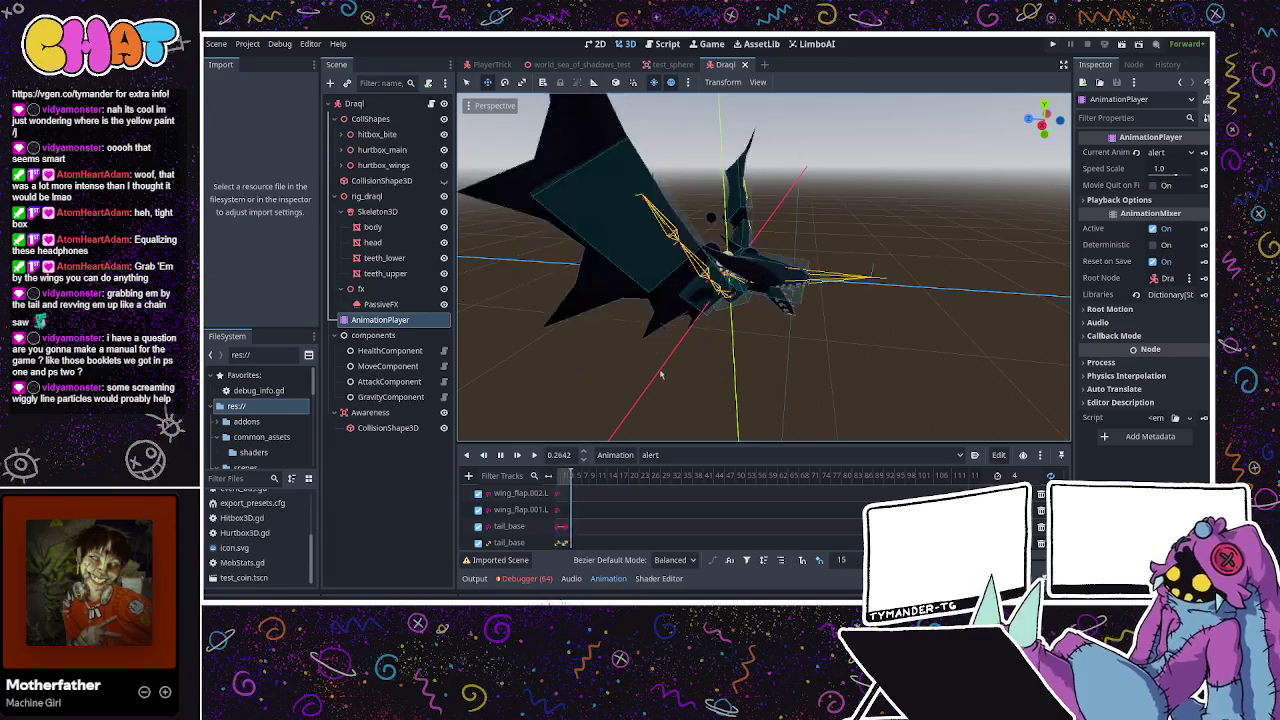
click(501, 455)
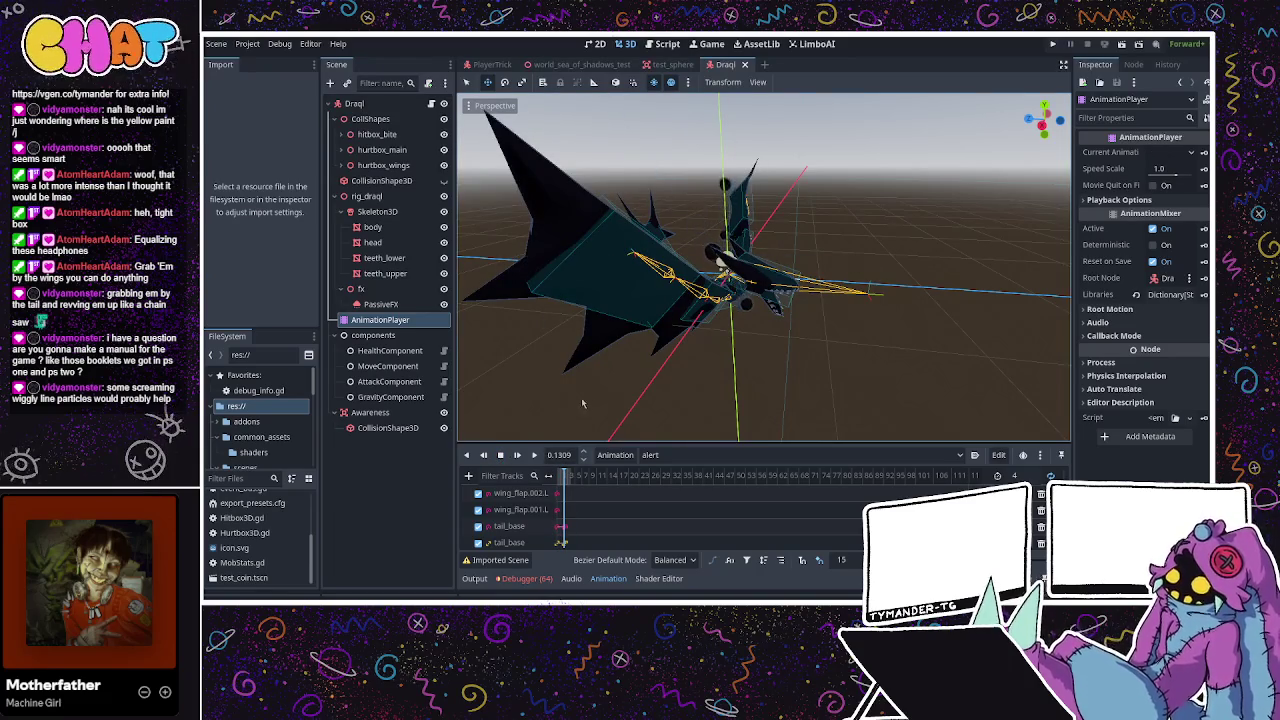
mouse_move(810, 343)
mouse_down()
mouse_move(663, 335)
mouse_move(700, 391)
mouse_move(740, 360)
mouse_up()
click(391, 112)
click(376, 321)
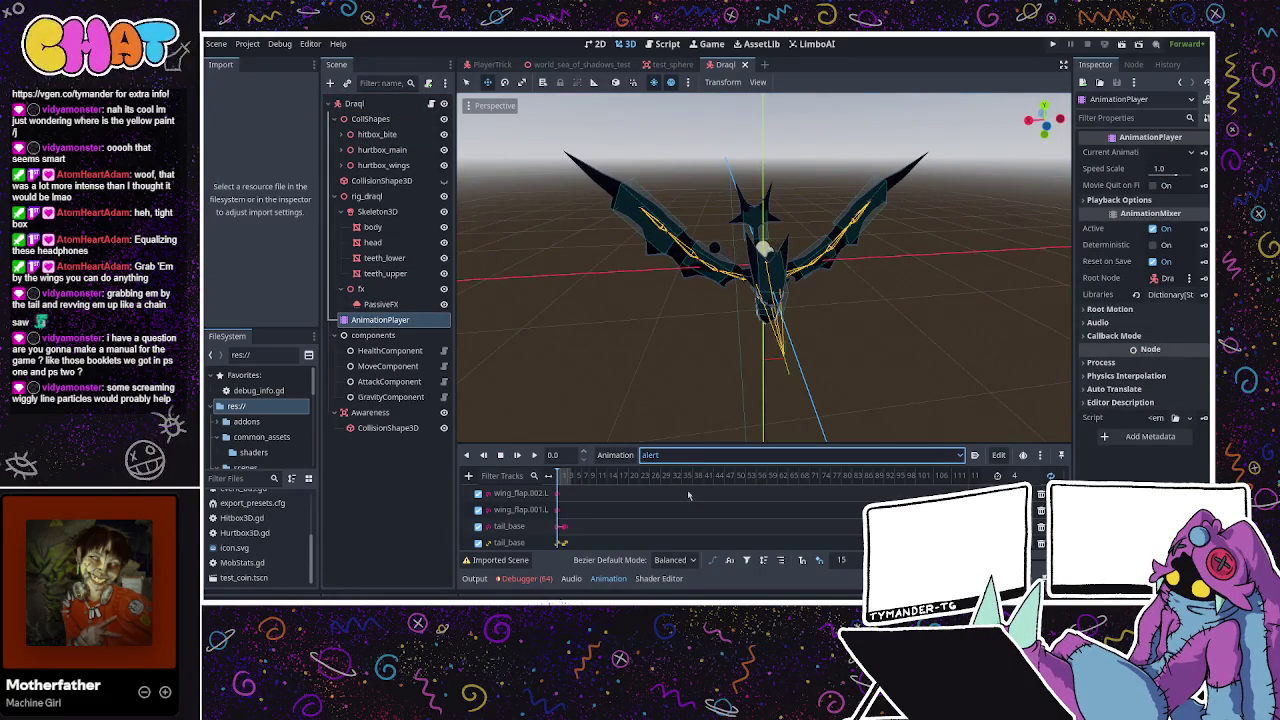
key(Down)
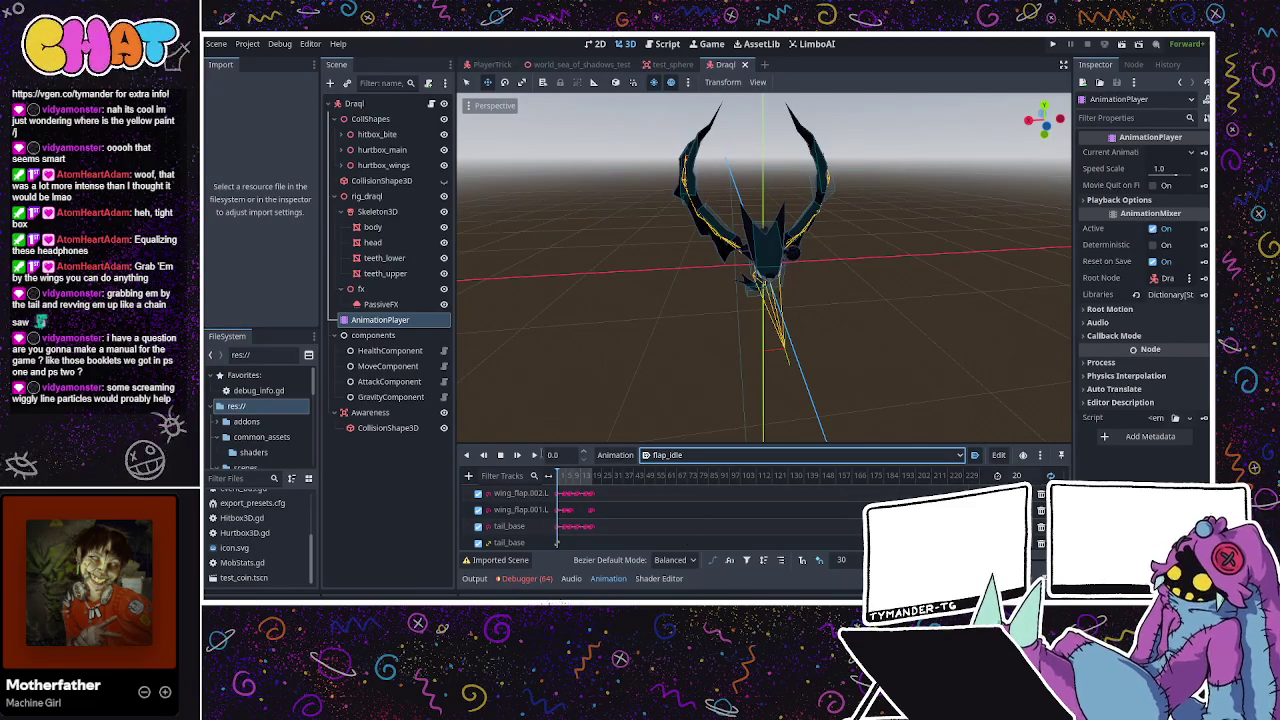
Watch the flap_idle animation from around the dragon, then switch to Blender to compare the rig
mouse_move(619, 366)
mouse_down()
mouse_move(740, 270)
mouse_move(638, 335)
mouse_move(680, 275)
mouse_up()
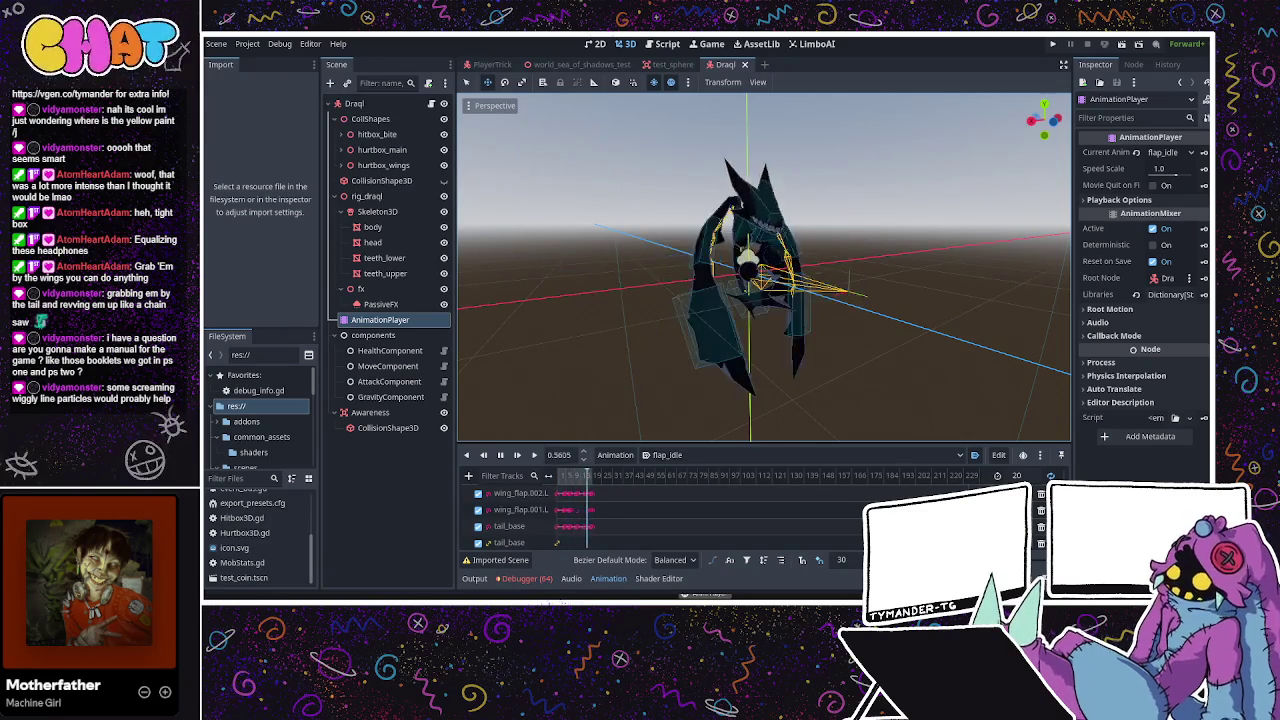
key(alt+Tab)
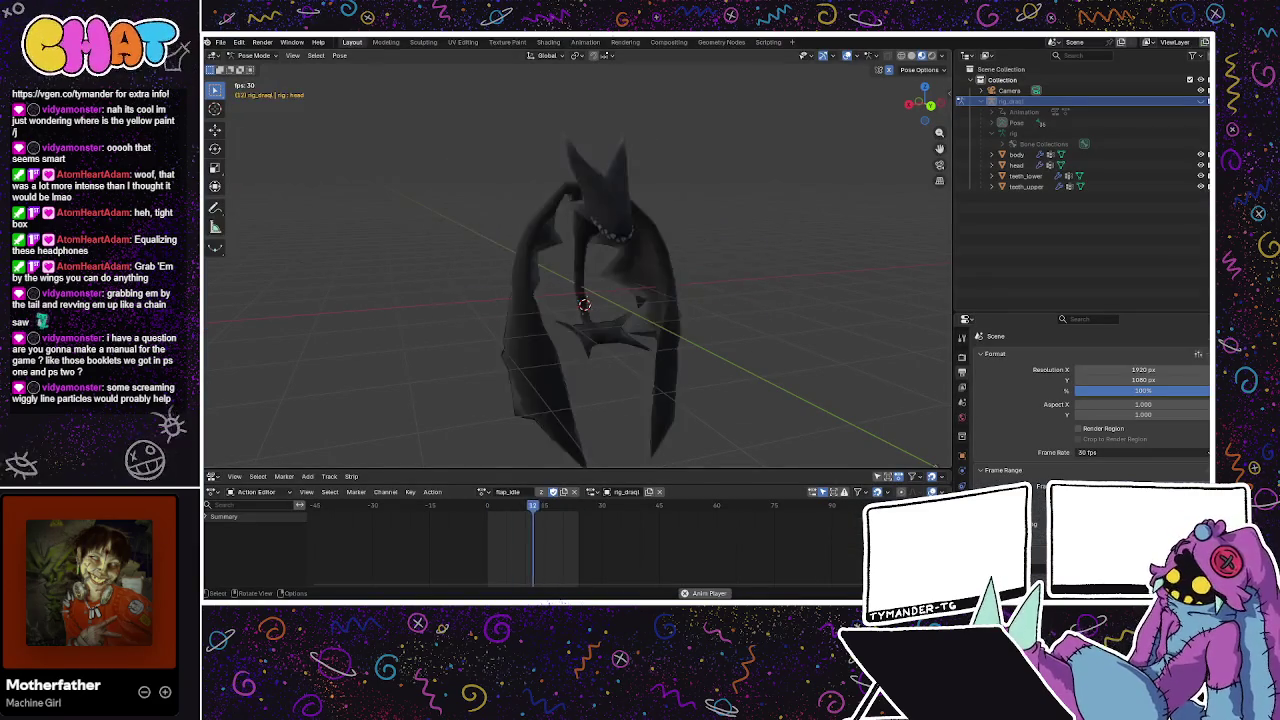
key(KP_7)
drag(676, 270, 672, 210)
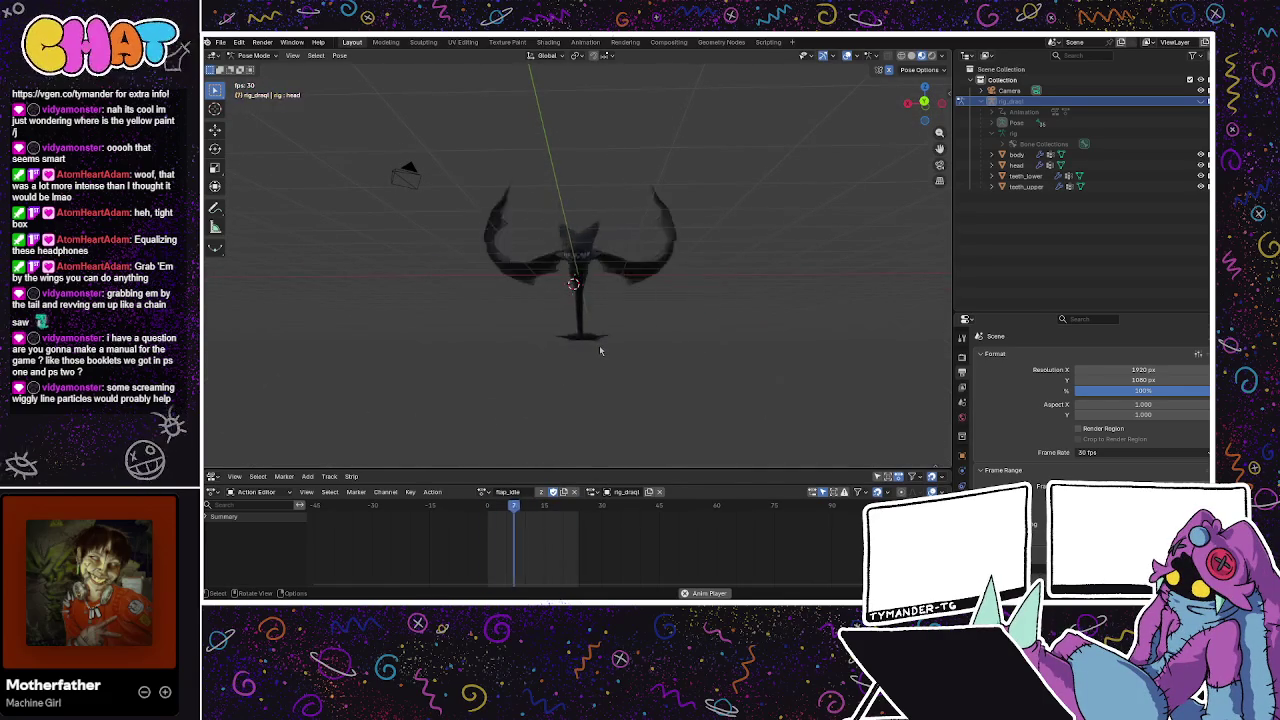
mouse_move(605, 350)
mouse_down()
mouse_move(640, 389)
mouse_move(675, 368)
mouse_up()
key(alt+Tab)
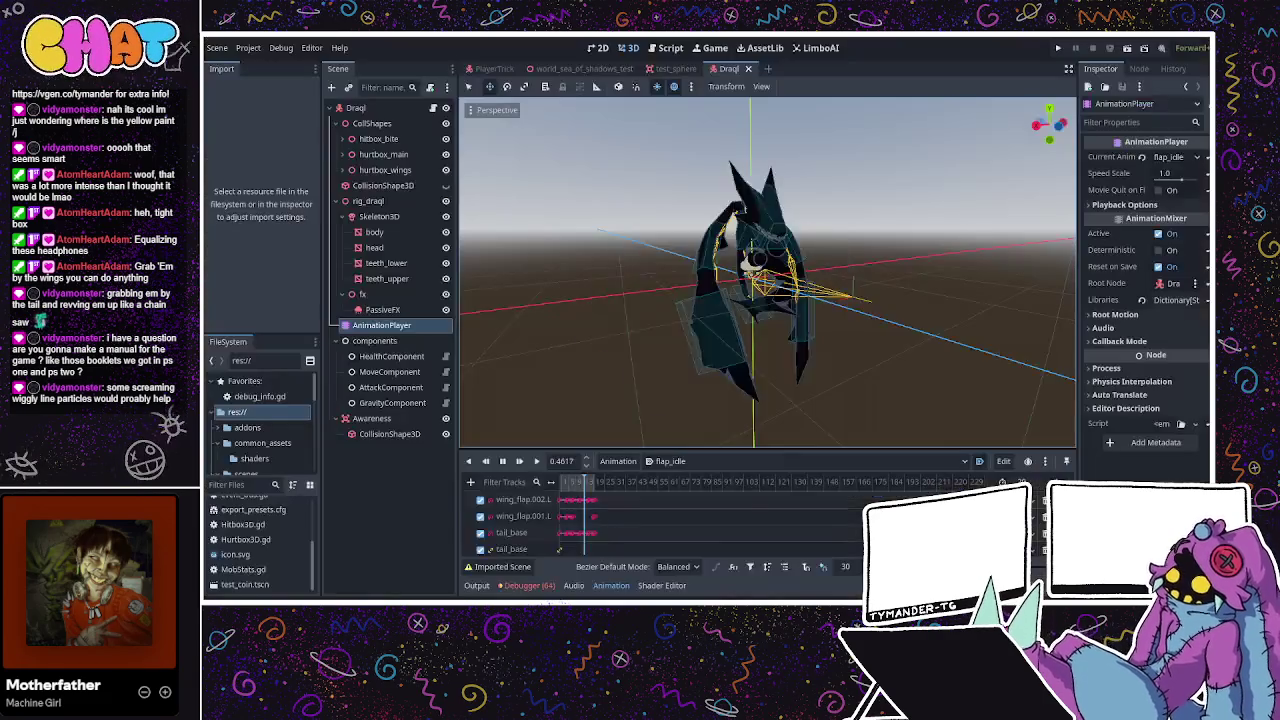
Save the Draql scene, play the flap_move animation, and set the timeline zoom to 30
mouse_move(781, 312)
mouse_down()
mouse_move(797, 343)
mouse_move(577, 337)
mouse_move(737, 321)
mouse_move(840, 330)
mouse_move(746, 328)
mouse_up()
key(ctrl+s)
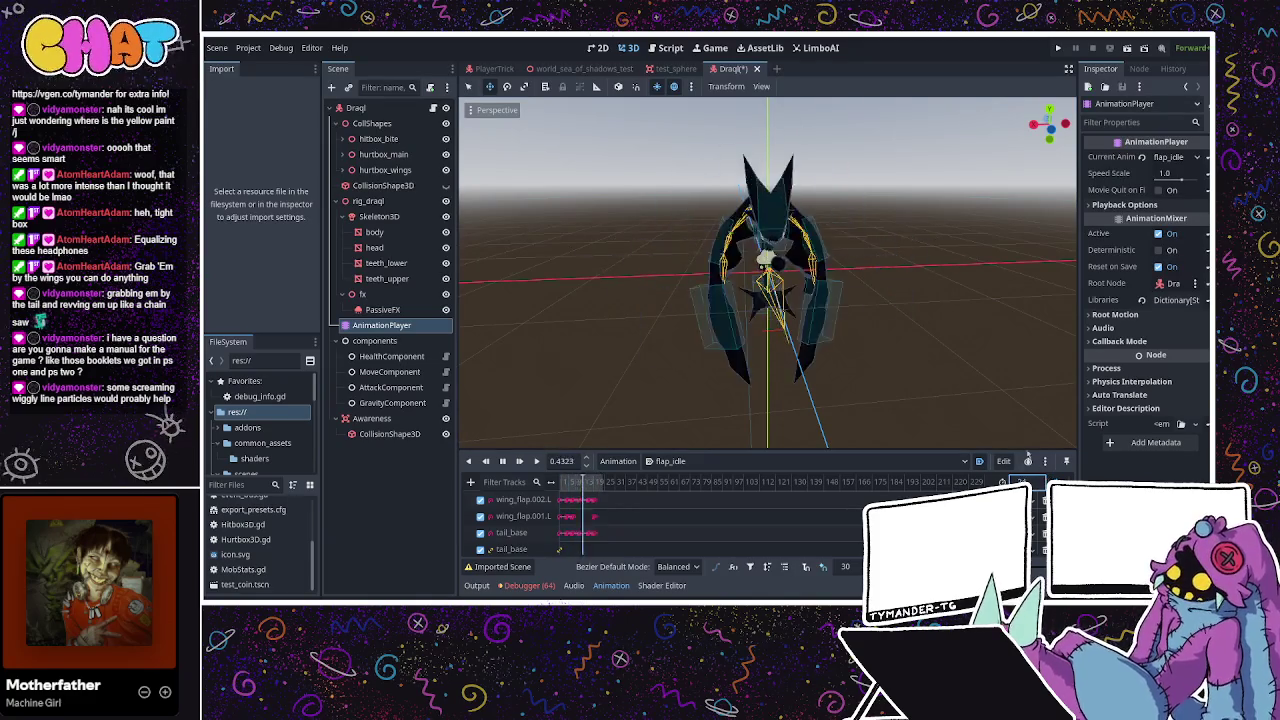
mouse_move(880, 332)
mouse_down()
mouse_move(920, 330)
mouse_move(957, 307)
mouse_up()
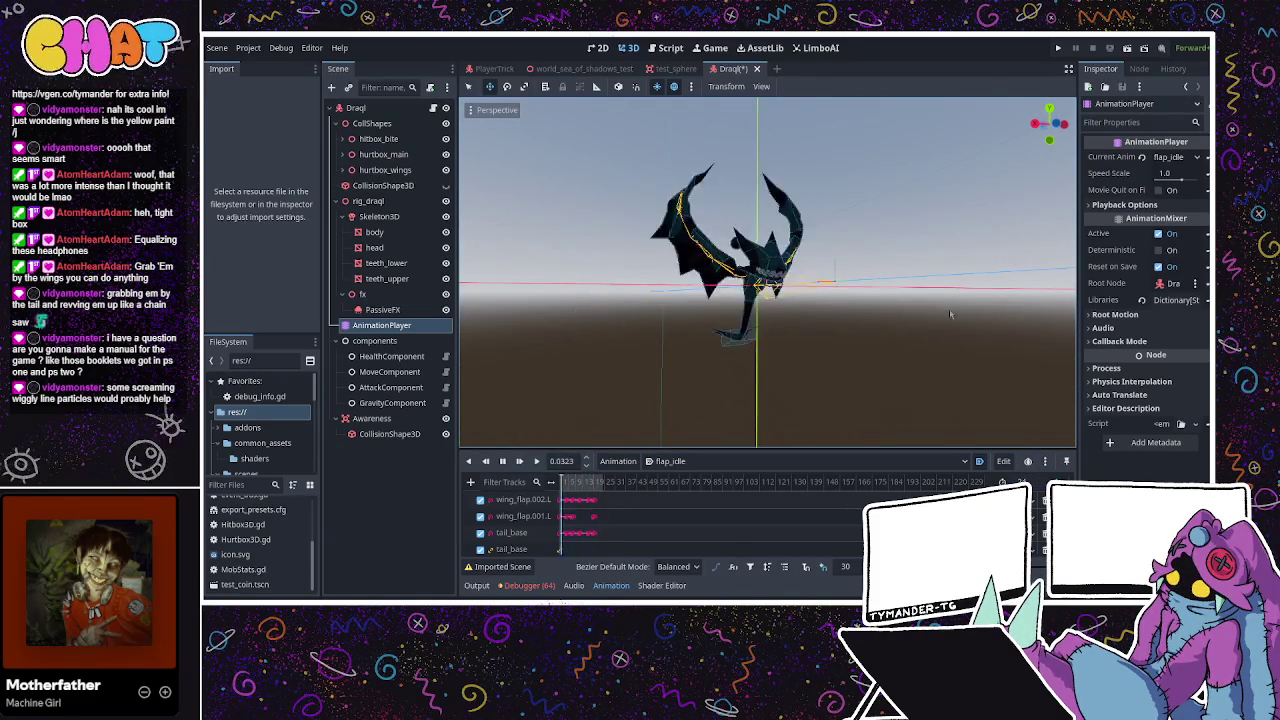
click(668, 461)
click(700, 495)
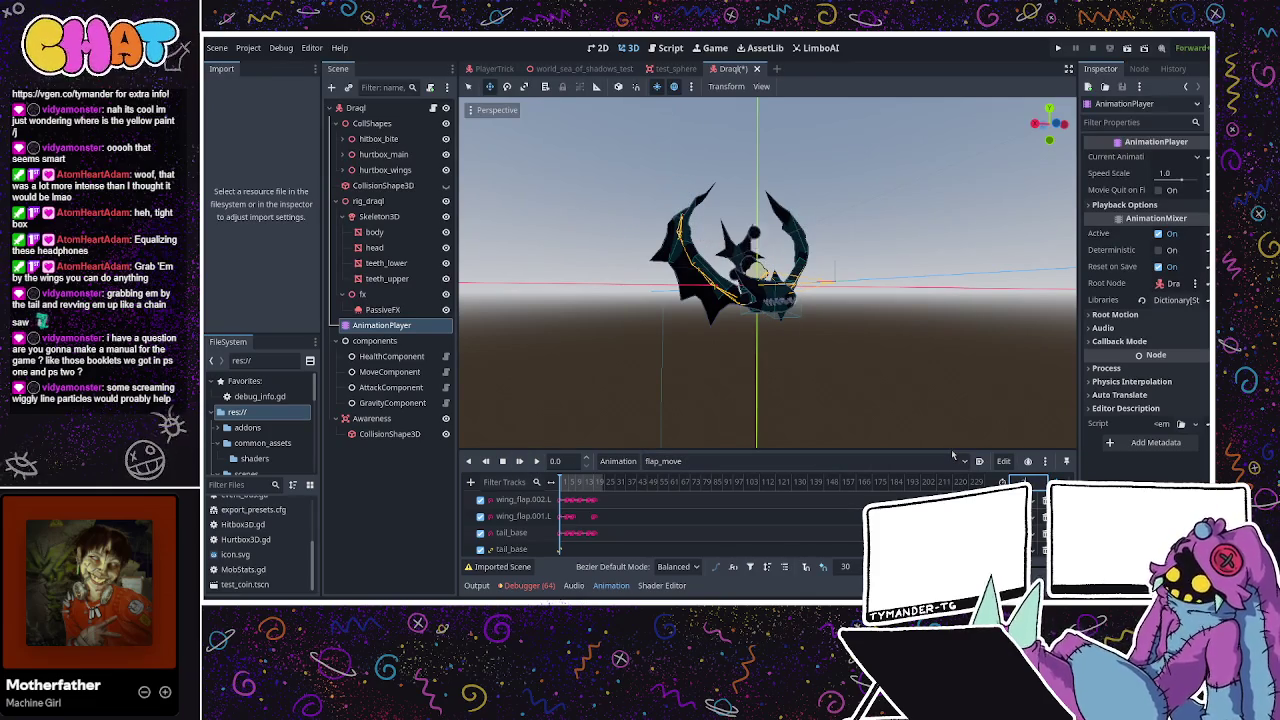
click(537, 461)
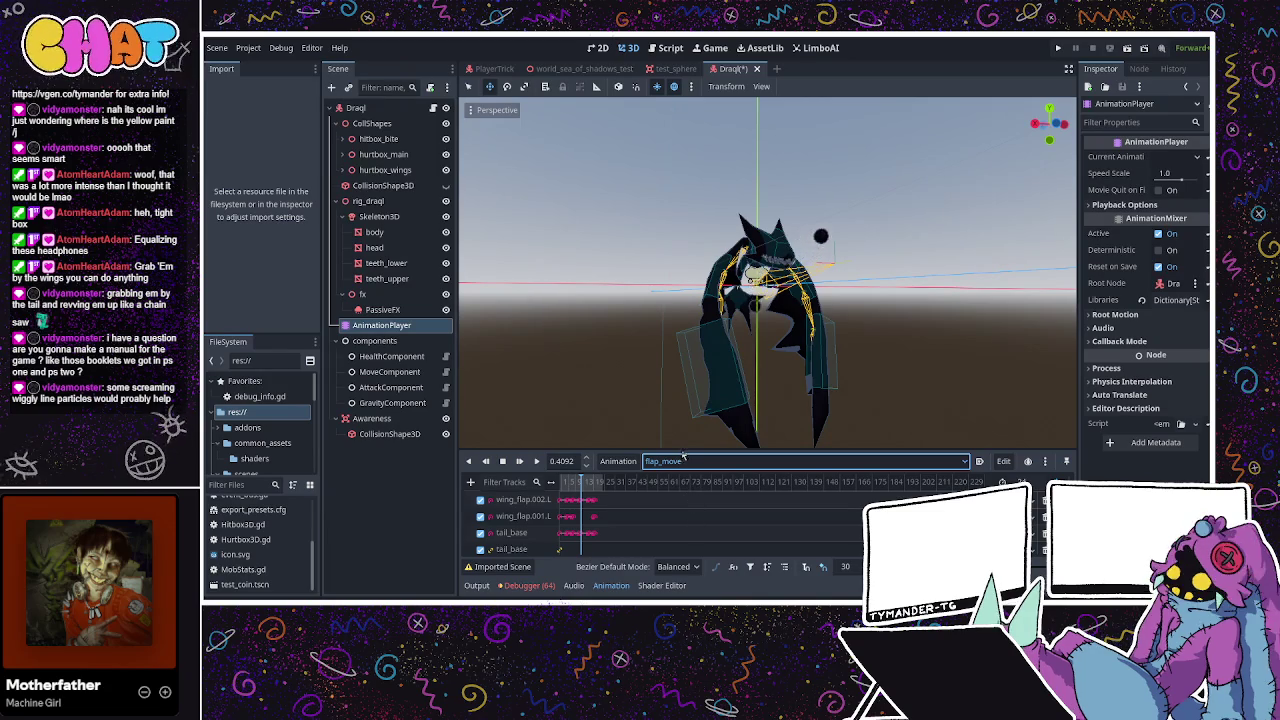
click(845, 566)
text(30)
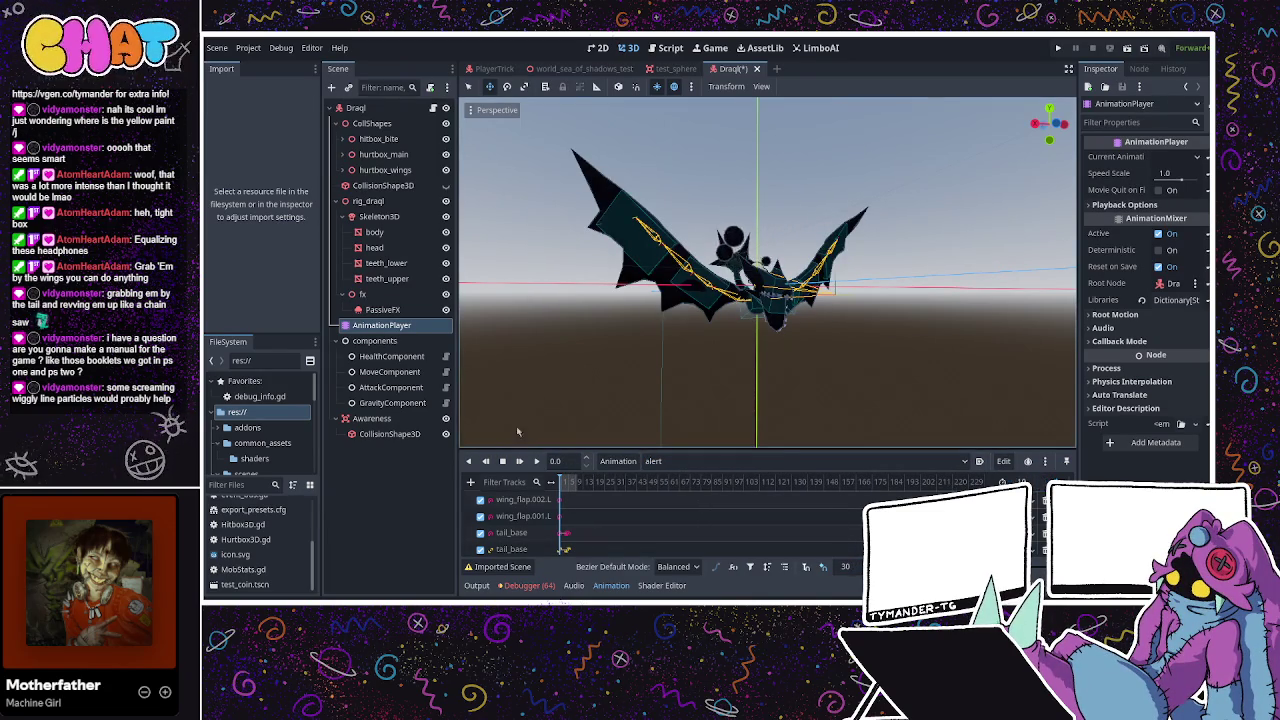
Play and stop the alert animation, then pick flap_move from the animation list
click(537, 461)
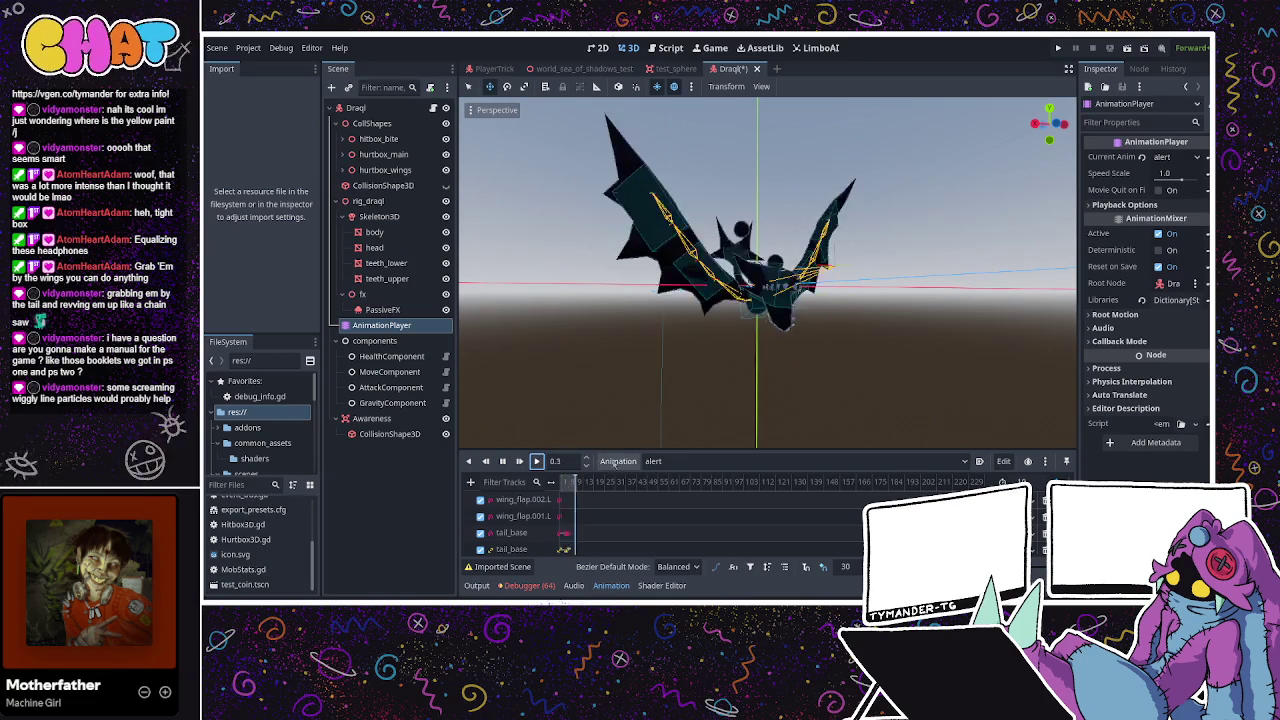
mouse_move(640, 380)
mouse_down()
mouse_move(818, 343)
mouse_move(690, 368)
mouse_up()
click(503, 461)
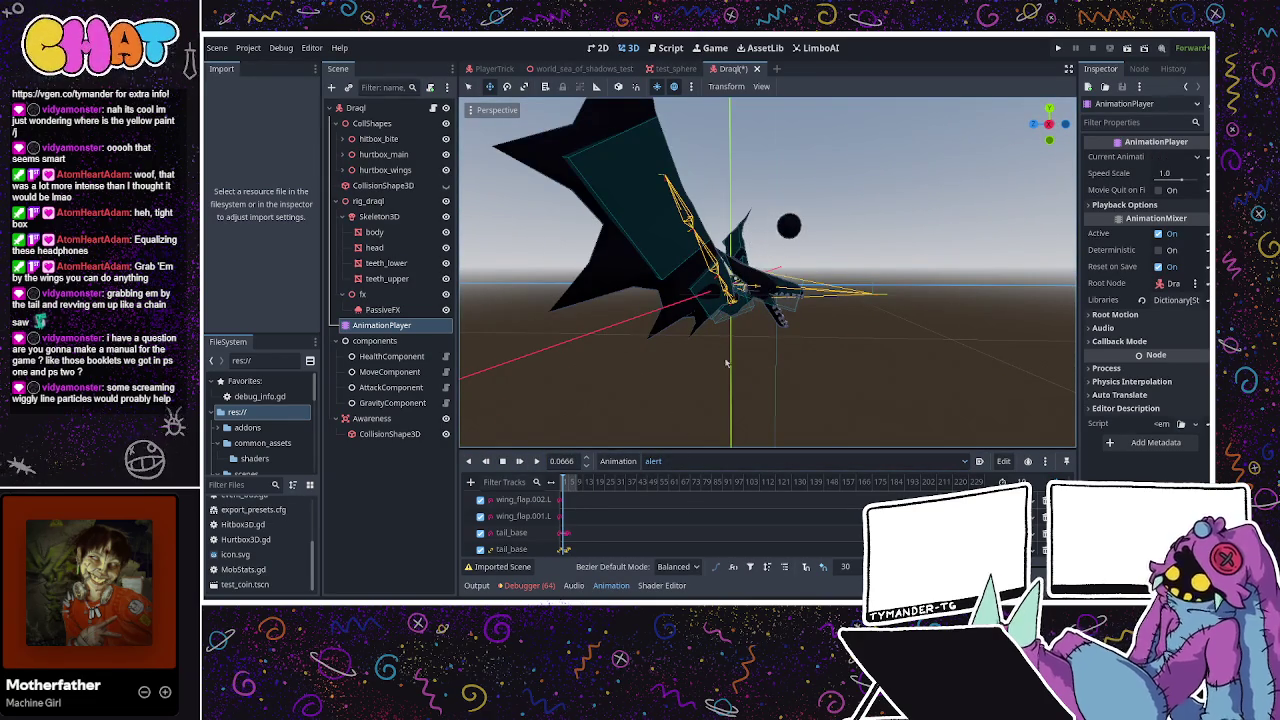
click(655, 461)
click(680, 497)
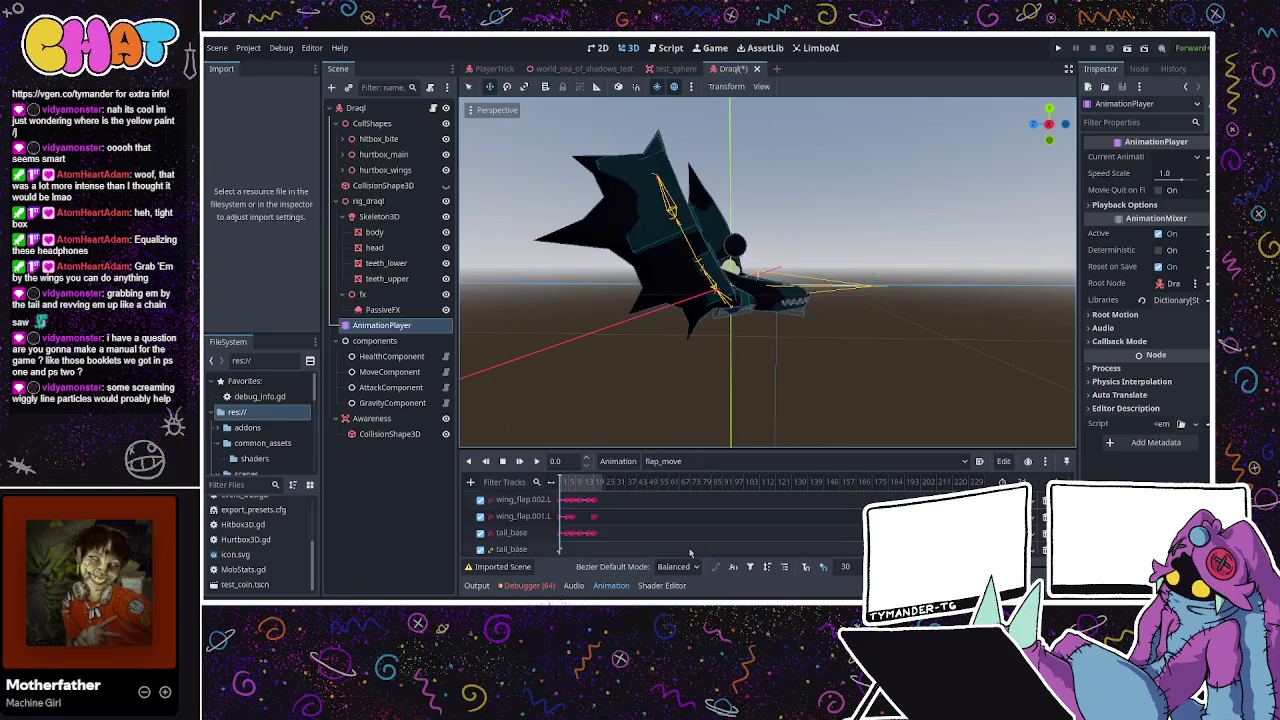
Switch to flap_idle, play it, and select the root Draql node to view its properties
drag(740, 404, 689, 474)
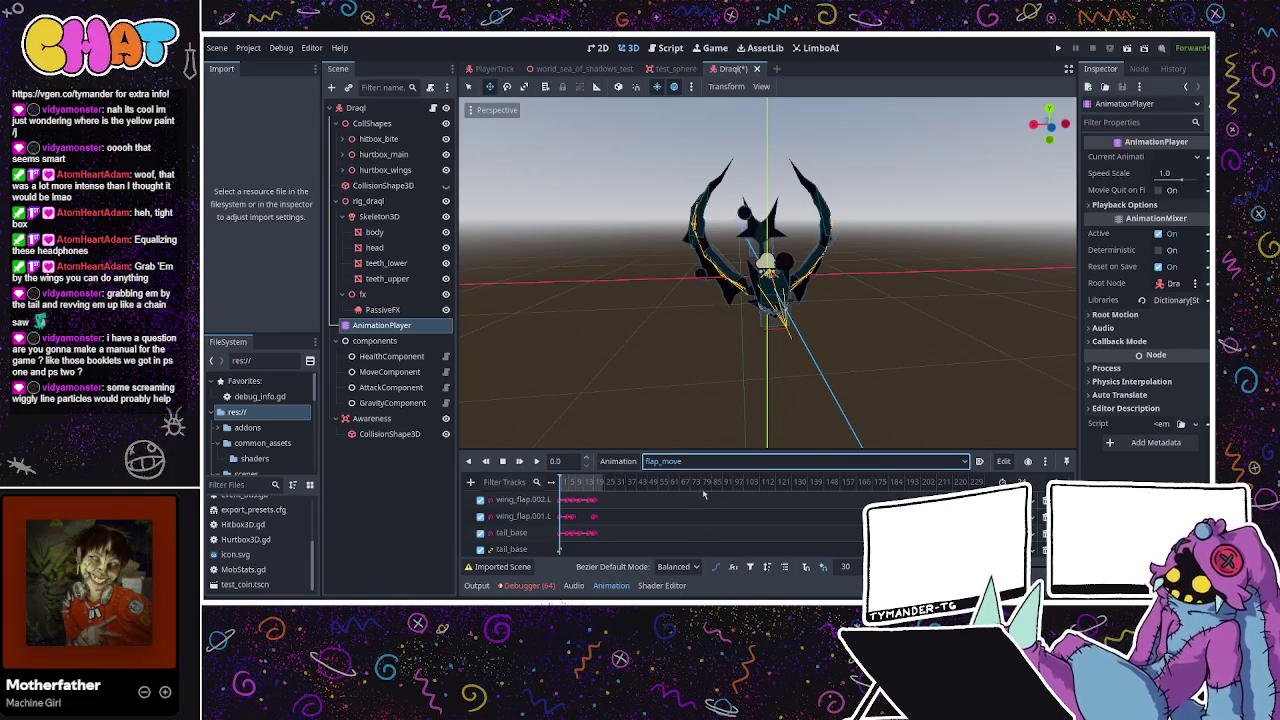
key(Up)
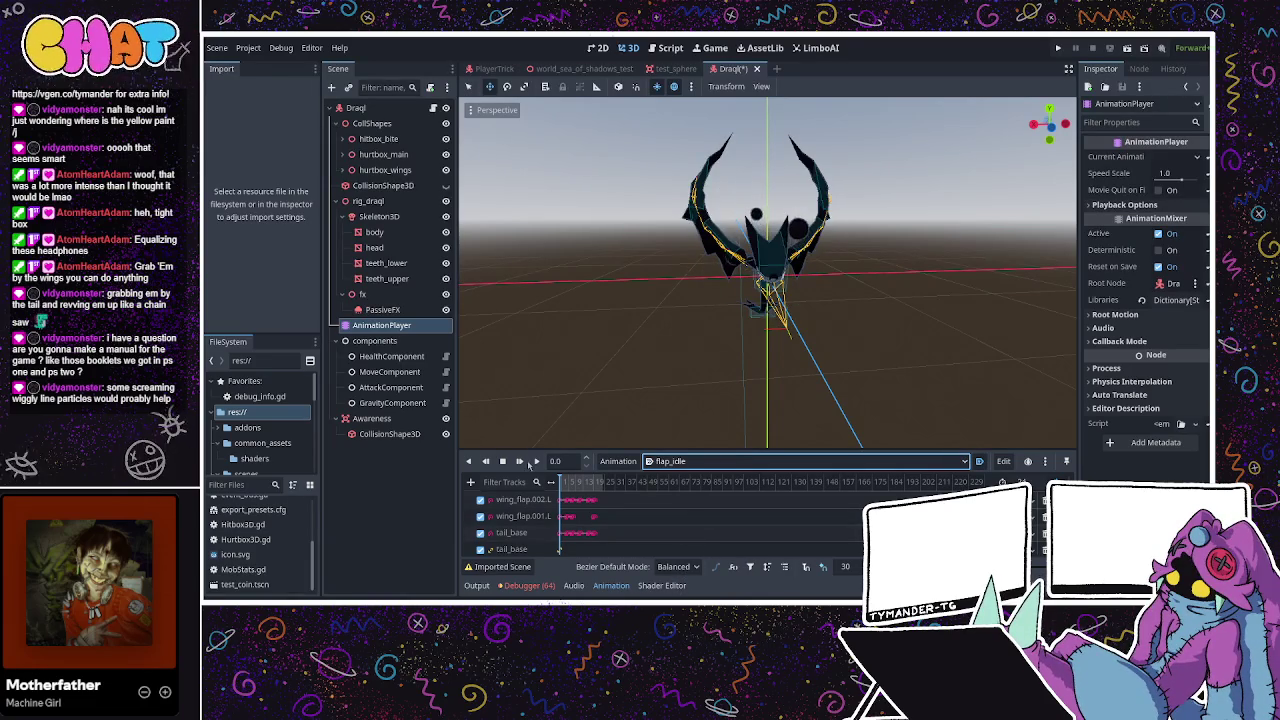
click(536, 461)
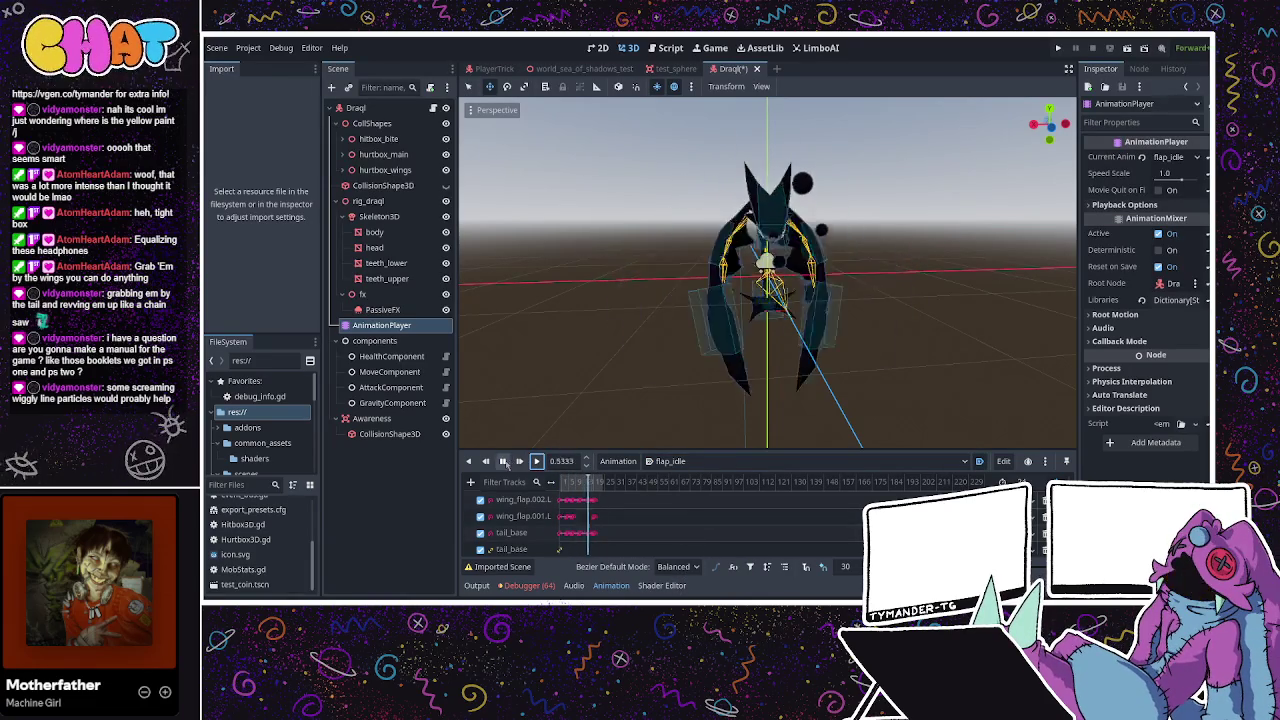
drag(523, 414, 600, 400)
click(430, 109)
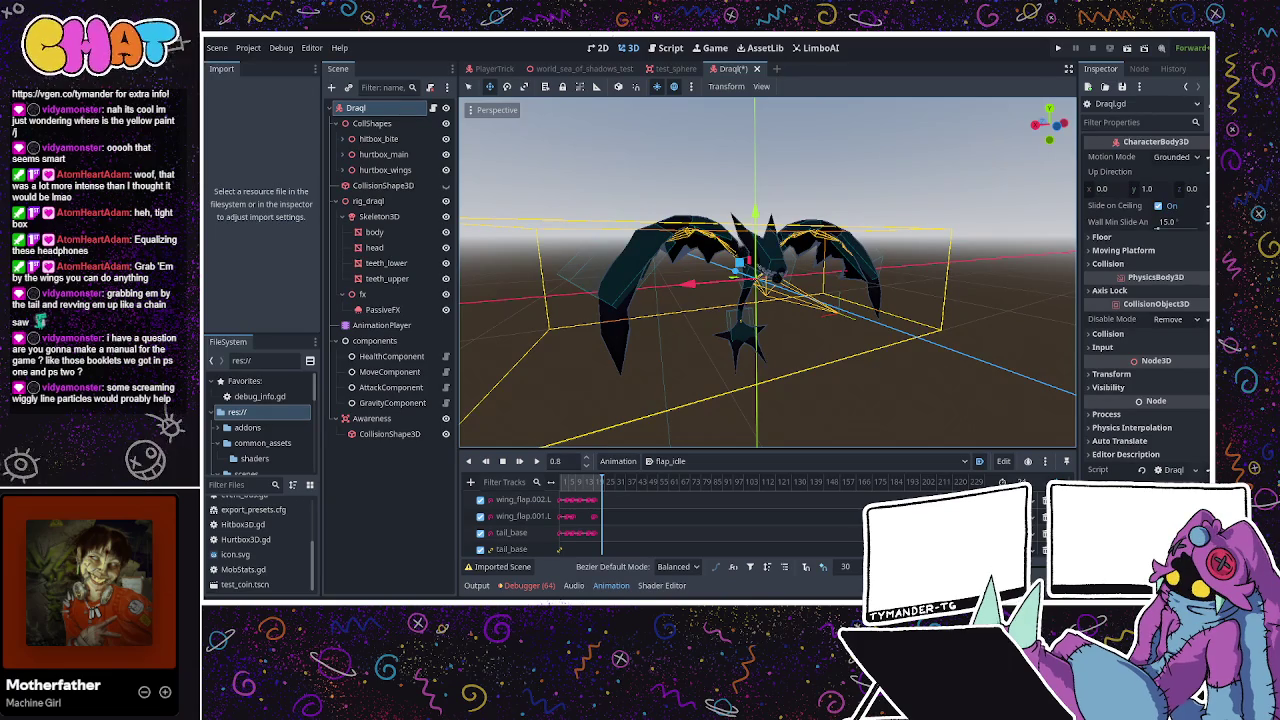
Toggle between the 3D view and the script editor with Ctrl+F2/Ctrl+F3, ending on Draql.gd
key(alt+Tab)
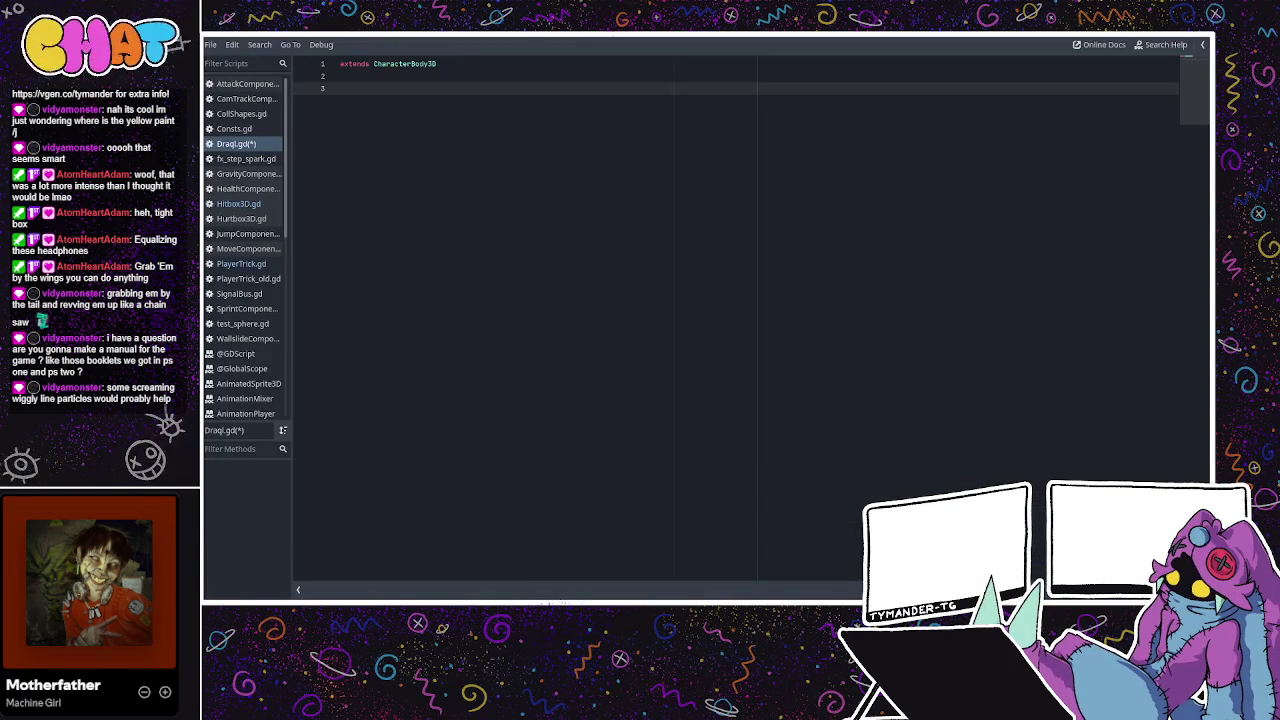
key(alt+Tab)
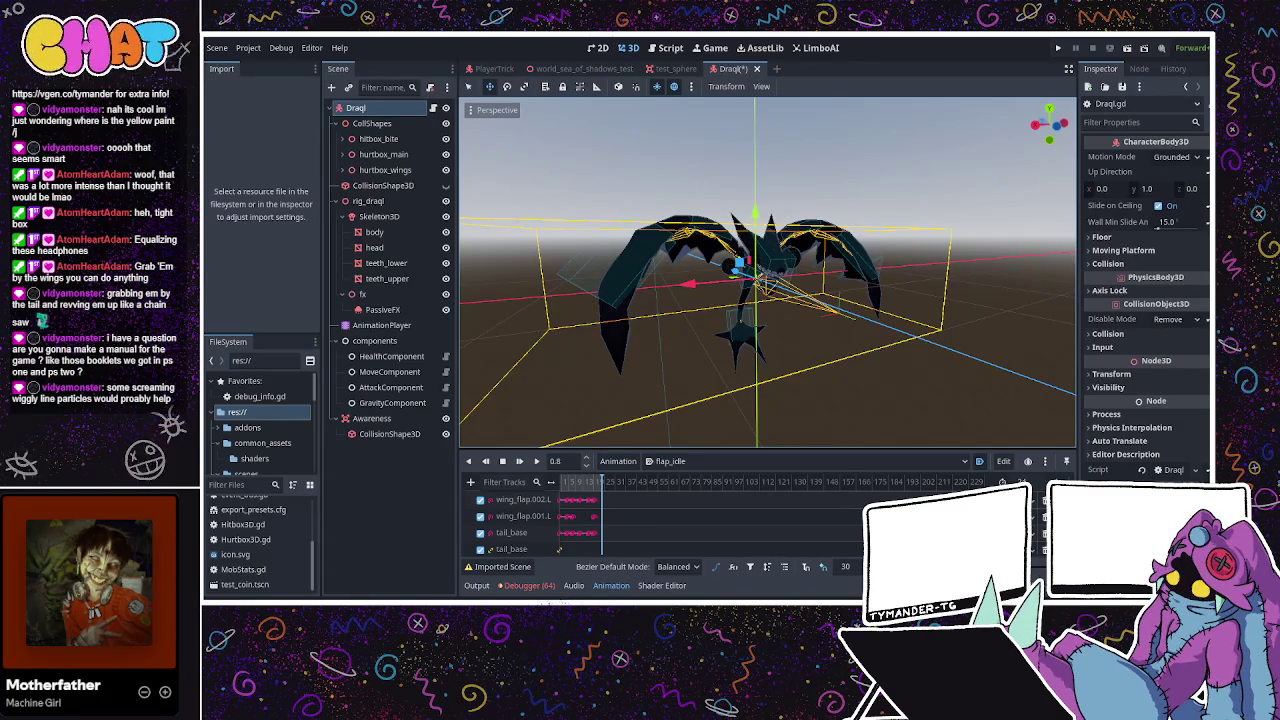
key(ctrl+F3)
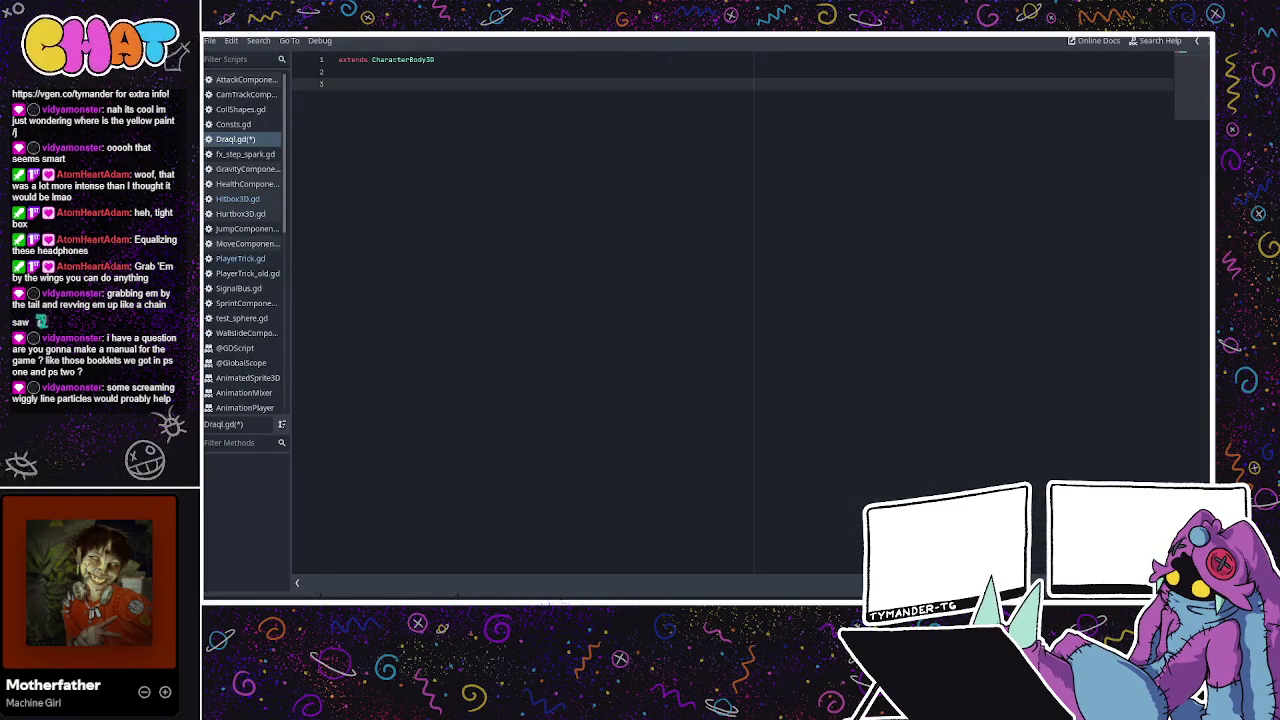
key(ctrl+F2)
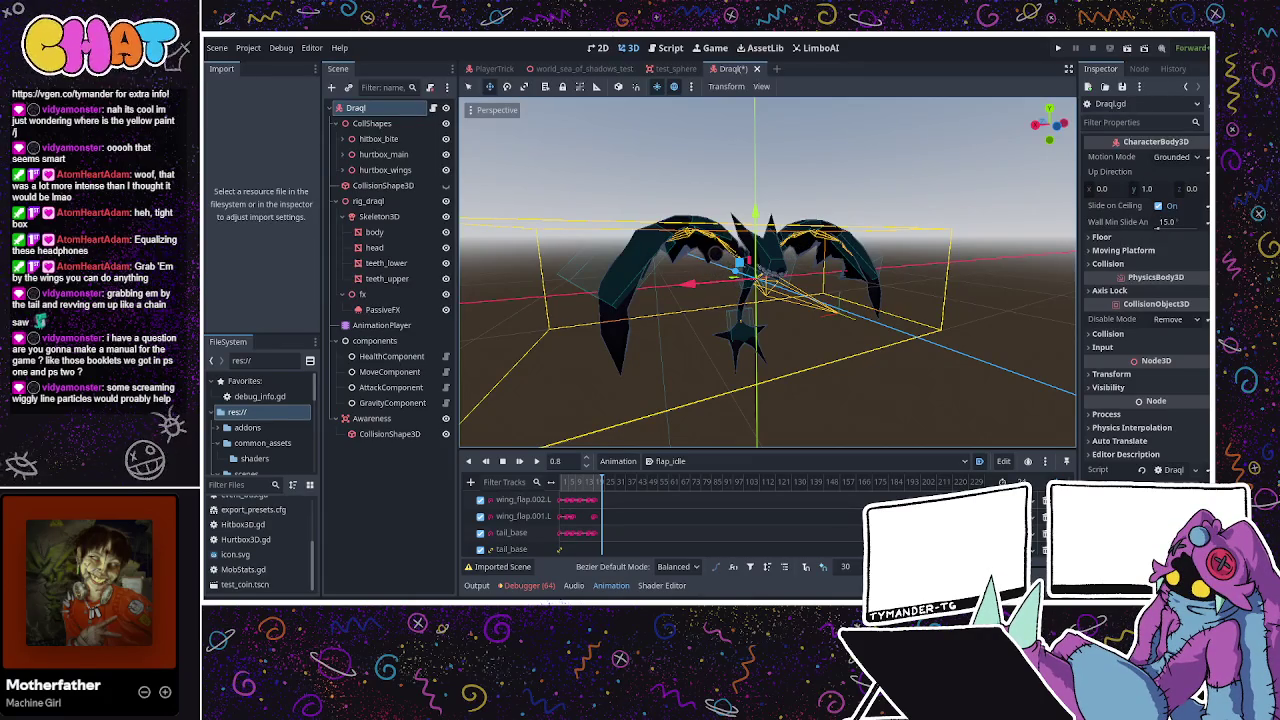
key(ctrl+F3)
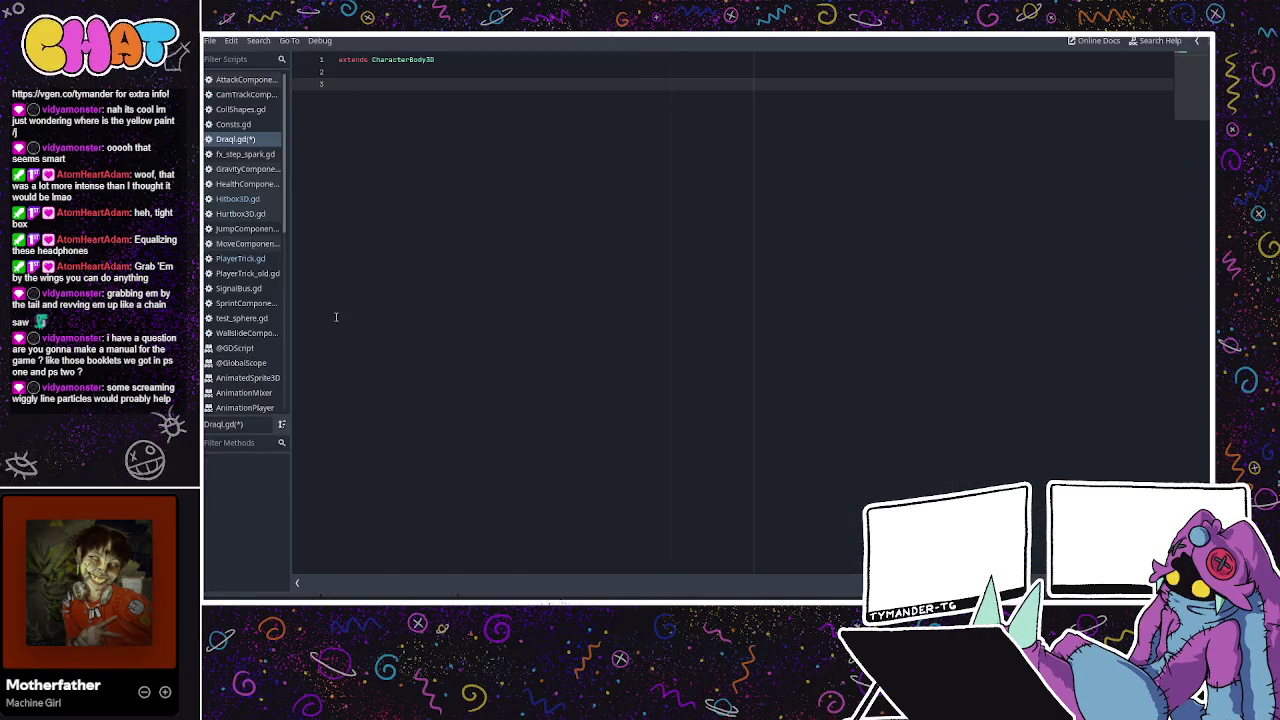
click(240, 200)
click(240, 213)
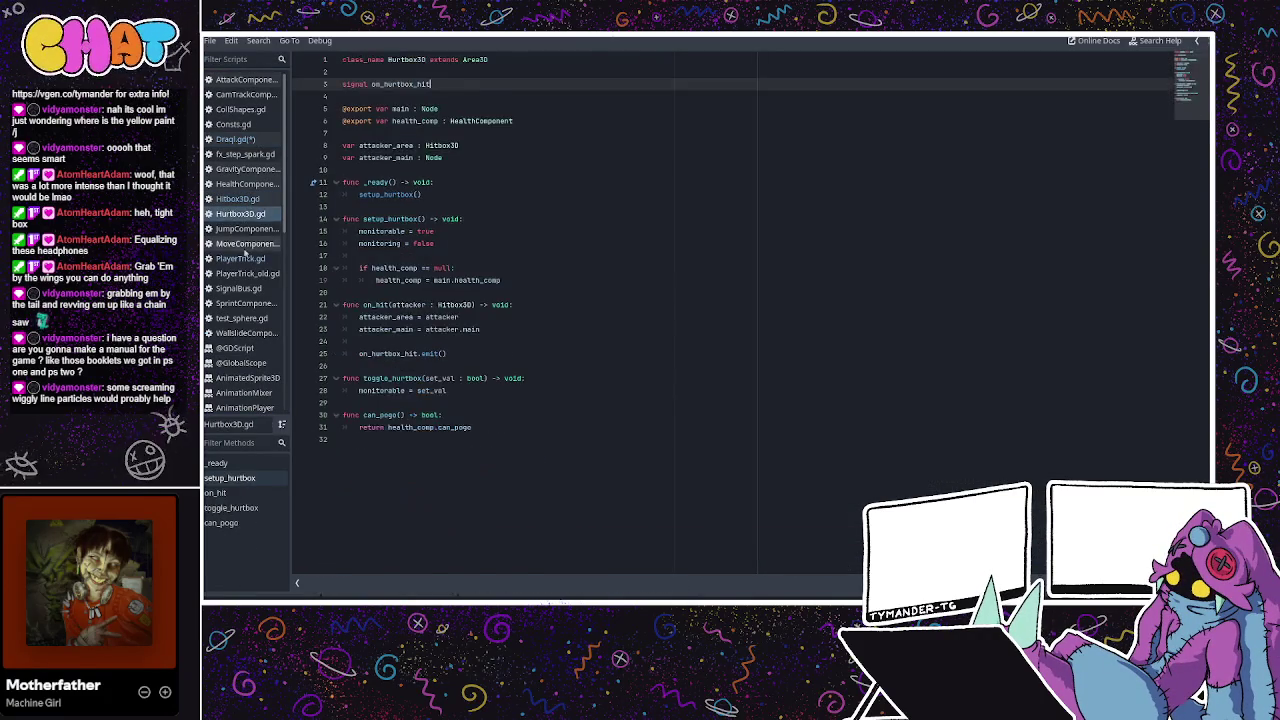
click(240, 258)
scroll(449, 183, down, 4)
scroll(449, 183, down, 6)
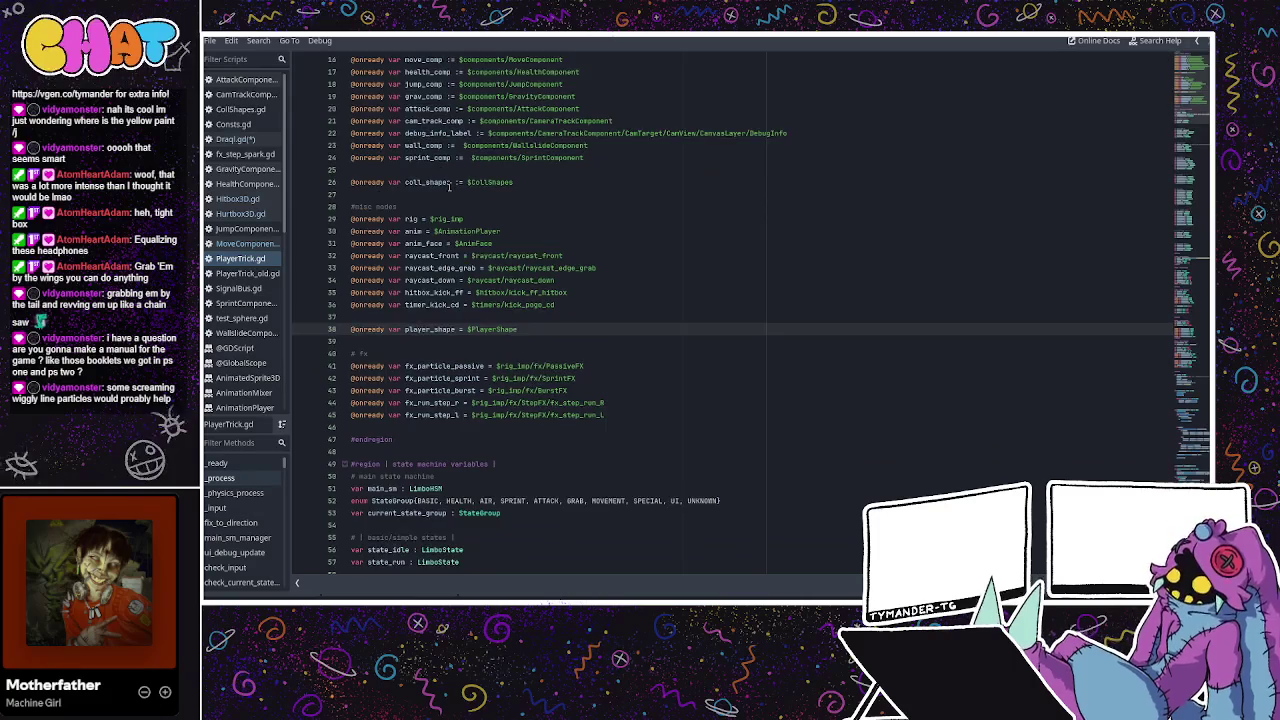
scroll(449, 185, down, 6)
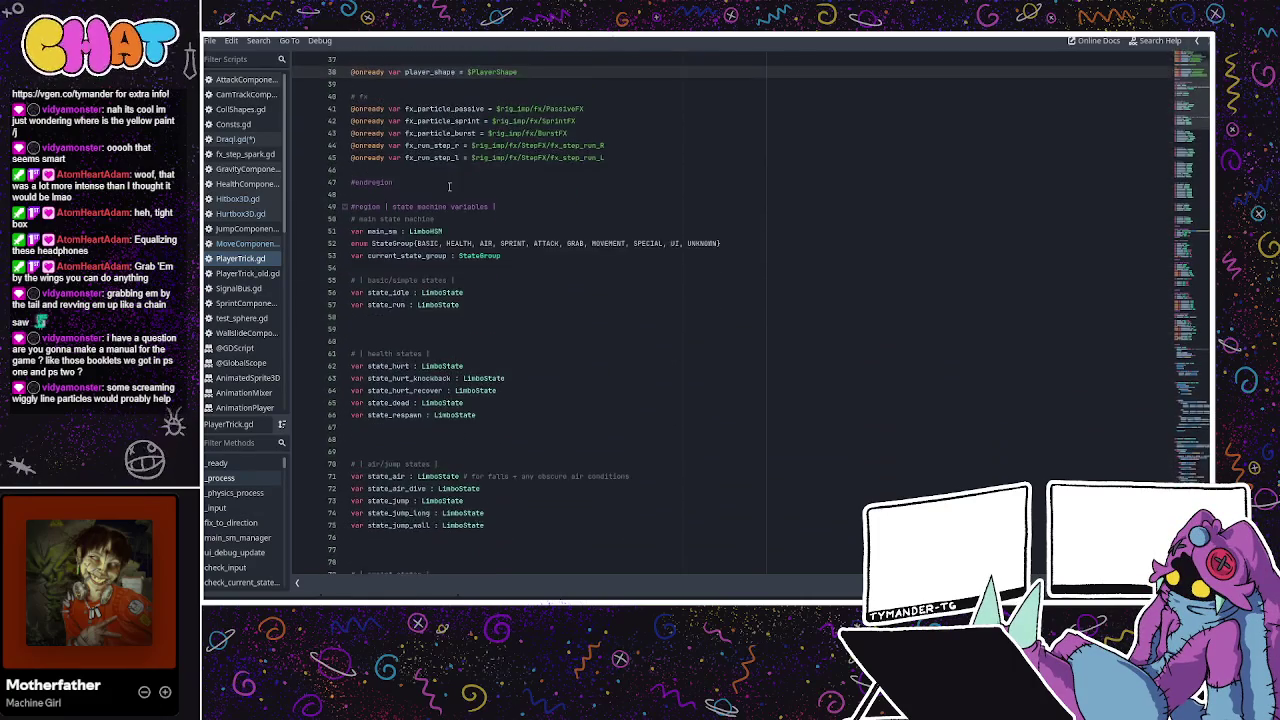
scroll(451, 188, up, 1)
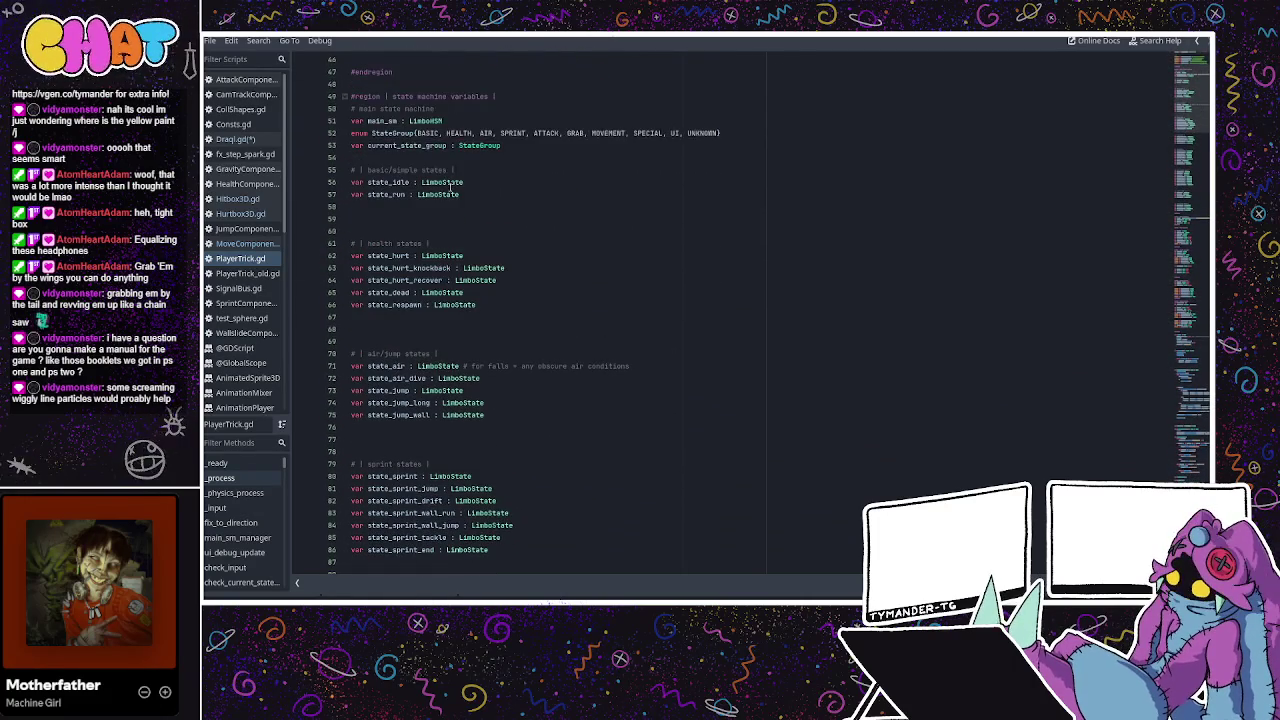
click(364, 120)
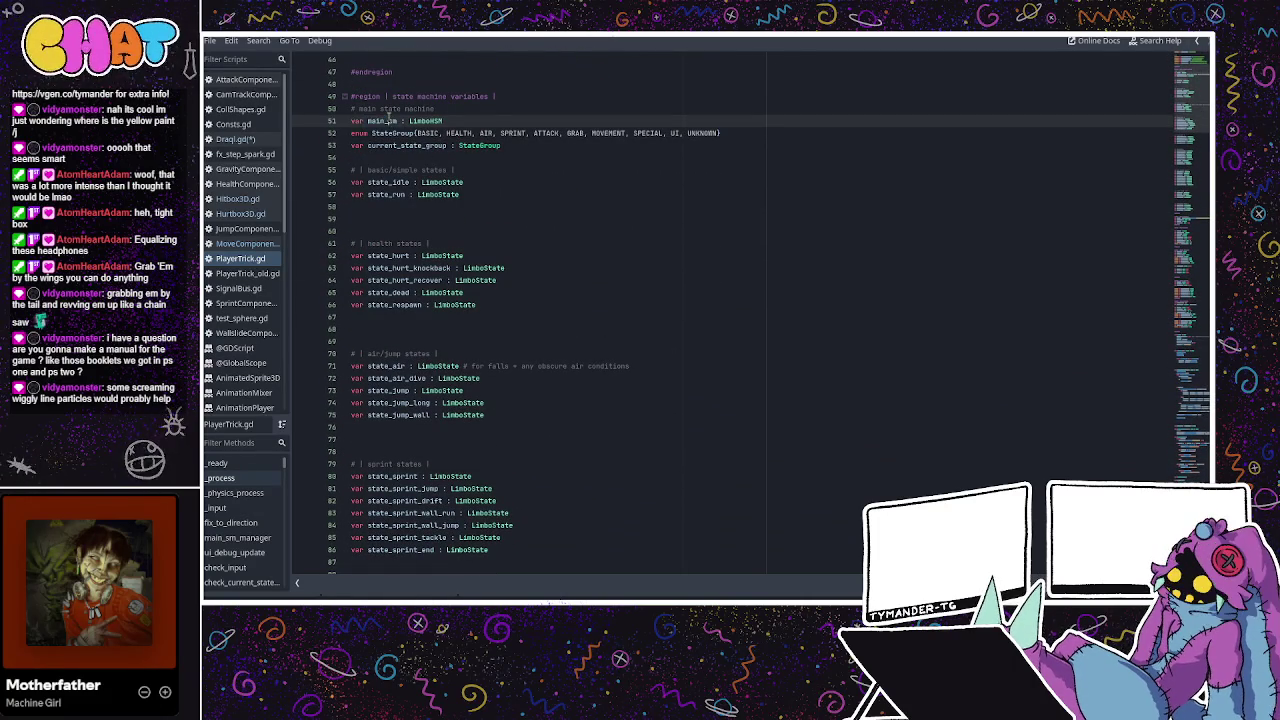
drag(443, 120, 352, 121)
key(ctrl+c)
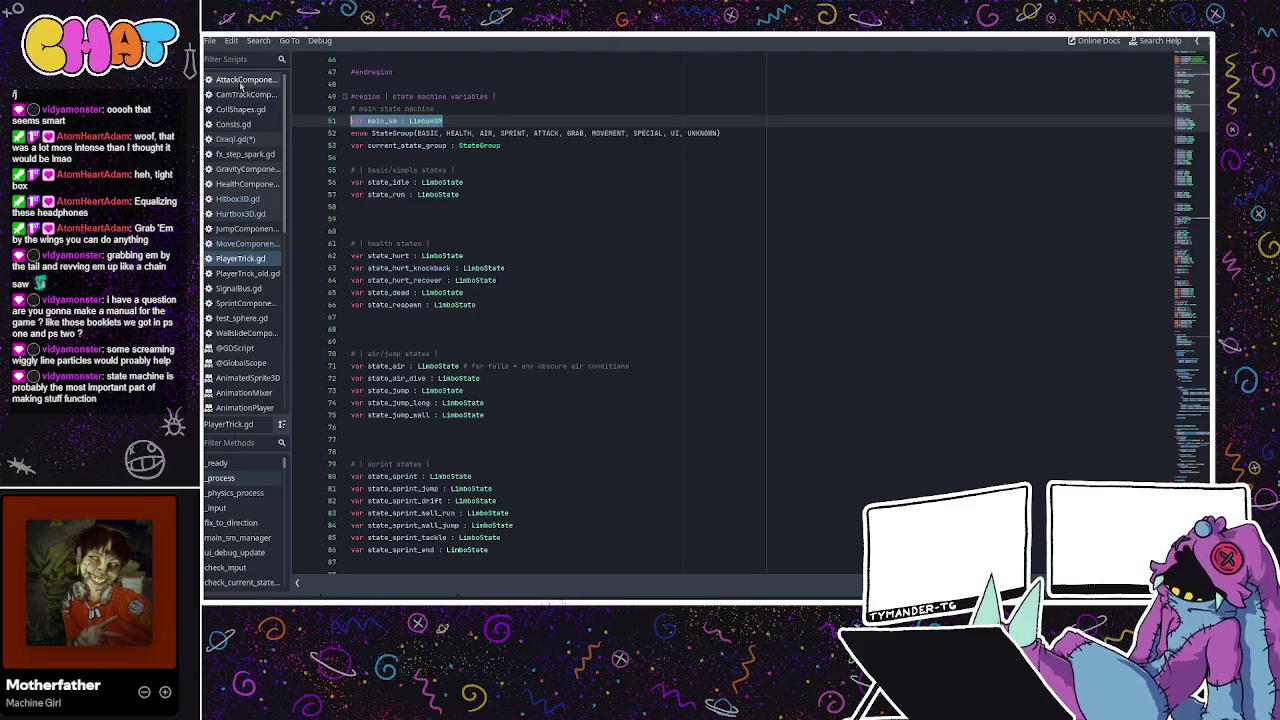
click(237, 140)
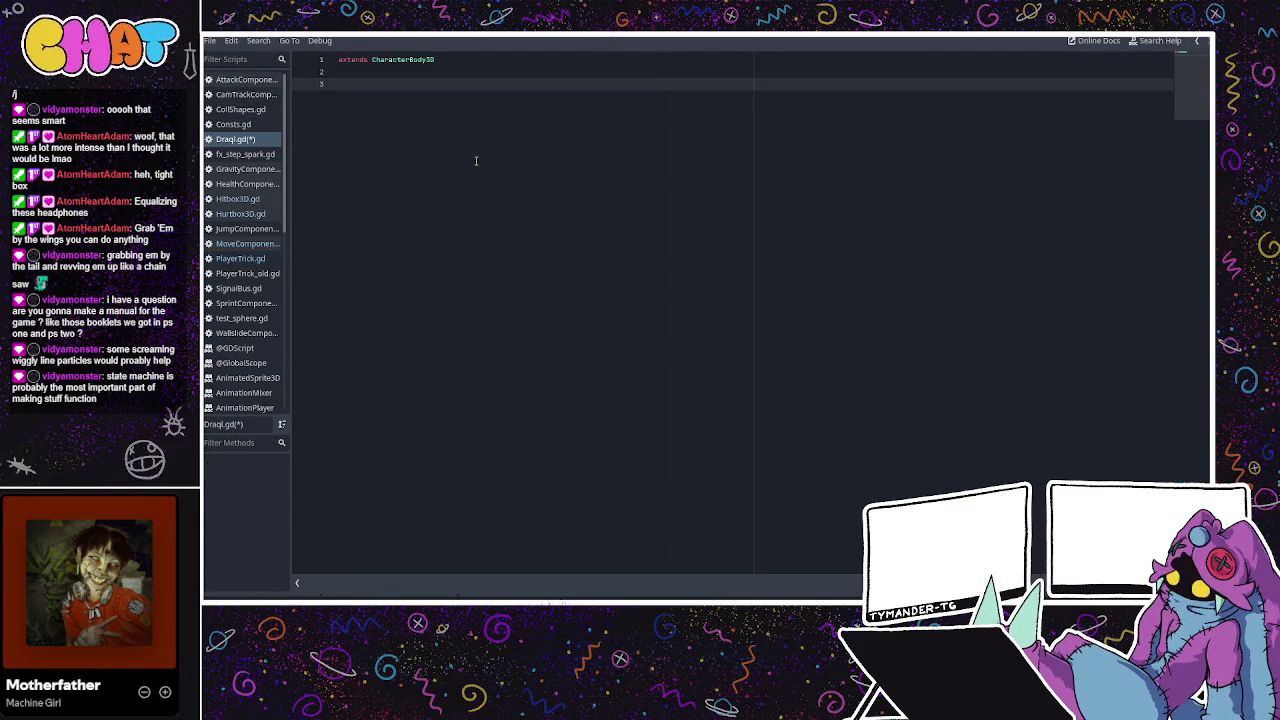
Paste the main_sm : LimboHSM declaration below the extends line and save Draql.gd
key(Return)
key(Return)
key(ctrl+v)
key(Return)
key(Return)
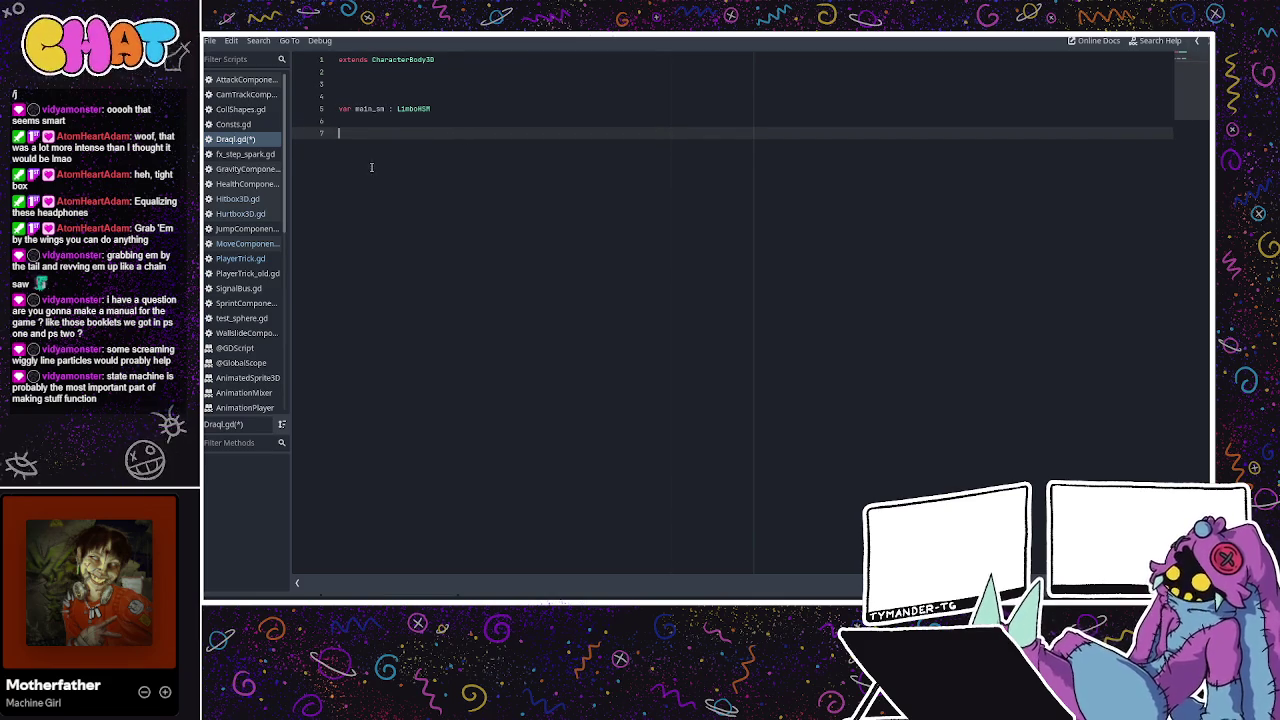
key(BackSpace)
key(ctrl+s)
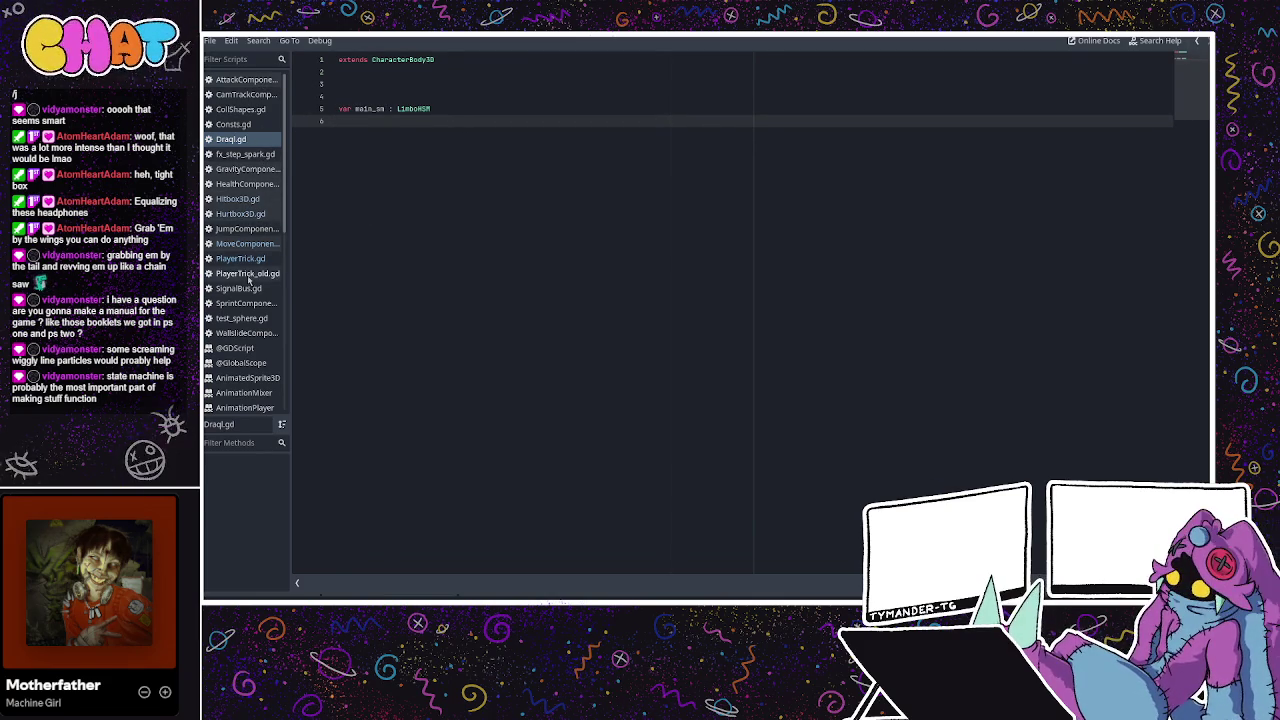
Review the state variables in PlayerTrick.gd, then return to Draql.gd
click(240, 258)
scroll(472, 248, down, 20)
scroll(470, 245, down, 5)
scroll(469, 242, up, 3)
scroll(469, 242, up, 7)
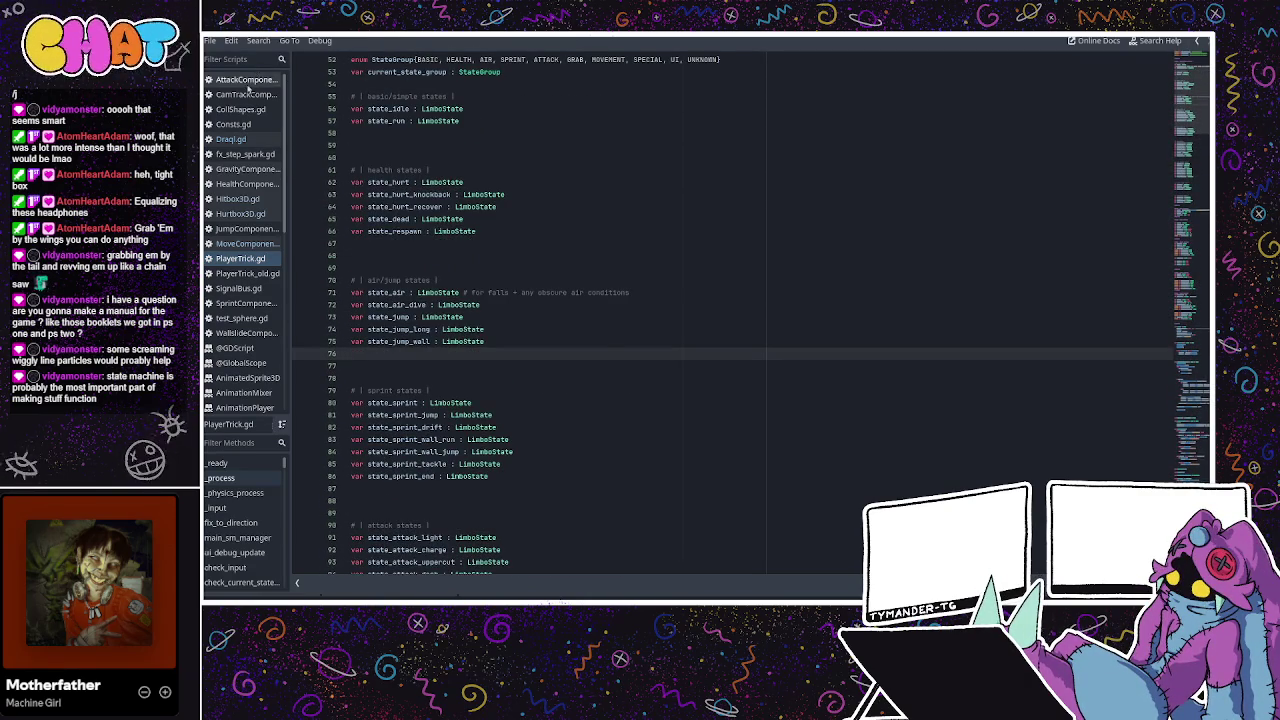
click(262, 80)
click(238, 142)
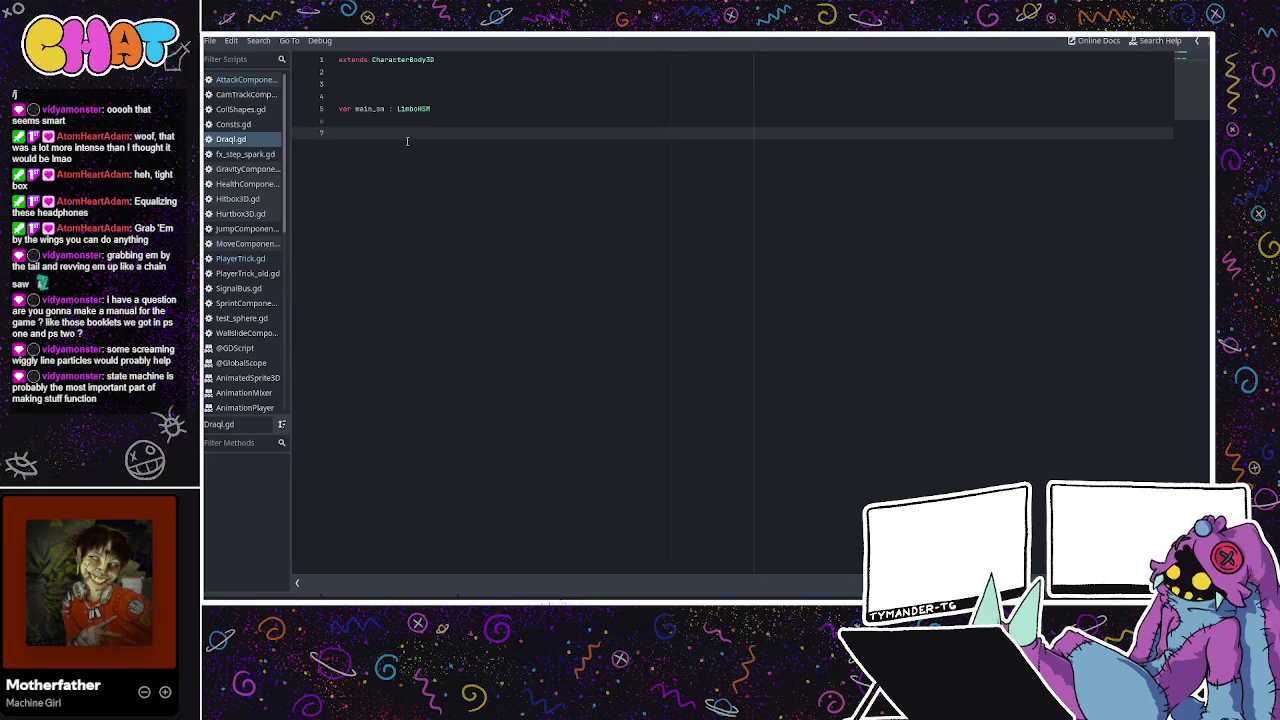
Declare the state_fly_idle variable below main_sm
key(Return)
key(Return)
text(var st)
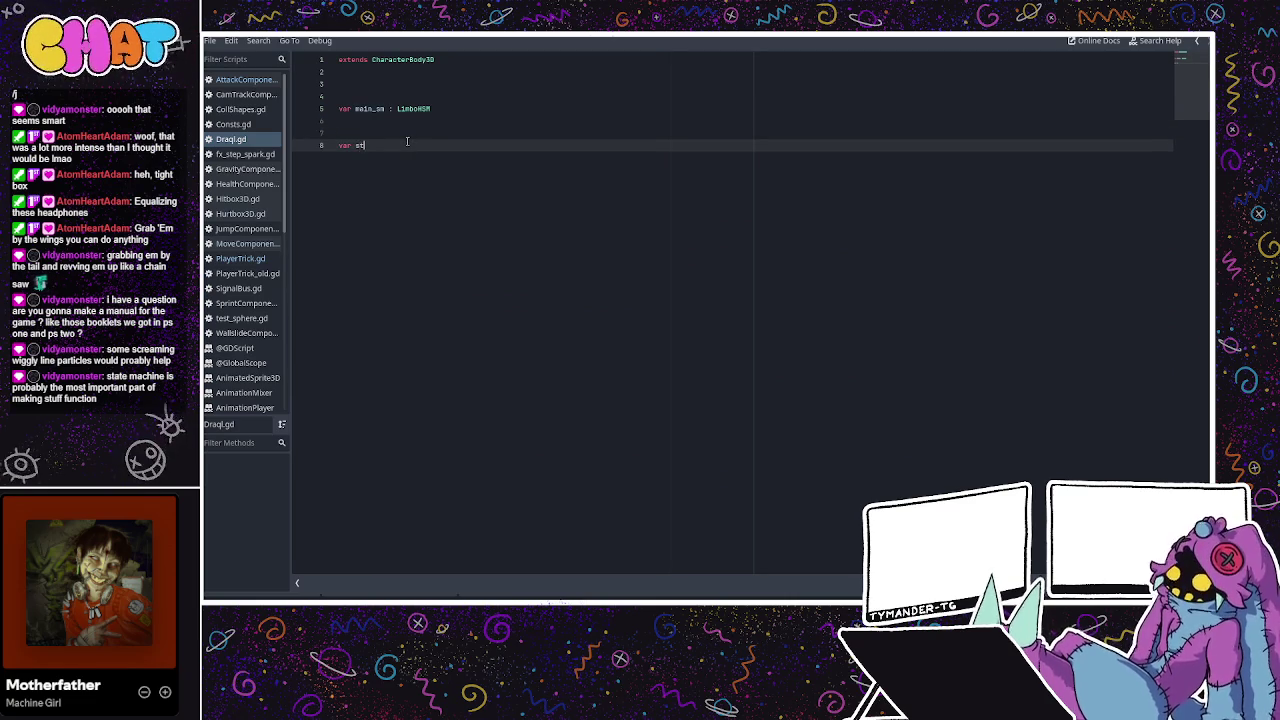
text(ate_flying)
key(BackSpace)
key(BackSpace)
key(BackSpace)
text(fly_)
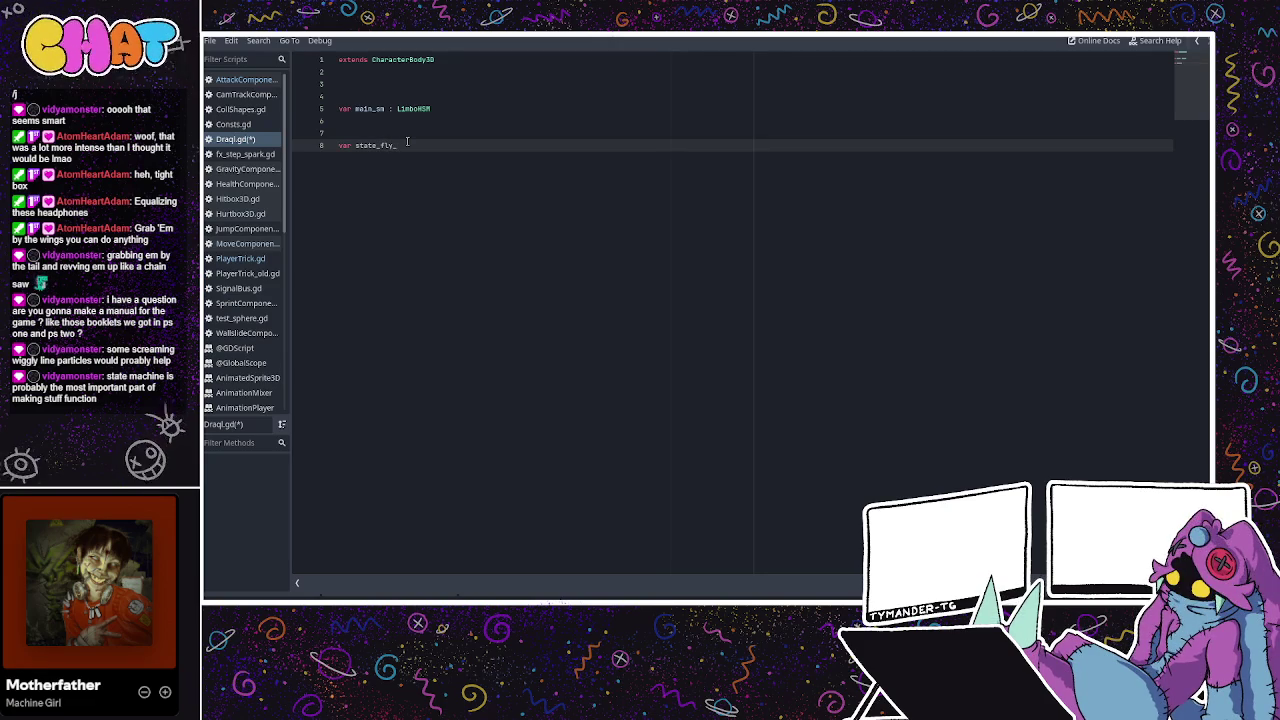
key(BackSpace)
key(BackSpace)
text(hover)
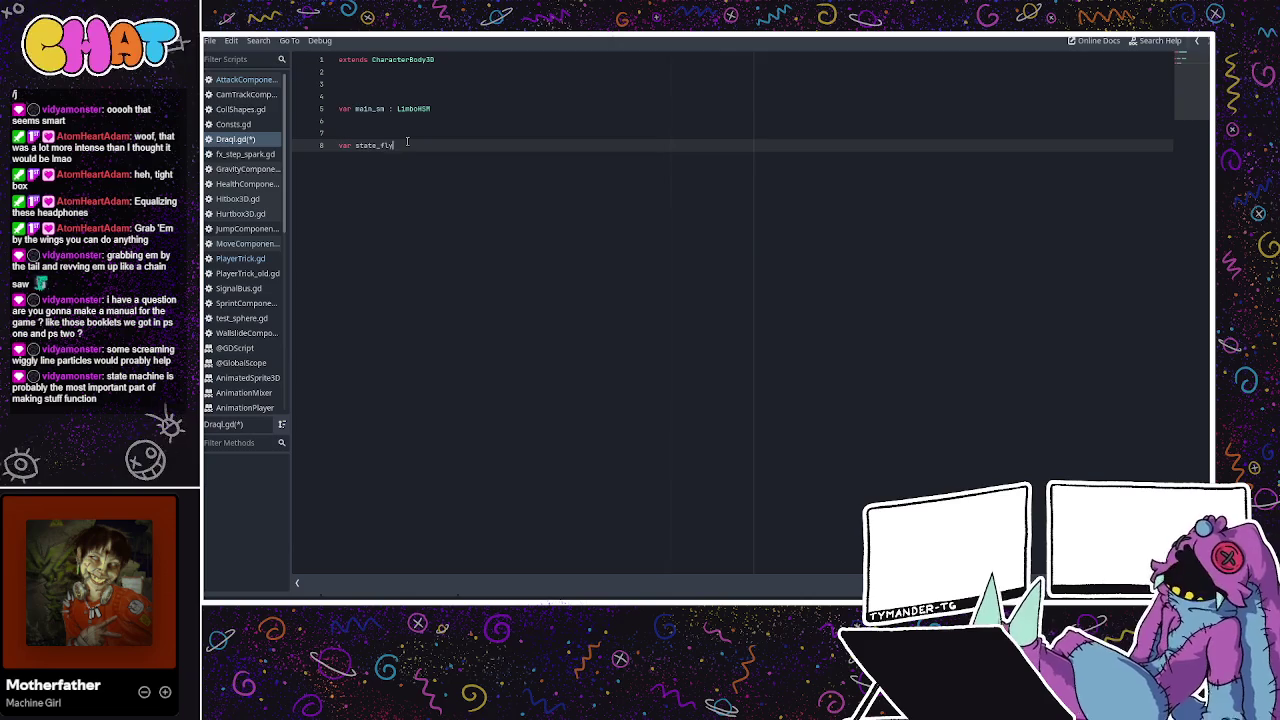
text(idle)
key(Return)
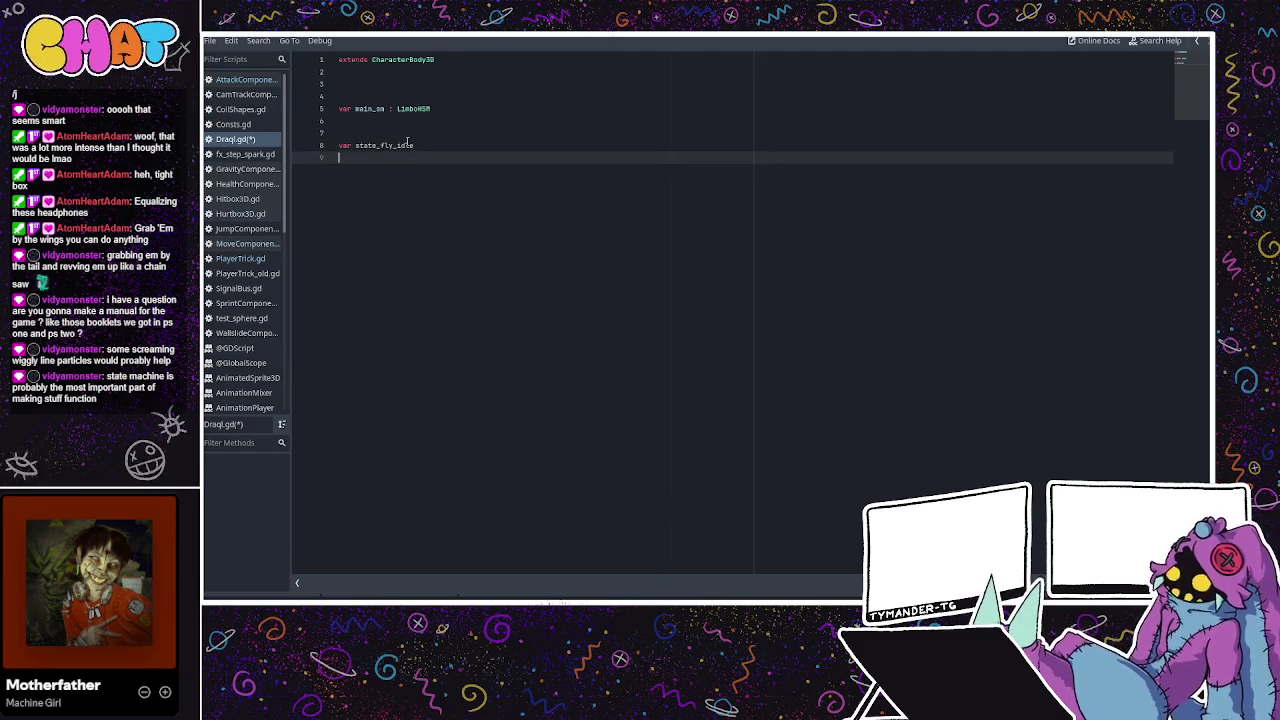
Add state_fly_move, state_attack_bite, state_hurt and state_death variables, then save the script
text(var state_fly_mo)
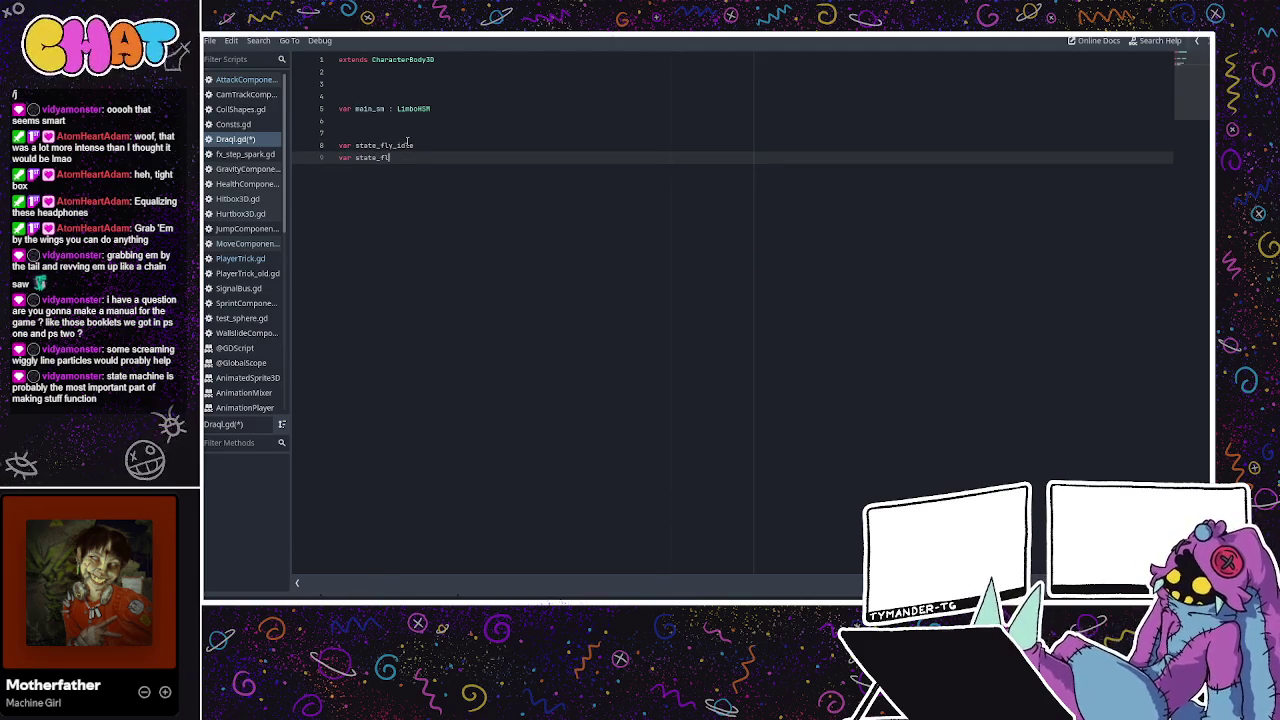
text(ve)
key(Return)
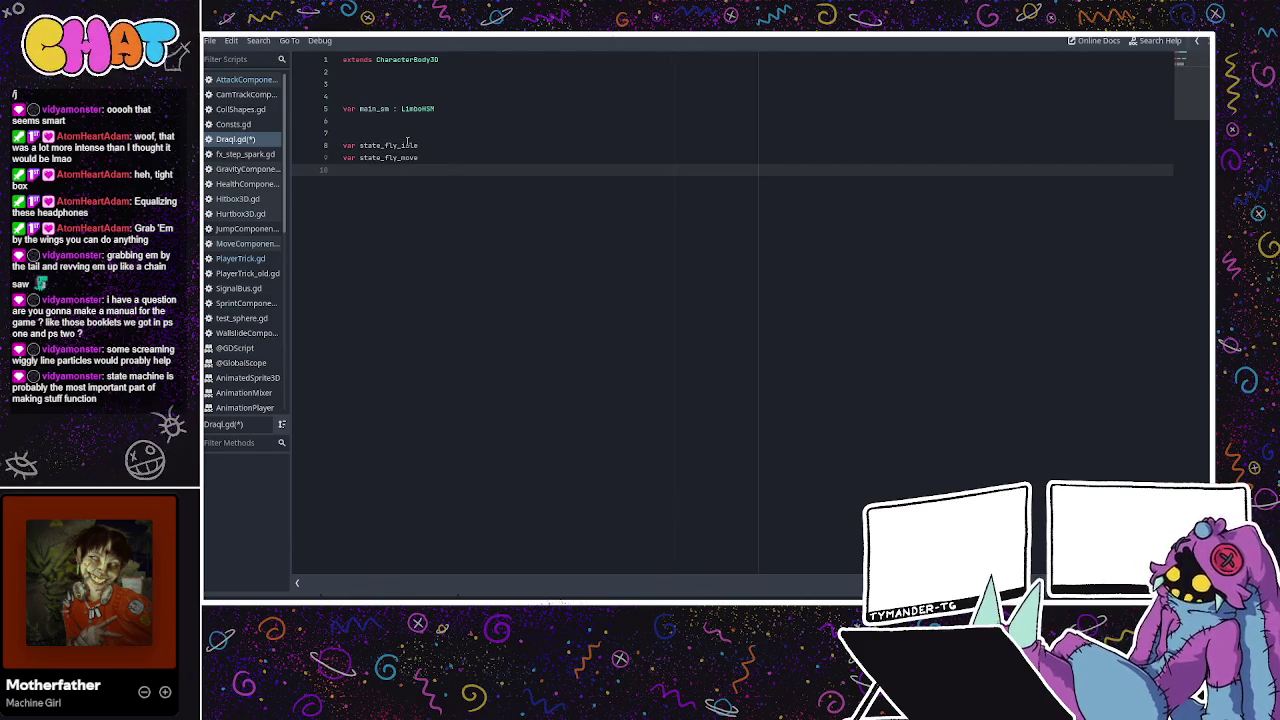
key(Return)
text(var state)
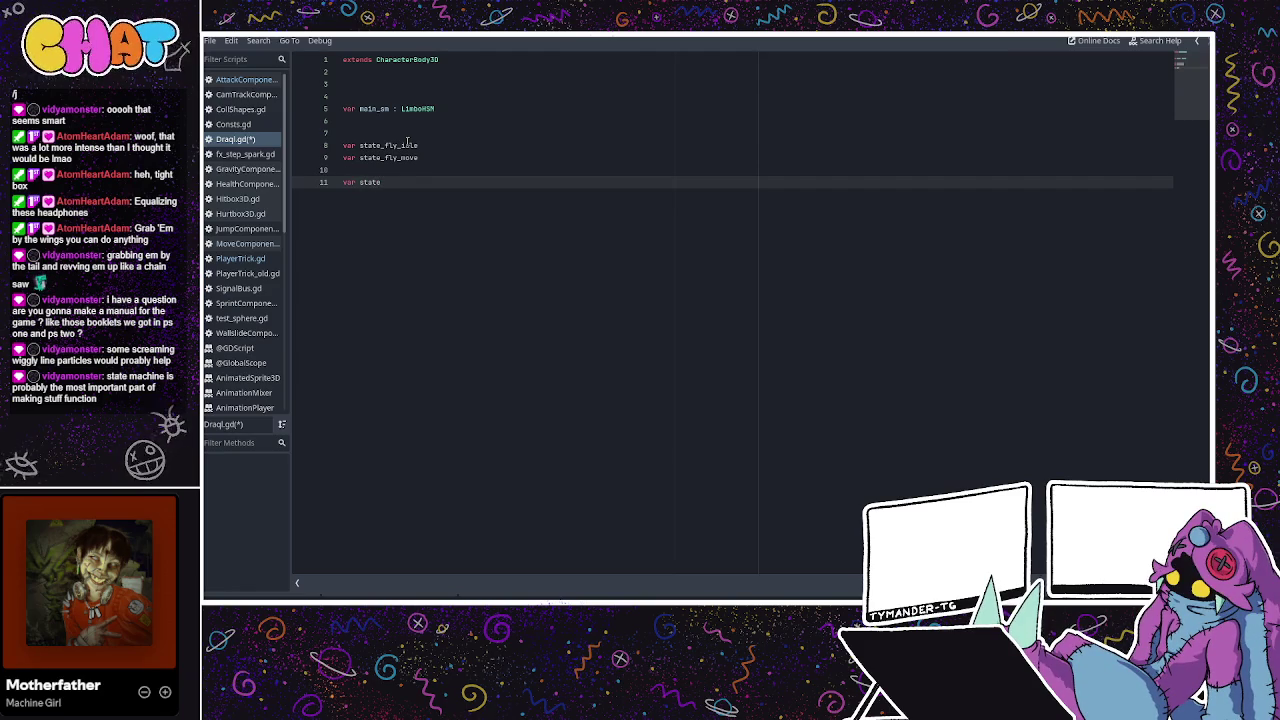
text(_atta)
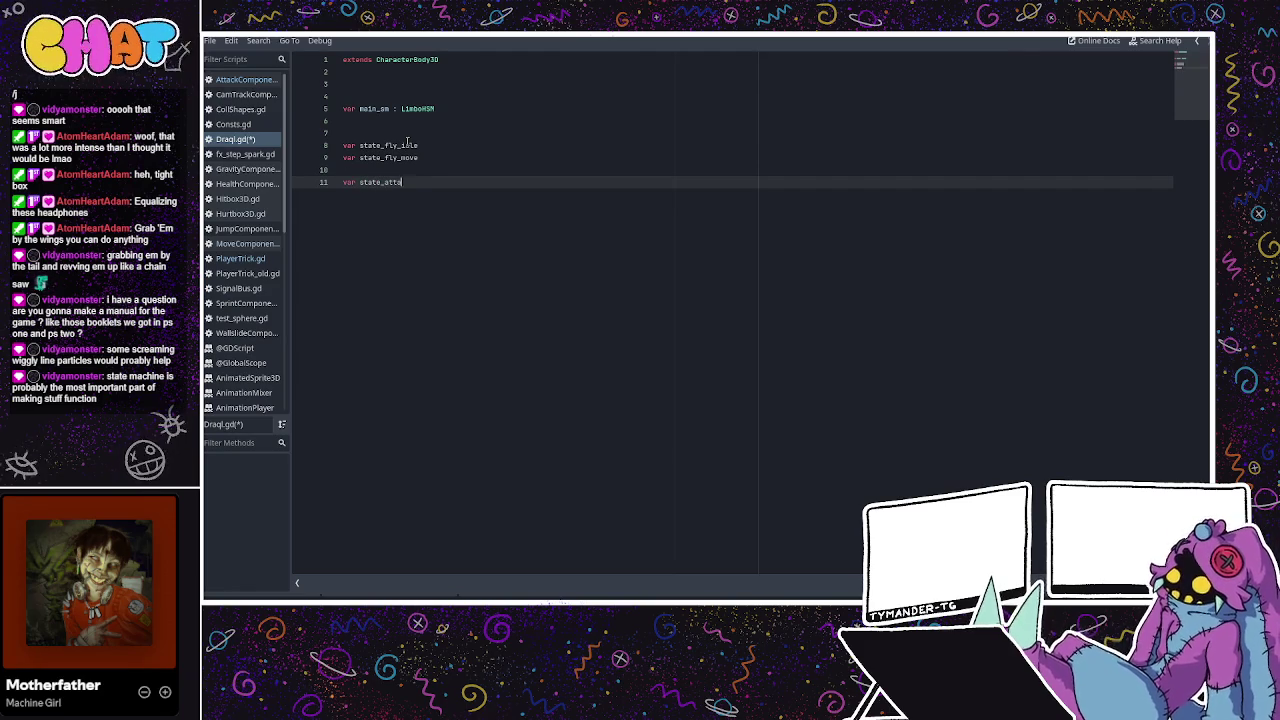
text(ck_bite)
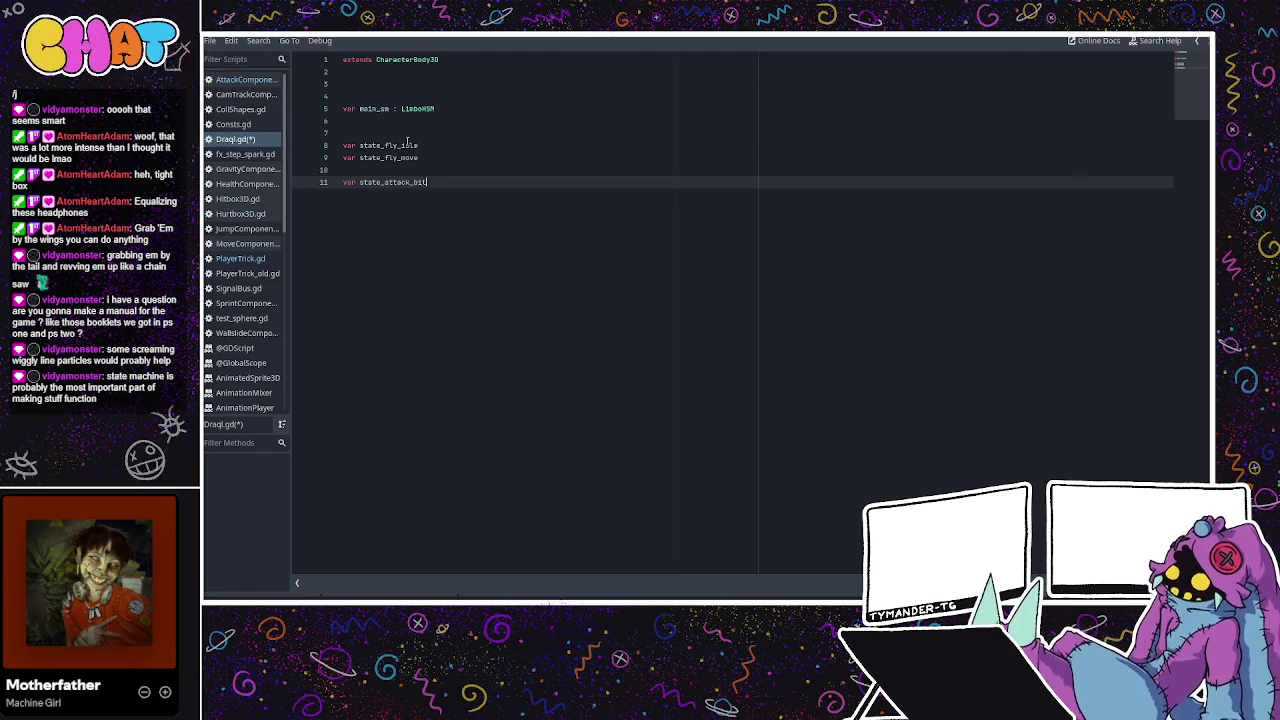
key(Return)
key(Return)
text(var )
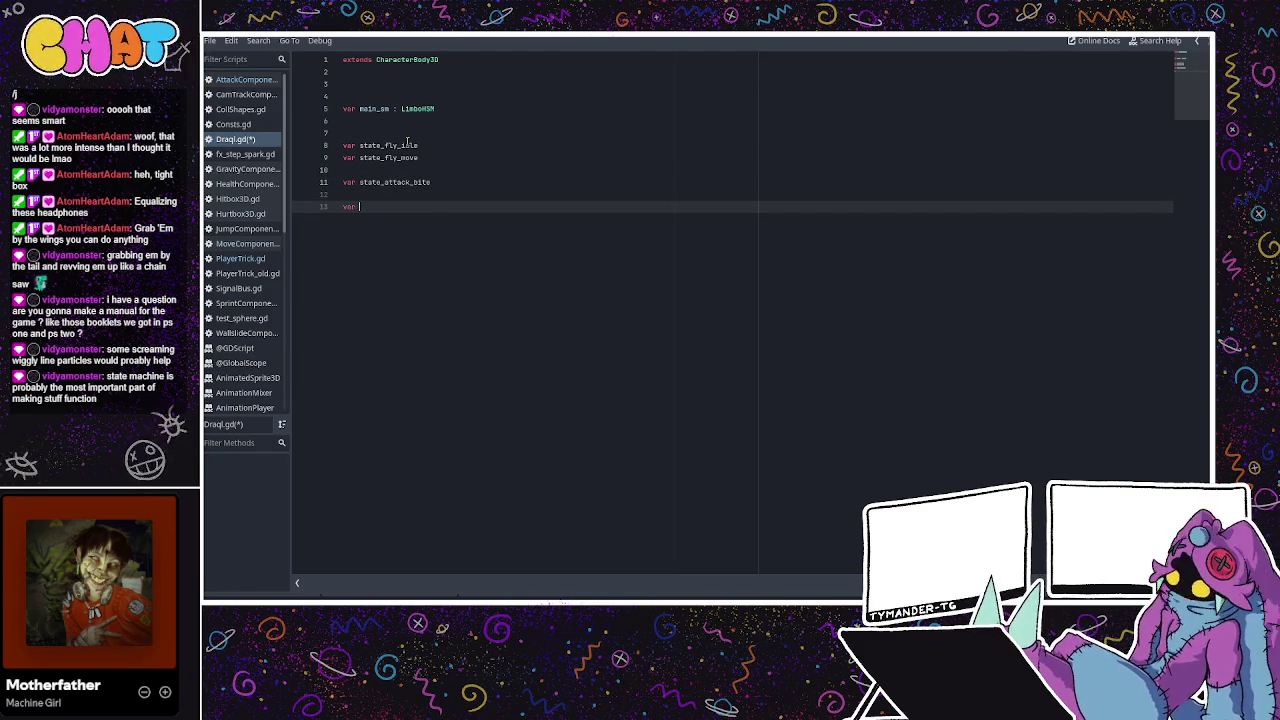
text(state_hurt)
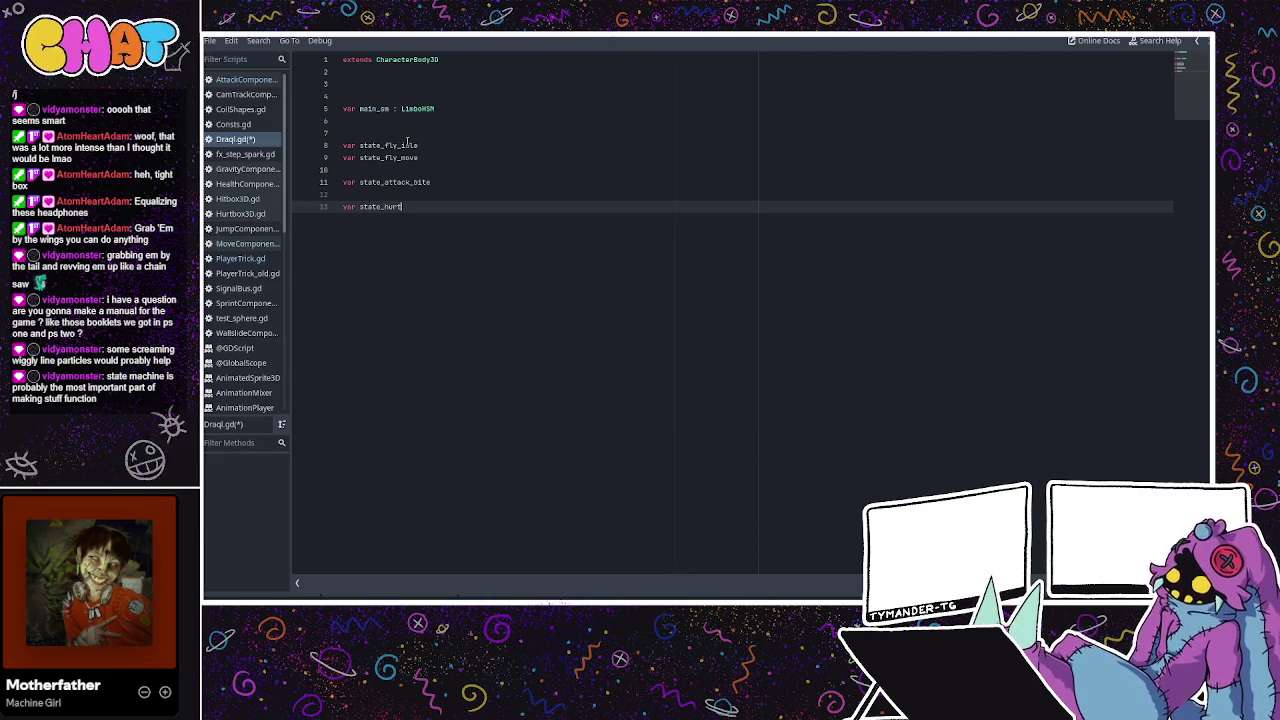
key(Return)
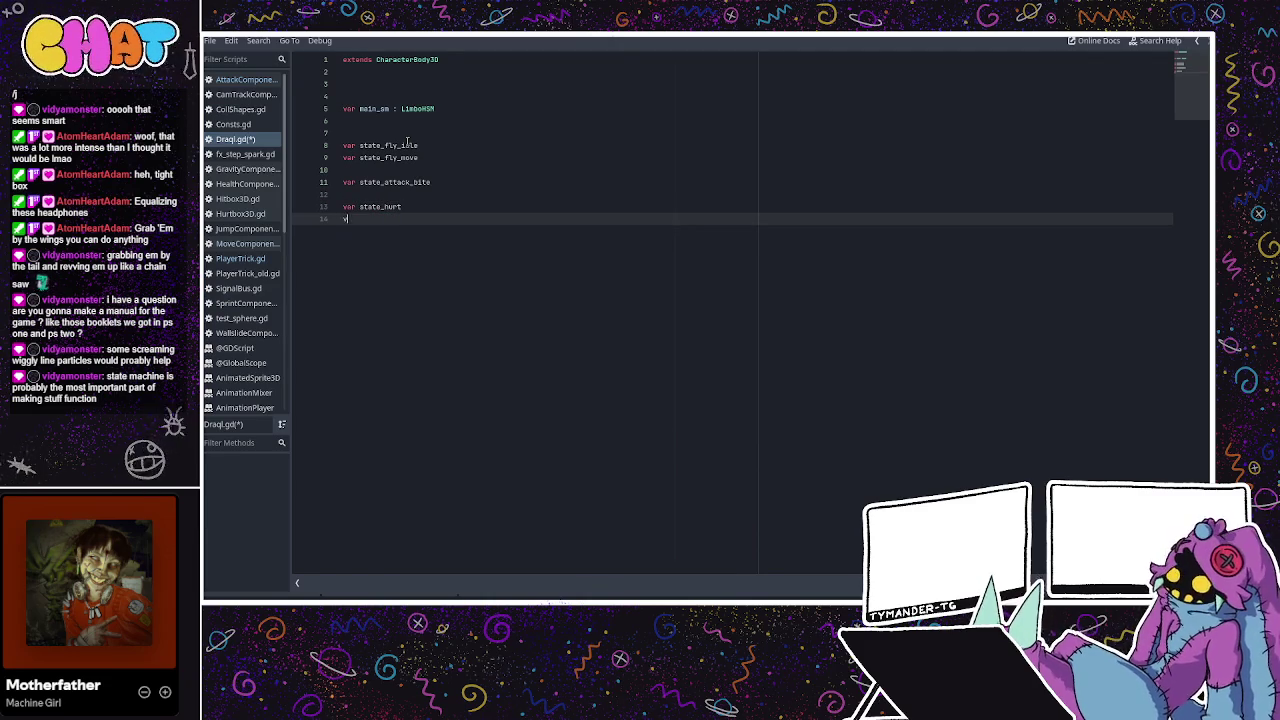
text(ar state_dea)
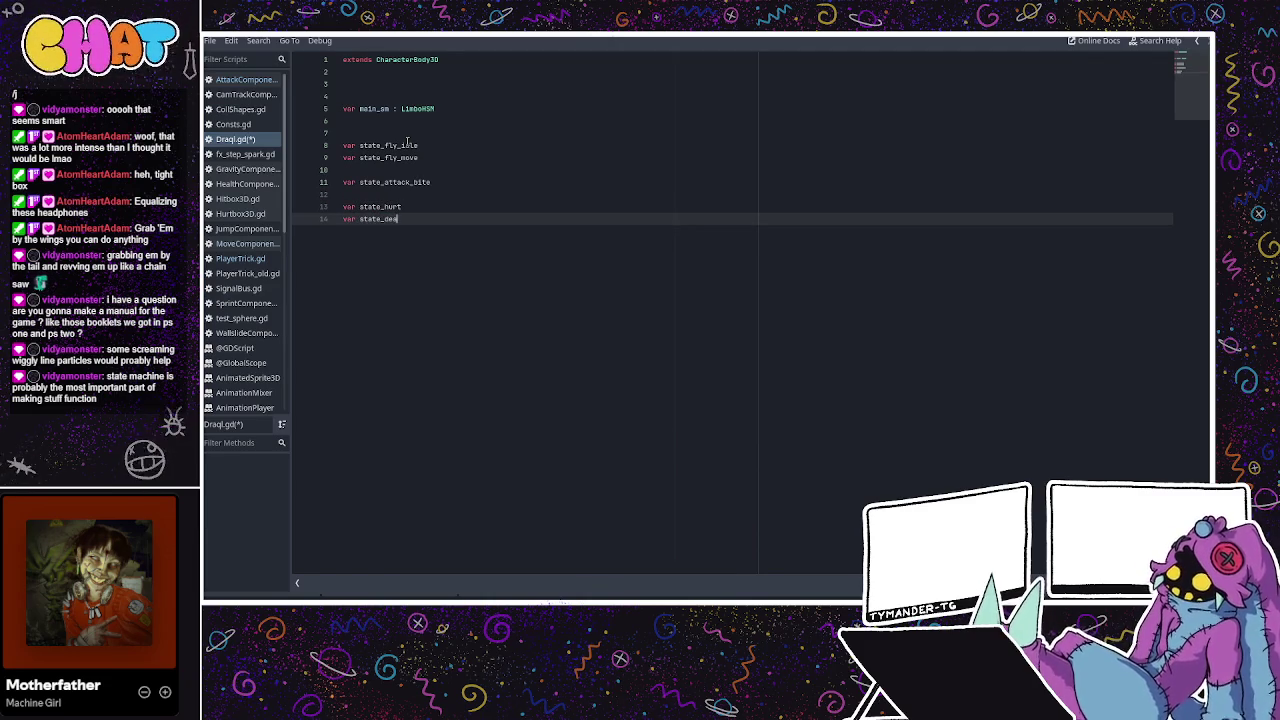
text(th)
key(Return)
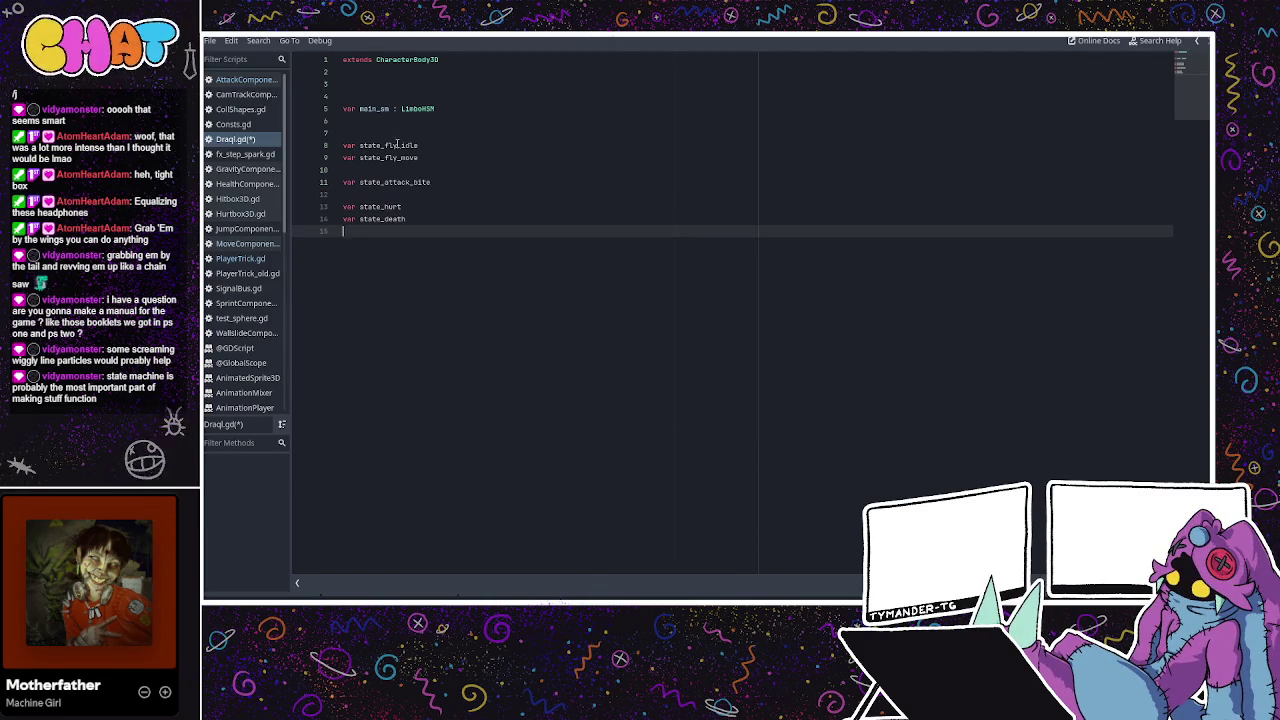
key(ctrl+s)
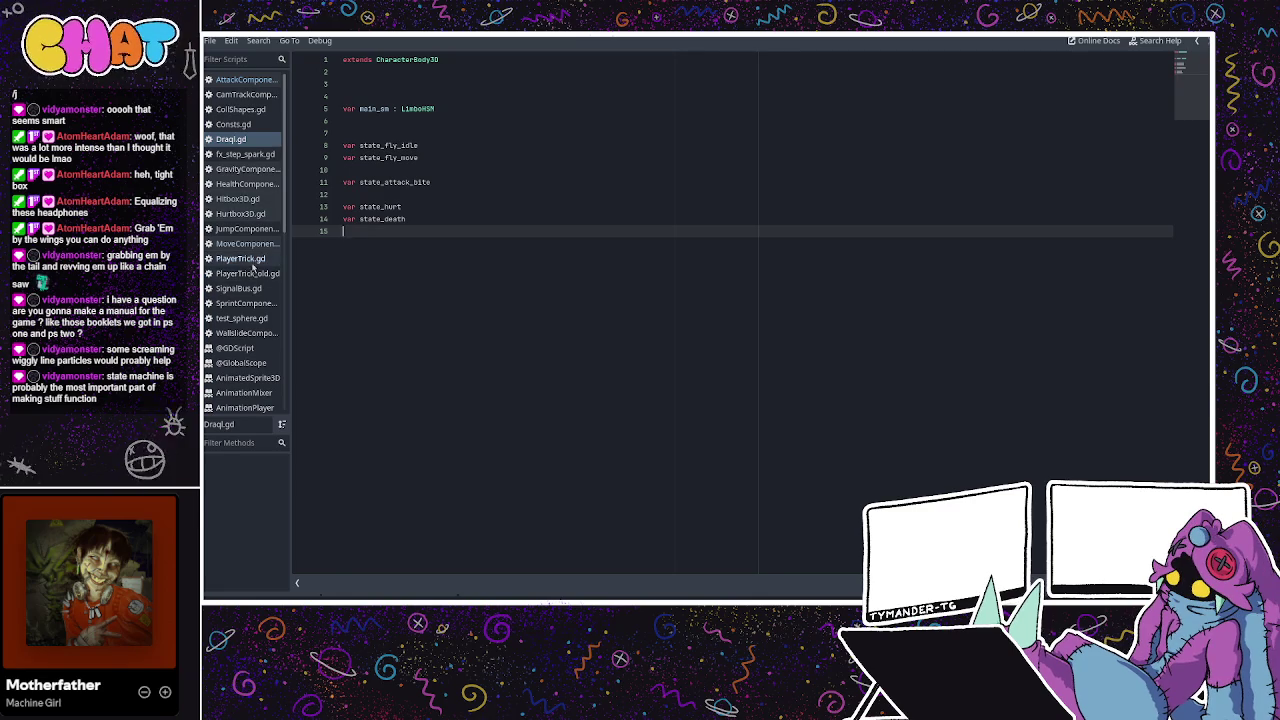
Look up state_hurt_knockback and state_hurt_recover in PlayerTrick.gd, then return to Draql.gd
click(252, 266)
click(440, 194)
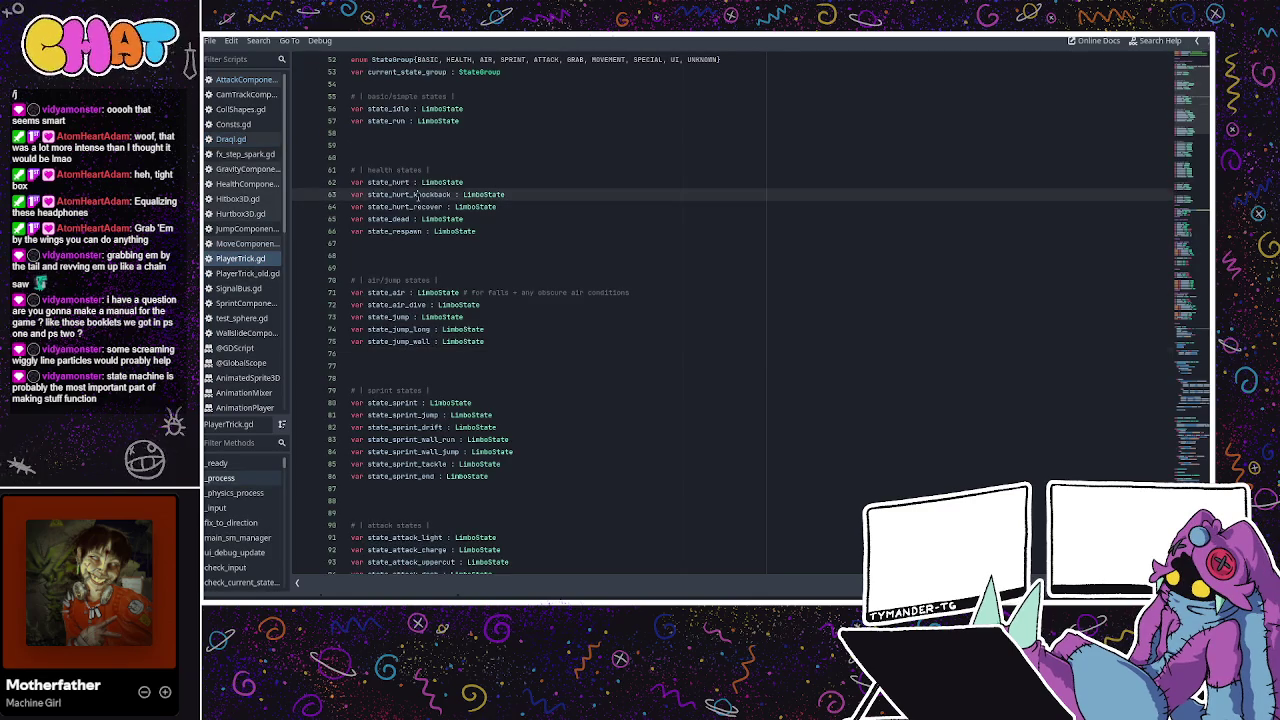
click(395, 208)
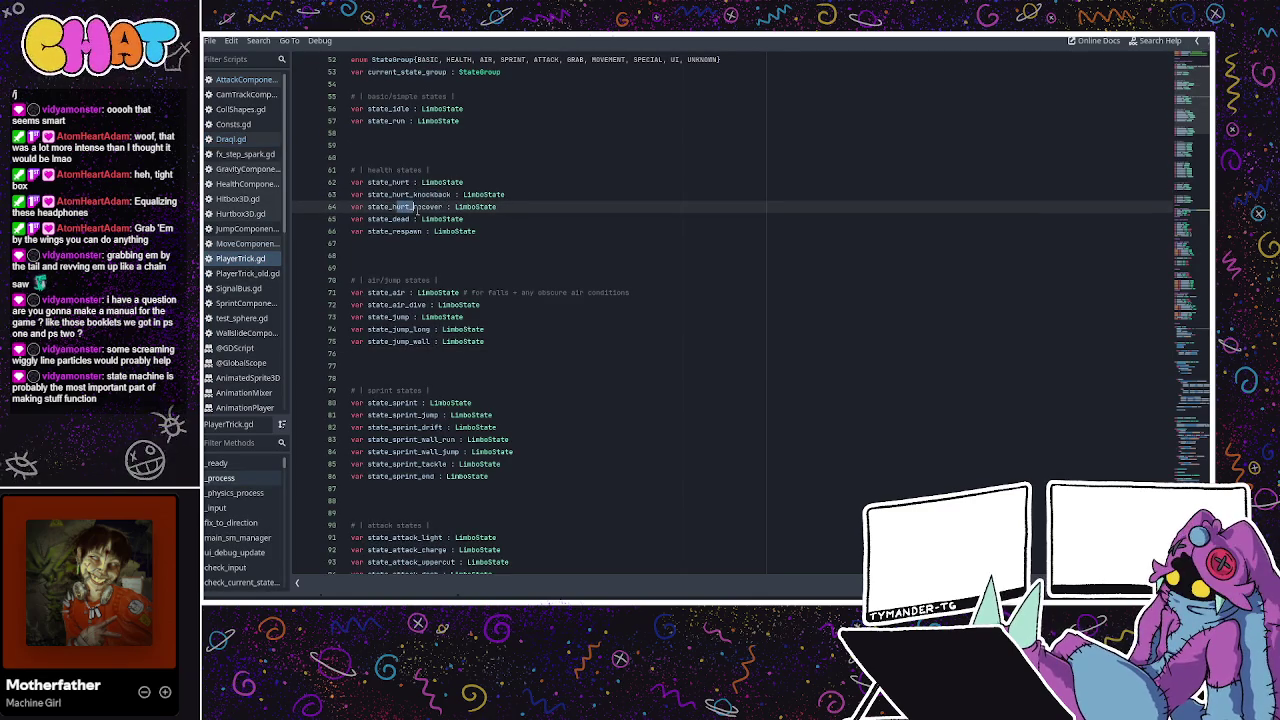
click(233, 140)
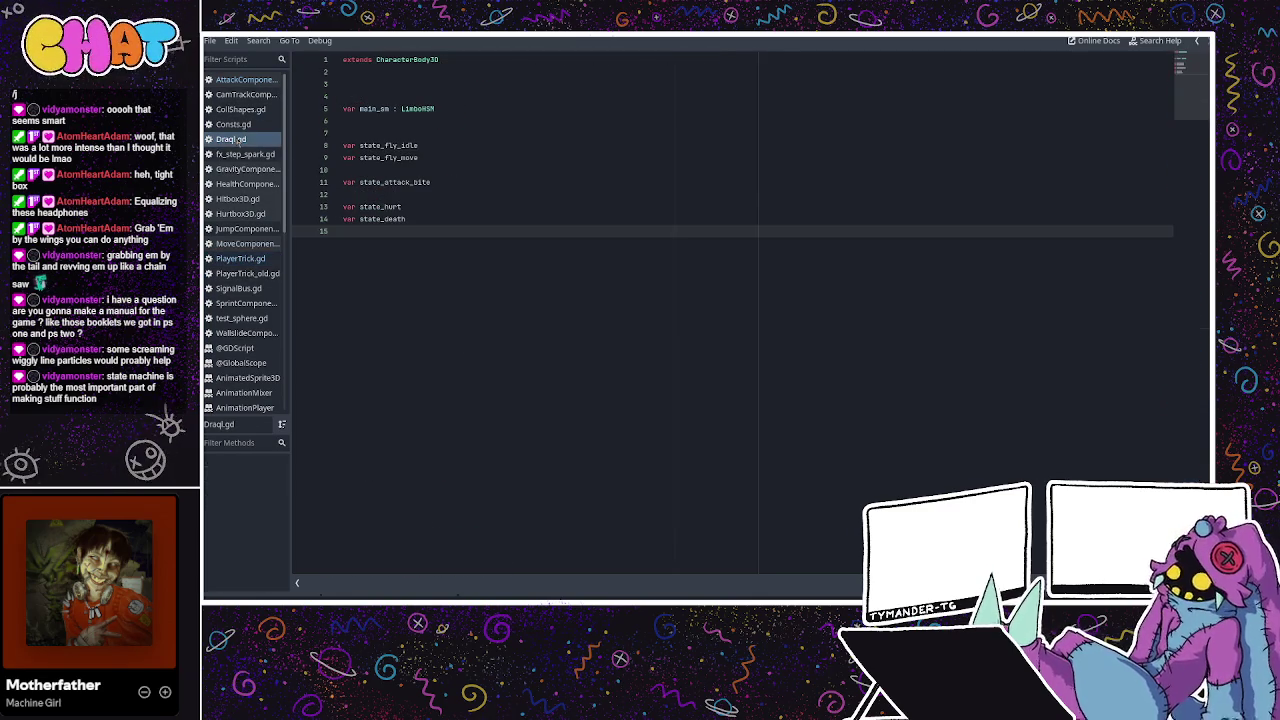
Declare var state_fall and var state_recover below state_hurt in Draql.gd
click(432, 200)
key(Return)
text(state)
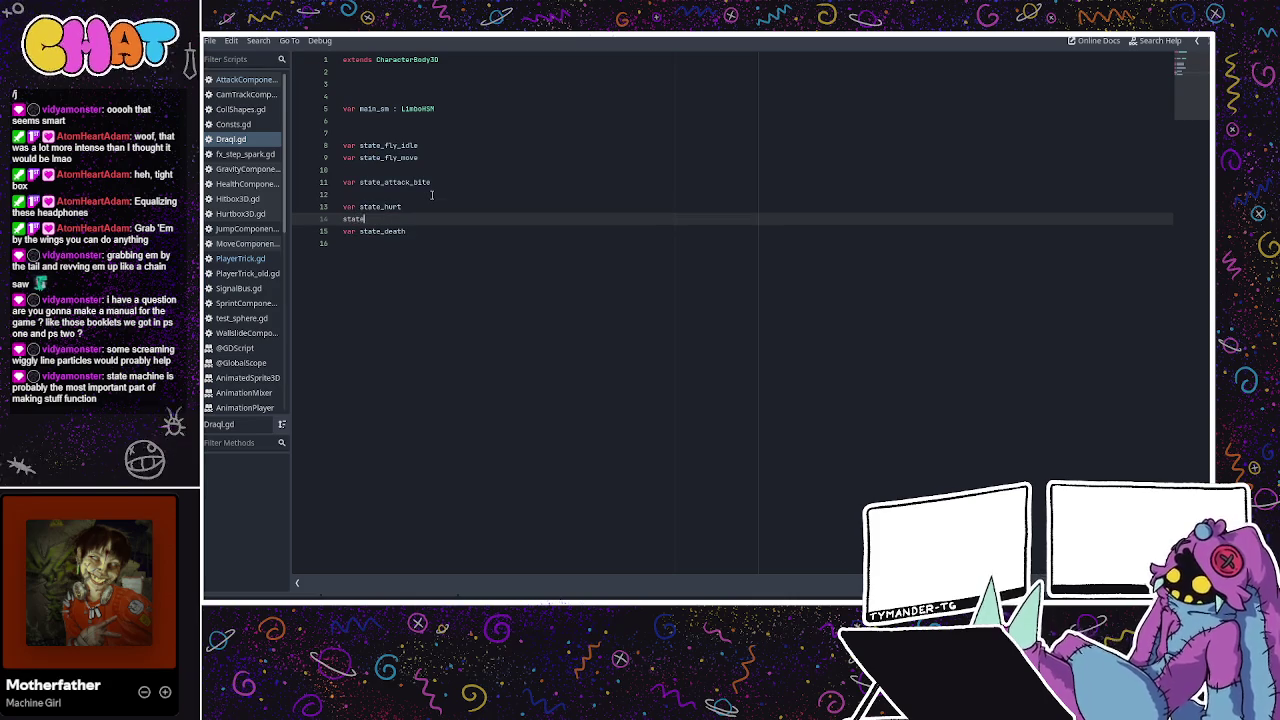
key(ctrl+BackSpace)
text(var )
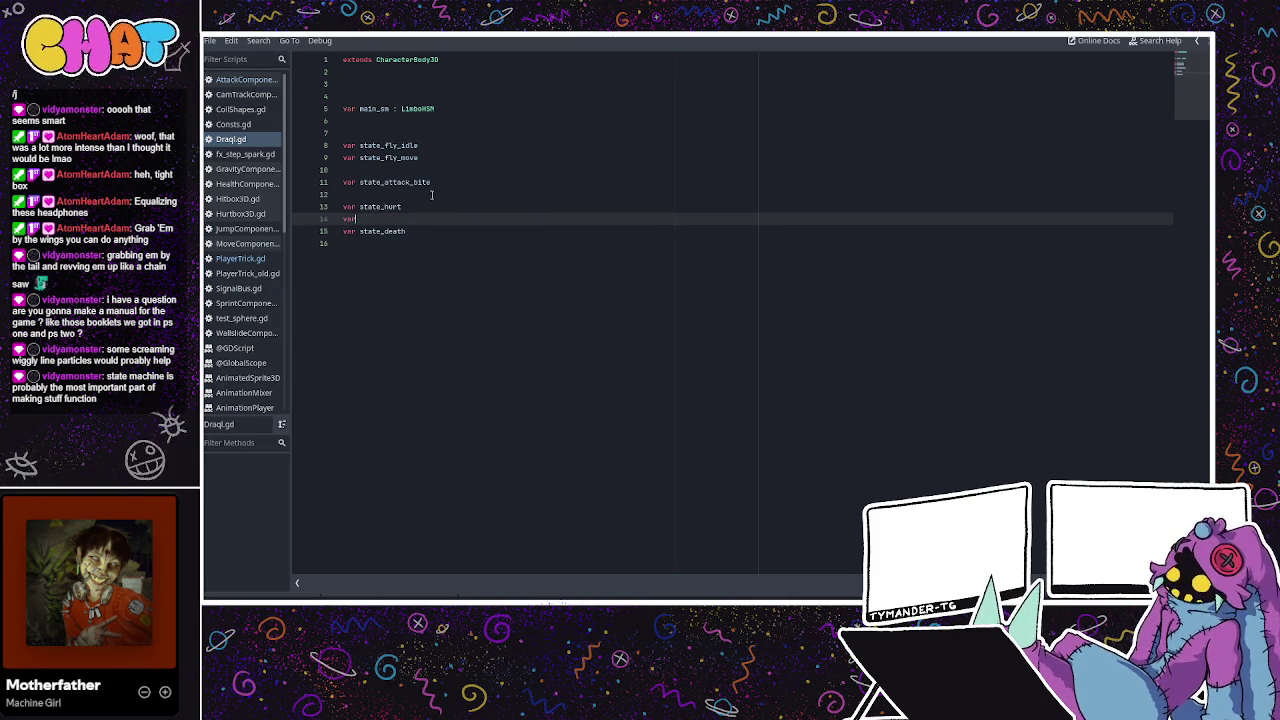
text(state_)
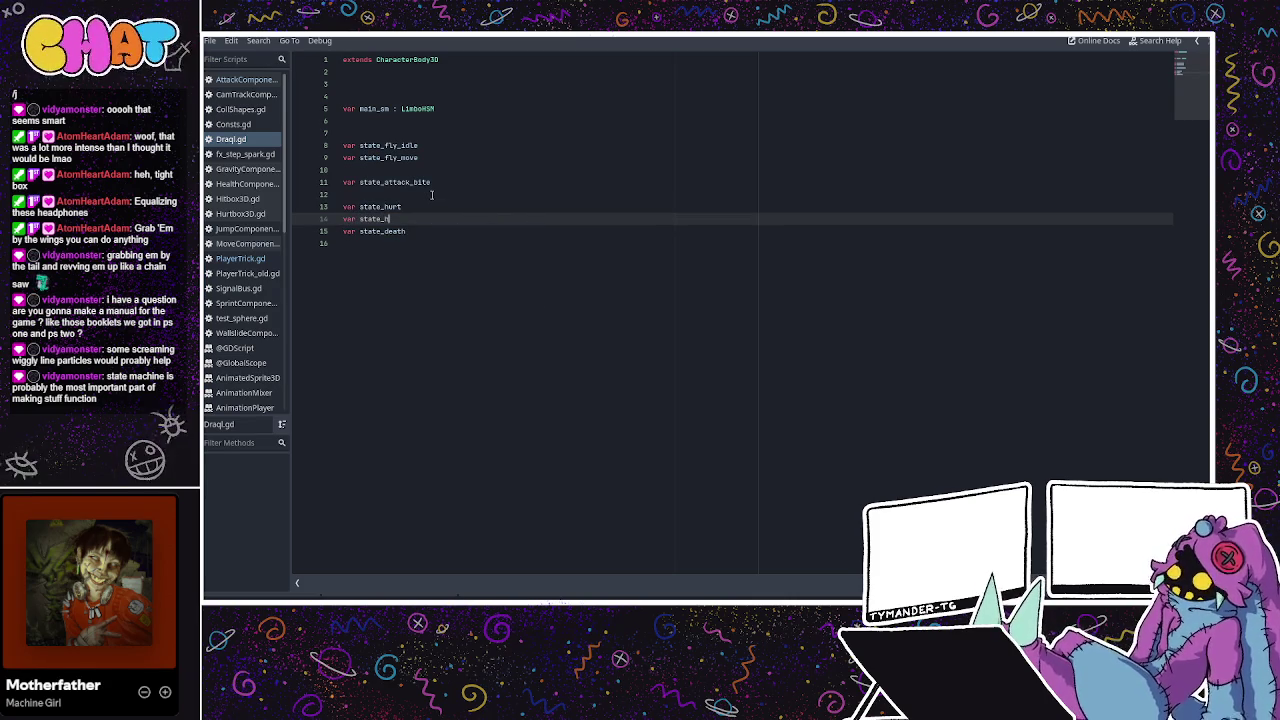
key(BackSpace)
key(BackSpace)
key(BackSpace)
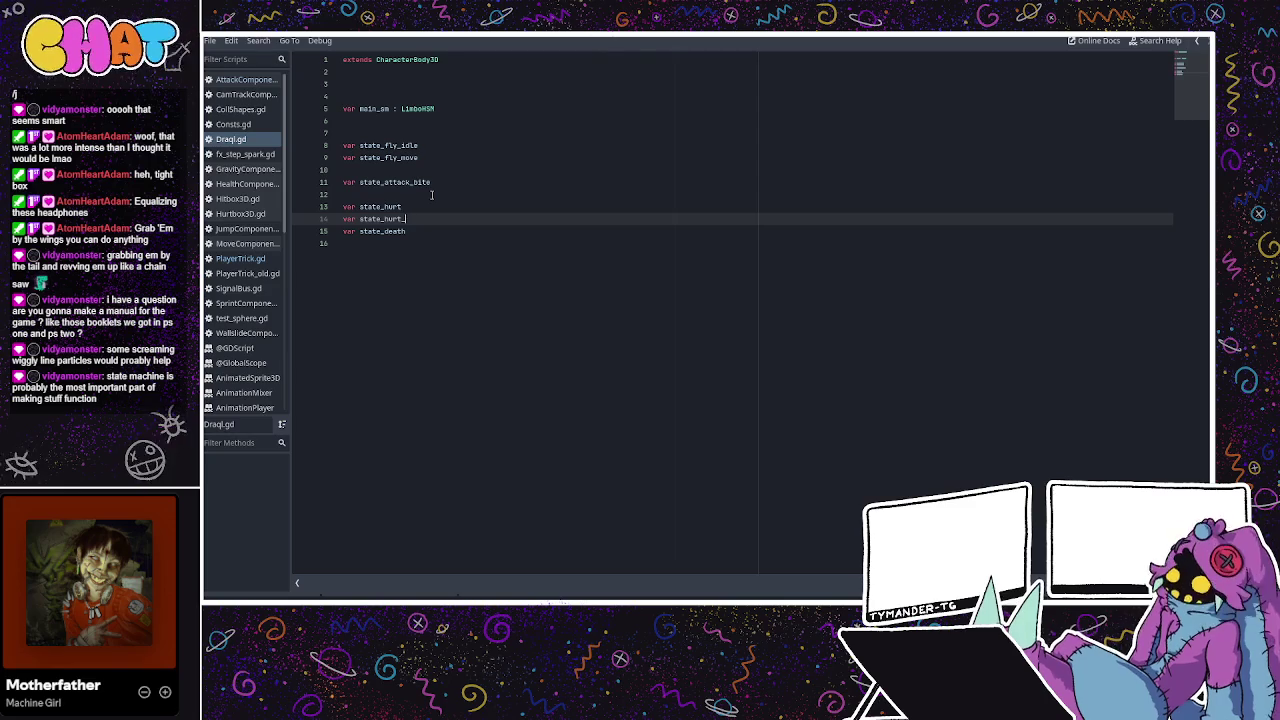
text(ll)
key(Return)
text(var state_recover)
key(Return)
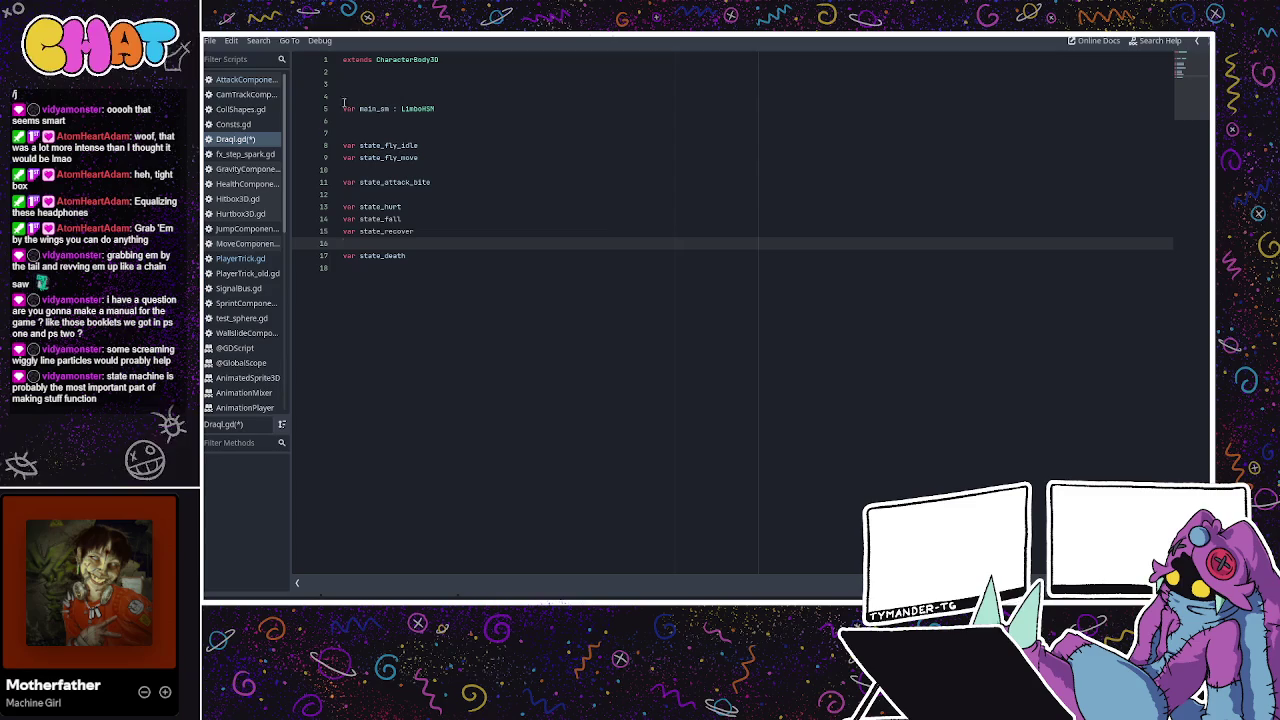
Scroll through PlayerTrick.gd's state declarations, then go back to Draql.gd
click(241, 259)
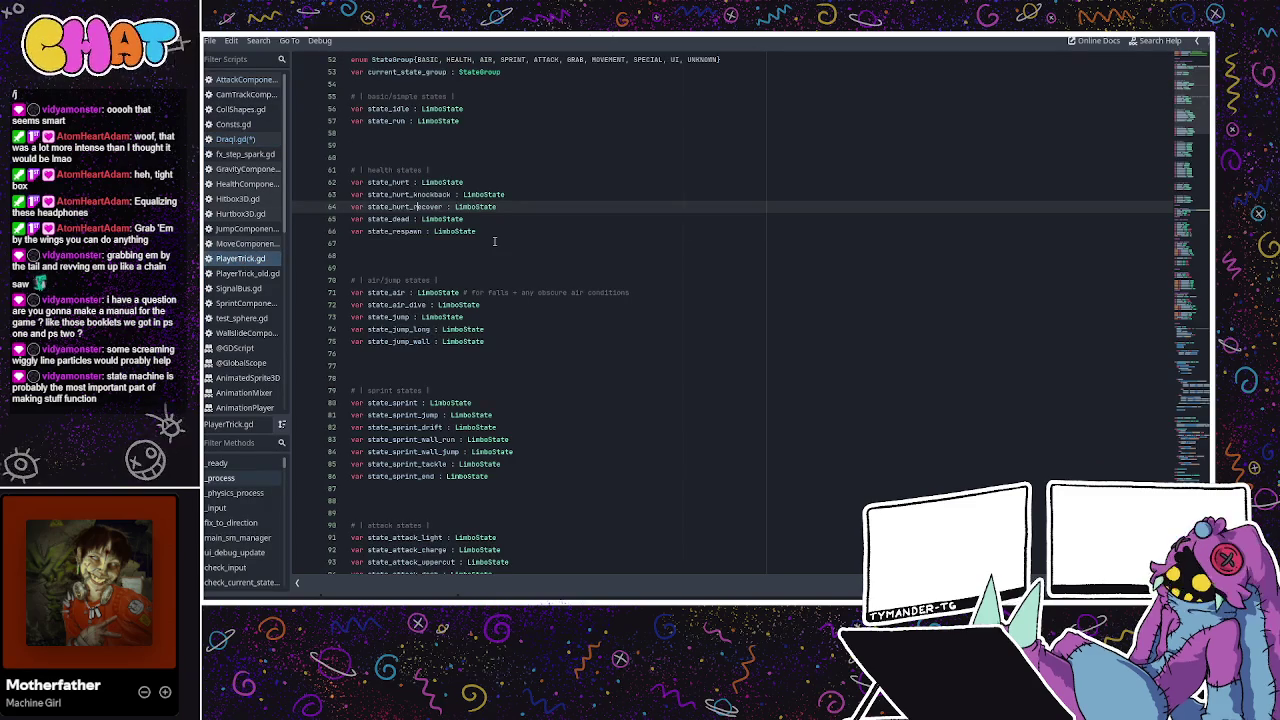
scroll(492, 237, down, 1)
scroll(492, 237, down, 1)
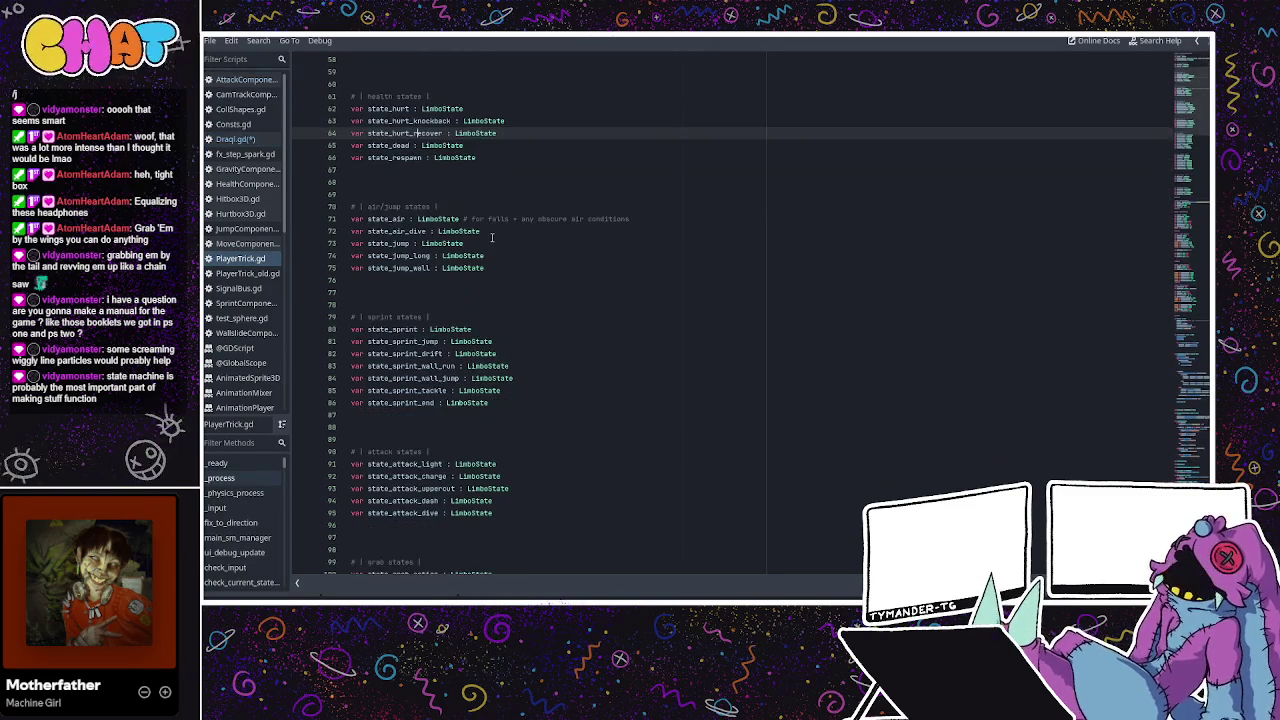
scroll(492, 237, down, 1)
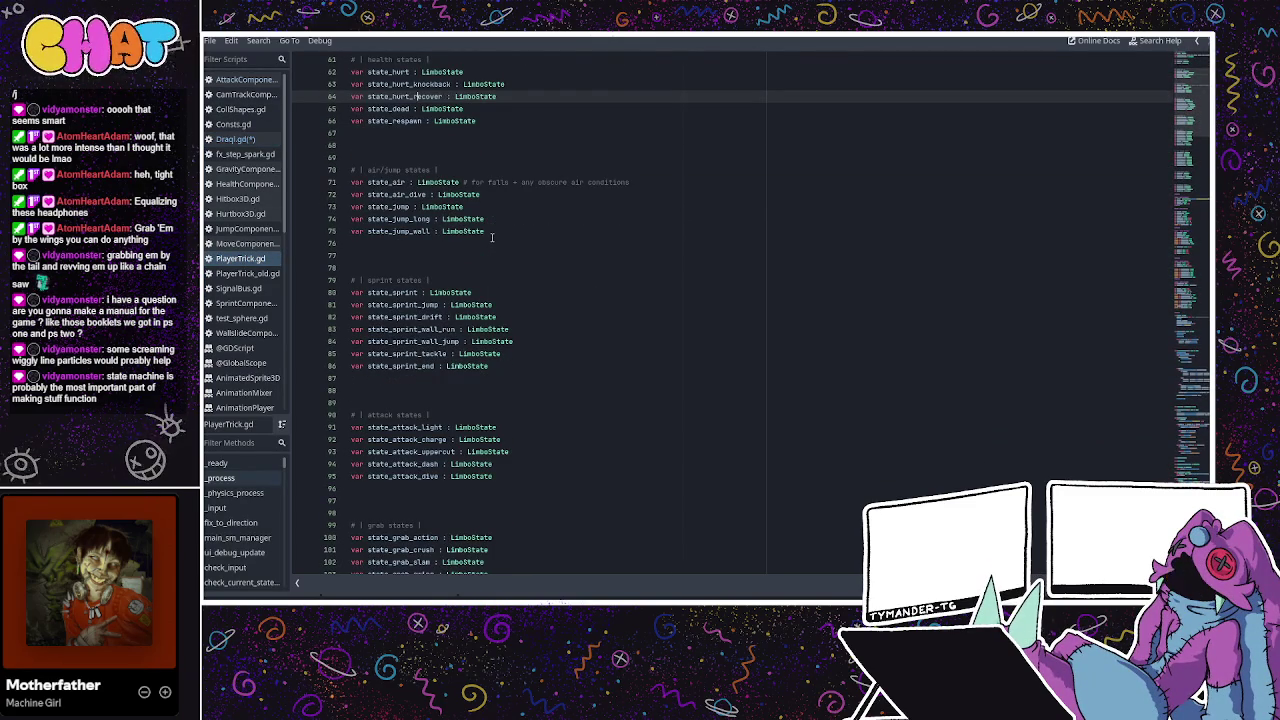
scroll(492, 237, down, 2)
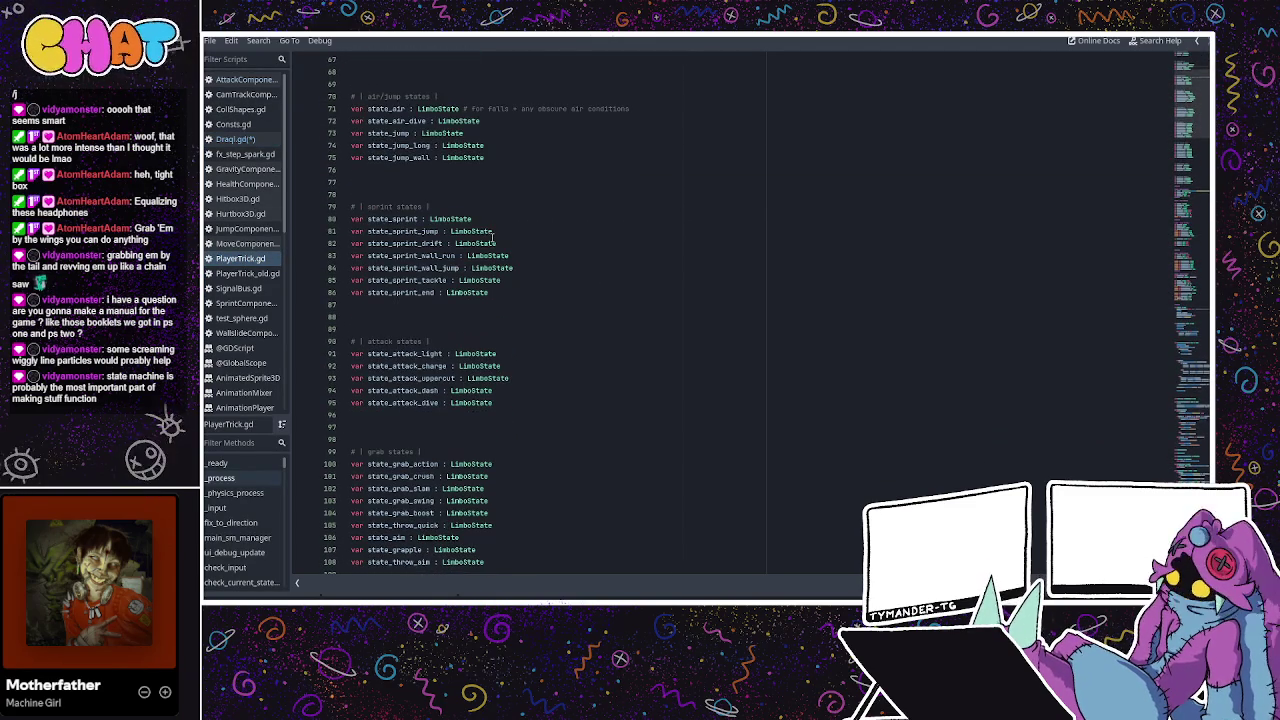
scroll(493, 238, down, 3)
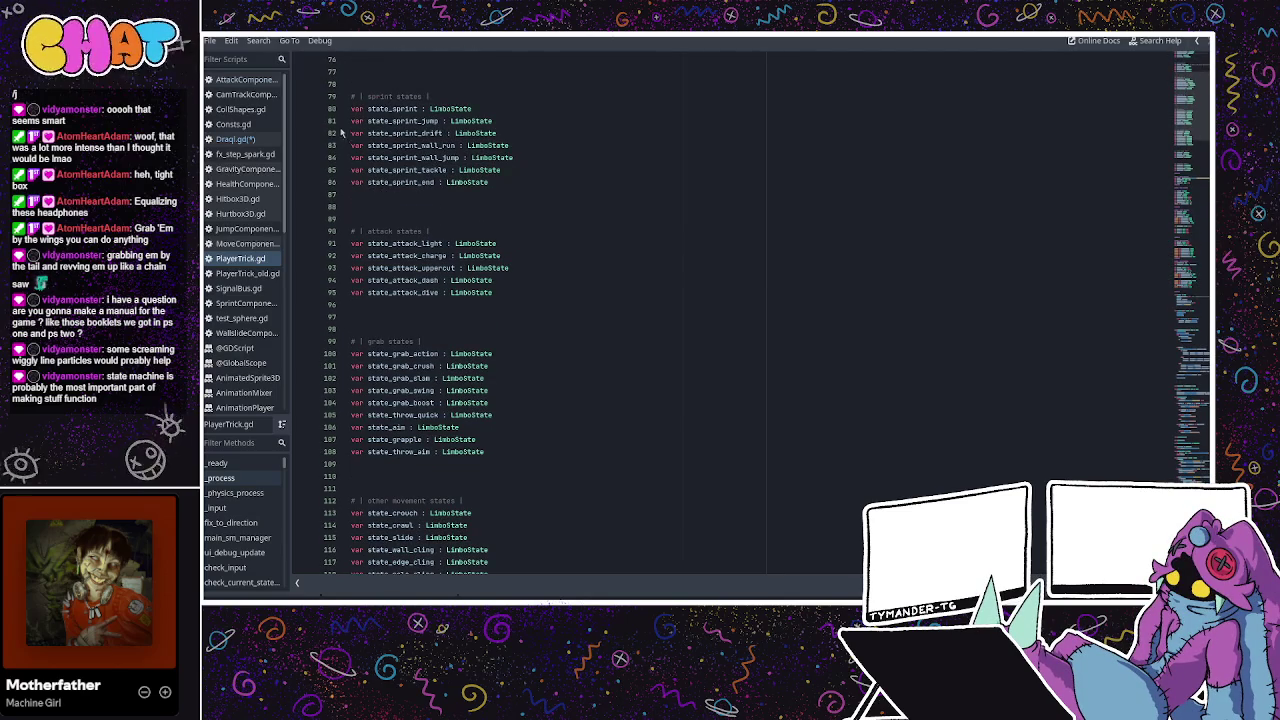
click(236, 139)
Append var state_alert, state_swoop, state_glide and state_dive declarations to Draql.gd
click(425, 284)
key(Return)
text(var state_)
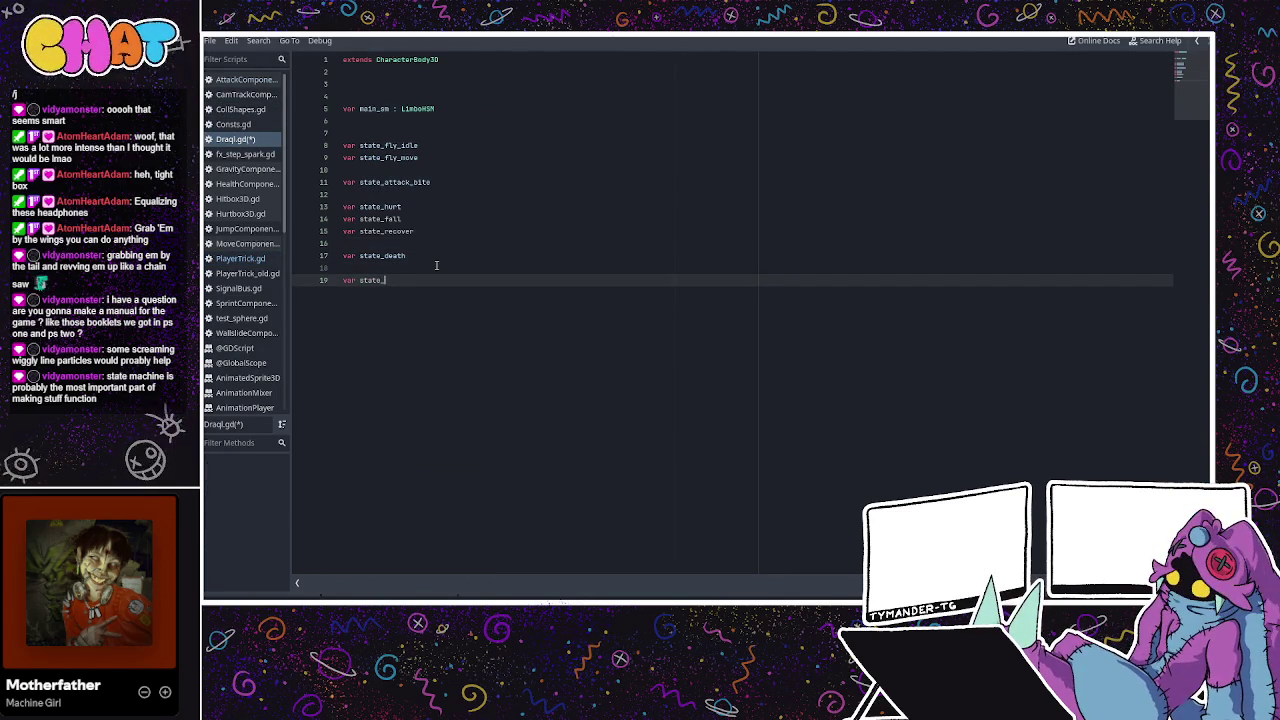
text(alert)
key(Return)
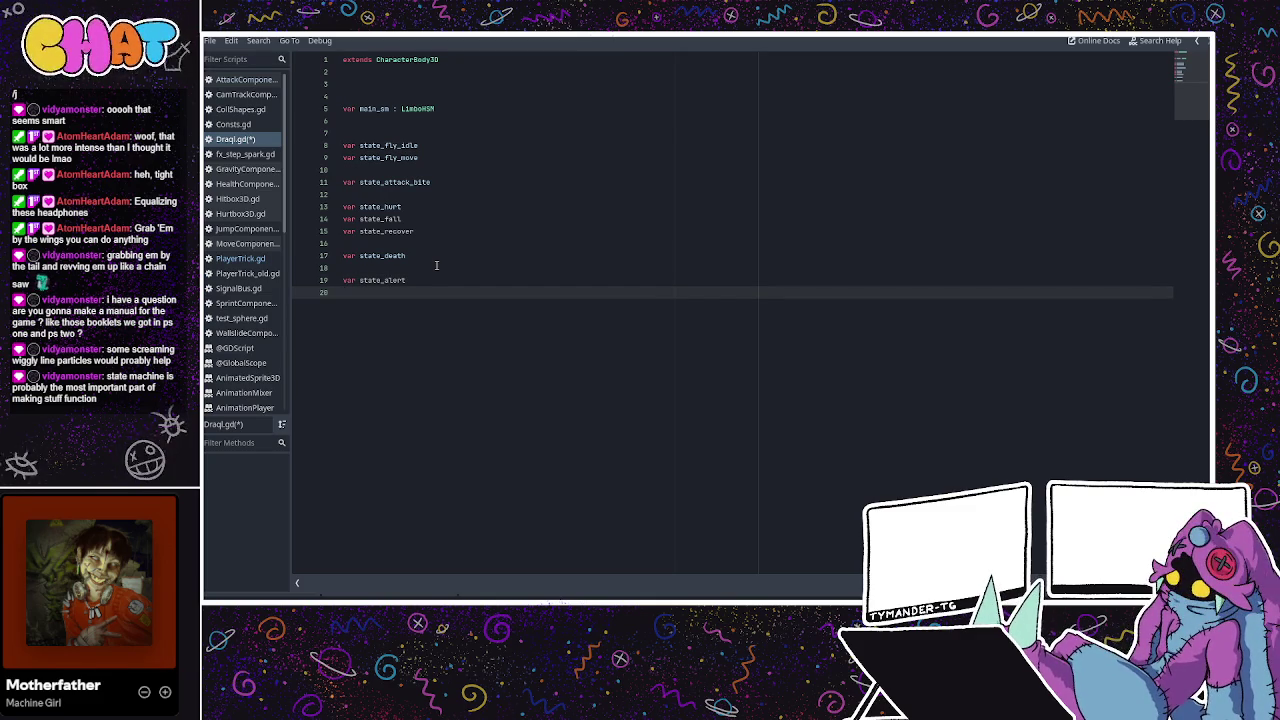
key(Return)
text(var state_swoop)
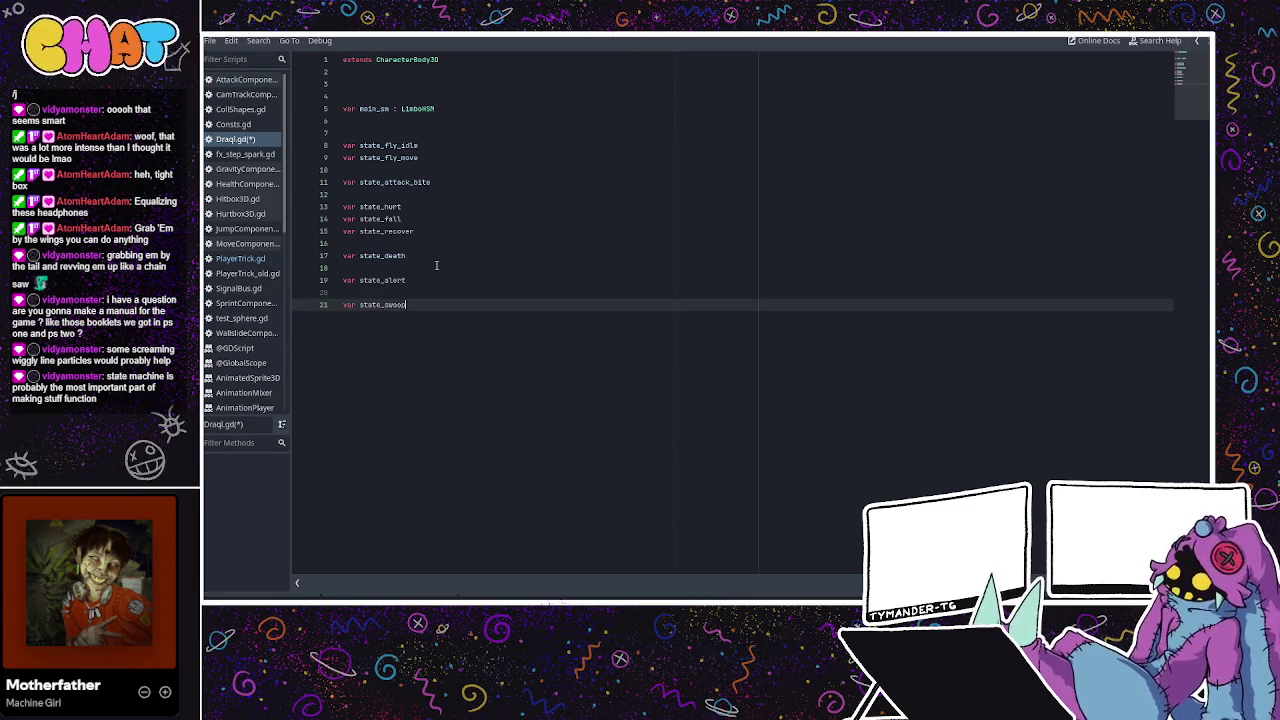
key(Return)
text(state_glide)
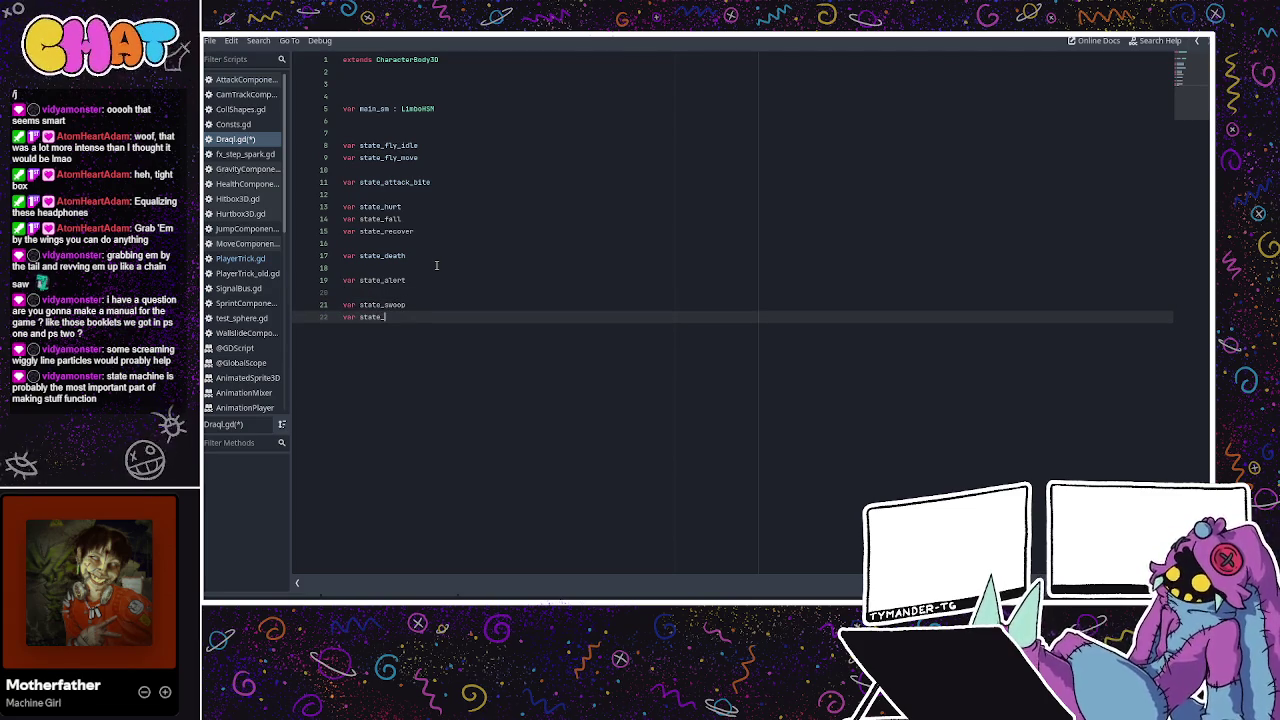
key(Return)
text(ar )
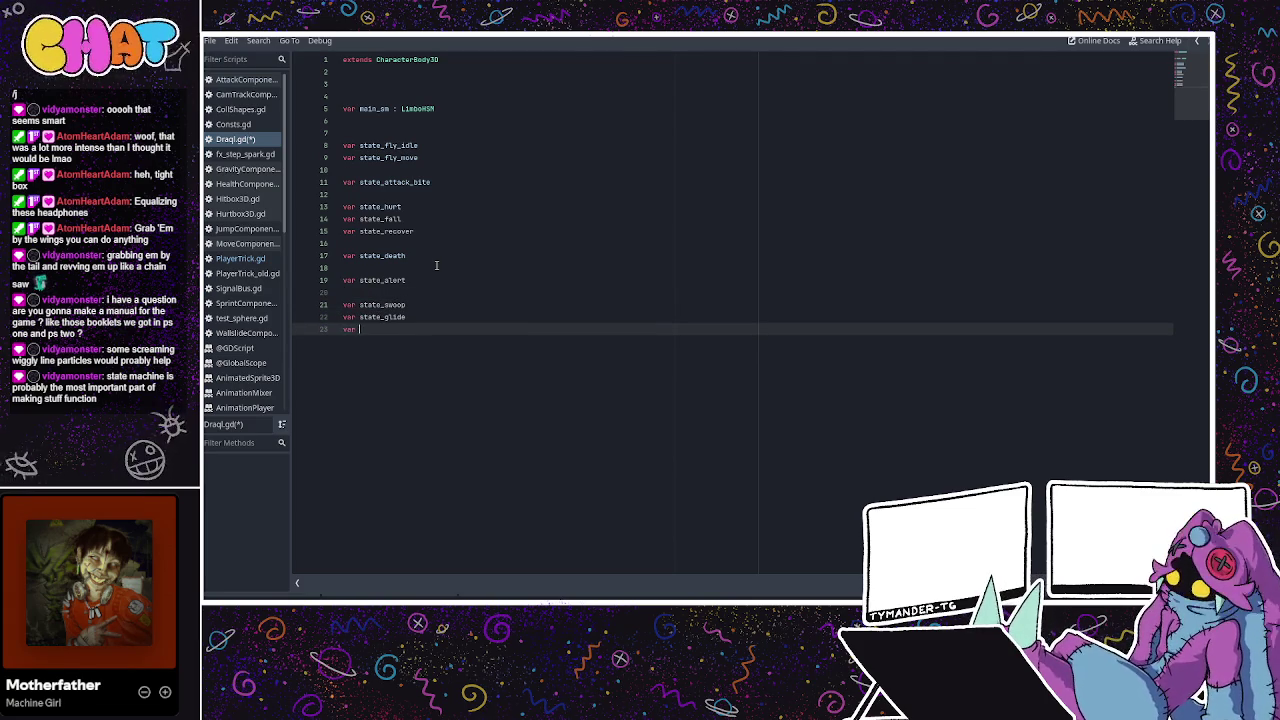
text(state_dive)
key(Return)
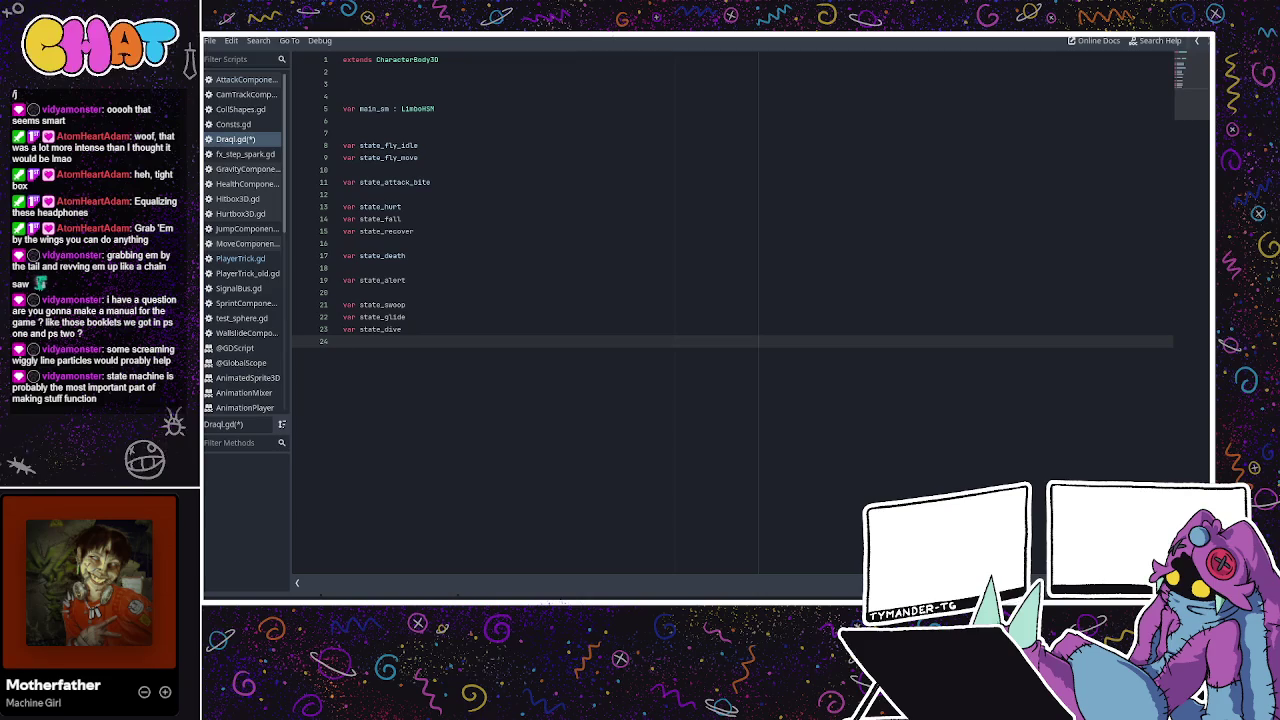
Check the state_attack_bite, state_fall and state_fly_idle lines and save Draql.gd
click(435, 228)
click(443, 184)
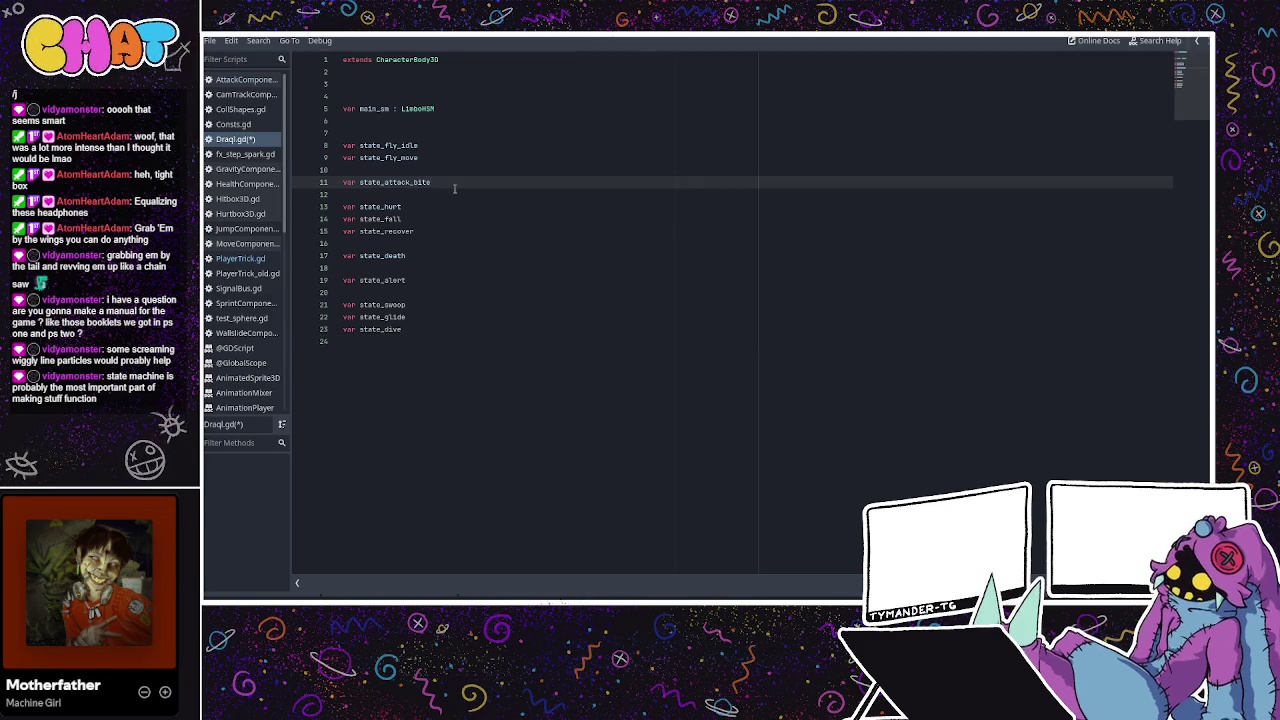
click(425, 217)
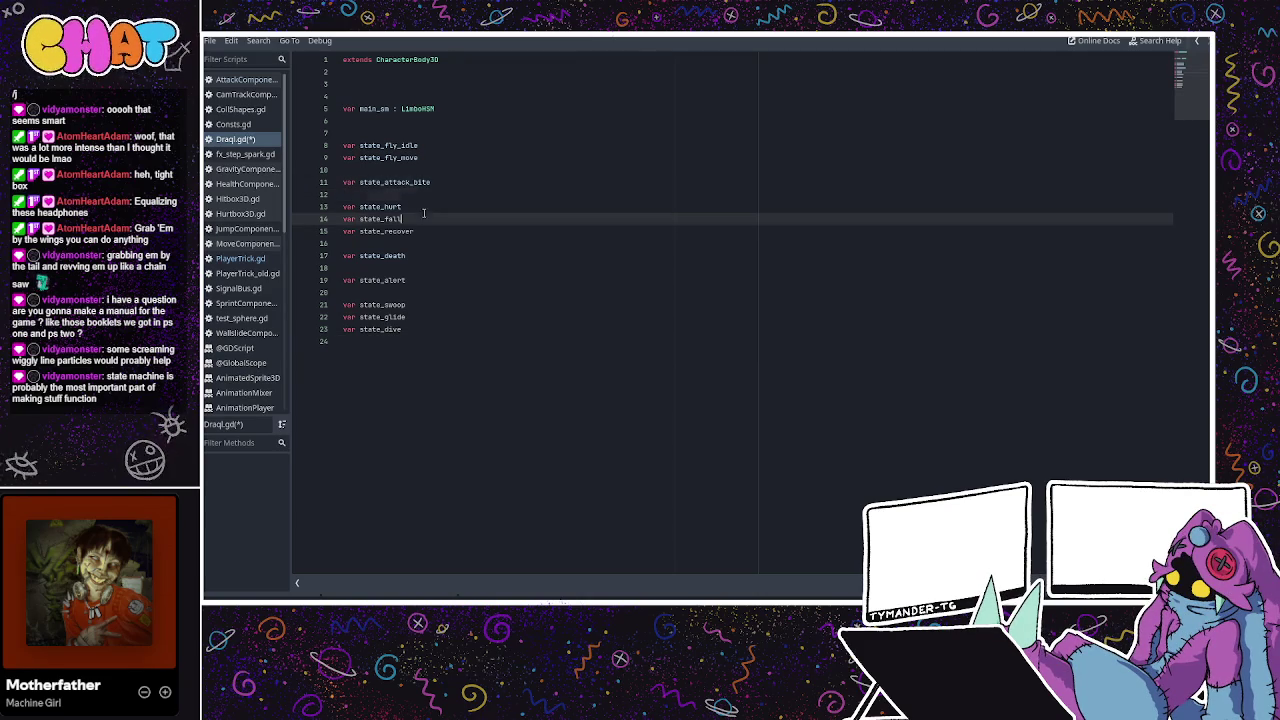
key(ctrl+s)
click(469, 196)
click(416, 145)
click(410, 157)
click(421, 147)
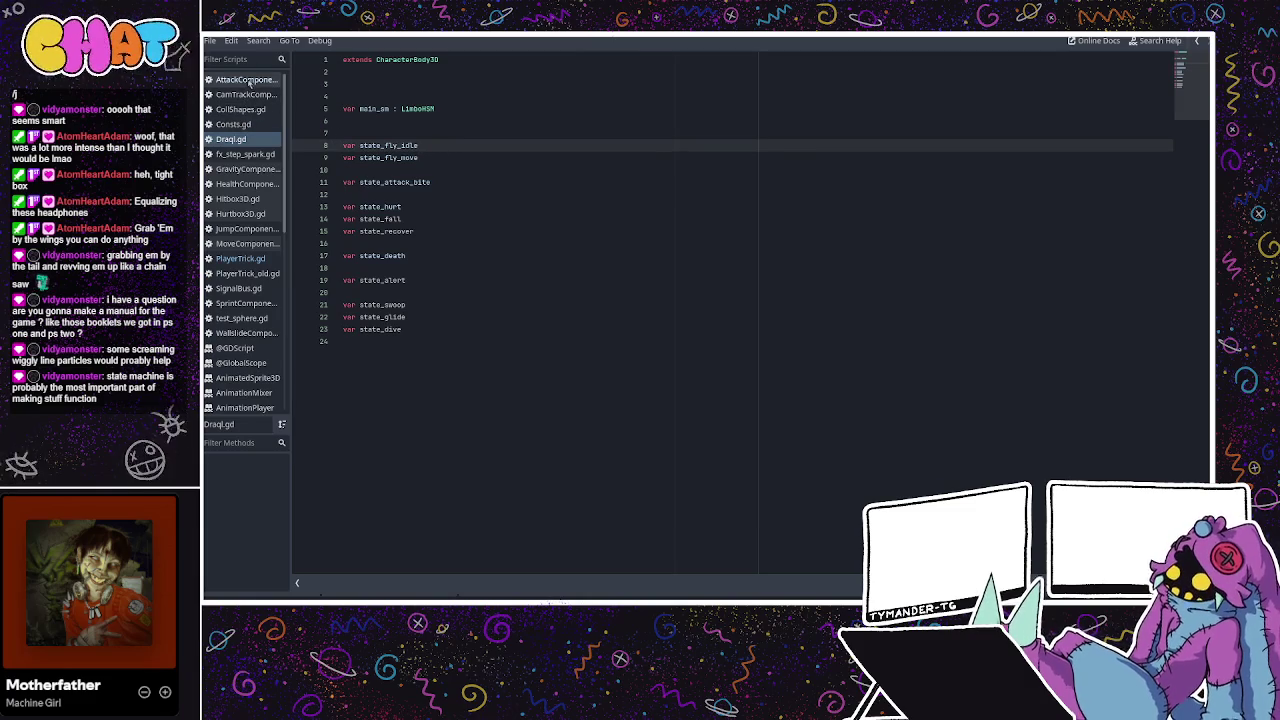
Scroll through PlayerTrick.gd's grouped state declarations for comparison
click(240, 258)
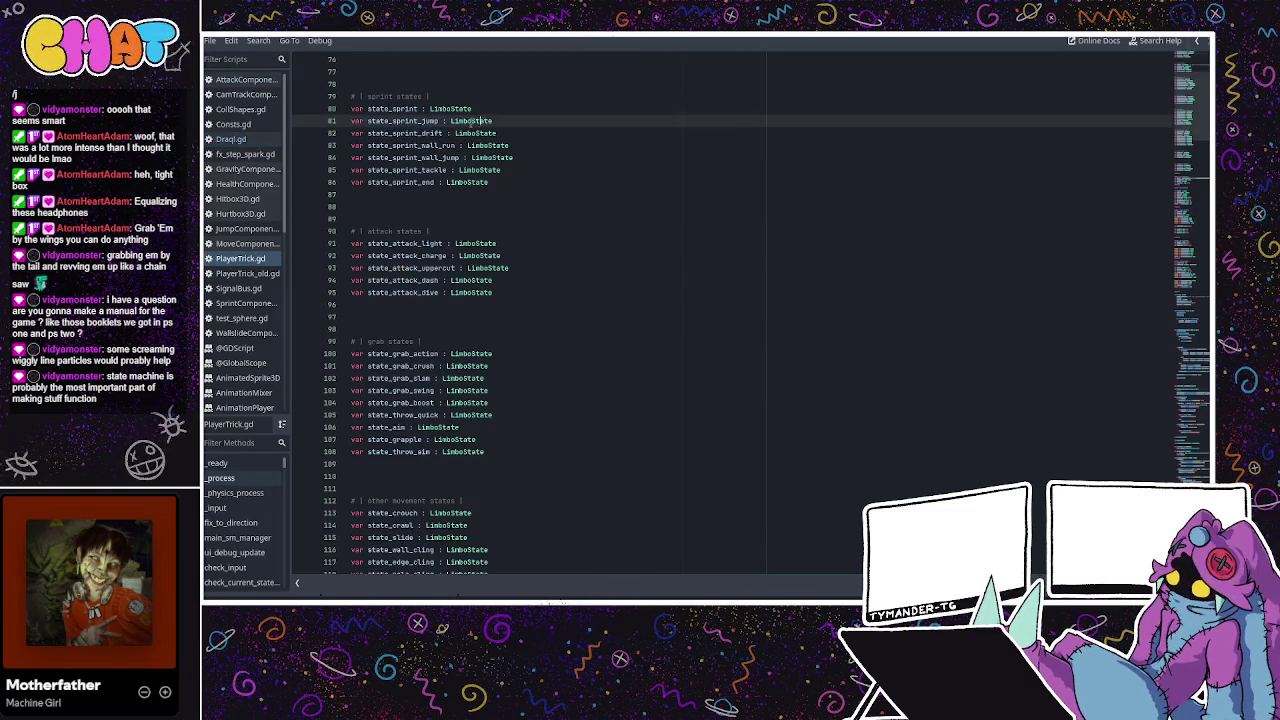
scroll(451, 128, up, 3)
scroll(447, 170, down, 2)
scroll(447, 170, down, 8)
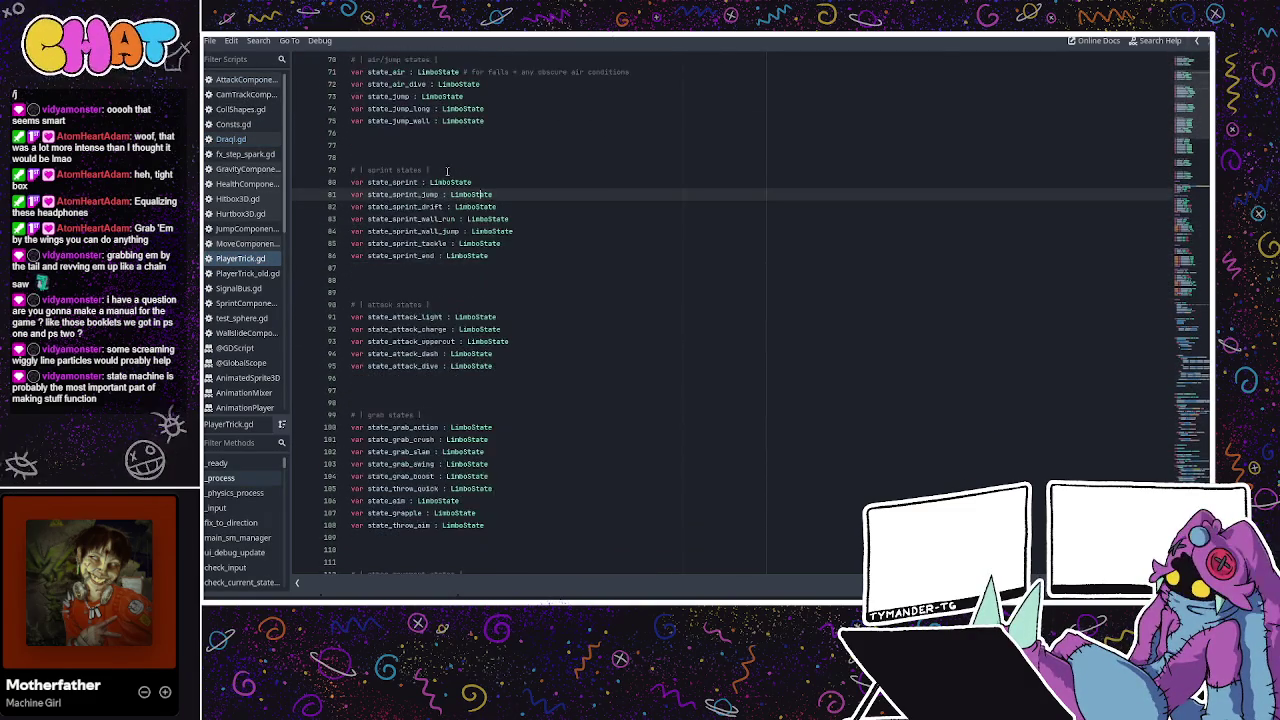
scroll(415, 173, down, 4)
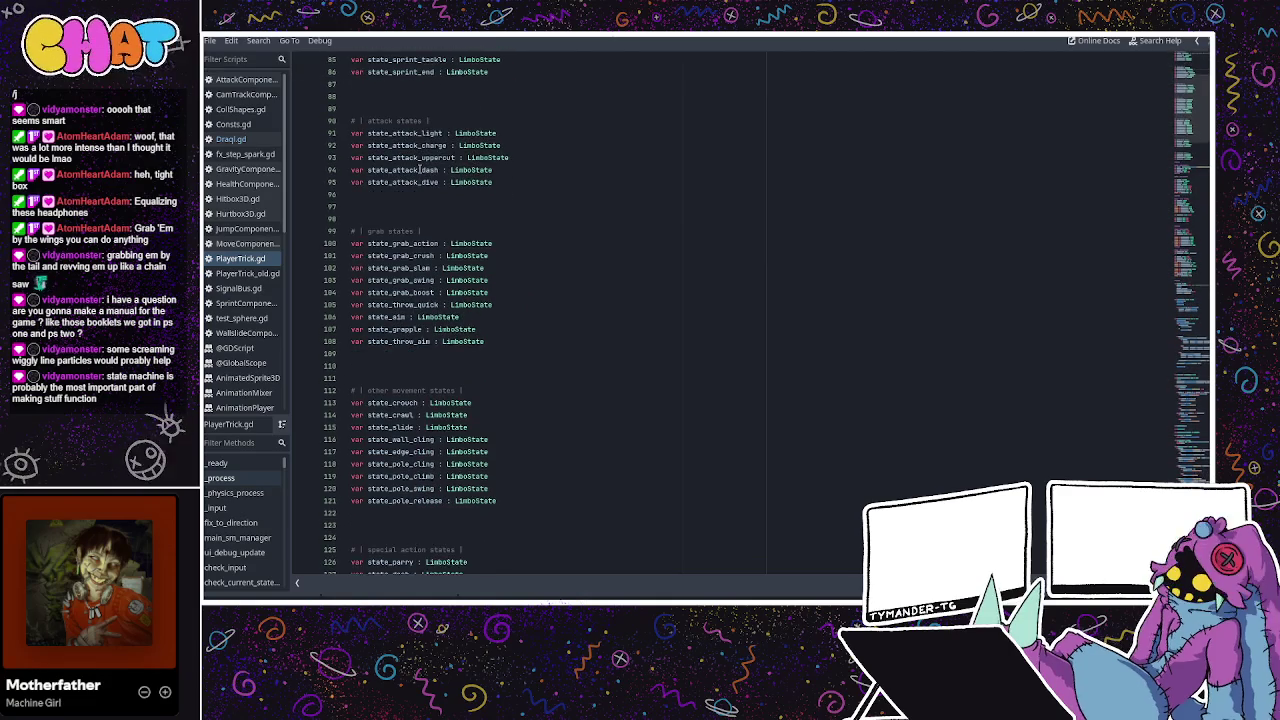
In Draql.gd, type a '#basic/sim' comment on empty line 7 above state_fly_idle
click(231, 139)
click(426, 133)
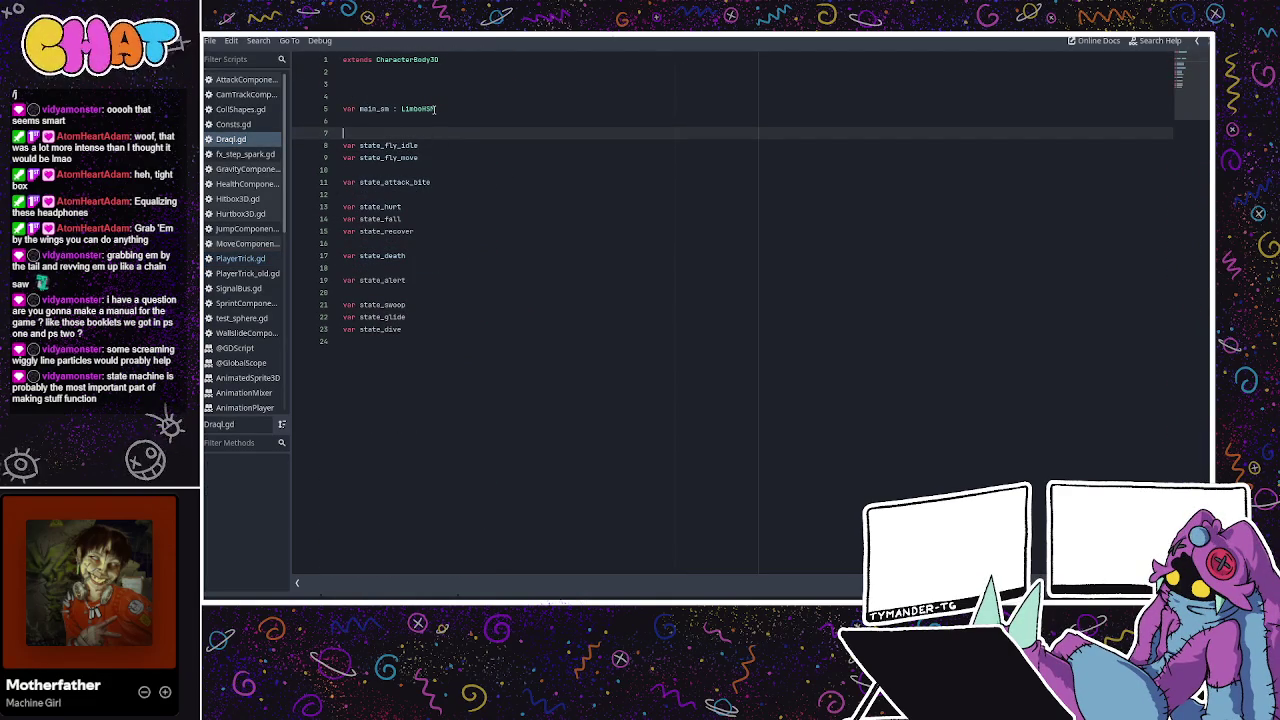
text(#)
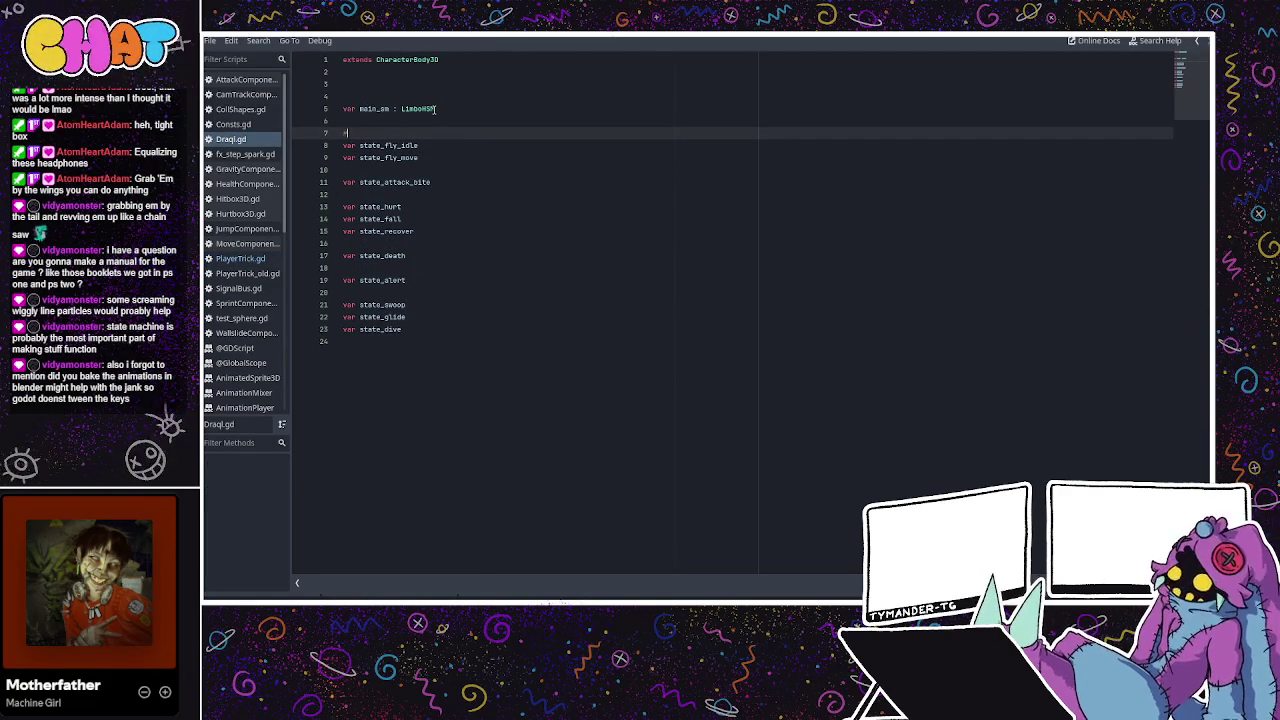
text(basic/simple)
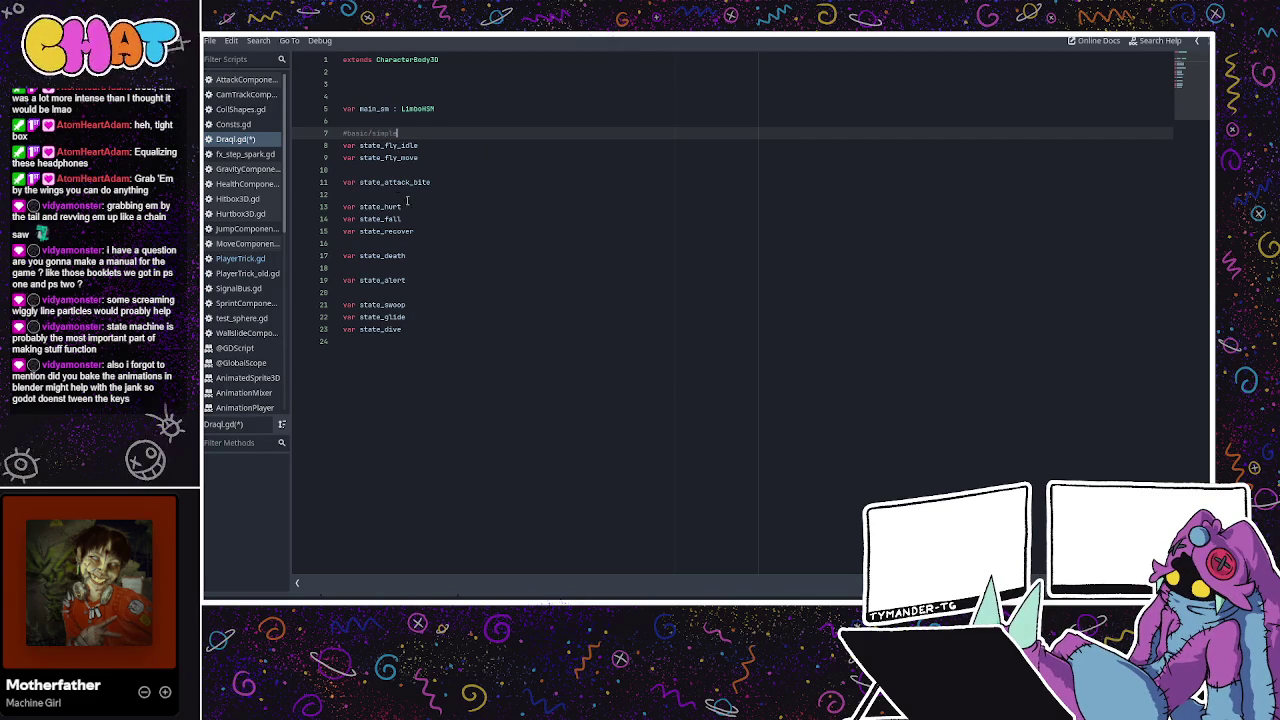
Add #health and #attack comment headings to Draql.gd's state list
click(392, 170)
key(Return)
text(#health)
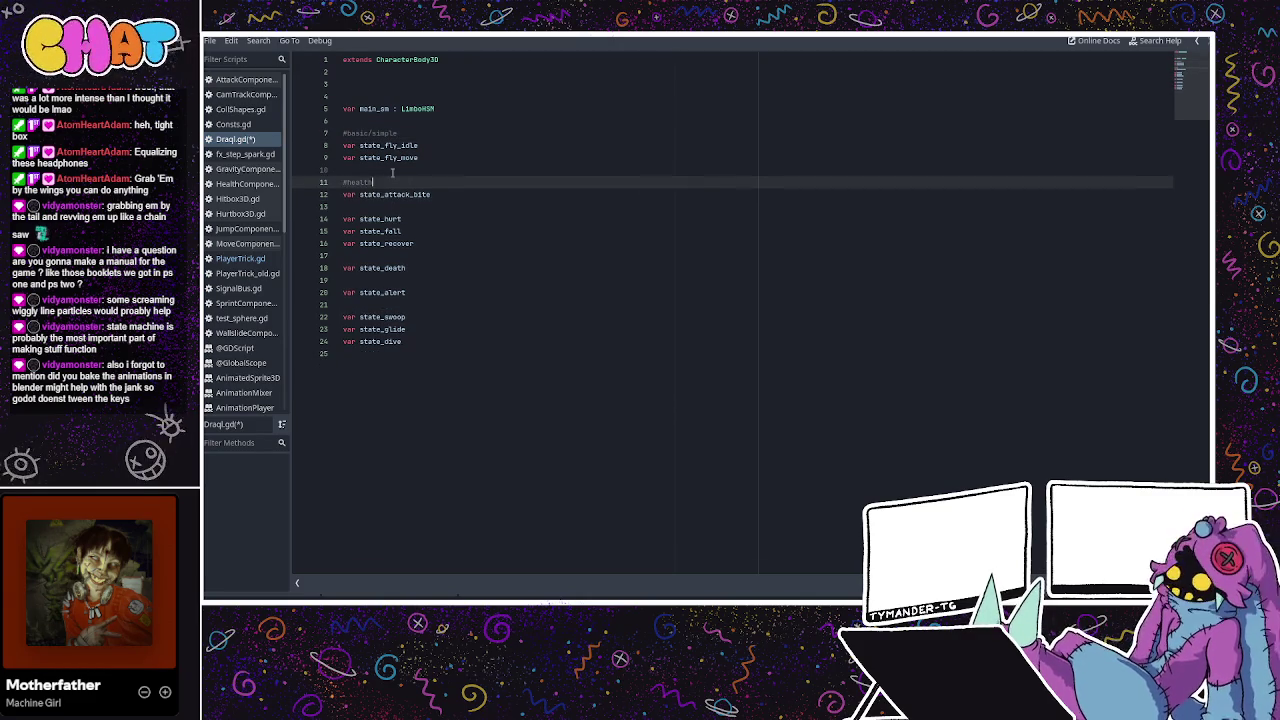
click(368, 206)
key(Return)
text(#attack)
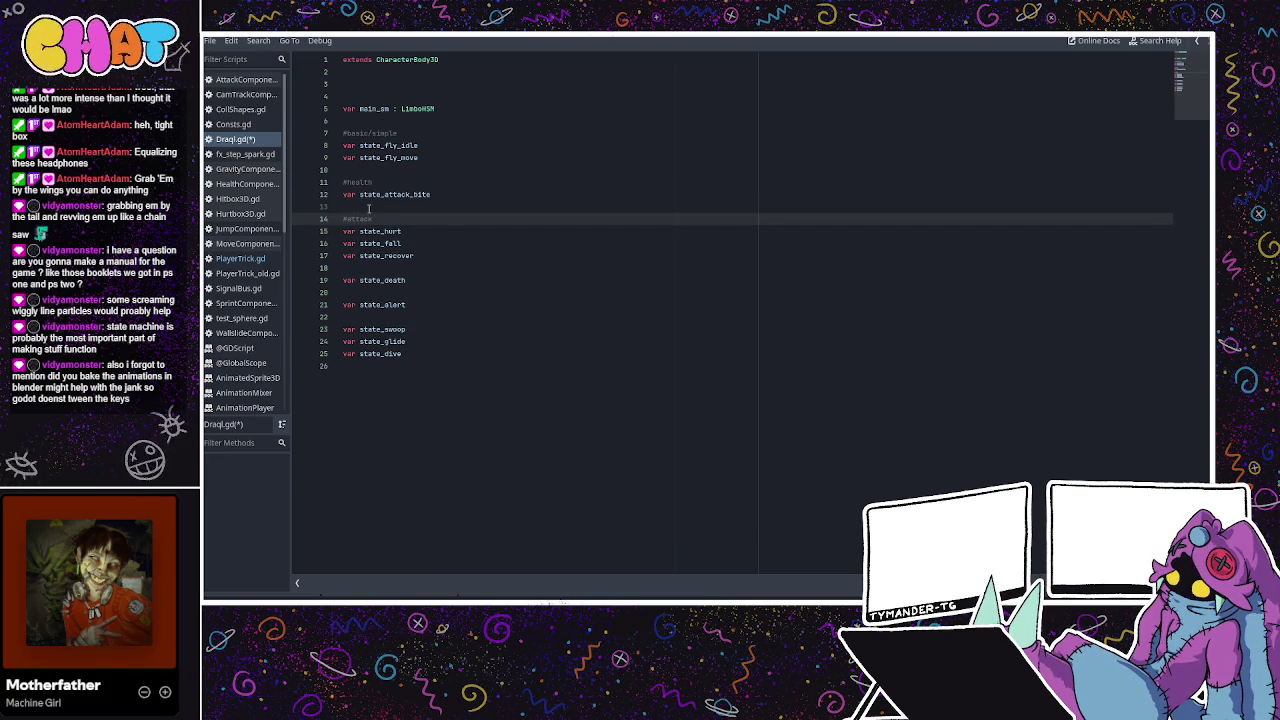
Move the hurt, fall, recover and death state declarations under #health
drag(407, 256, 343, 231)
key(ctrl+c)
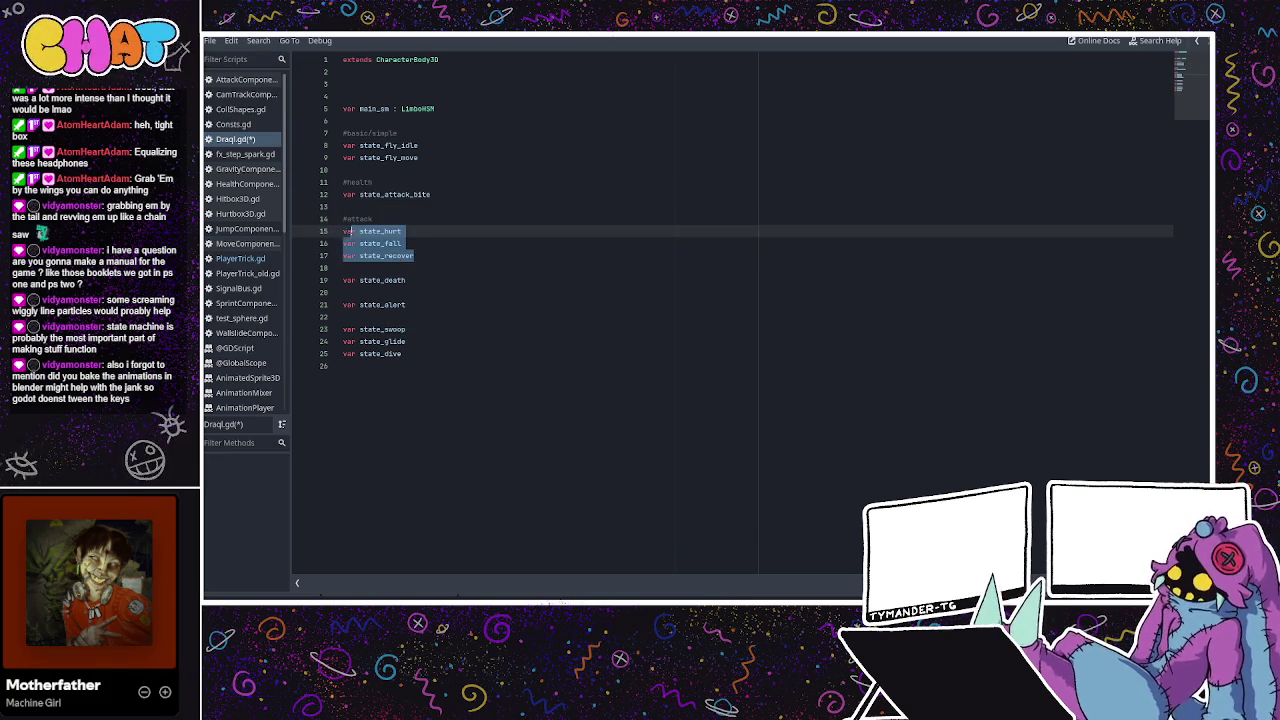
key(BackSpace)
click(399, 182)
key(Return)
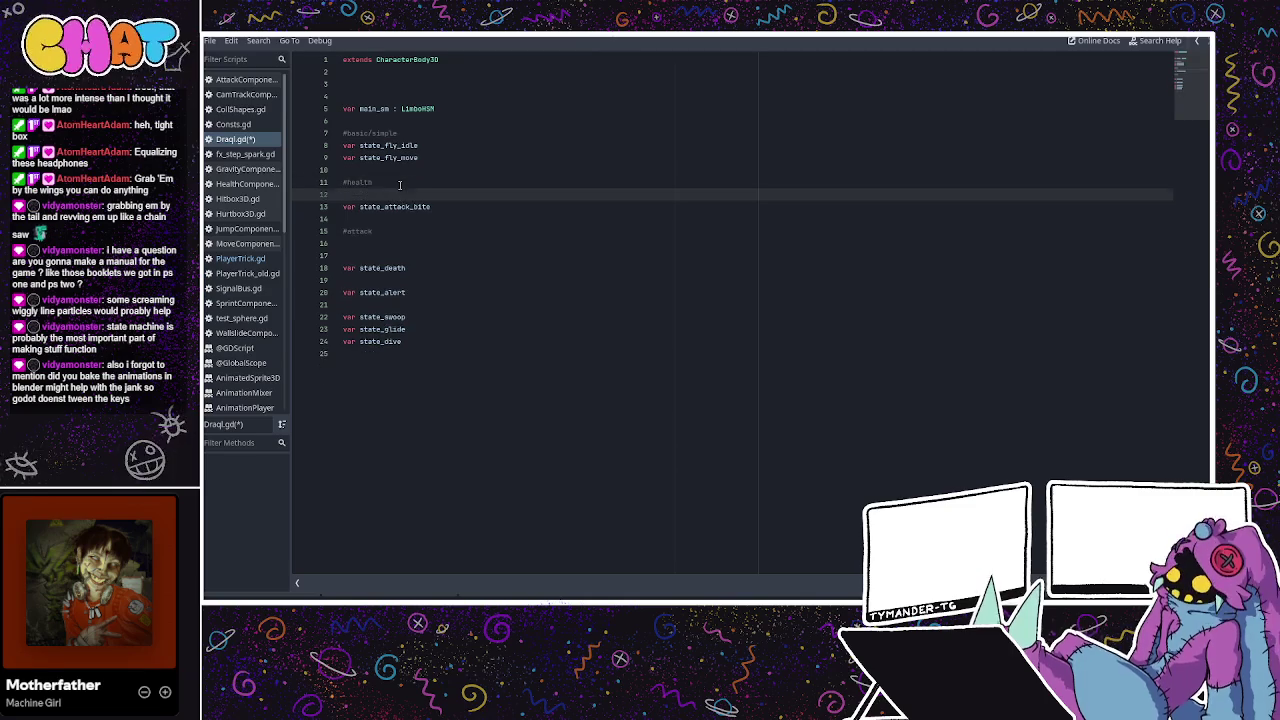
key(ctrl+v)
drag(406, 292, 343, 292)
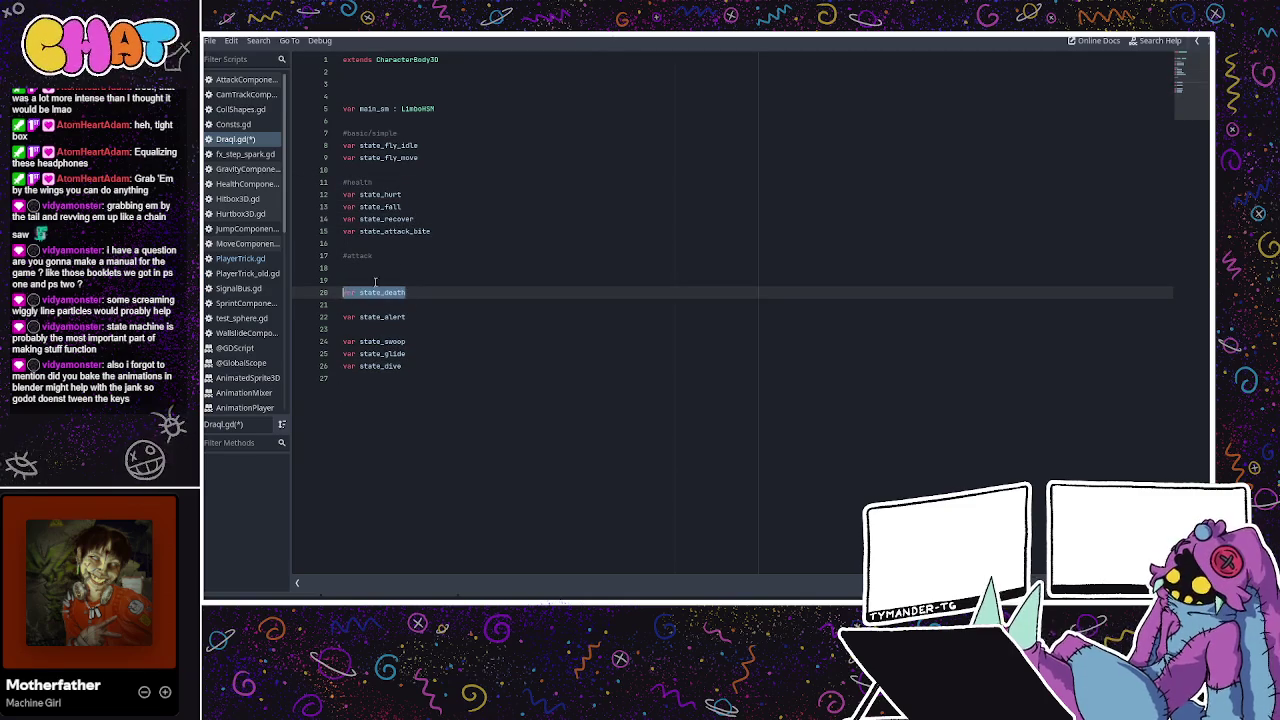
key(ctrl+x)
click(430, 219)
key(Return)
key(ctrl+v)
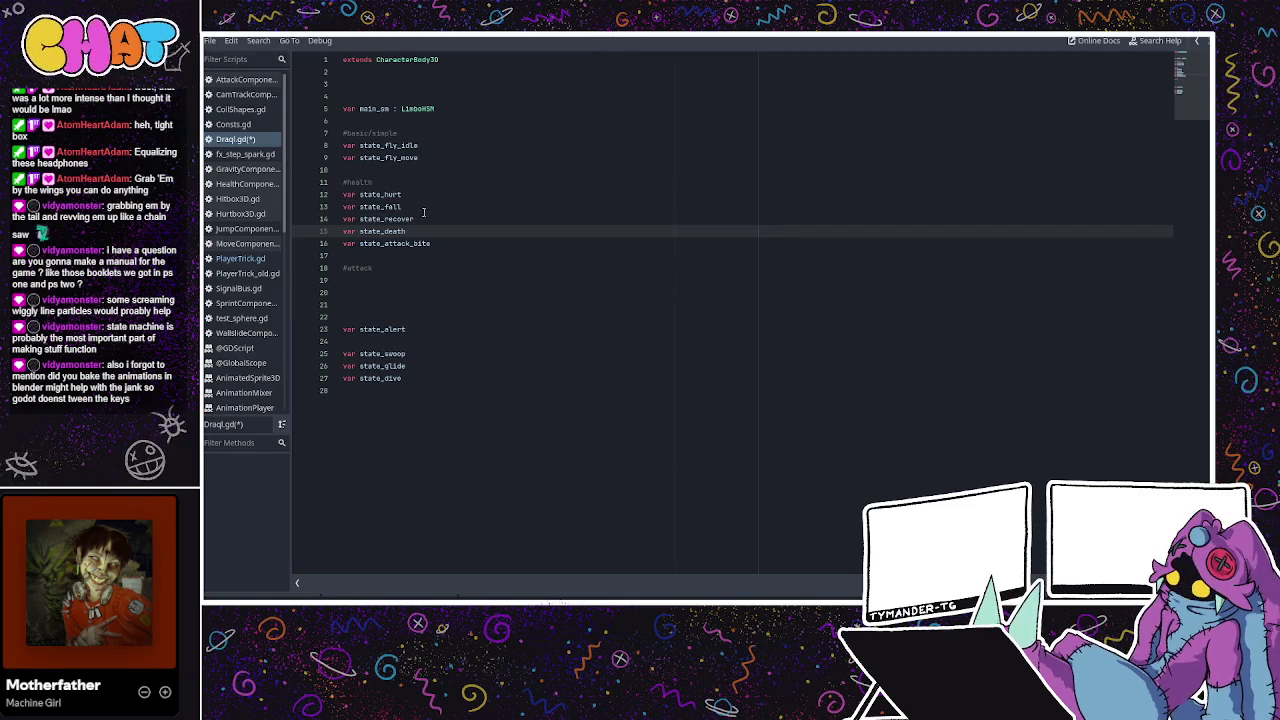
Move the state_attack_bite declaration under the #attack heading
drag(442, 246, 343, 244)
key(ctrl+x)
click(372, 280)
key(ctrl+v)
Add #special movement and #other comment headings below the attack section
click(370, 317)
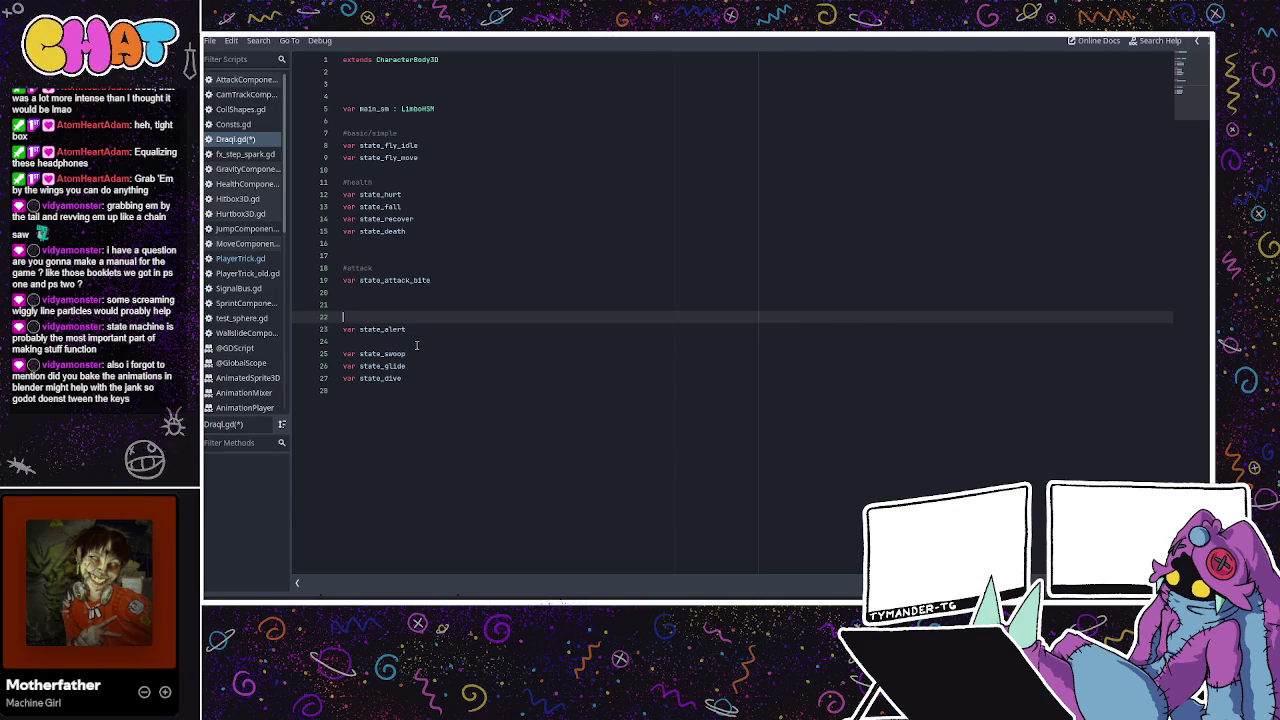
text(#)
text(ai)
text(l)
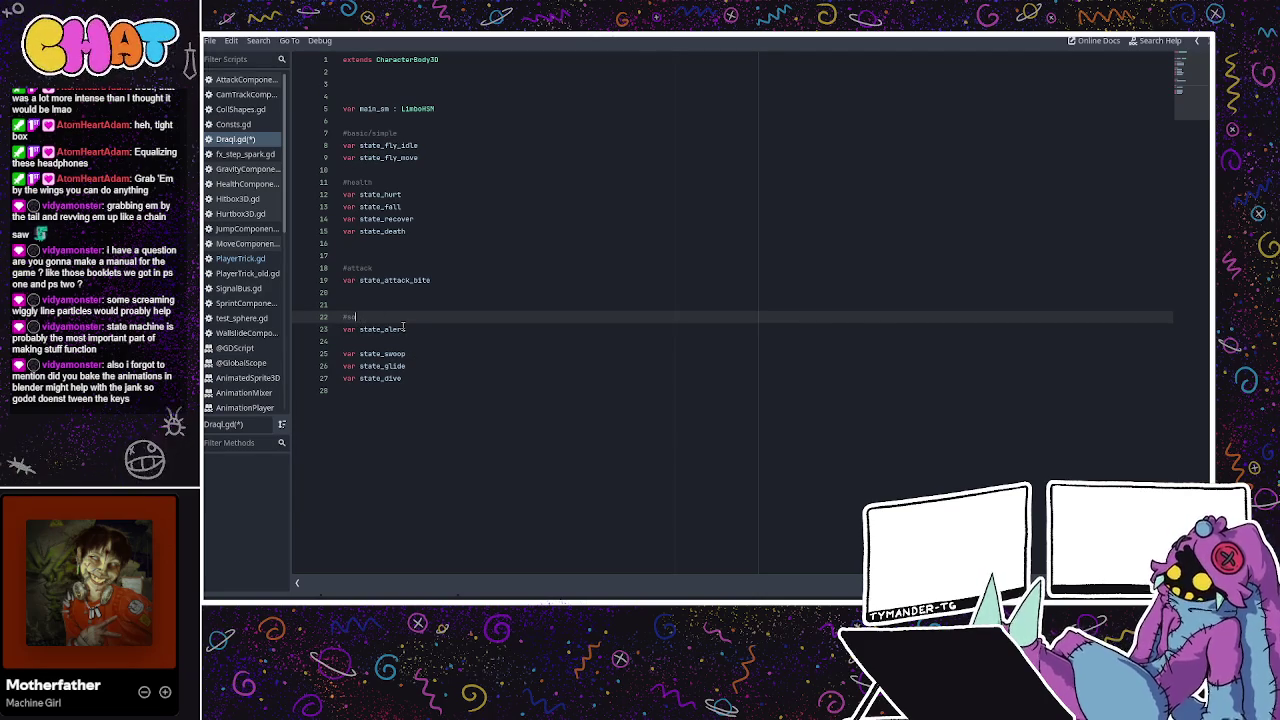
text(ial movement)
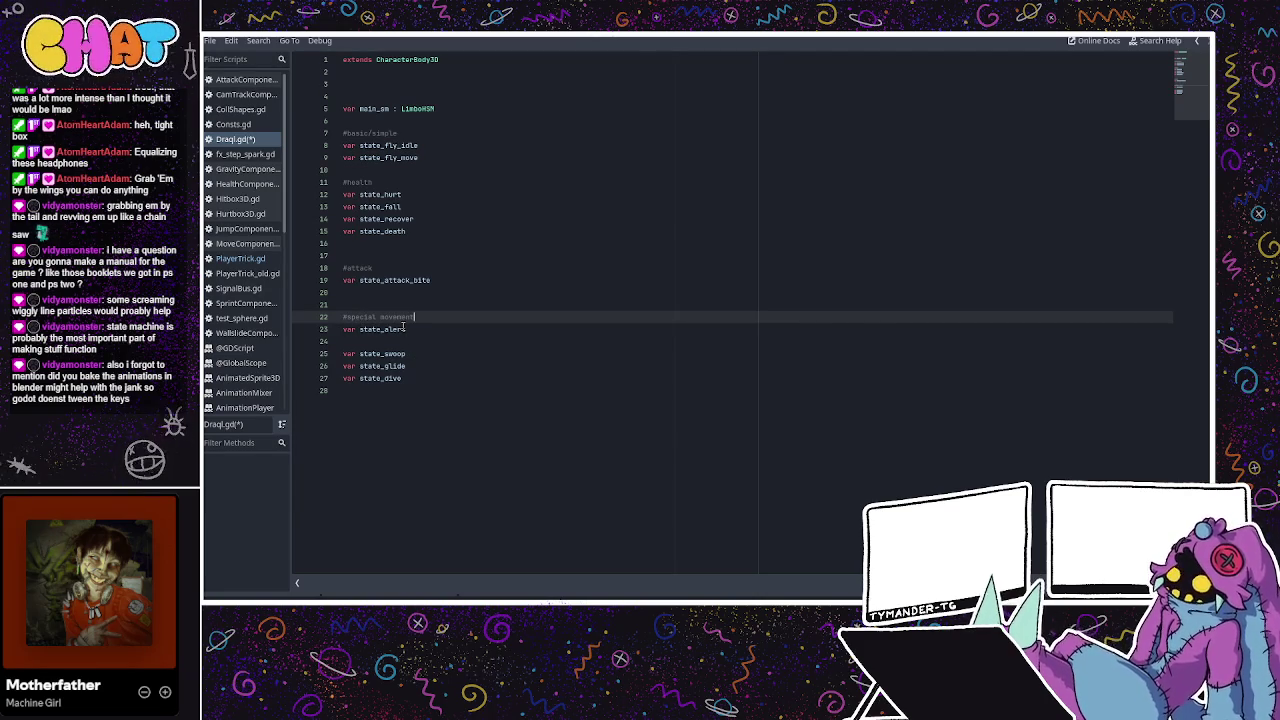
key(Return)
key(Return)
text(#other)
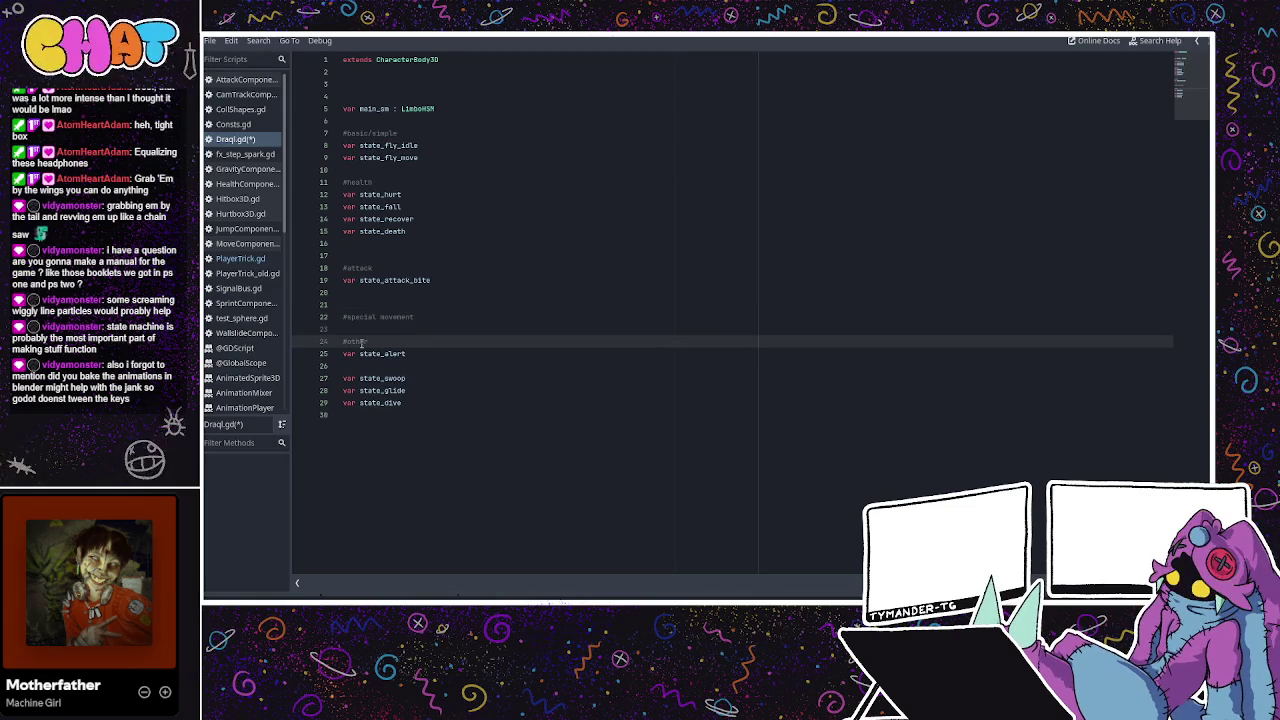
Move the swoop, glide and dive declarations under #special movement
mouse_move(430, 404)
mouse_down()
mouse_move(345, 392)
mouse_move(343, 378)
mouse_up()
key(BackSpace)
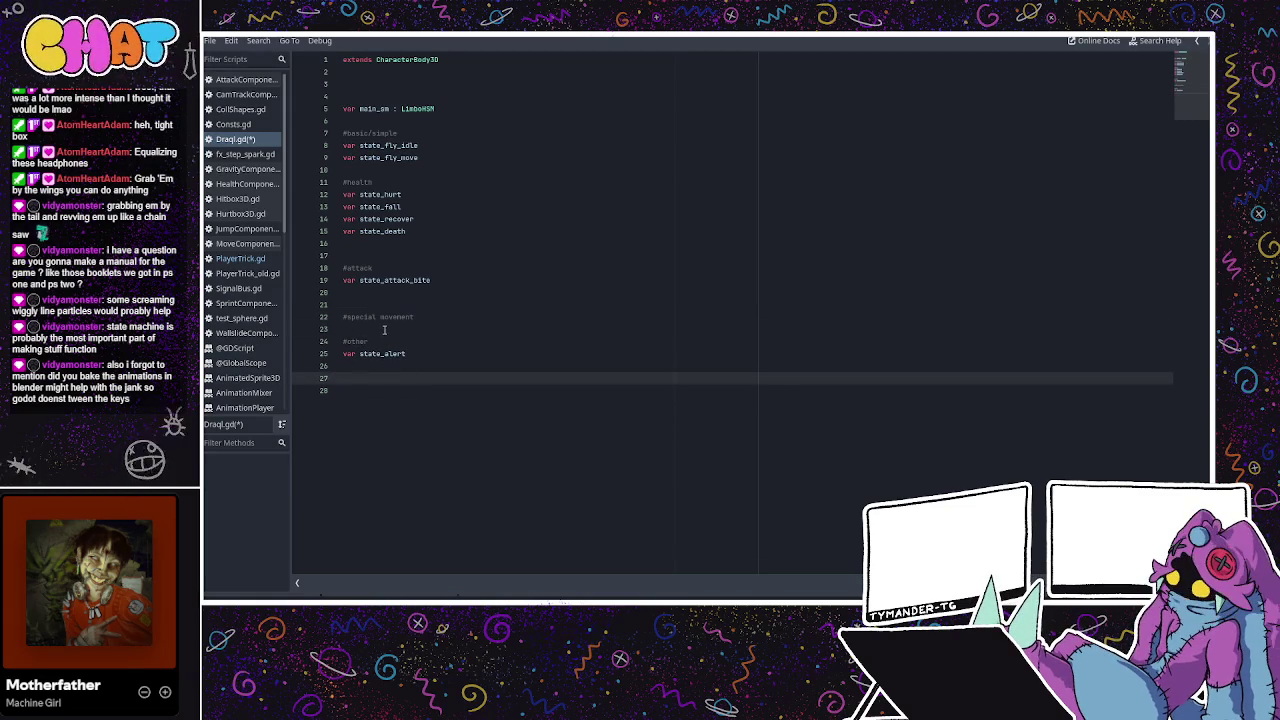
click(384, 329)
key(ctrl+v)
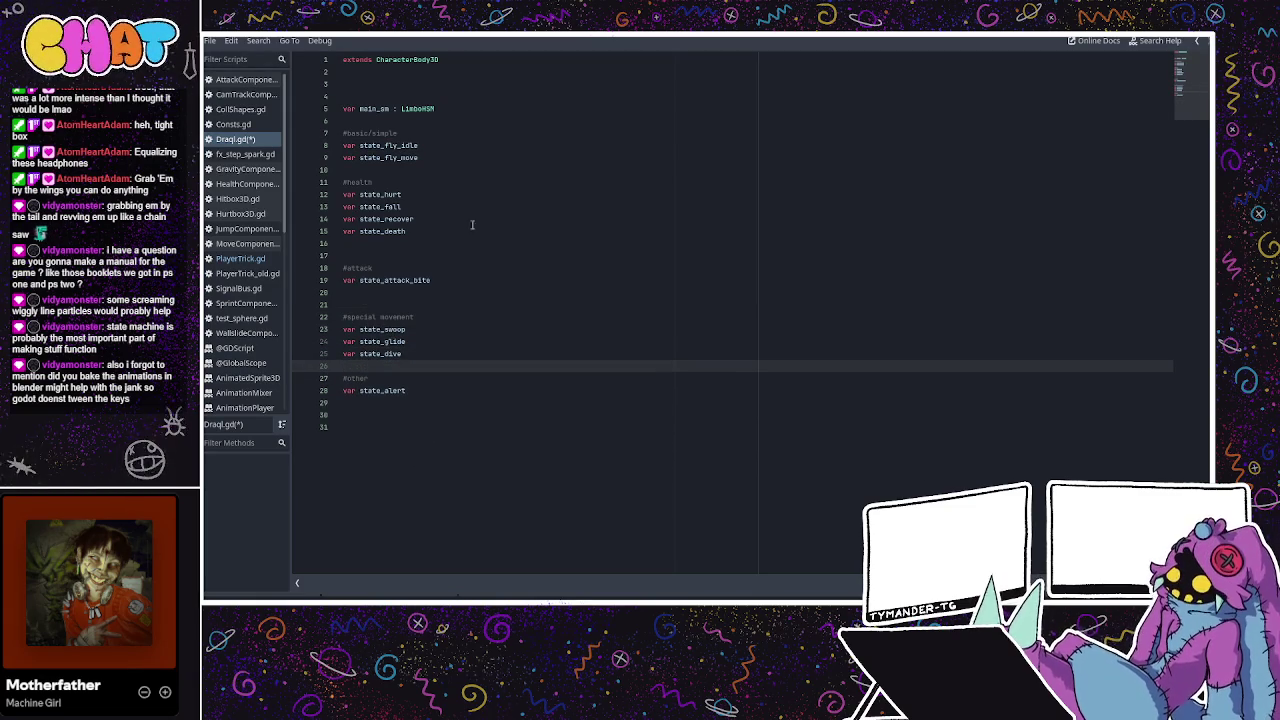
Remove two extra blank lines and save Draql.gd
click(372, 304)
key(BackSpace)
click(400, 255)
key(BackSpace)
click(453, 172)
key(ctrl+s)
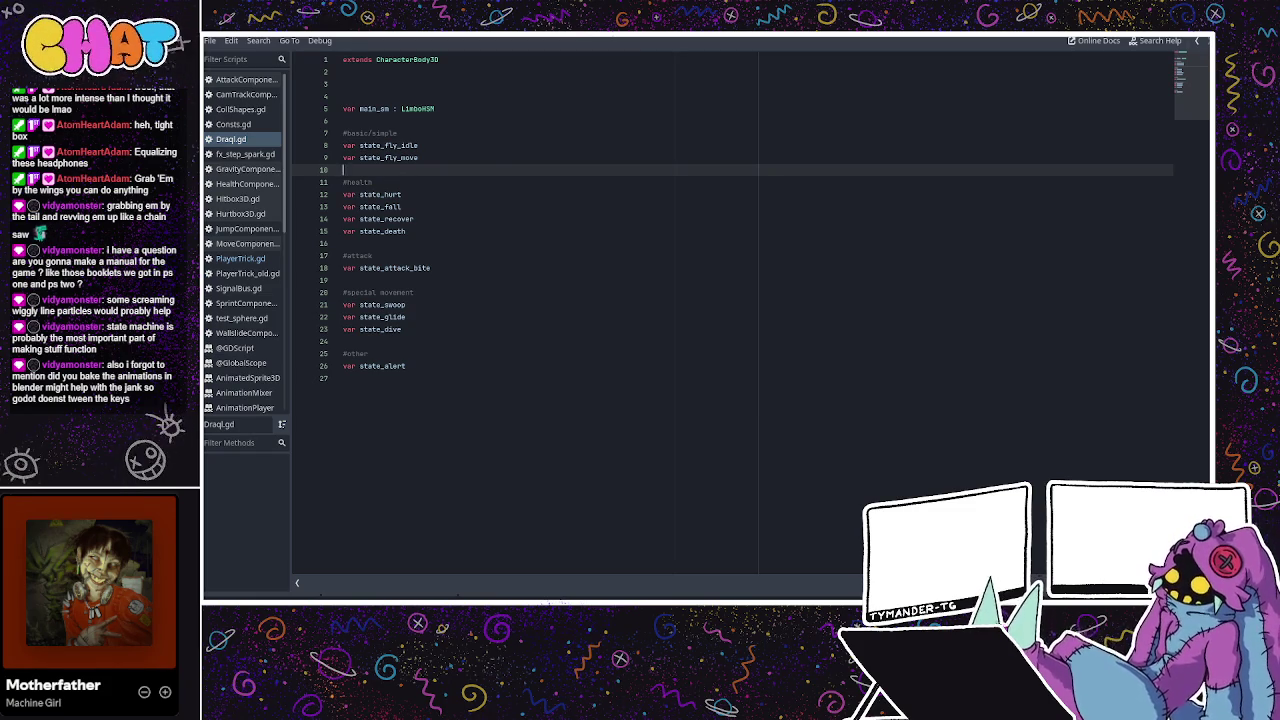
Click through the regrouped state lines of the 27-line Draql.gd to review them
click(454, 256)
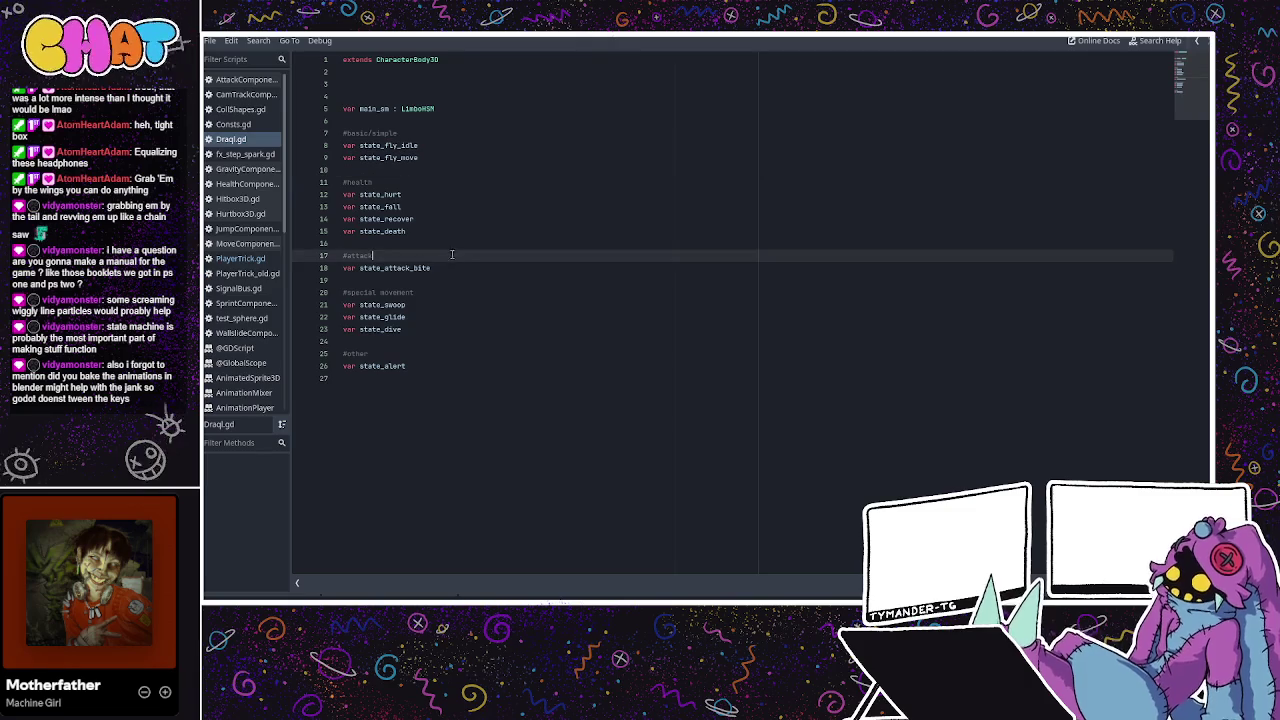
click(448, 218)
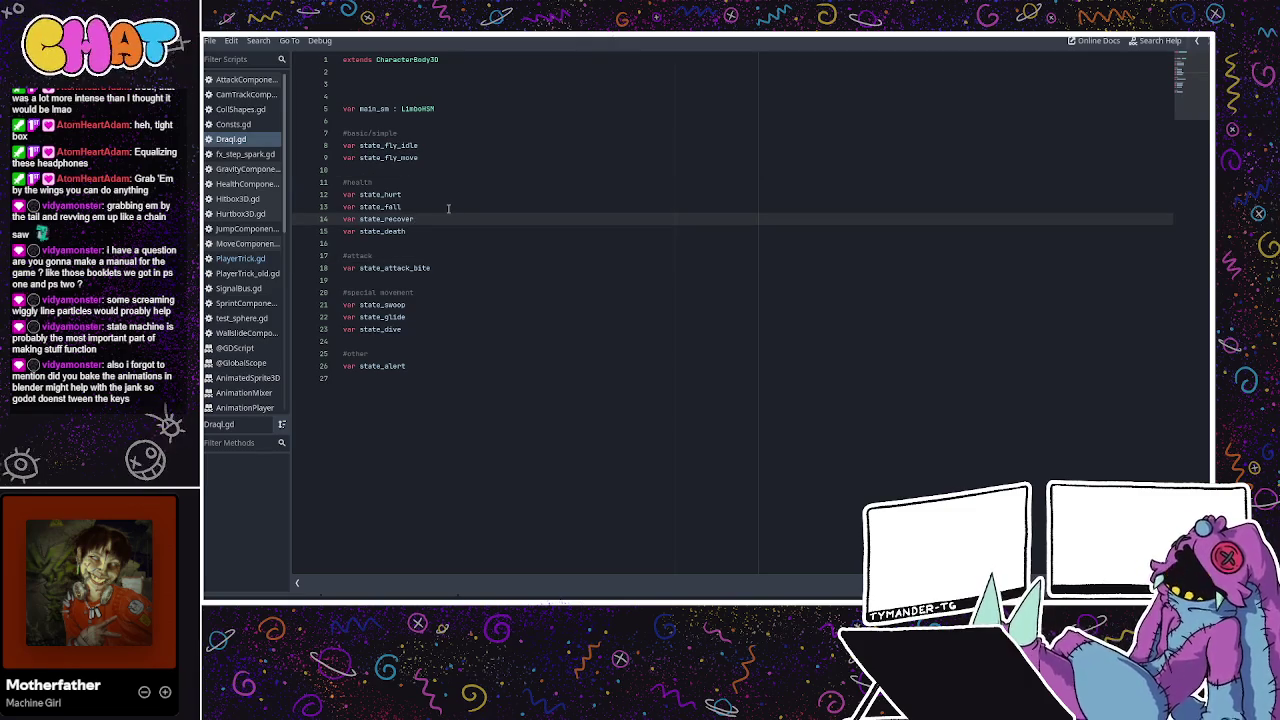
click(449, 208)
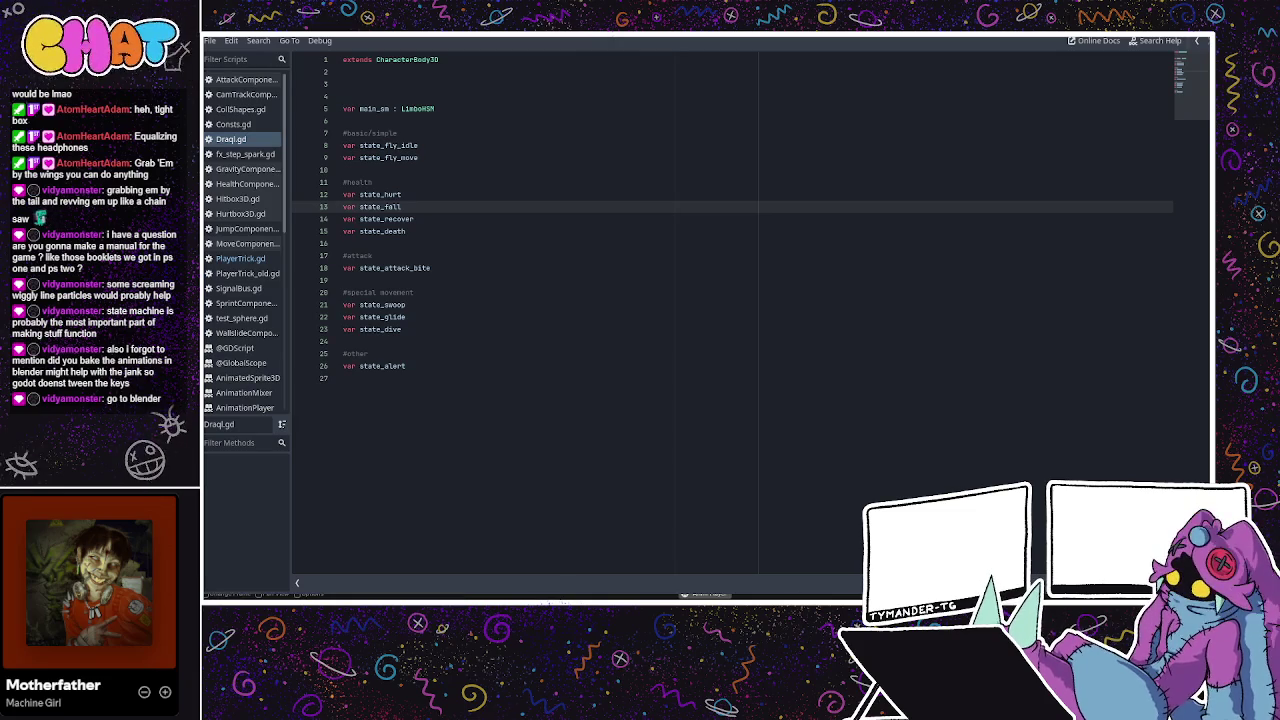
In Blender, save the blend file and stop the dragon's flapping playback
key(alt+Tab)
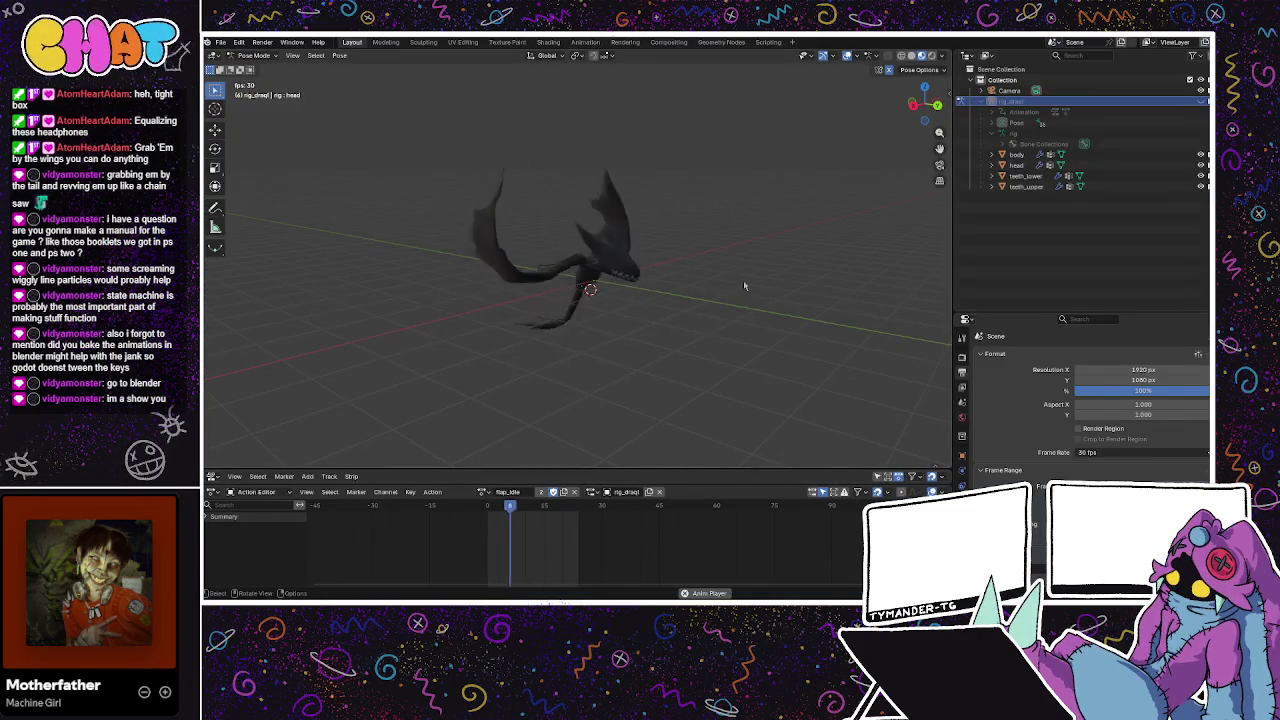
mouse_move(689, 285)
mouse_down()
mouse_move(701, 271)
mouse_move(634, 278)
mouse_up()
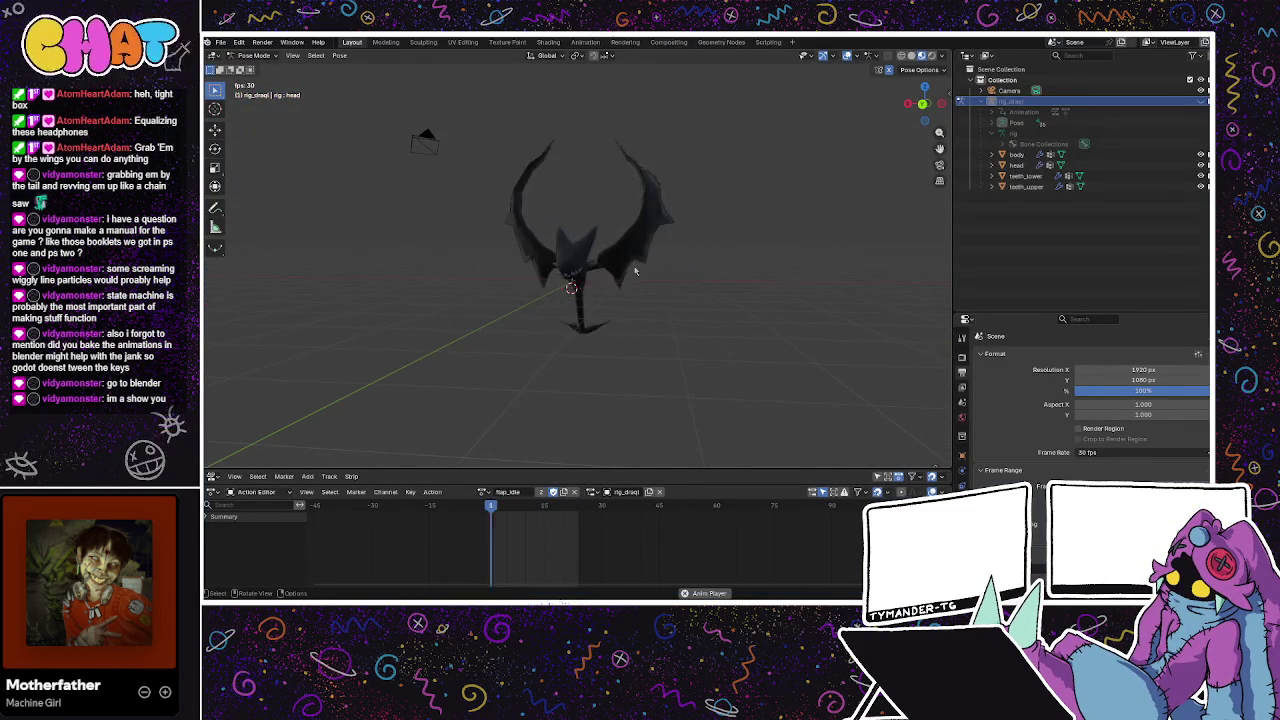
key(ctrl+s)
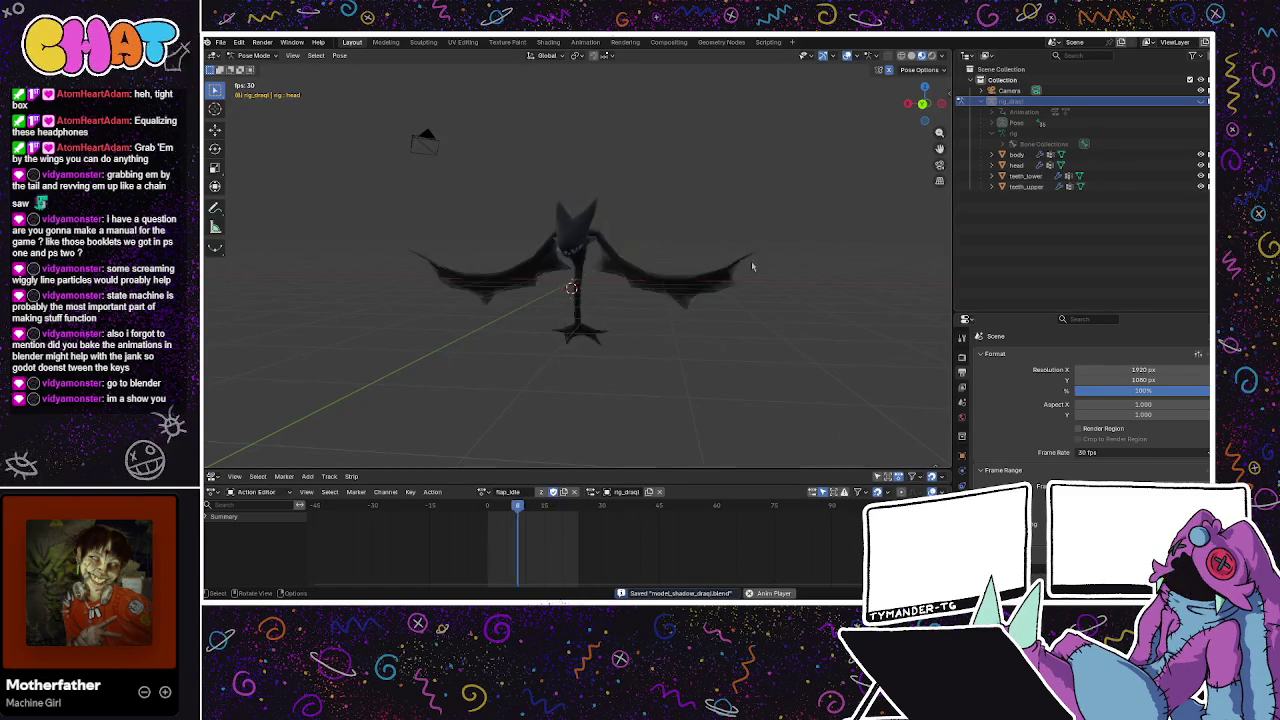
key(space)
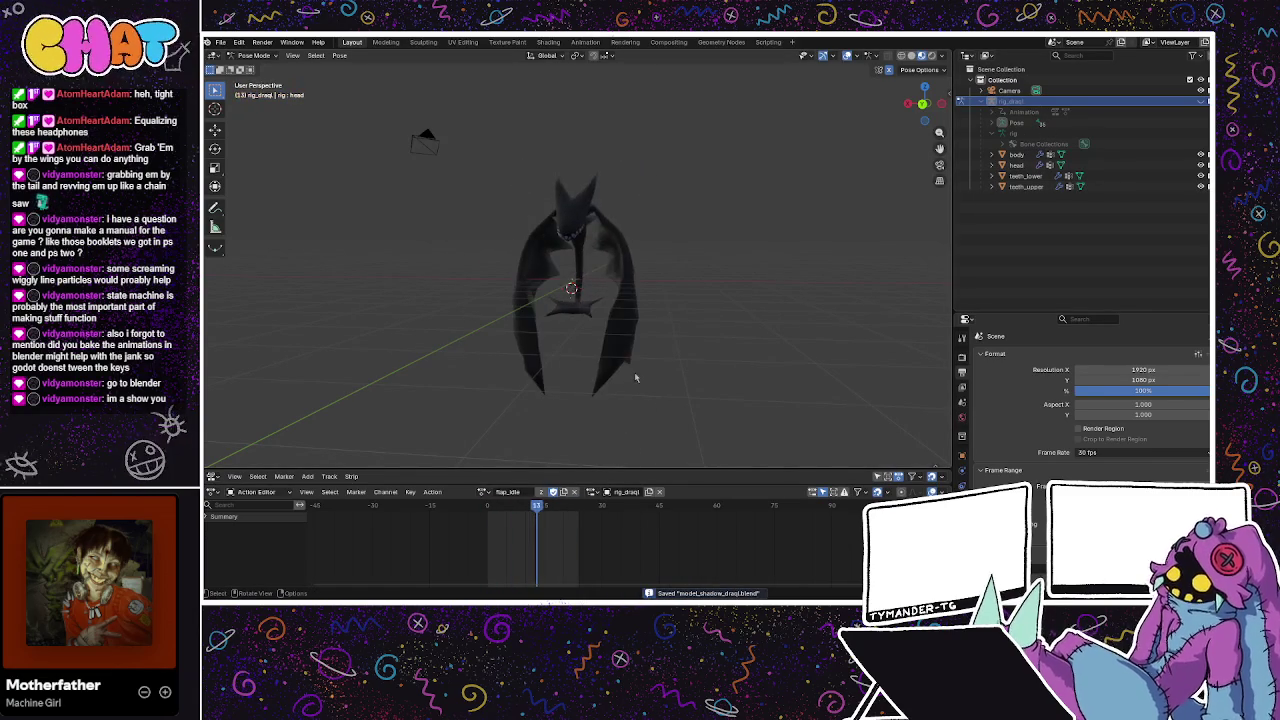
Orbit around the dragon rig to a front view and open the pose options
drag(600, 386, 531, 400)
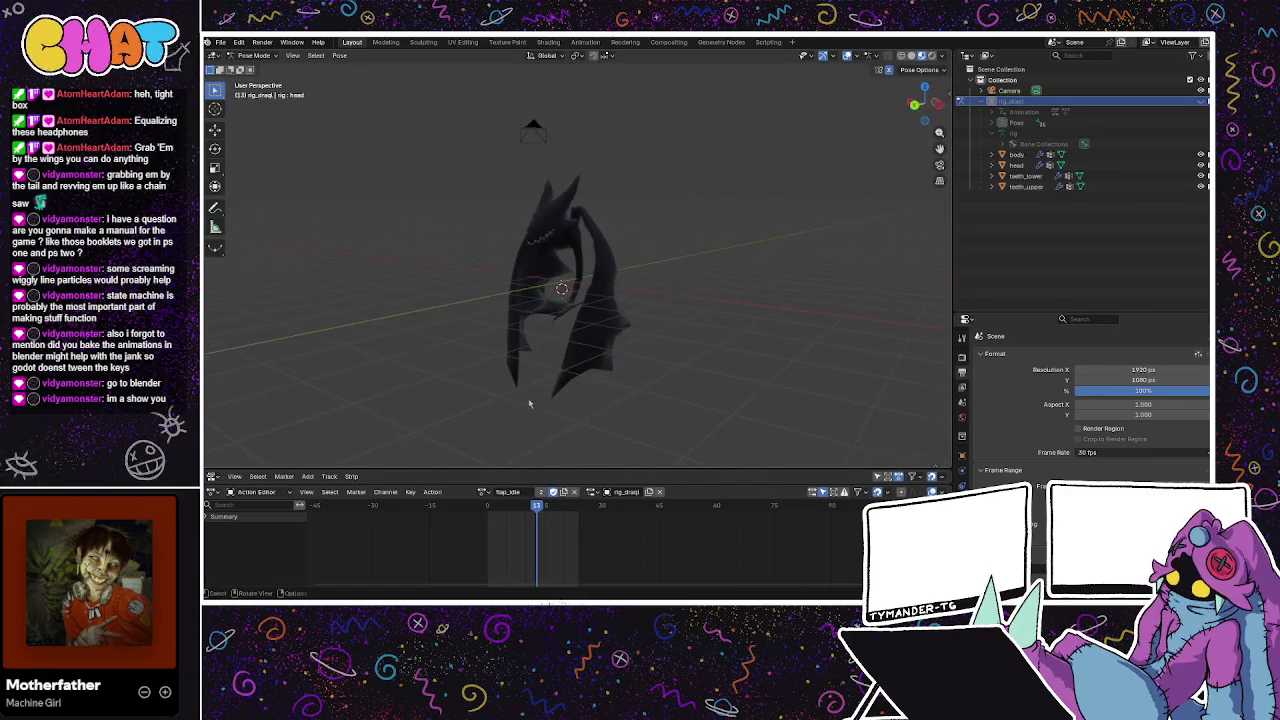
mouse_move(717, 319)
mouse_down()
mouse_move(503, 330)
mouse_move(716, 324)
mouse_up()
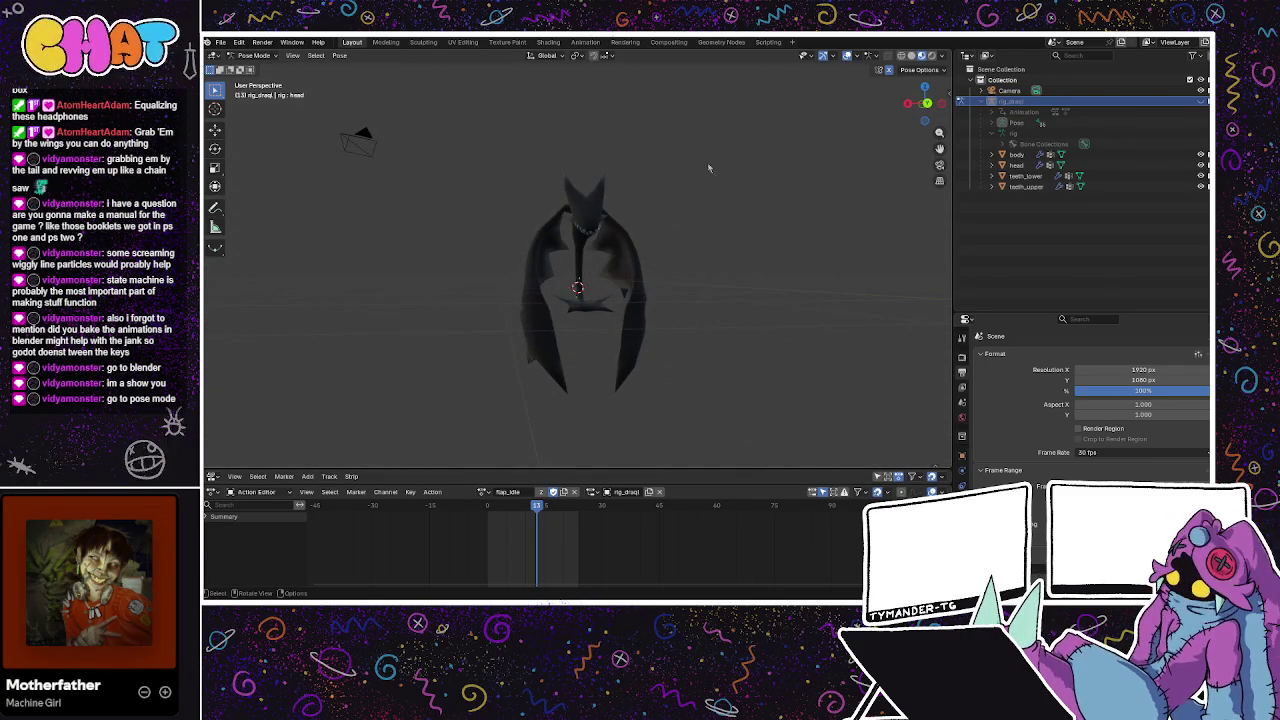
click(920, 70)
mouse_move(866, 151)
mouse_down()
mouse_move(795, 206)
mouse_move(674, 226)
mouse_move(800, 230)
mouse_move(731, 215)
mouse_move(781, 205)
mouse_up()
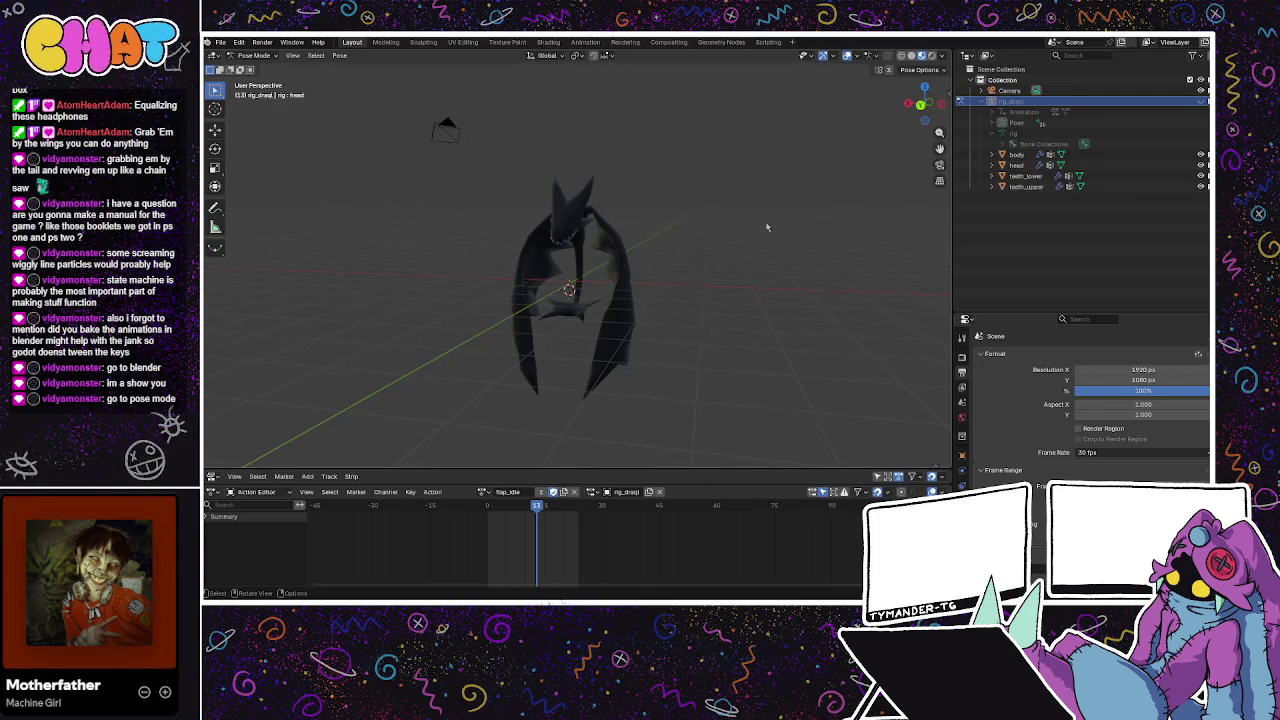
mouse_move(763, 227)
mouse_down()
mouse_move(727, 258)
mouse_move(677, 258)
mouse_move(743, 247)
mouse_up()
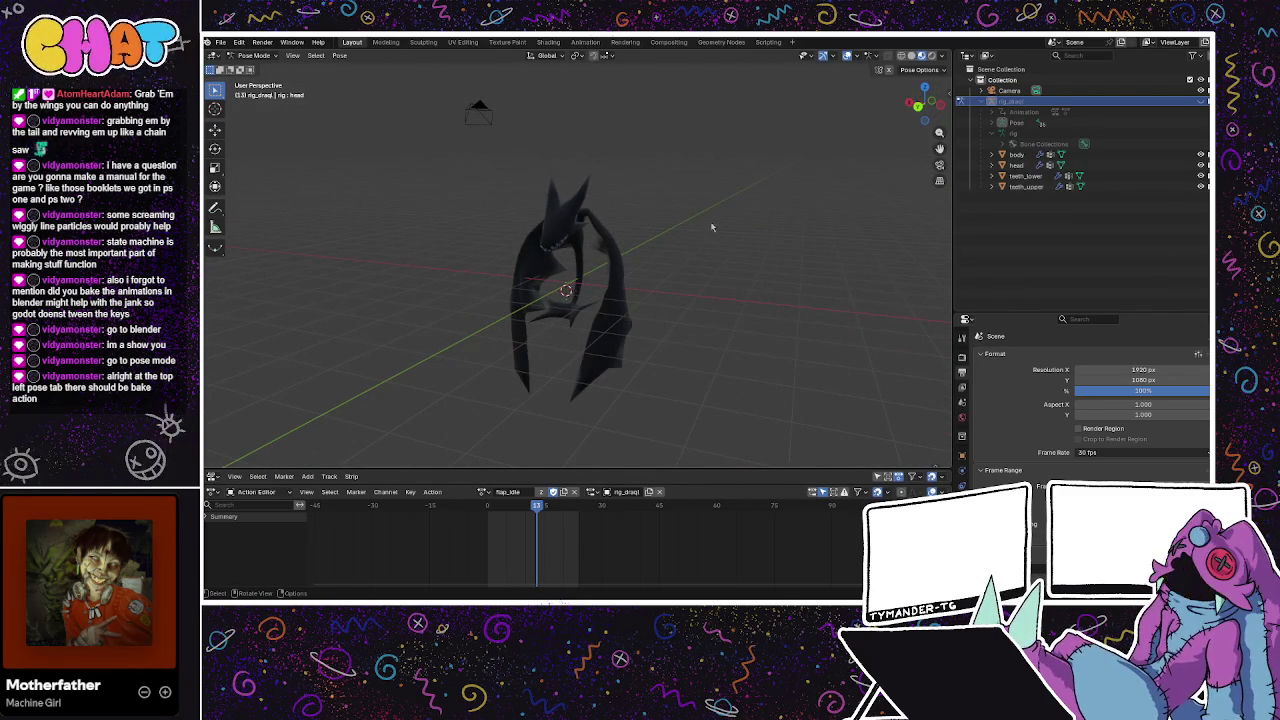
Run Pose > Animation > Bake Action on the rig, which reports 'Nothing to bake'
click(340, 56)
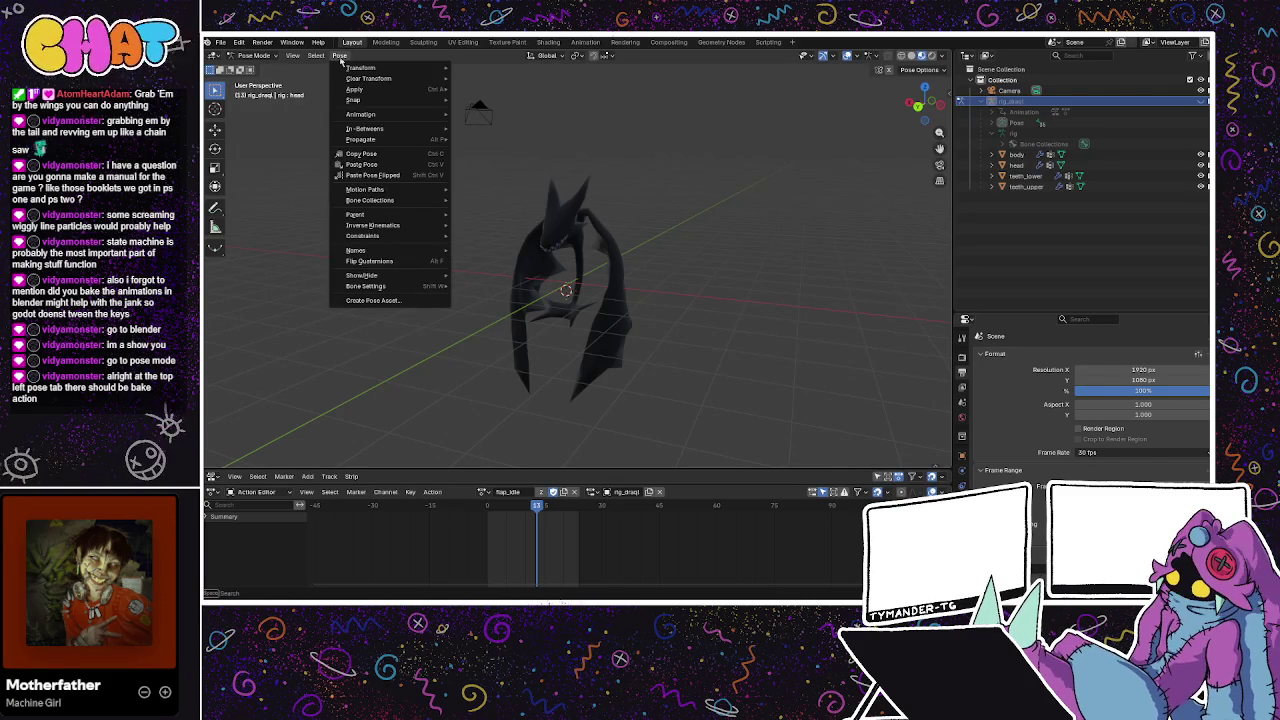
mouse_move(356, 117)
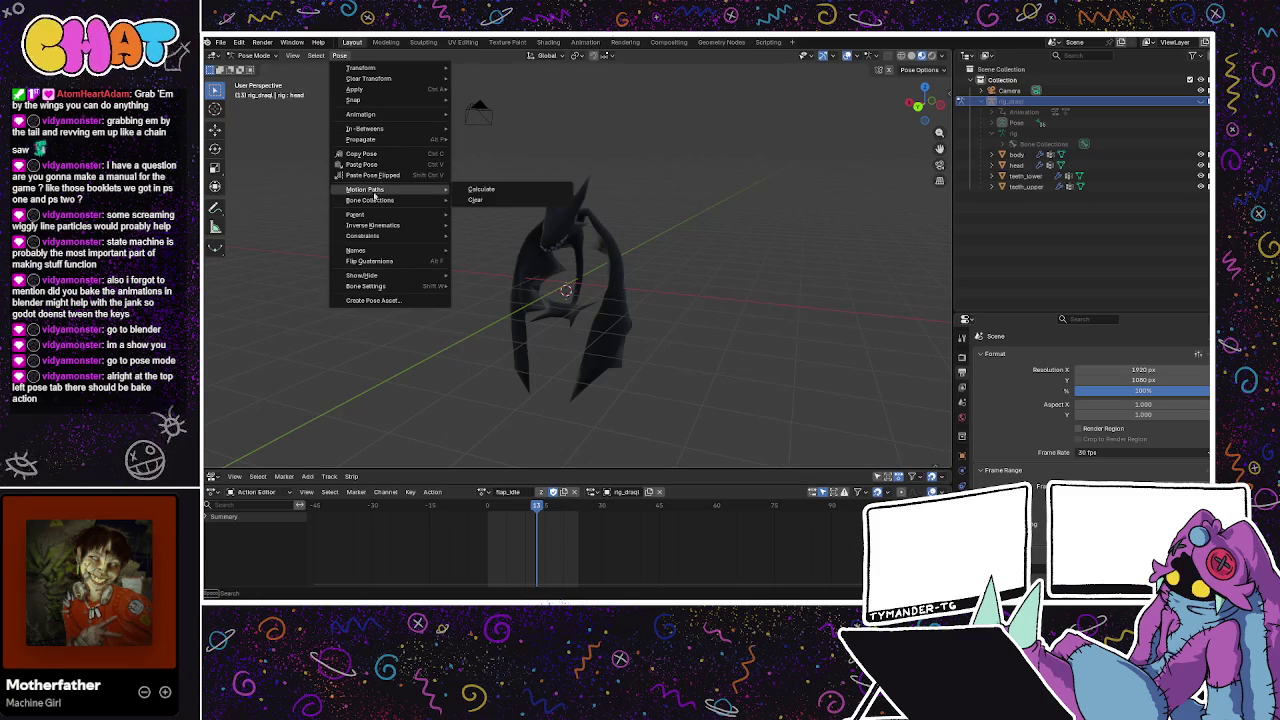
mouse_move(376, 202)
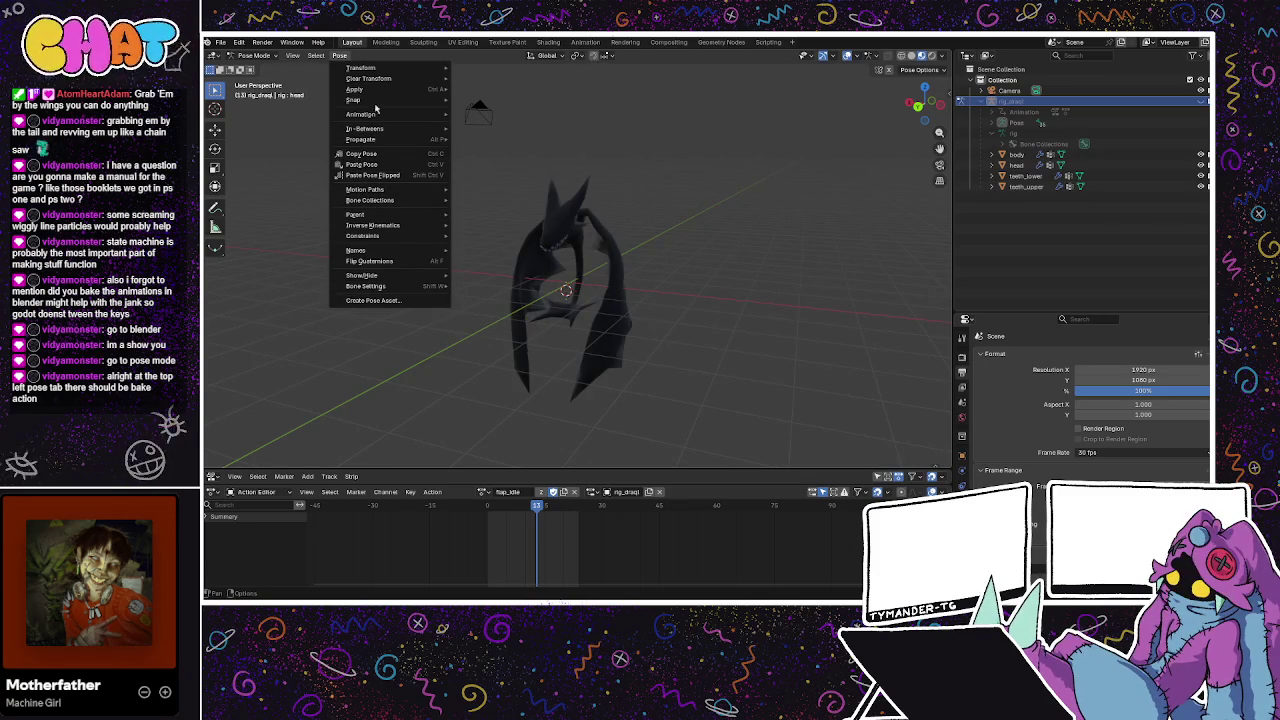
mouse_move(380, 78)
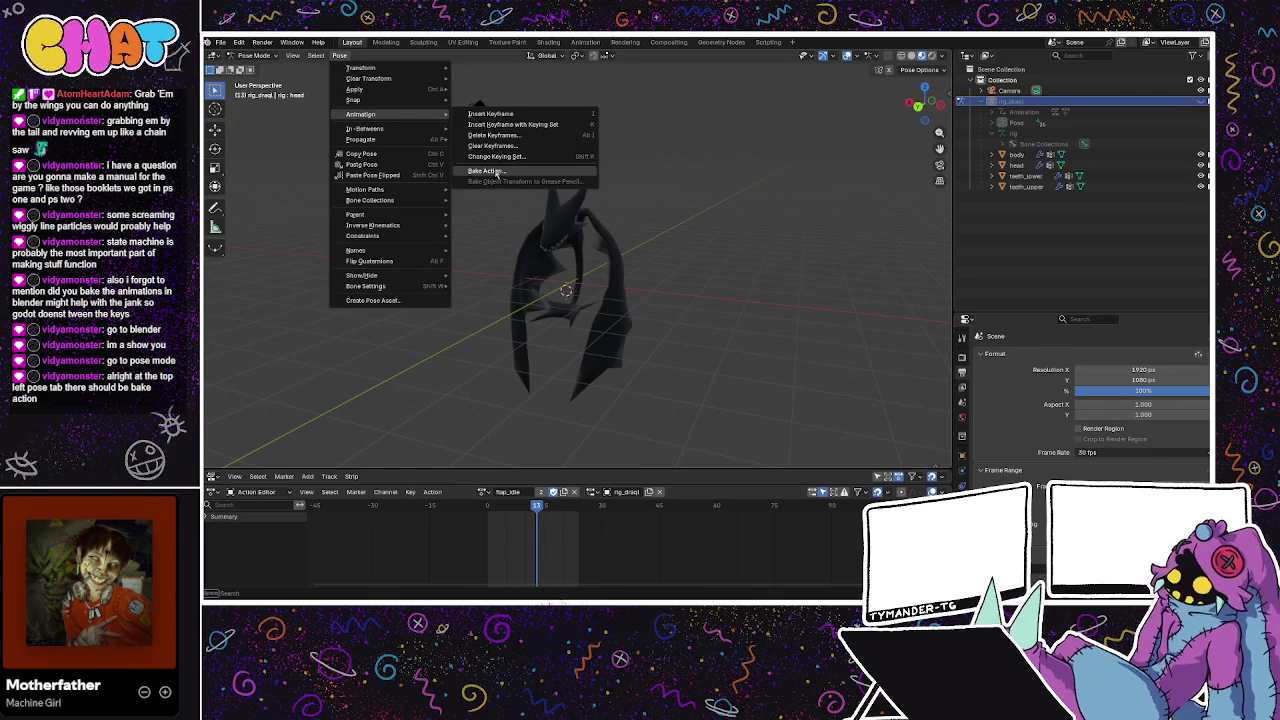
click(488, 171)
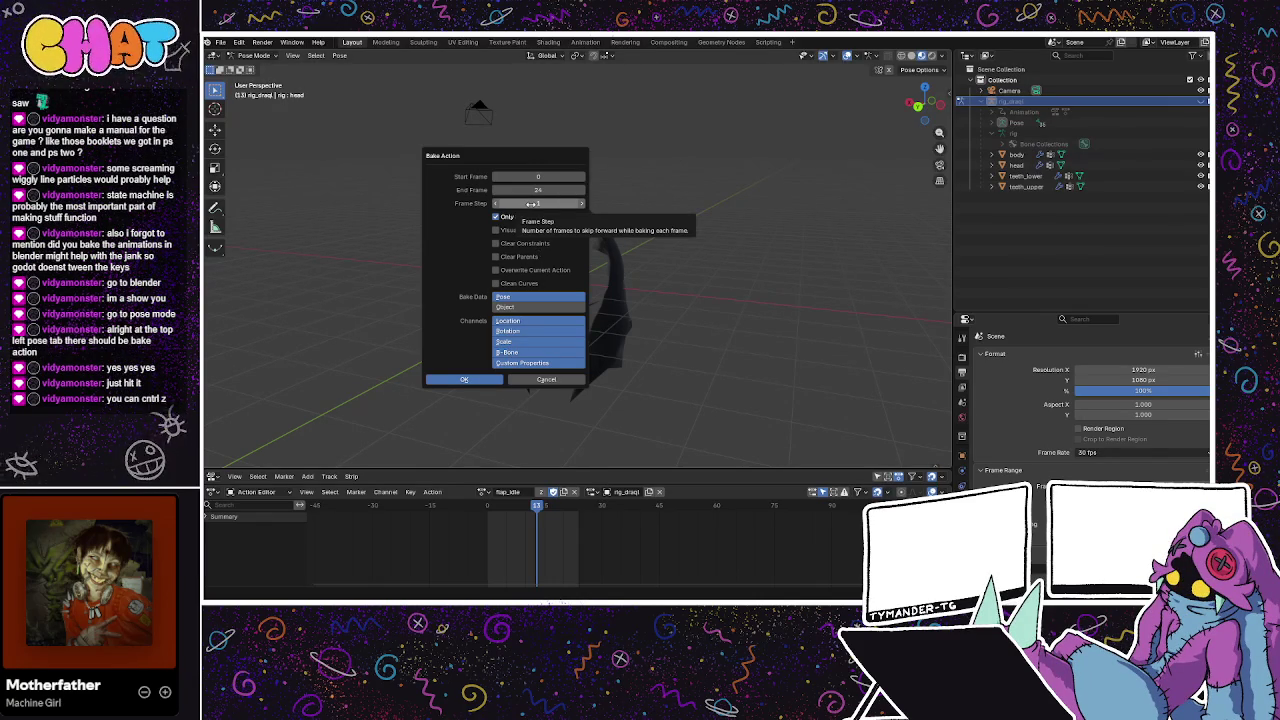
click(464, 379)
Undo the bake and return the timeline to frame 0
drag(494, 340, 679, 280)
key(ctrl+z)
key(ctrl+z)
key(ctrl+z)
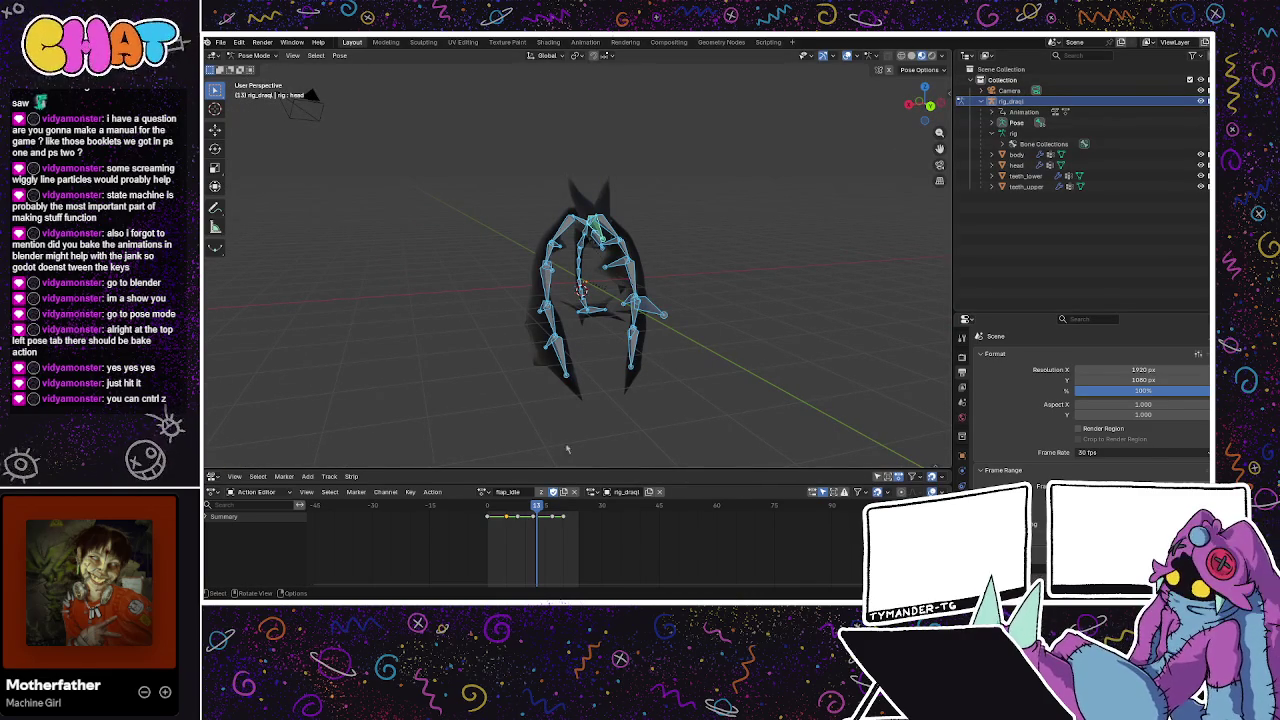
click(491, 506)
Bake the rig's pose action with keys on every frame from 0 to 24
drag(491, 512, 488, 512)
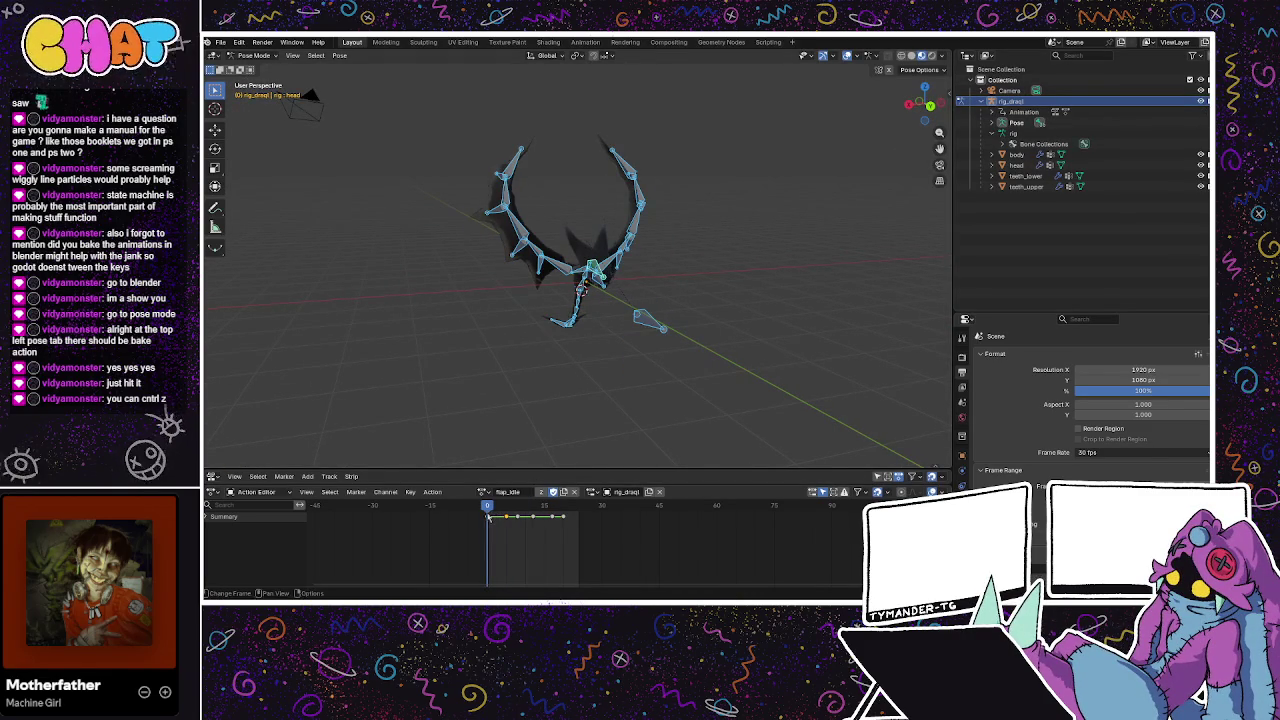
click(339, 55)
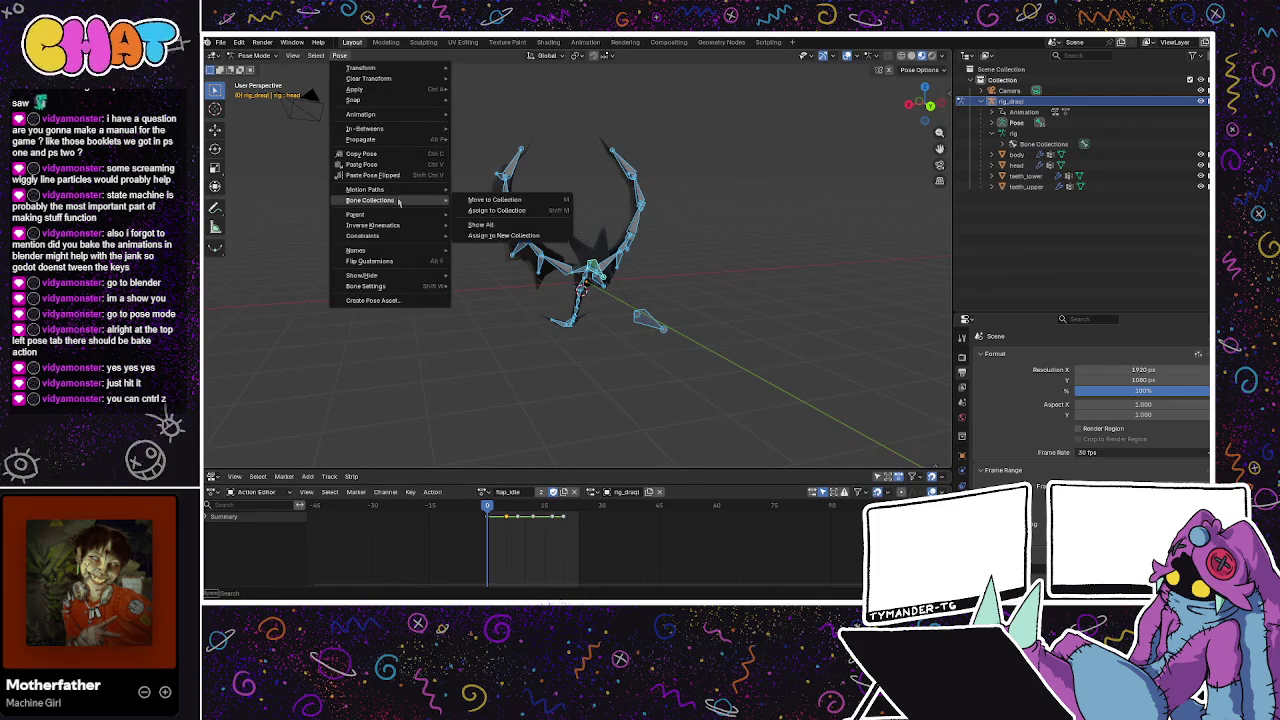
mouse_move(390, 226)
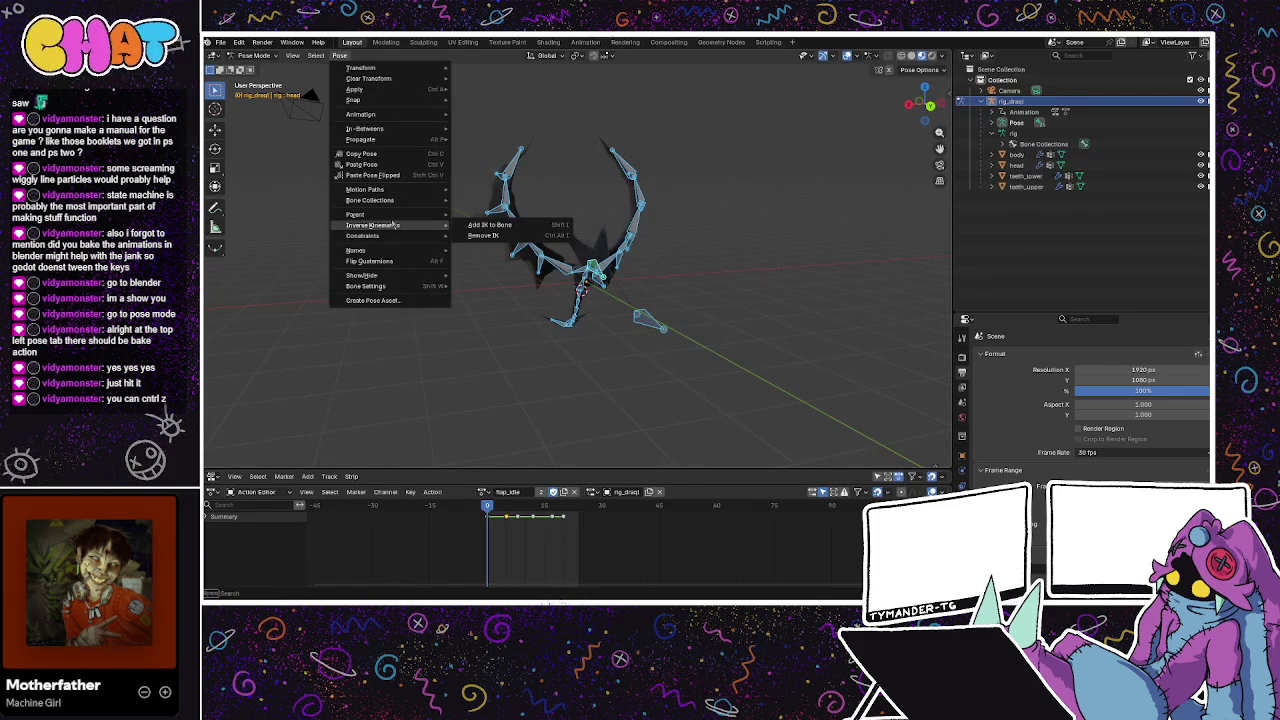
mouse_move(403, 201)
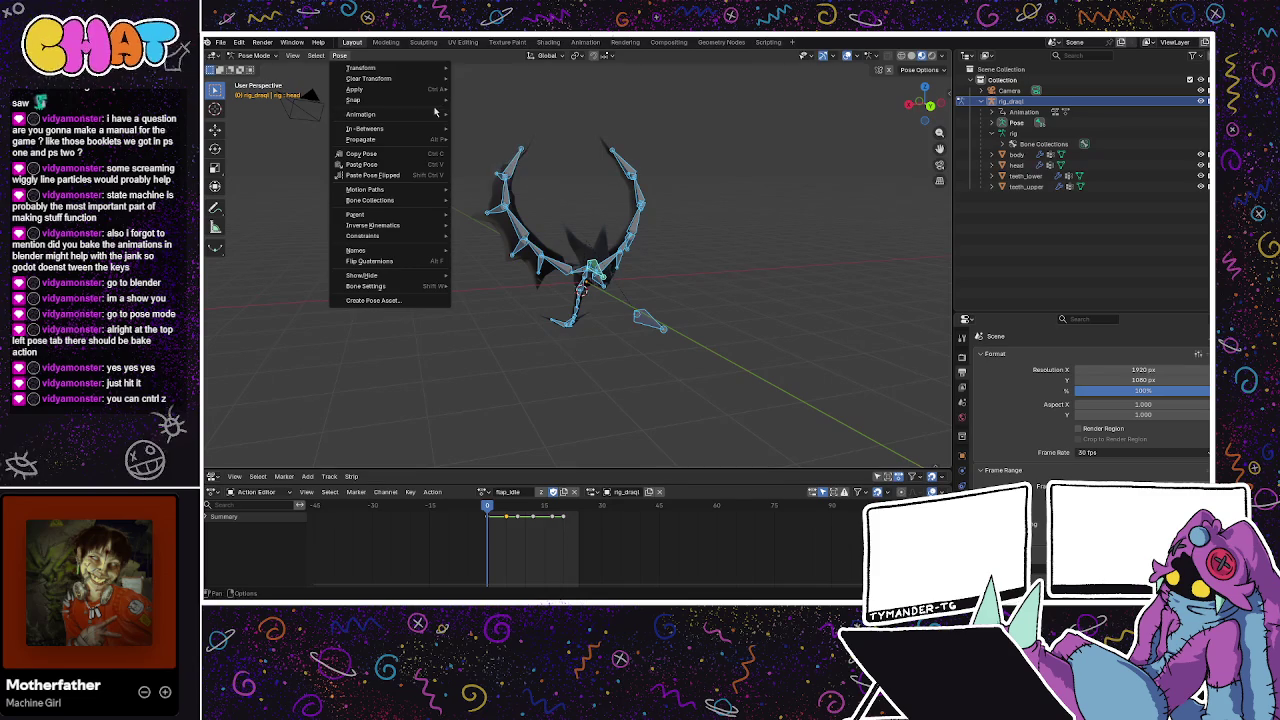
mouse_move(433, 115)
click(480, 176)
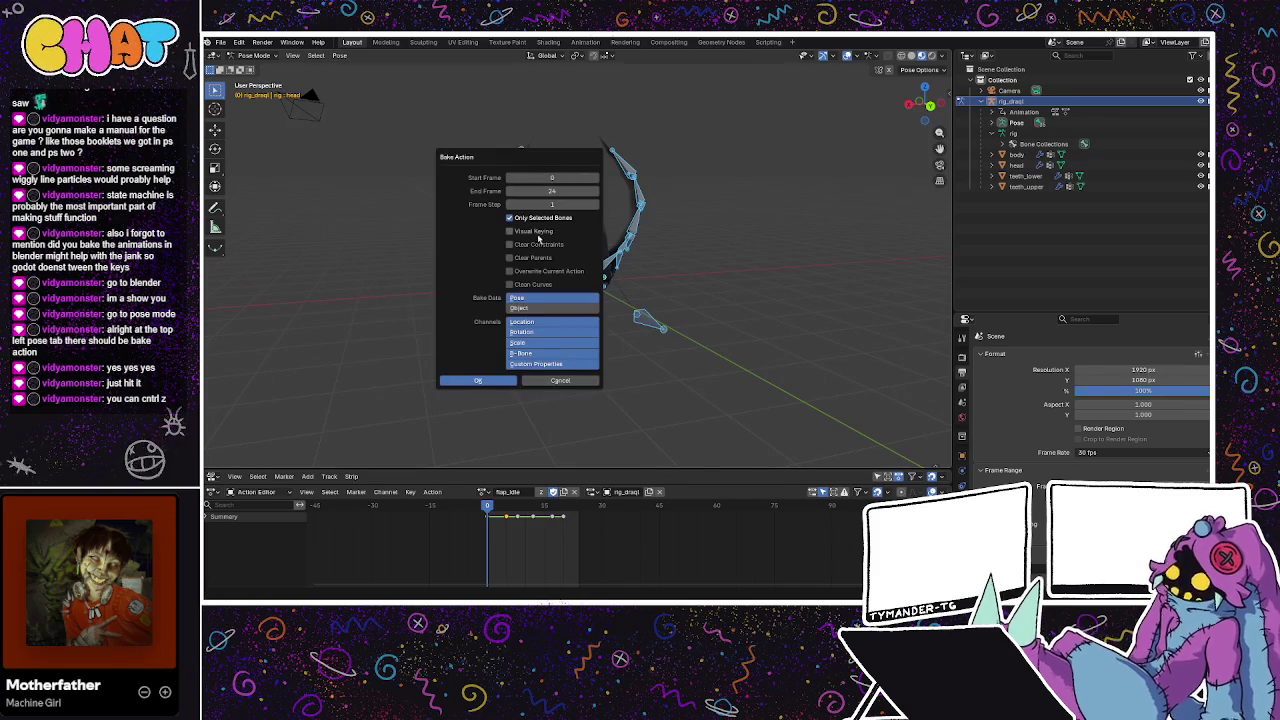
click(481, 382)
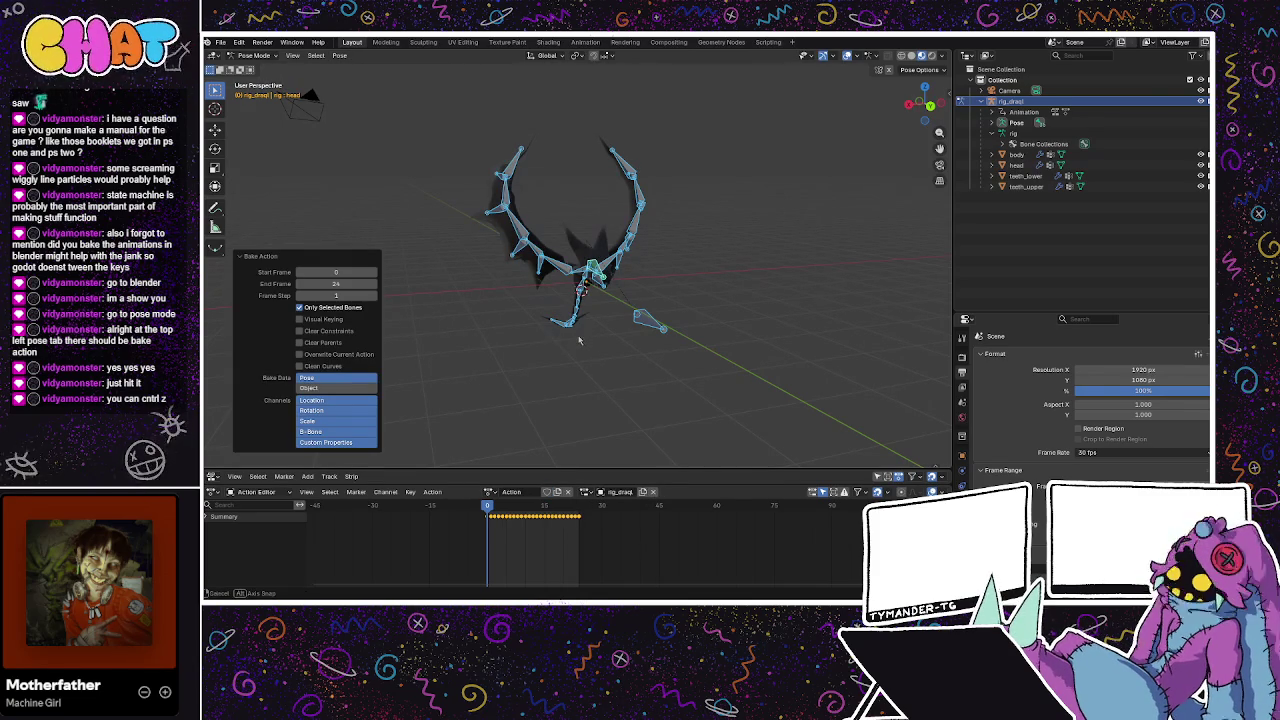
Scrub the first baked frames and play back the baked flap animation
drag(578, 340, 545, 345)
mouse_move(488, 510)
mouse_down()
mouse_move(577, 511)
mouse_move(488, 511)
mouse_up()
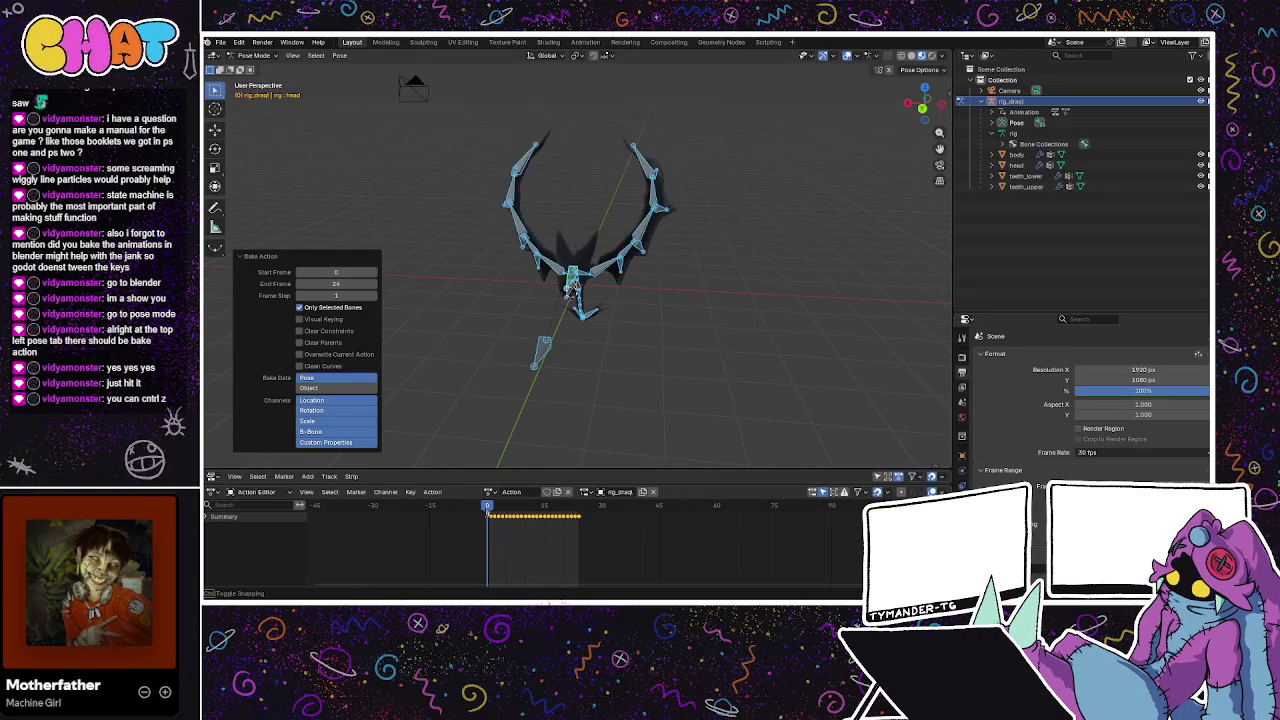
key(ctrl+z)
key(space)
mouse_move(620, 226)
mouse_down()
mouse_move(622, 271)
mouse_move(720, 249)
mouse_up()
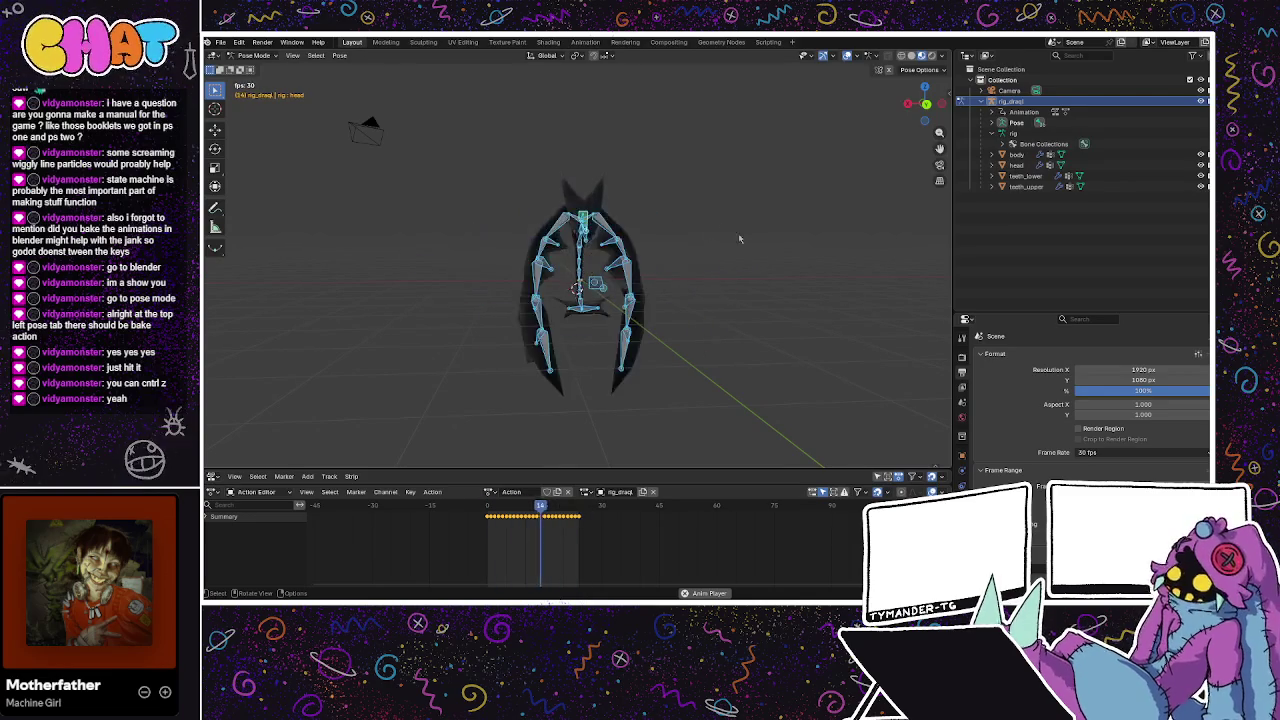
Stop playback and rename the baked action to flap_idle_baked
key(space)
drag(650, 383, 641, 400)
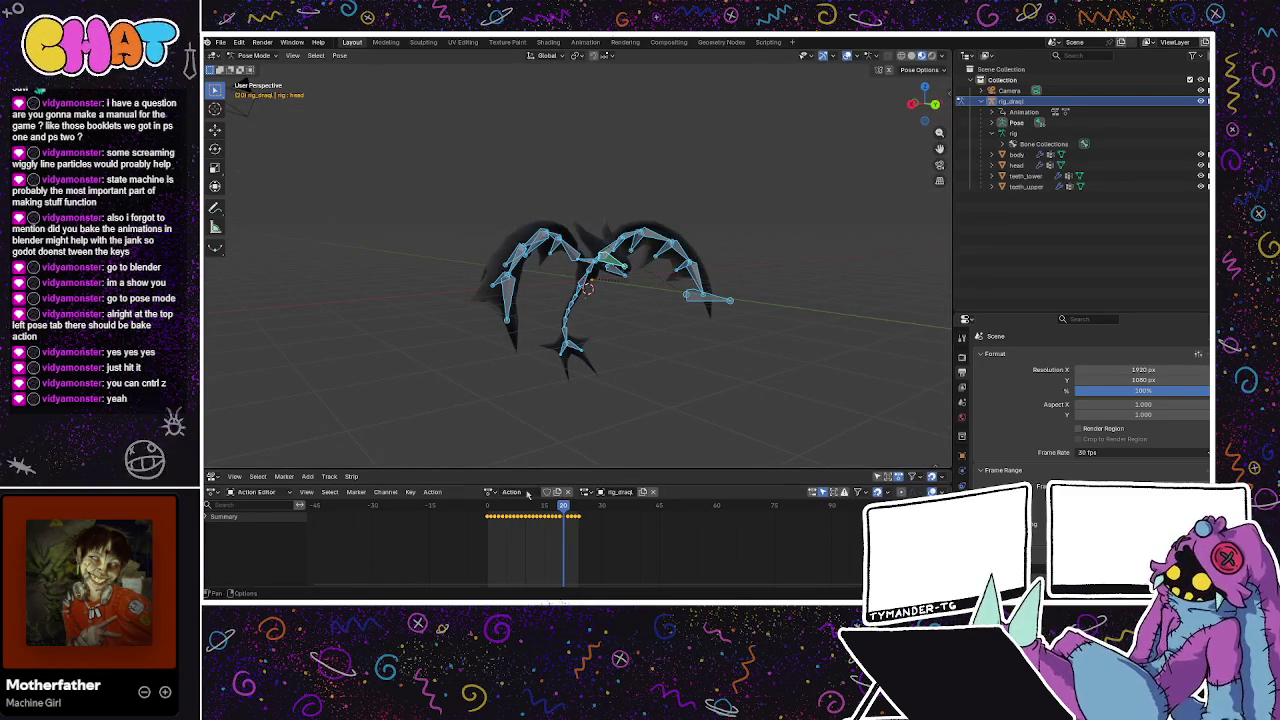
click(490, 491)
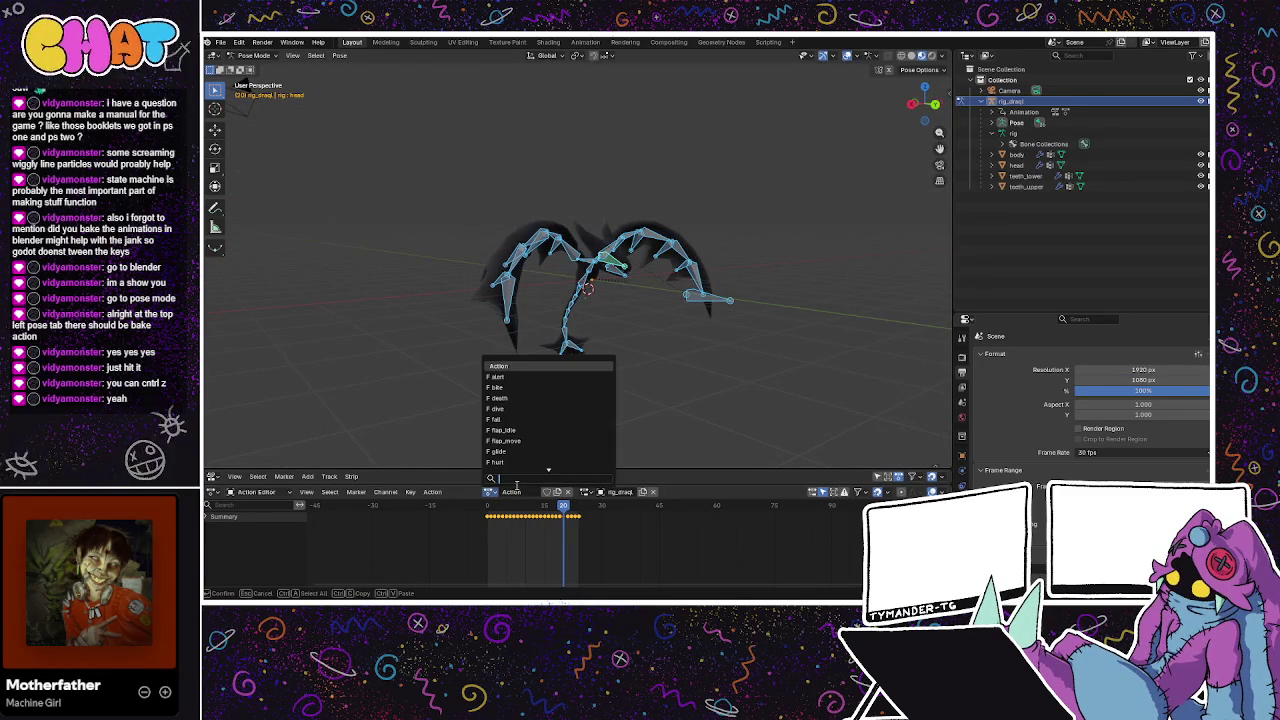
key(Escape)
click(525, 491)
text(i)
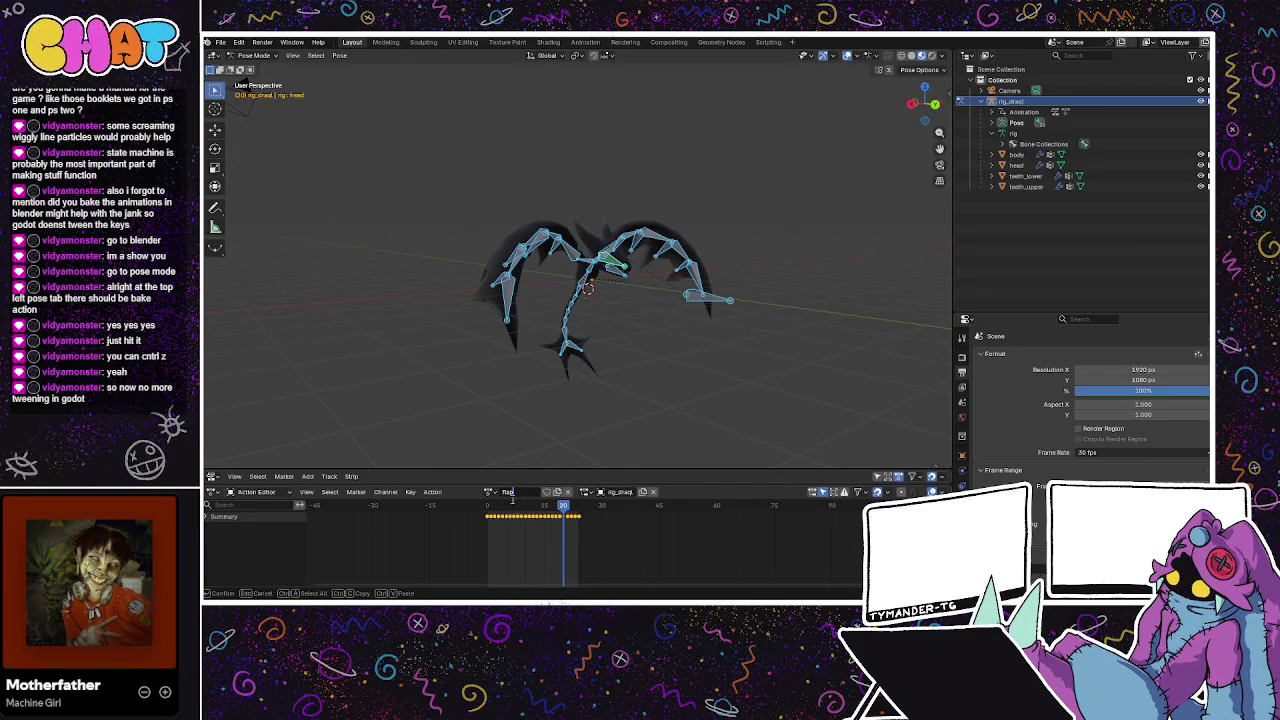
text(ed)
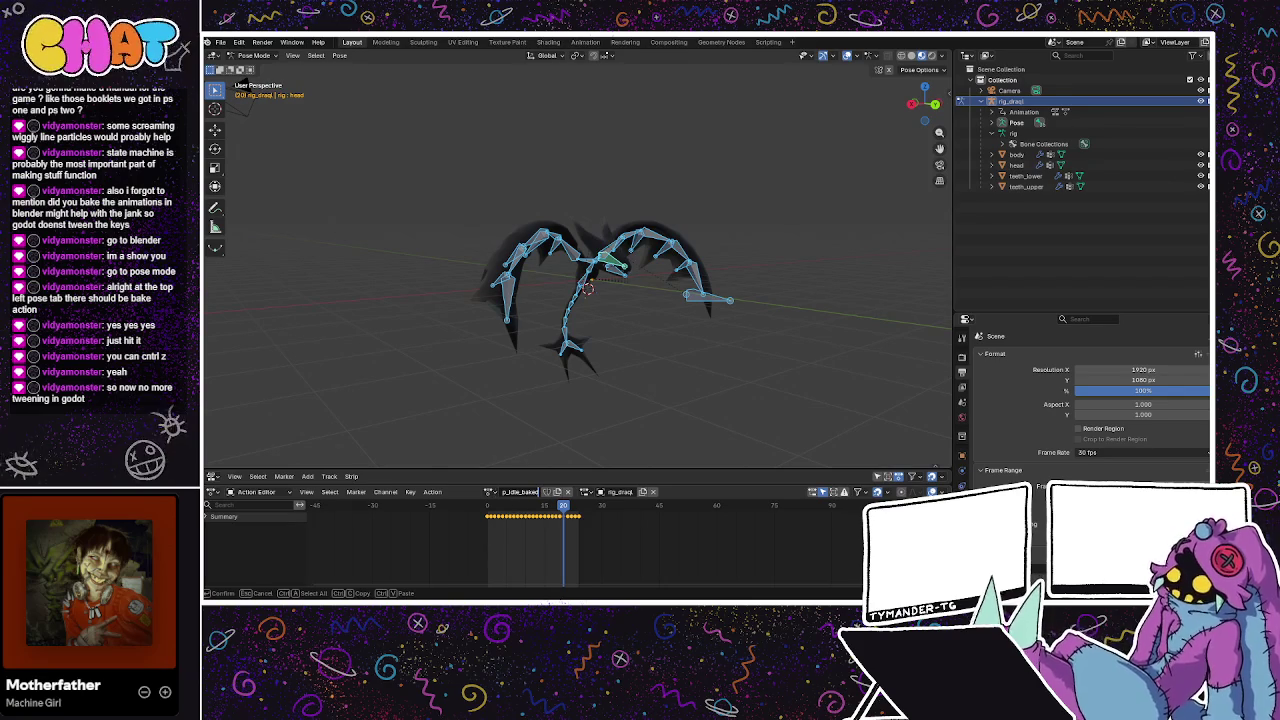
key(Return)
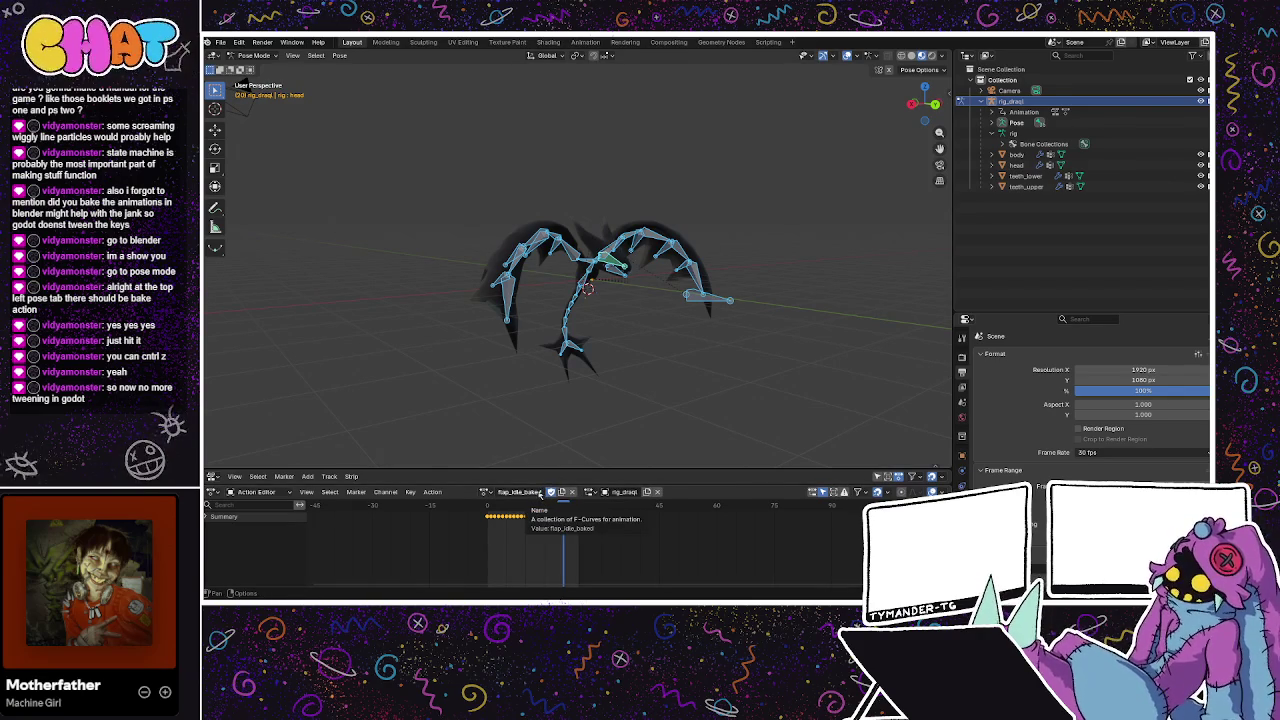
Save model_shadow_draql.blend and recheck the flap_idle_baked action name
mouse_move(697, 393)
mouse_down()
mouse_move(617, 398)
mouse_move(626, 377)
mouse_up()
key(ctrl+s)
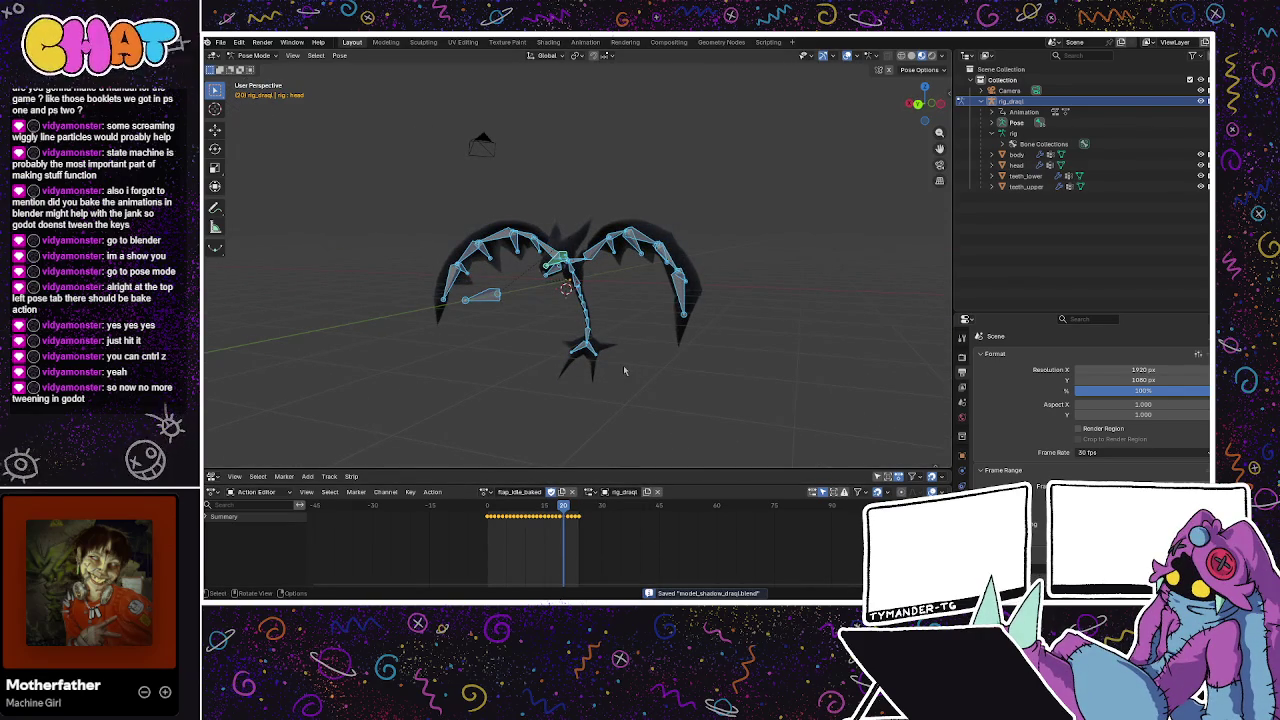
drag(603, 391, 565, 400)
double_click(541, 489)
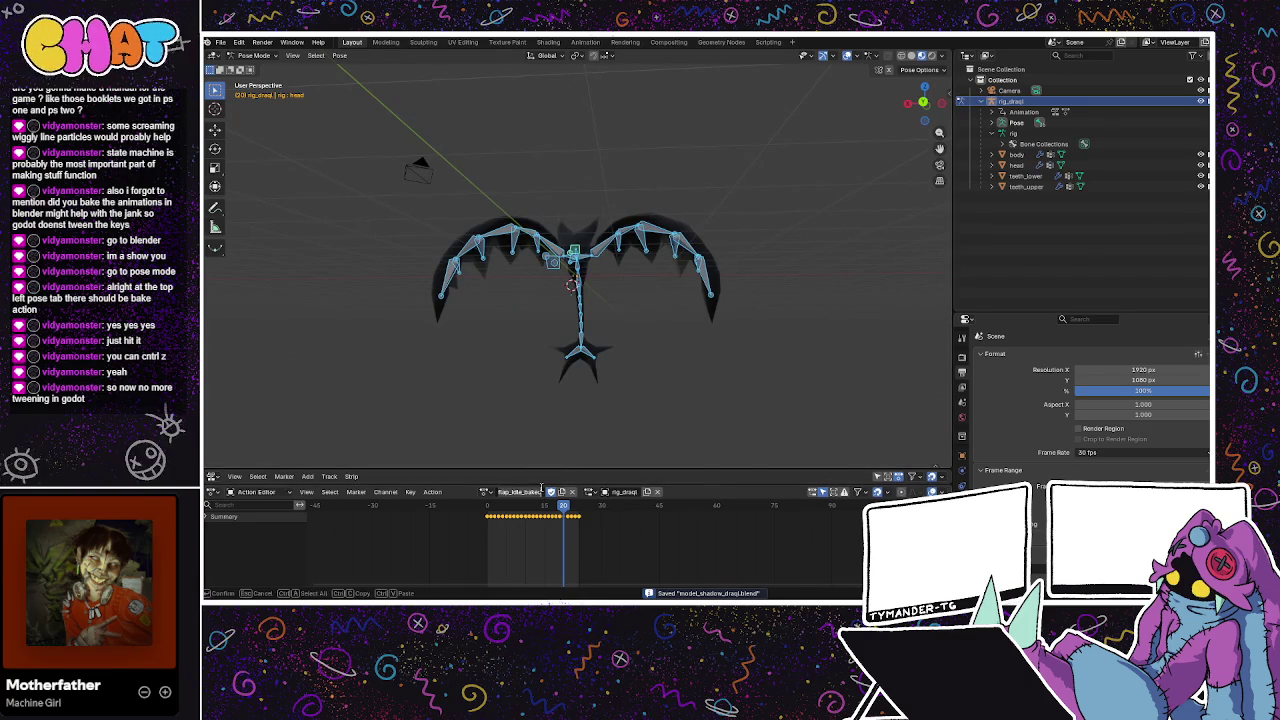
double_click(528, 491)
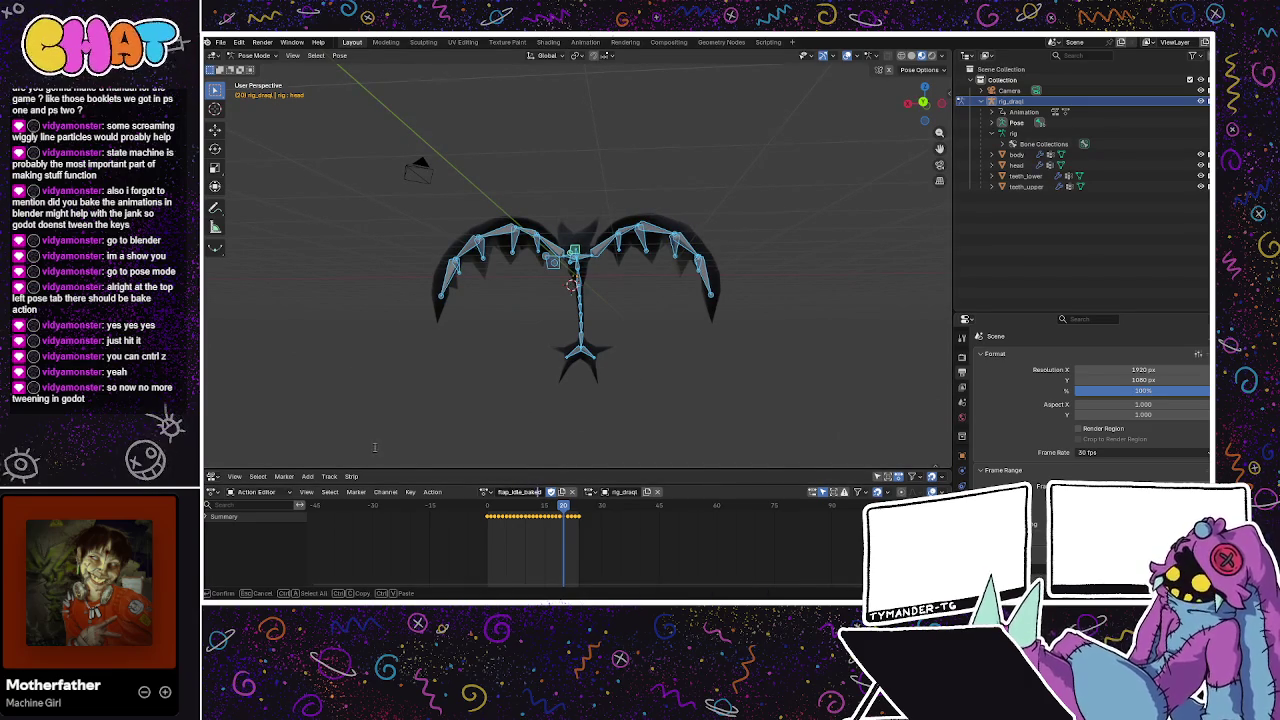
click(221, 474)
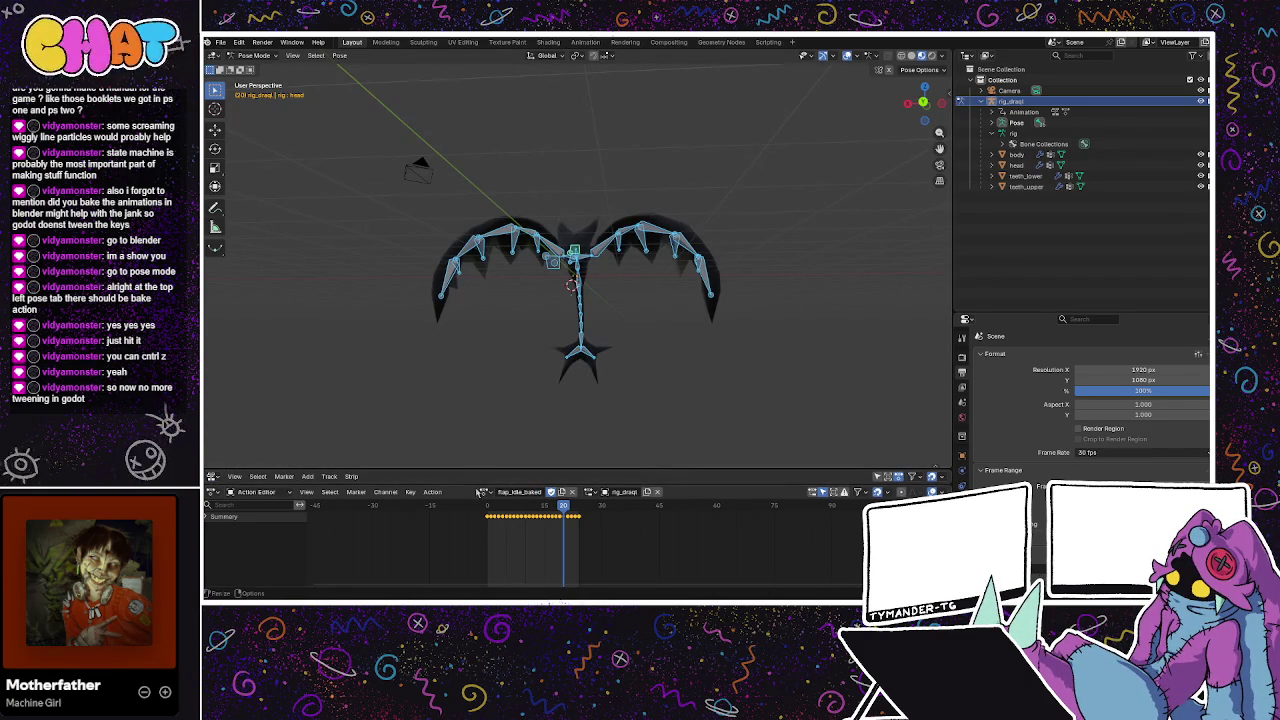
Expand the NLA area to inspect the action strips, collapse it, then switch to Godot
mouse_move(489, 469)
mouse_down()
mouse_move(517, 361)
mouse_move(490, 314)
mouse_up()
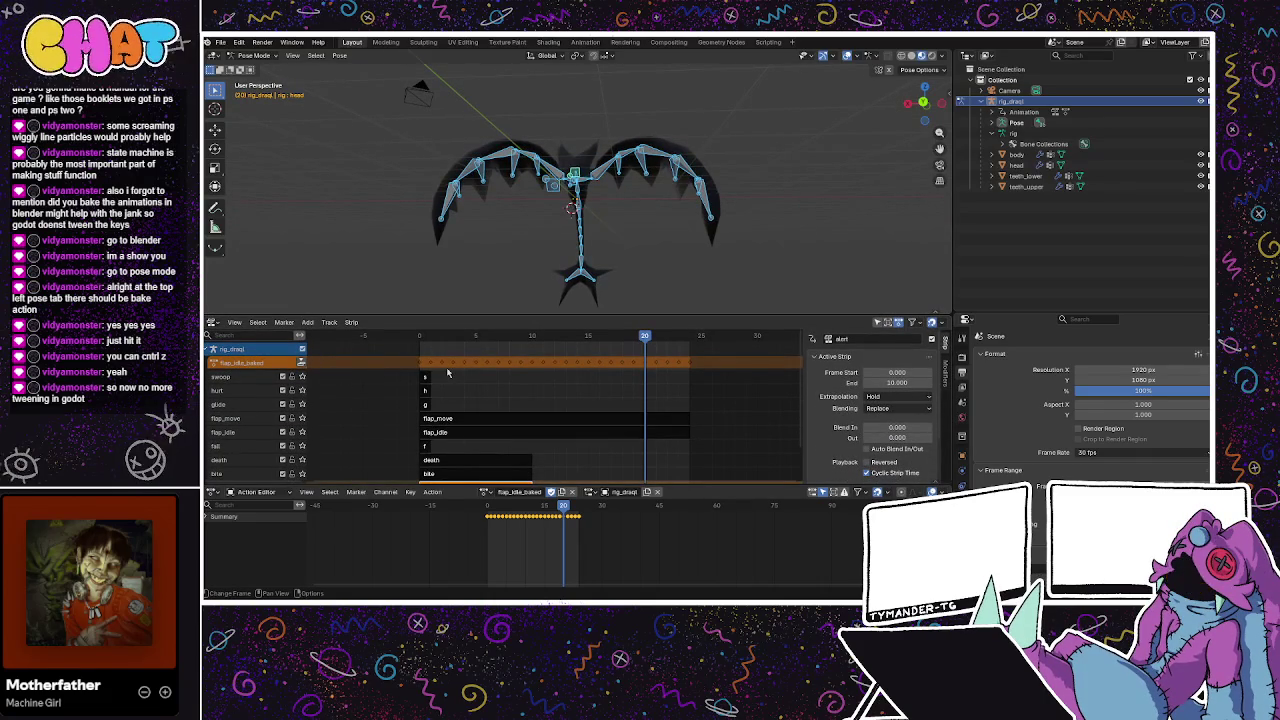
scroll(447, 373, up, 2)
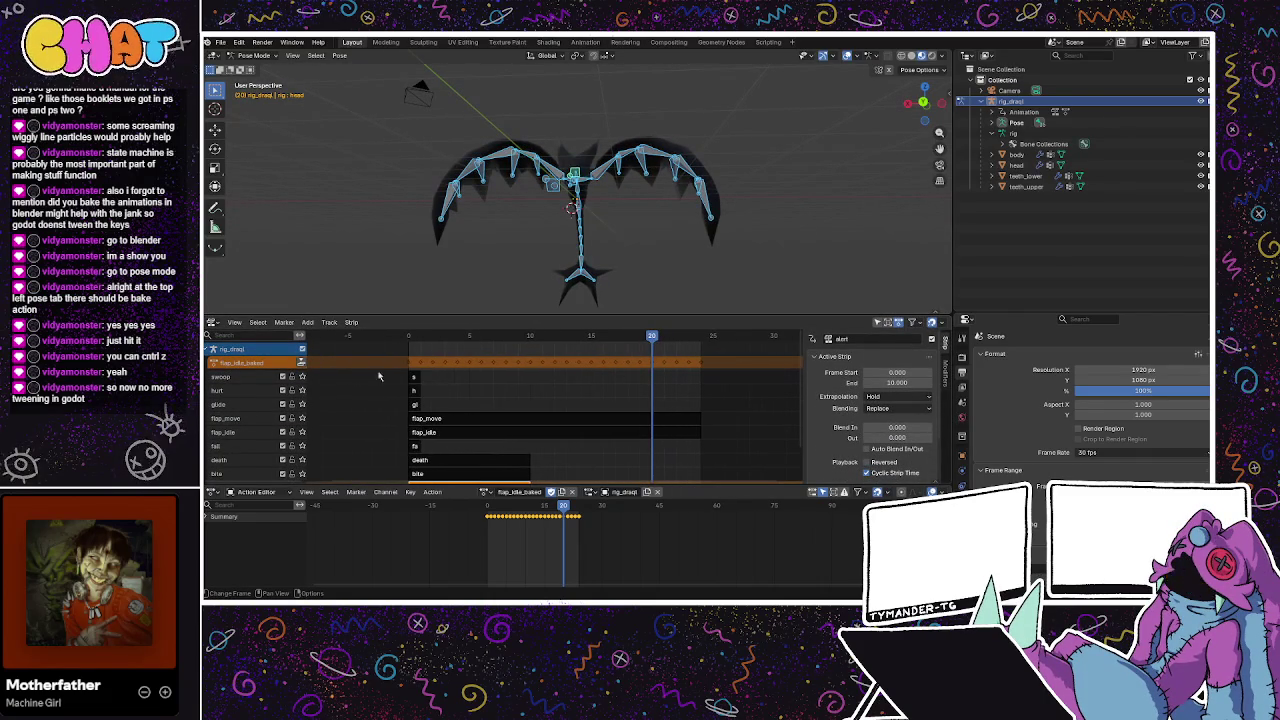
drag(500, 316, 487, 498)
mouse_move(565, 381)
mouse_down()
mouse_move(397, 394)
mouse_move(656, 382)
mouse_move(470, 402)
mouse_move(545, 373)
mouse_move(649, 361)
mouse_move(469, 347)
mouse_move(460, 370)
mouse_up()
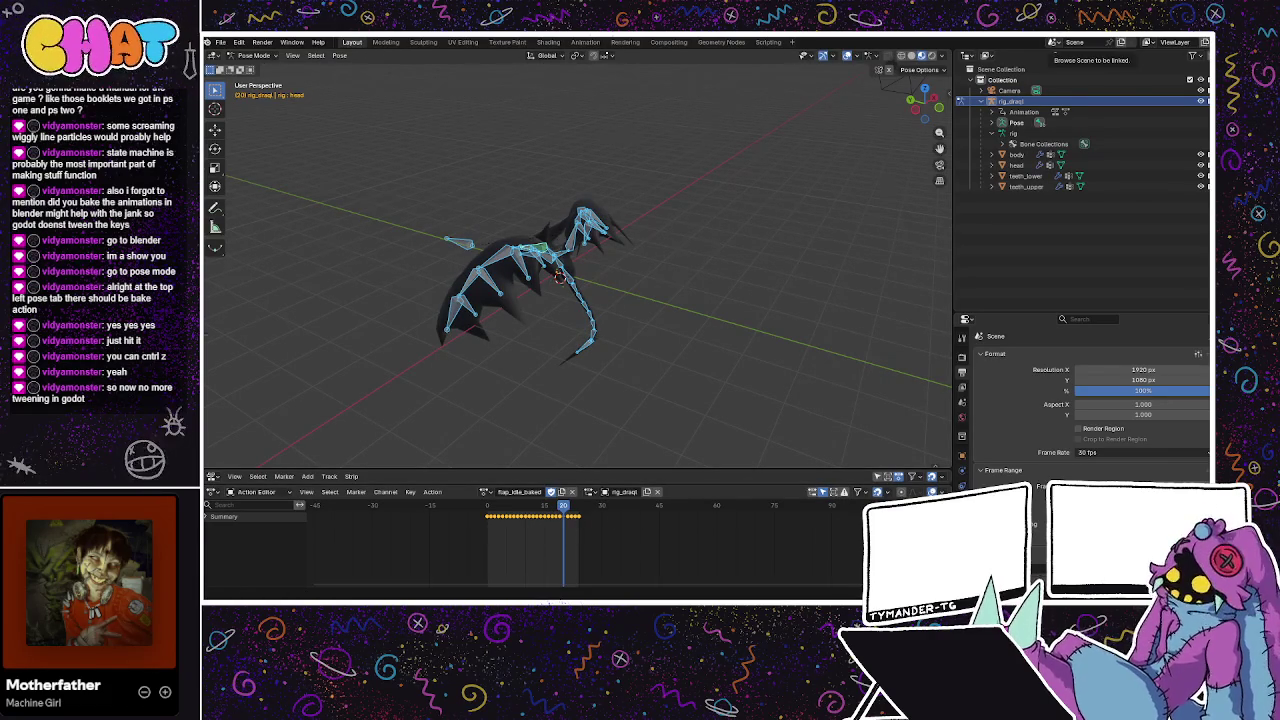
key(alt+Tab)
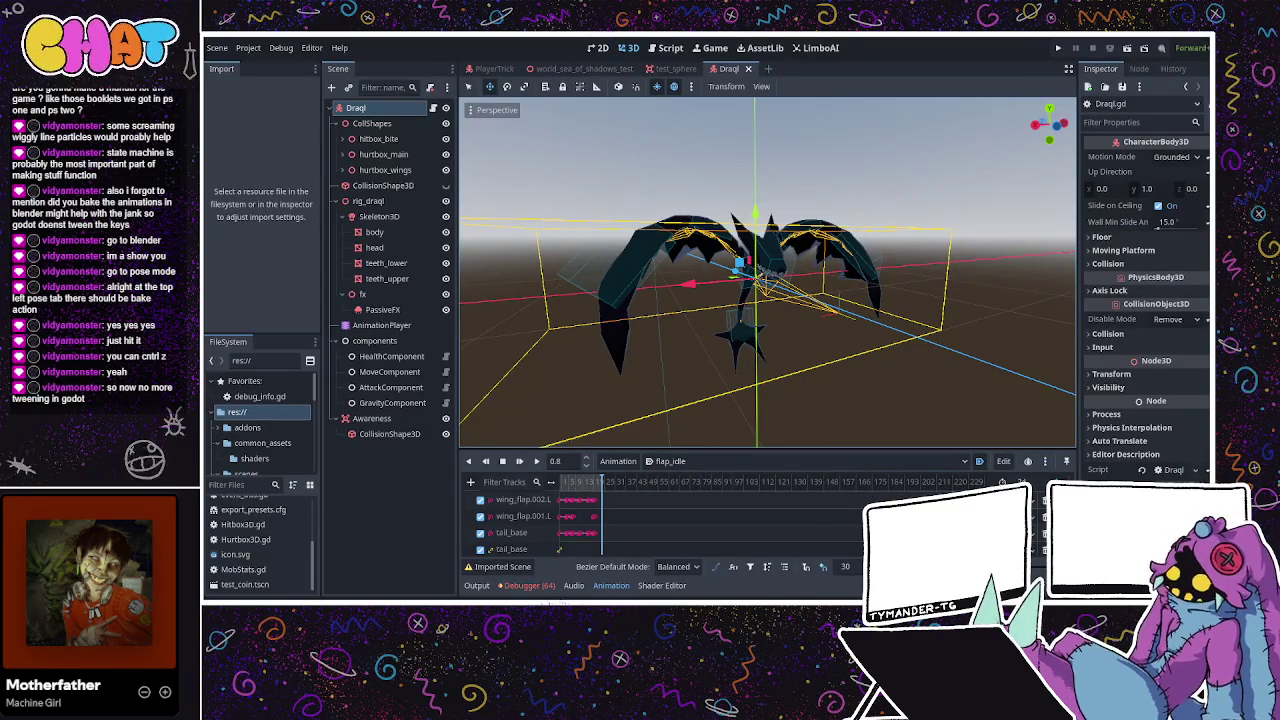
Switch to the Script workspace to show Draql.gd with its state declarations
key(ctrl+F3)
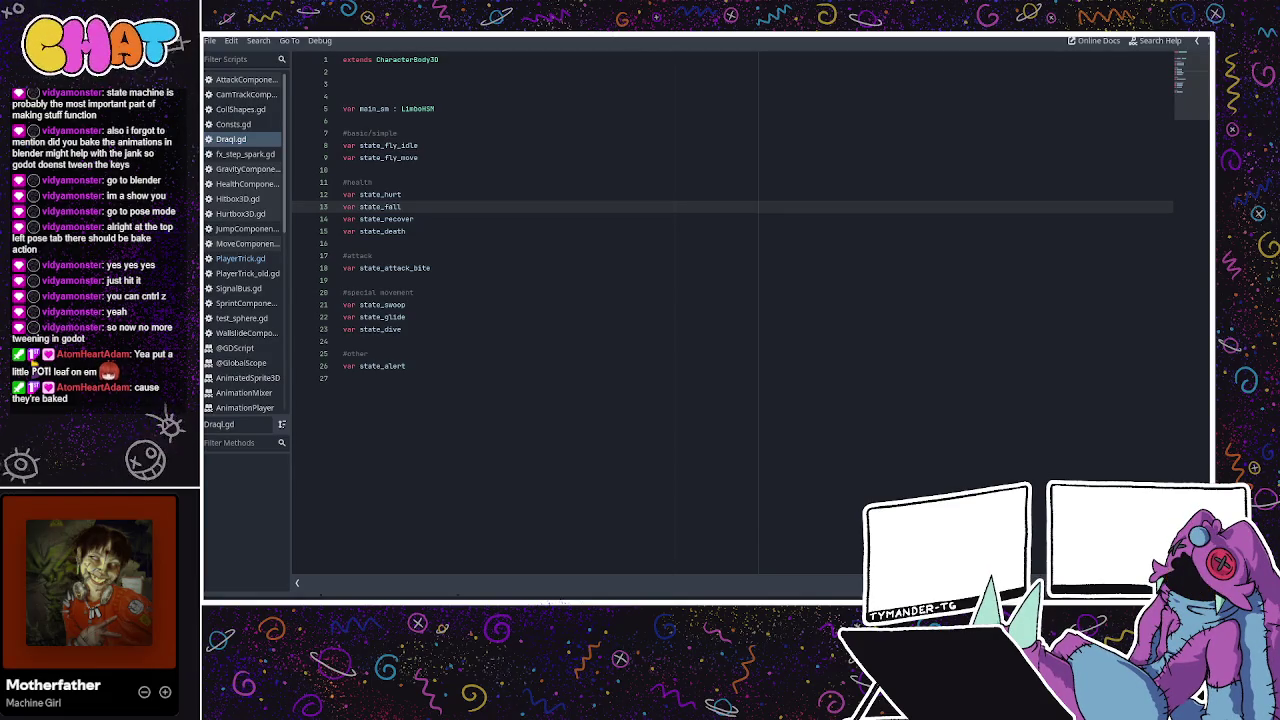
Copy the ': LimboState' type annotation from line 100 of PlayerTrick.gd
click(880, 425)
click(506, 300)
click(395, 377)
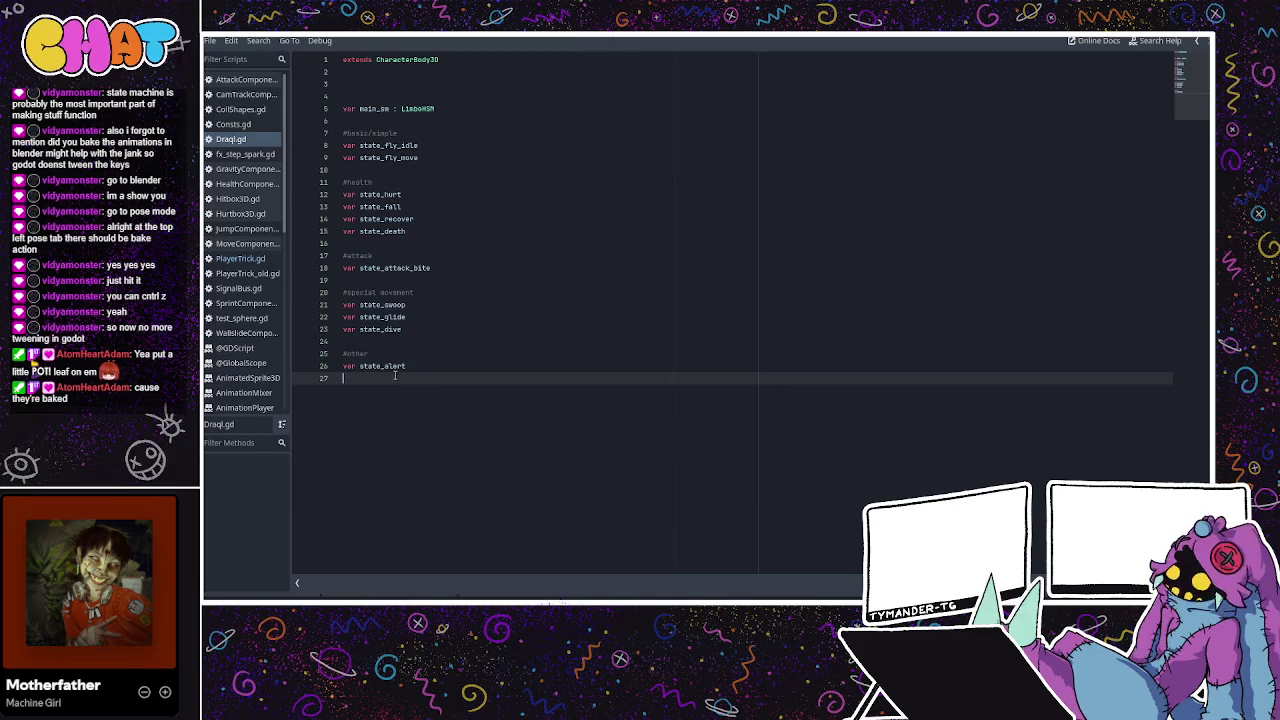
click(247, 258)
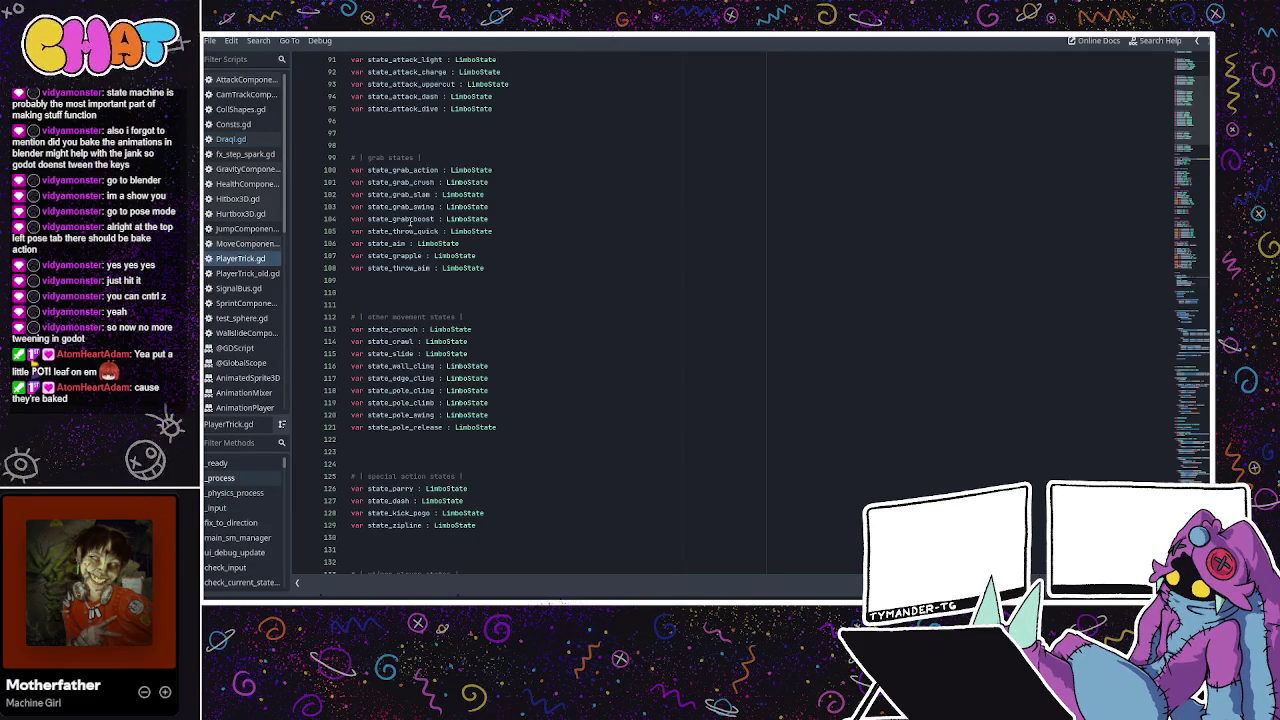
drag(509, 171, 440, 171)
key(ctrl+c)
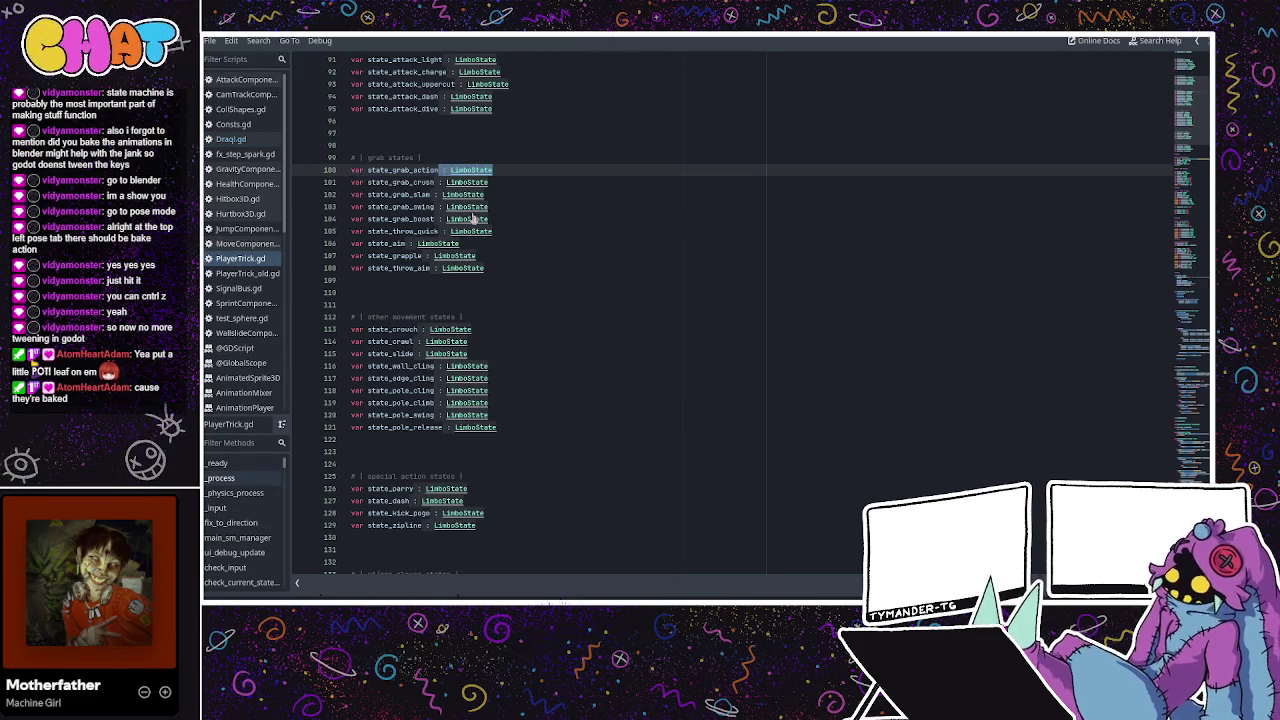
click(444, 171)
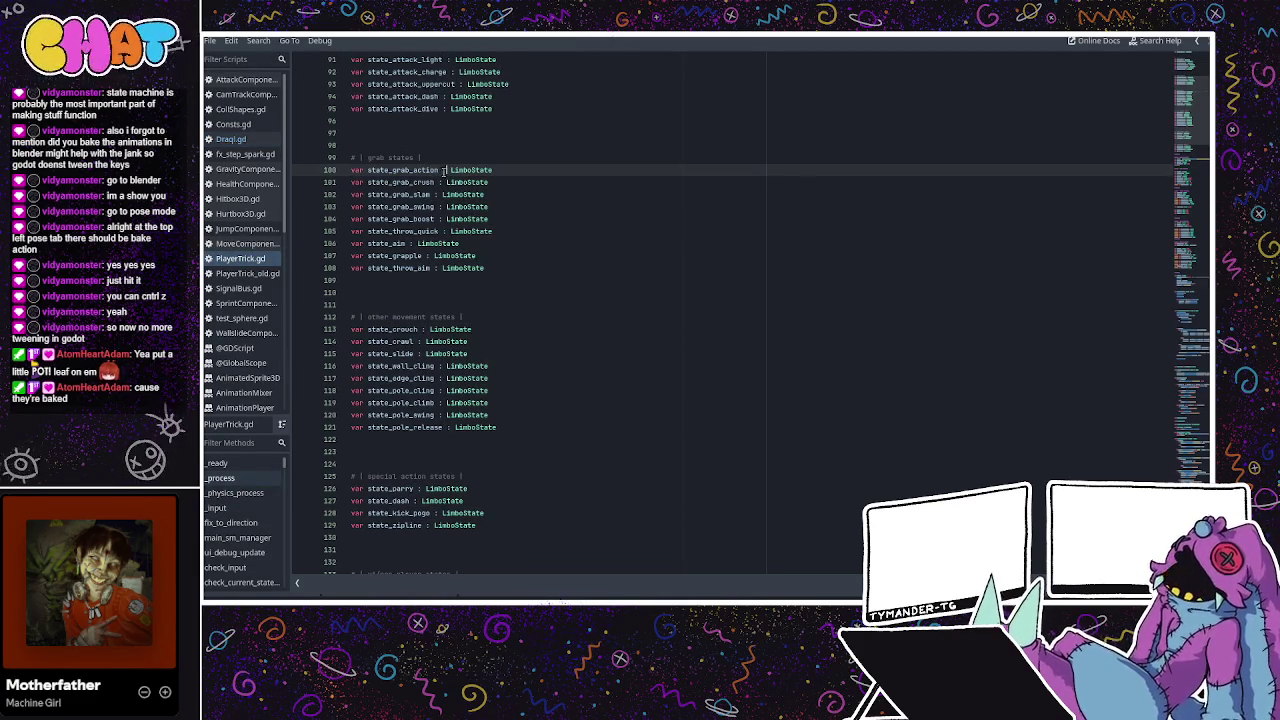
key(Delete)
key(Delete)
key(ctrl+z)
click(448, 194)
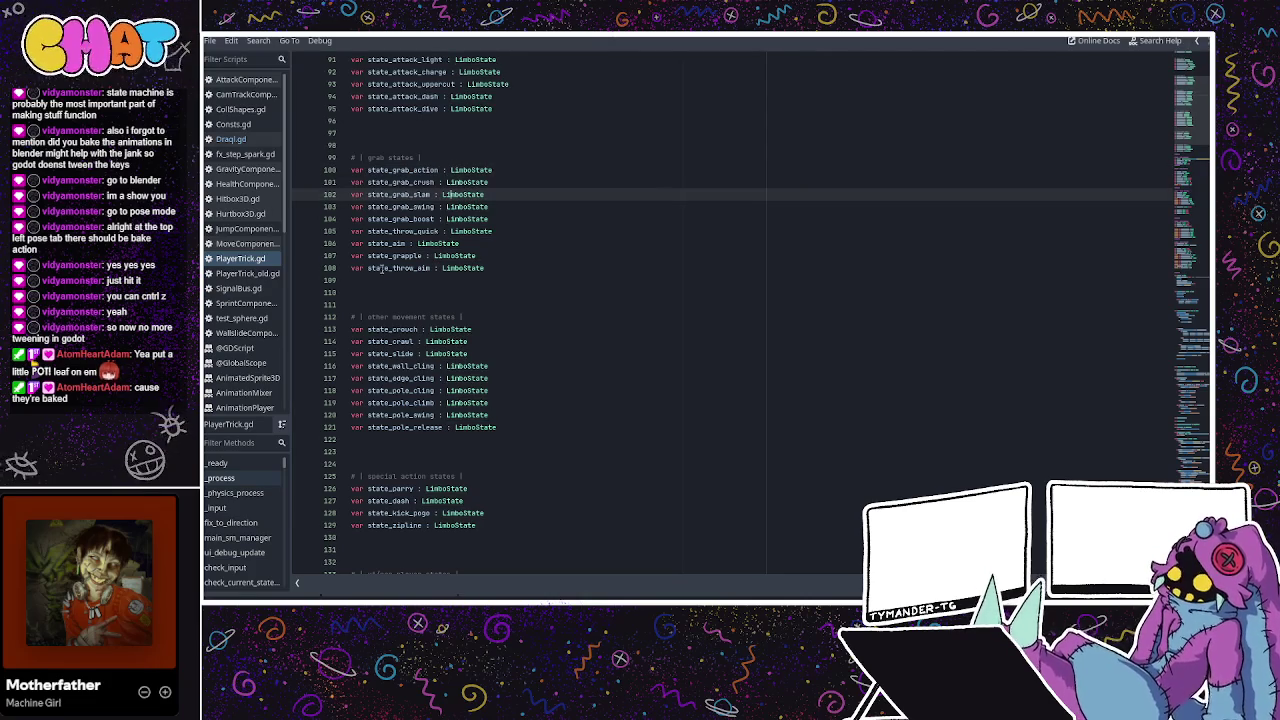
In Draql.gd, type state_hurt, state_fell, state_recover, state_death, state_fly_move and state_fly_idle as LimboState
click(231, 139)
click(443, 195)
key(ctrl+v)
key(Down)
key(ctrl+v)
key(Down)
key(ctrl+v)
key(Down)
key(ctrl+v)
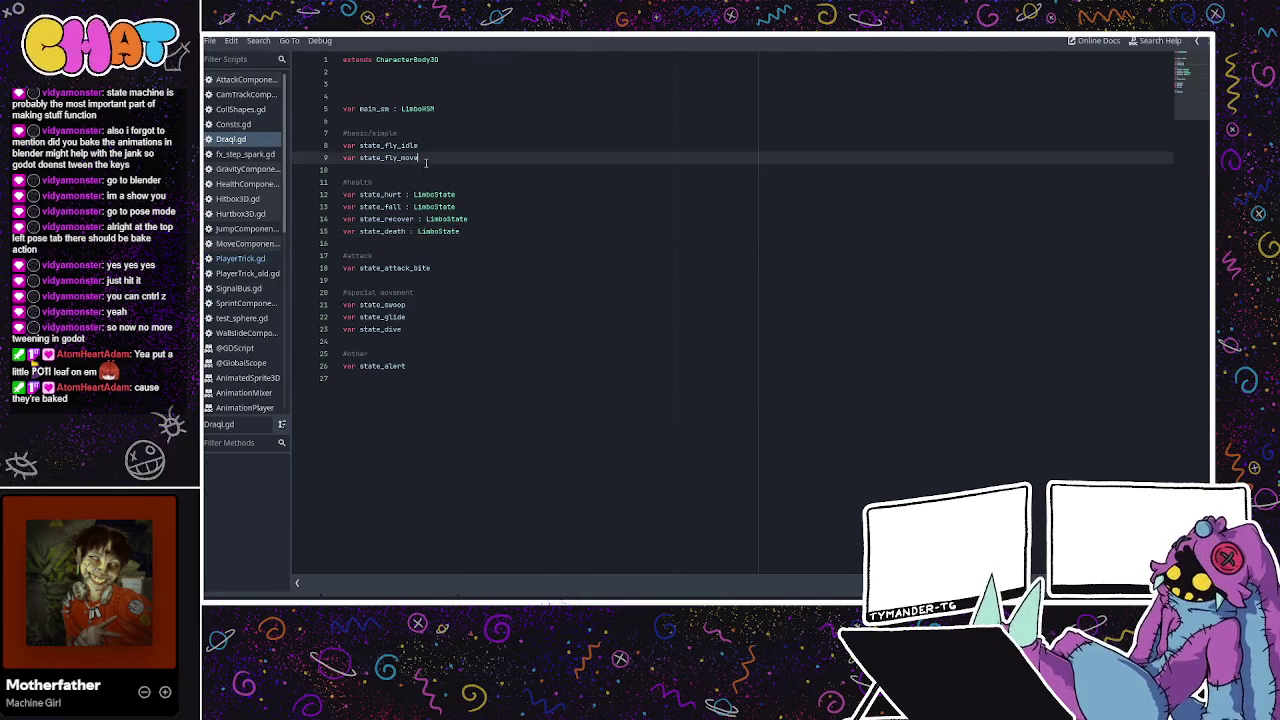
click(426, 160)
key(ctrl+v)
key(Up)
key(ctrl+v)
Type state_attack_bite, state_swoop, state_glide, state_dive and state_alert as LimboState
click(440, 268)
key(ctrl+v)
click(423, 304)
key(ctrl+v)
key(Down)
key(ctrl+v)
key(Down)
key(ctrl+v)
click(412, 366)
key(ctrl+v)
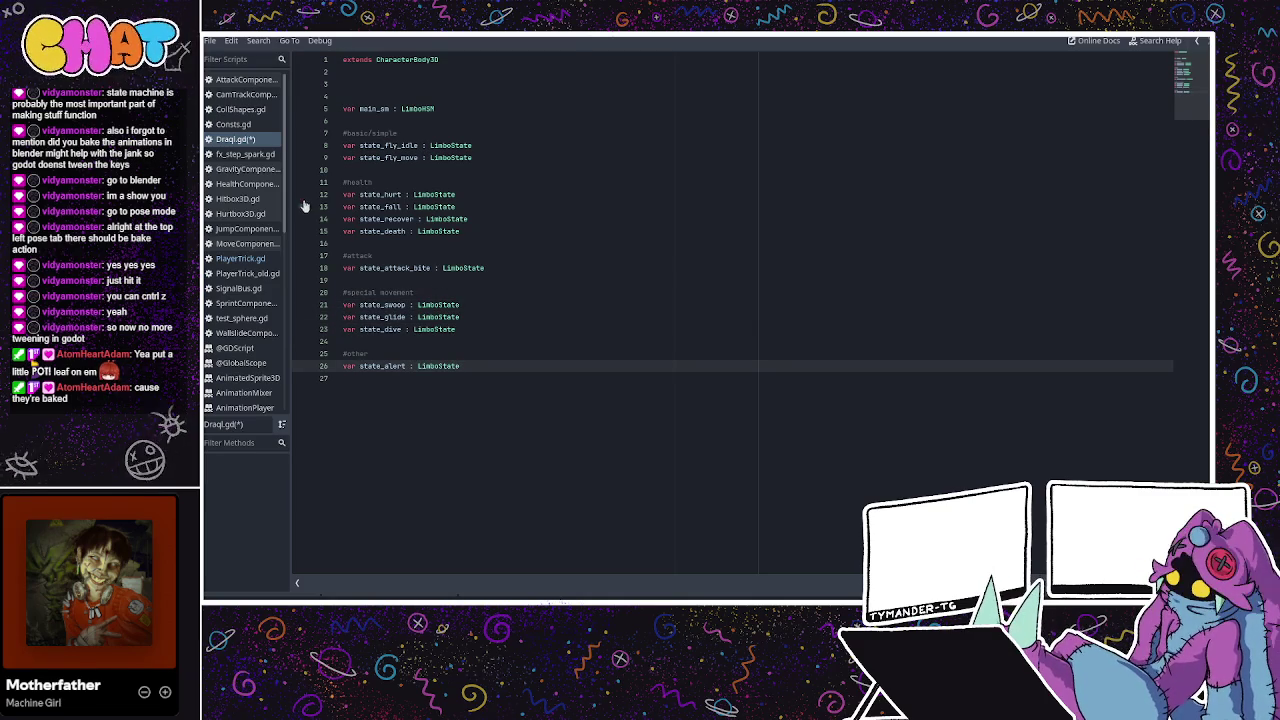
Compare with PlayerTrick.gd, then add a new line after Draql.gd's declarations
click(240, 262)
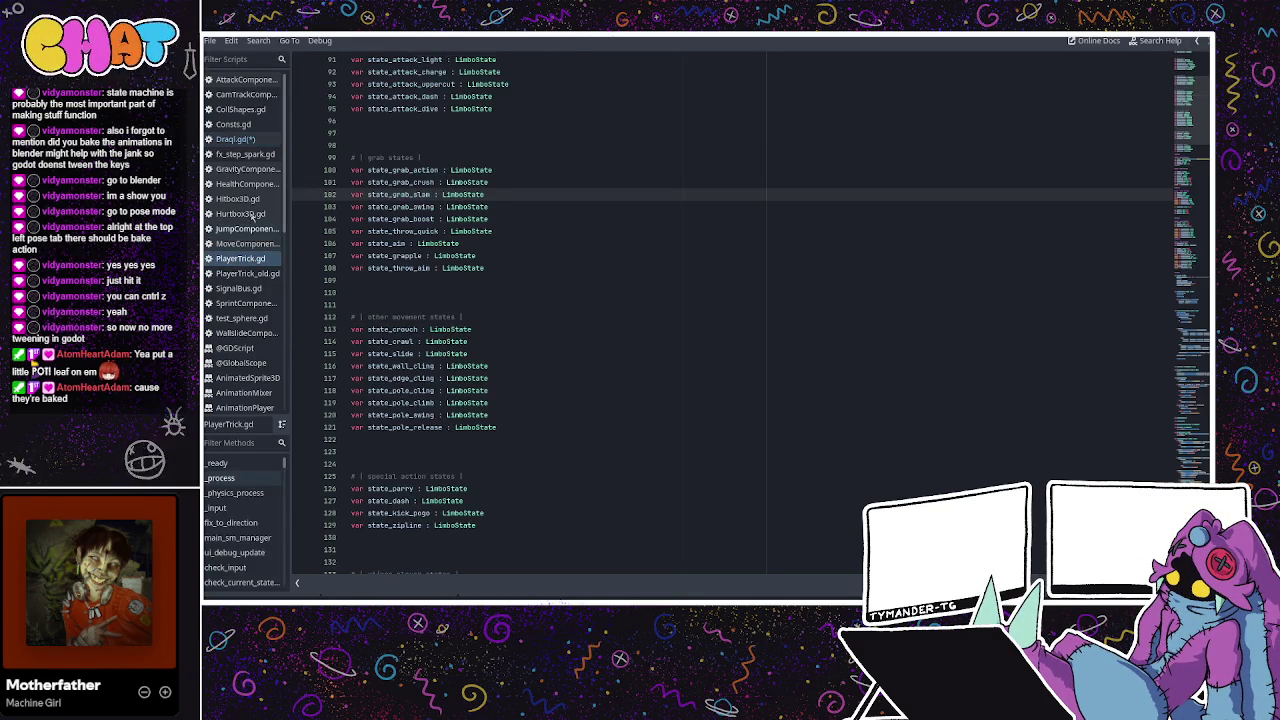
click(235, 139)
click(480, 292)
click(441, 391)
key(Return)
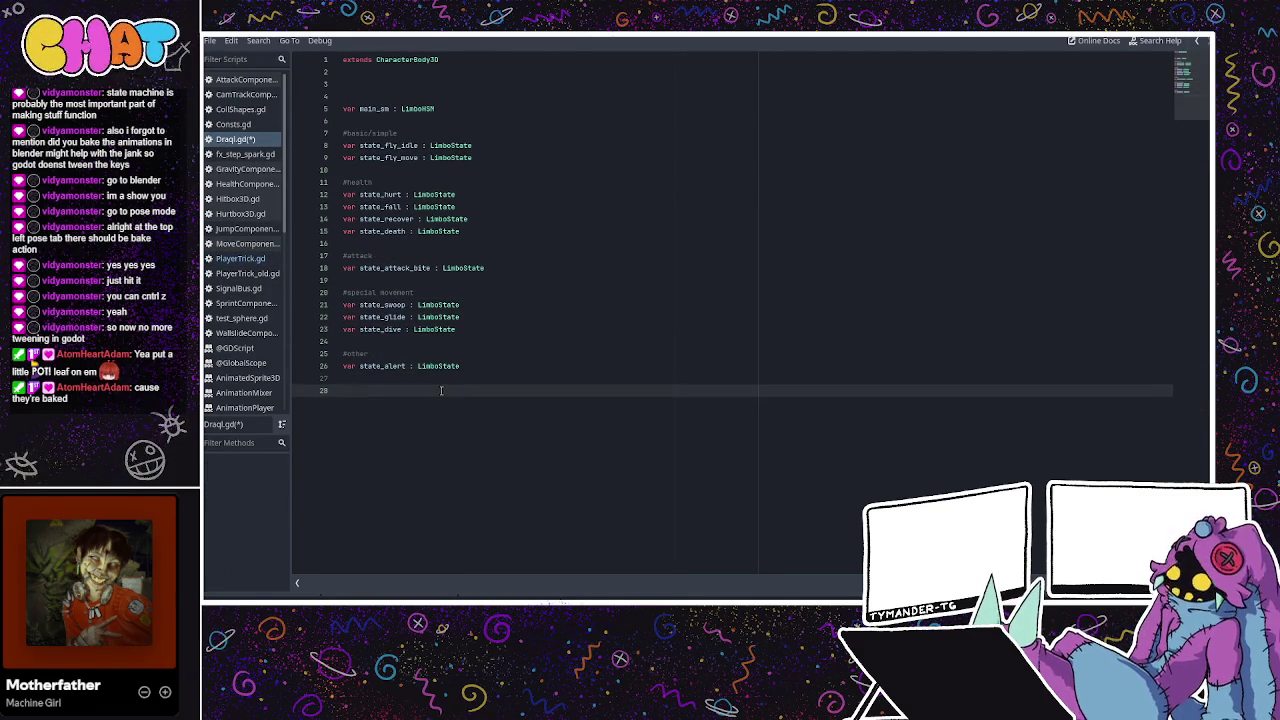
Add func _ready and func _physics_process stubs using autocompletion
text(func _read)
key(Return)
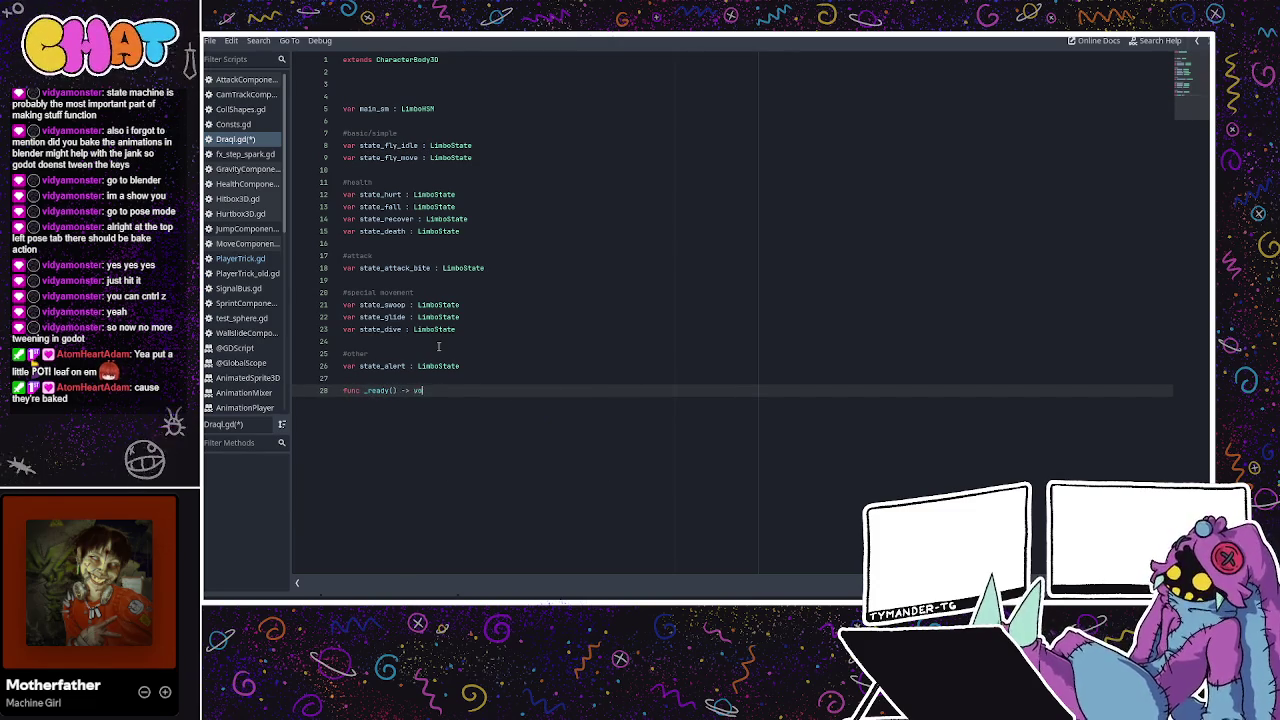
key(Return)
key(Return)
key(Return)
text(func _phys)
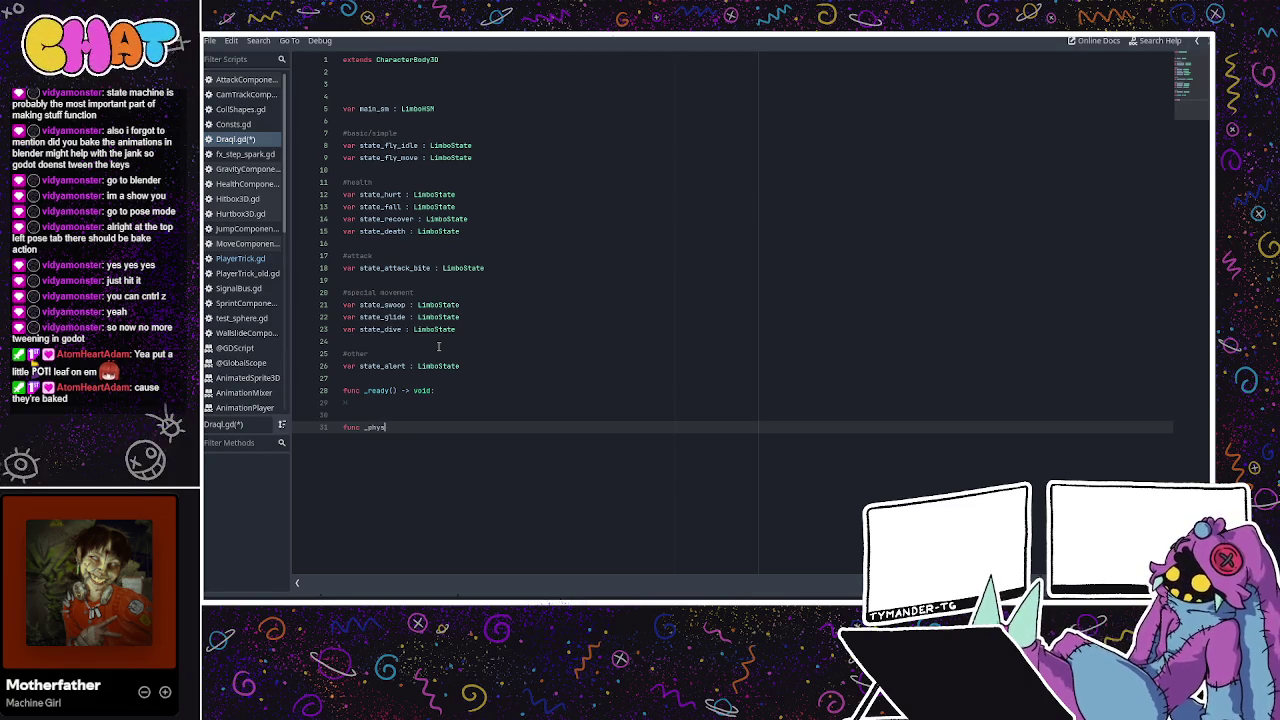
text(ics)
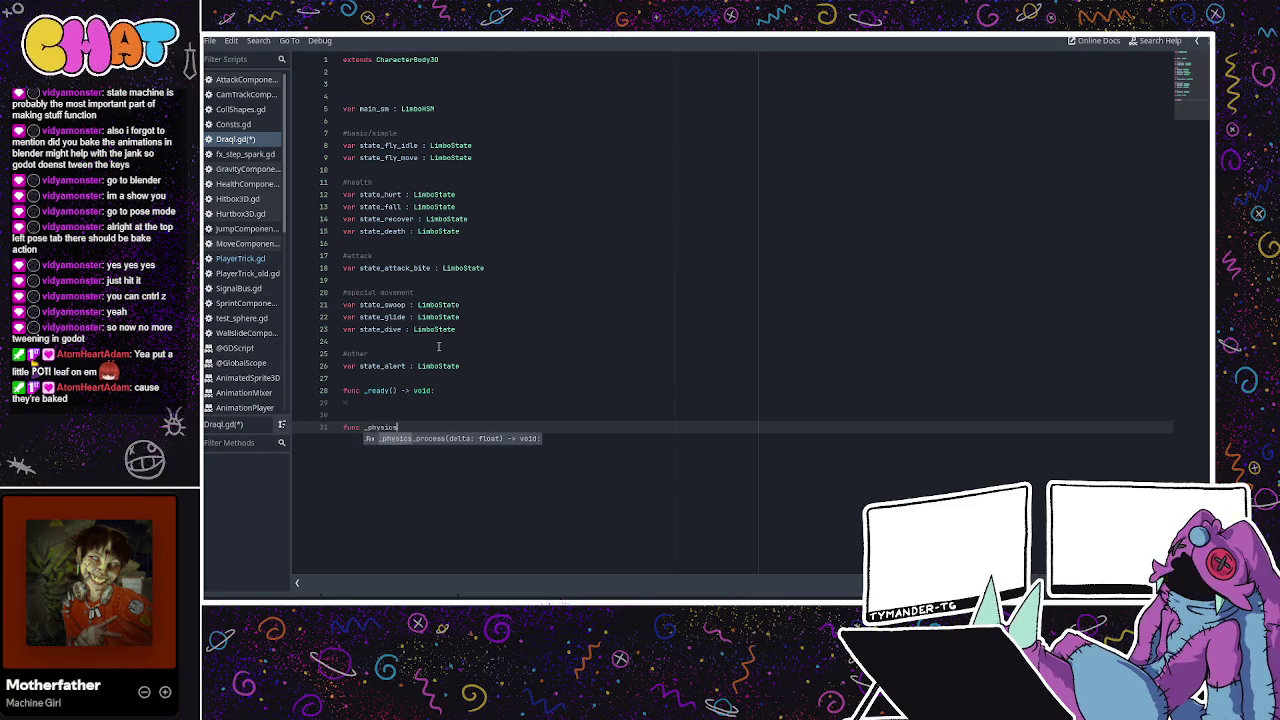
key(Return)
key(Return)
key(Return)
key(Return)
key(Return)
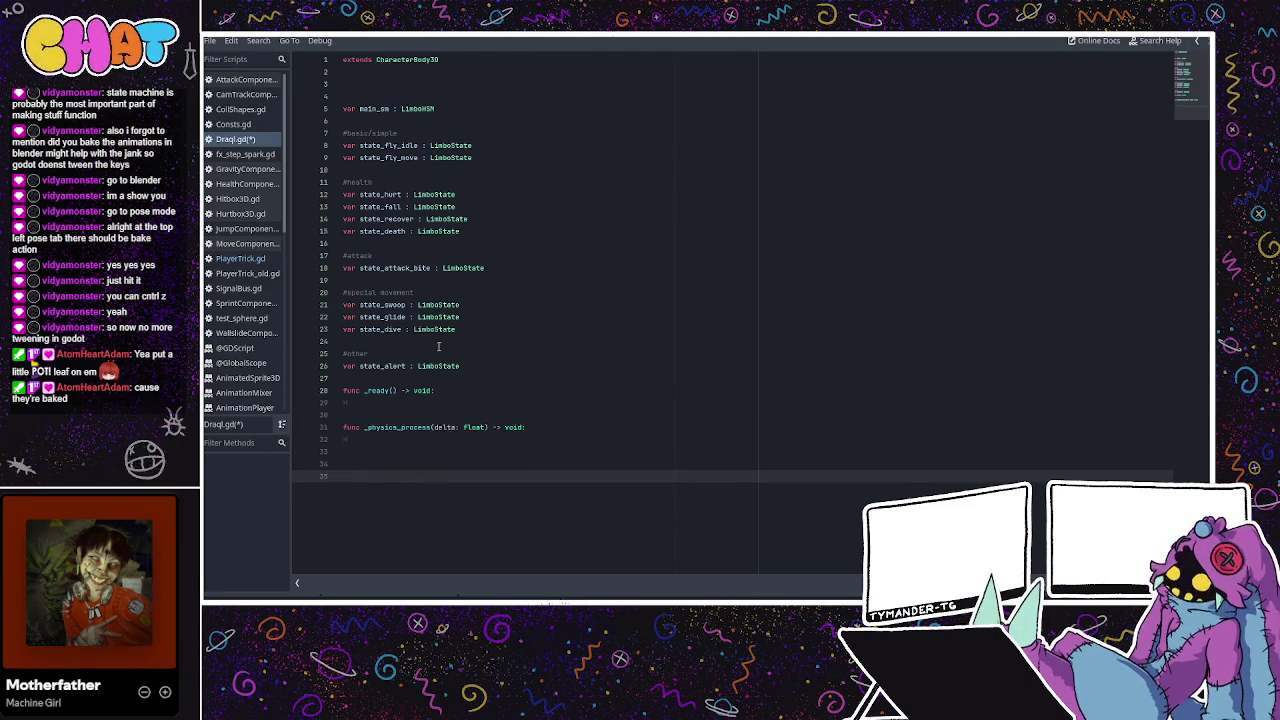
Add func init_main_sm() -> void: with a pass body
text(func )
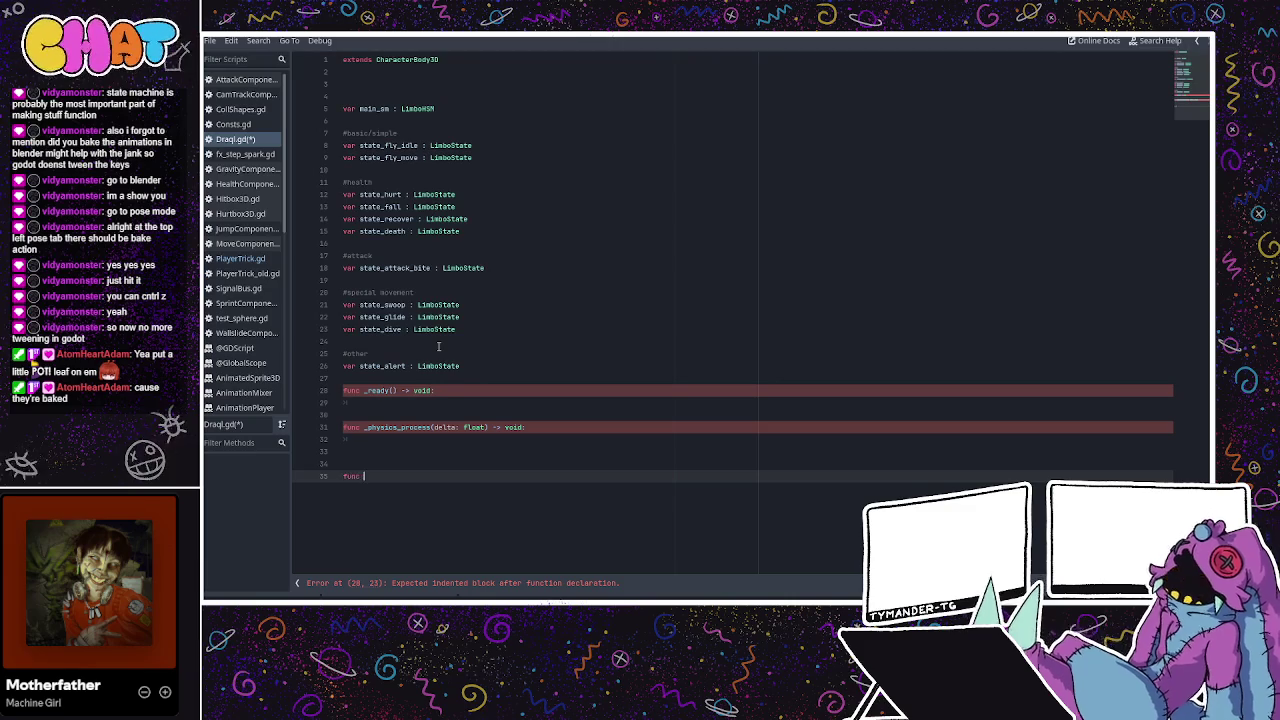
text(init_main_sm)
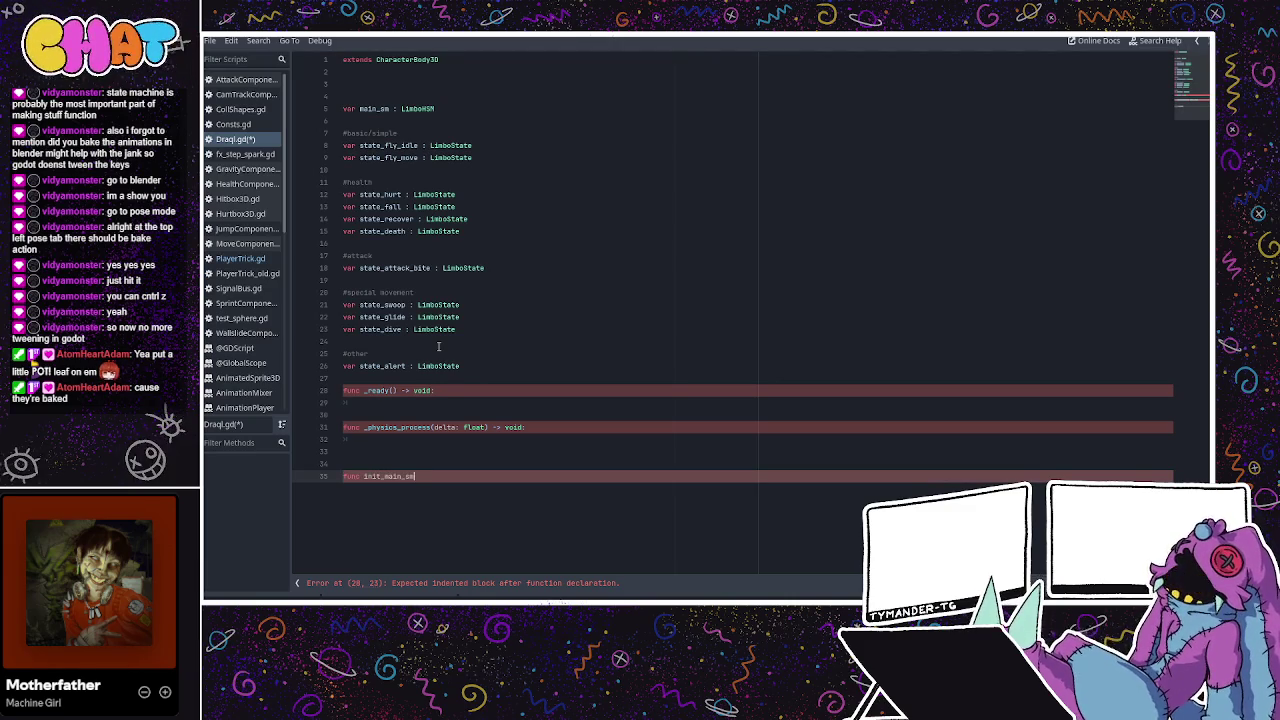
key(Return)
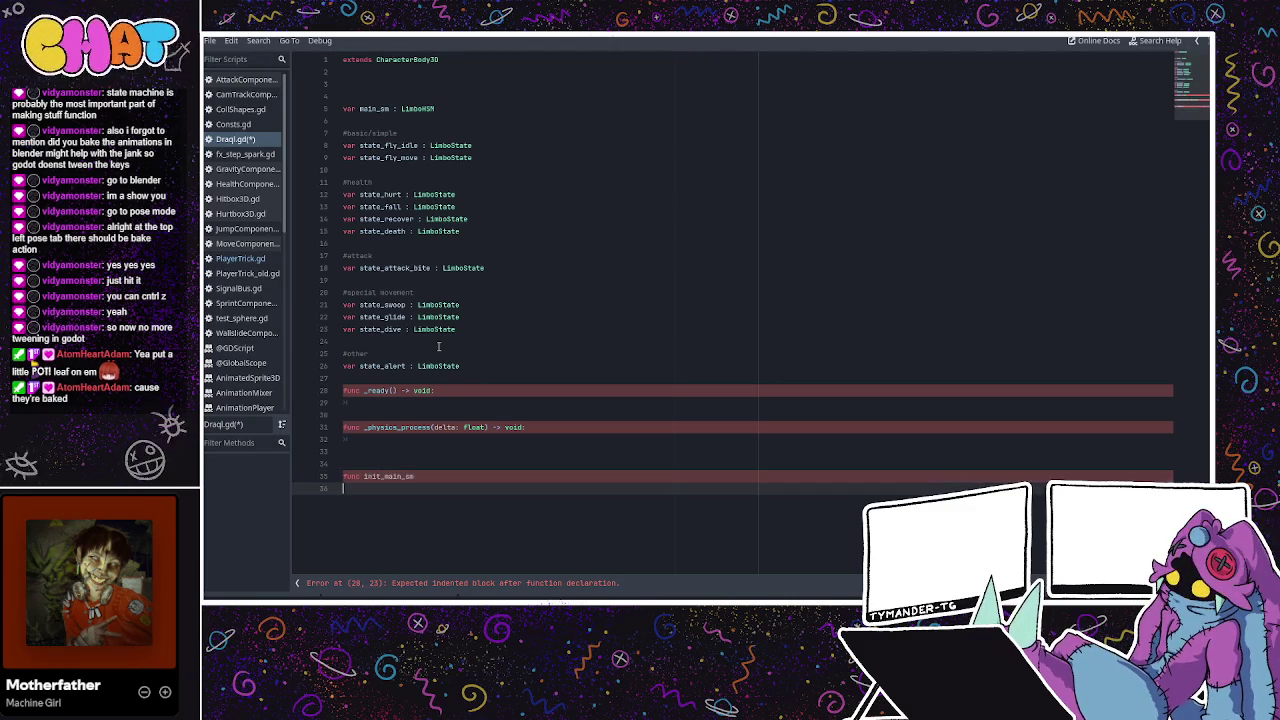
key(BackSpace)
text(() ->)
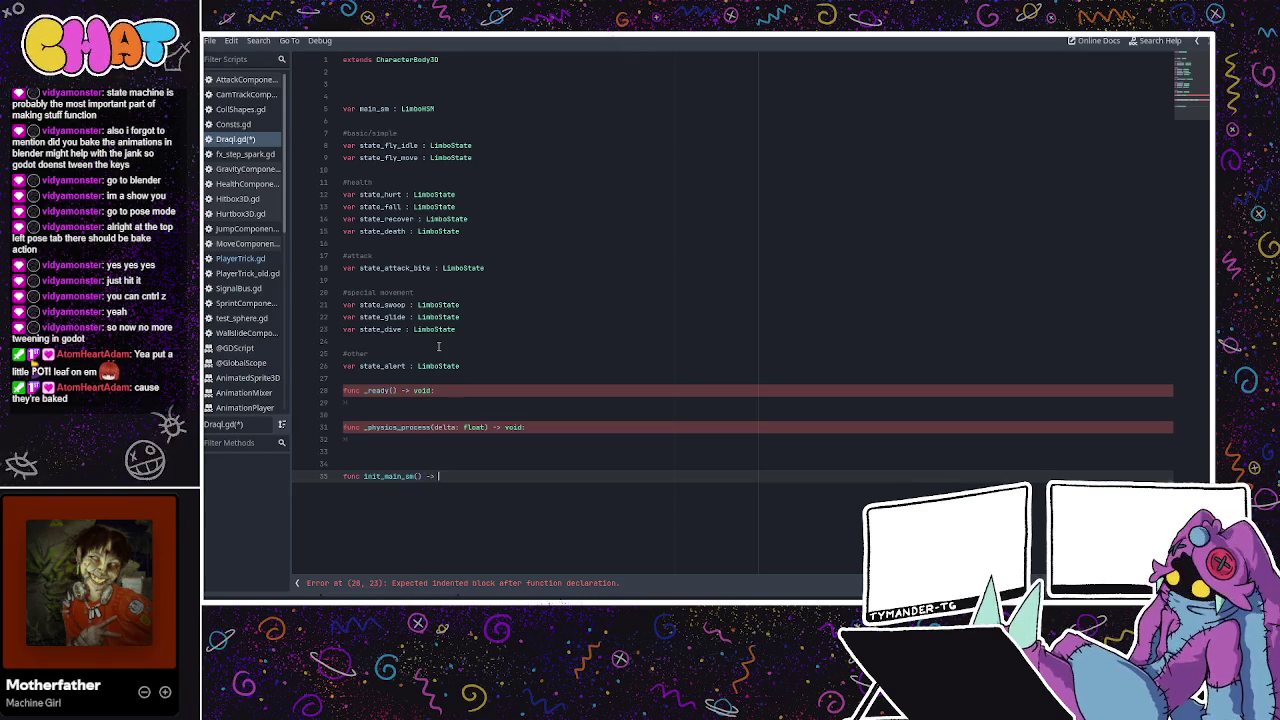
text(void:)
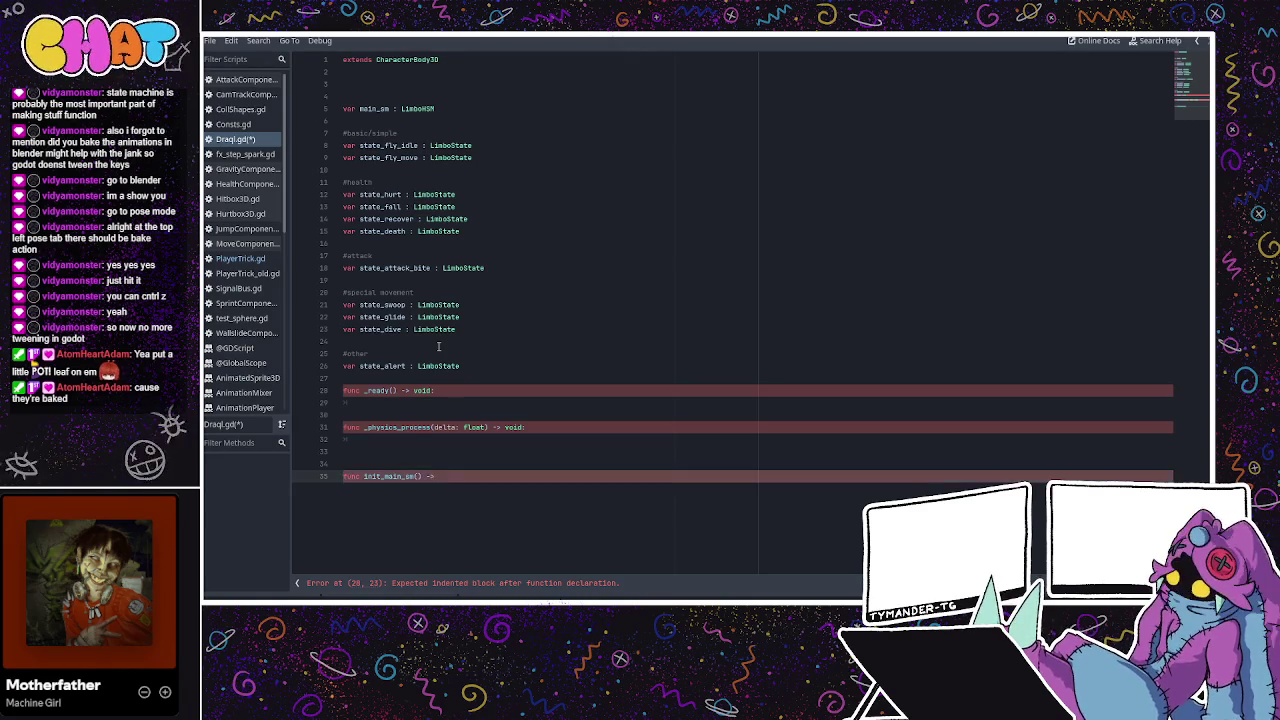
key(Return)
text(pass)
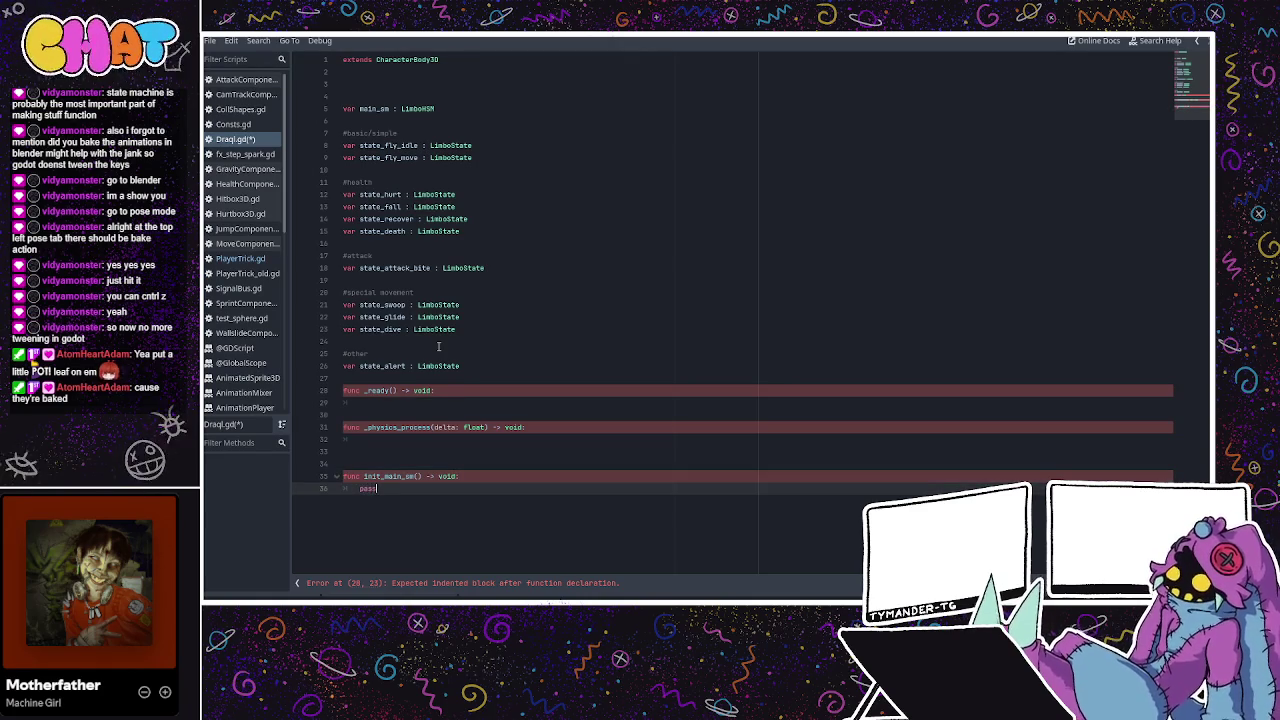
Put pass in the _ready and _physics_process bodies and save Draql.gd
click(386, 400)
text(pass)
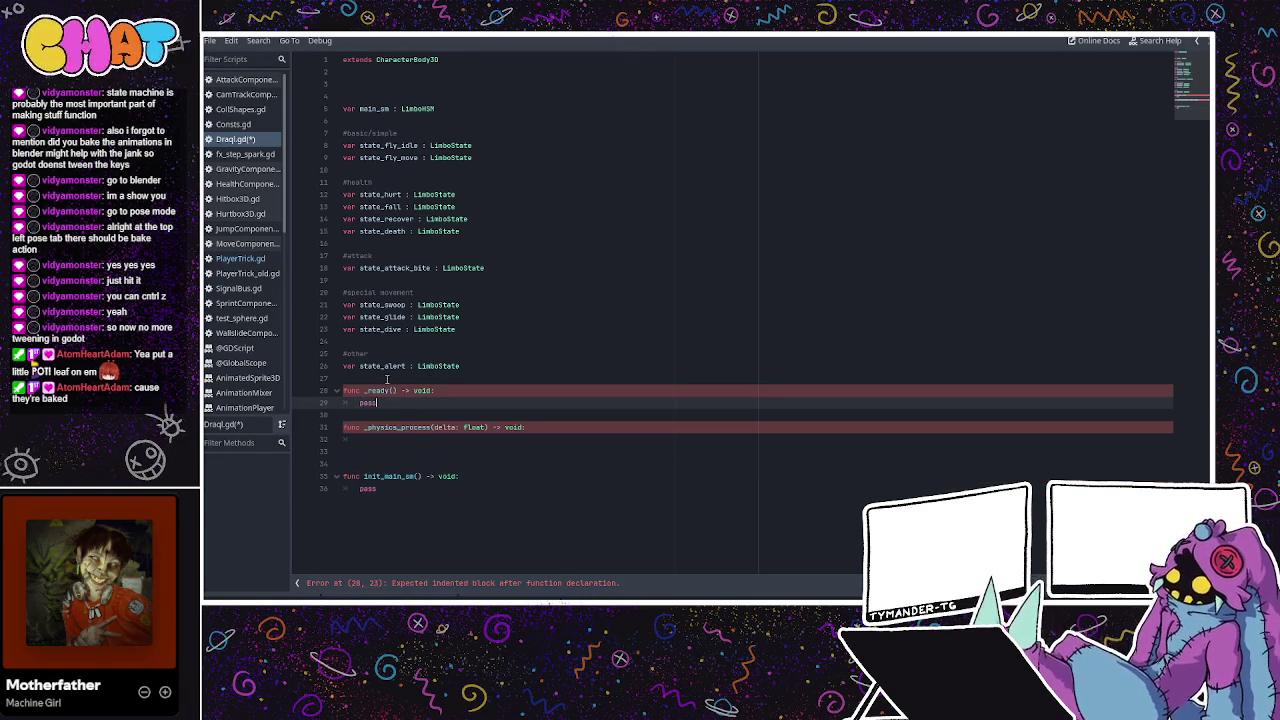
click(388, 451)
click(396, 441)
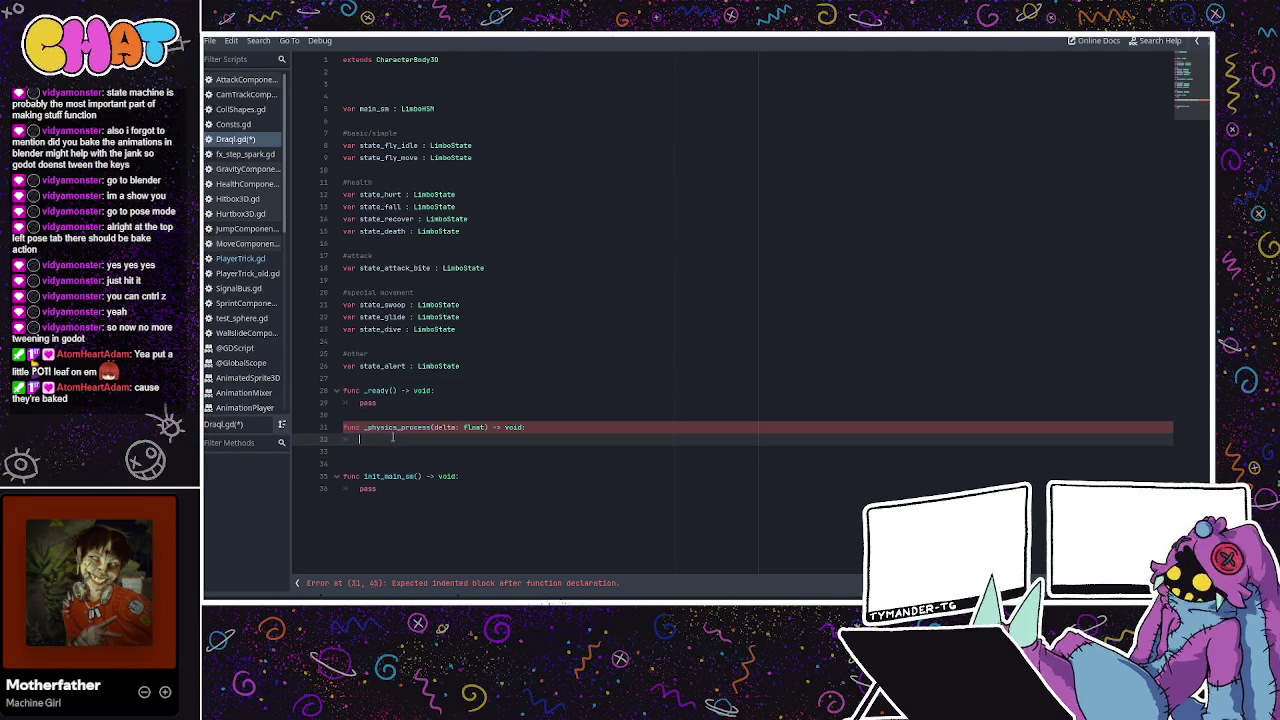
text(pass)
click(477, 380)
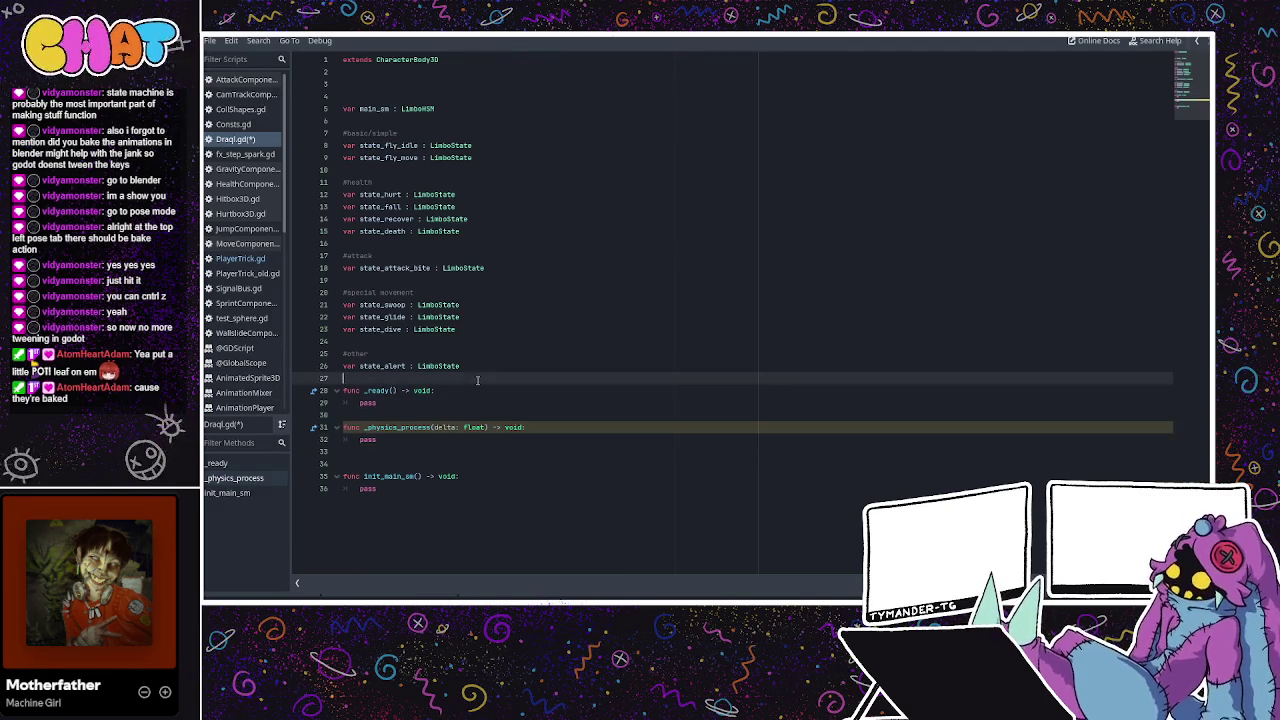
click(501, 450)
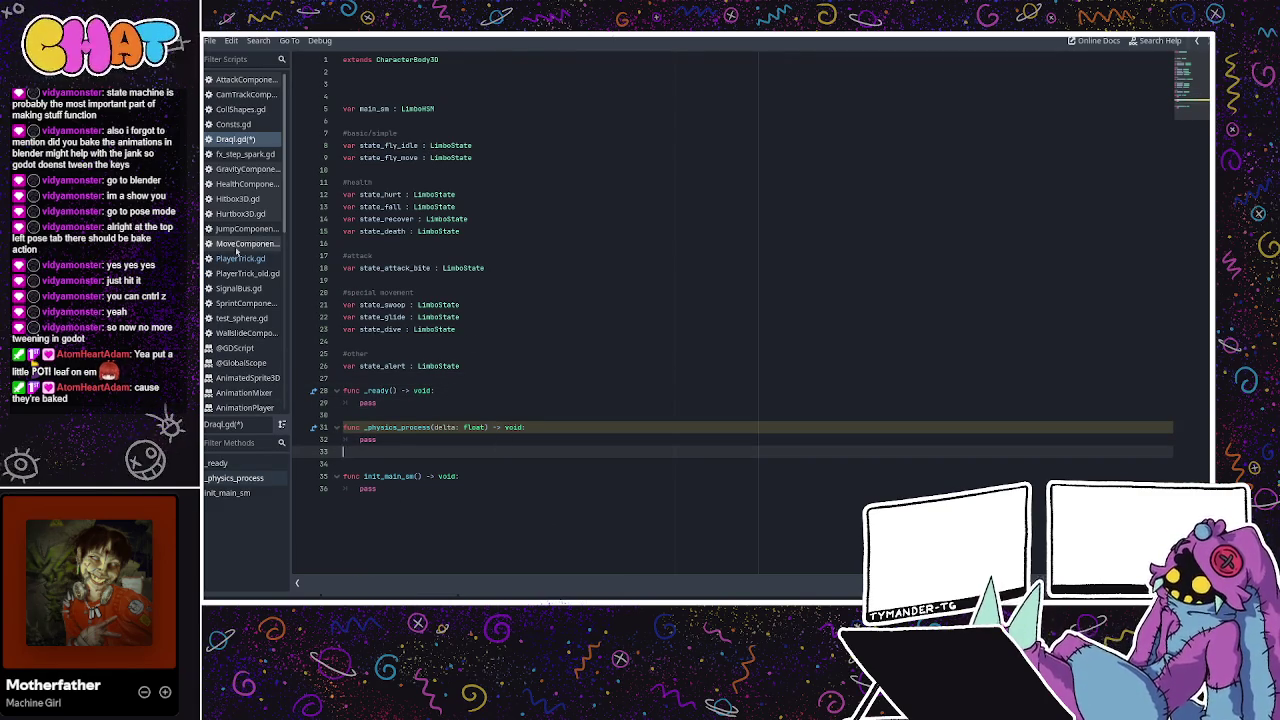
click(410, 260)
key(ctrl+s)
Check the LimboState types and pass placeholders, then bring up PlayerTrick.gd for reference
click(466, 328)
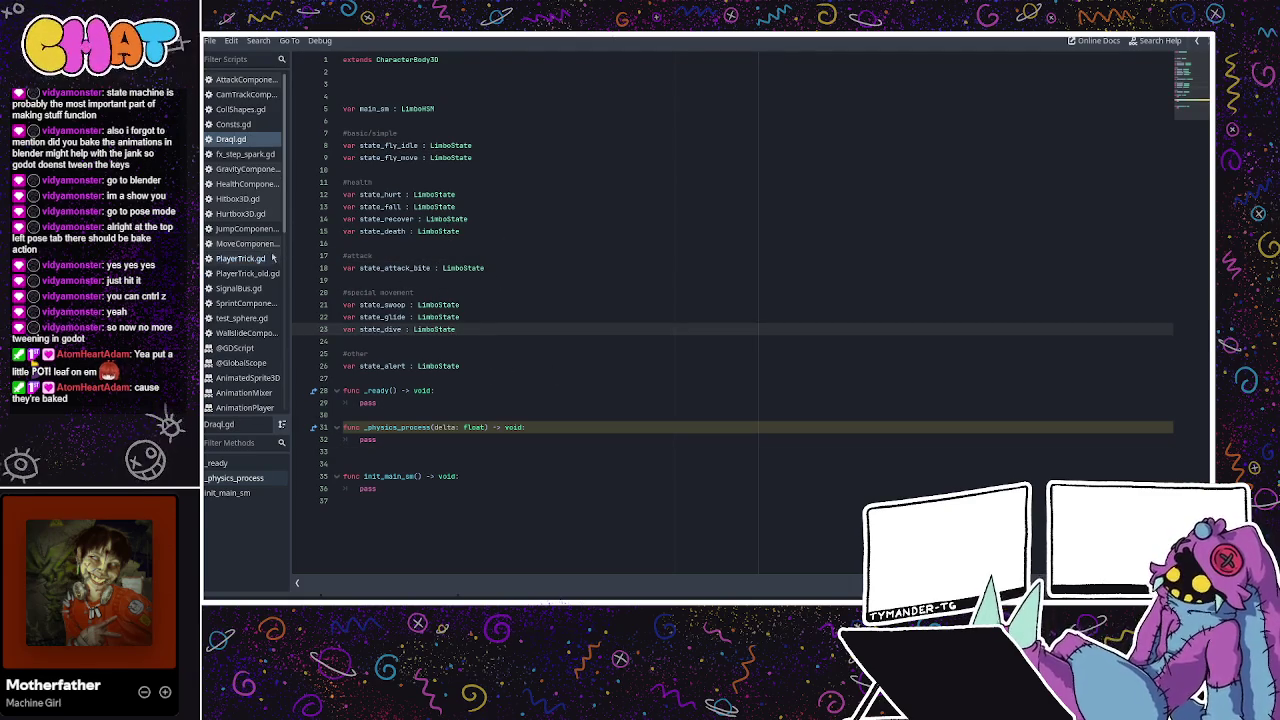
click(471, 315)
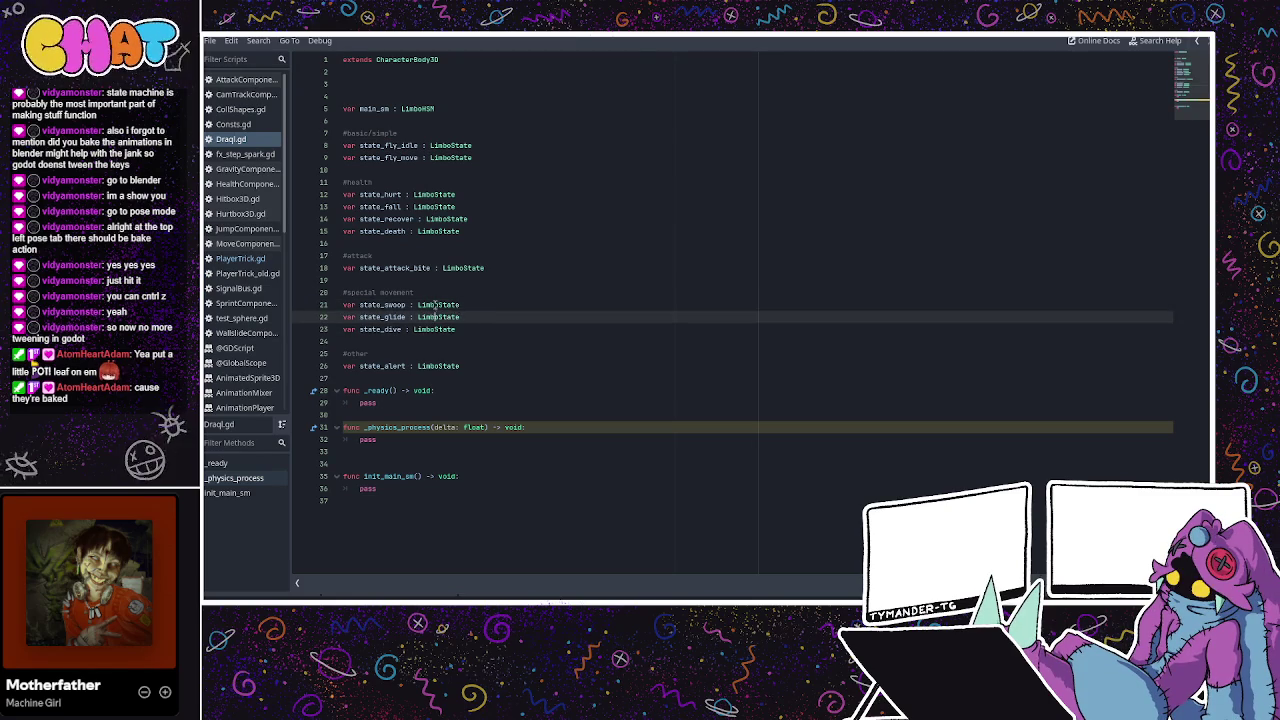
double_click(435, 305)
double_click(437, 317)
double_click(435, 329)
click(441, 305)
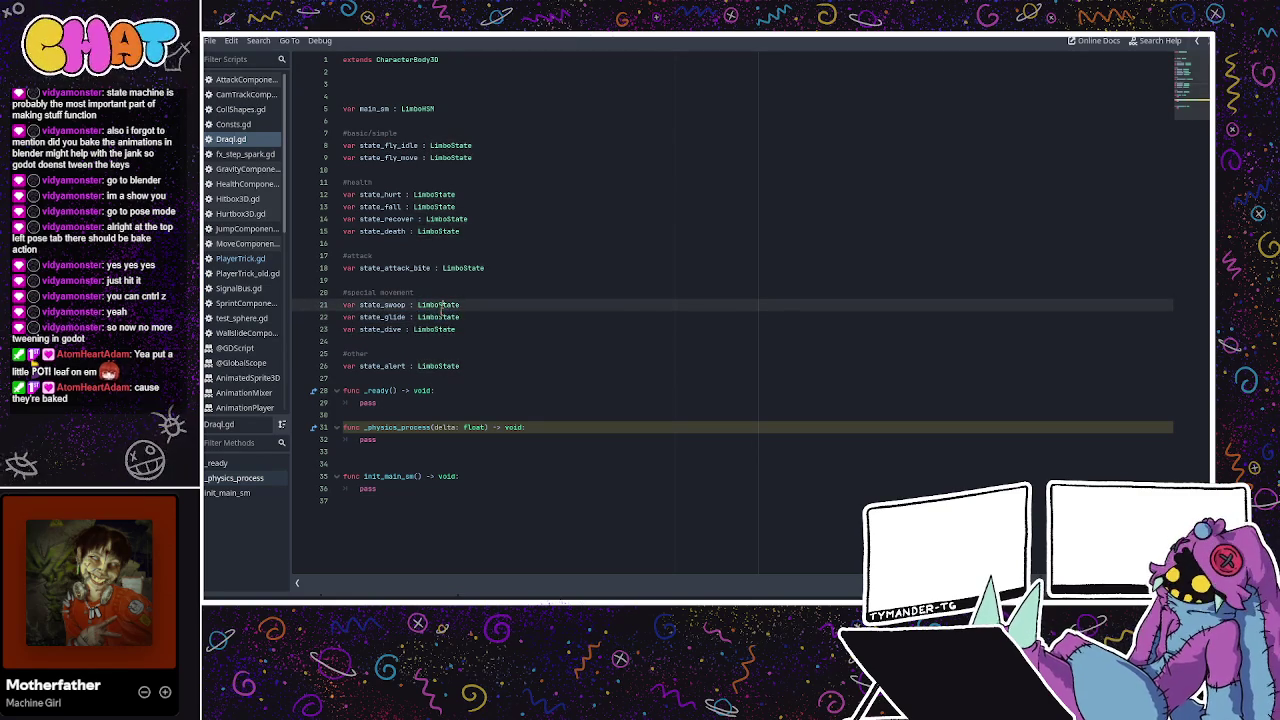
double_click(437, 305)
double_click(437, 317)
double_click(435, 329)
click(432, 366)
double_click(368, 403)
click(435, 440)
click(397, 489)
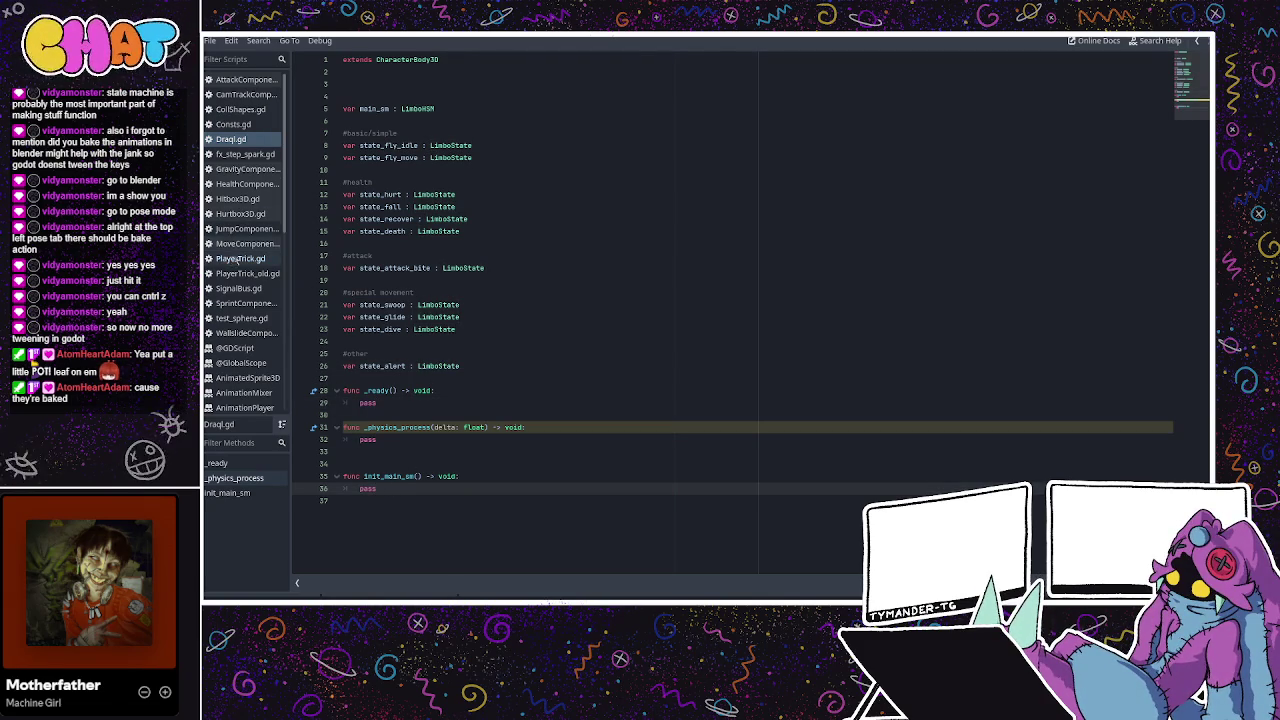
click(240, 258)
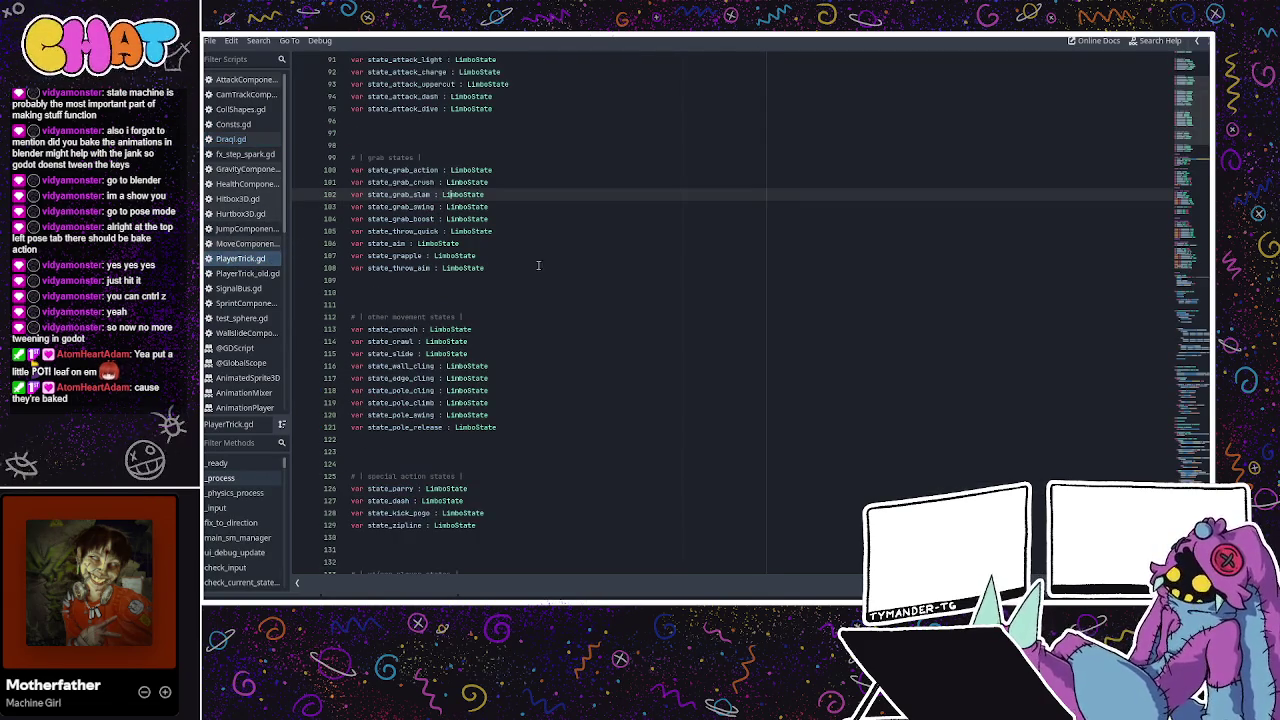
Jump to the init_sm function in PlayerTrick.gd
scroll(532, 298, down, 1)
scroll(1109, 277, down, 5)
drag(1185, 110, 1178, 457)
scroll(240, 505, down, 1)
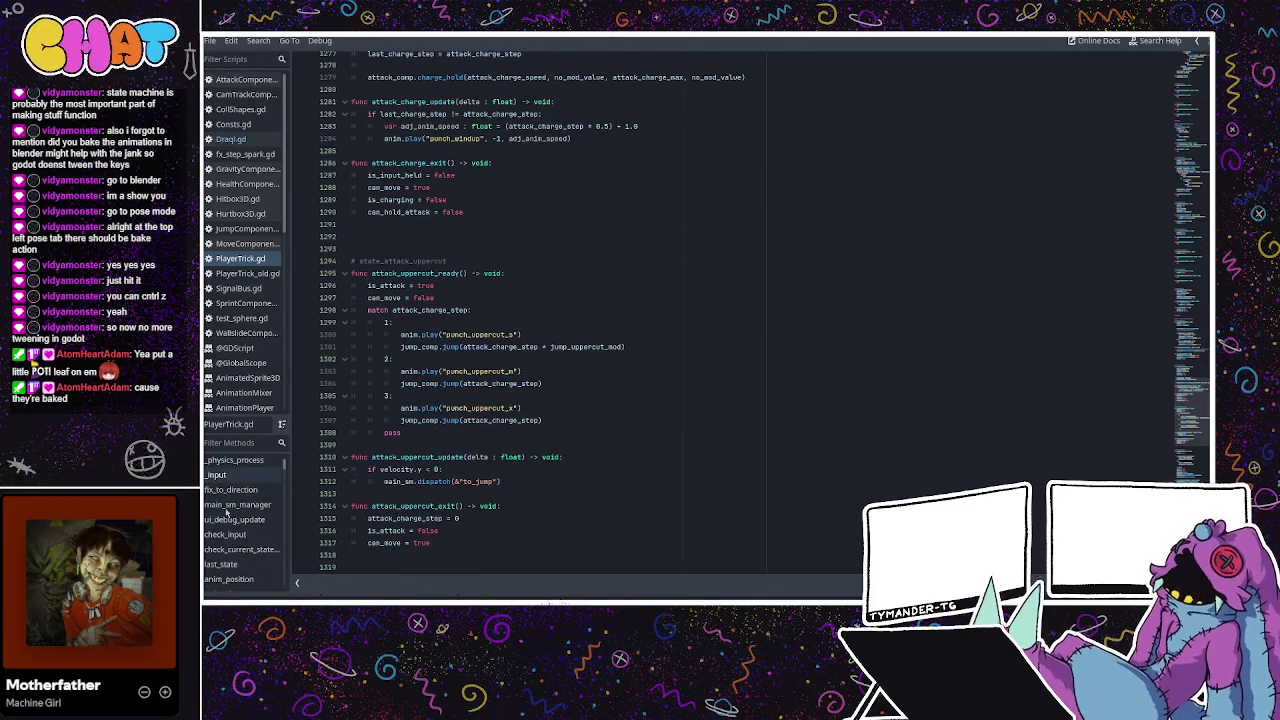
scroll(240, 515, down, 1)
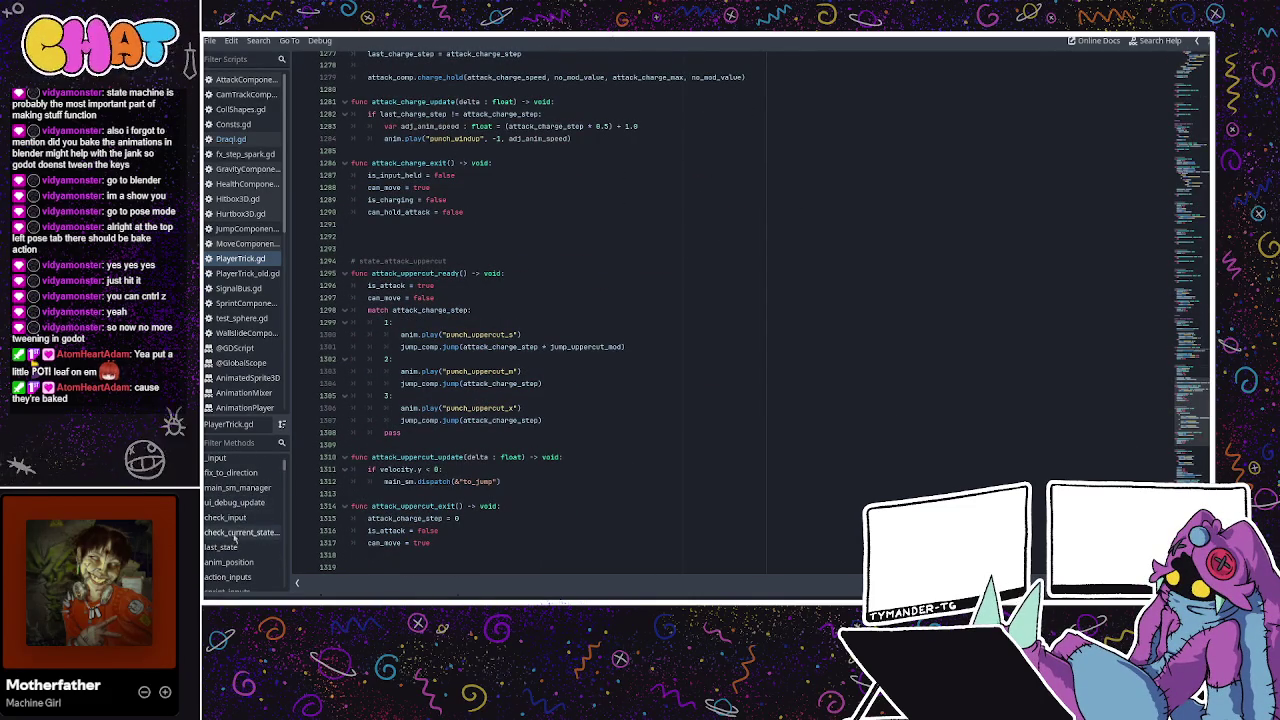
scroll(240, 546, down, 1)
scroll(257, 545, down, 5)
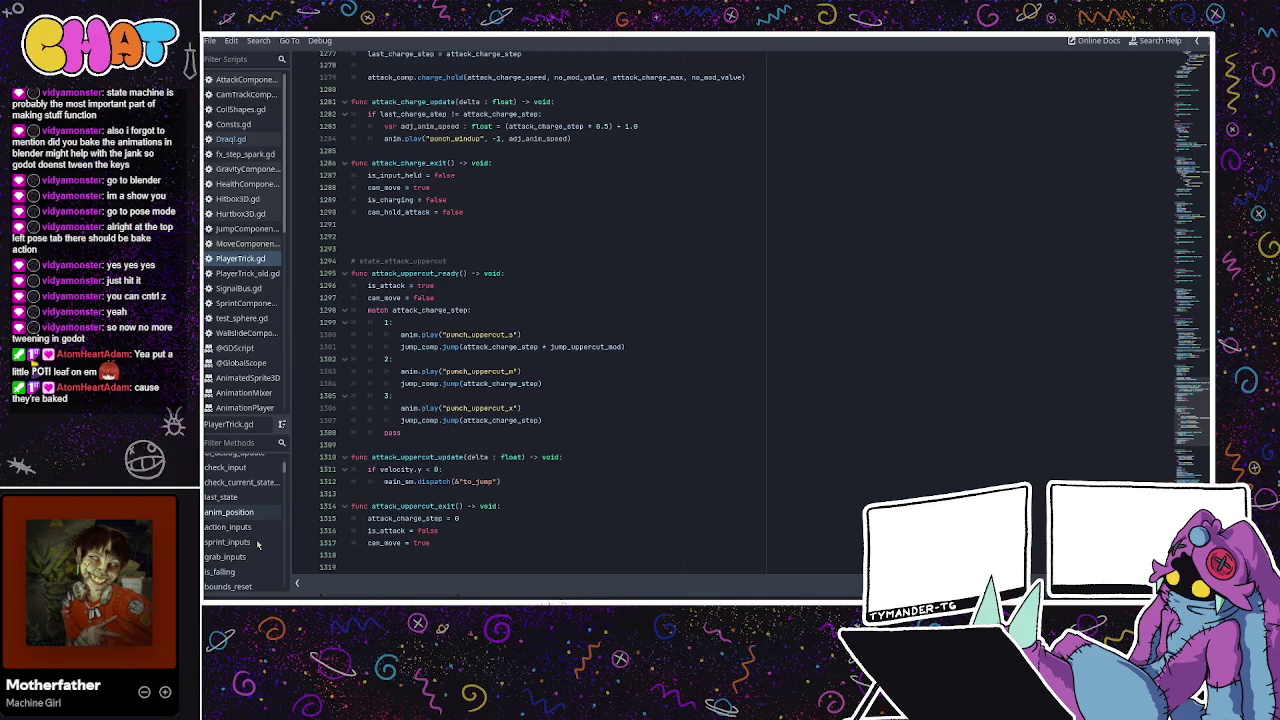
scroll(256, 545, down, 2)
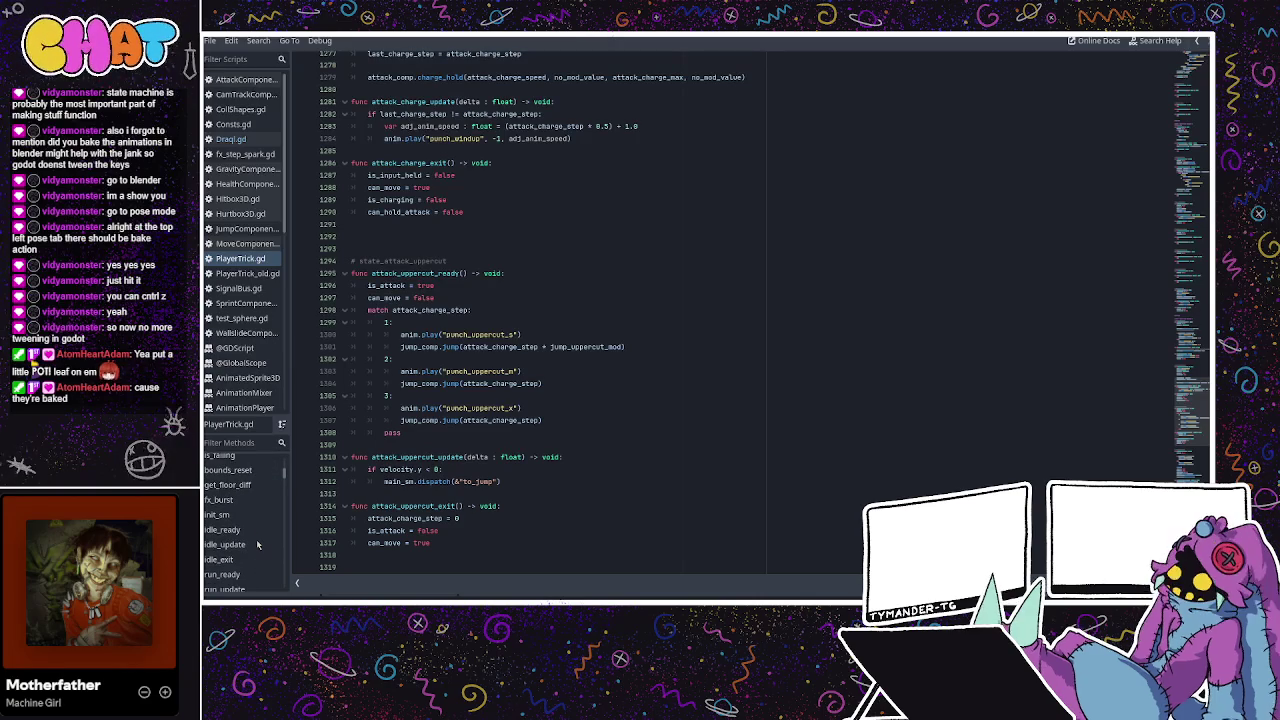
click(225, 514)
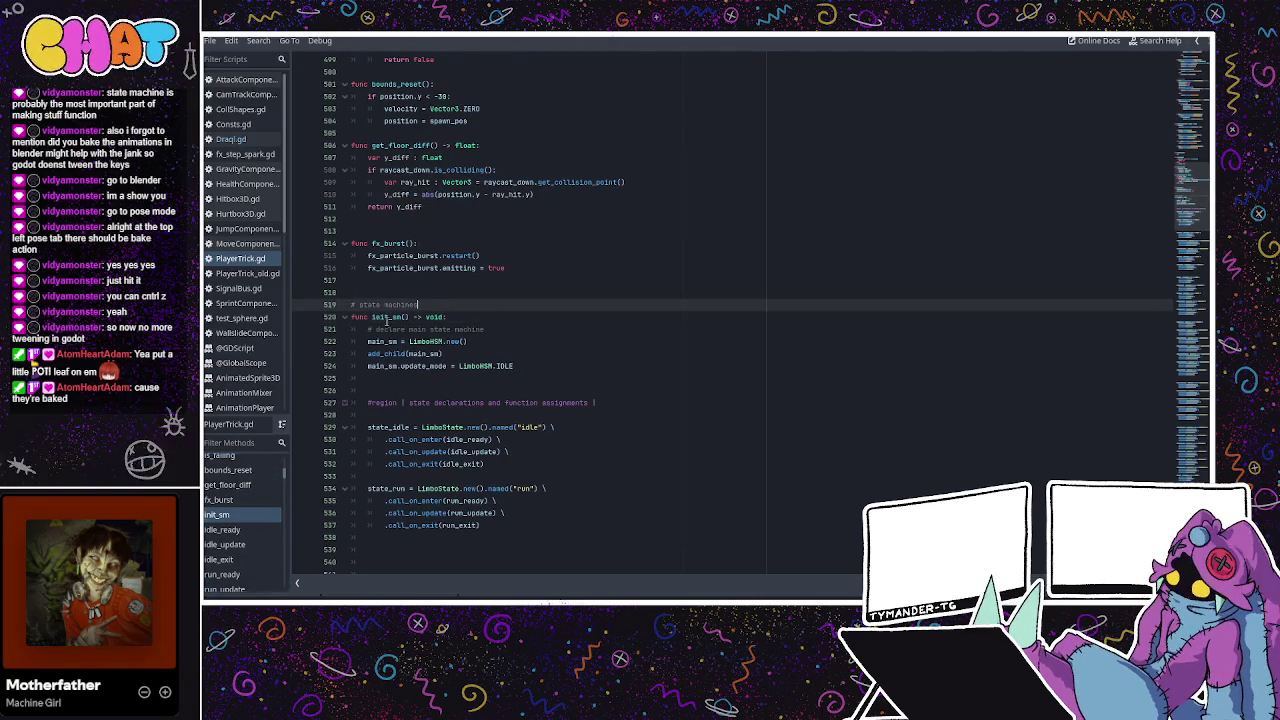
scroll(420, 300, down, 2)
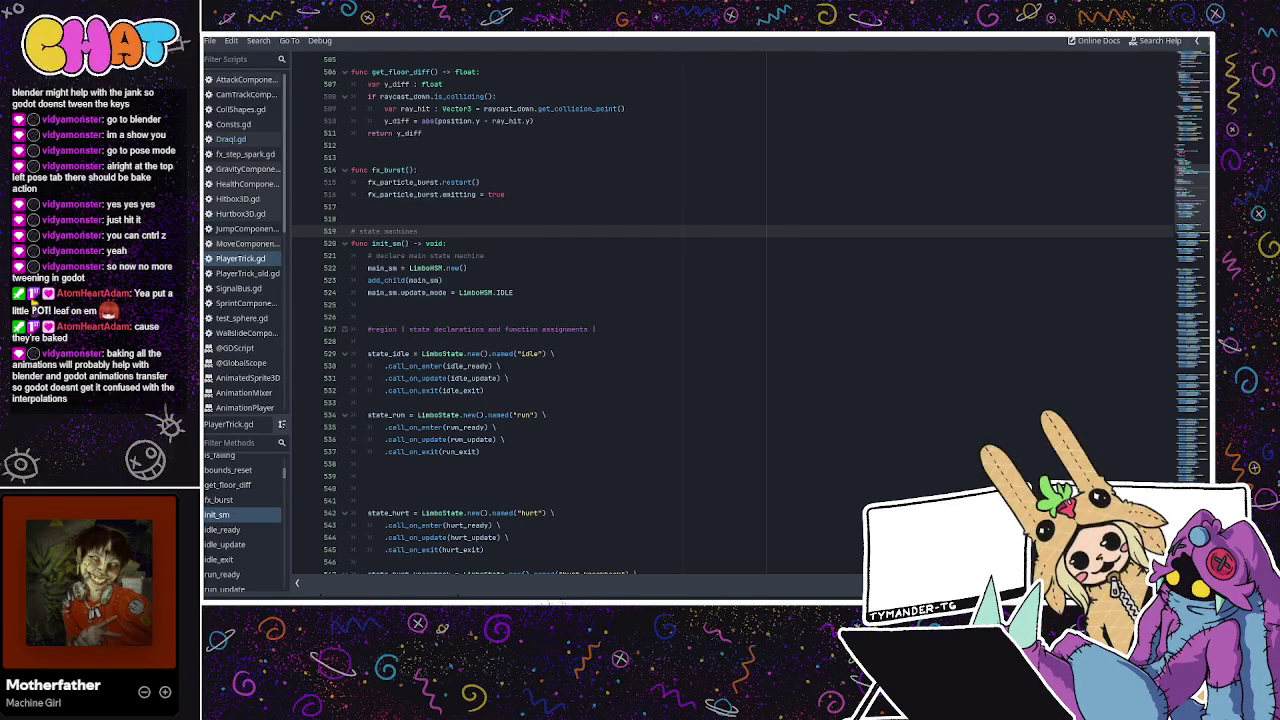
Copy the three main_sm setup lines and paste them over pass in Draql.gd's init_main_sm
click(488, 243)
click(505, 256)
drag(533, 294, 366, 268)
key(ctrl+c)
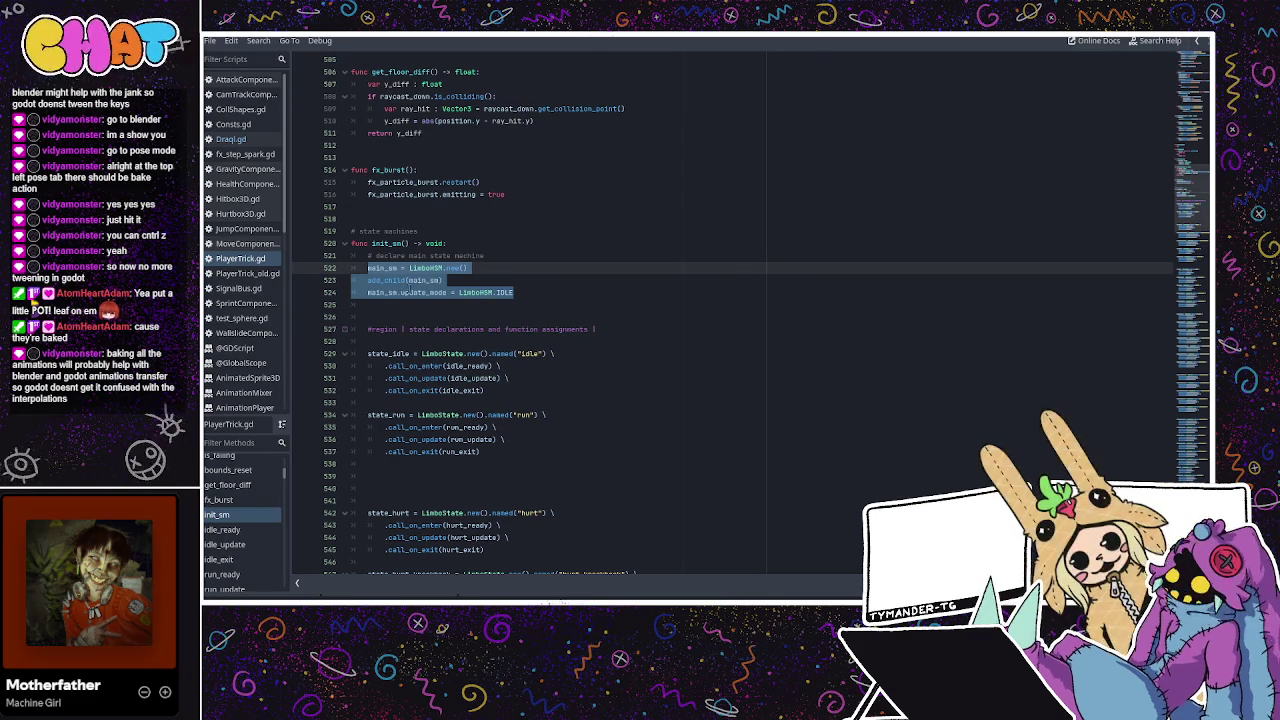
click(230, 139)
double_click(367, 488)
key(ctrl+v)
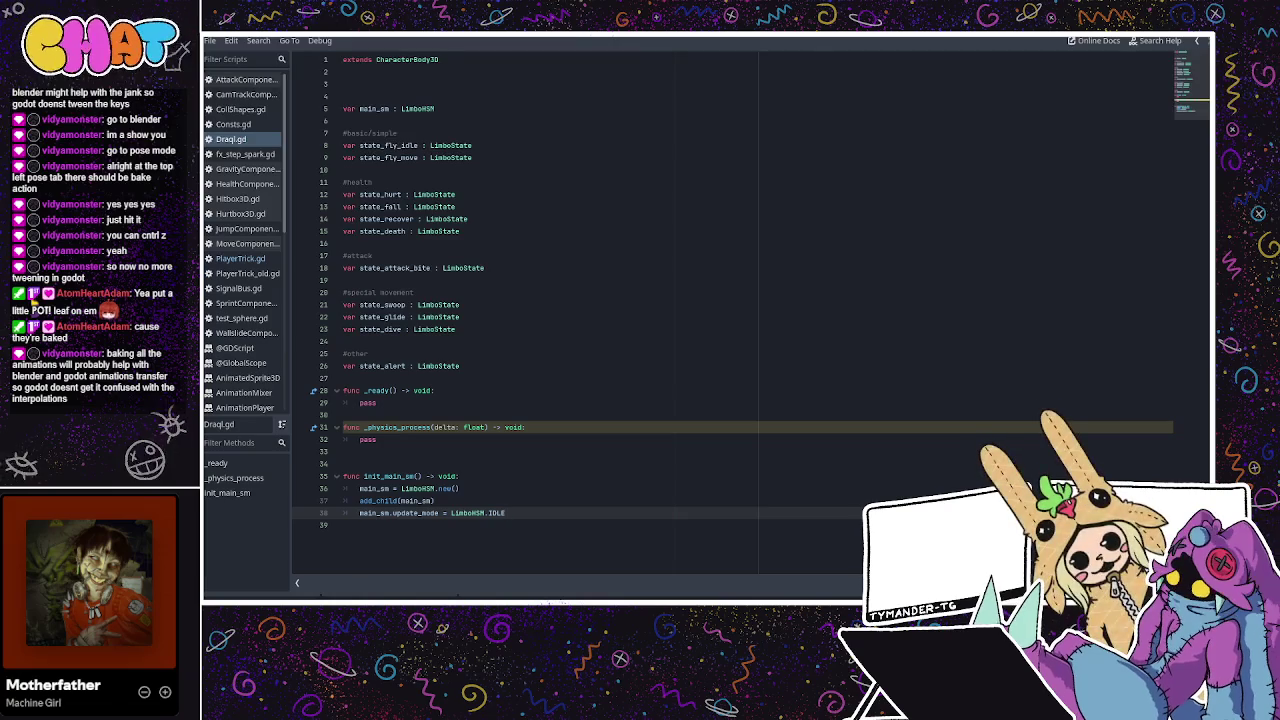
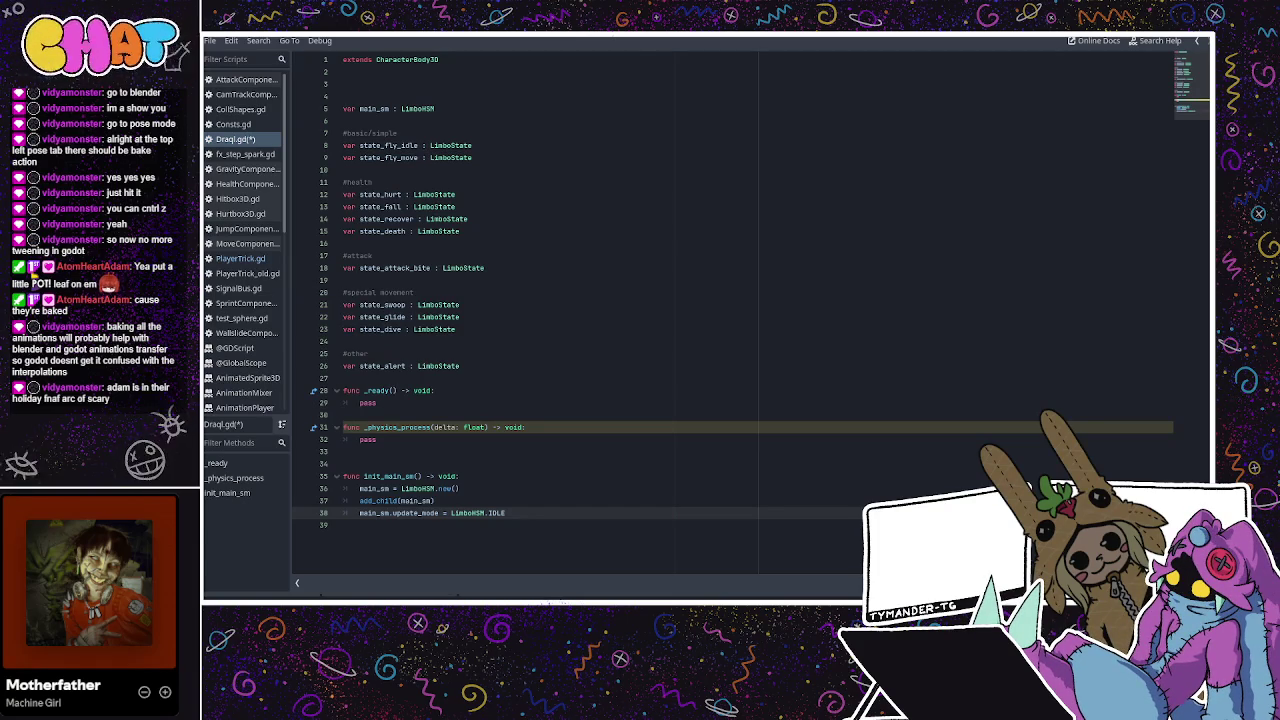
Move through the init_main_sm code in Draqi.gd and place the caret after add_child(main_sm)
click(737, 270)
click(552, 392)
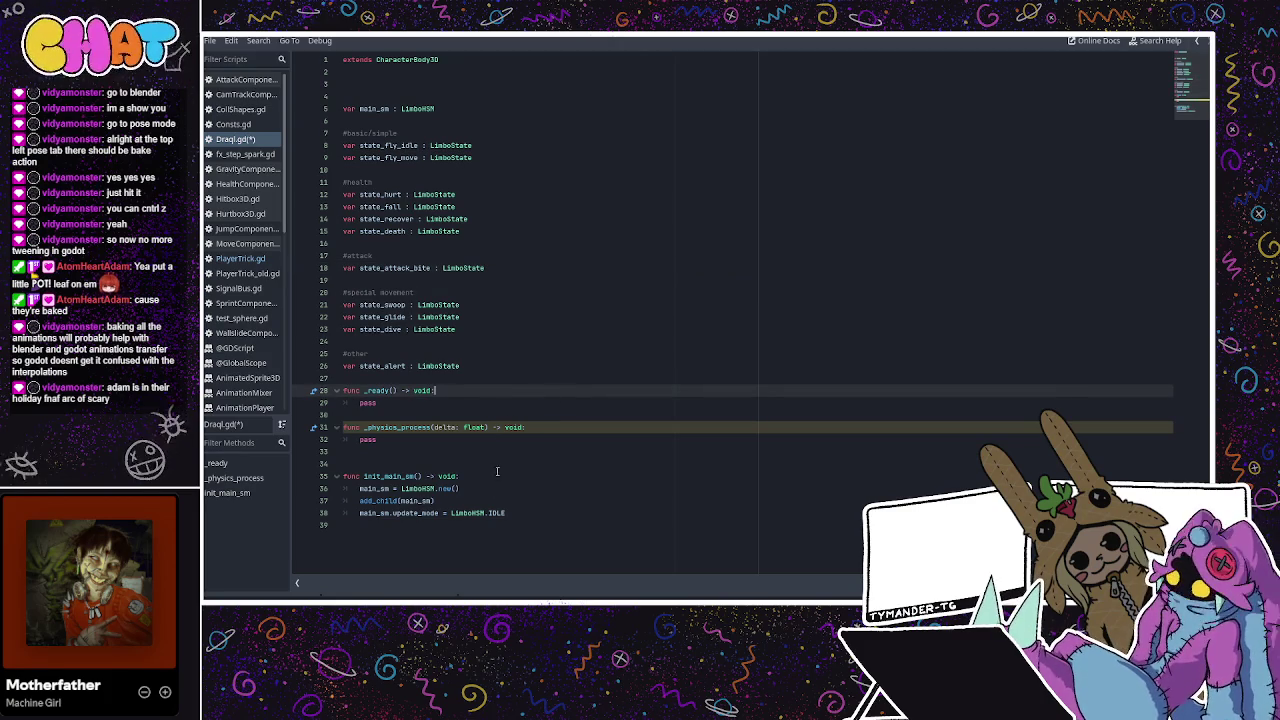
click(497, 512)
click(482, 488)
click(468, 451)
click(470, 427)
click(409, 441)
click(417, 426)
click(385, 445)
click(491, 500)
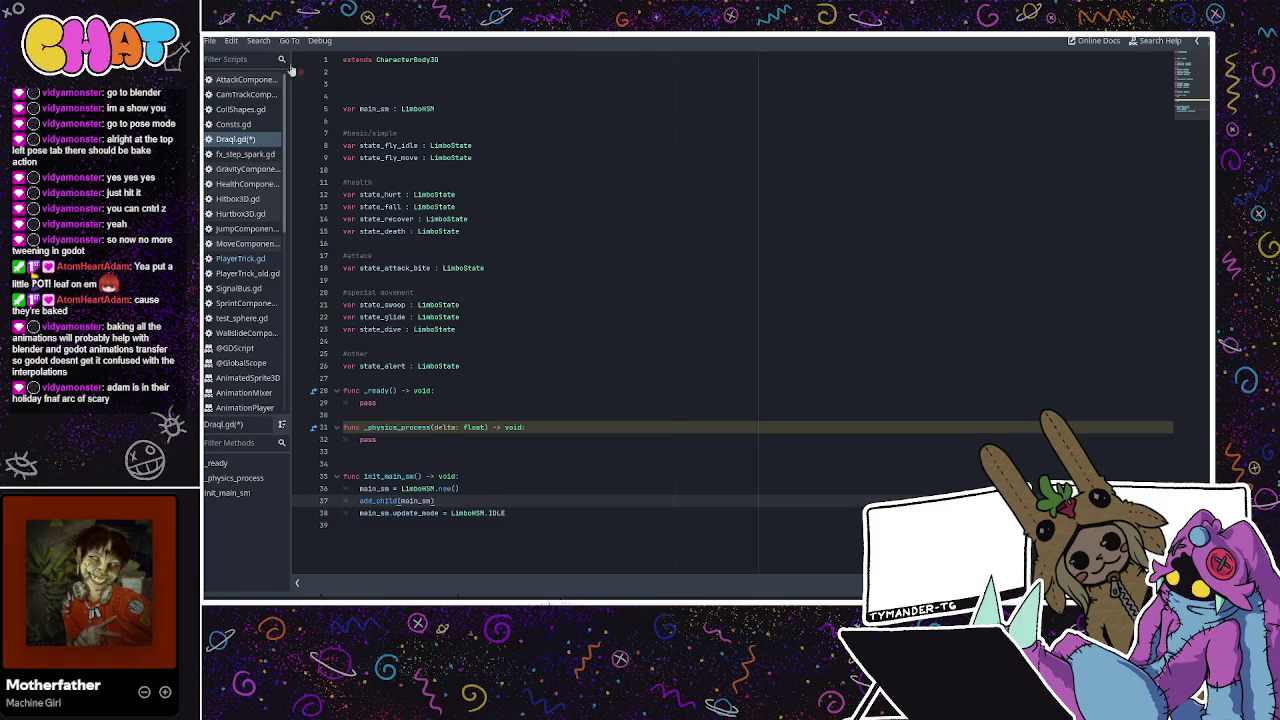
In PlayerTrick.gd, select the state declarations region line through the state_idle block
click(246, 258)
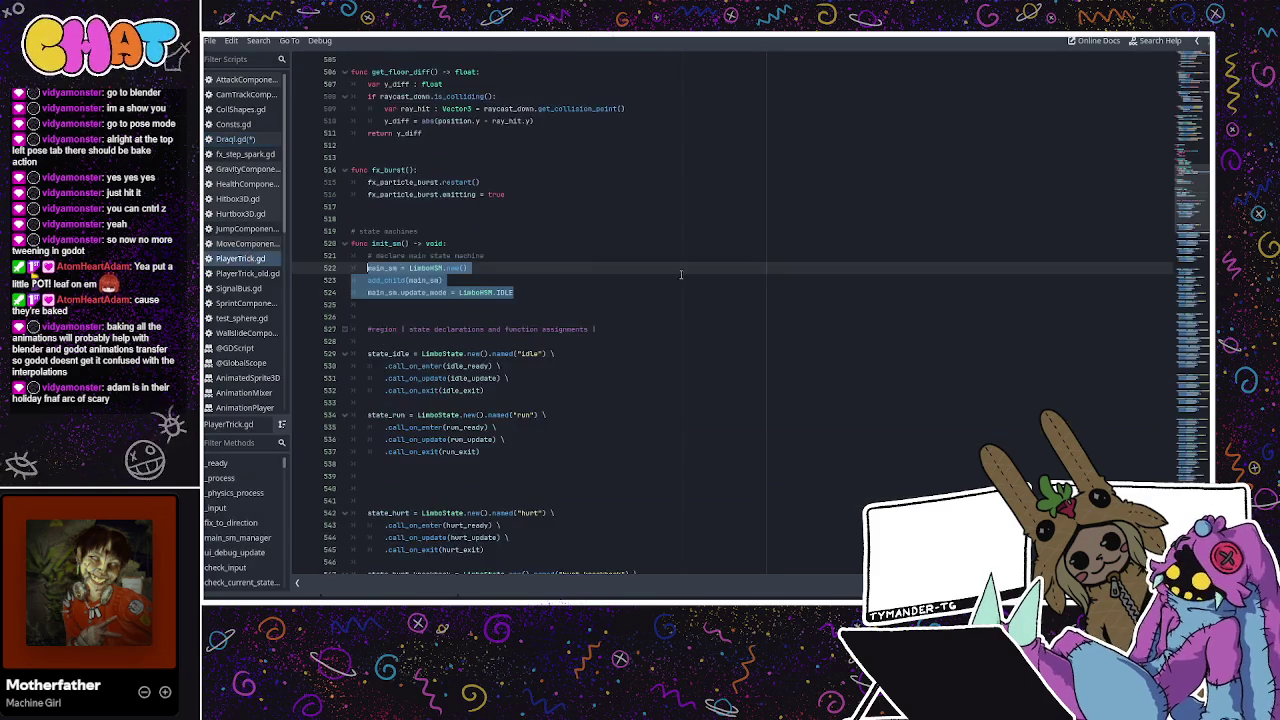
click(507, 292)
scroll(433, 278, down, 2)
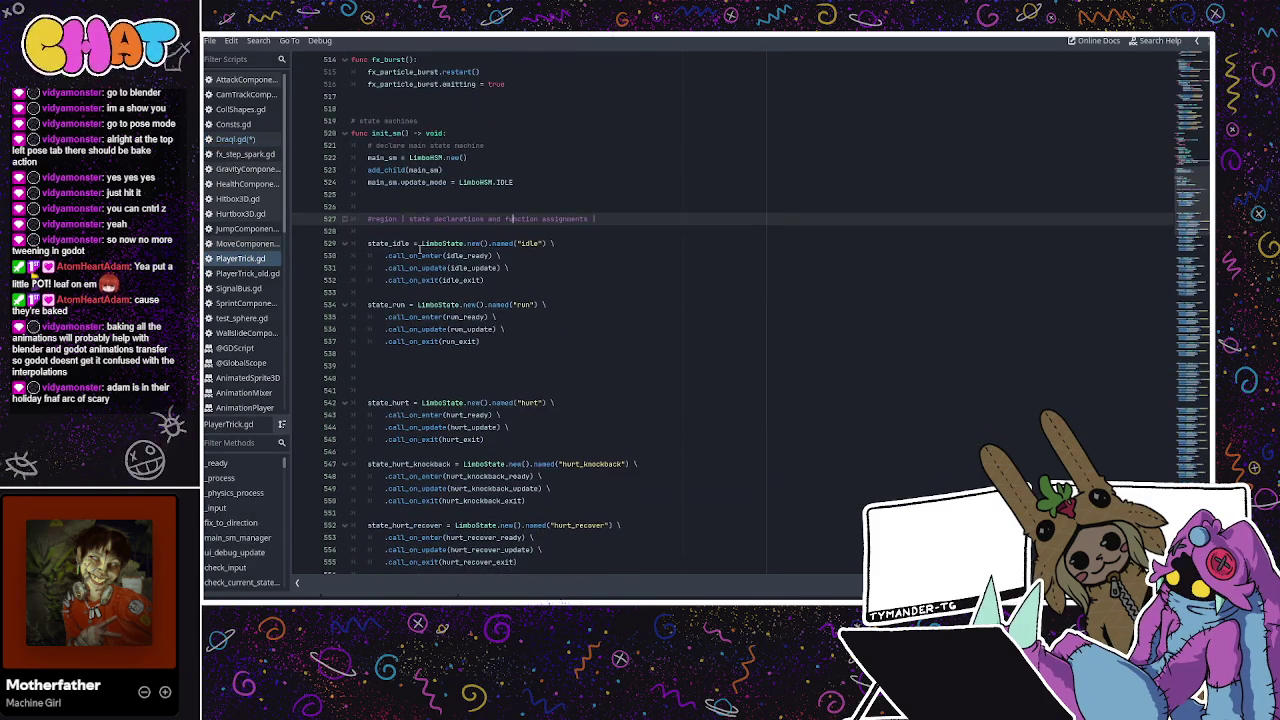
drag(628, 218, 352, 217)
click(486, 280)
mouse_move(486, 280)
mouse_down()
mouse_move(352, 225)
mouse_move(340, 205)
mouse_move(331, 219)
mouse_up()
key(ctrl+c)
Paste the region and state_idle block below Draqi.gd's update mode line, outdenting the region line
click(270, 142)
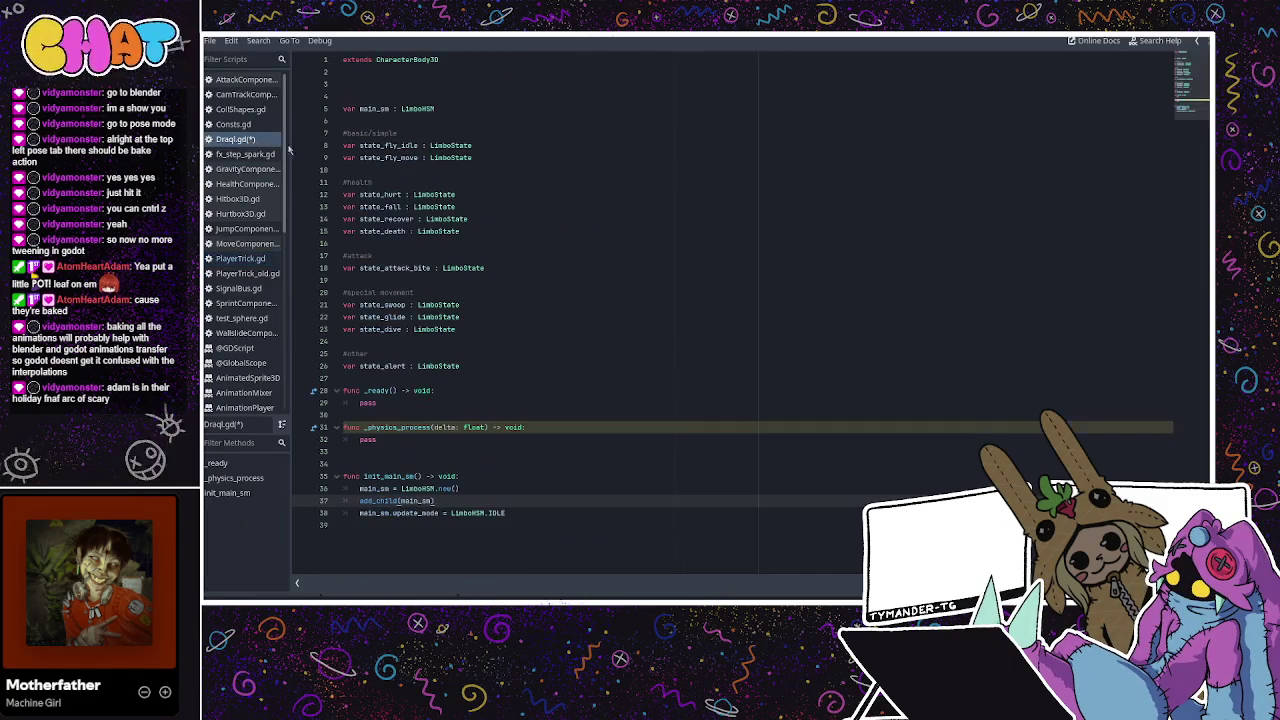
click(574, 513)
key(Return)
key(Return)
key(ctrl+v)
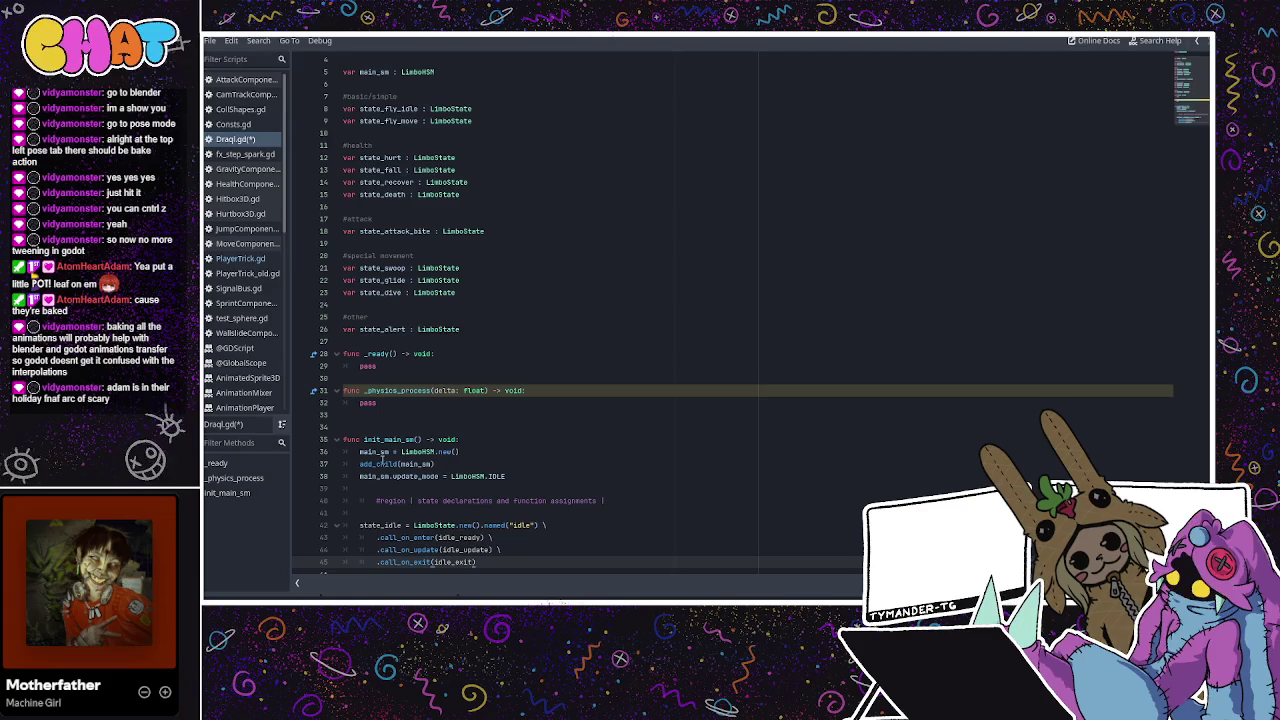
click(375, 500)
key(BackSpace)
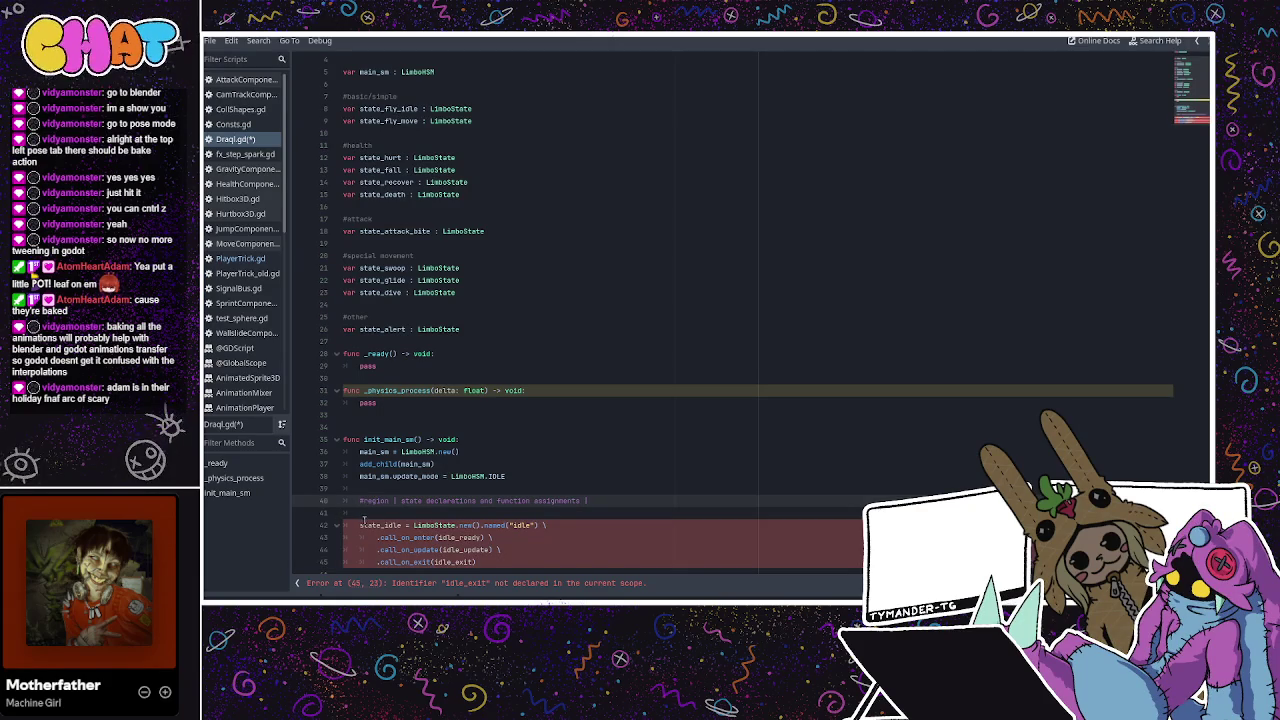
Add an #endregion line below the idle block to close the region
scroll(365, 516, down, 1)
click(503, 553)
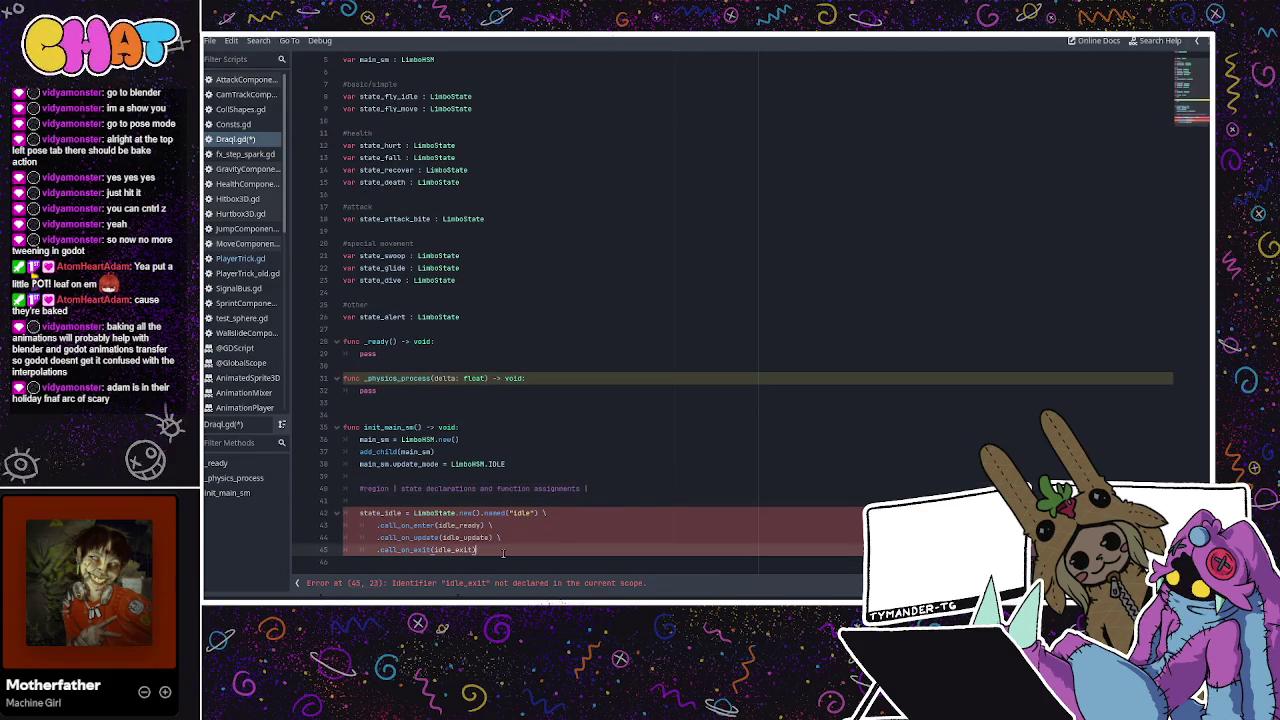
key(Return)
key(Return)
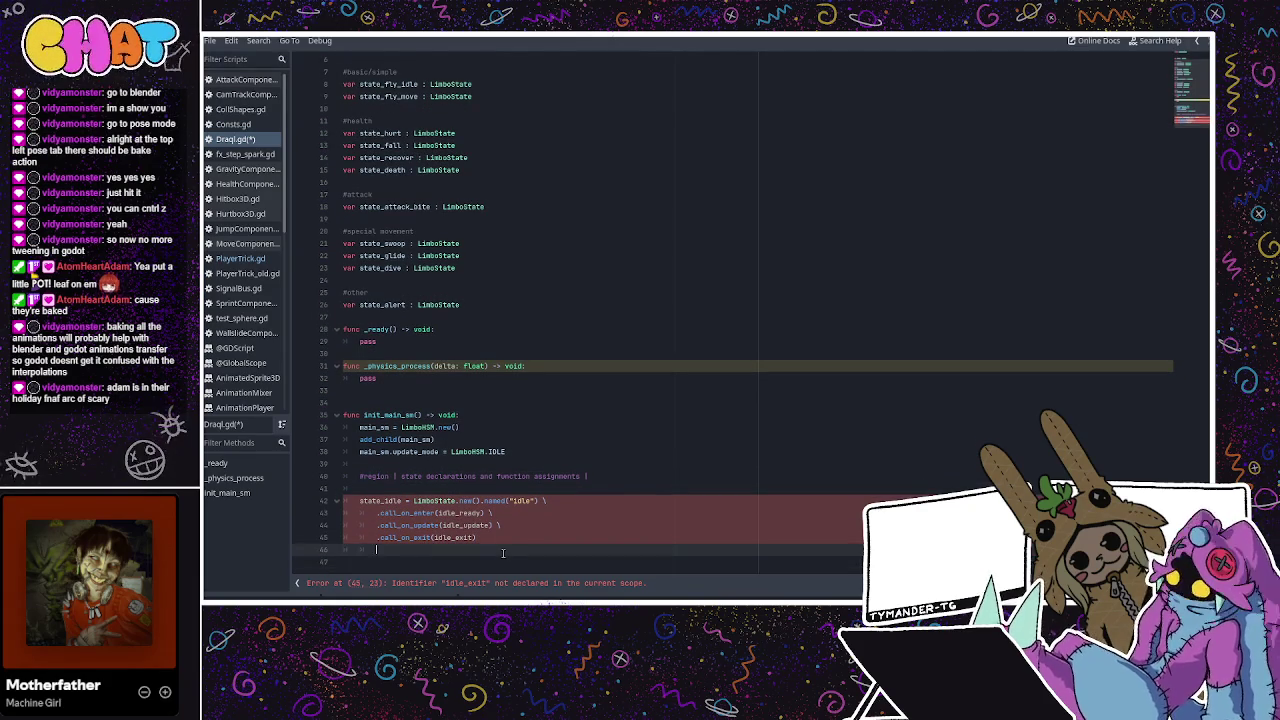
key(Return)
text(endreg)
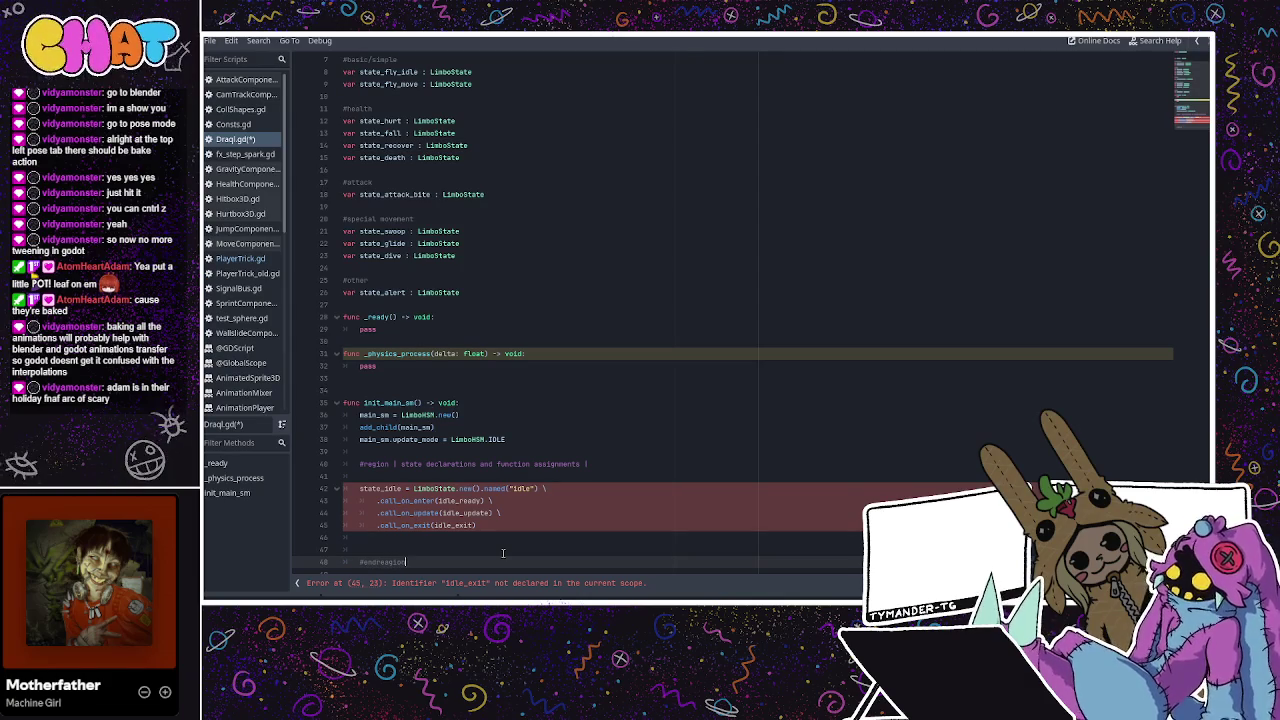
text(ion)
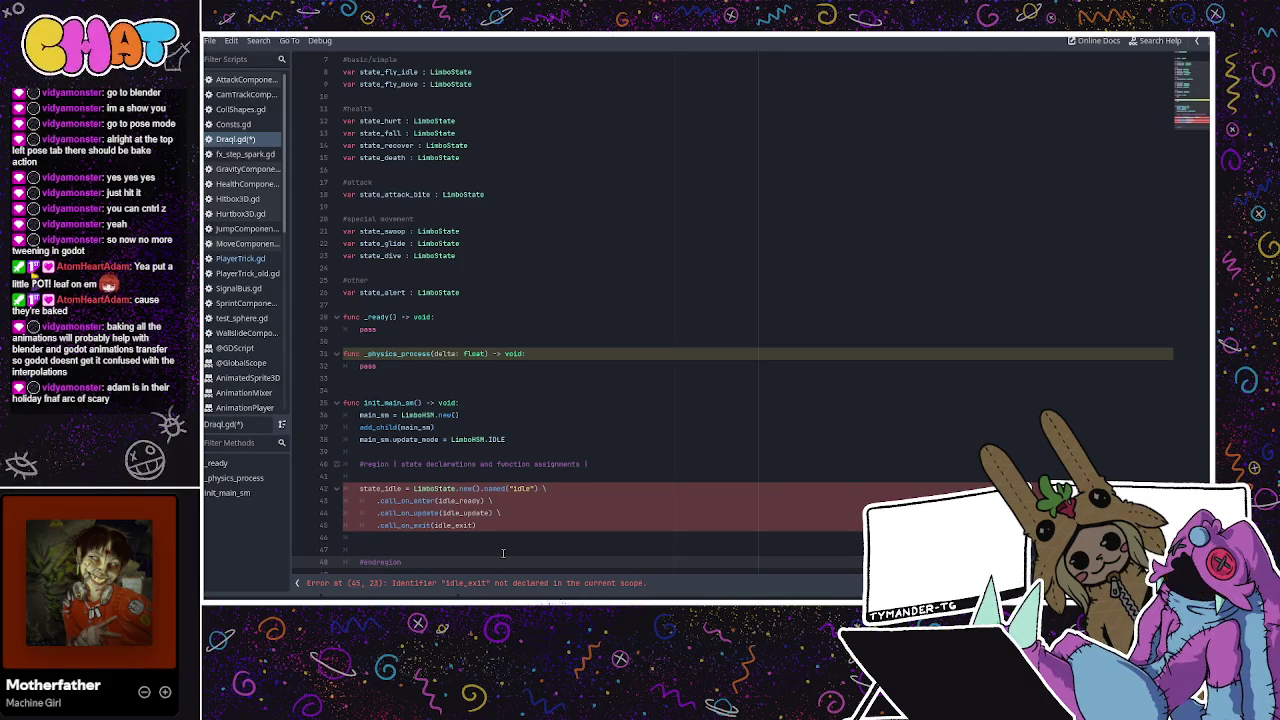
click(503, 500)
scroll(481, 470, down, 1)
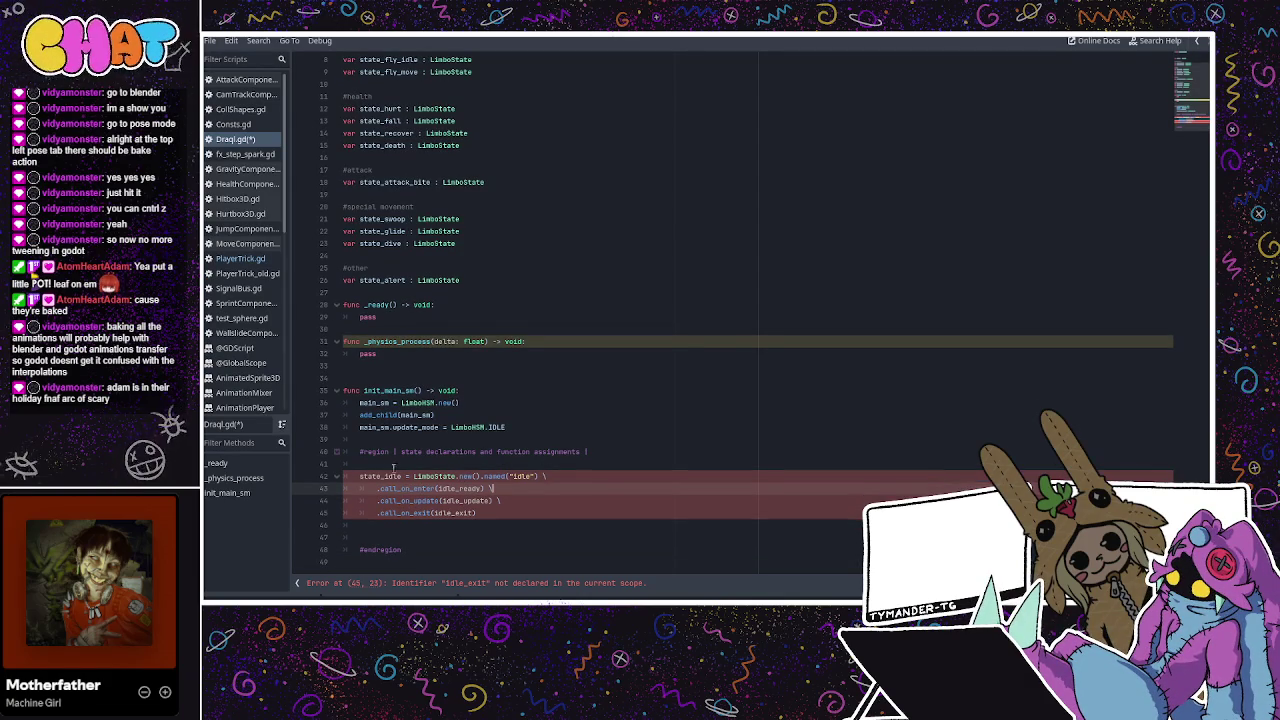
scroll(538, 356, up, 3)
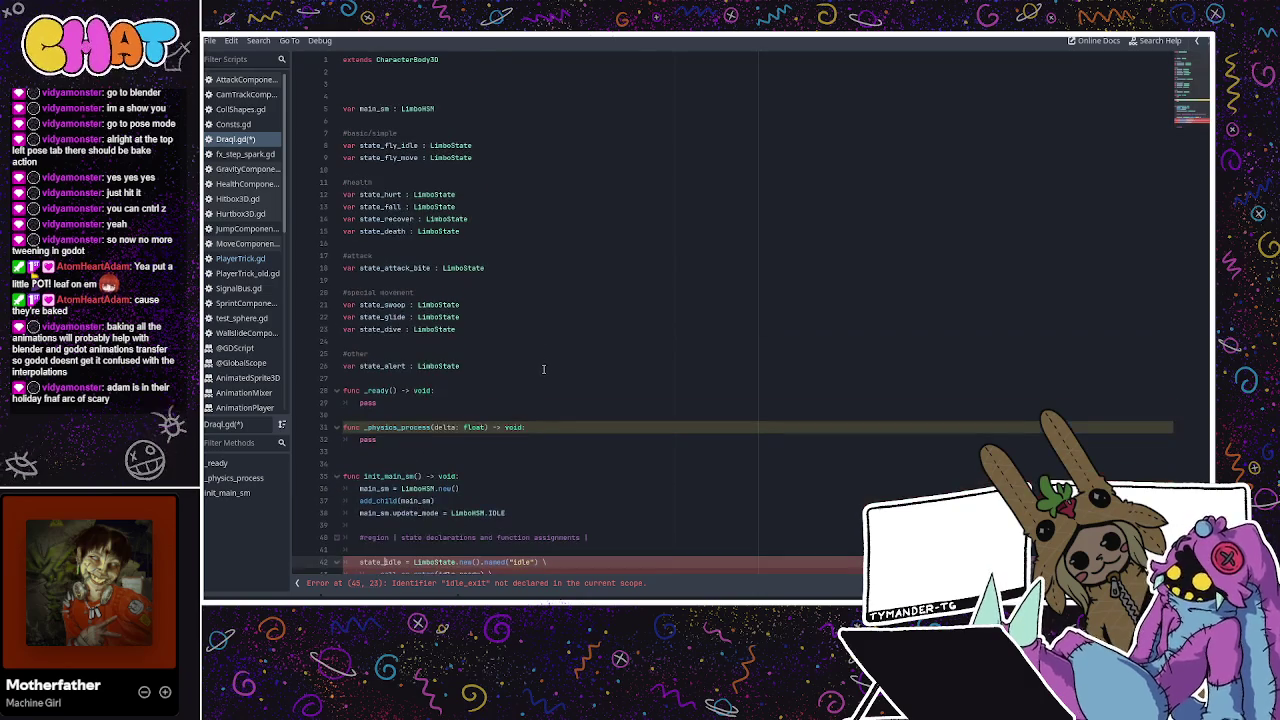
scroll(536, 373, down, 3)
Prefix the state variable and its name string with fly_, giving state_fly_idle named "fly_idle"
text(fly_)
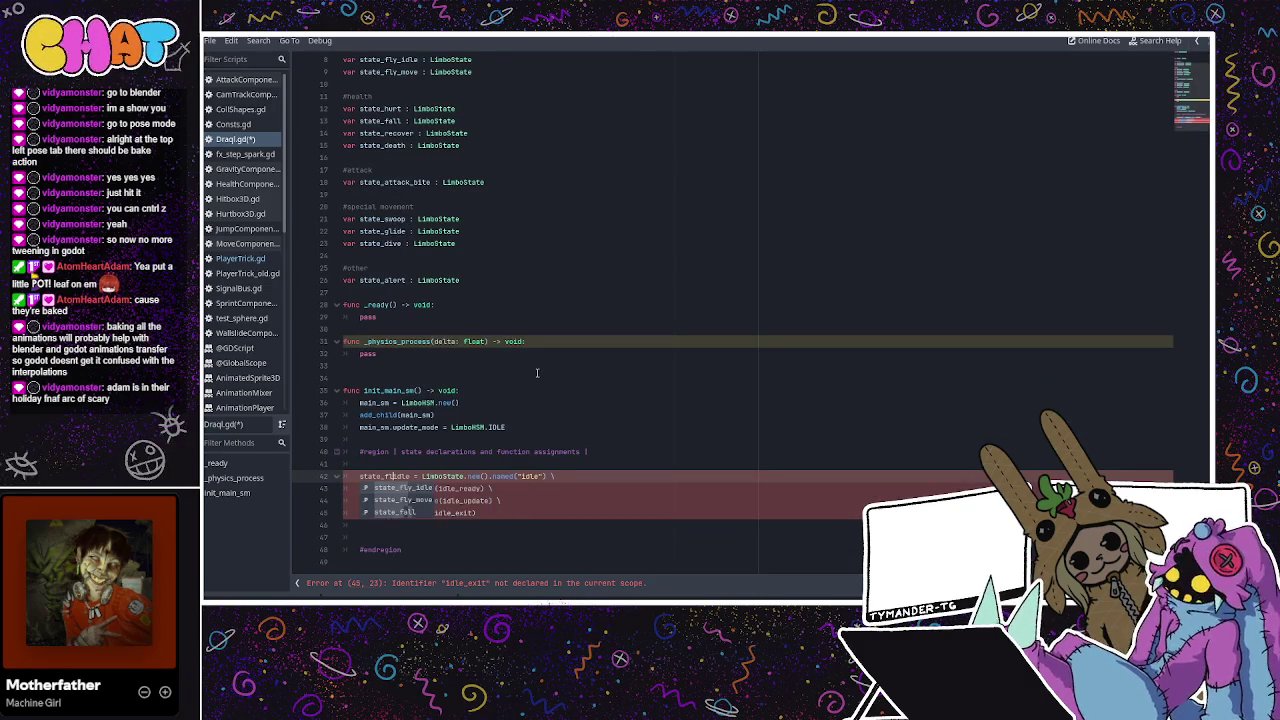
click(537, 373)
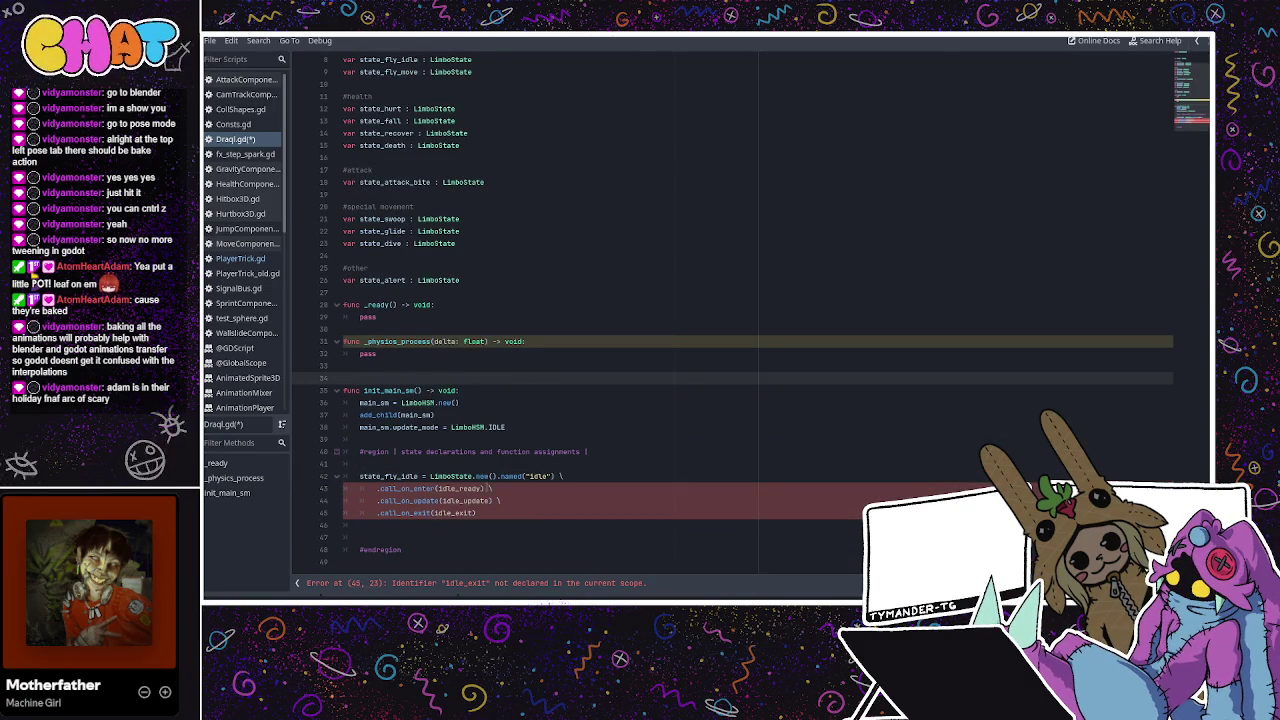
click(530, 476)
text(fly_)
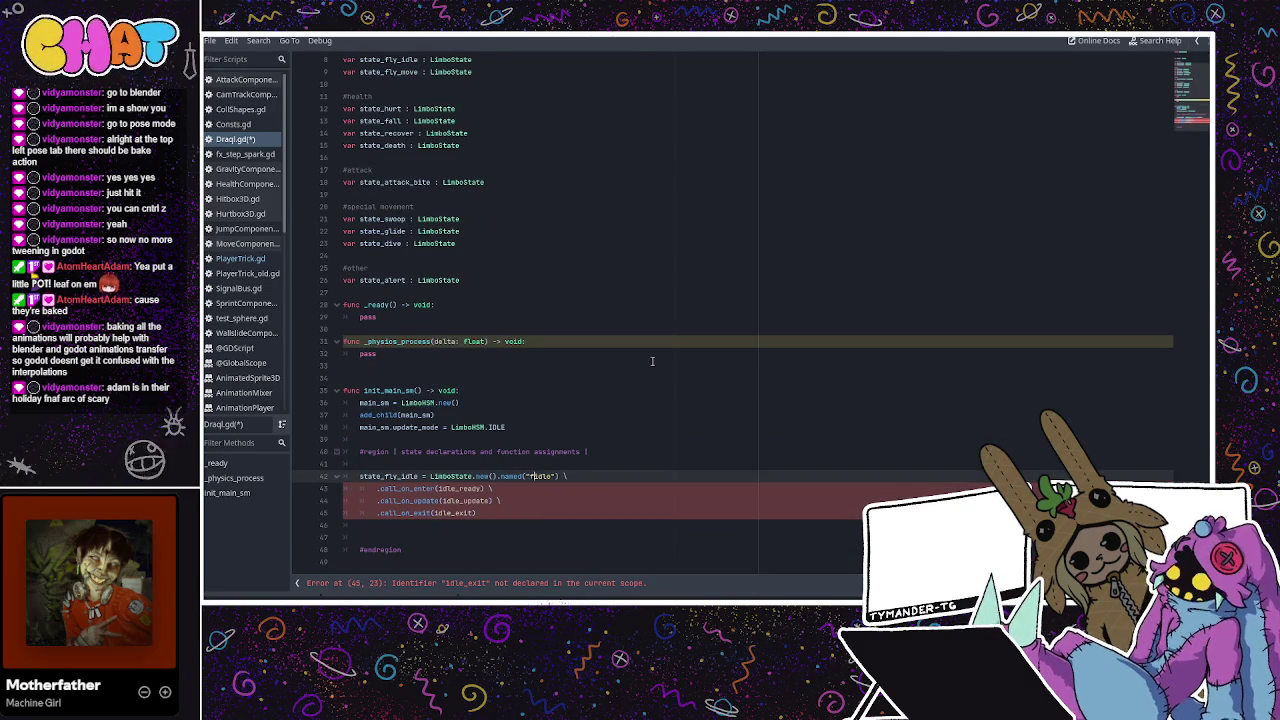
text(_i)
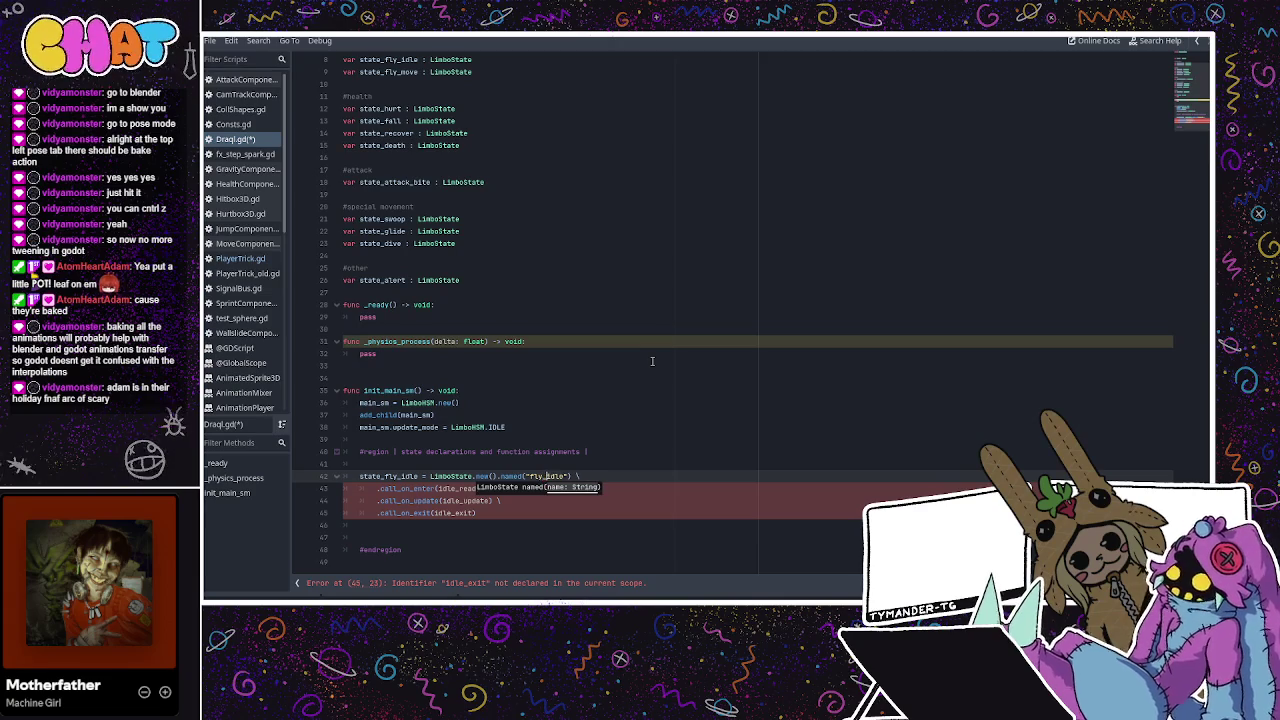
click(652, 361)
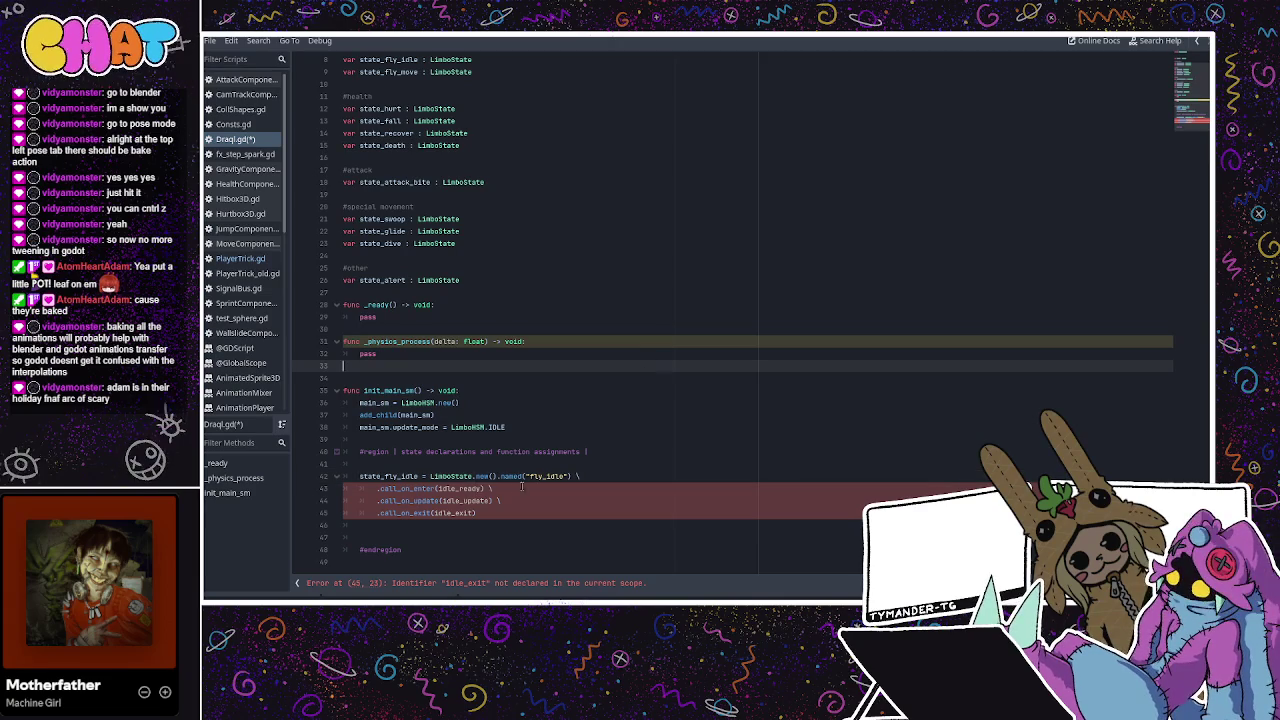
Rename the callbacks to fly_idle_ready, fly_idle_update and fly_idle_exit, then select the whole block
click(441, 488)
text(fly_)
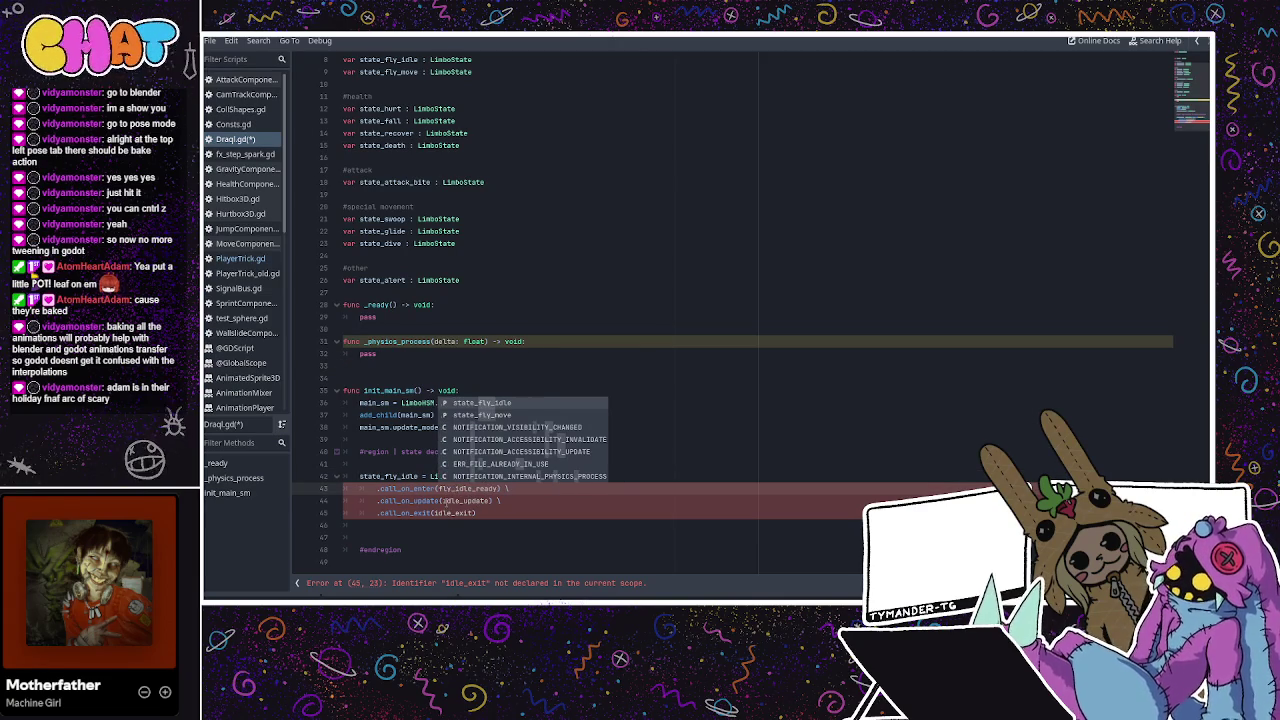
click(444, 500)
text(fly_)
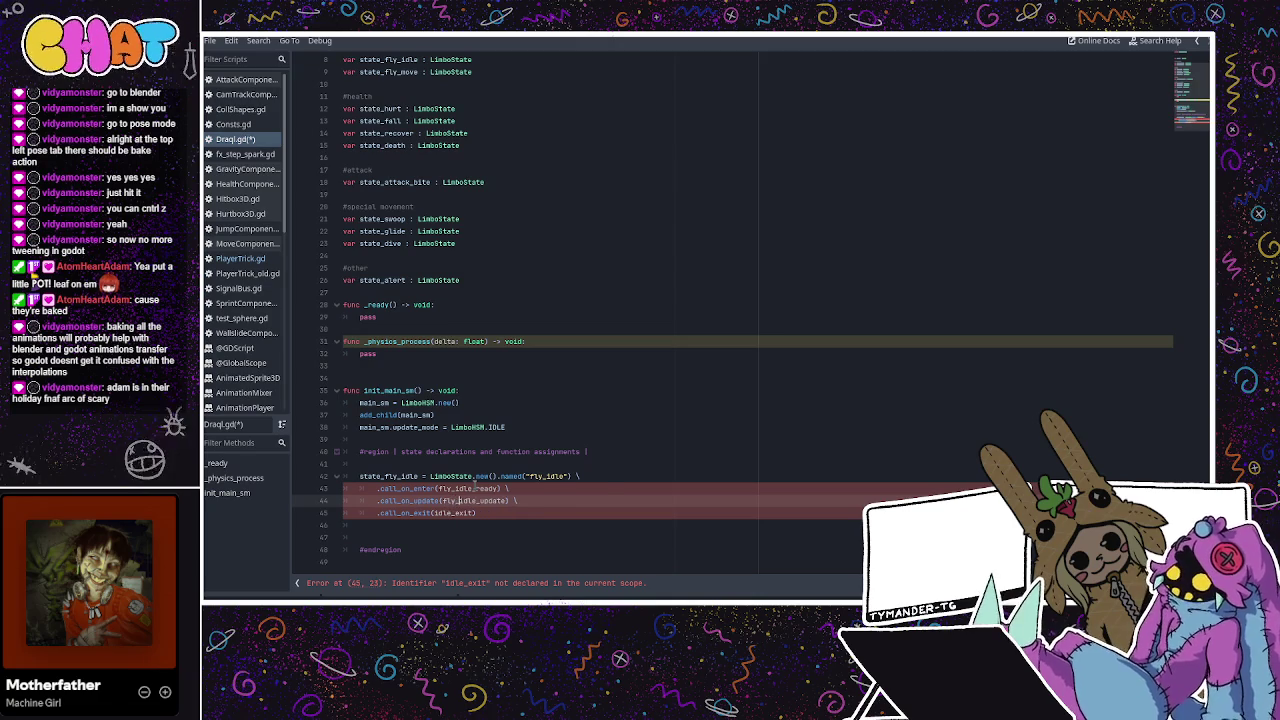
click(433, 512)
text(fly_)
click(390, 475)
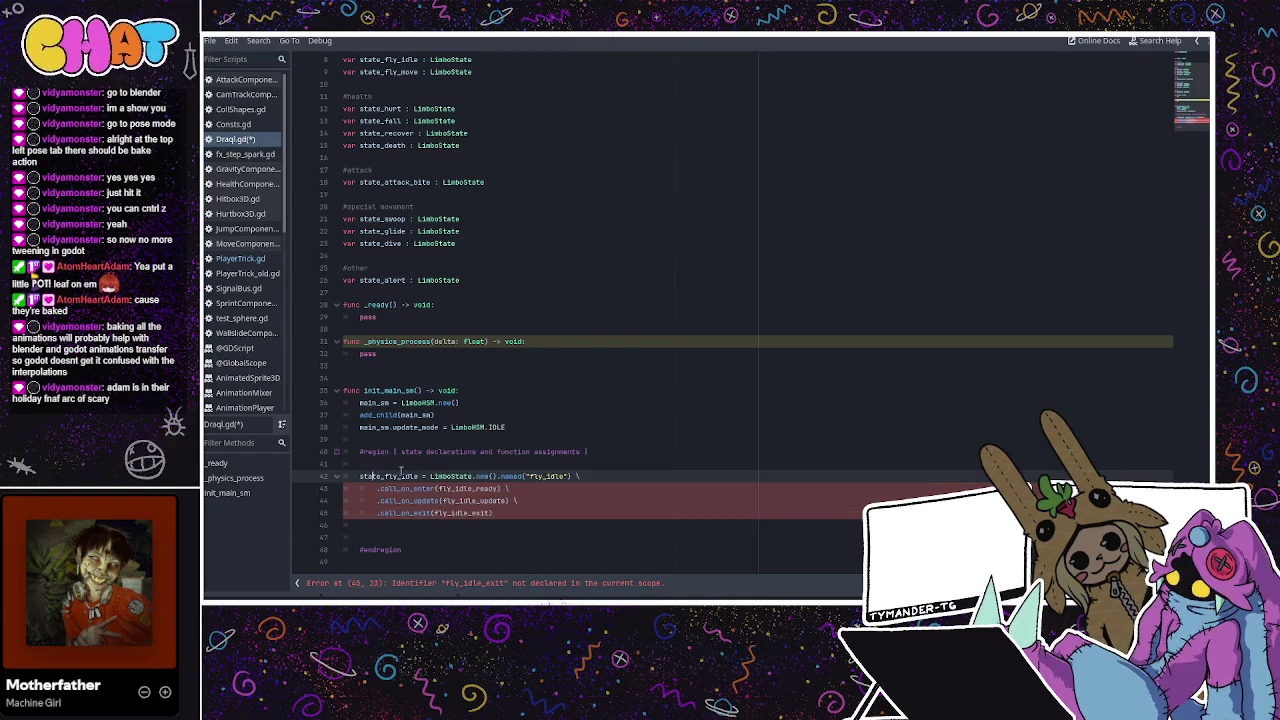
click(526, 509)
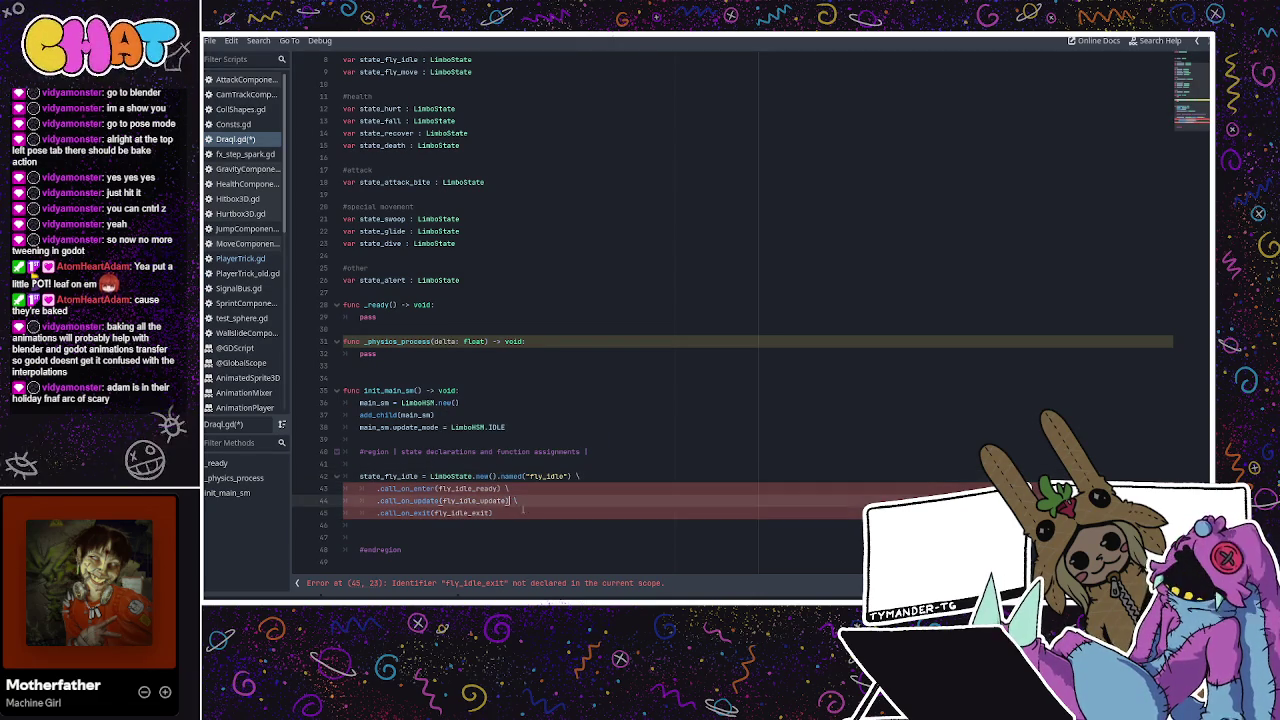
mouse_move(531, 516)
mouse_down()
mouse_move(352, 476)
mouse_move(365, 477)
mouse_up()
key(ctrl+c)
scroll(495, 344, up, 2)
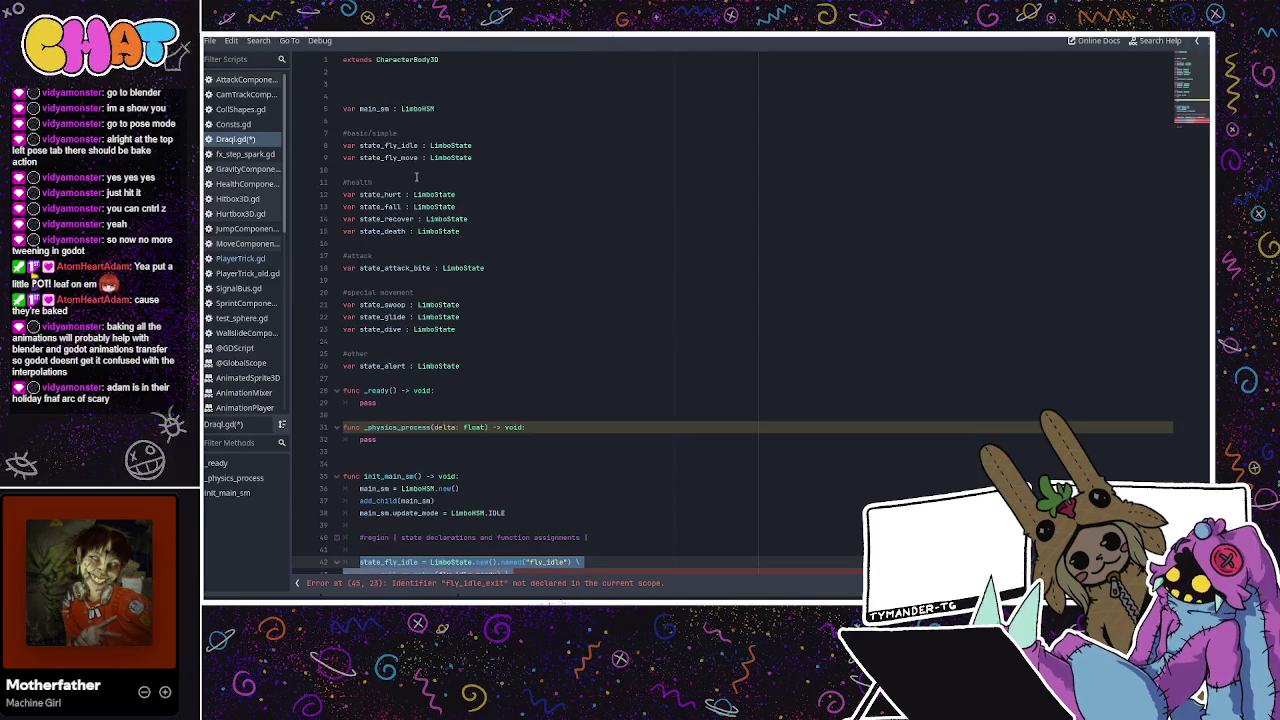
Paste several more copies of the state_fly_idle block below the first one
scroll(390, 338, down, 2)
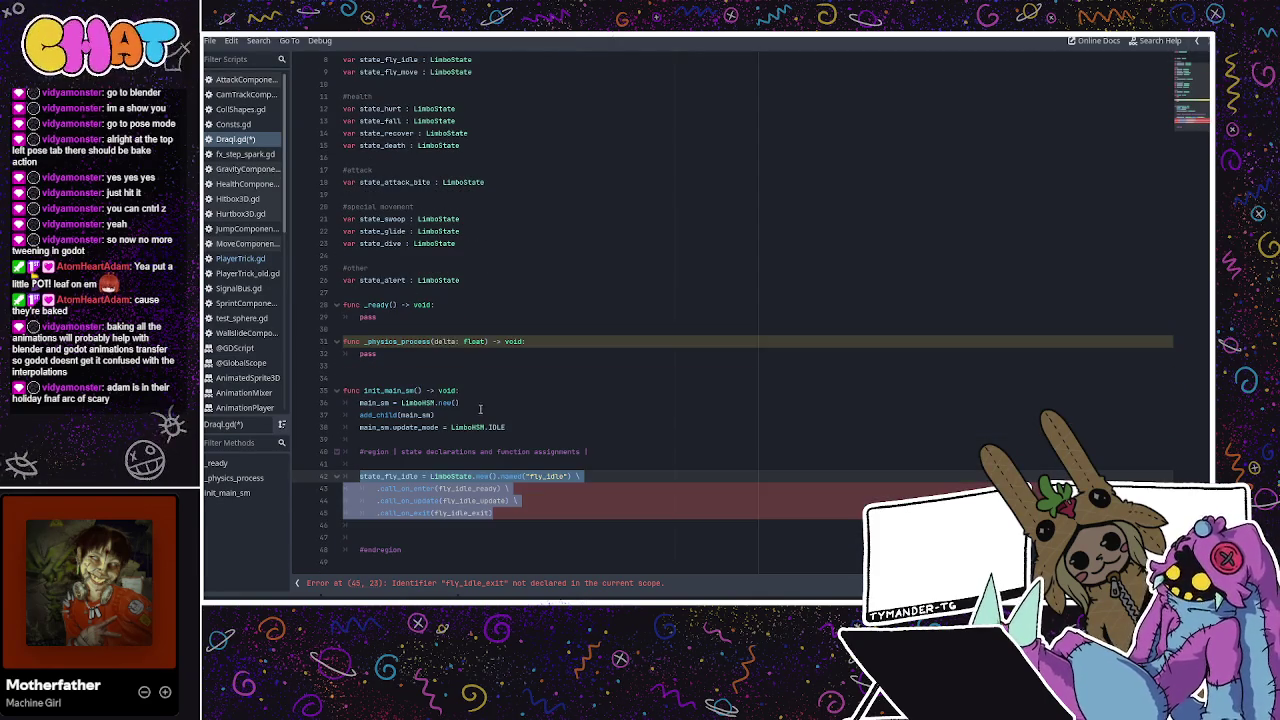
click(567, 514)
key(Return)
key(ctrl+v)
key(Return)
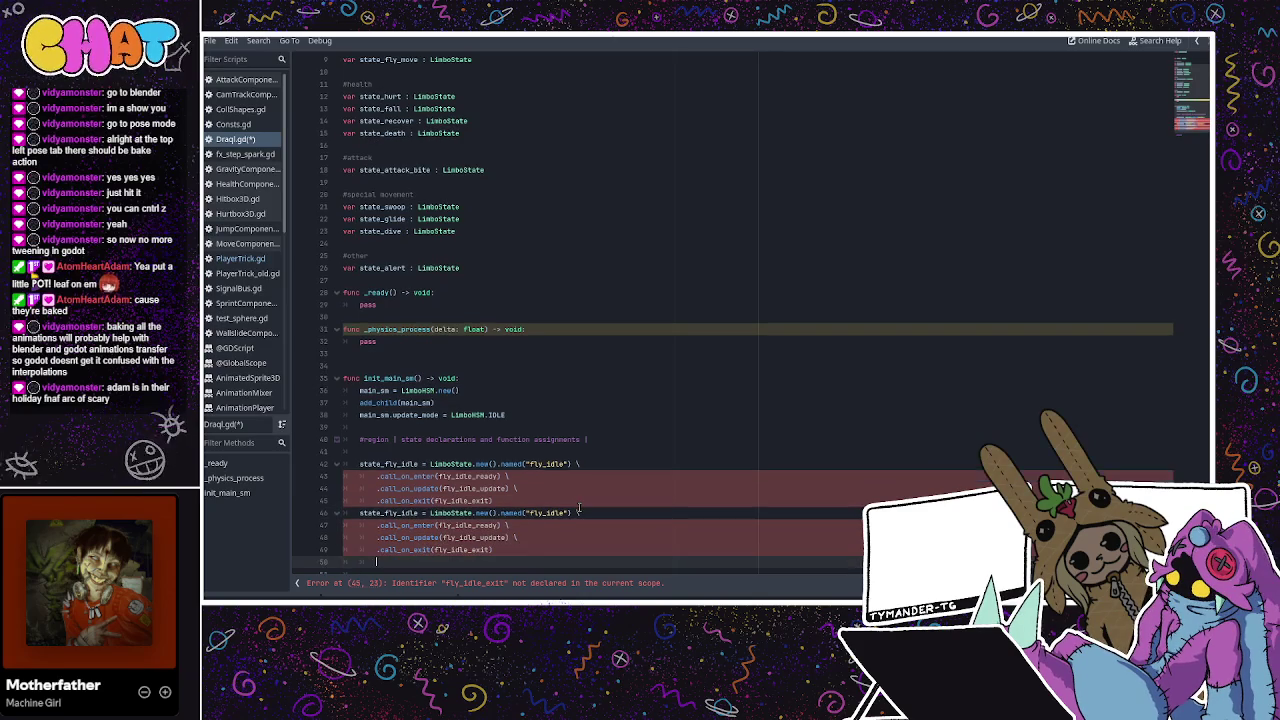
key(Return)
key(ctrl+v)
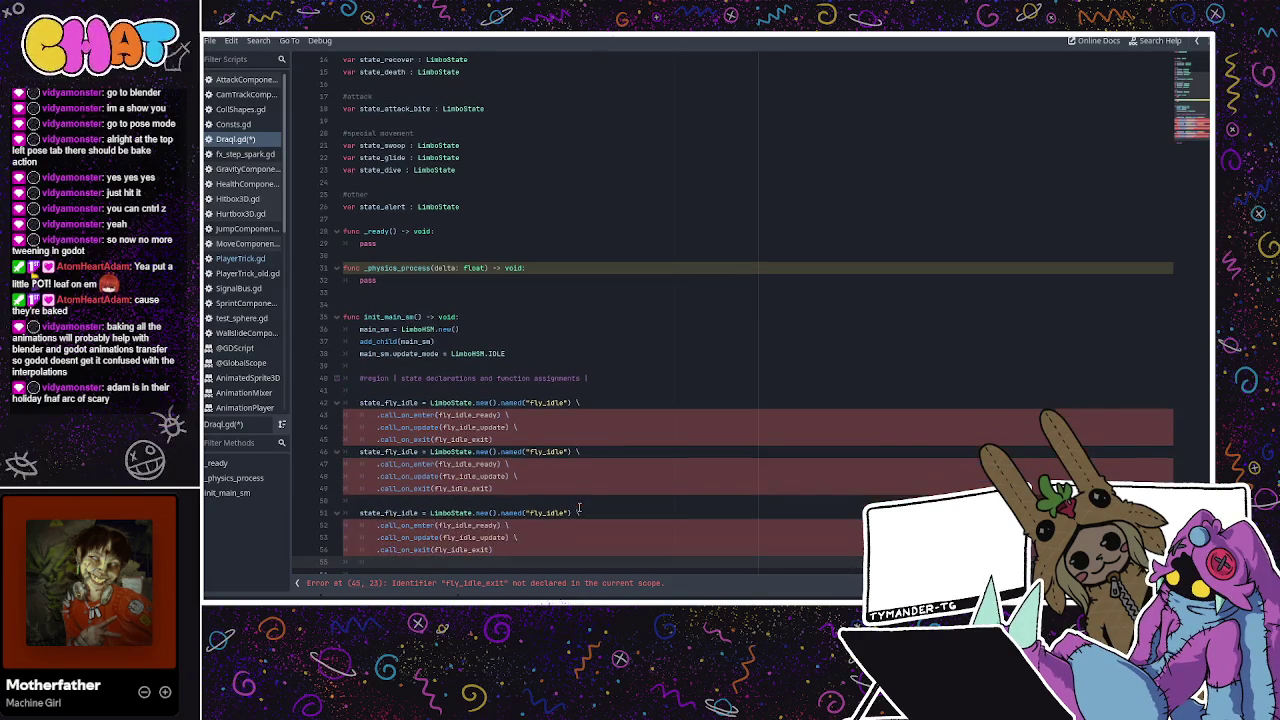
key(ctrl+v)
key(ctrl+v)
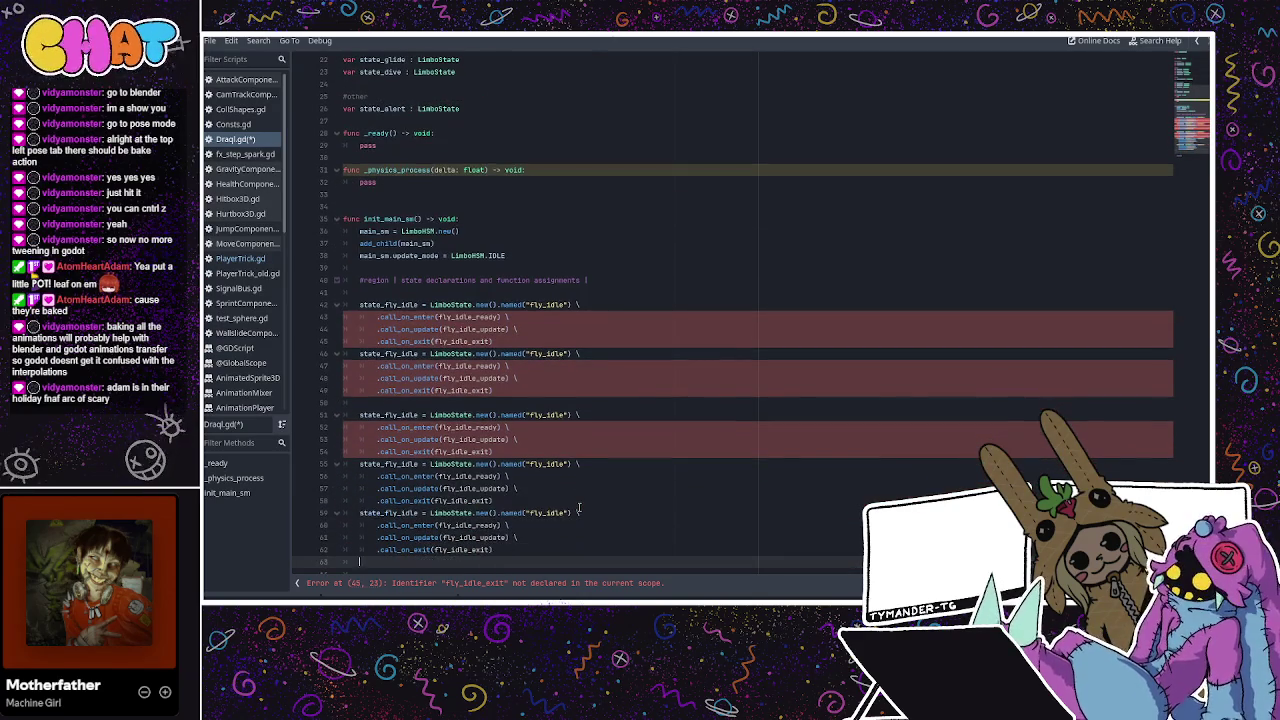
Check PlayerTrick.gd's state list, then add a blank line after Draqi.gd's second state block
click(237, 260)
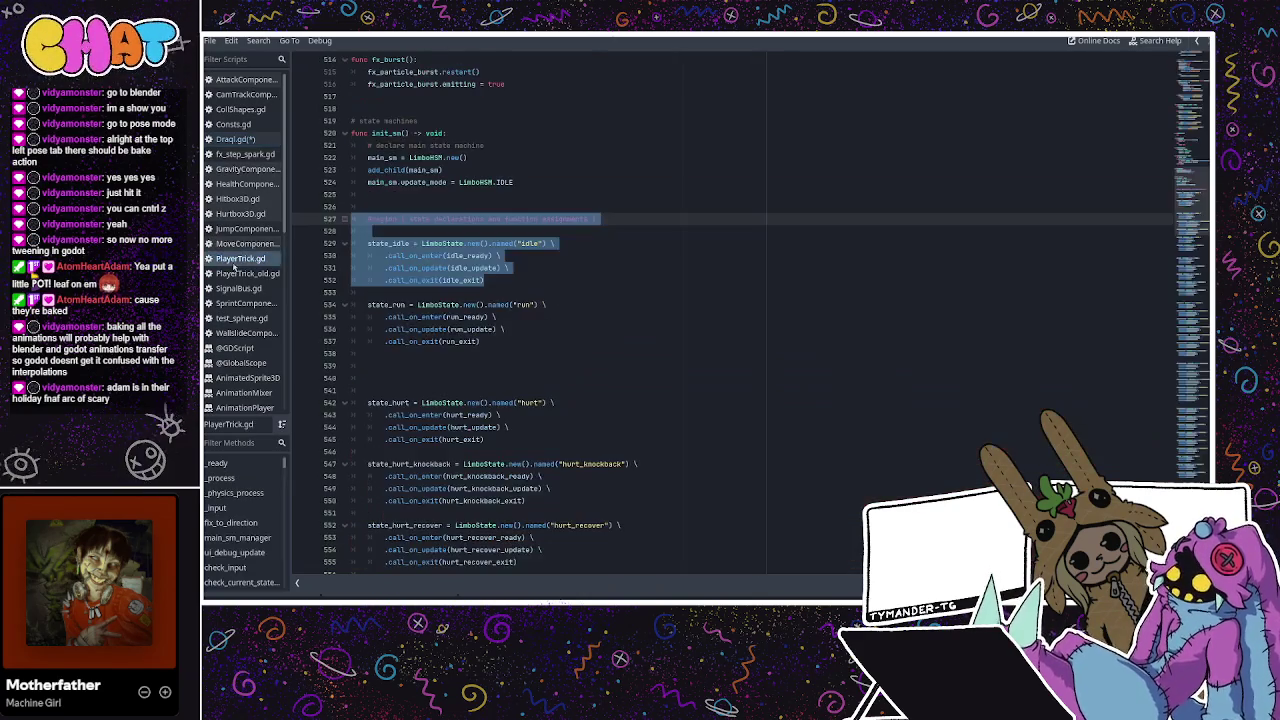
click(453, 365)
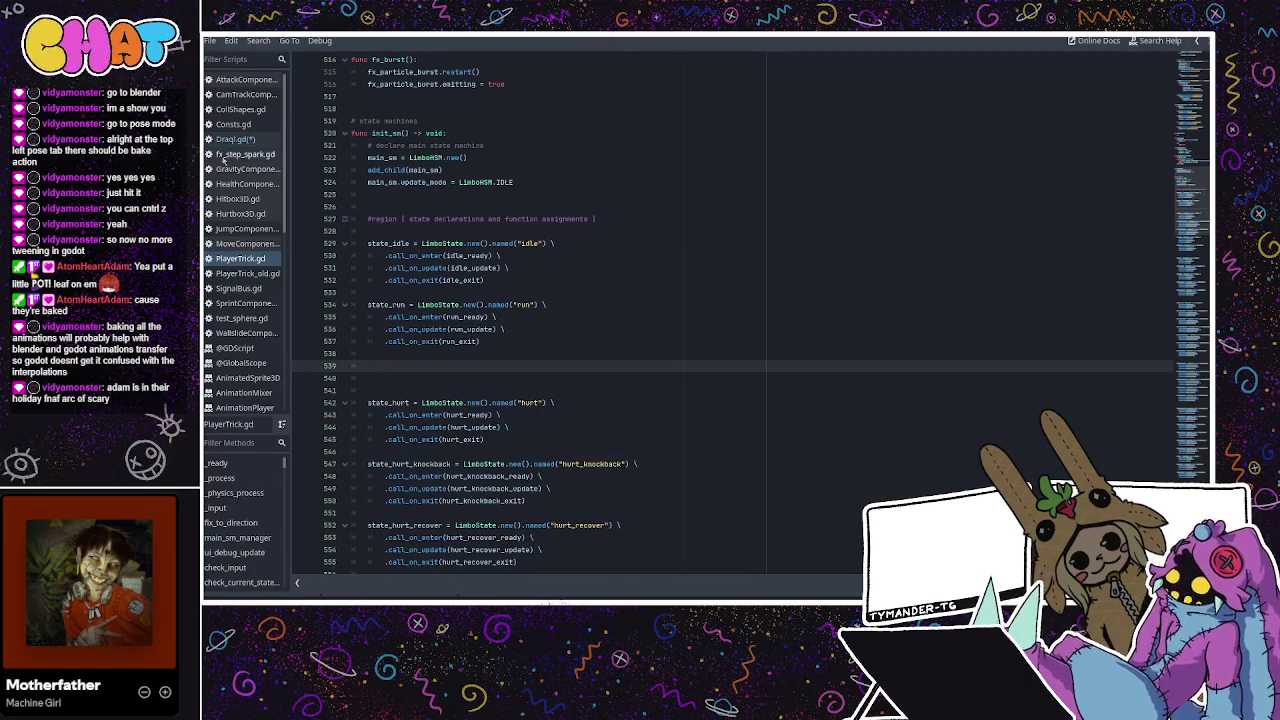
click(248, 140)
click(455, 357)
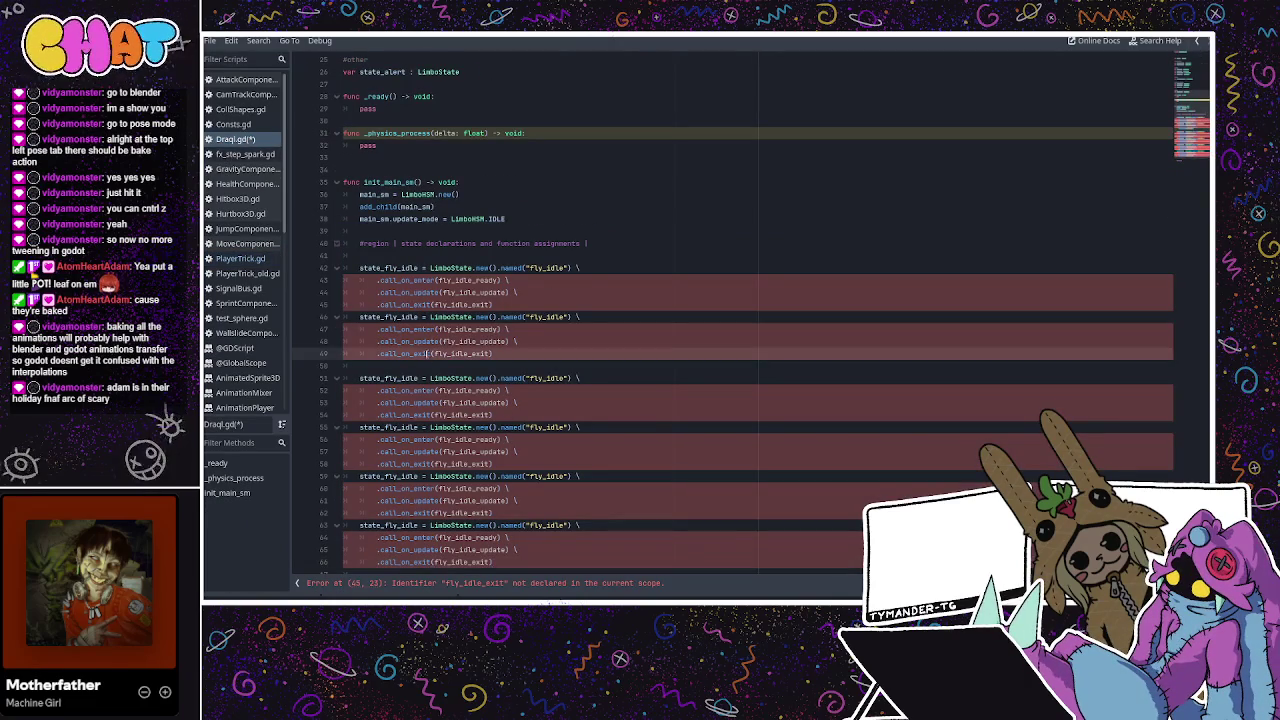
click(422, 365)
key(Return)
key(Return)
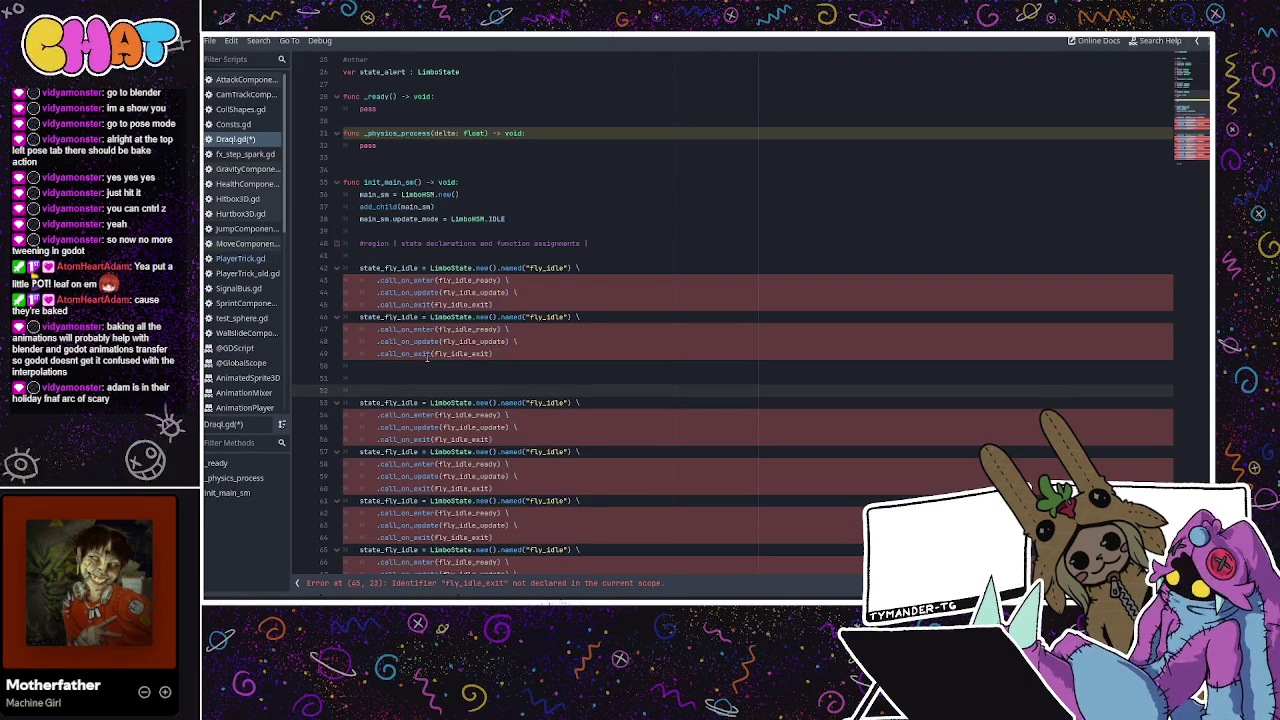
Insert blank lines after the first, third, fourth, fifth and last state_fly_idle blocks
click(525, 295)
click(521, 303)
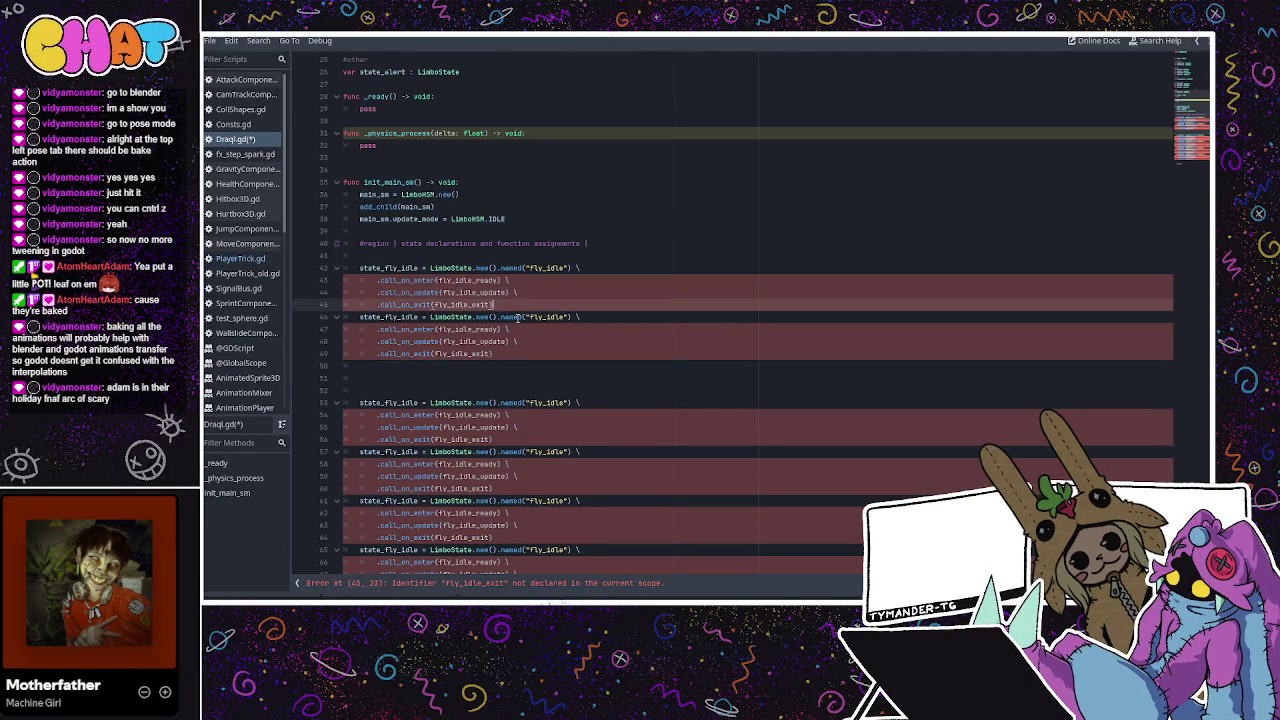
key(Return)
scroll(504, 365, down, 2)
click(522, 368)
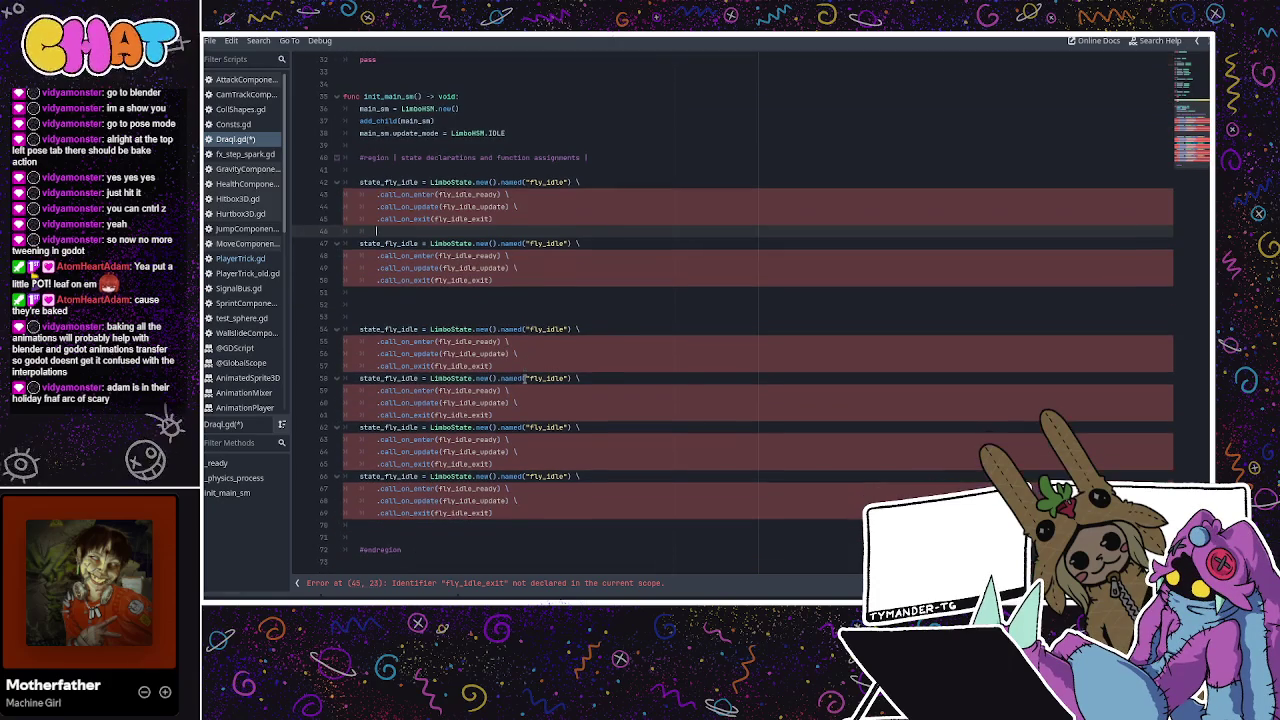
key(Return)
click(512, 427)
key(Return)
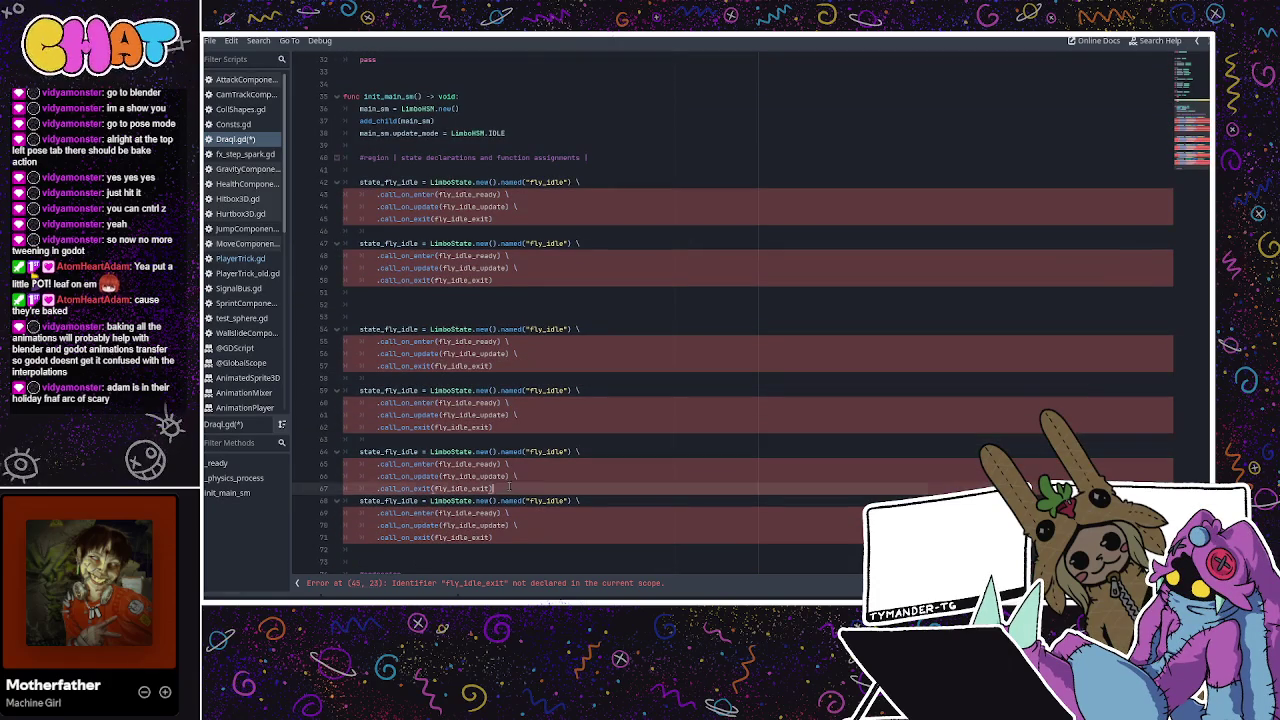
click(509, 487)
key(Return)
click(521, 539)
key(Return)
scroll(521, 490, down, 2)
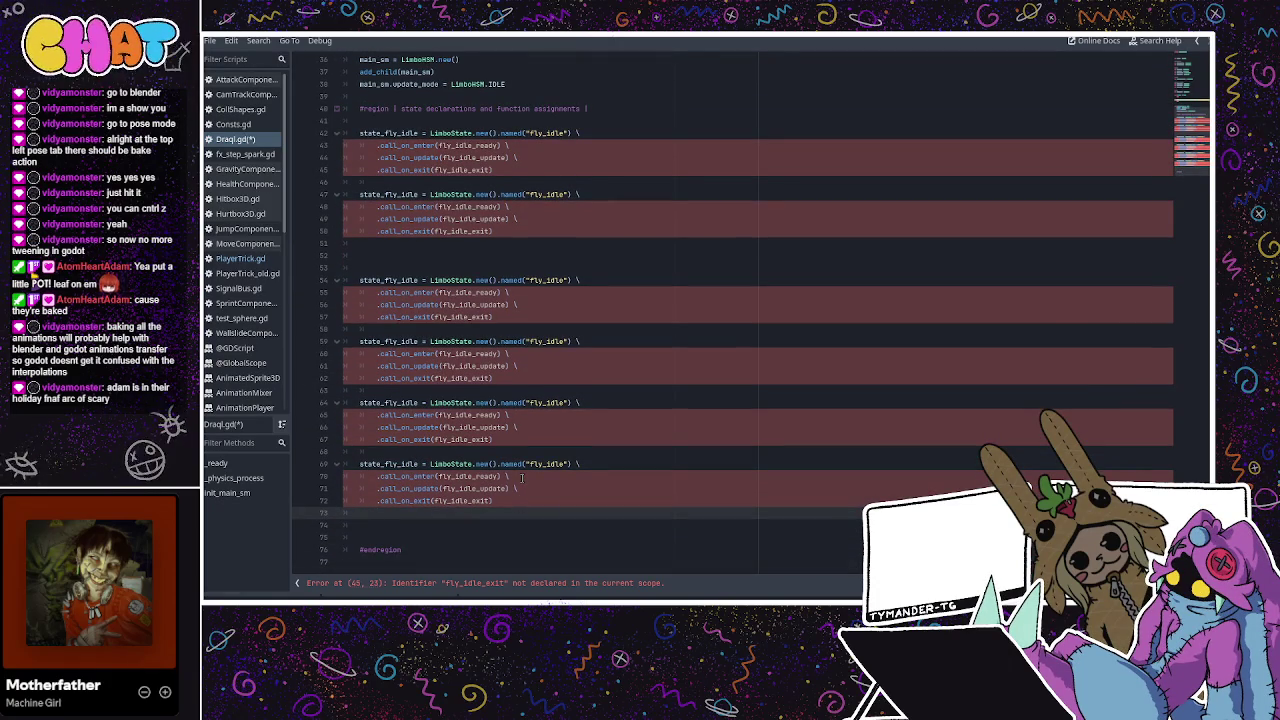
Paste two more state_fly_idle blocks and push the newest one down with a blank line
key(Return)
key(Return)
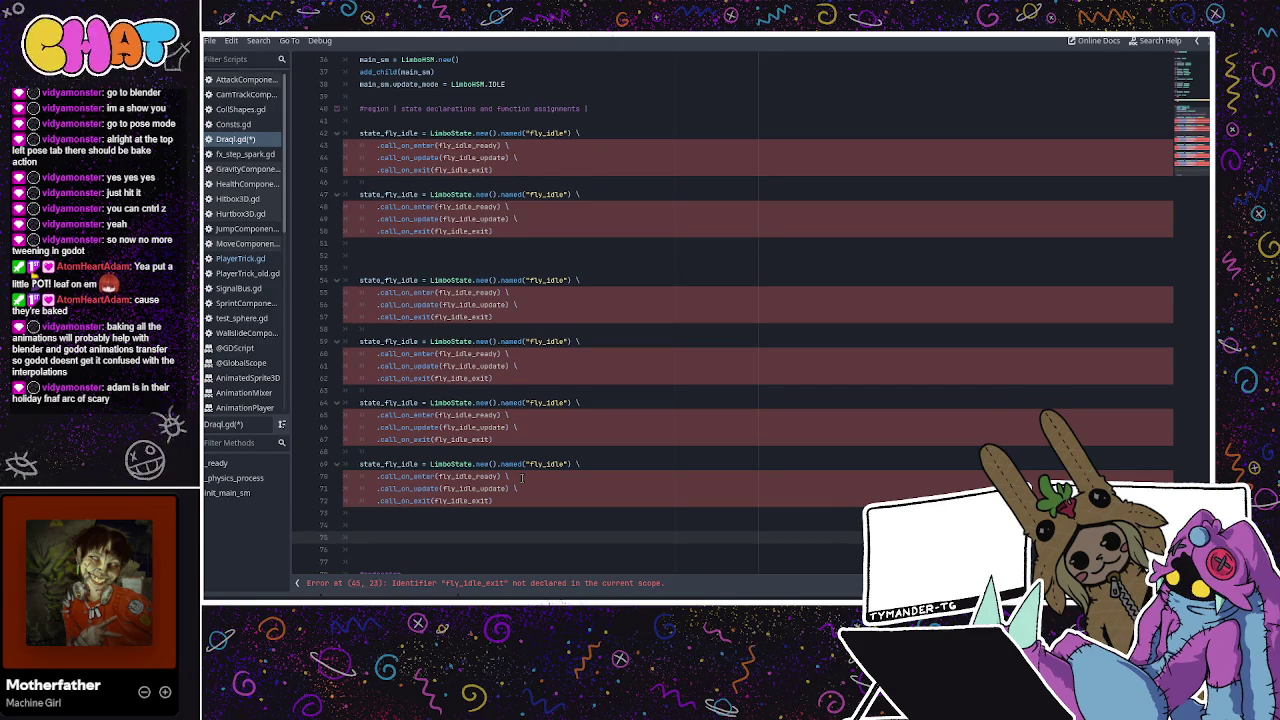
text(state_fly_idle = LimboState.new().named("fly_idle") \ 		.call_on_enter(fly_idle_ready) \ 		.call_on_update(fly_idle_update) \ 		.call_on_exit(fly_idle_exit))
key(Return)
key(ctrl+v)
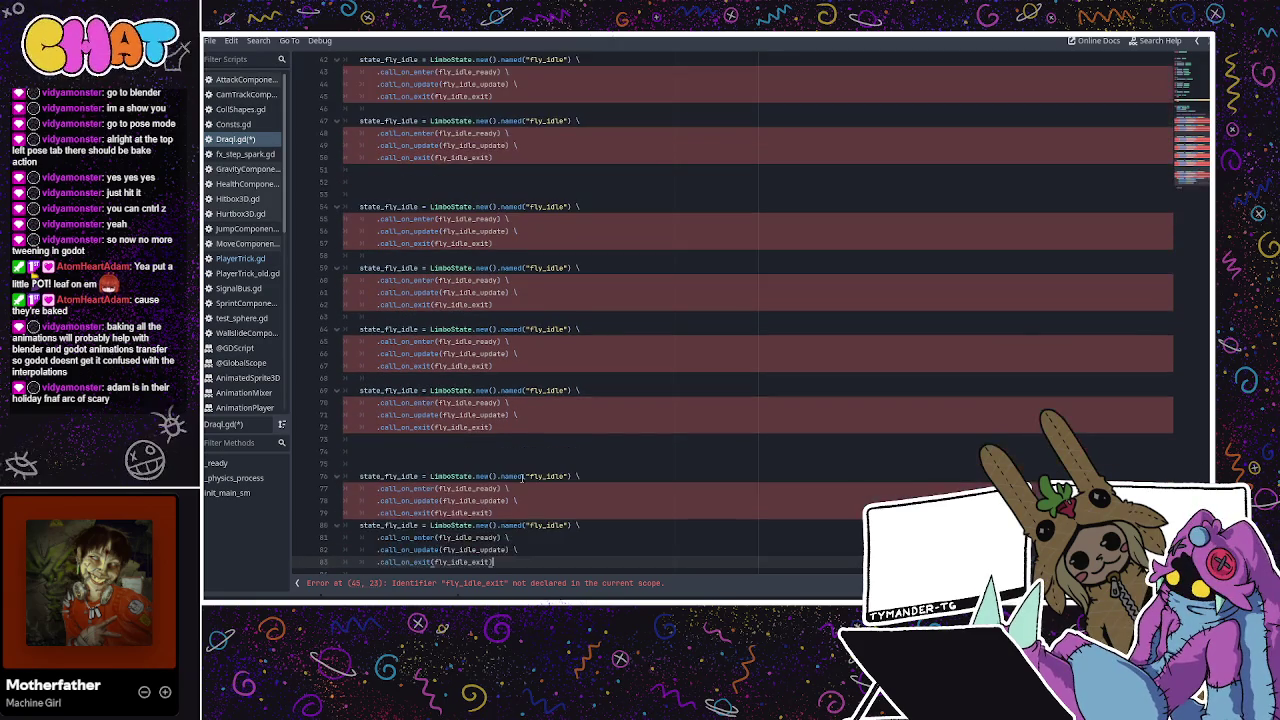
click(509, 524)
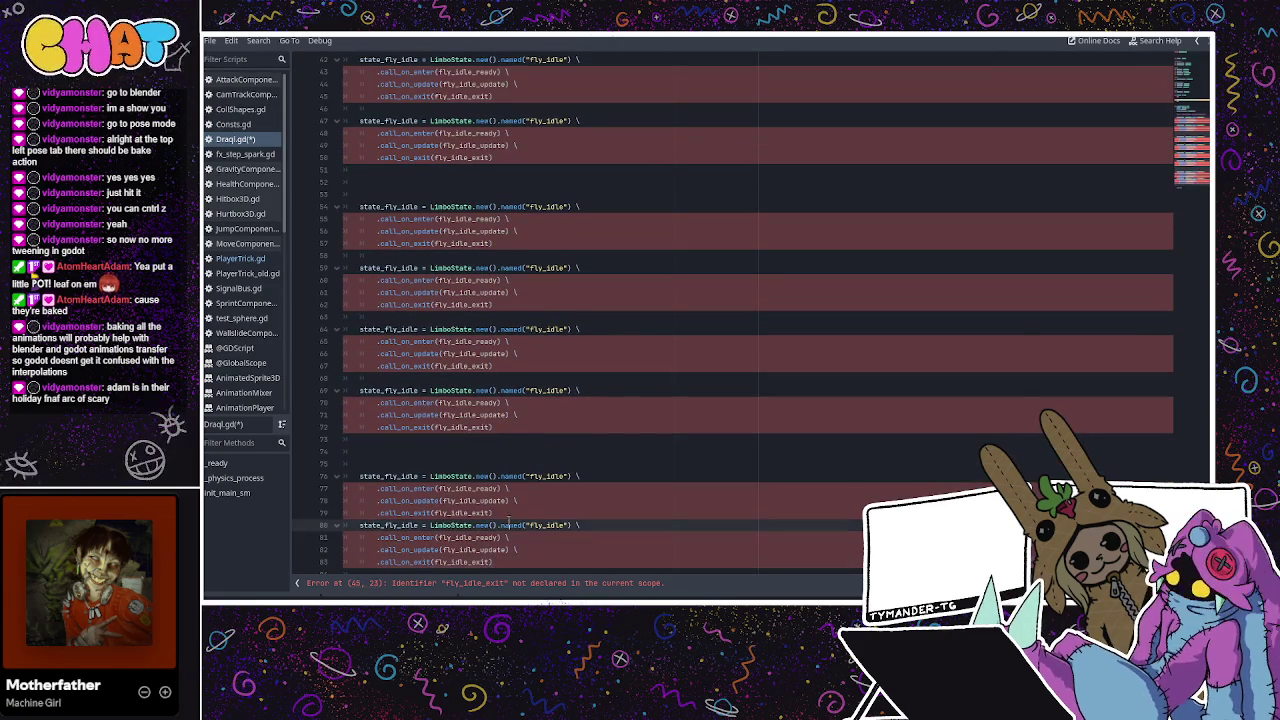
click(512, 515)
key(Return)
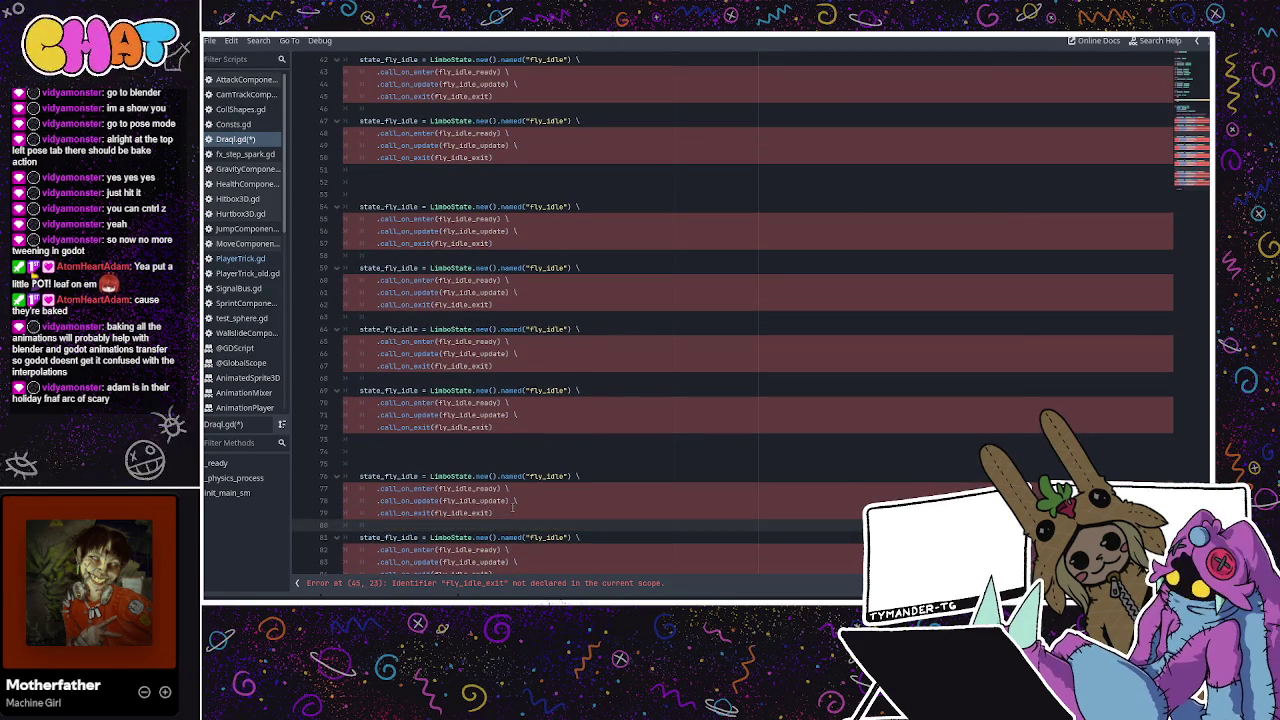
Paste three more spaced-out state_fly_idle copies, bringing the region to eleven blocks
scroll(512, 510, down, 1)
scroll(487, 440, up, 3)
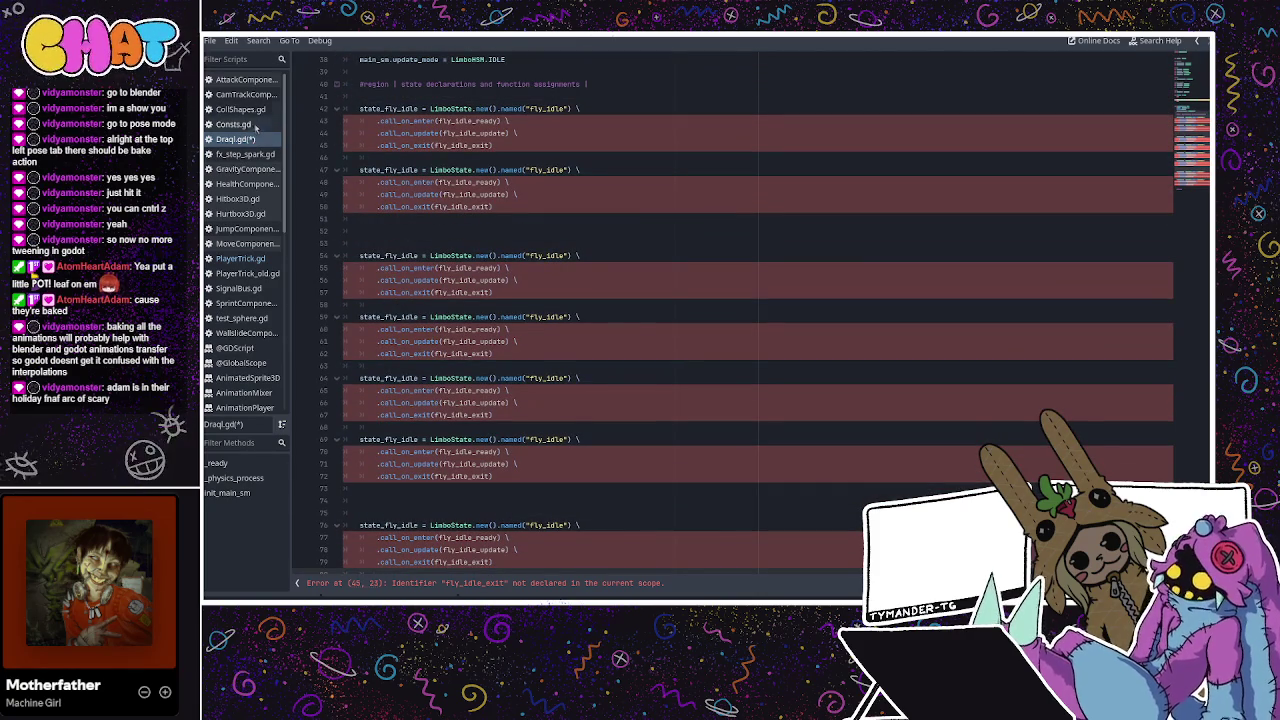
scroll(534, 199, up, 15)
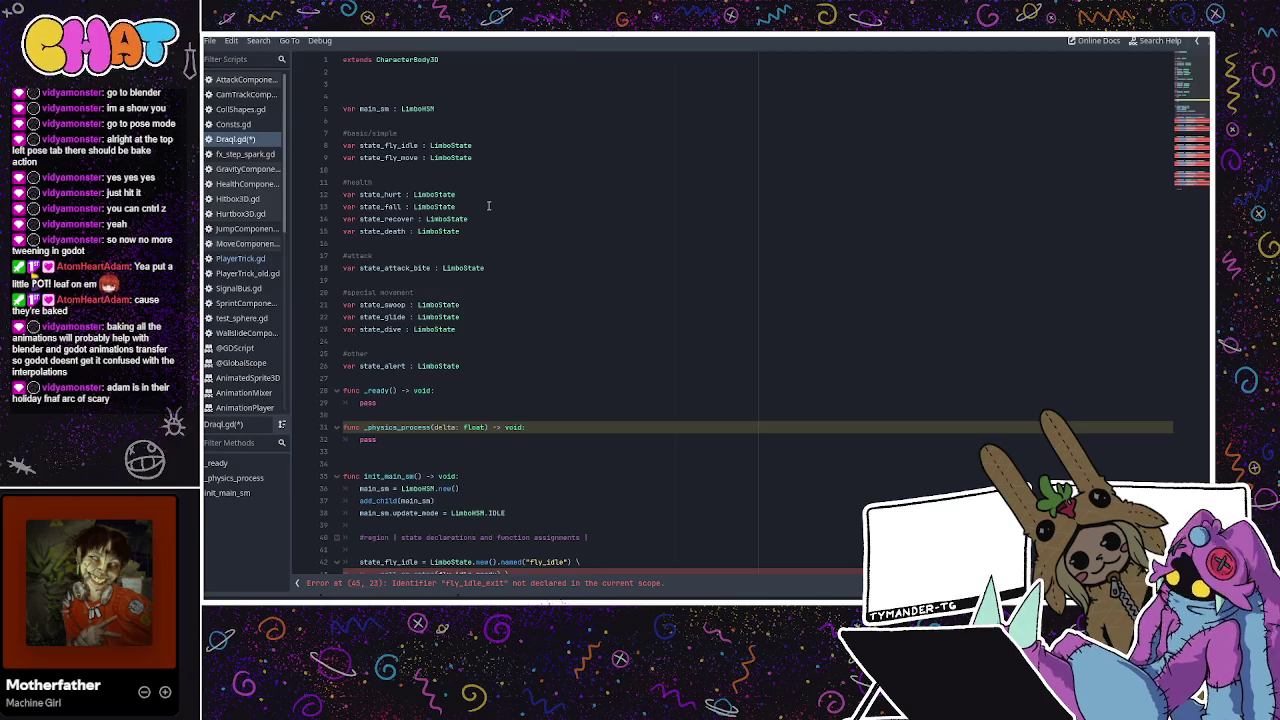
scroll(488, 205, down, 12)
scroll(506, 400, down, 4)
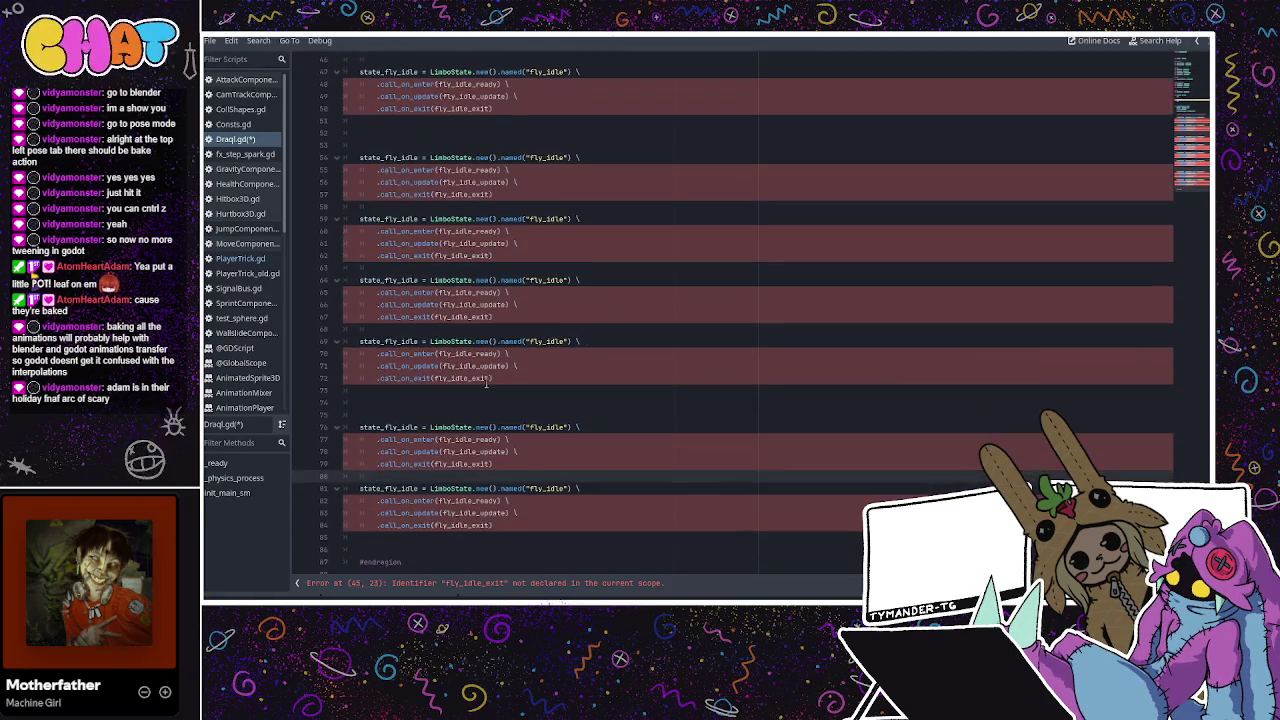
key(Return)
key(Return)
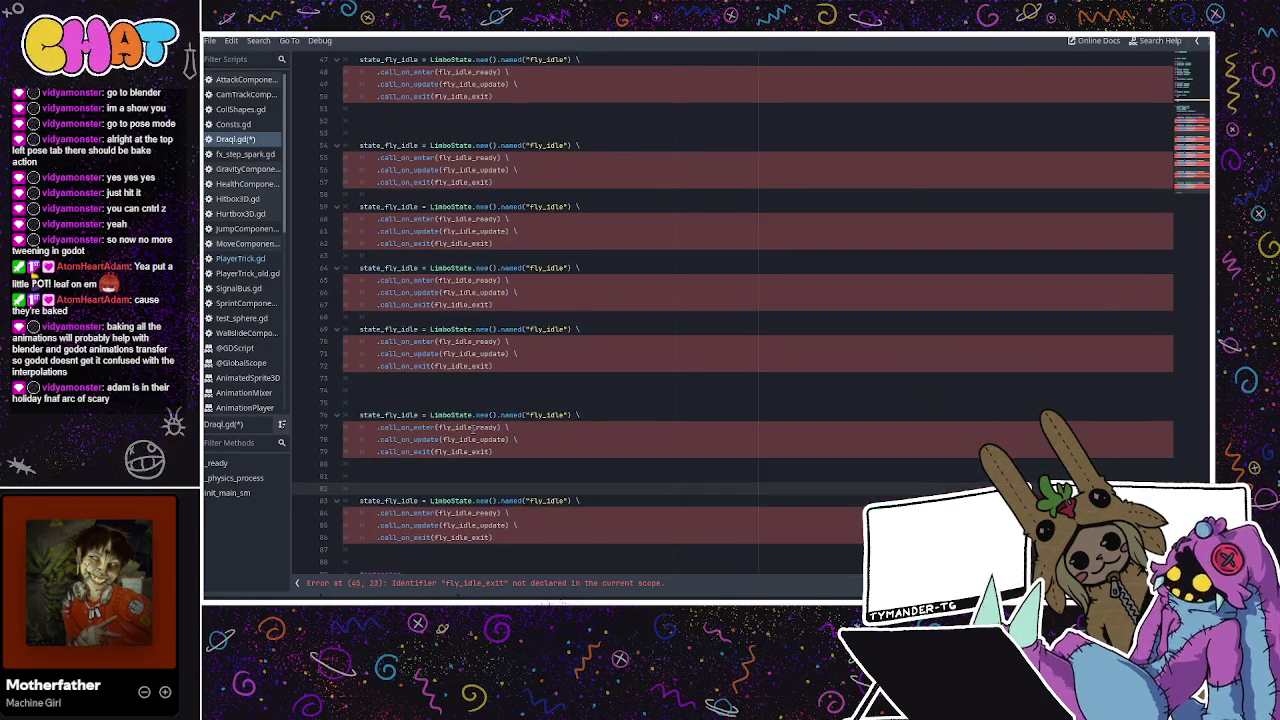
click(505, 540)
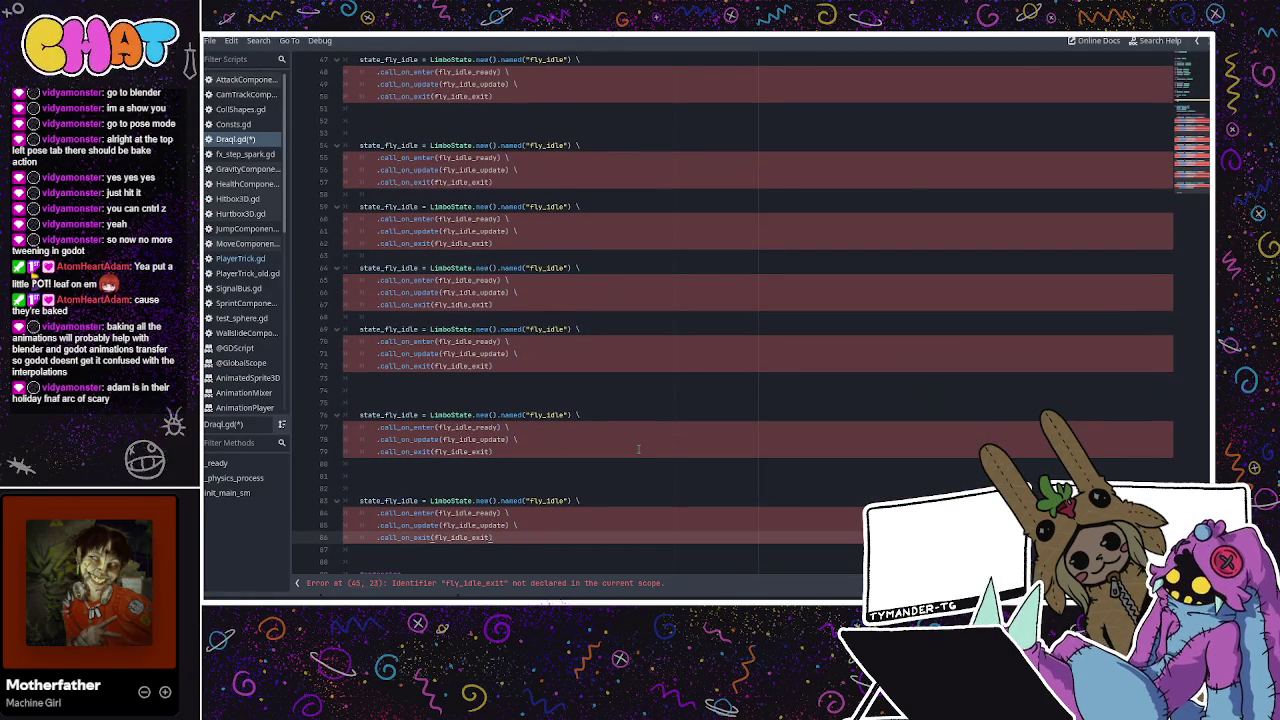
key(Return)
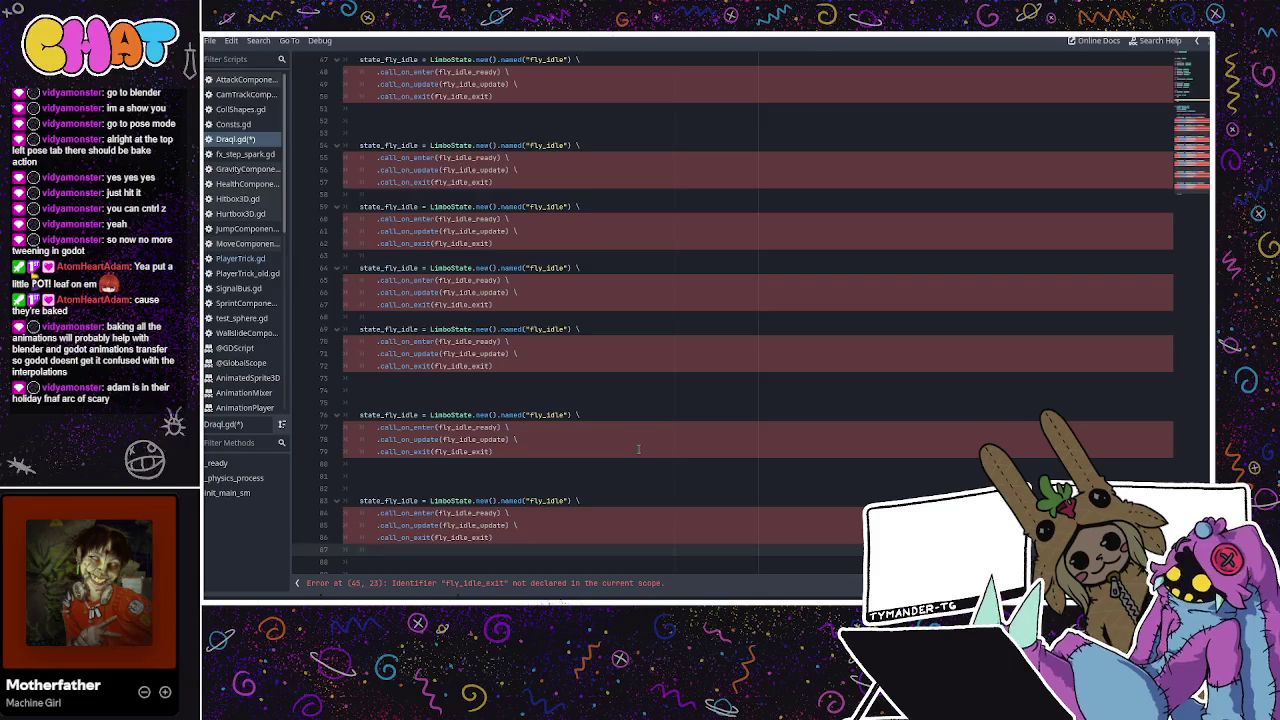
text(state_fly_idle = LimboState.new().named("fly_idle") \ 		.call_on_enter(fly_idle_ready) \ 		.call_on_update(fly_idle_update) \ 		.call_on_exit(fly_idle_exit))
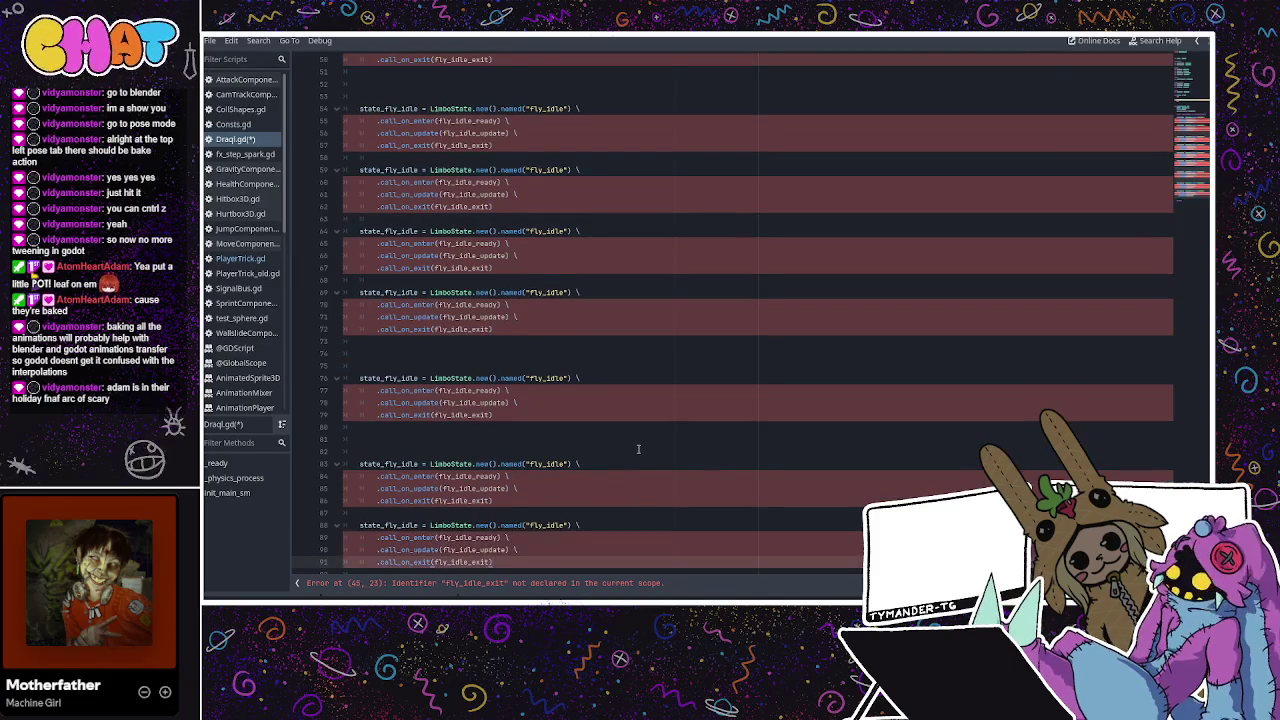
scroll(508, 404, down, 2)
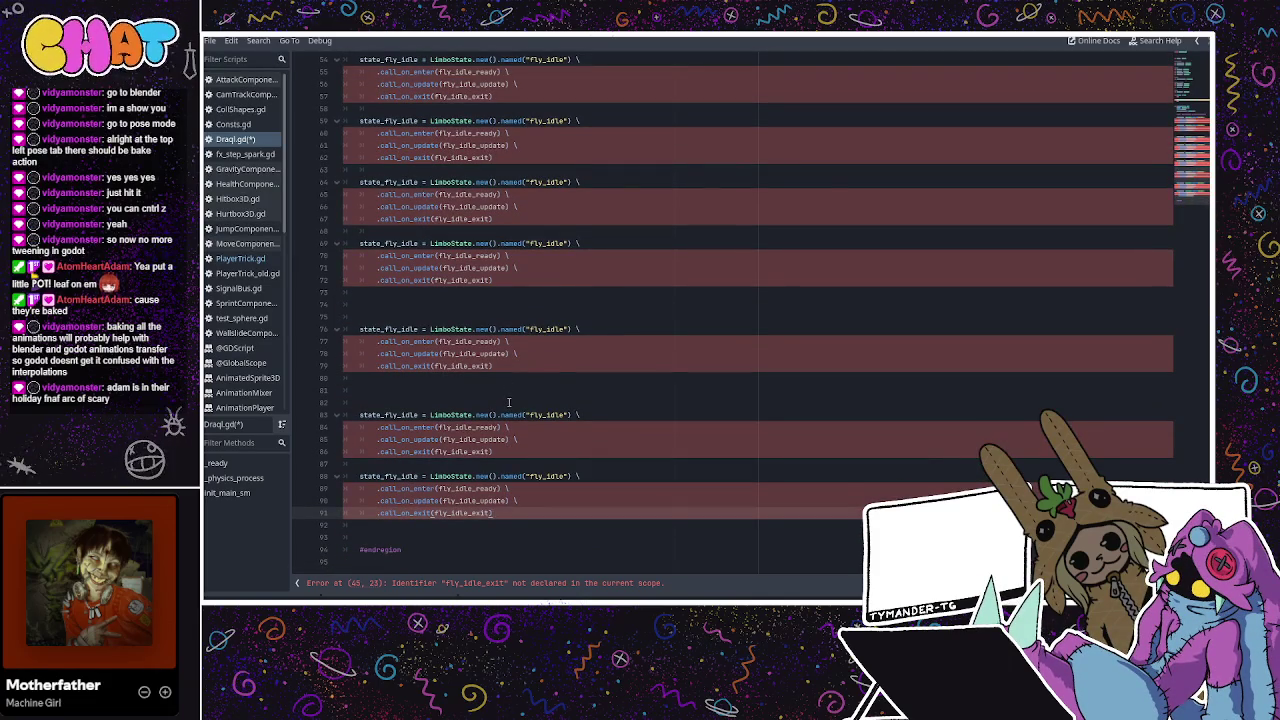
key(Down)
key(Down)
text(state_fly_idle = LimboState.new().named("fly_idle") \ 		.call_on_enter(fly_idle_ready) \ 		.call_on_update(fly_idle_update) \ 		.call_on_exit(fly_idle_exit))
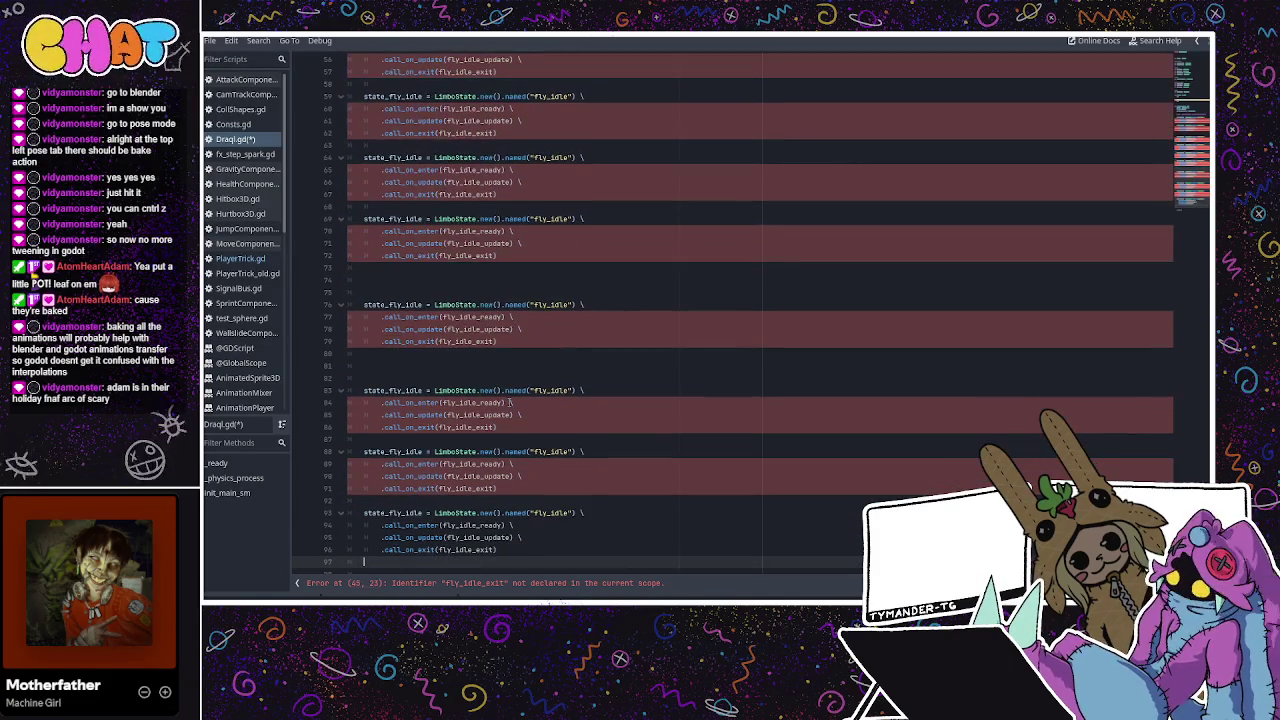
key(Return)
key(Return)
key(ctrl+v)
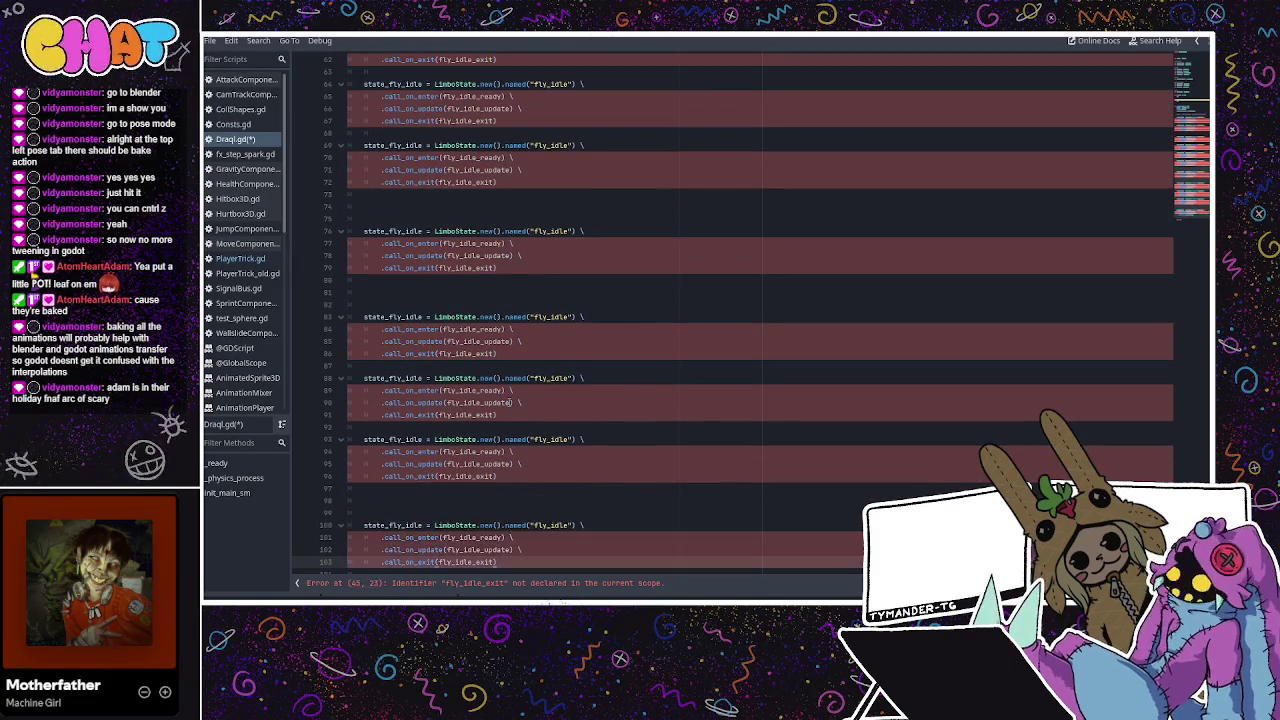
scroll(530, 360, up, 13)
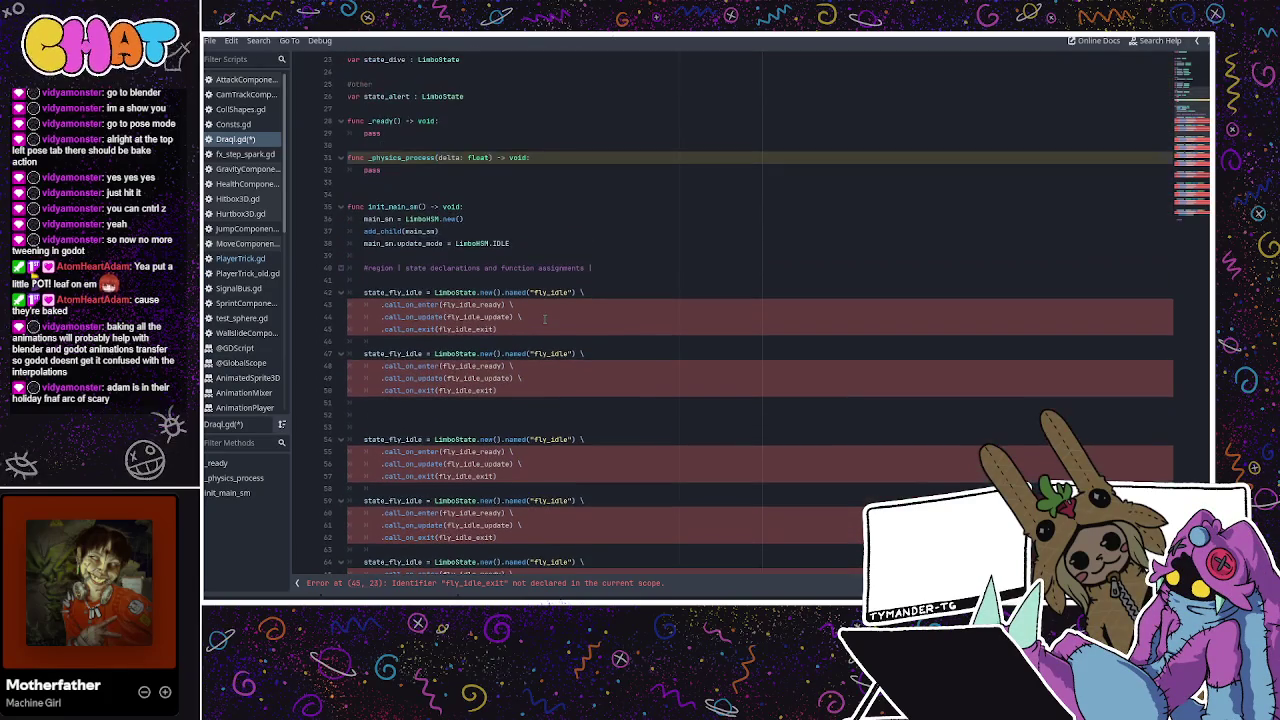
Rename the second, third and fourth block variables to state_fly_move, state_hurt and state_fall
scroll(413, 349, down, 1)
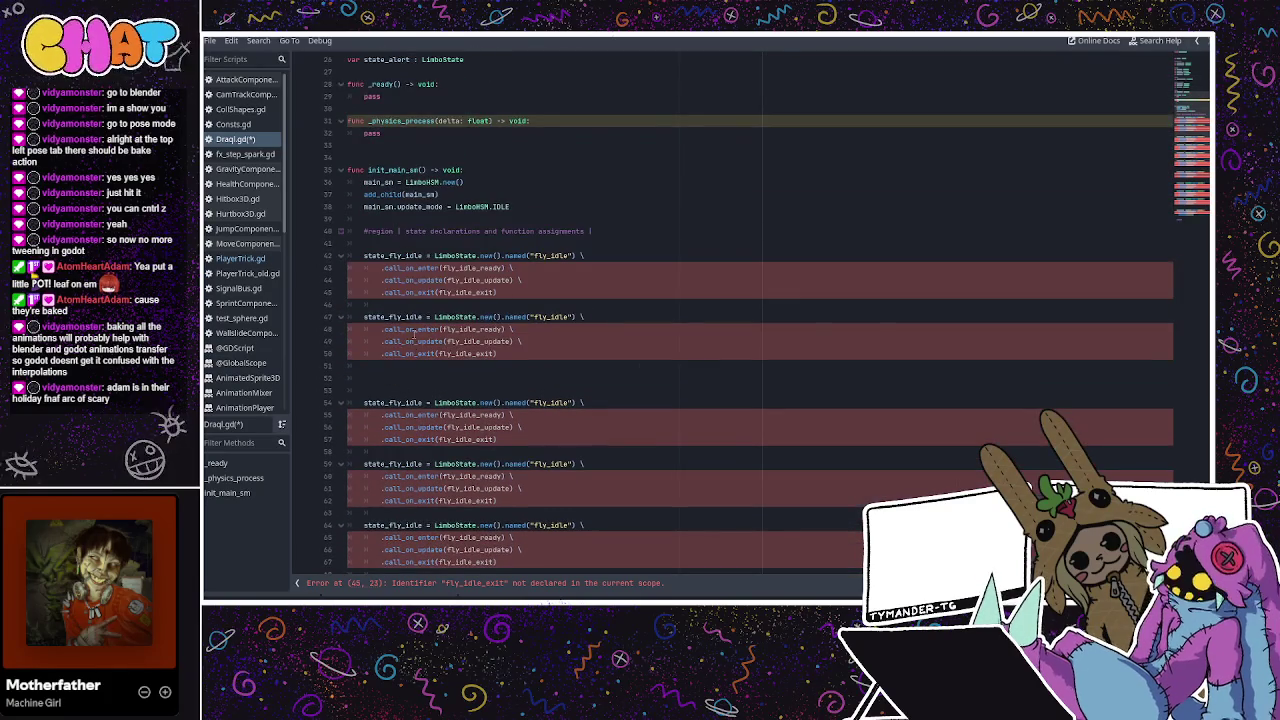
drag(389, 317, 422, 317)
click(406, 316)
text(move)
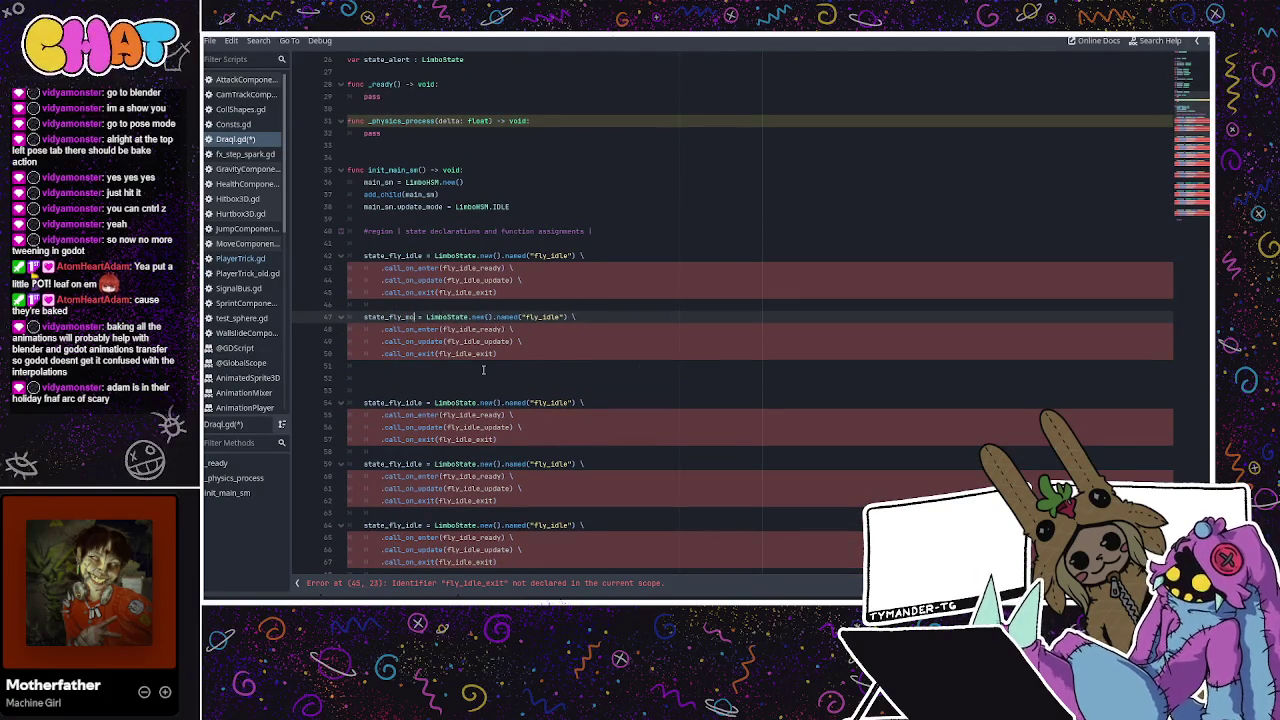
click(405, 403)
drag(405, 403, 389, 403)
scroll(473, 379, up, 8)
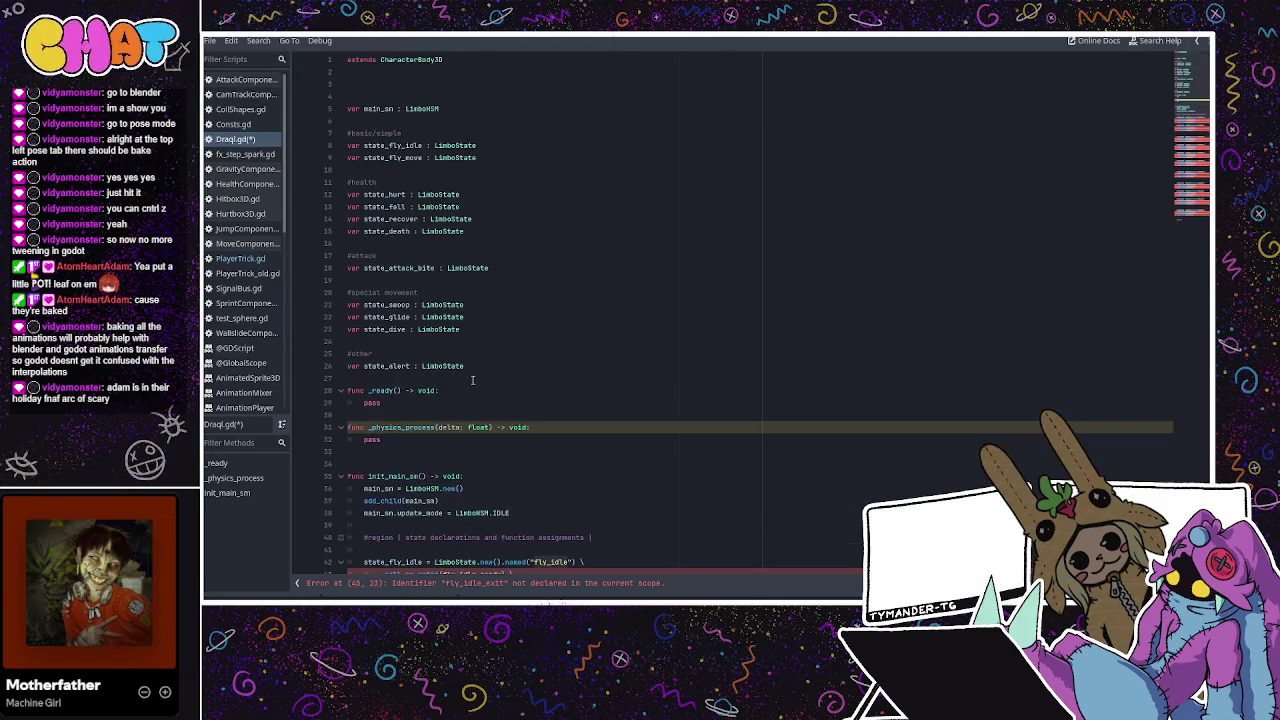
scroll(473, 379, down, 7)
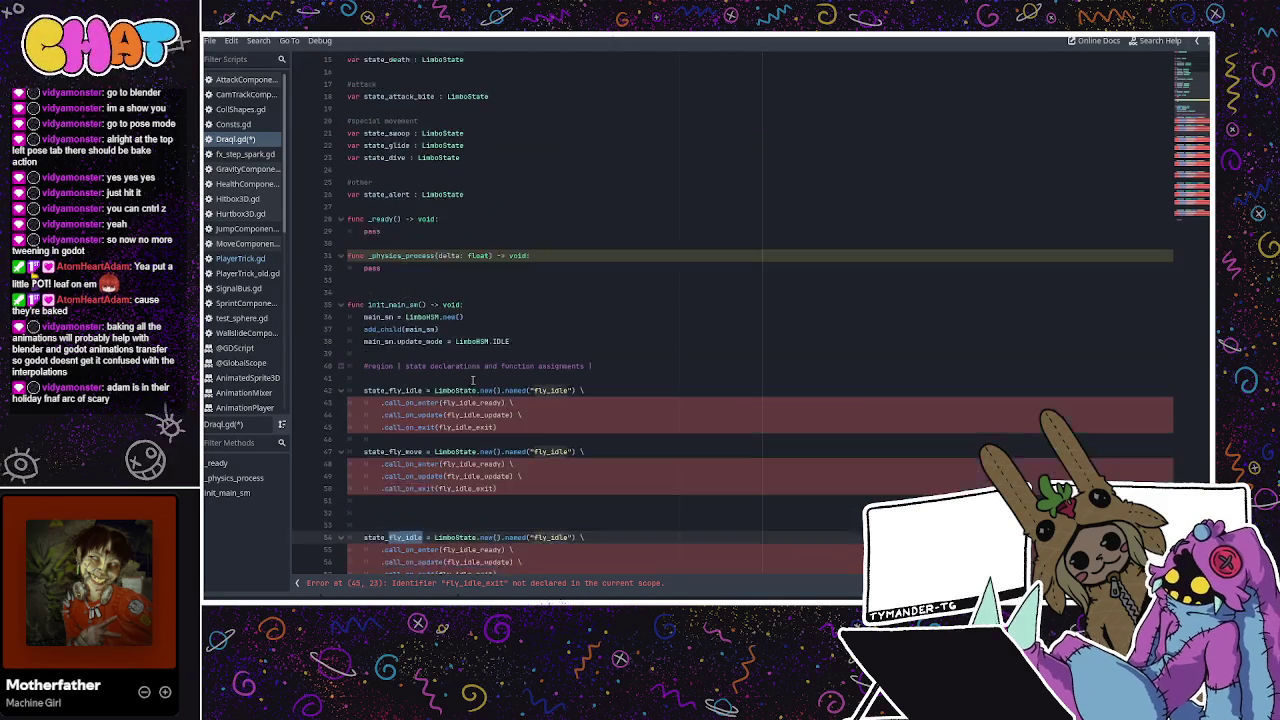
text(hurt)
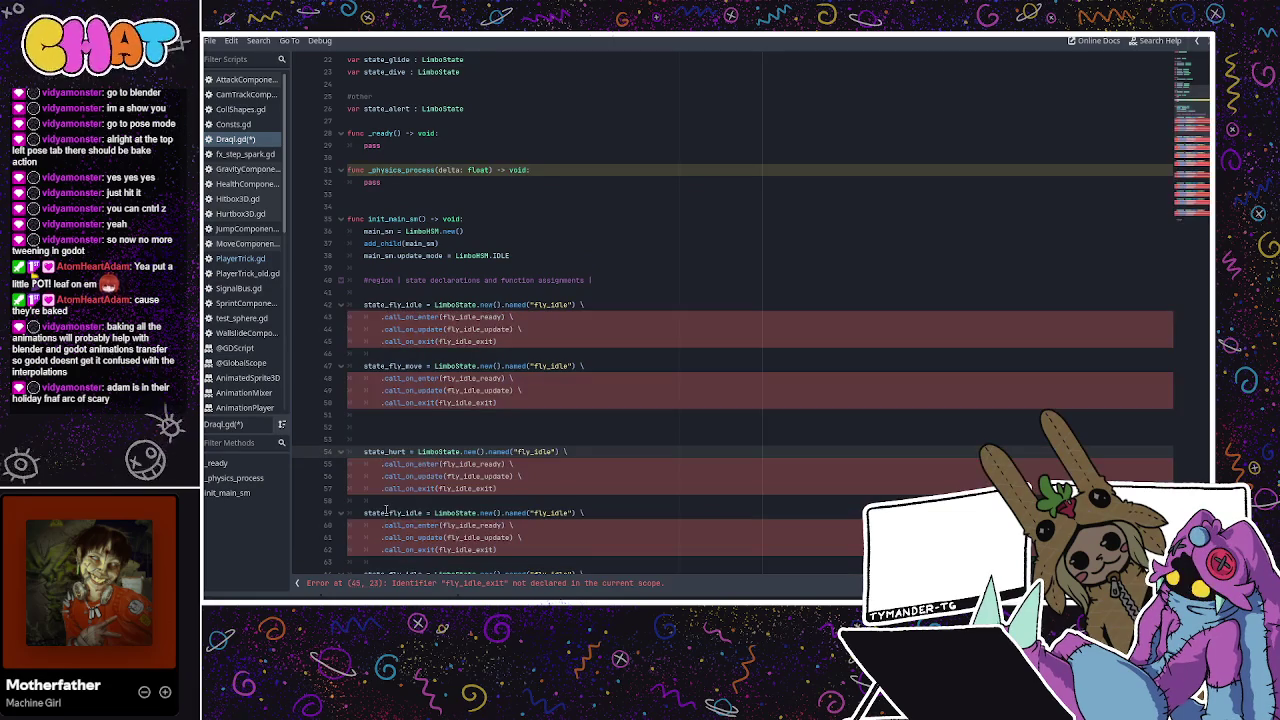
drag(387, 513, 422, 513)
text(fall)
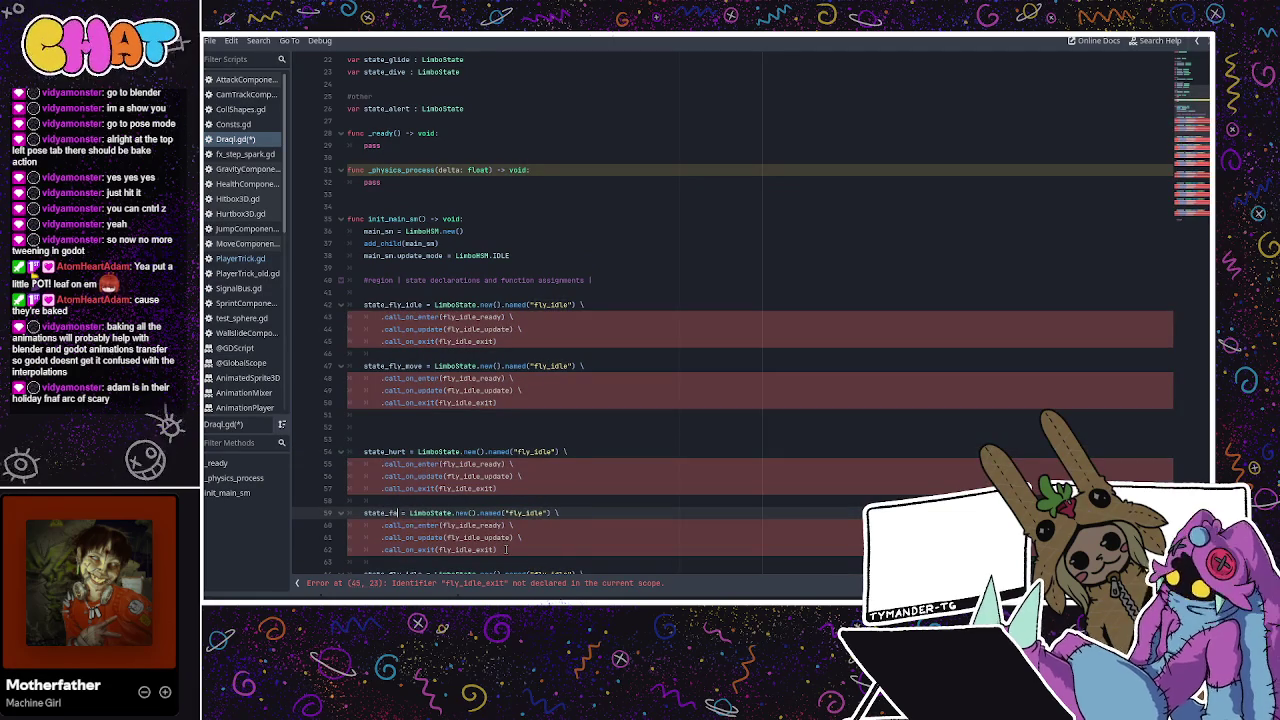
Rename the next two variables to state_recover and state_death, then save Draqi.gd
scroll(455, 455, down, 4)
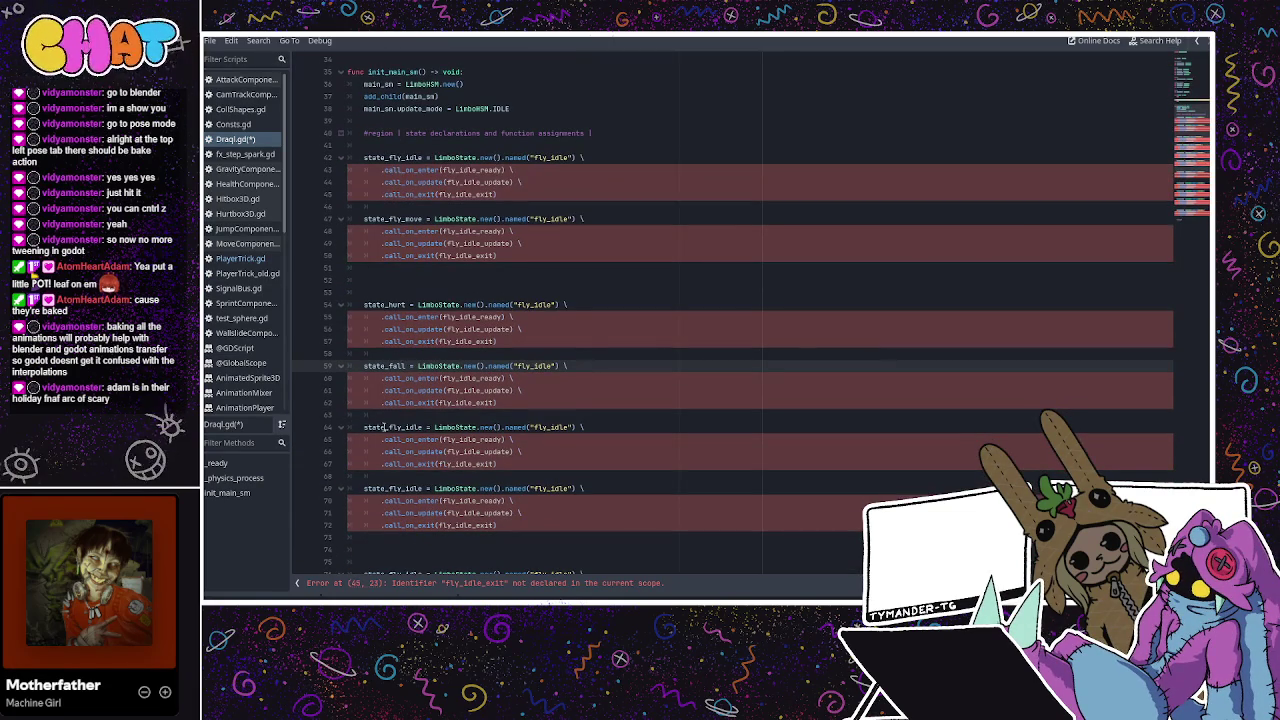
drag(387, 427, 405, 427)
text(recover)
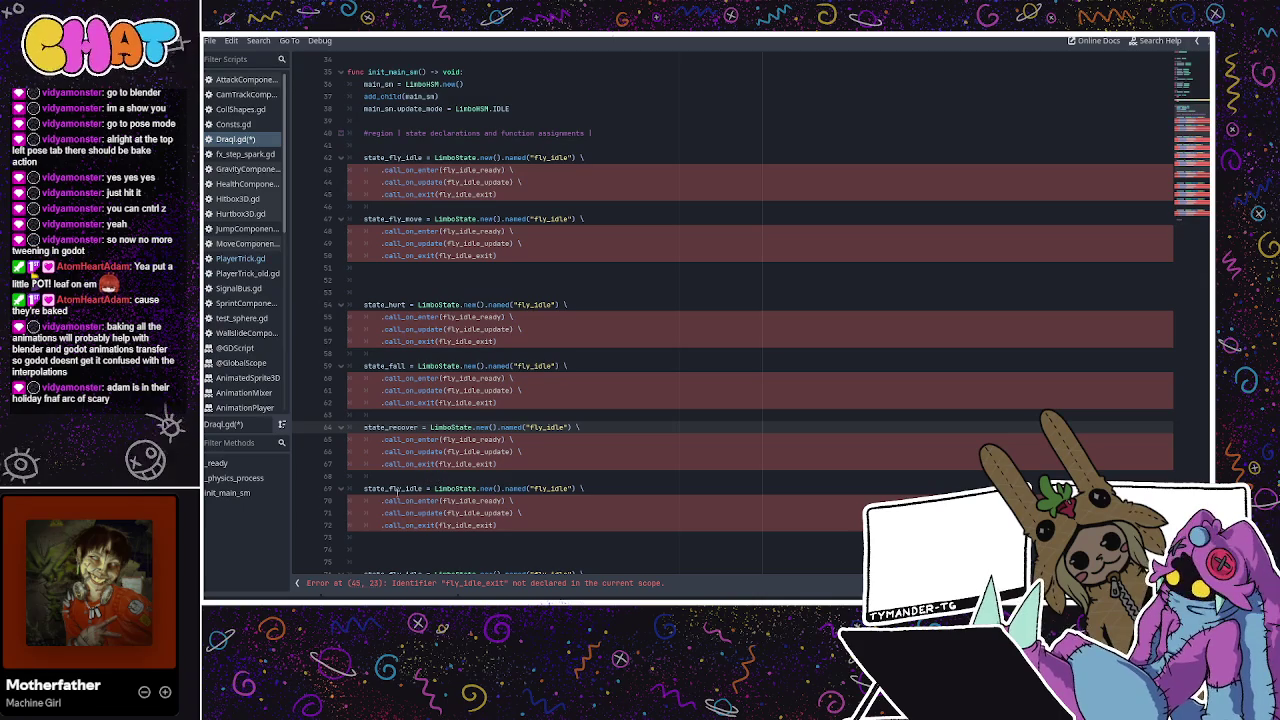
drag(387, 489, 419, 489)
text(death)
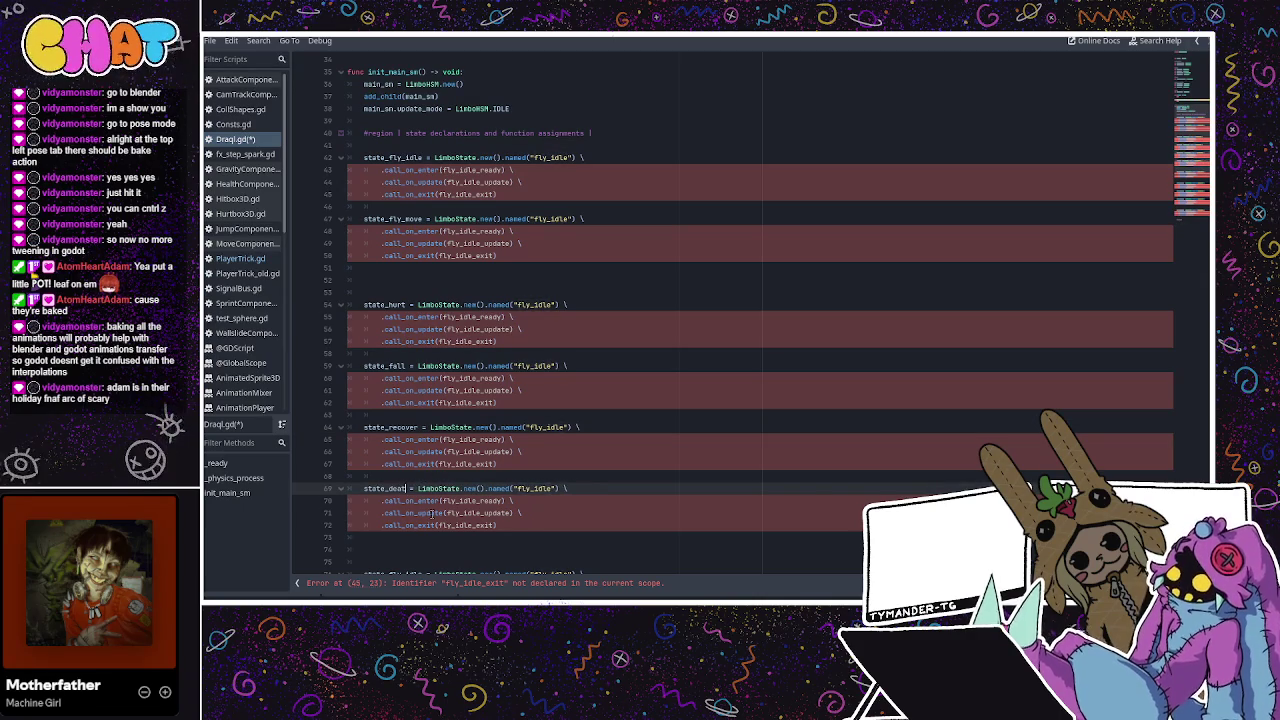
scroll(447, 432, down, 1)
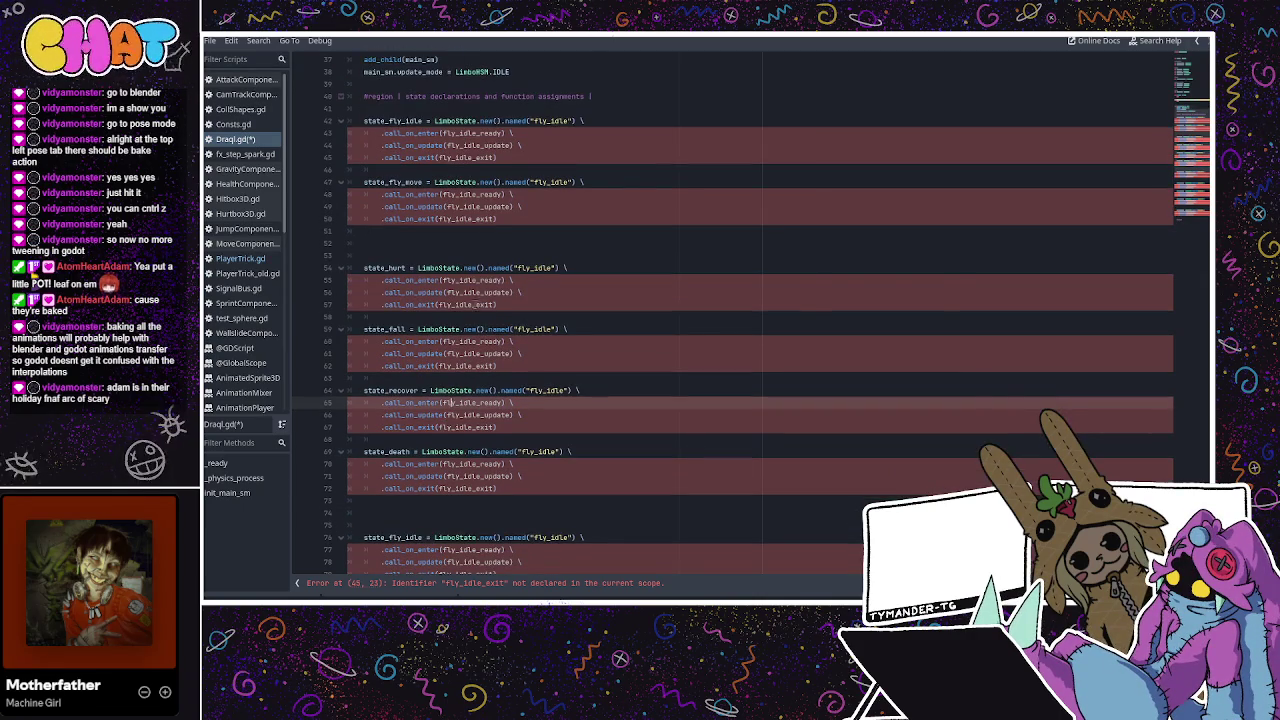
scroll(469, 325, down, 2)
scroll(474, 303, down, 2)
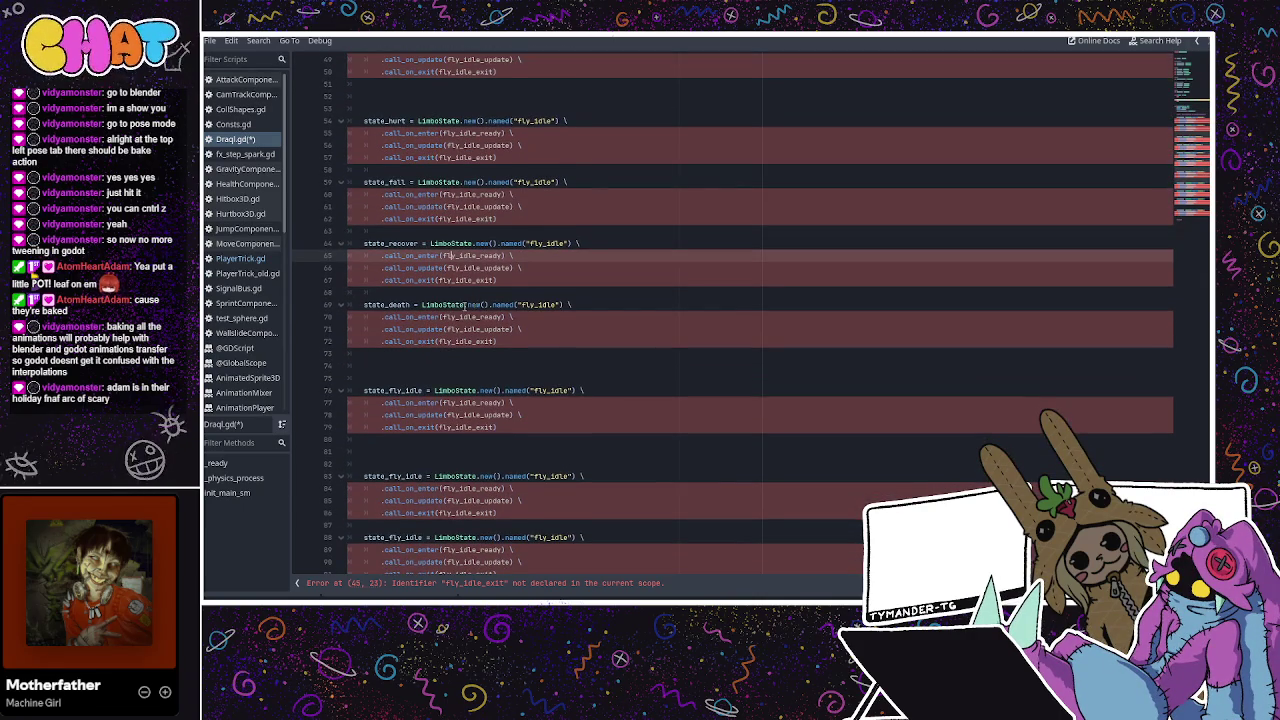
scroll(465, 305, up, 6)
key(ctrl+s)
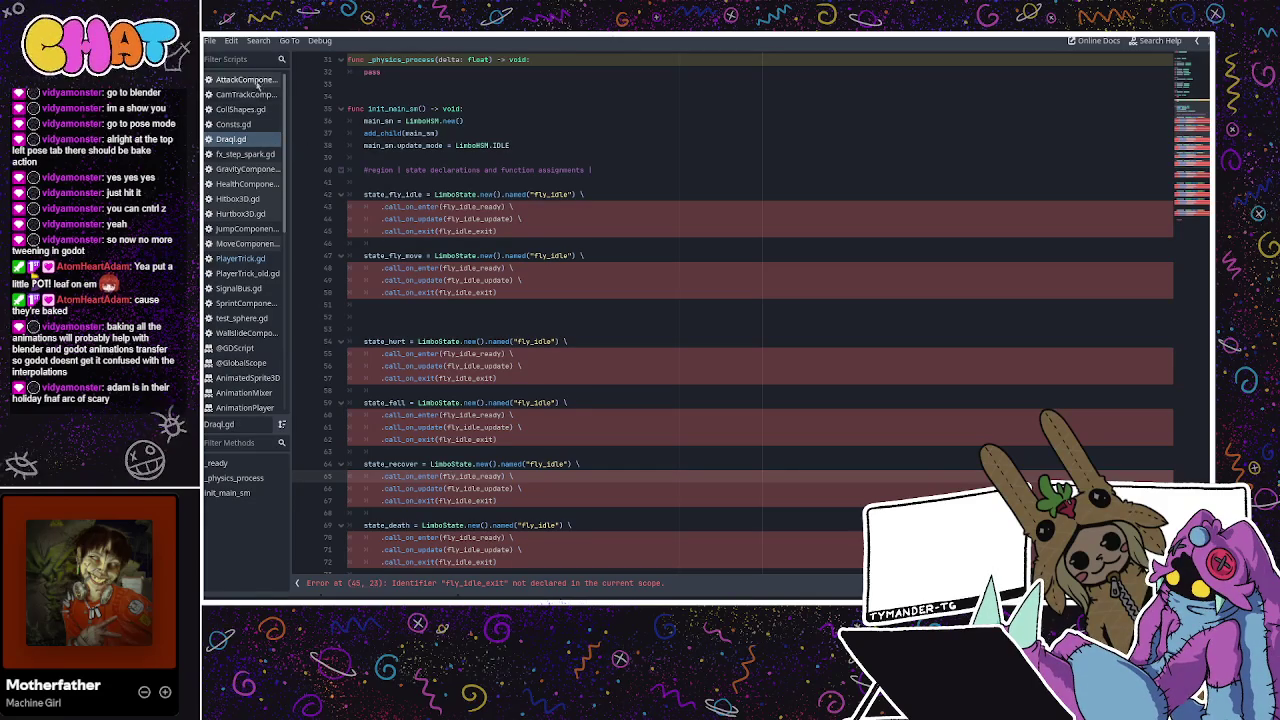
Rename the line 76 and 83 state variables to state_attack_bite and state_swoop
scroll(441, 303, down, 3)
scroll(441, 303, up, 3)
scroll(441, 303, up, 9)
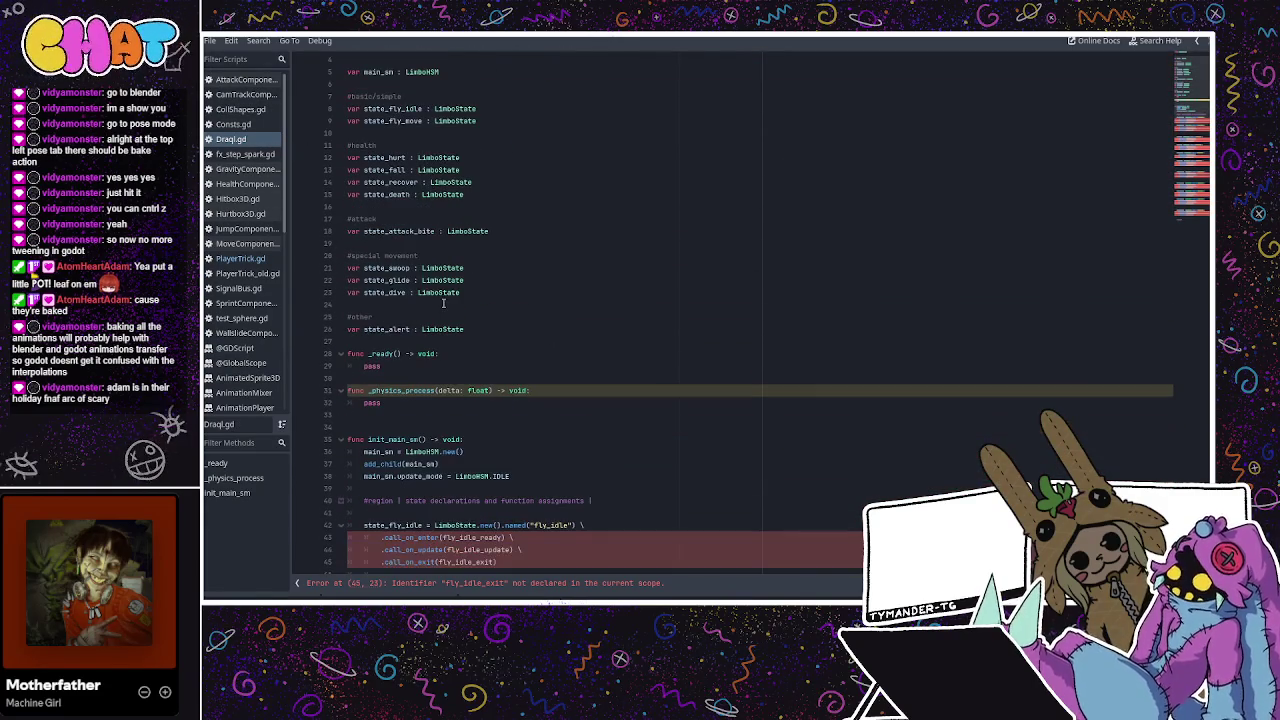
scroll(504, 303, down, 10)
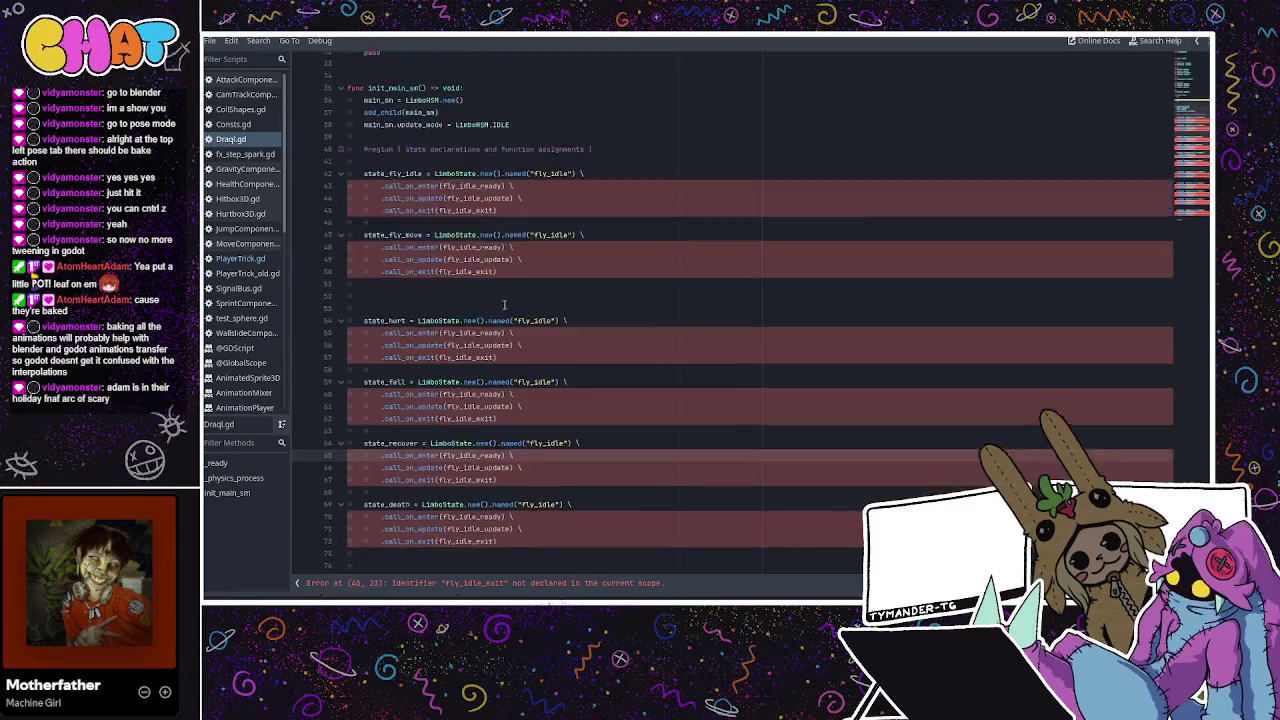
scroll(504, 304, down, 7)
drag(405, 317, 416, 317)
text(attack_bite)
drag(389, 402, 421, 402)
scroll(418, 236, up, 3)
scroll(418, 236, up, 12)
scroll(418, 231, down, 15)
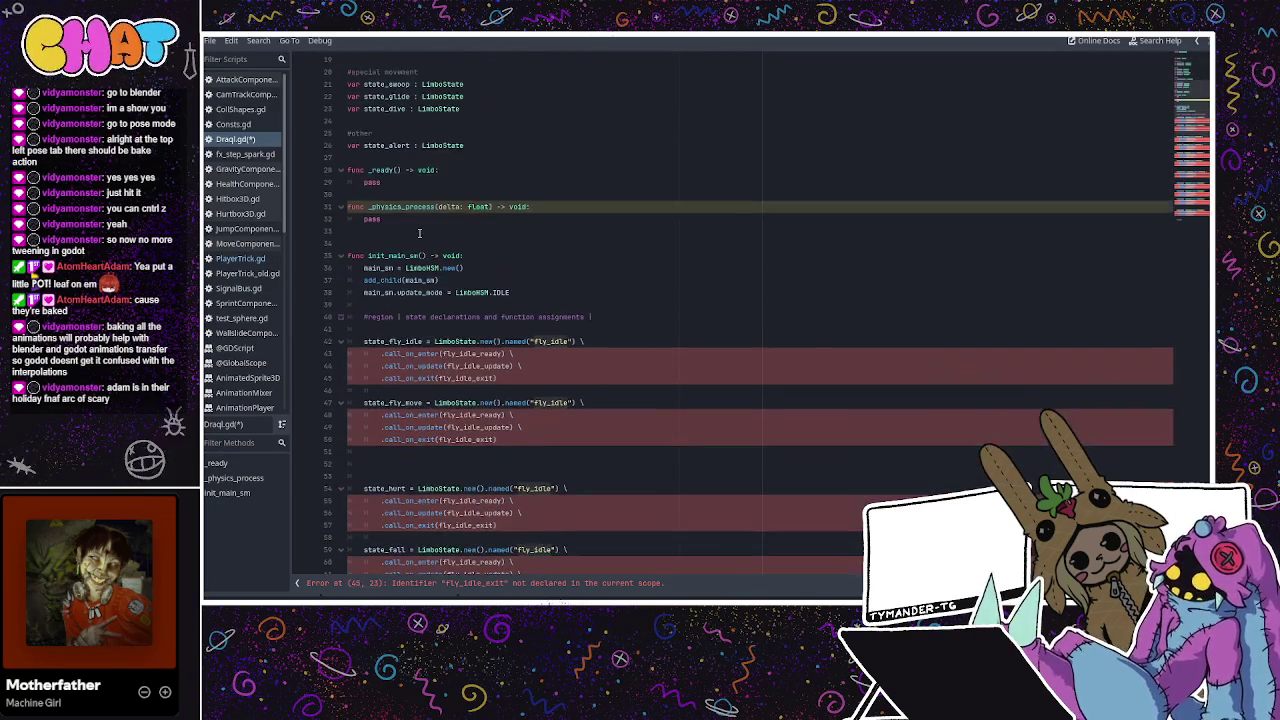
text(swoo)
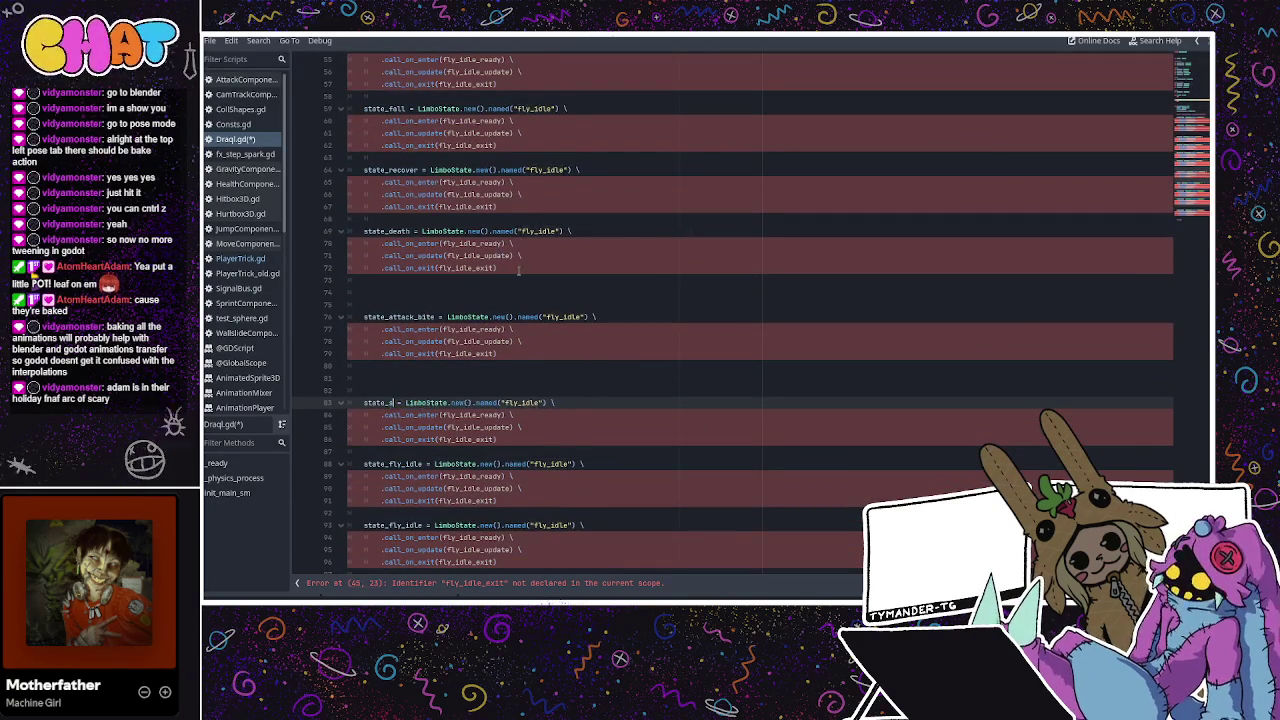
text(p)
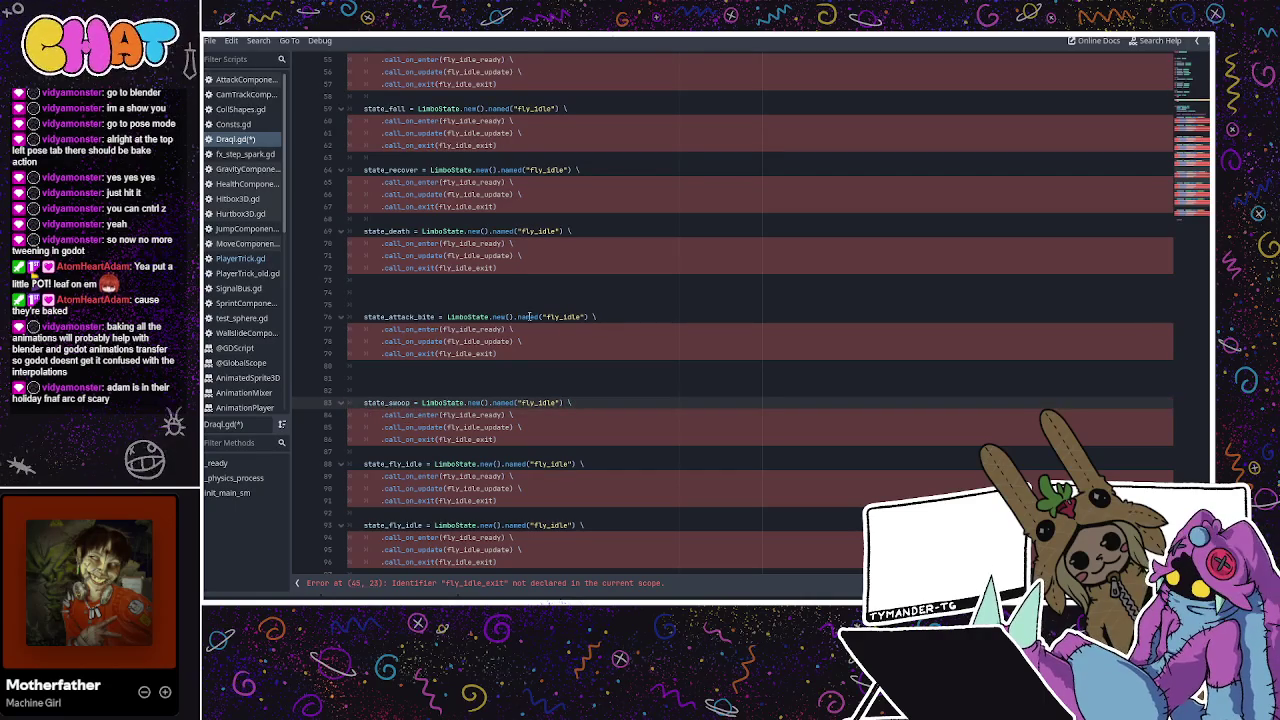
Rename the line 88, 93 and 100 variables to state_glide, state_dive and state_alert
click(421, 462)
key(ctrl+shift+Right)
text(gl)
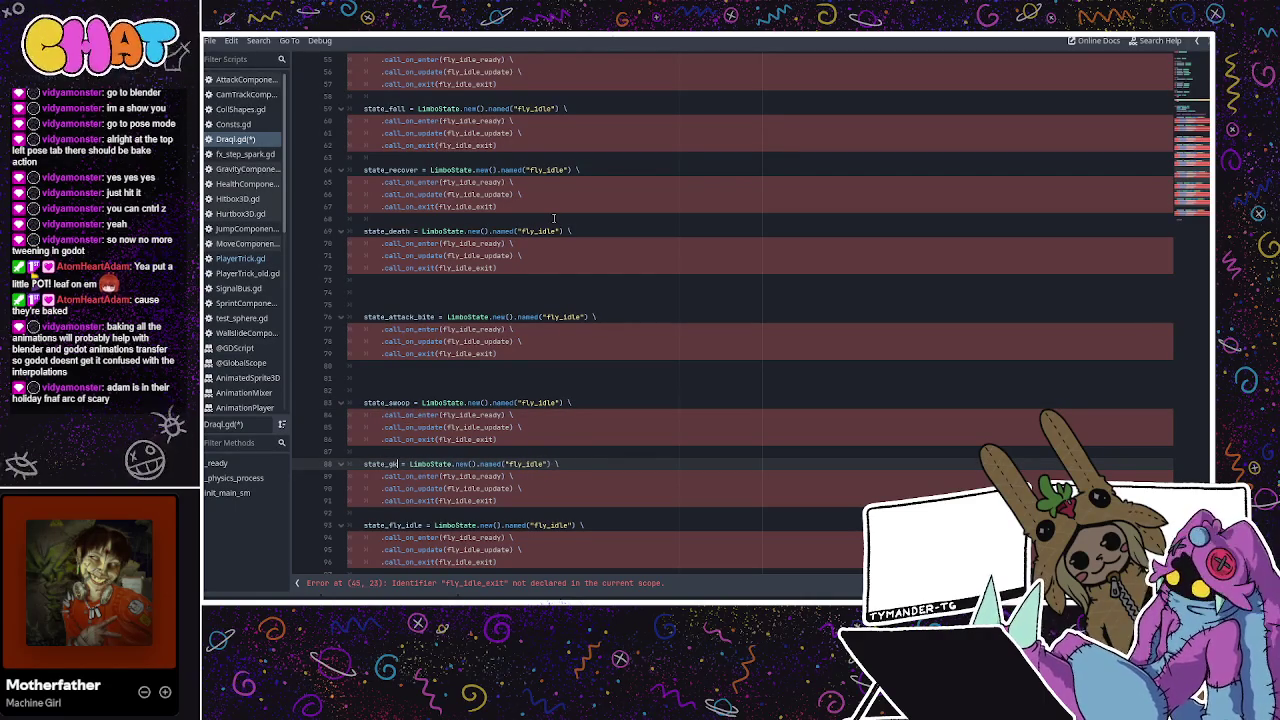
text(ide)
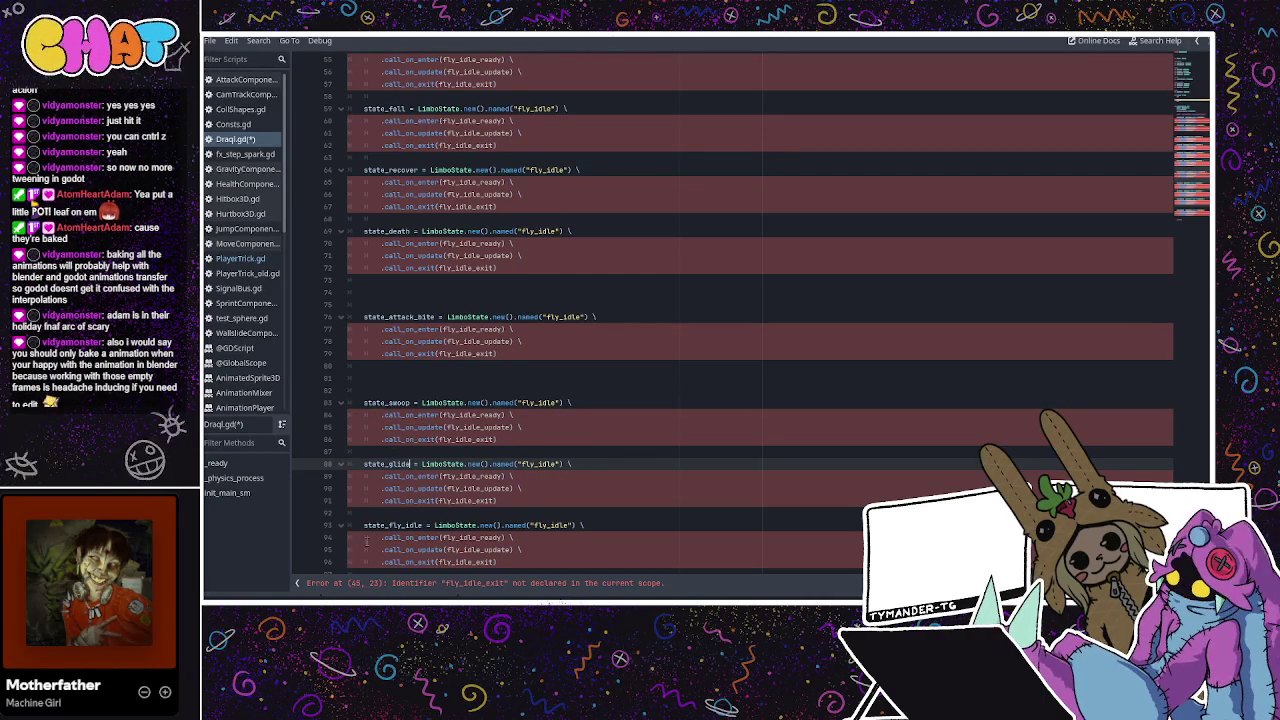
click(416, 524)
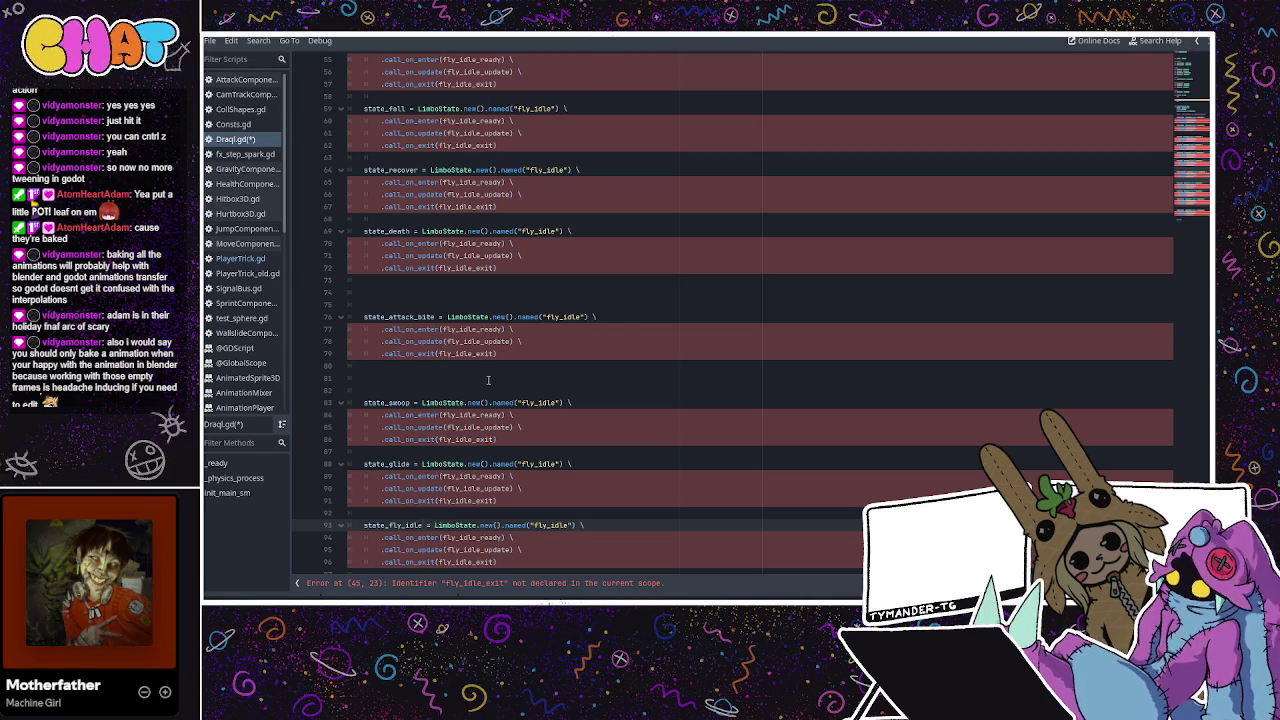
key(ctrl+shift+Left)
text(dive)
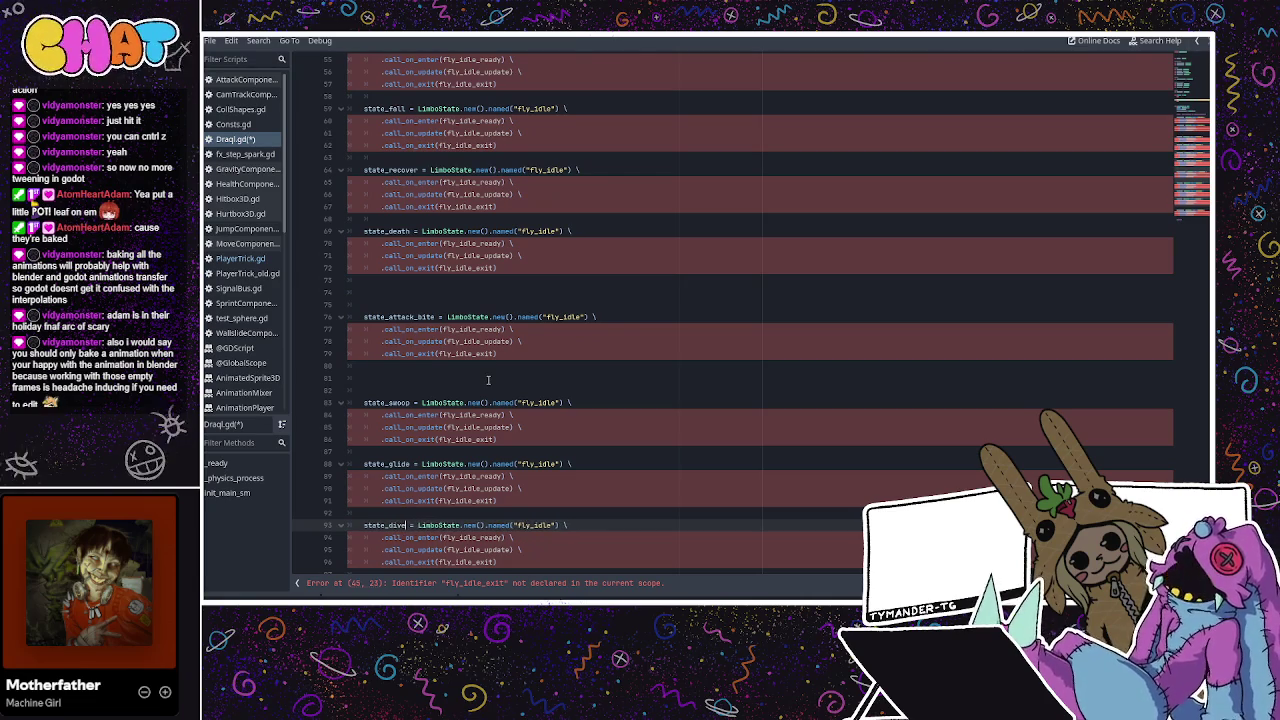
scroll(488, 380, down, 4)
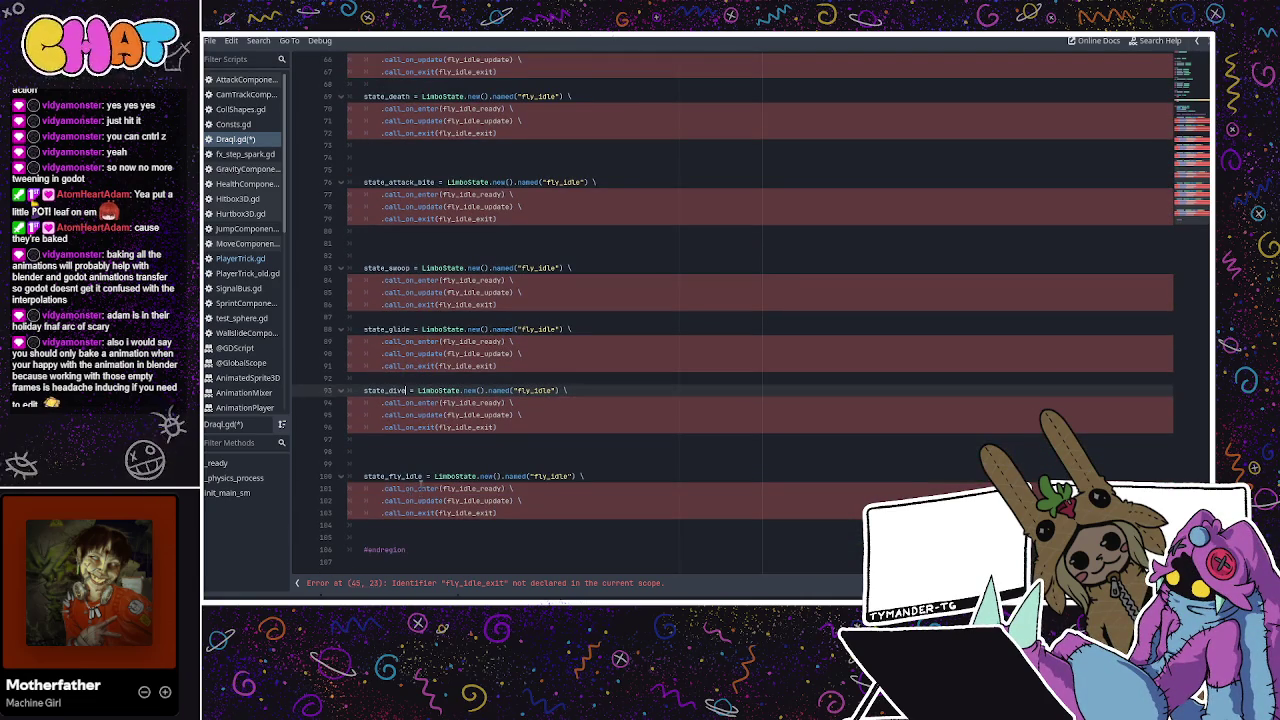
click(421, 477)
key(BackSpace)
key(BackSpace)
key(BackSpace)
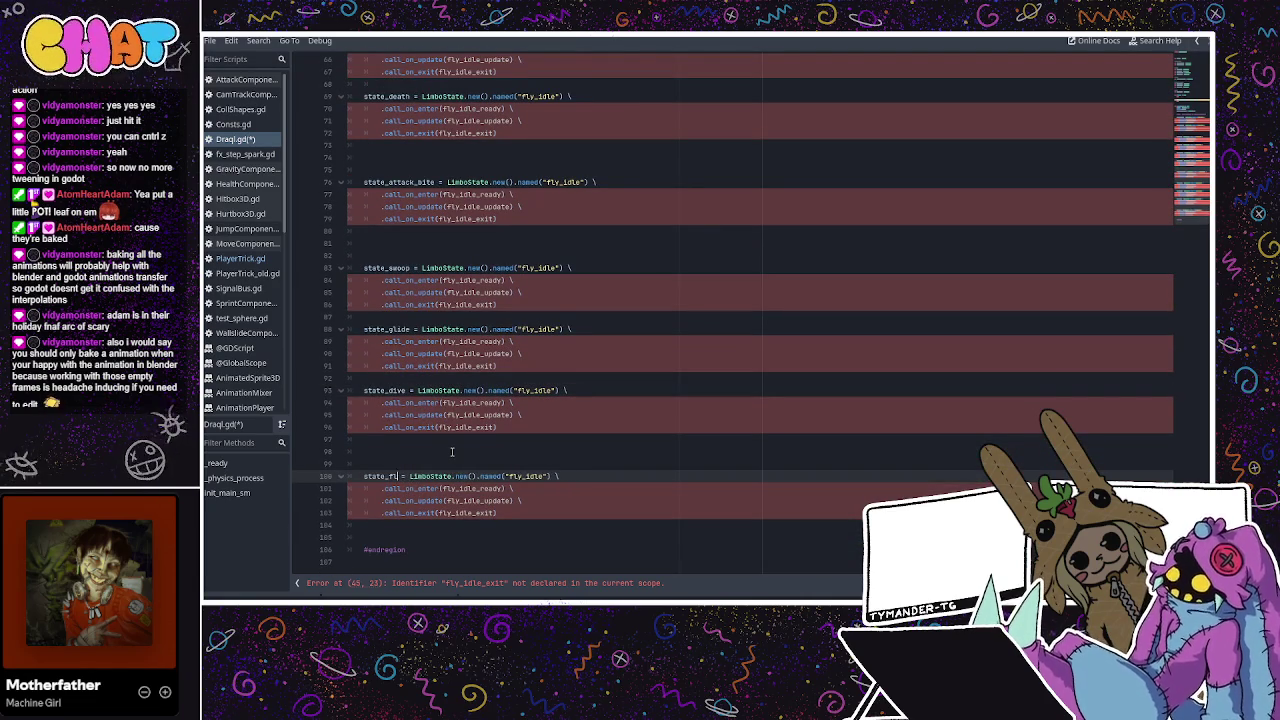
text(al)
key(Return)
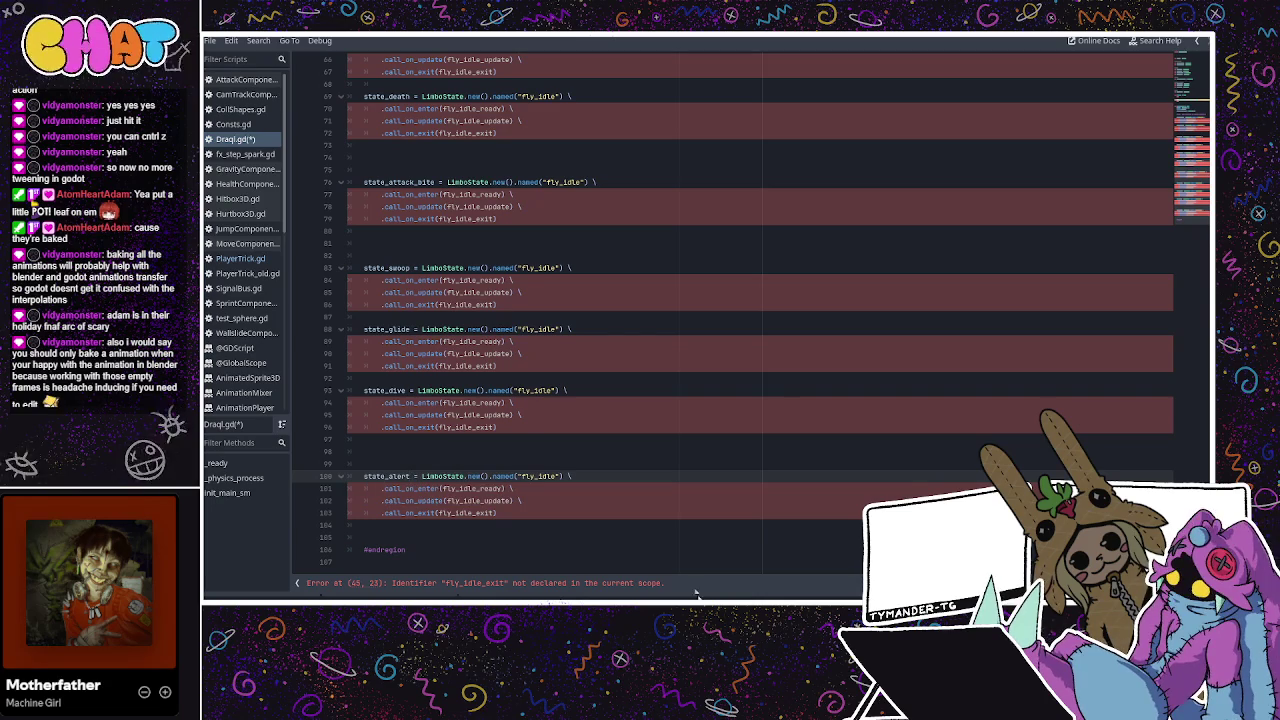
click(560, 255)
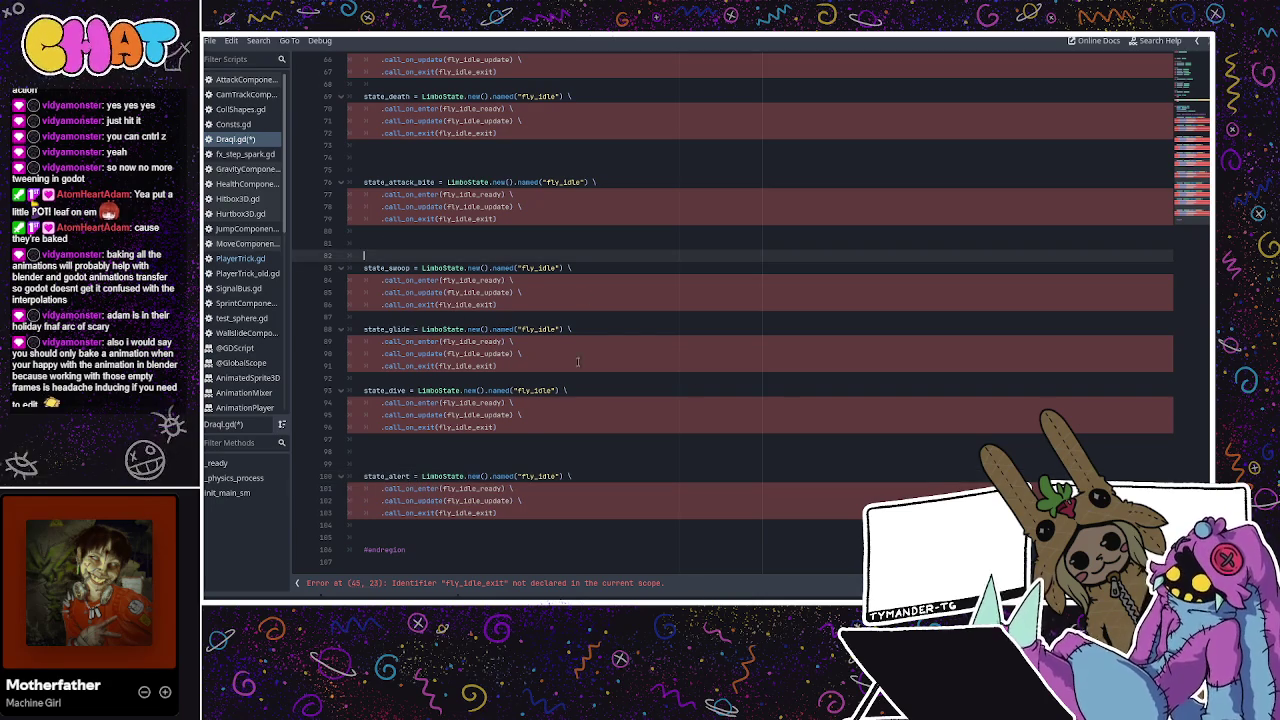
Rename the named() strings on lines 93, 88, 83 and 76 to dive, glide, swoop and the attack state
double_click(519, 391)
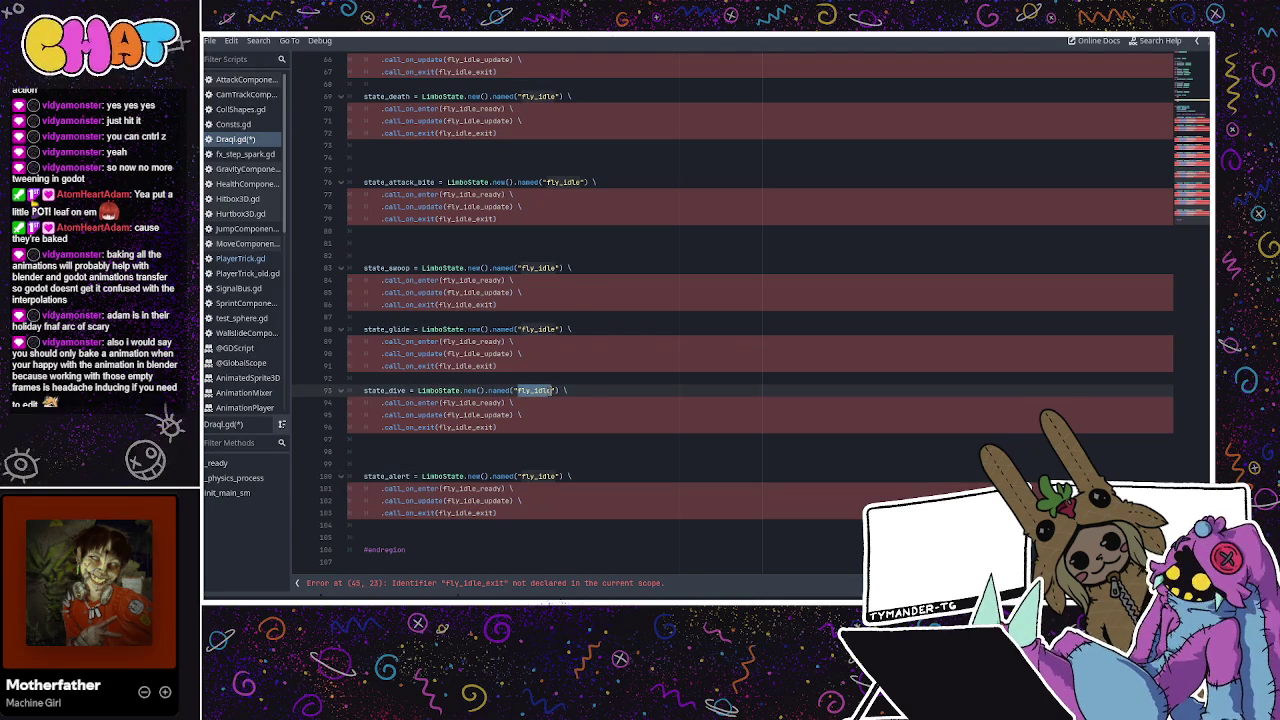
text(dive)
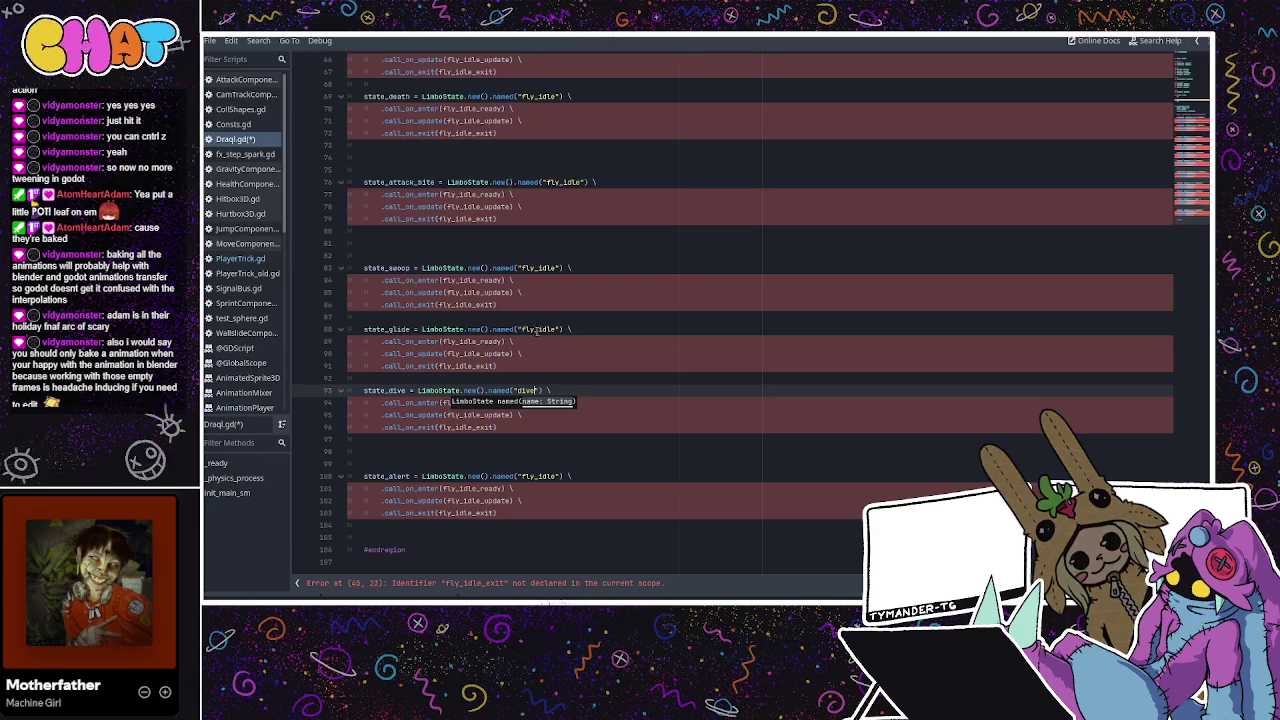
double_click(545, 329)
text(glide)
double_click(537, 268)
text(swoop)
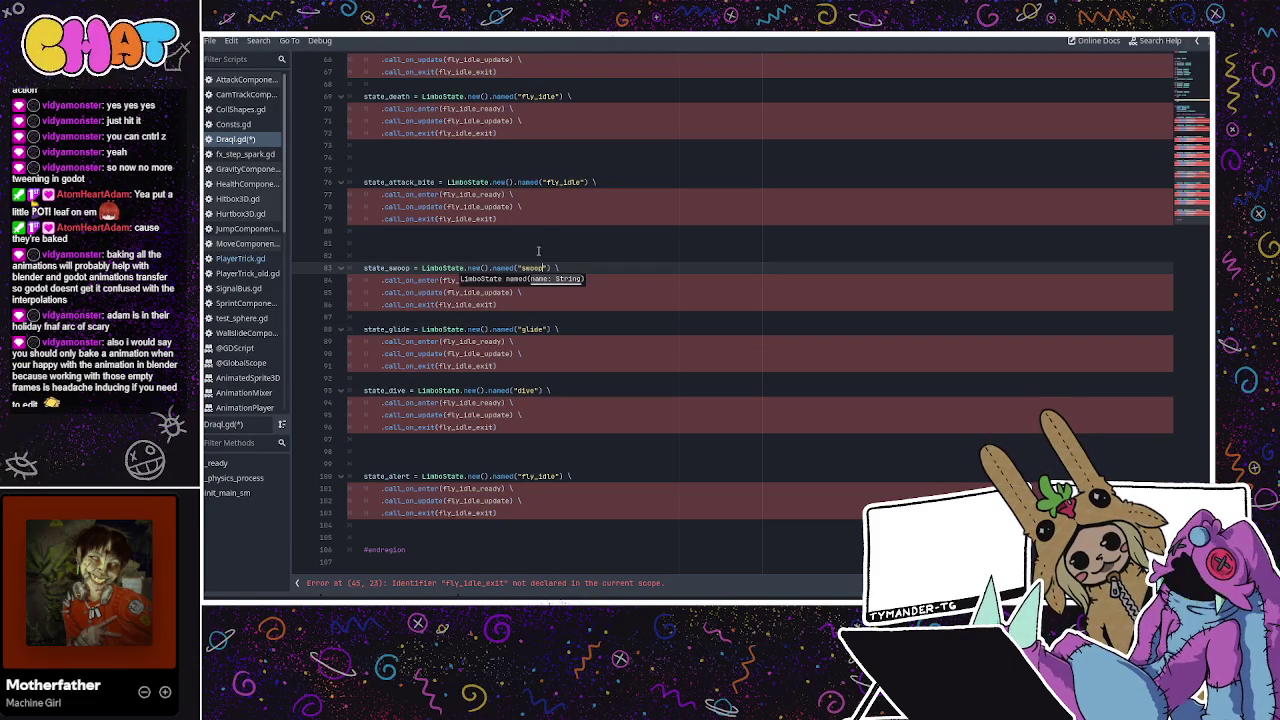
text(op)
scroll(544, 245, up, 2)
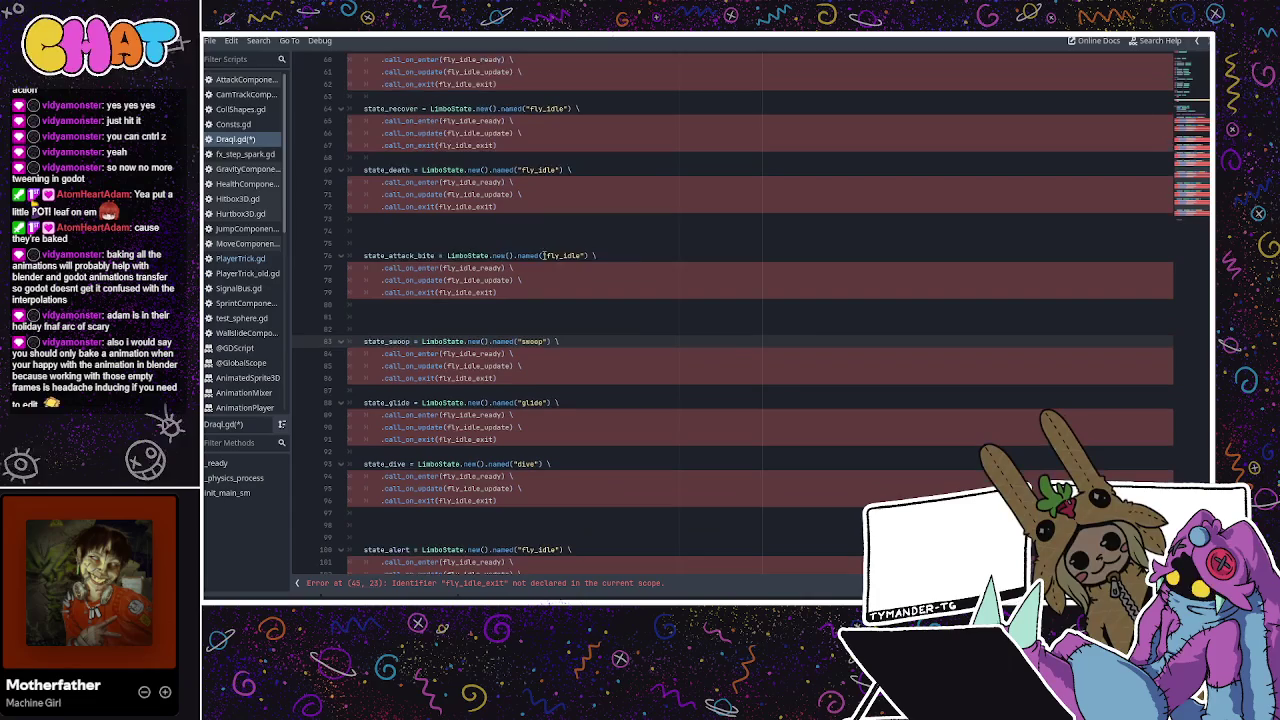
double_click(570, 256)
scroll(594, 152, up, 3)
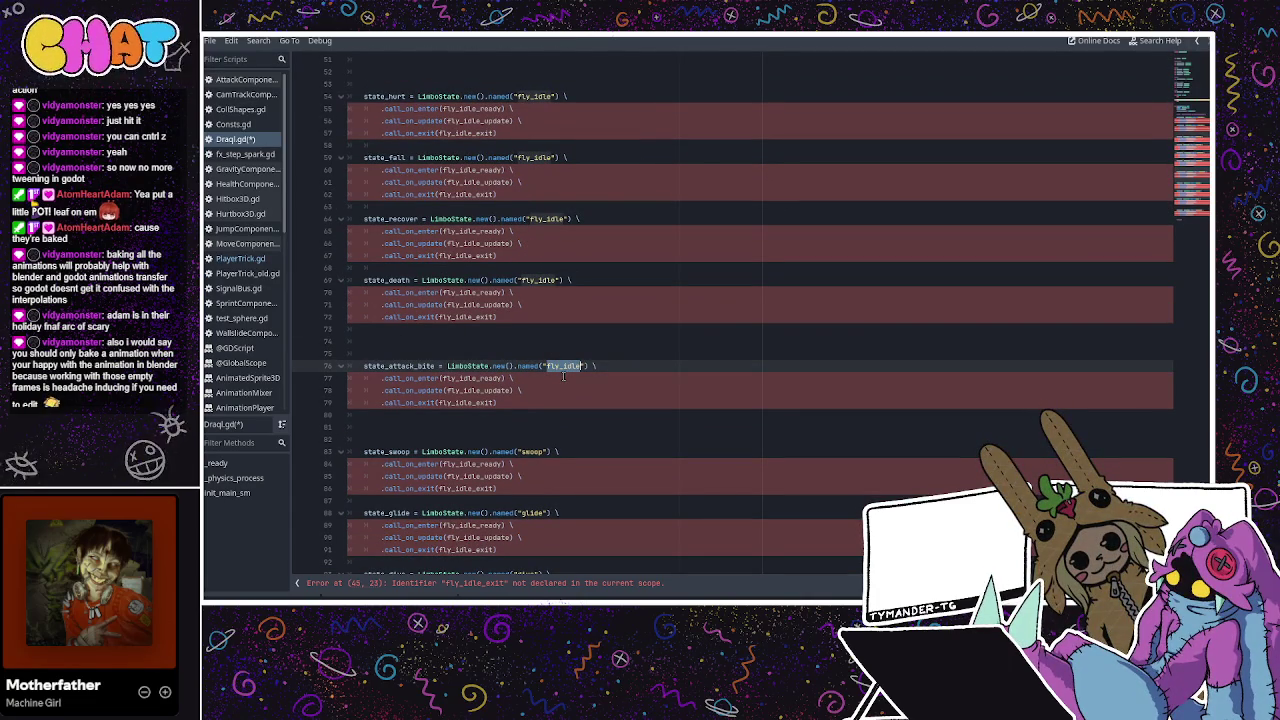
text(attack)
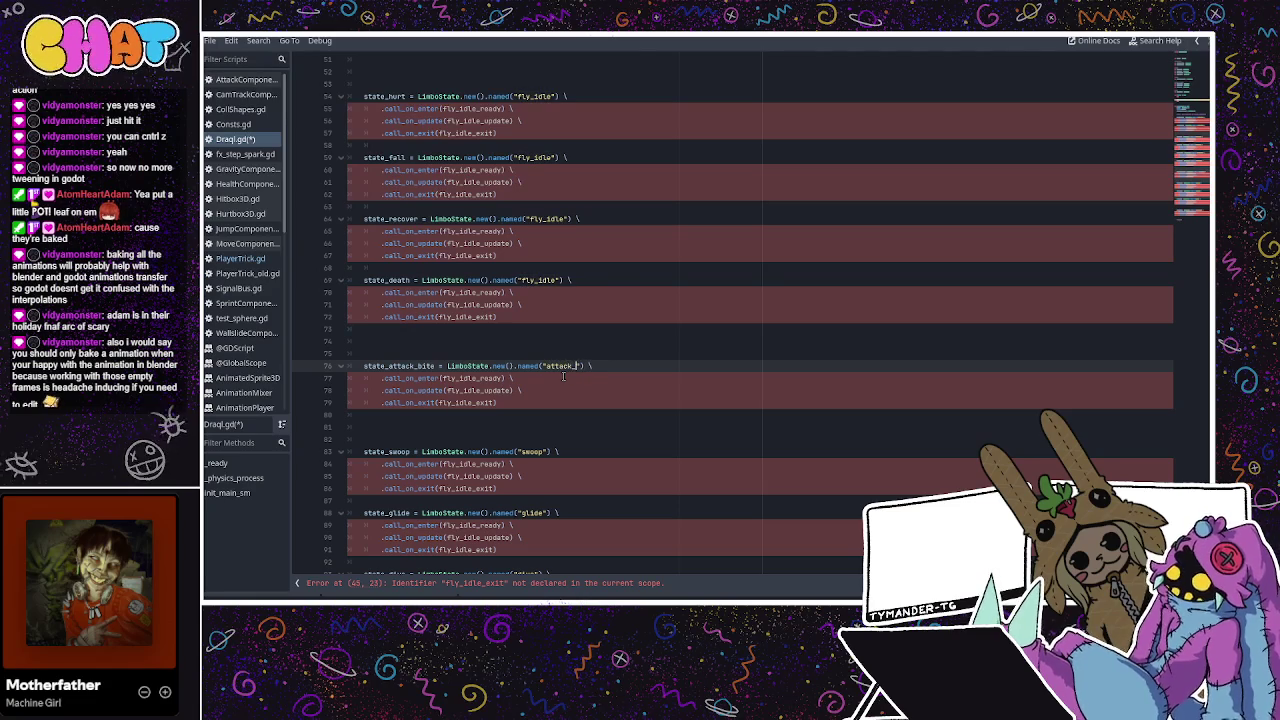
text(e)
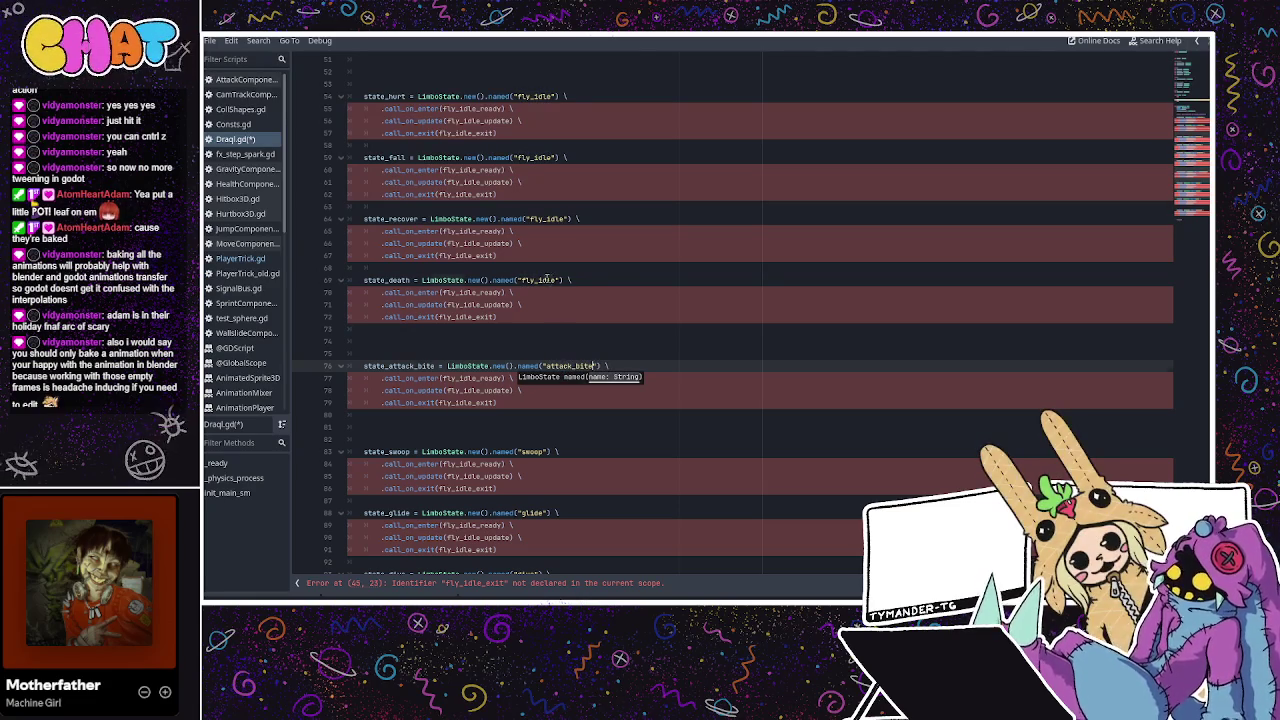
Rename the named() strings on lines 69, 64, 59 and 54 to death, recover, fall and hurt
double_click(548, 280)
text(death)
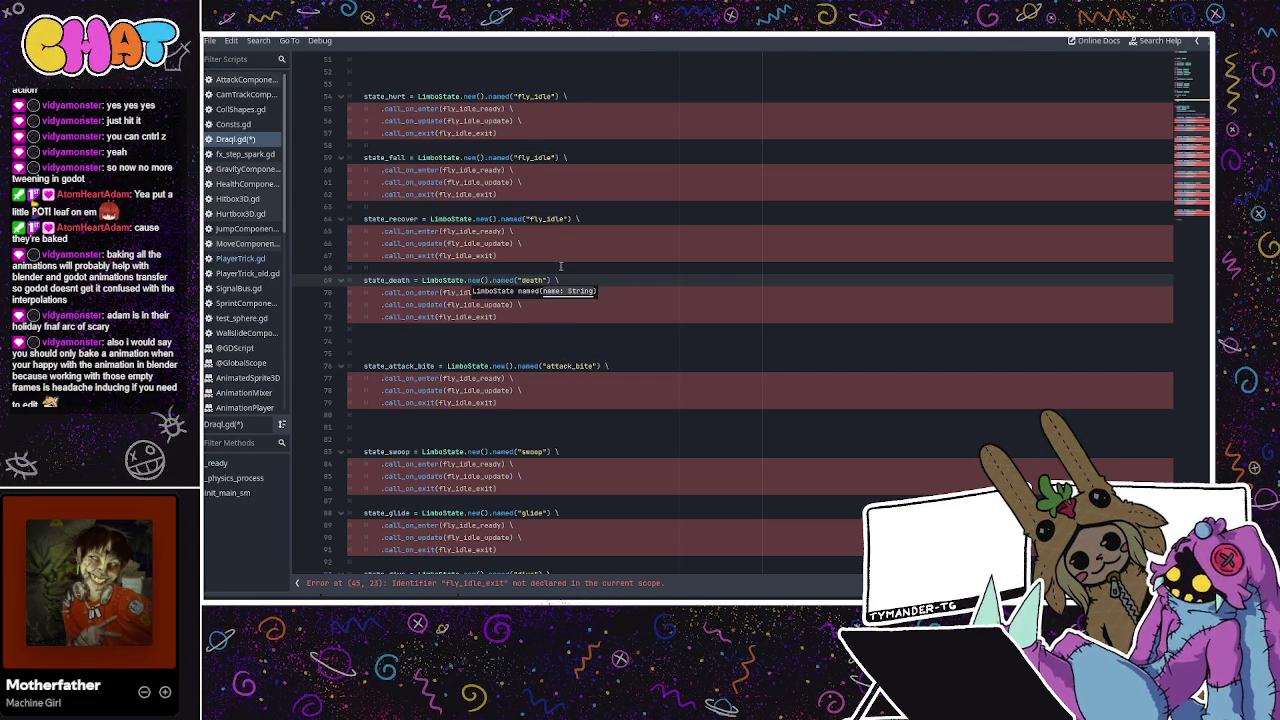
double_click(548, 219)
text(recover)
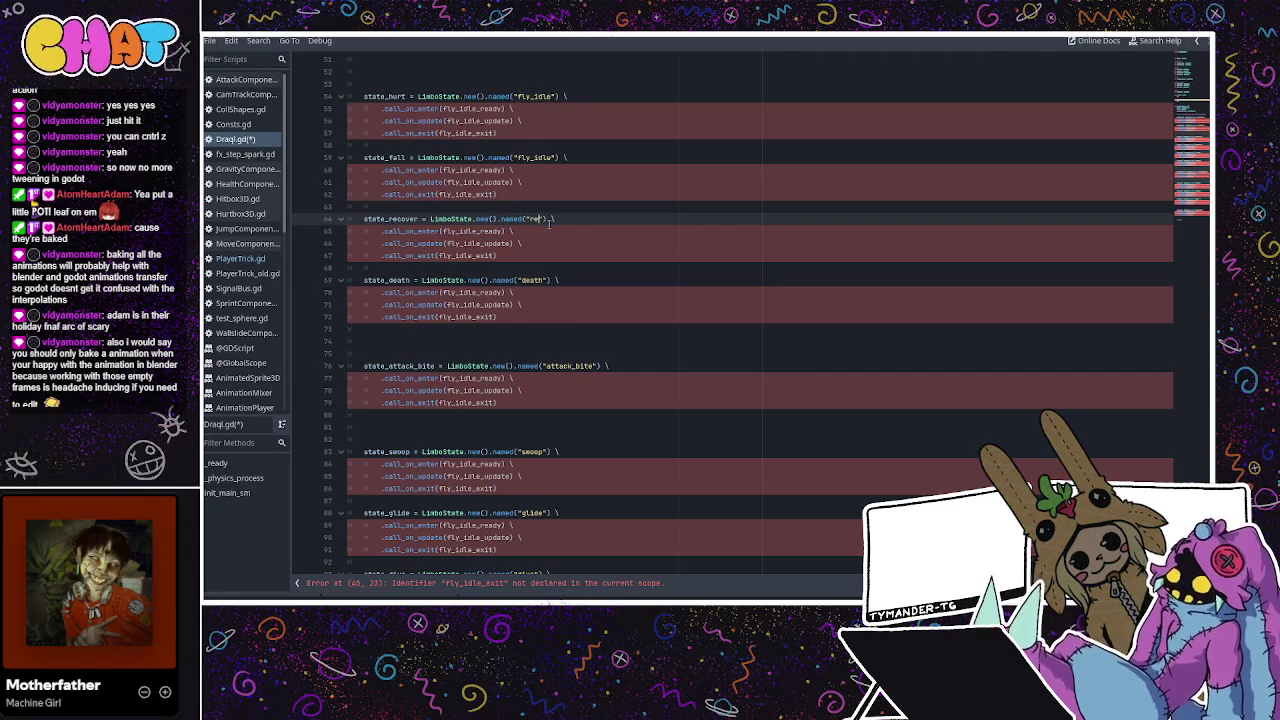
double_click(535, 158)
text(fal)
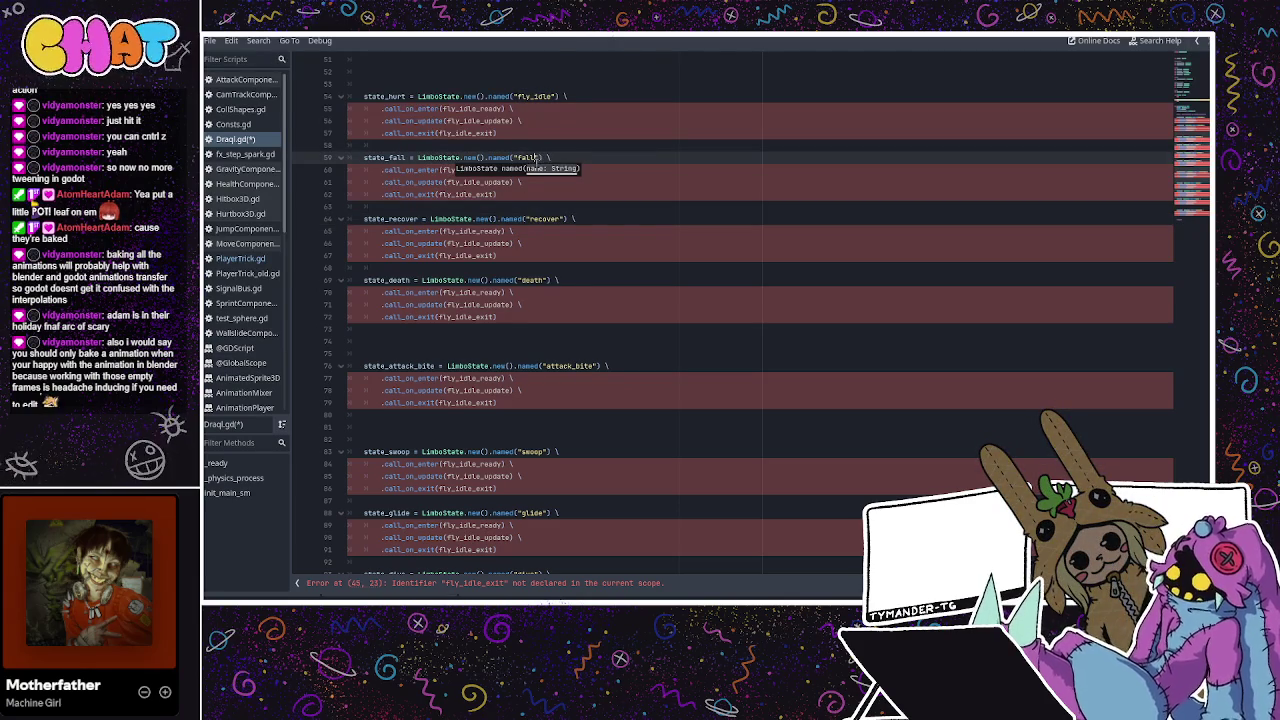
double_click(530, 96)
text(h)
click(528, 133)
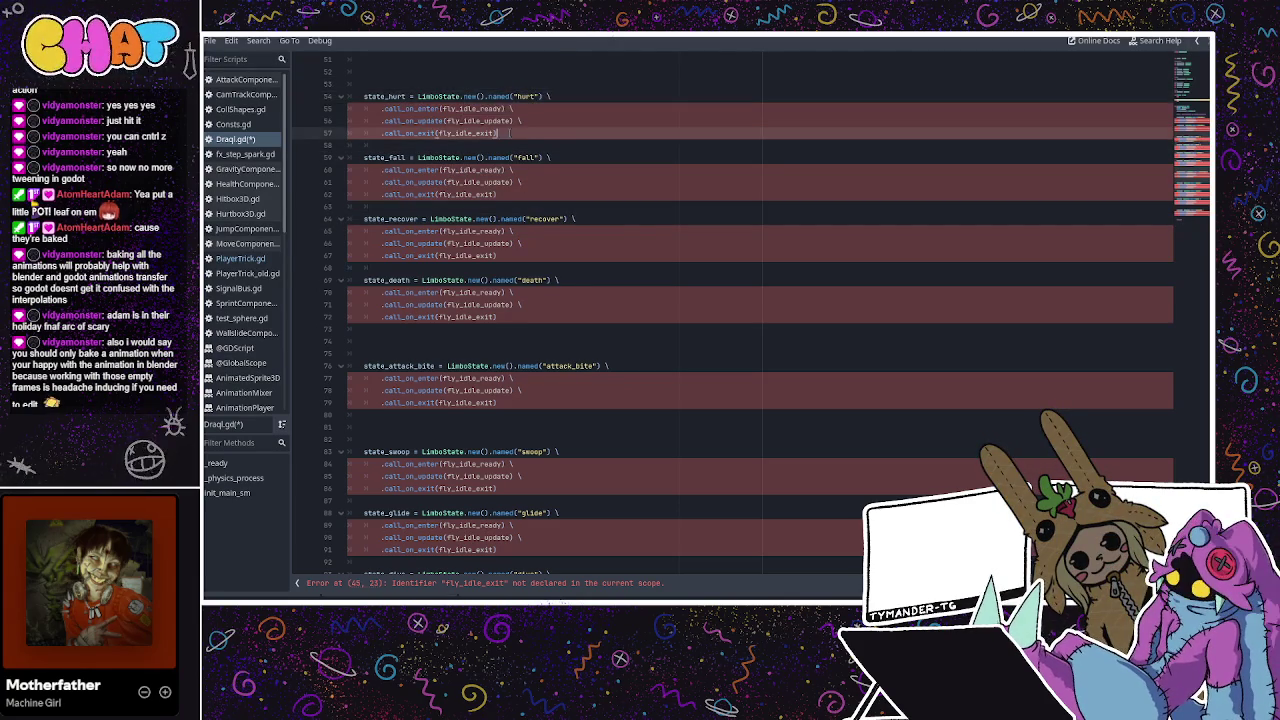
Change the last state's named() string from fly_idle to alert and save Draqi.gd
scroll(528, 138, up, 4)
scroll(527, 300, down, 6)
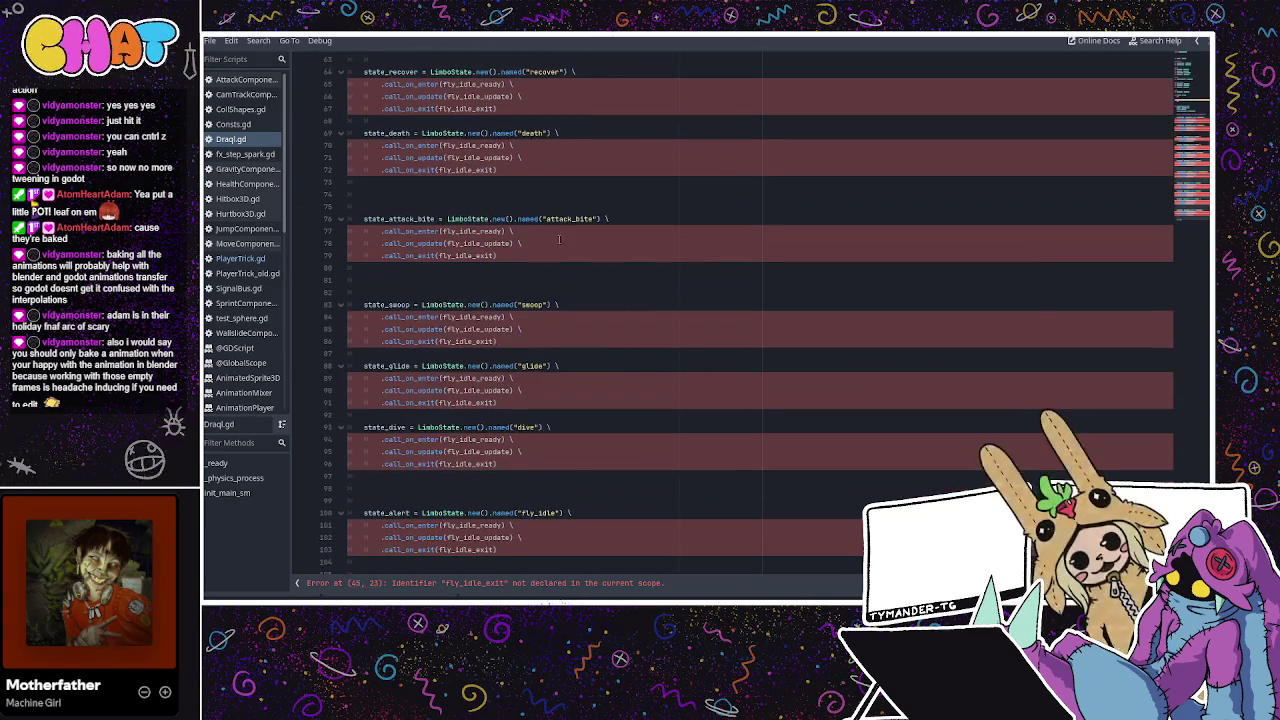
scroll(526, 457, down, 3)
click(540, 485)
double_click(540, 477)
text(alert)
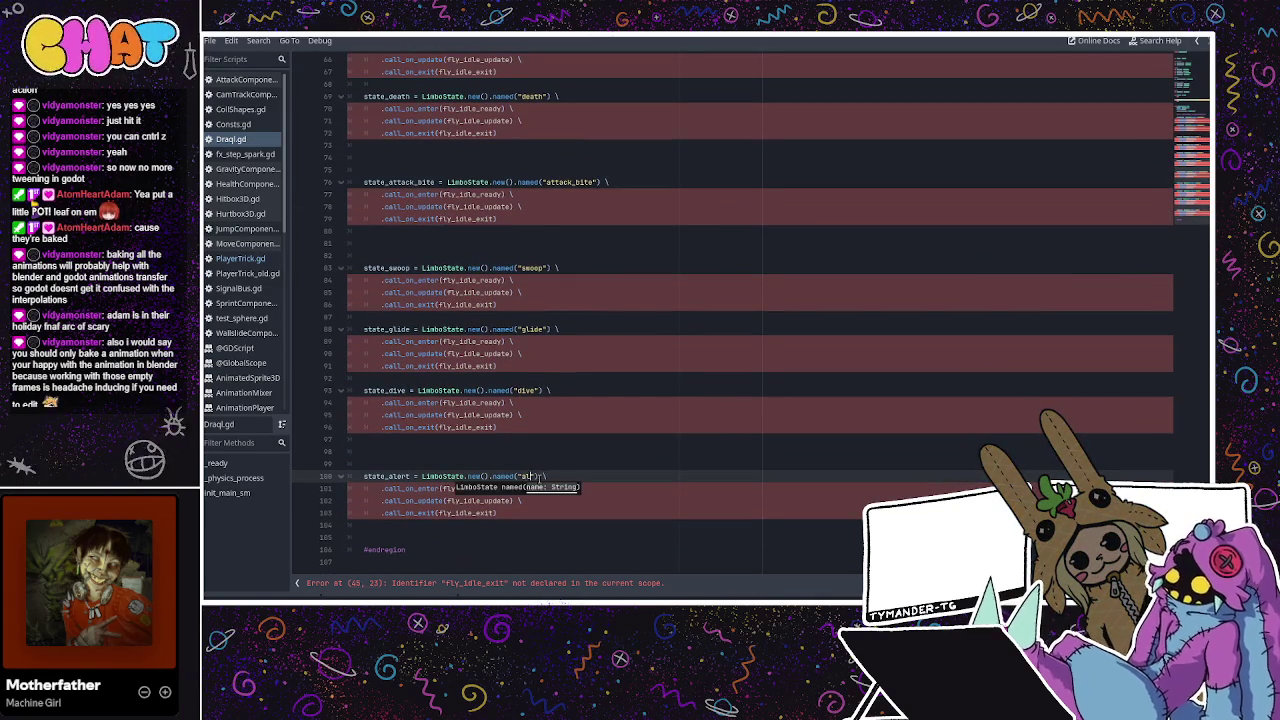
click(537, 443)
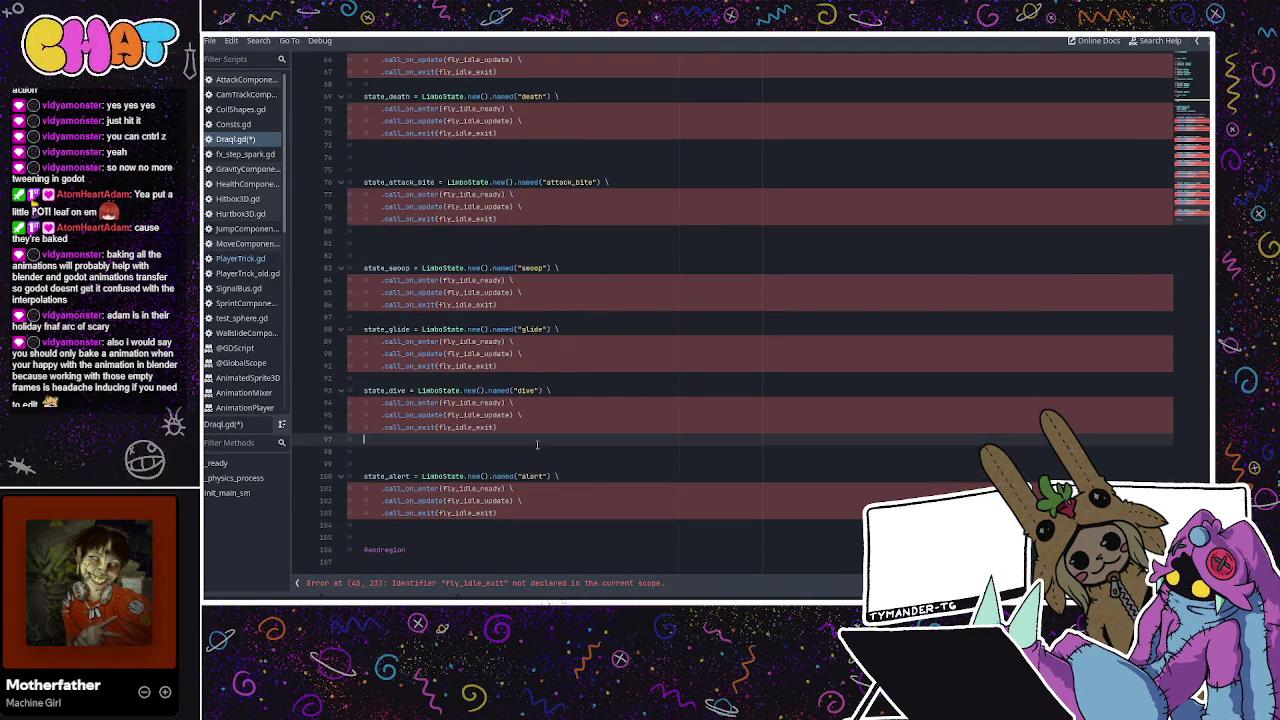
key(ctrl+s)
scroll(536, 450, up, 1)
scroll(537, 452, down, 1)
double_click(471, 405)
Replace fly_idle with dive within the selected state_dive block using Find and Replace
scroll(471, 400, up, 2)
scroll(471, 399, down, 2)
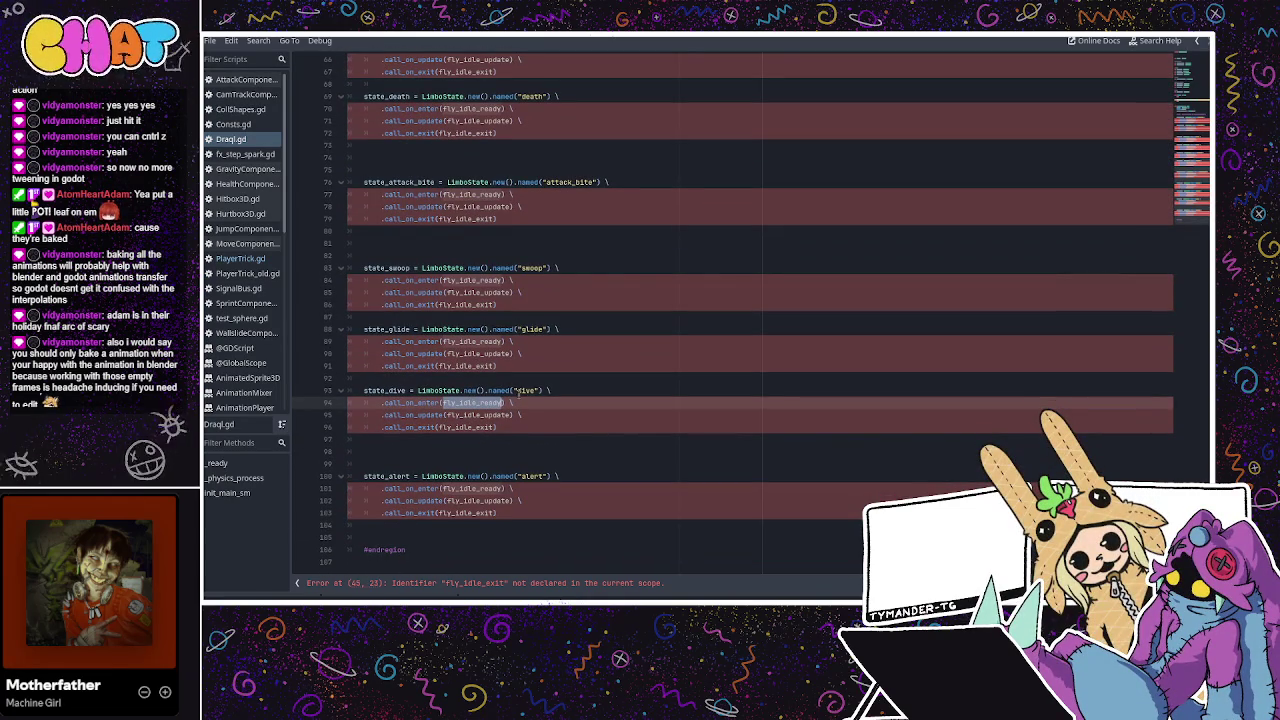
drag(506, 426, 345, 389)
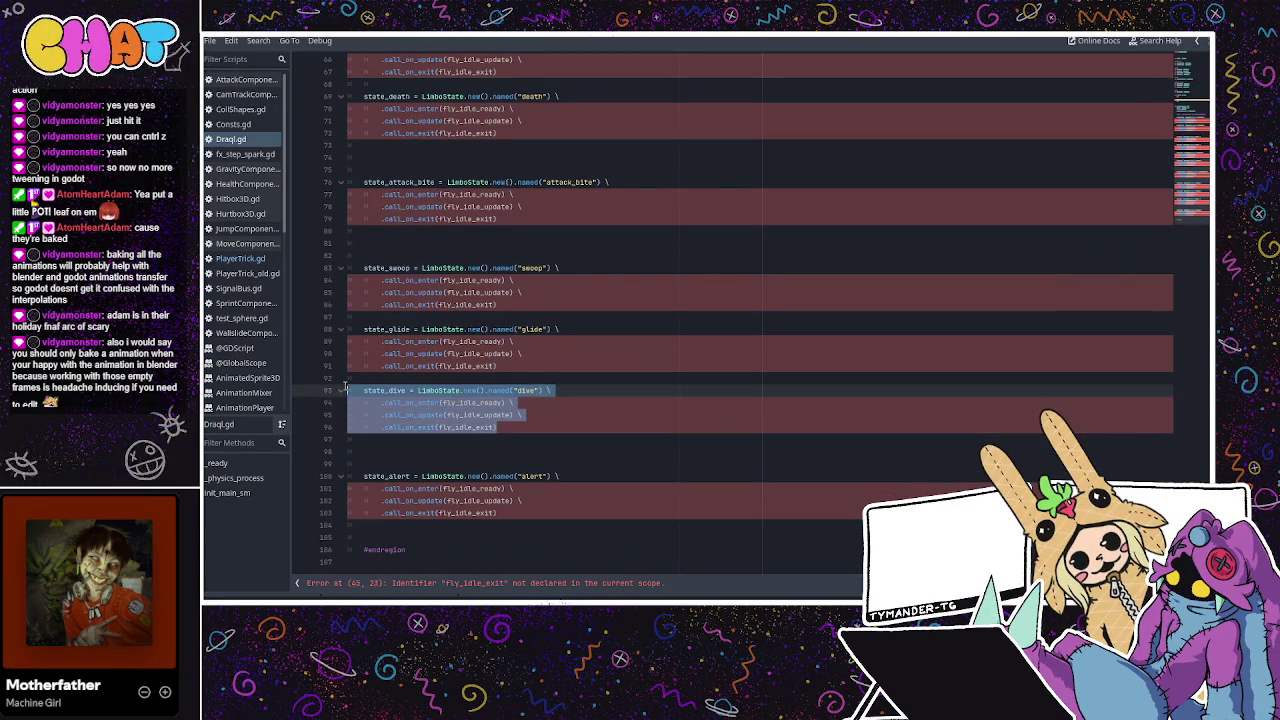
key(ctrl+r)
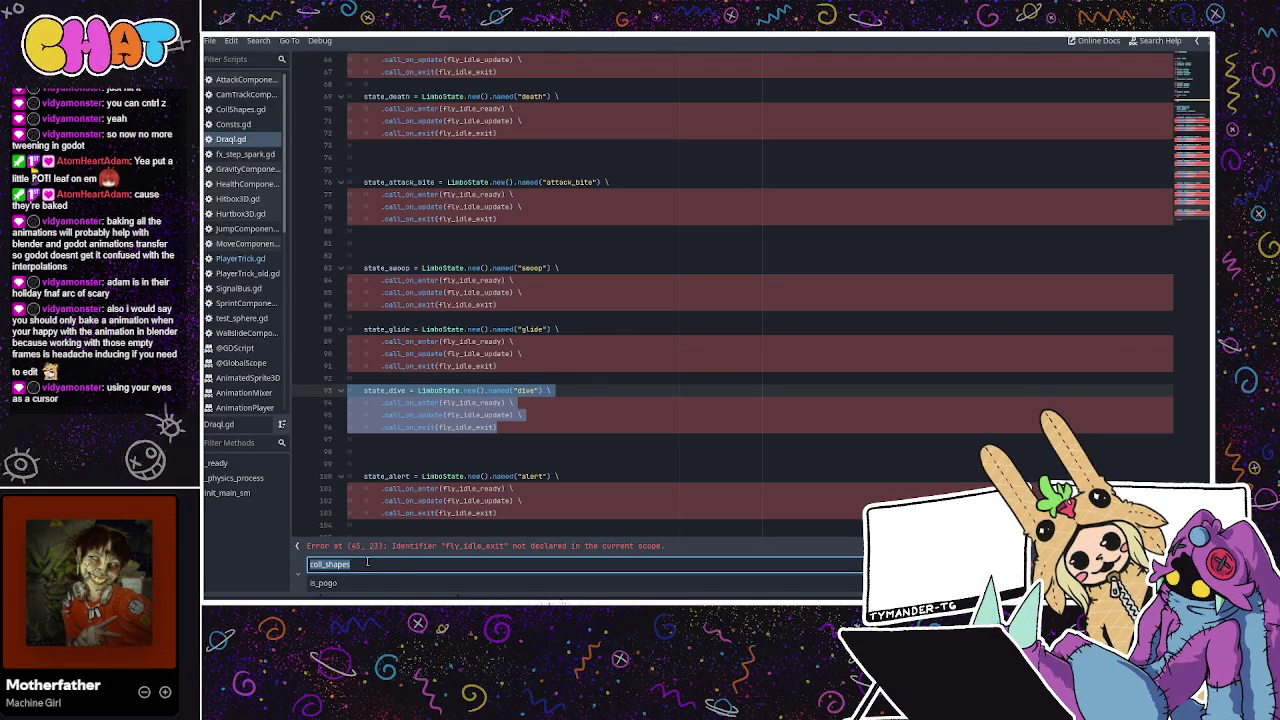
text(fly)
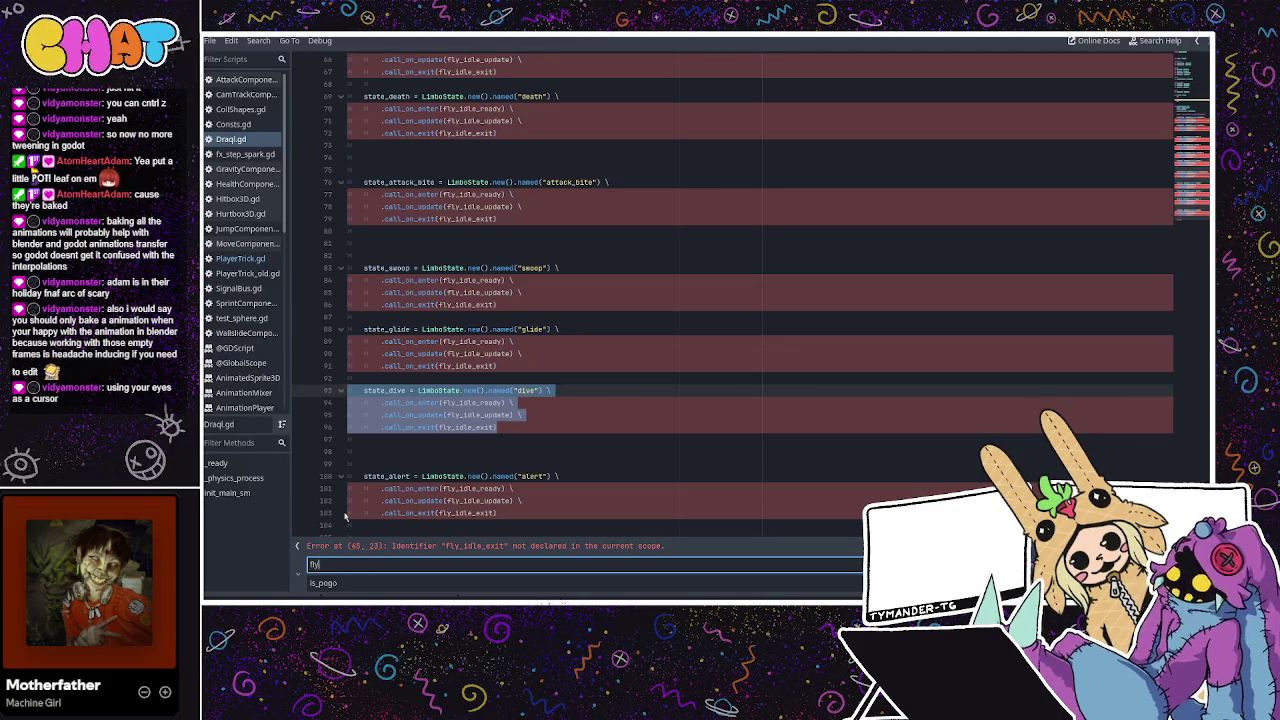
text(_idle)
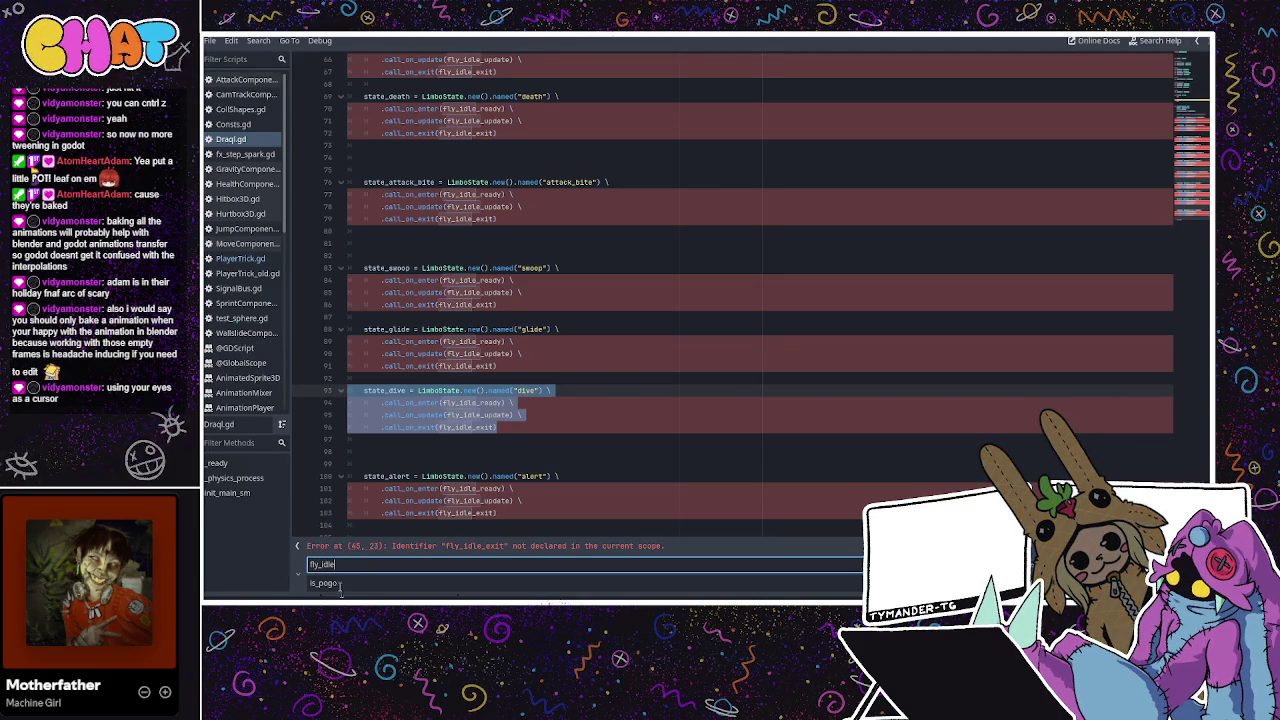
key(Tab)
text(air)
text(lert)
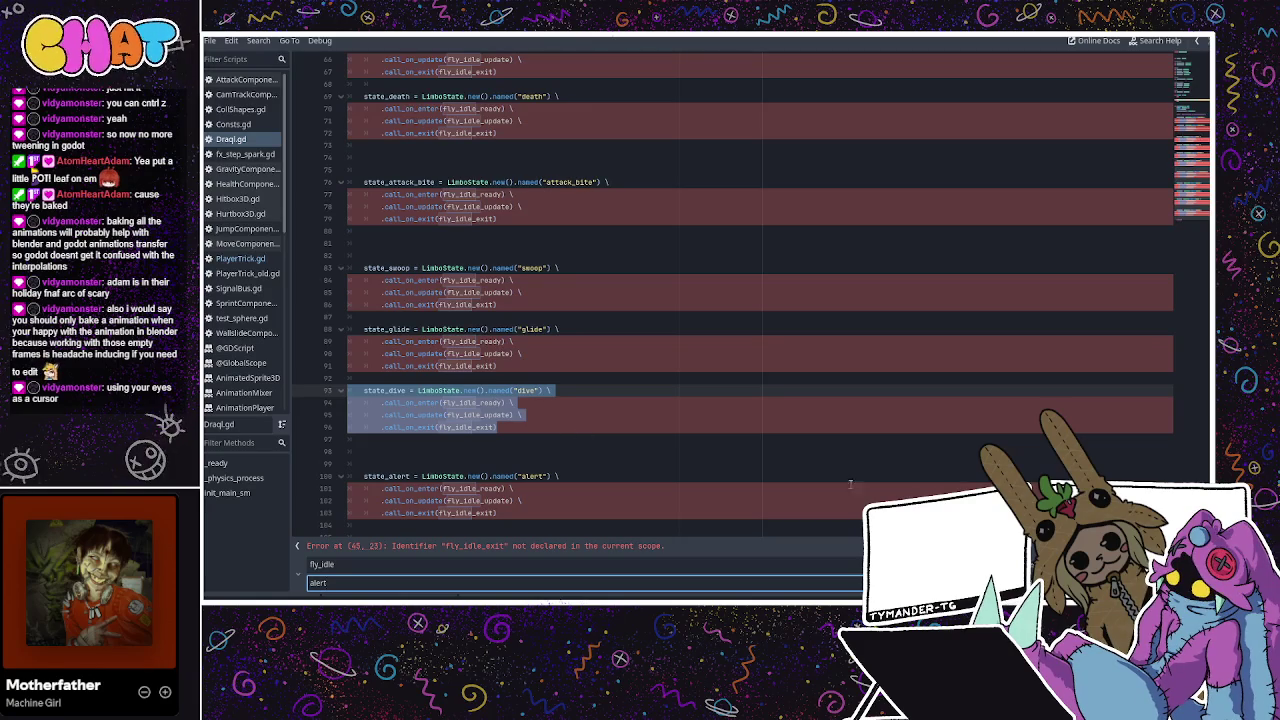
double_click(340, 585)
text(dive)
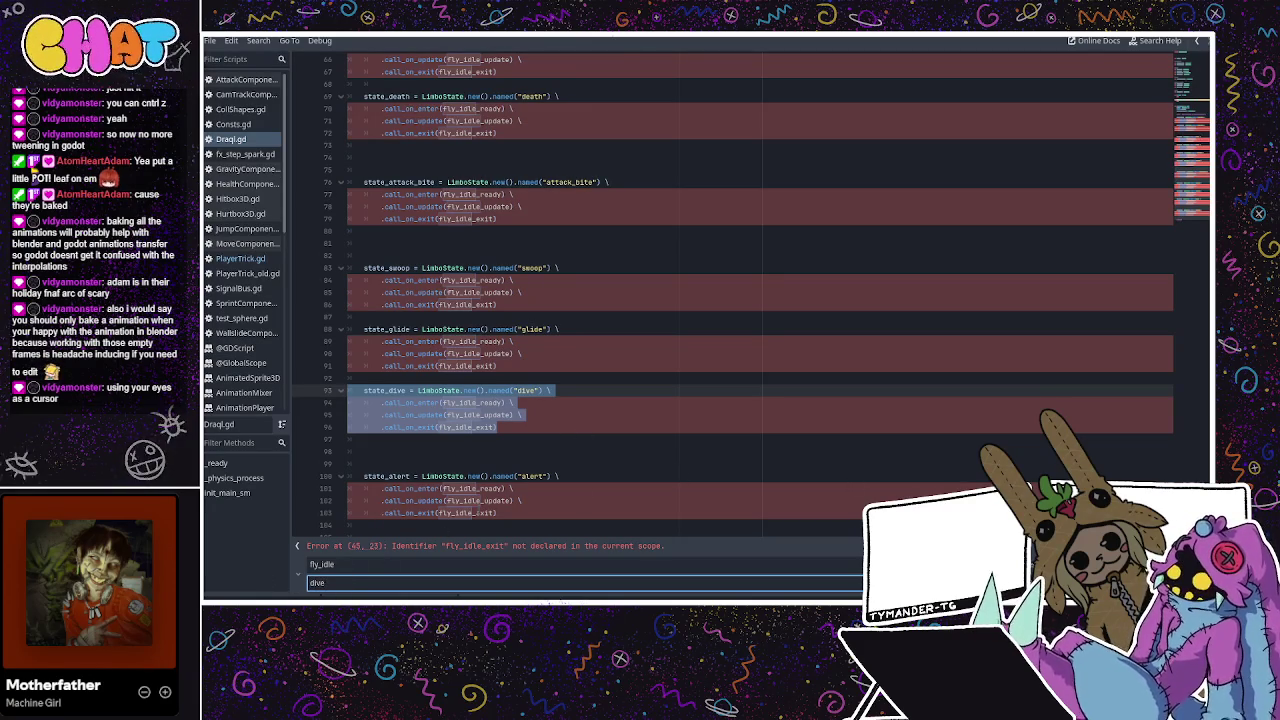
key(Return)
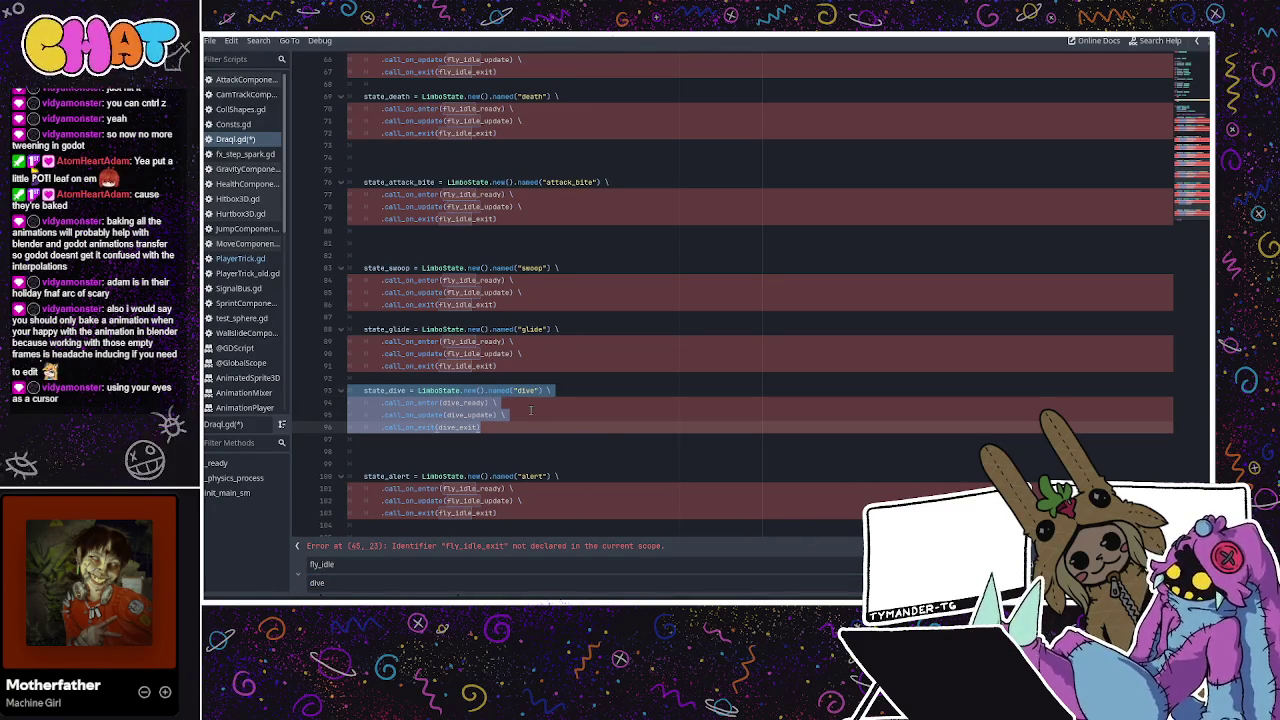
Replace fly_idle with glide in the state_glide block and with swoop in state_swoop
drag(511, 365, 357, 326)
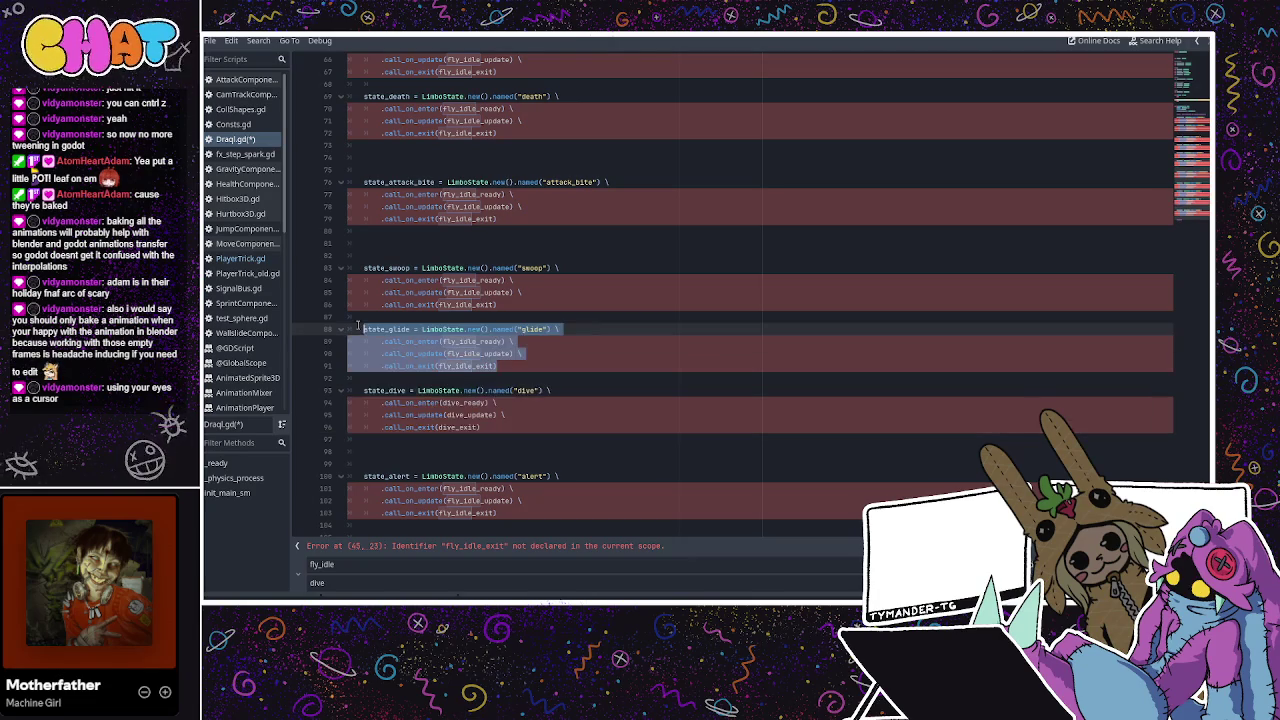
double_click(300, 582)
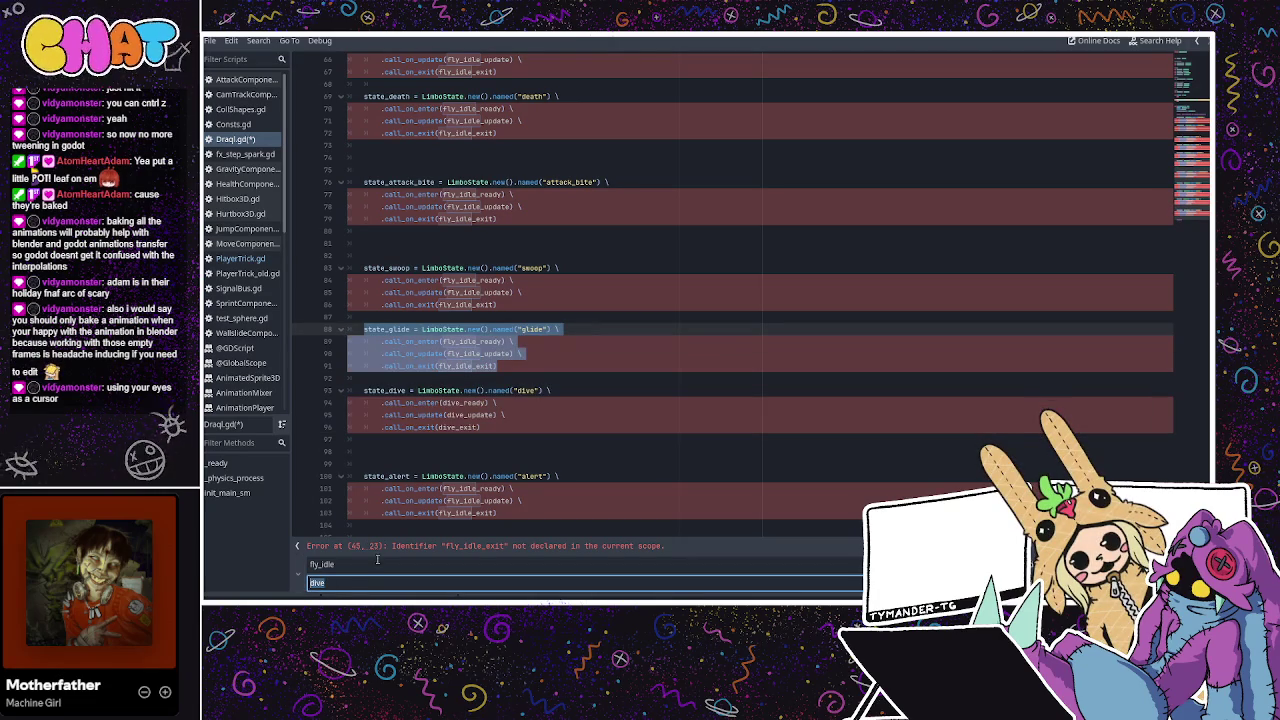
text(glide)
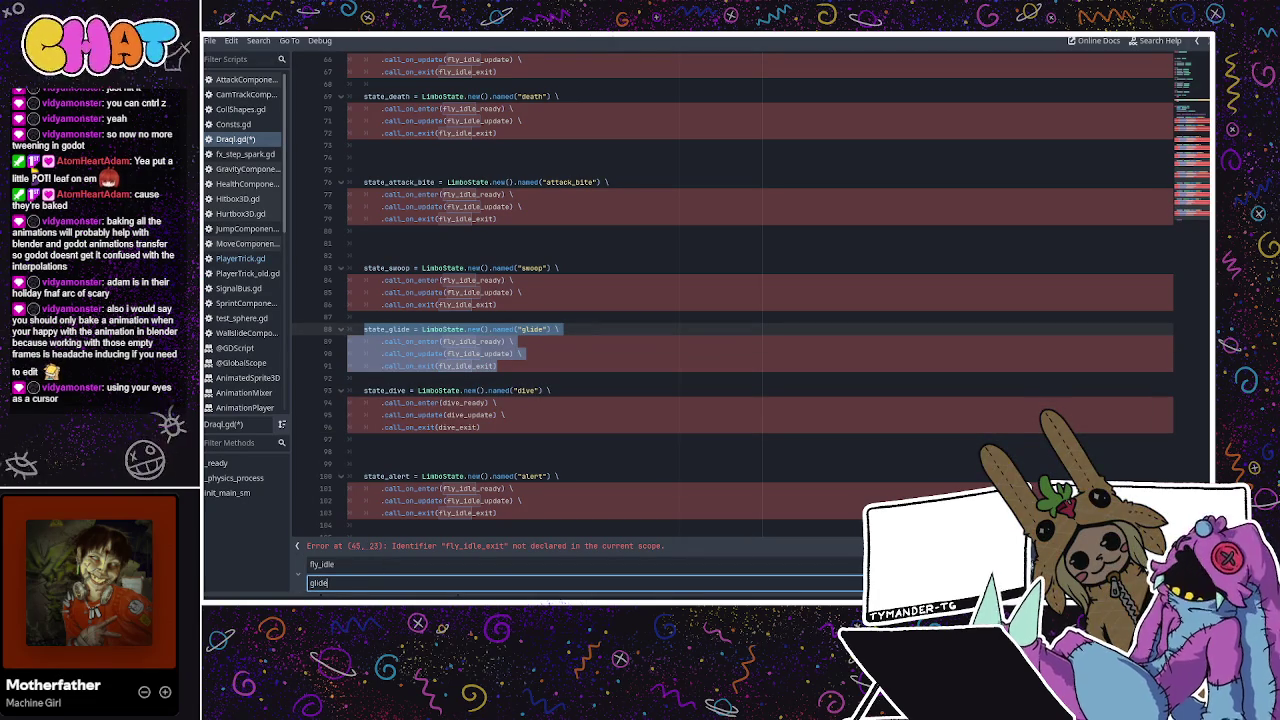
key(Return)
mouse_move(497, 305)
mouse_down()
mouse_move(360, 290)
mouse_move(330, 257)
mouse_move(324, 279)
mouse_up()
double_click(335, 581)
text(swoop)
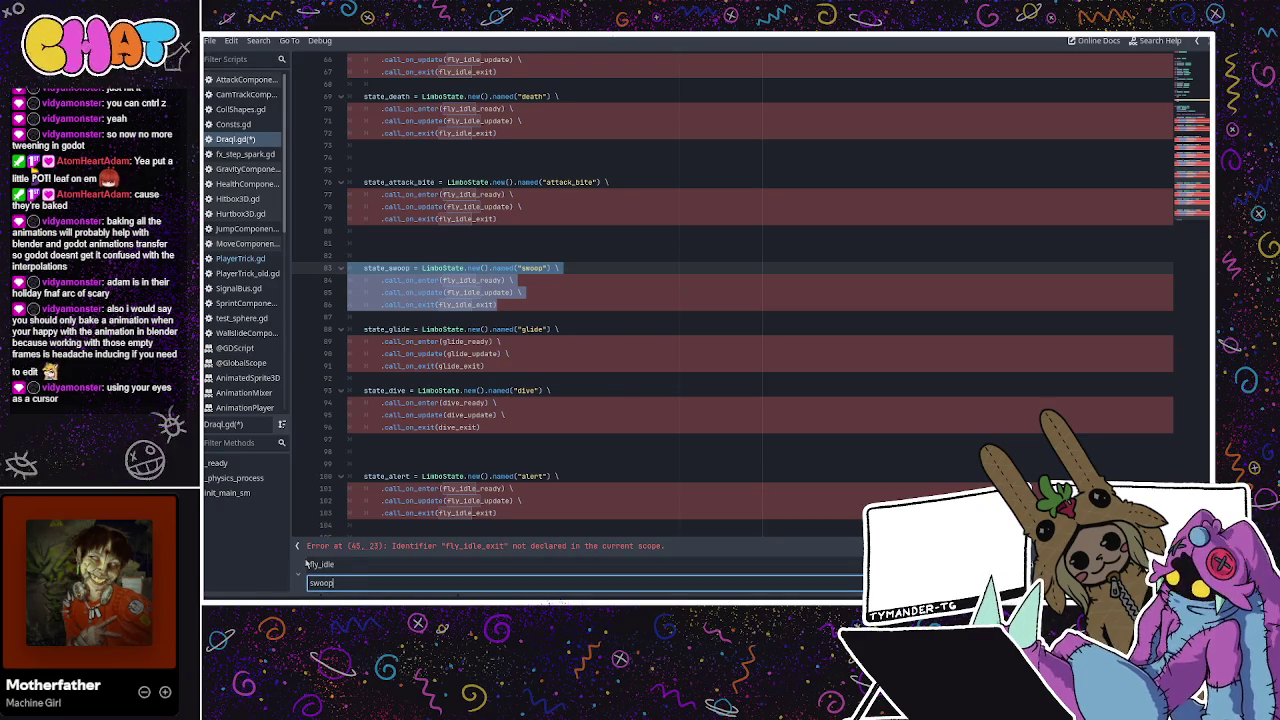
key(Return)
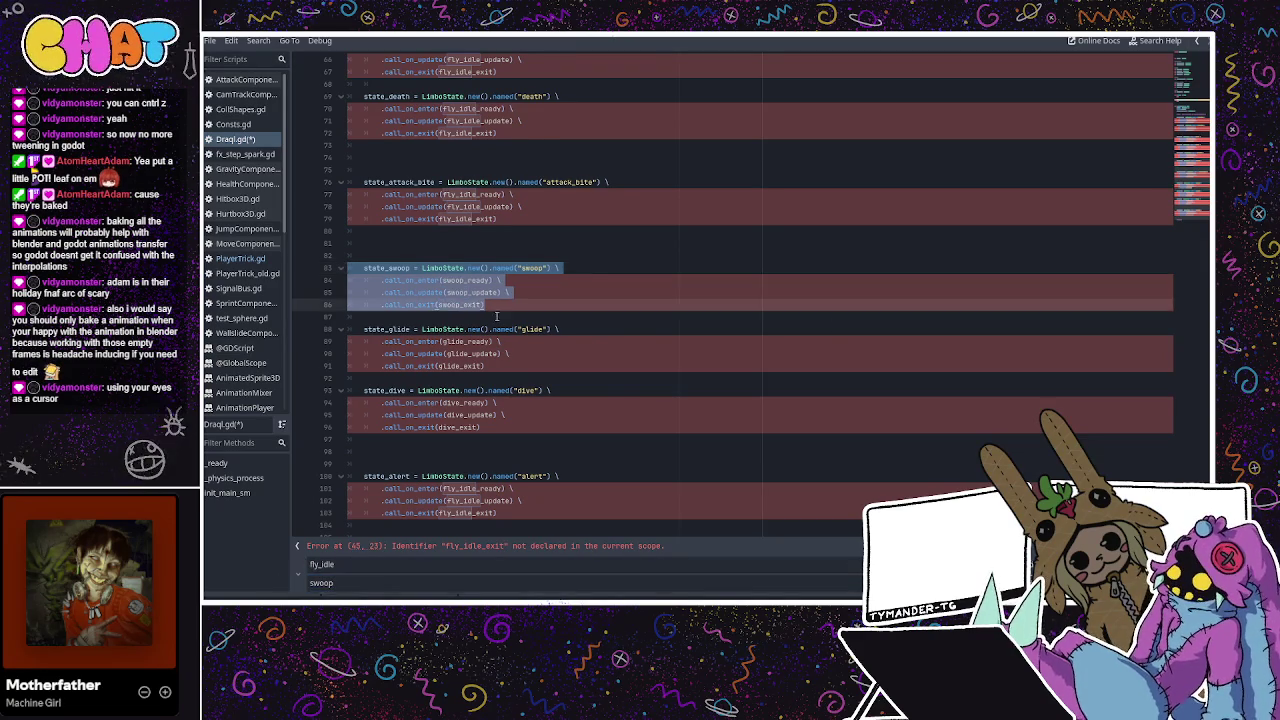
scroll(508, 333, up, 3)
mouse_move(505, 330)
mouse_down()
mouse_move(360, 312)
mouse_move(311, 289)
mouse_up()
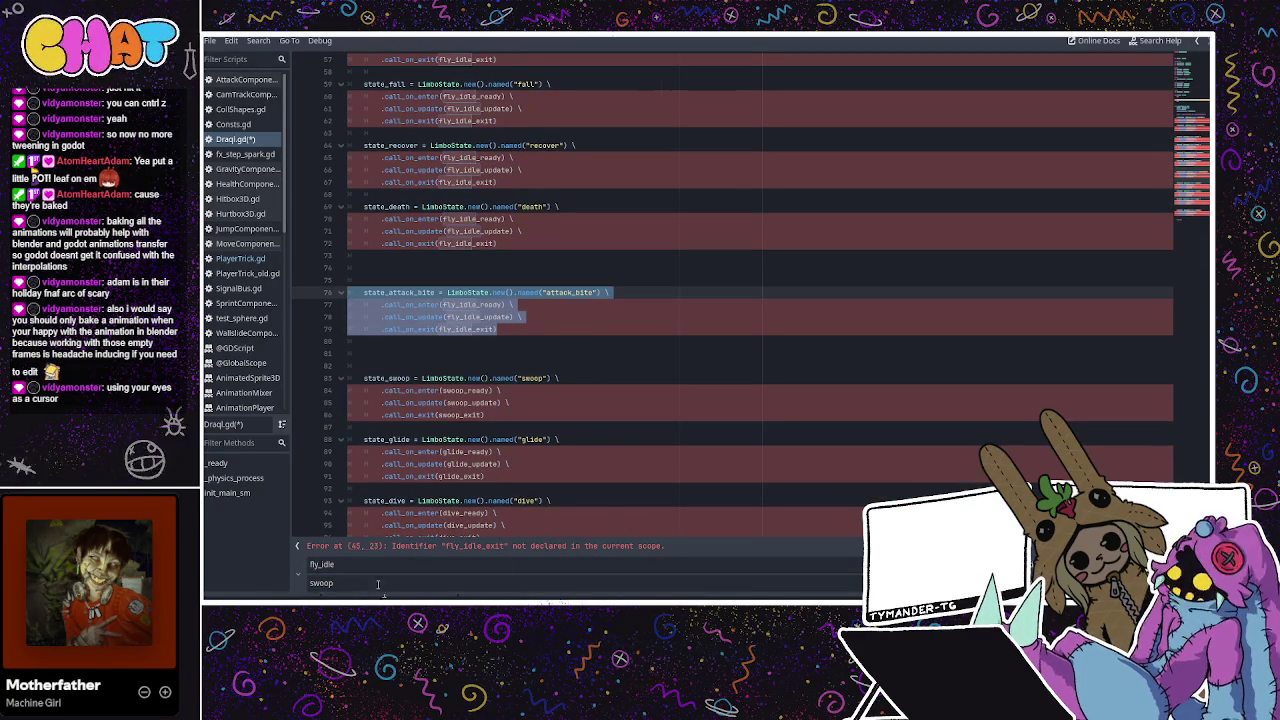
Replace fly_idle with attack_bite in the attack block and with death in state_death
double_click(335, 581)
text(attack_bite)
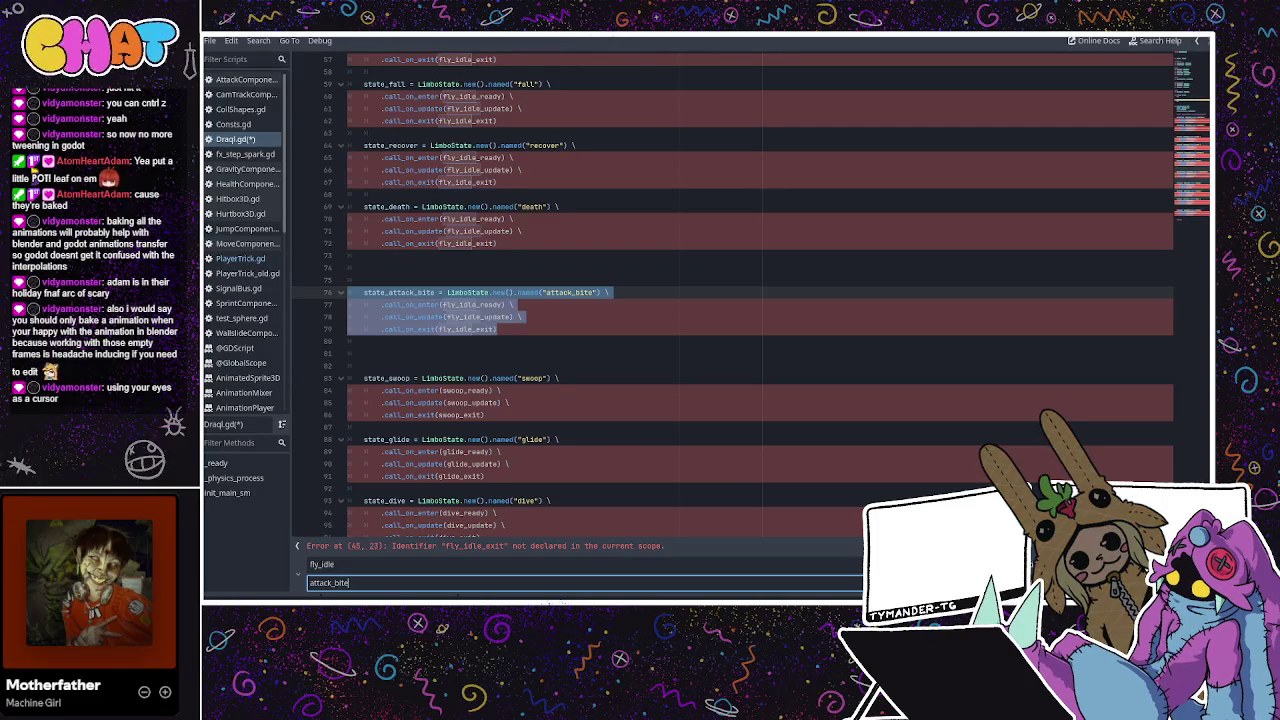
key(Return)
scroll(746, 372, up, 3)
mouse_move(500, 354)
mouse_down()
mouse_move(380, 342)
mouse_move(343, 309)
mouse_up()
mouse_move(510, 354)
mouse_down()
mouse_move(317, 298)
mouse_move(322, 320)
mouse_up()
double_click(362, 587)
text(death)
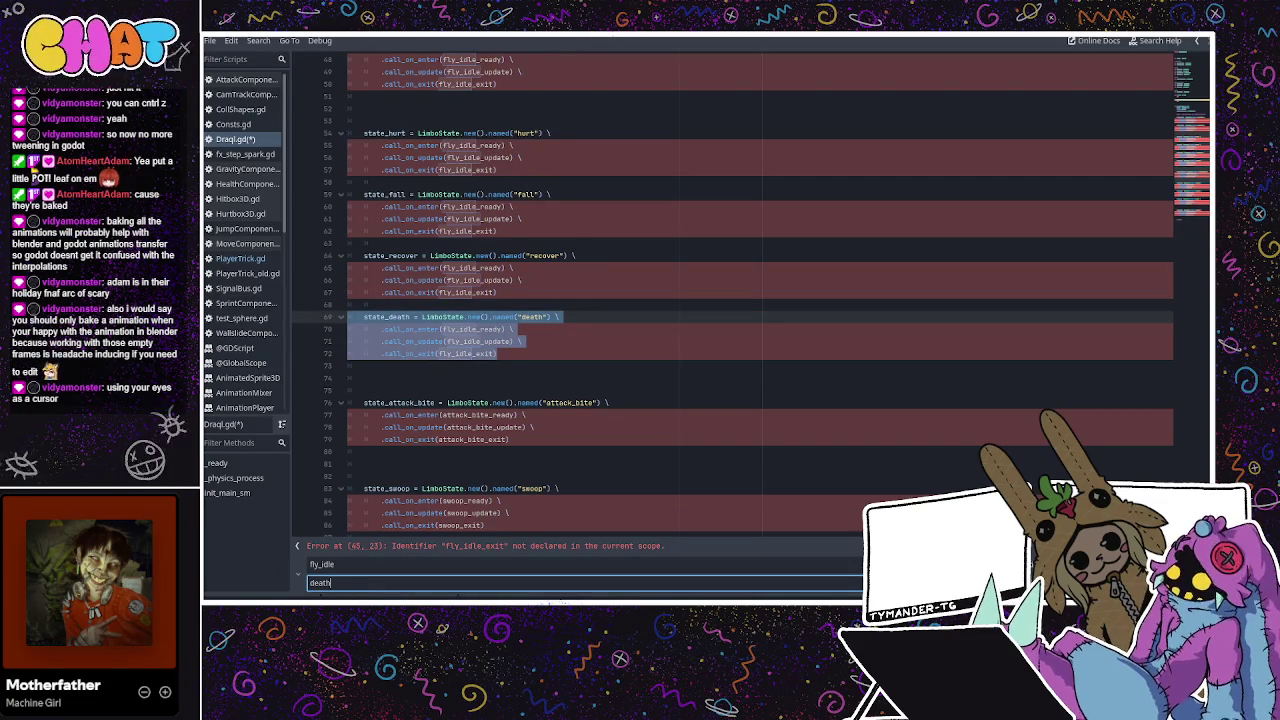
key(Return)
Replace fly_idle with recover in state_recover and with fall in state_fall
drag(510, 292, 337, 252)
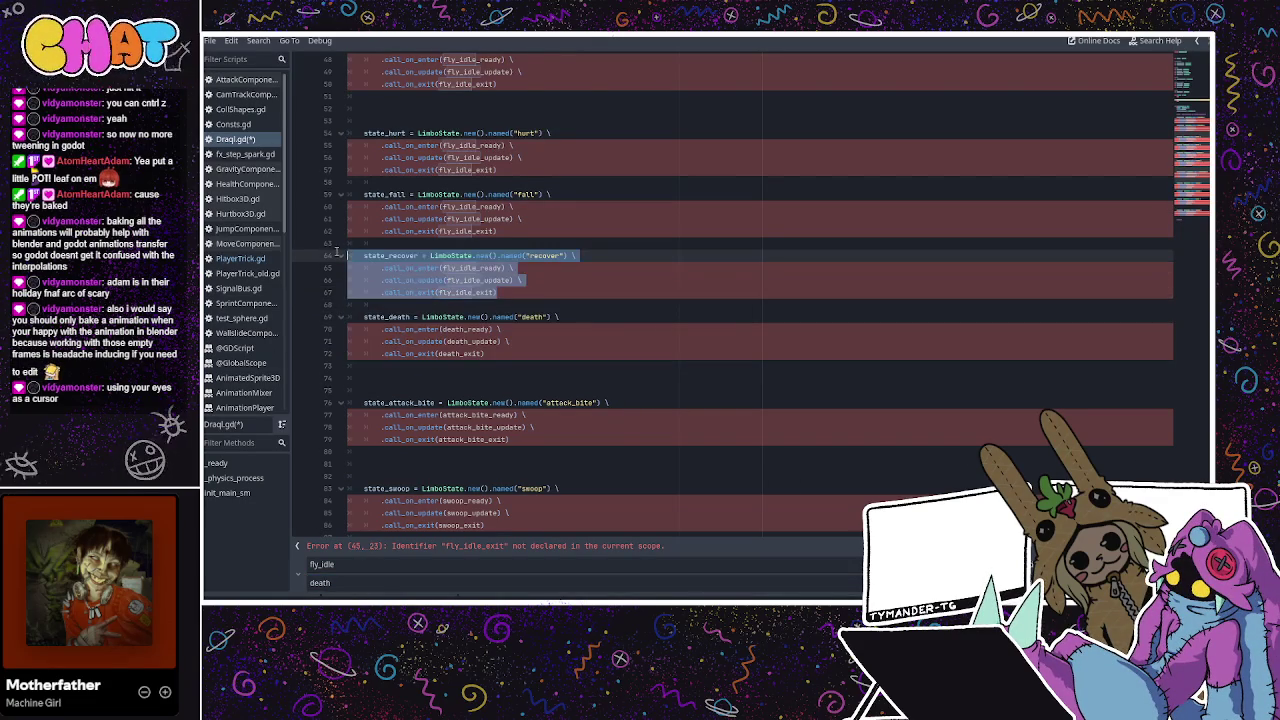
double_click(354, 582)
text(recover)
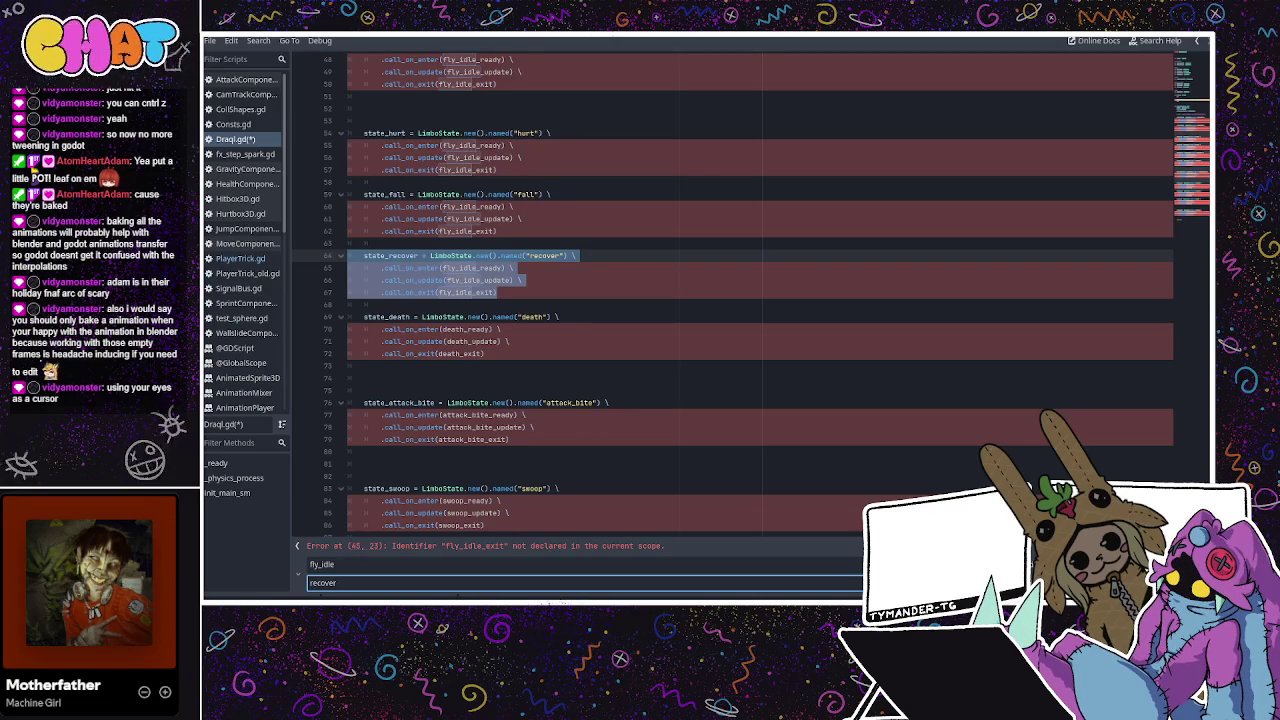
key(Return)
scroll(491, 259, up, 2)
mouse_move(513, 306)
mouse_down()
mouse_move(345, 252)
mouse_move(340, 268)
mouse_up()
triple_click(350, 582)
text(fall)
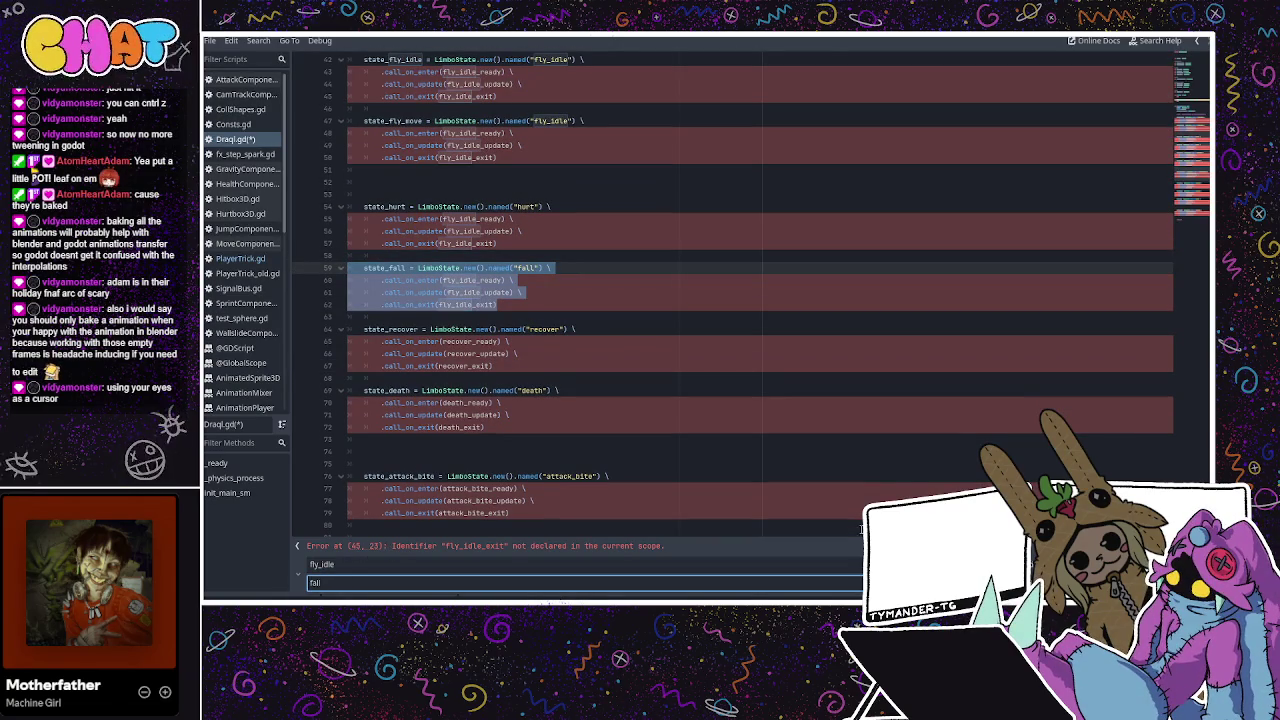
click(930, 582)
Replace fly_idle with hurt in state_hurt and with fly_move in state_fly_move
mouse_move(520, 245)
mouse_down()
mouse_move(360, 232)
mouse_move(334, 207)
mouse_up()
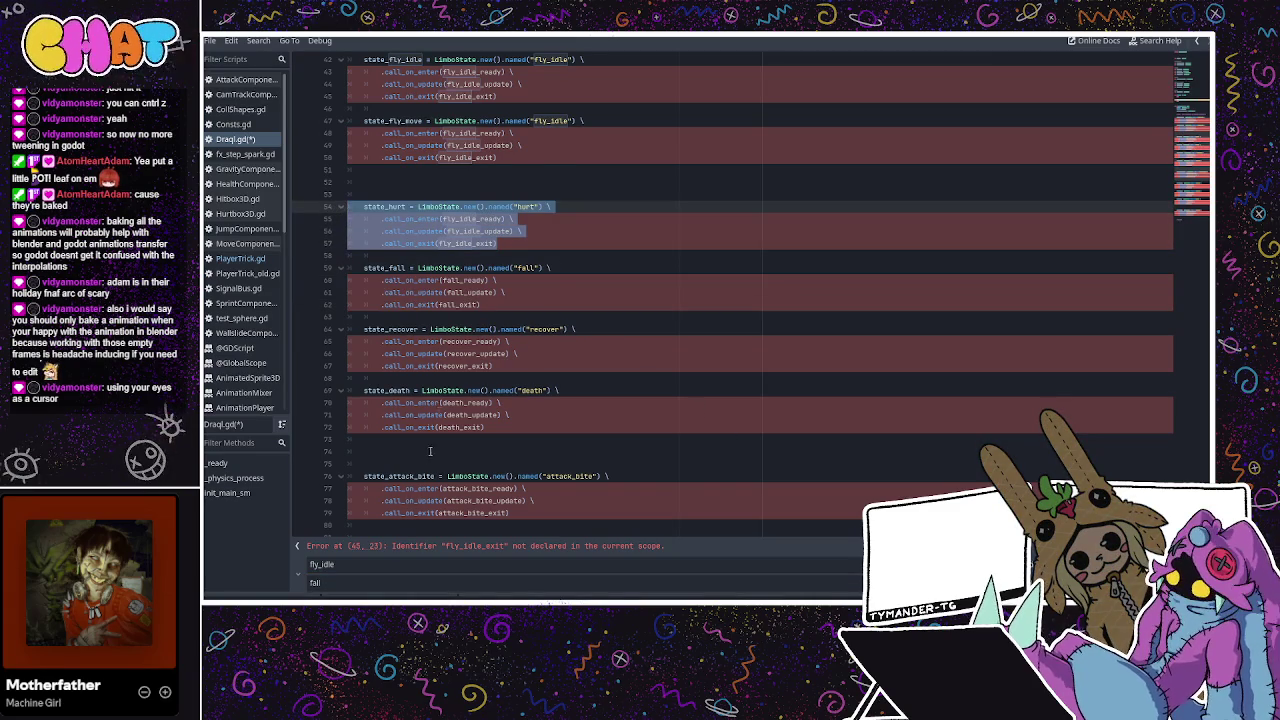
triple_click(346, 581)
text(hurt)
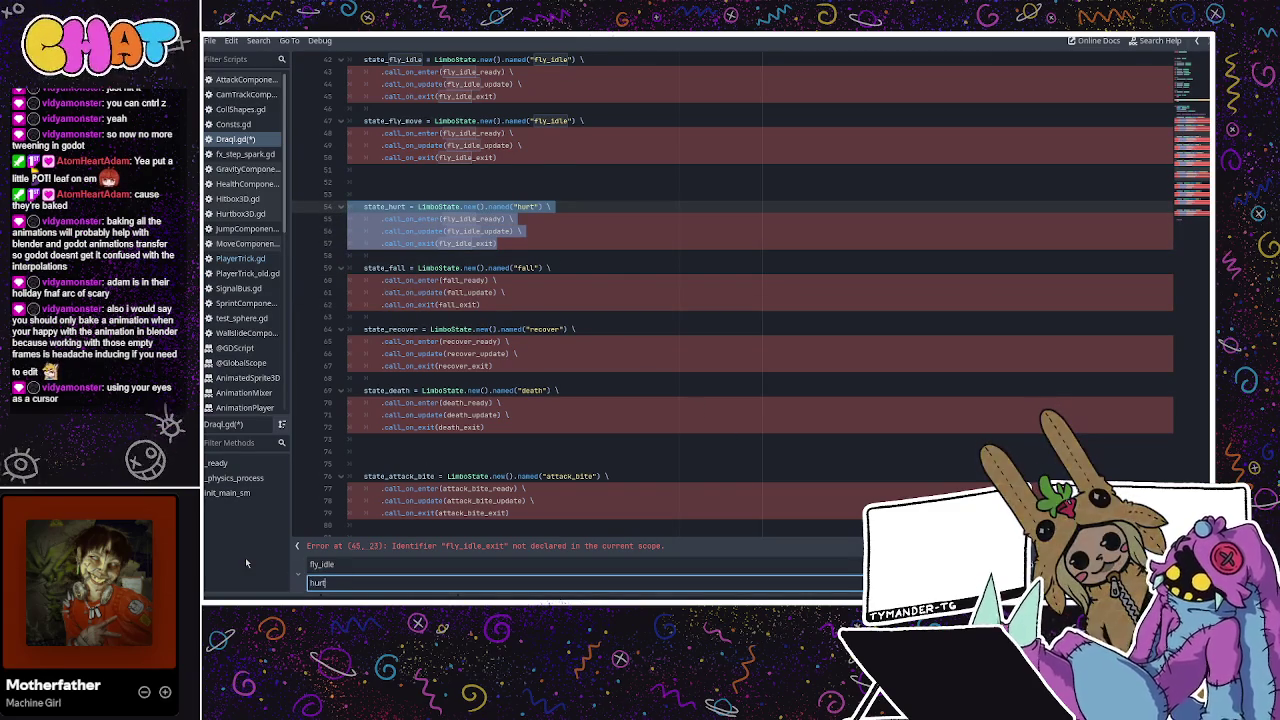
click(930, 582)
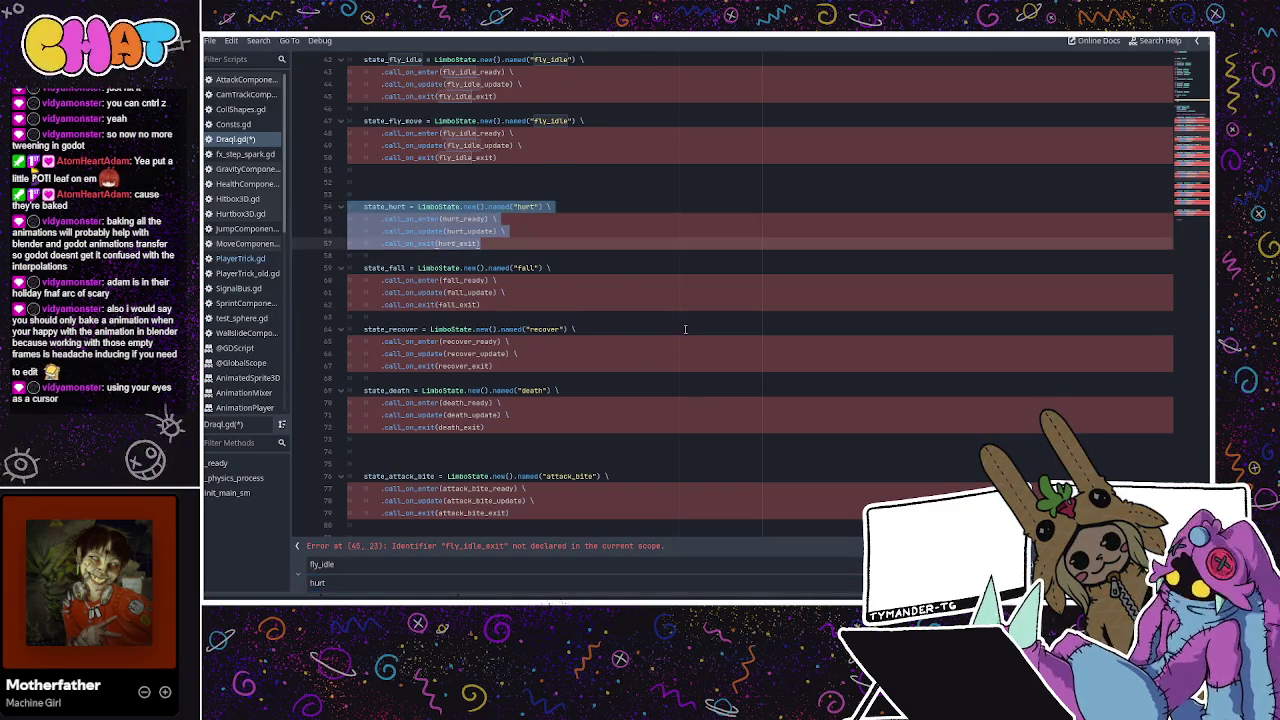
scroll(666, 326, up, 1)
scroll(543, 300, up, 2)
click(517, 268)
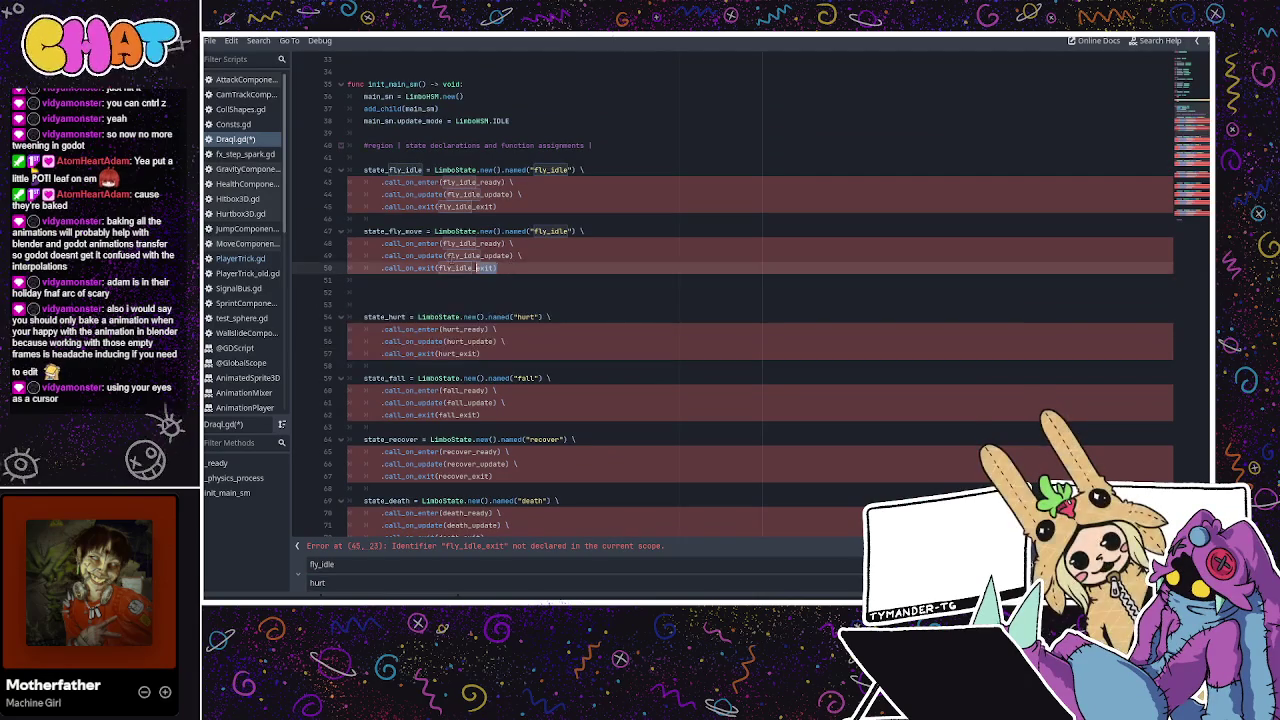
key(Up)
key(Up)
key(Up)
mouse_move(500, 268)
mouse_down()
mouse_move(348, 220)
mouse_move(348, 232)
mouse_up()
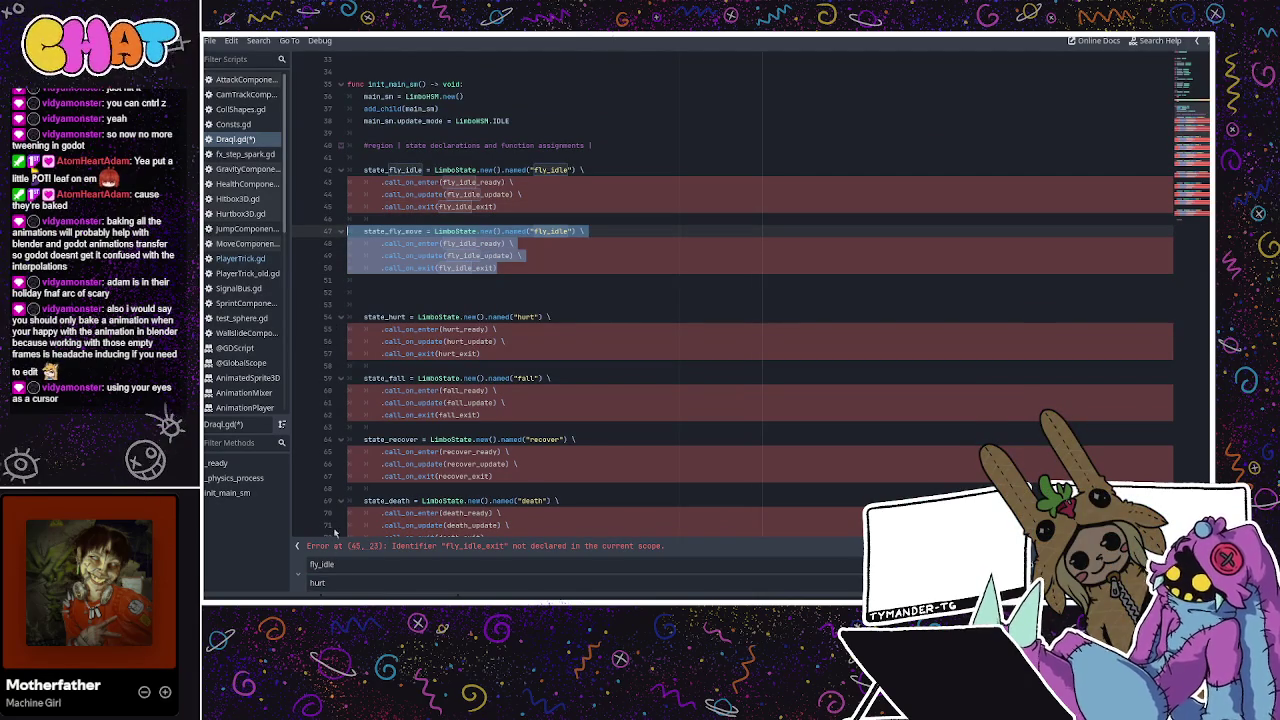
double_click(320, 582)
text(f)
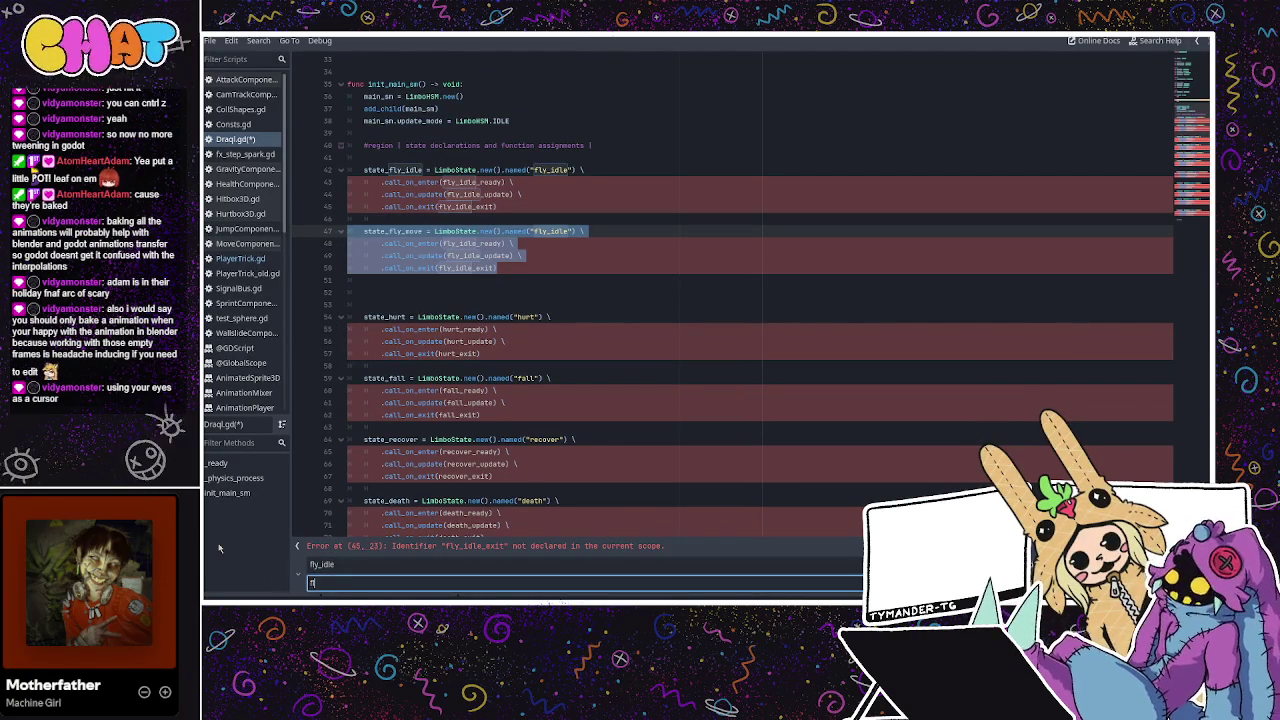
text(ly_move)
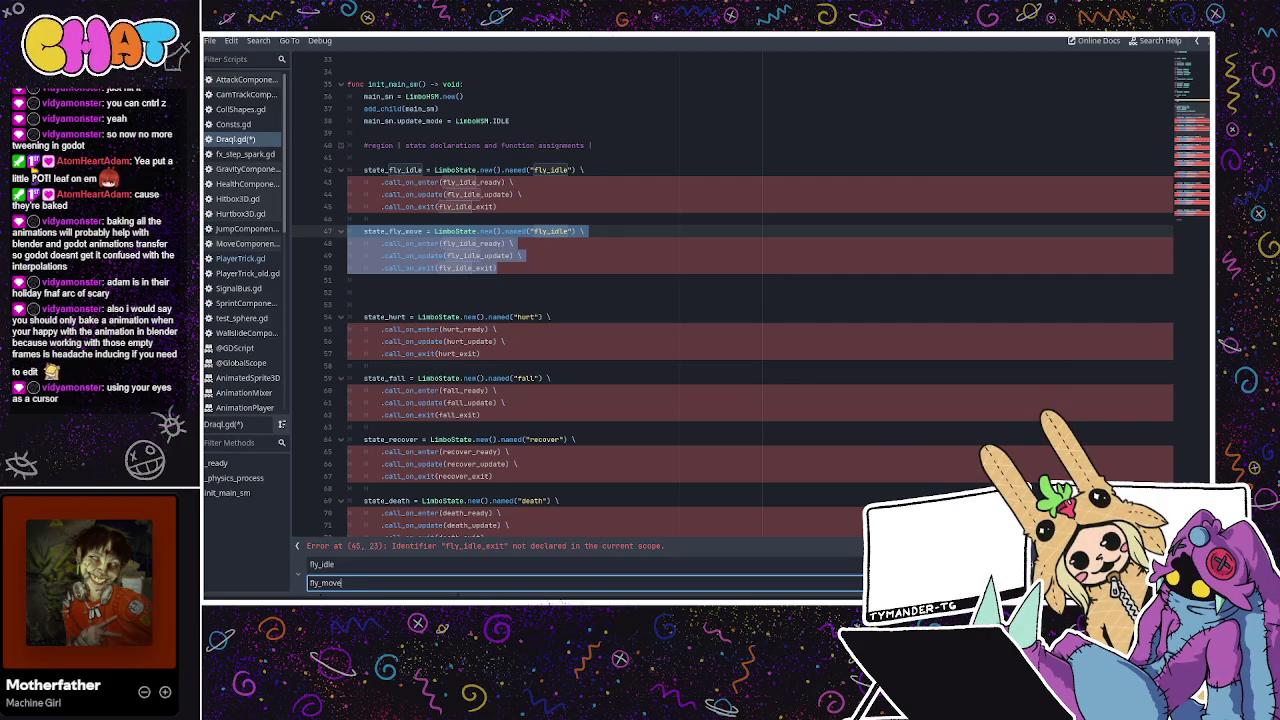
key(Return)
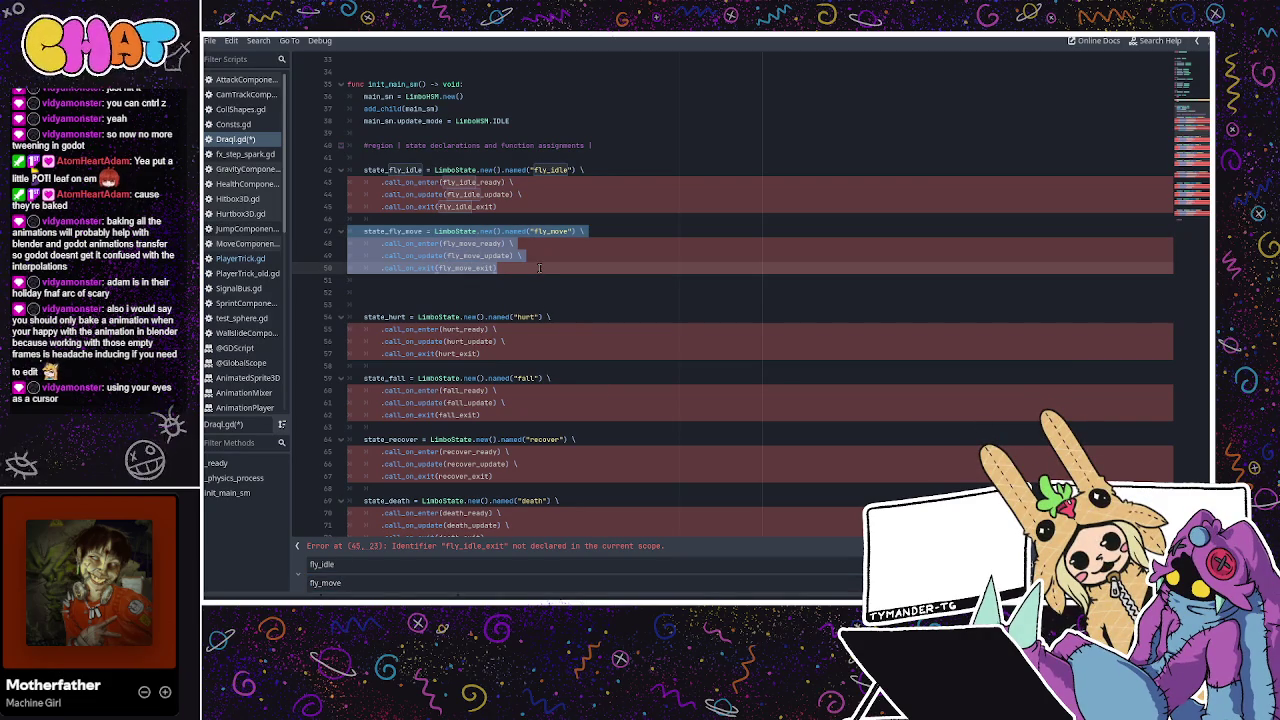
Replace fly_idle with alert across the four lines of the state_alert block
scroll(539, 268, down, 12)
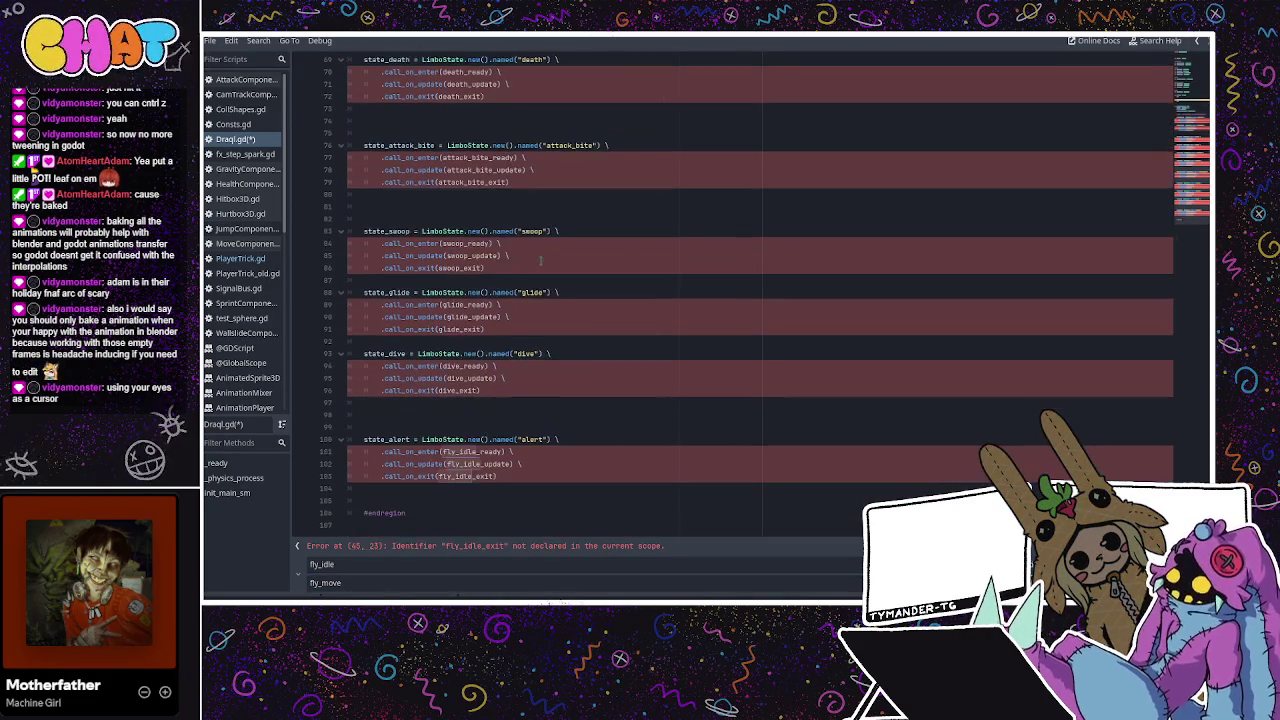
mouse_move(536, 480)
mouse_down()
mouse_move(350, 452)
mouse_move(339, 439)
mouse_up()
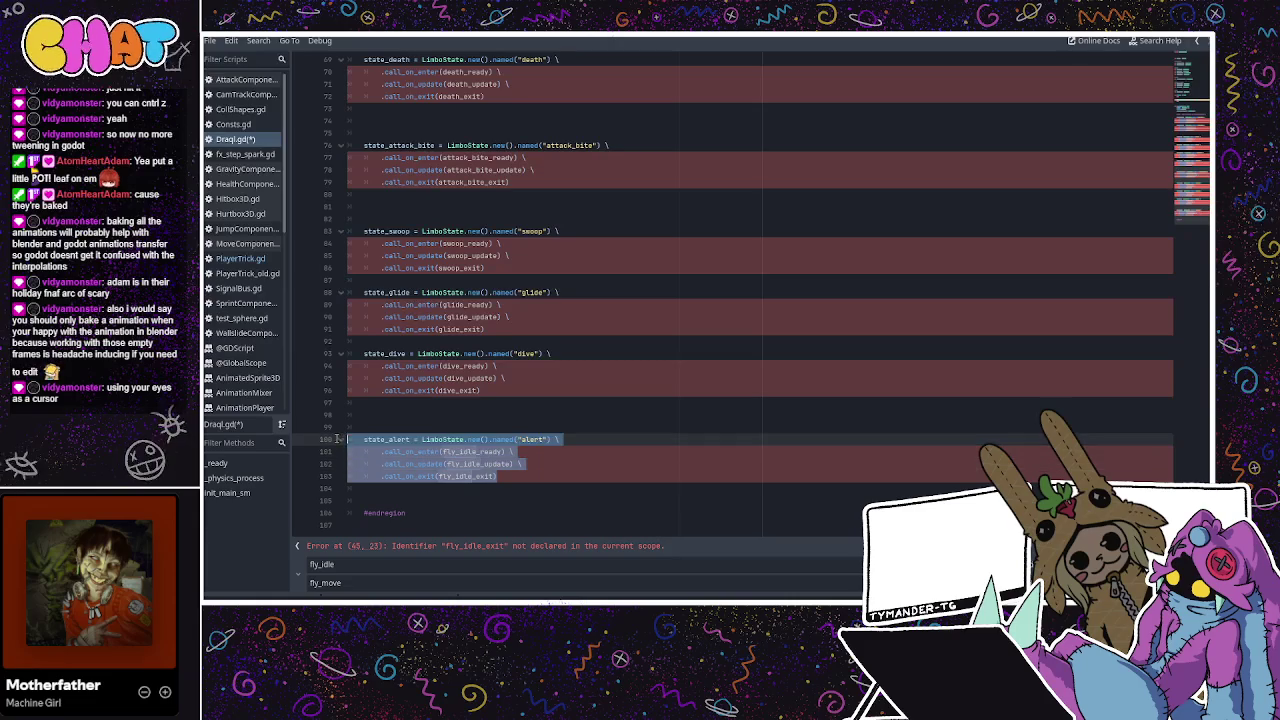
click(330, 583)
key(ctrl+a)
text(a)
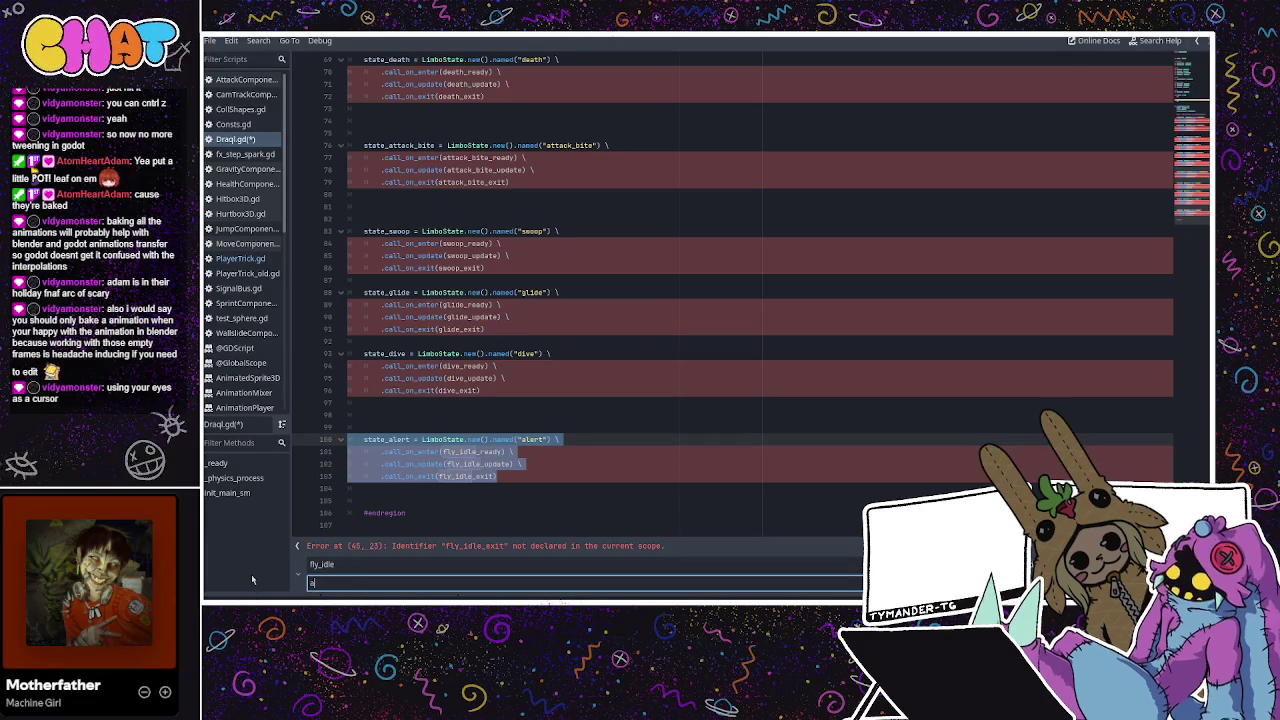
text(lert)
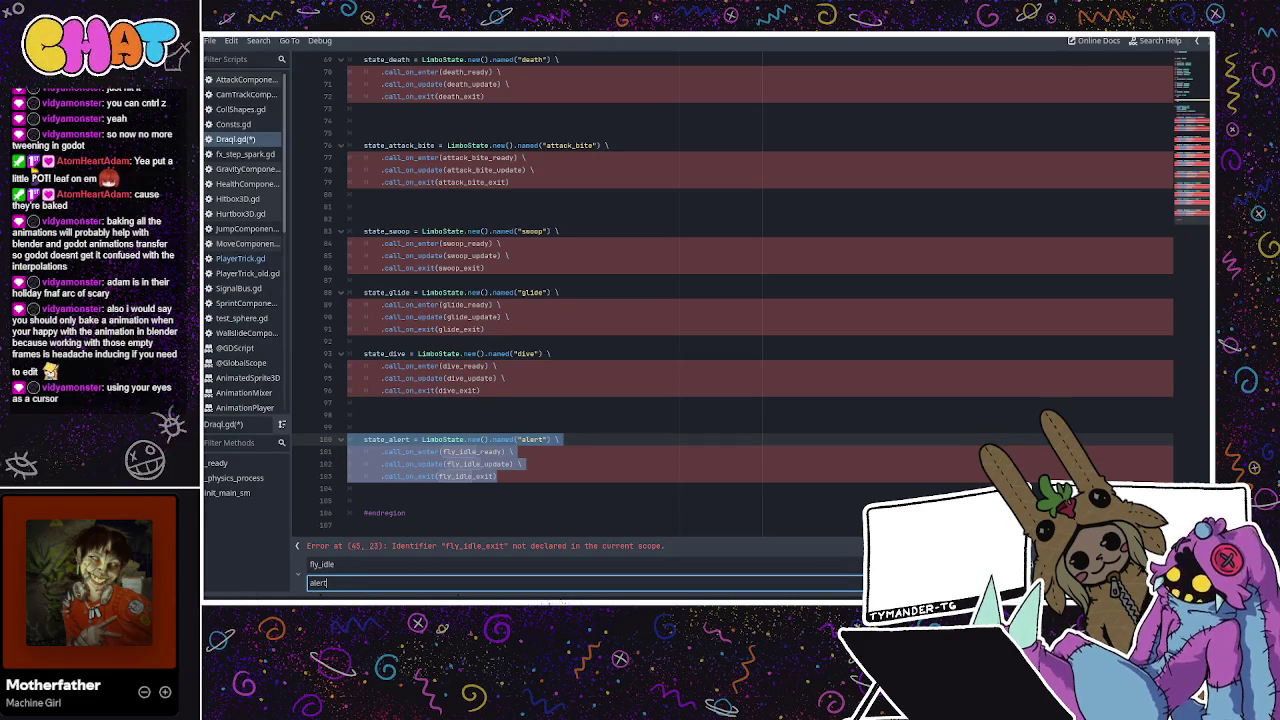
key(Return)
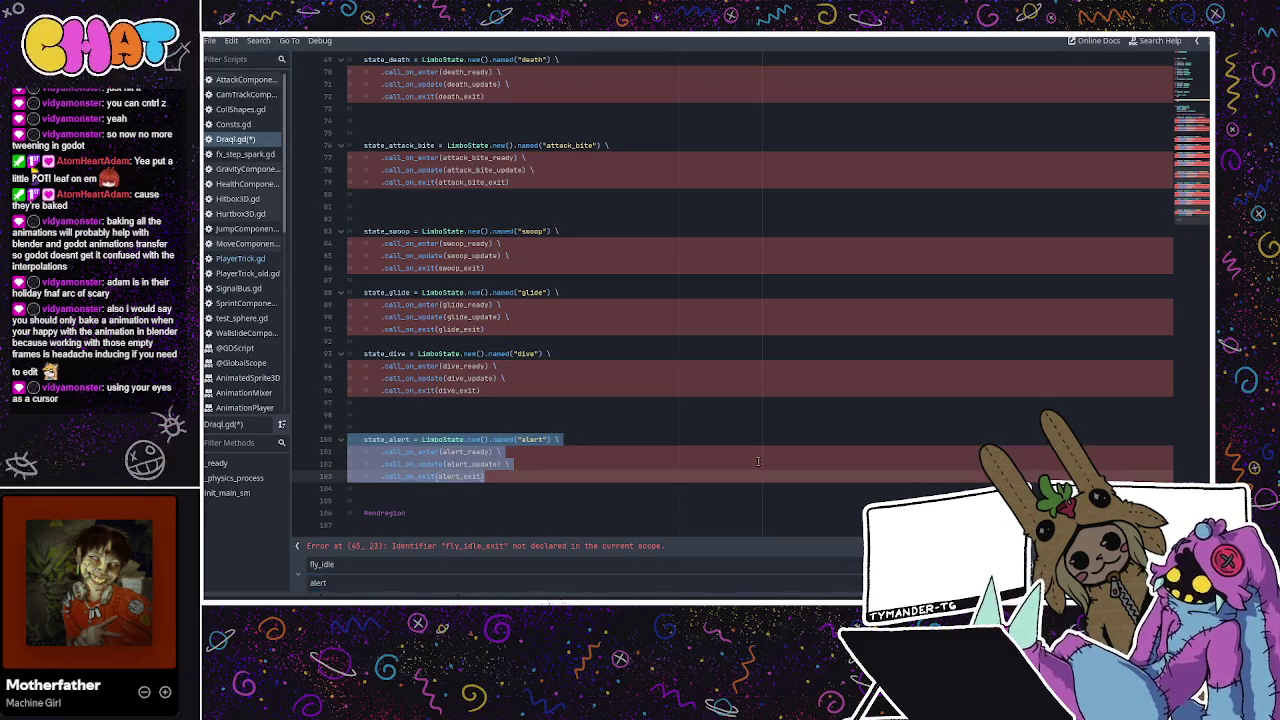
click(650, 445)
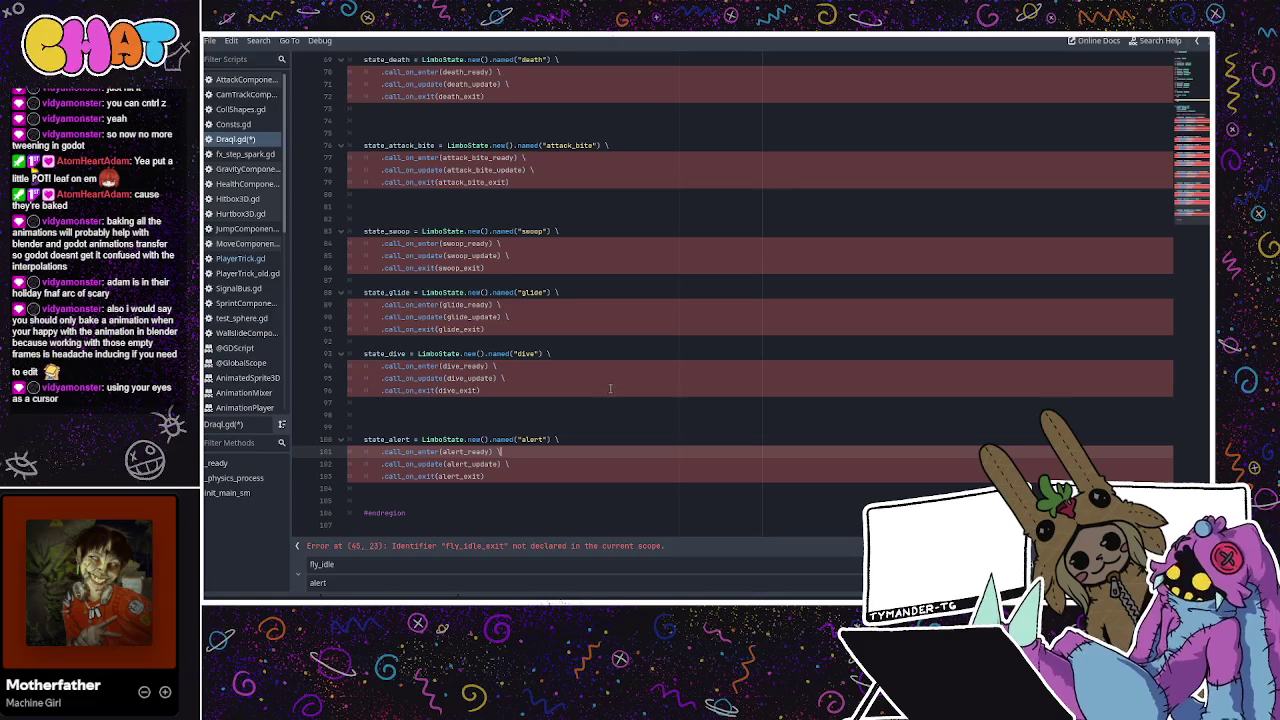
Leave a single blank line before #endregion and save Draqi.gd
click(382, 500)
key(BackSpace)
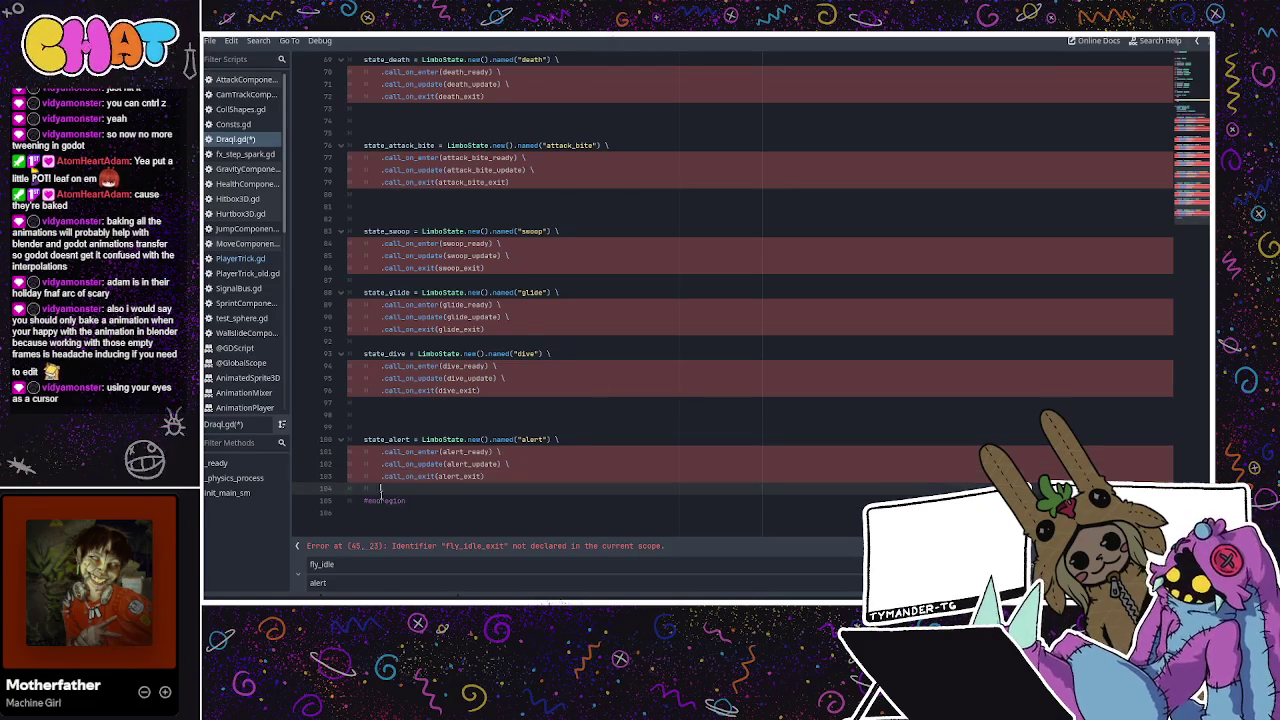
key(Return)
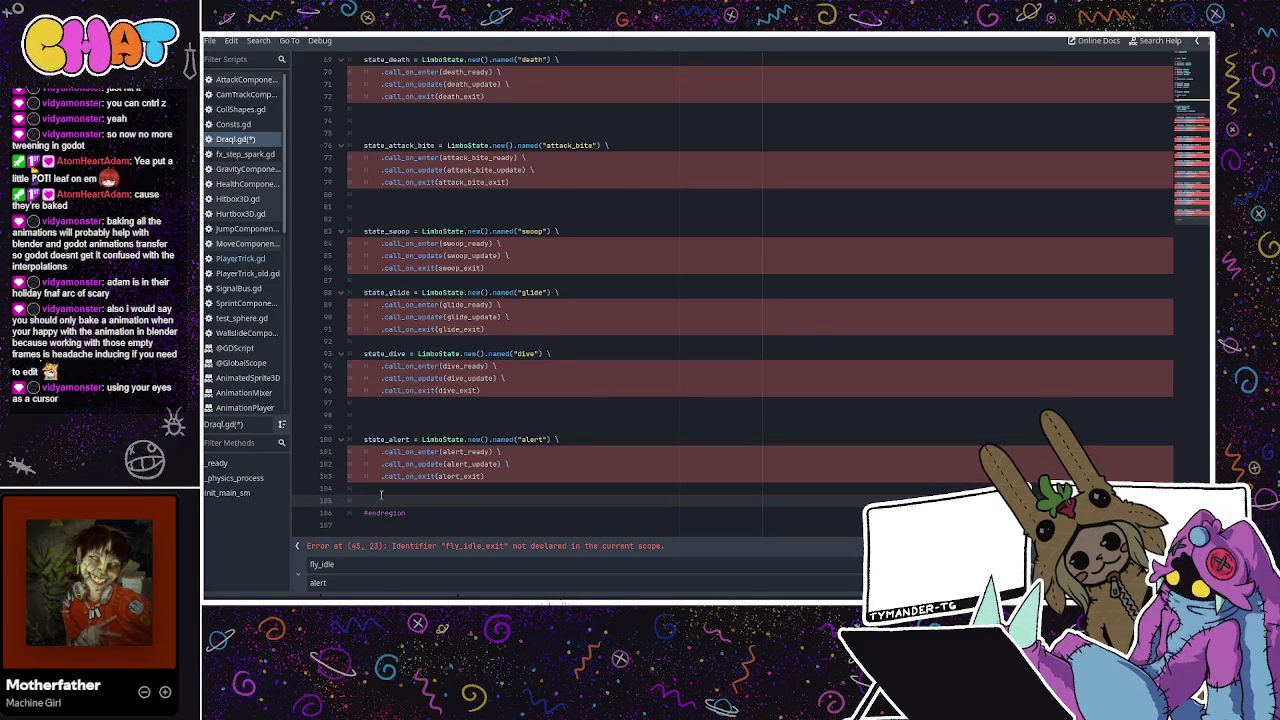
scroll(383, 460, up, 5)
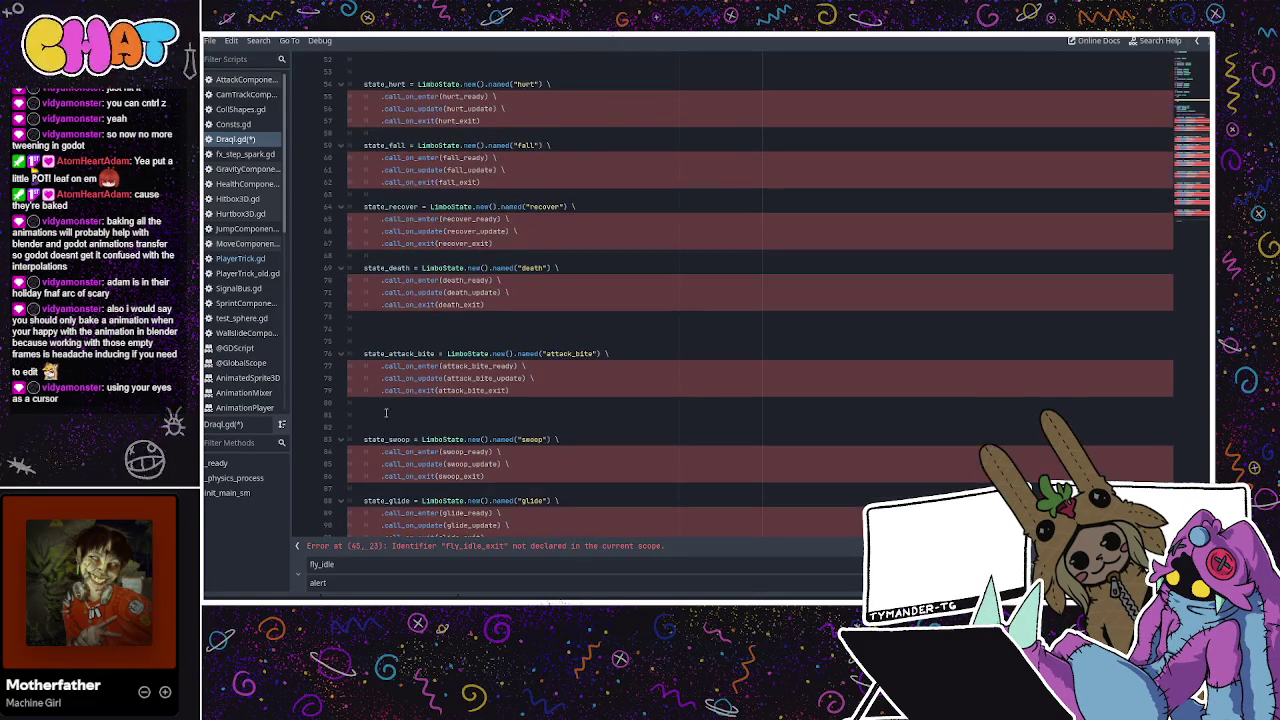
click(384, 330)
click(392, 319)
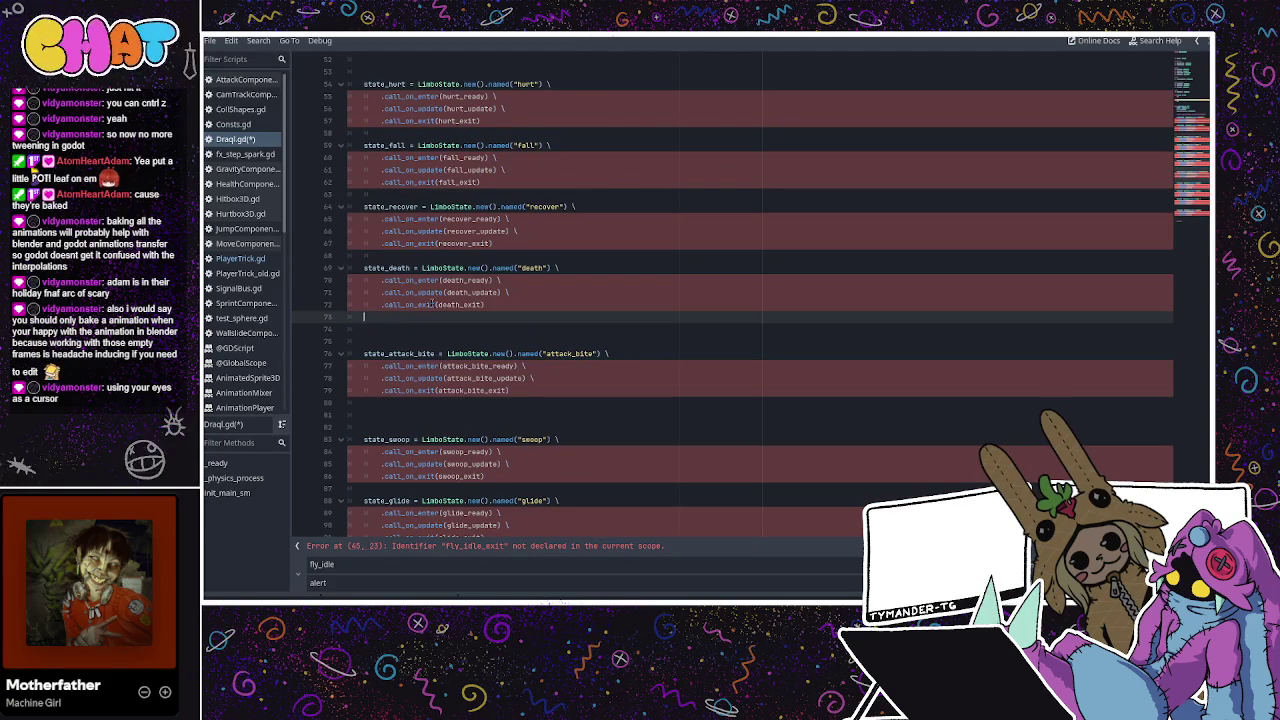
key(ctrl+s)
Copy the parent-states block from PlayerTrick.gd, with its state declarations region folded
click(240, 258)
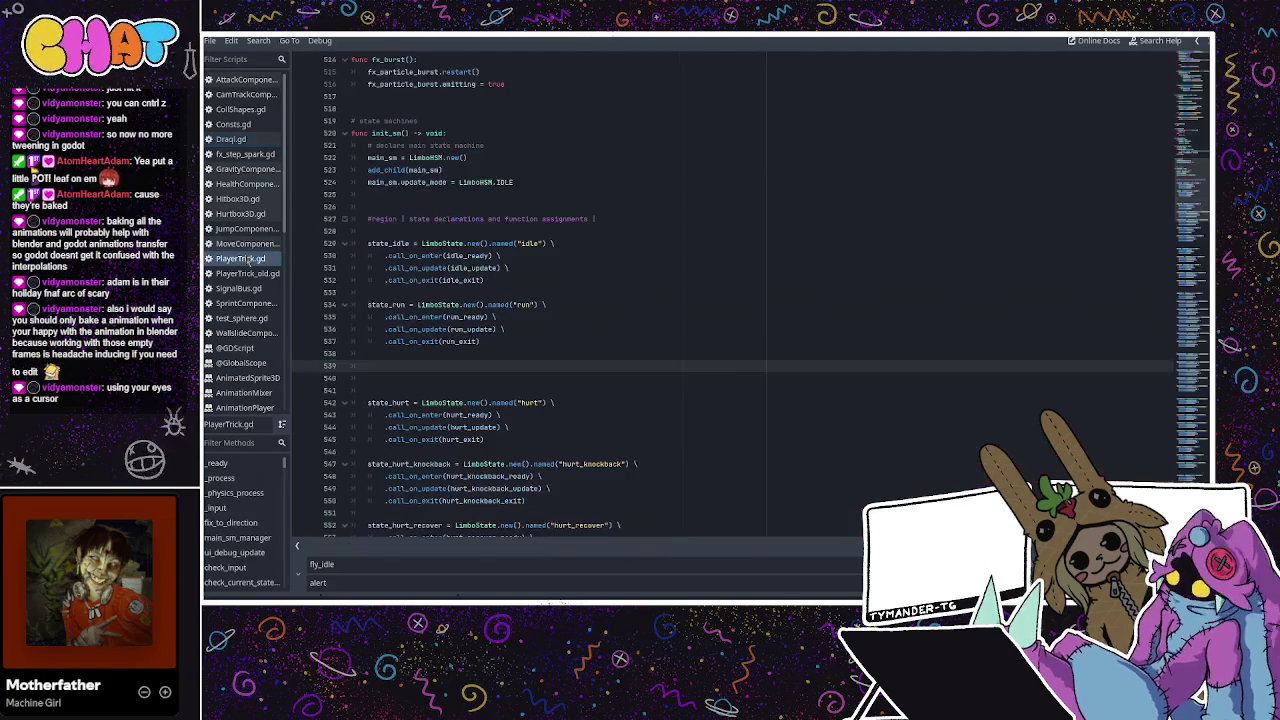
scroll(338, 258, down, 5)
scroll(338, 258, up, 6)
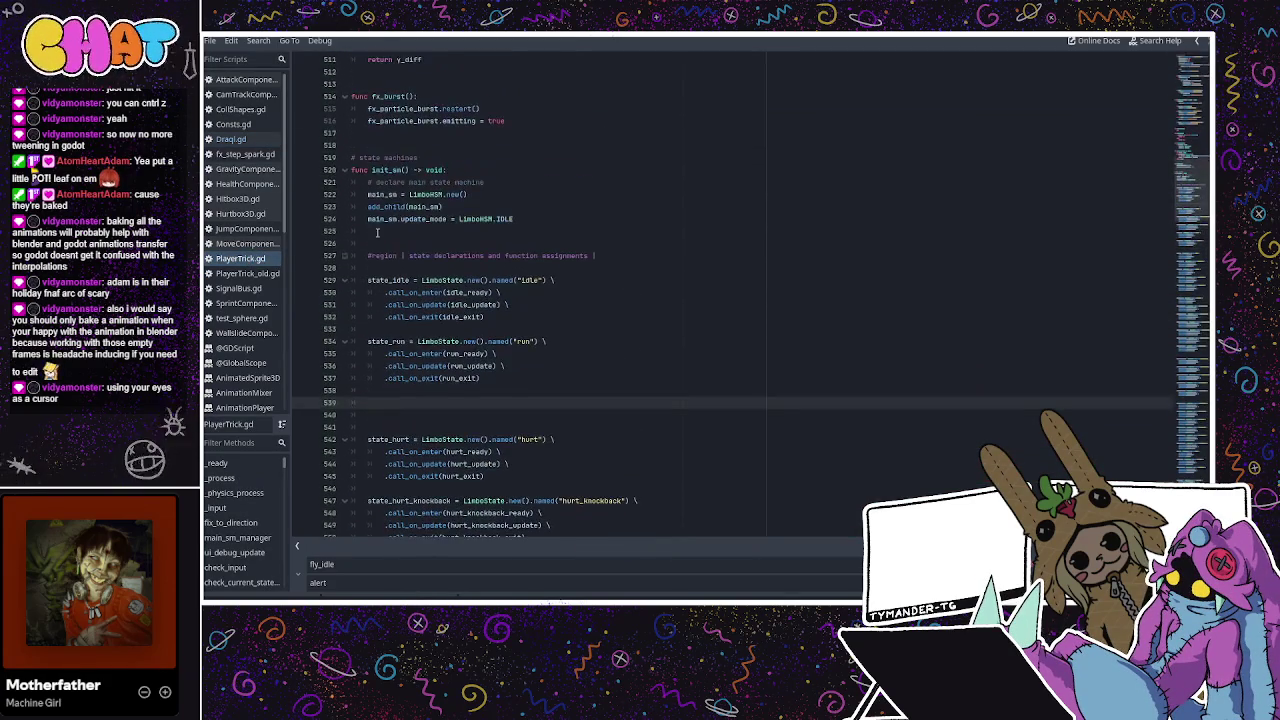
click(343, 256)
scroll(420, 317, down, 2)
drag(486, 256, 335, 218)
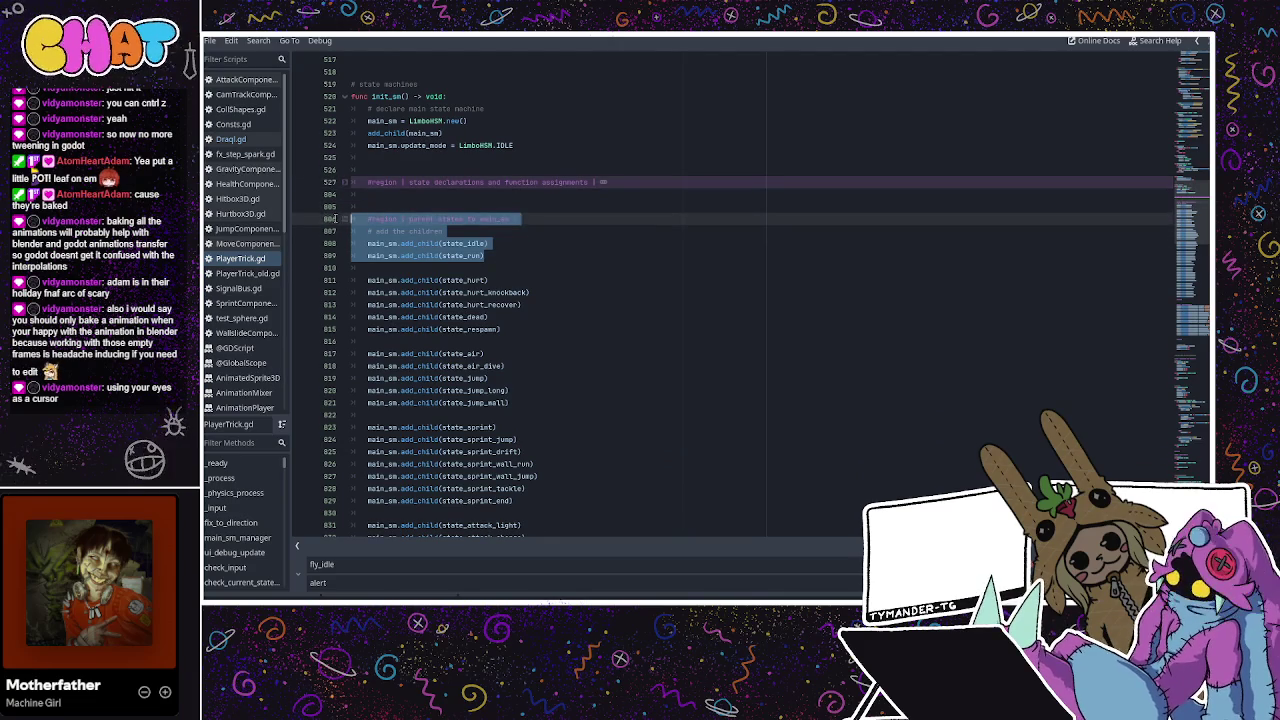
click(231, 139)
Fold Draqi.gd's state declarations region and paste the parent-states block right after it
scroll(394, 212, up, 6)
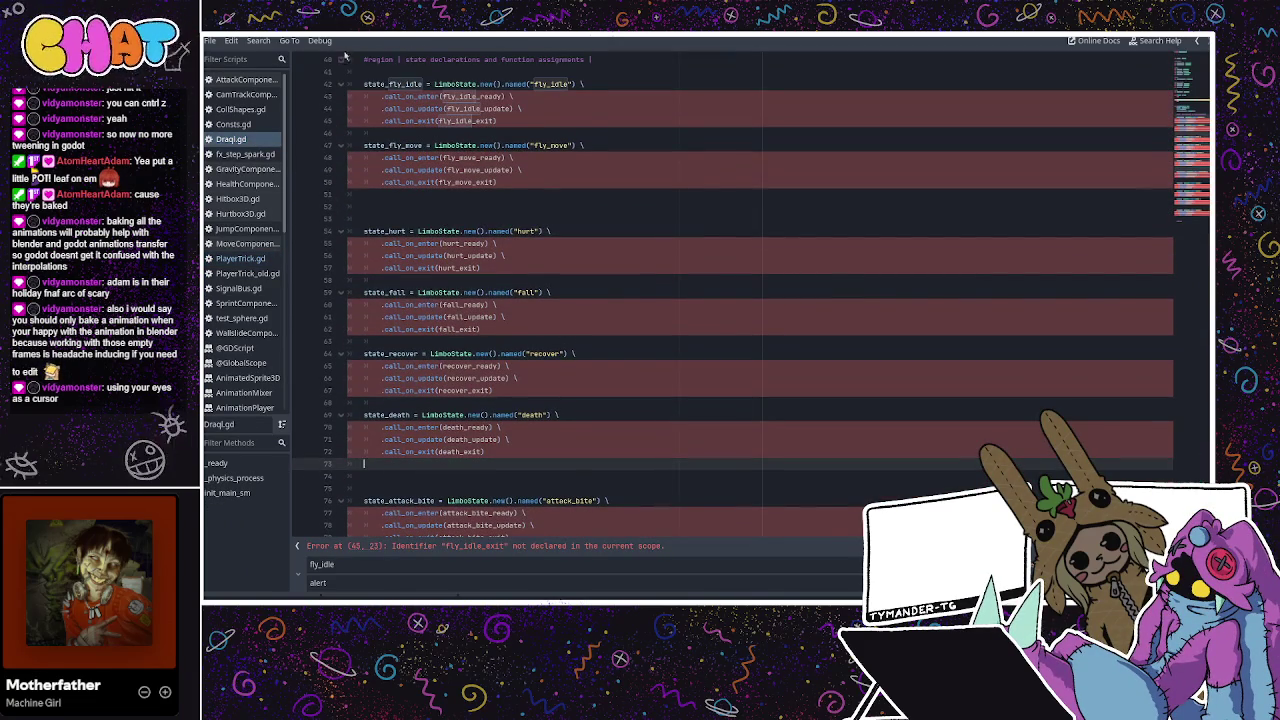
click(341, 59)
scroll(391, 120, up, 12)
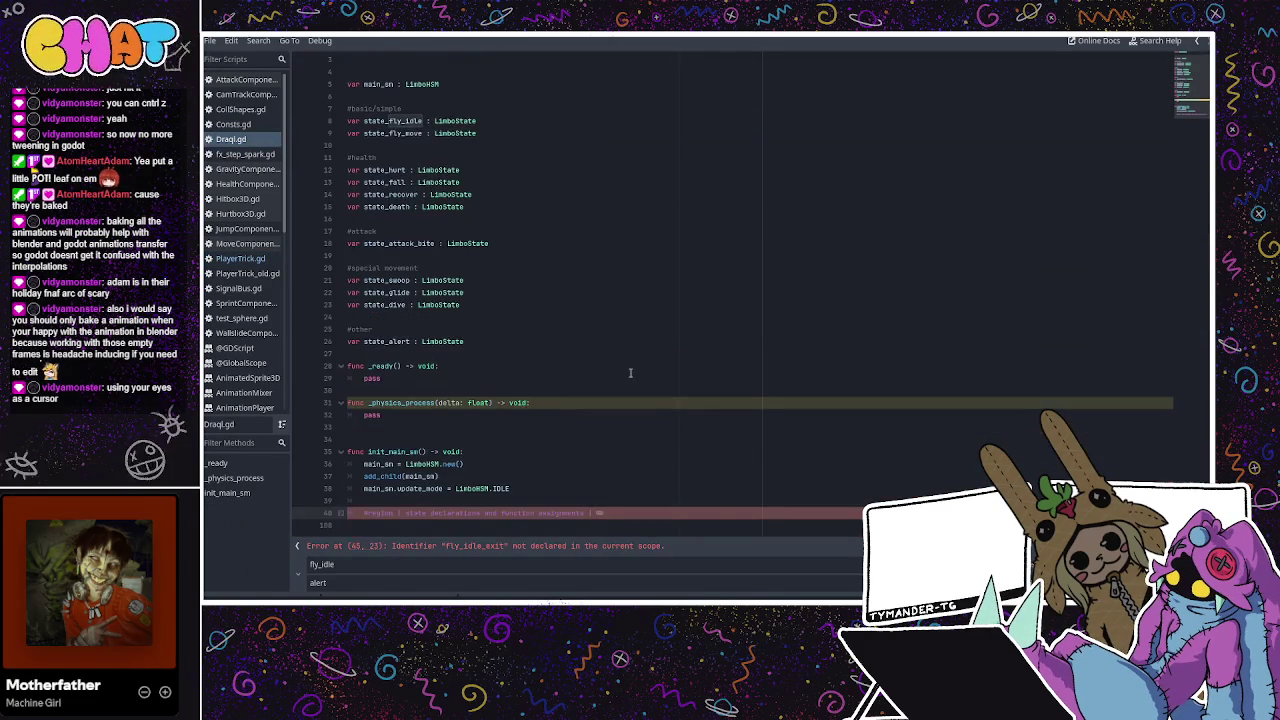
key(Return)
key(Return)
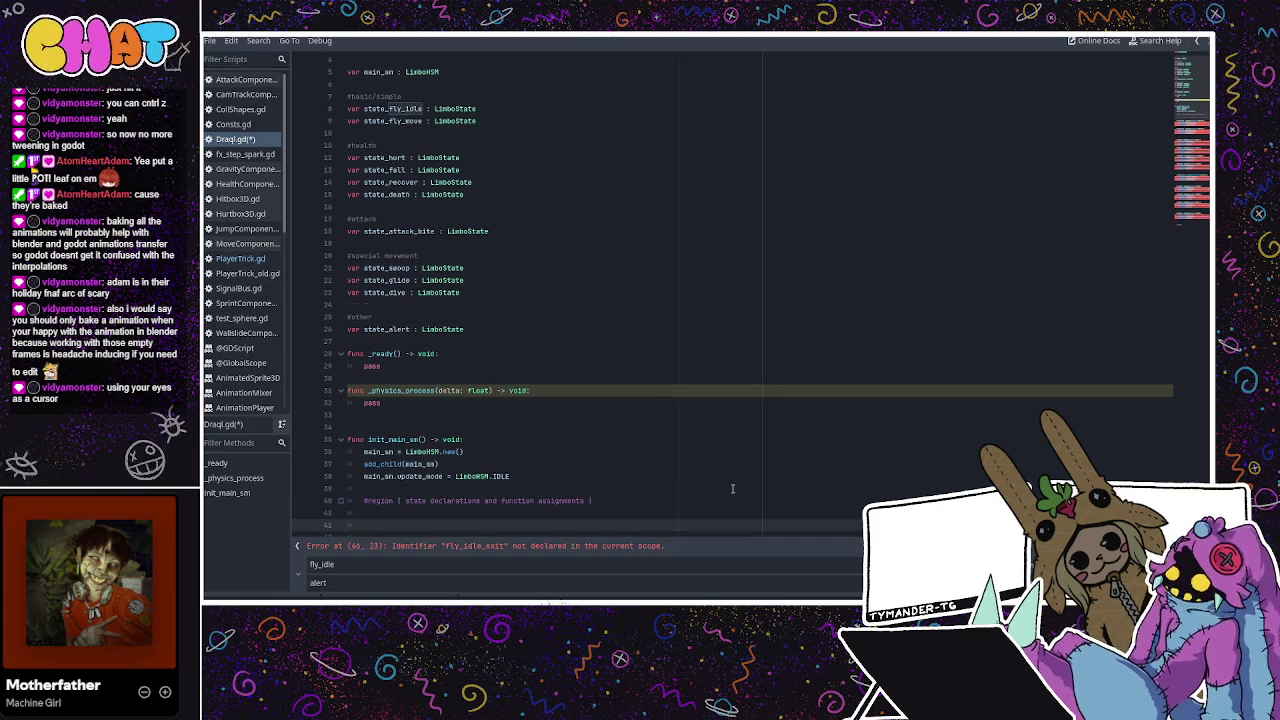
key(ctrl+z)
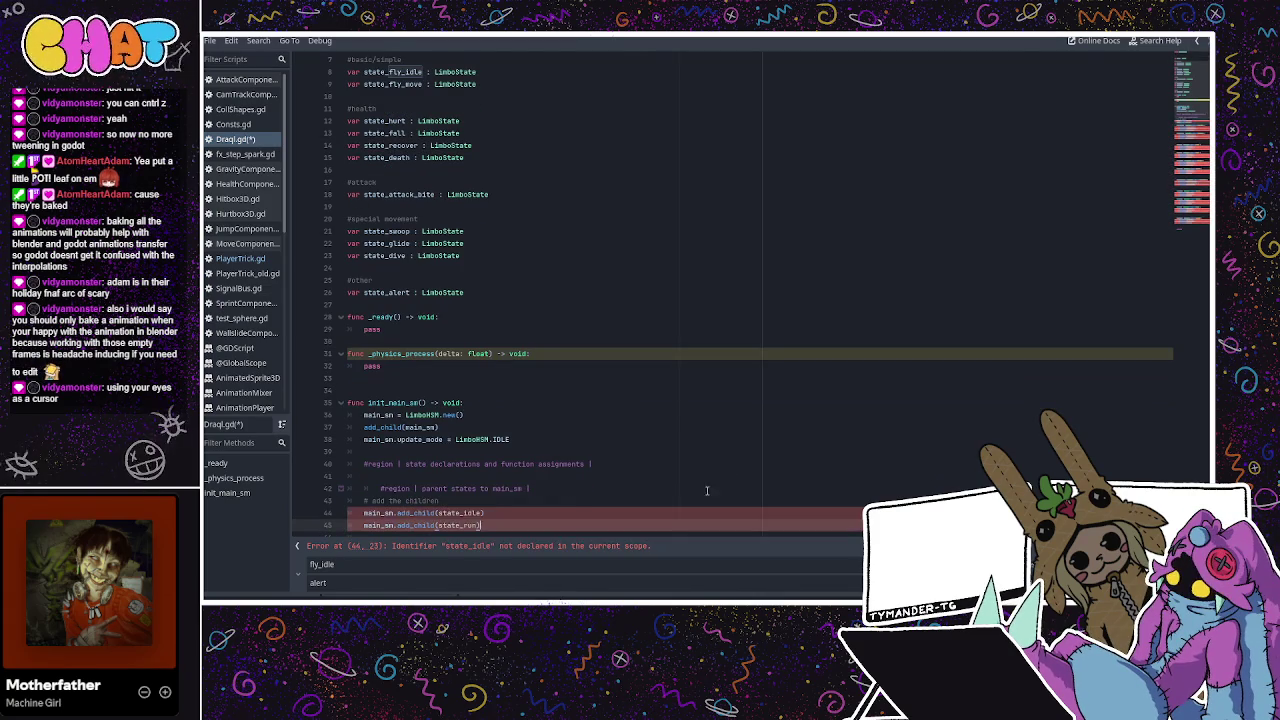
scroll(684, 423, down, 3)
key(ctrl+z)
key(ctrl+z)
key(ctrl+z)
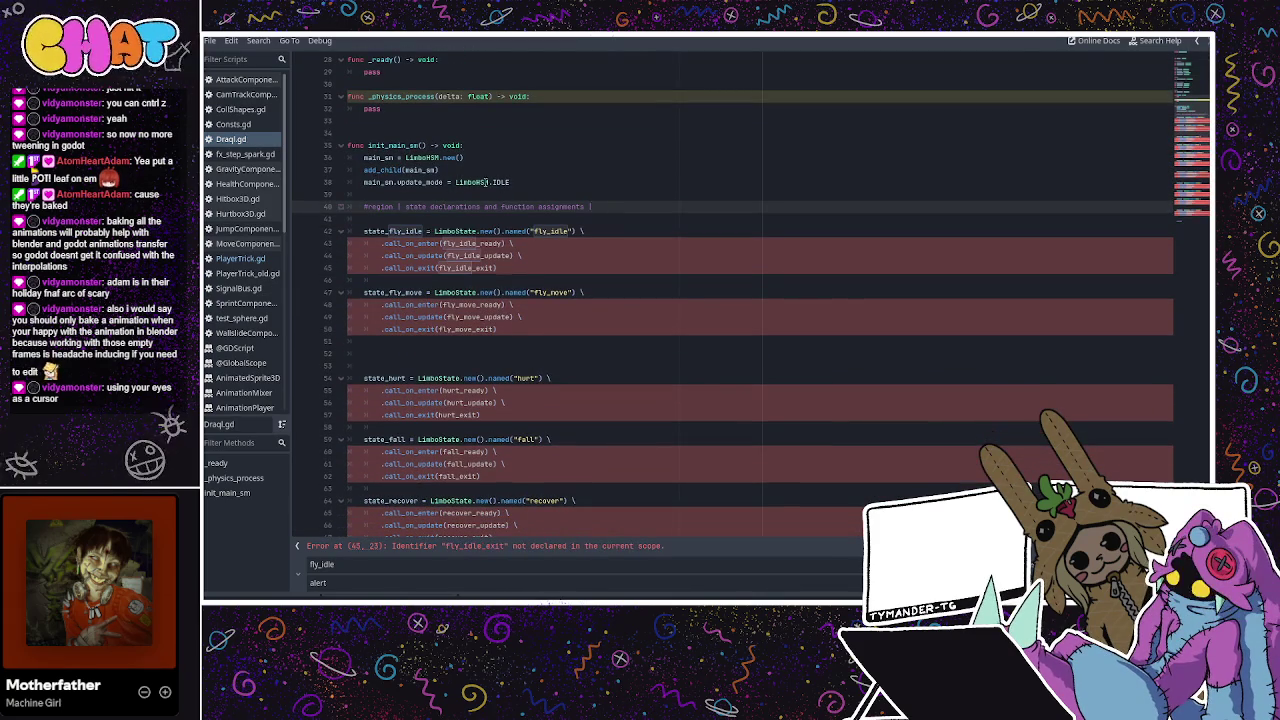
click(340, 207)
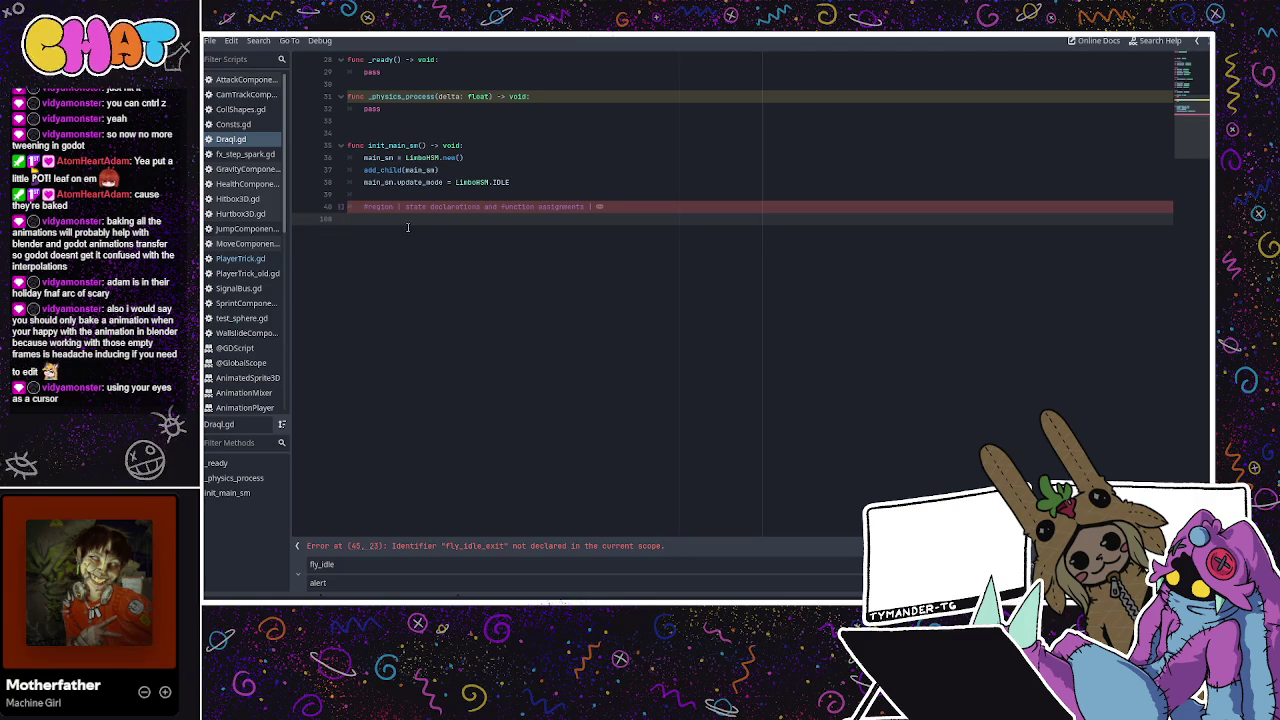
key(Return)
key(Return)
key(Return)
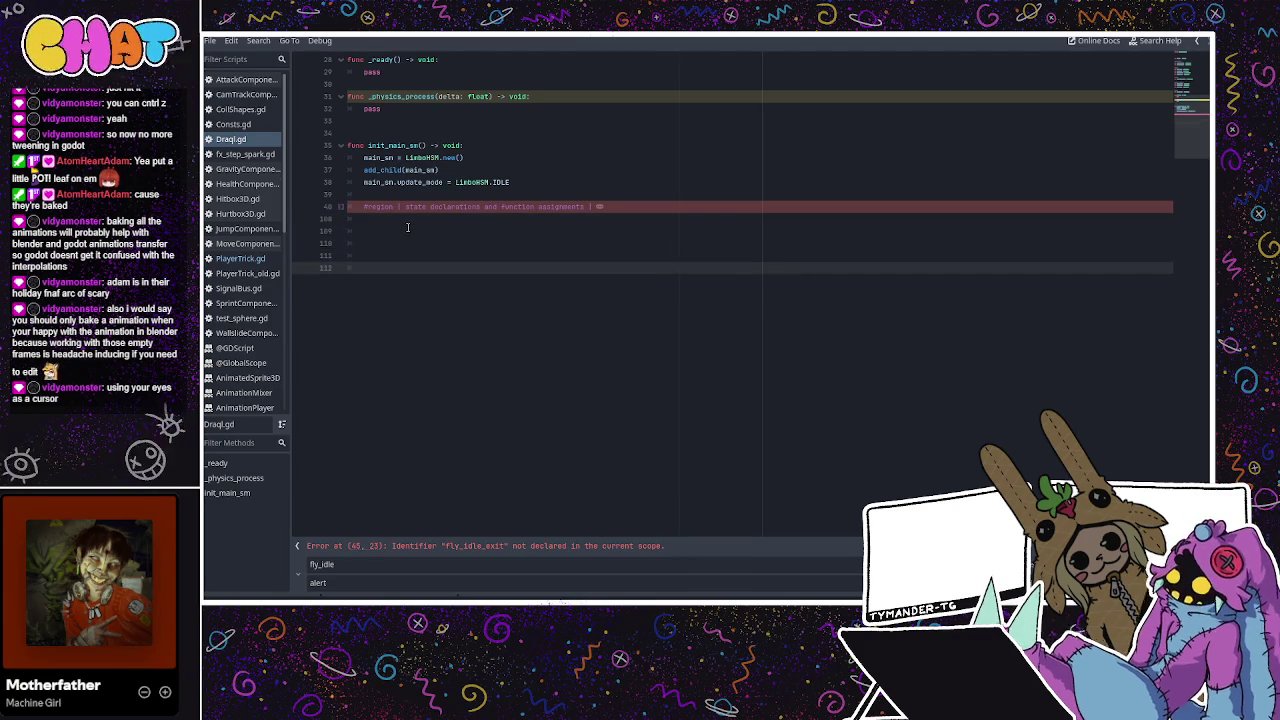
key(Up)
key(Up)
key(Up)
key(Down)
key(Up)
text(#region | parent states to main_sm | 	# add the children 	main_sm.add_child(state_idle) 	main_sm.add_child(state_run))
De-indent the parent-states region line, start its #endregion, and duplicate the add_child pair
click(380, 231)
key(BackSpace)
click(539, 258)
click(537, 264)
key(Return)
key(Return)
key(Return)
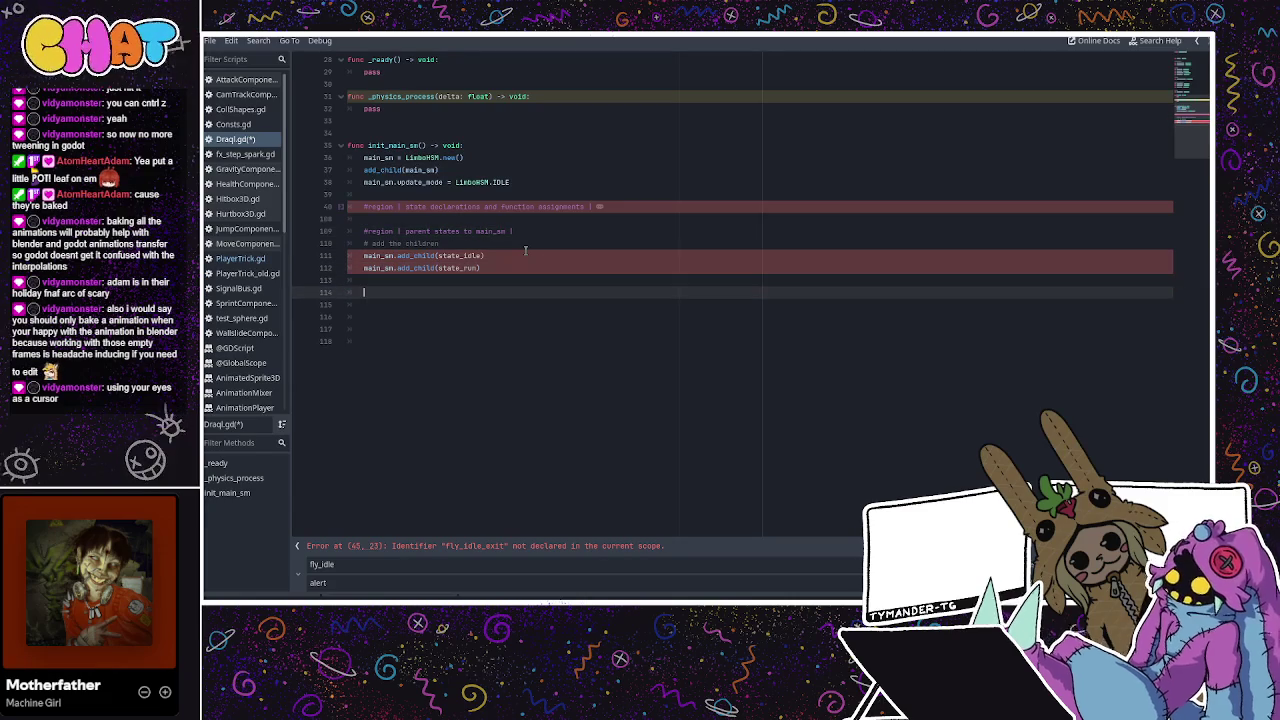
text(region)
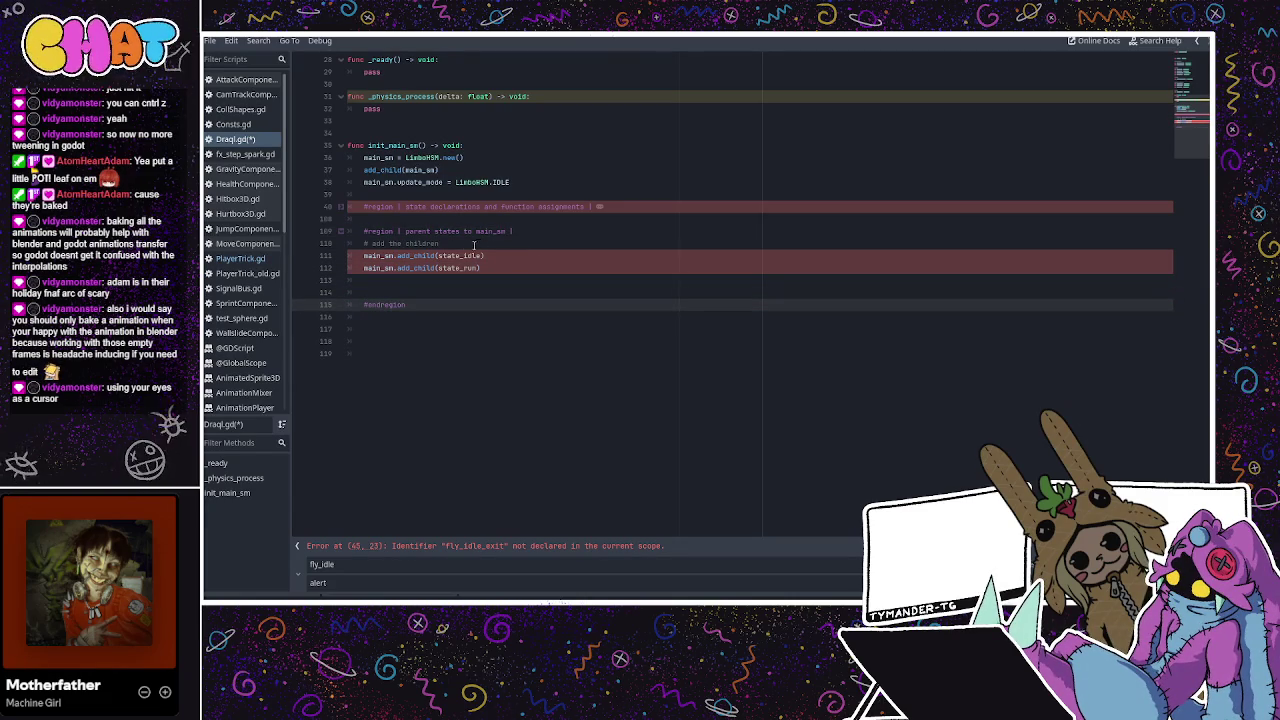
drag(481, 268, 363, 257)
key(ctrl+c)
click(523, 268)
click(466, 290)
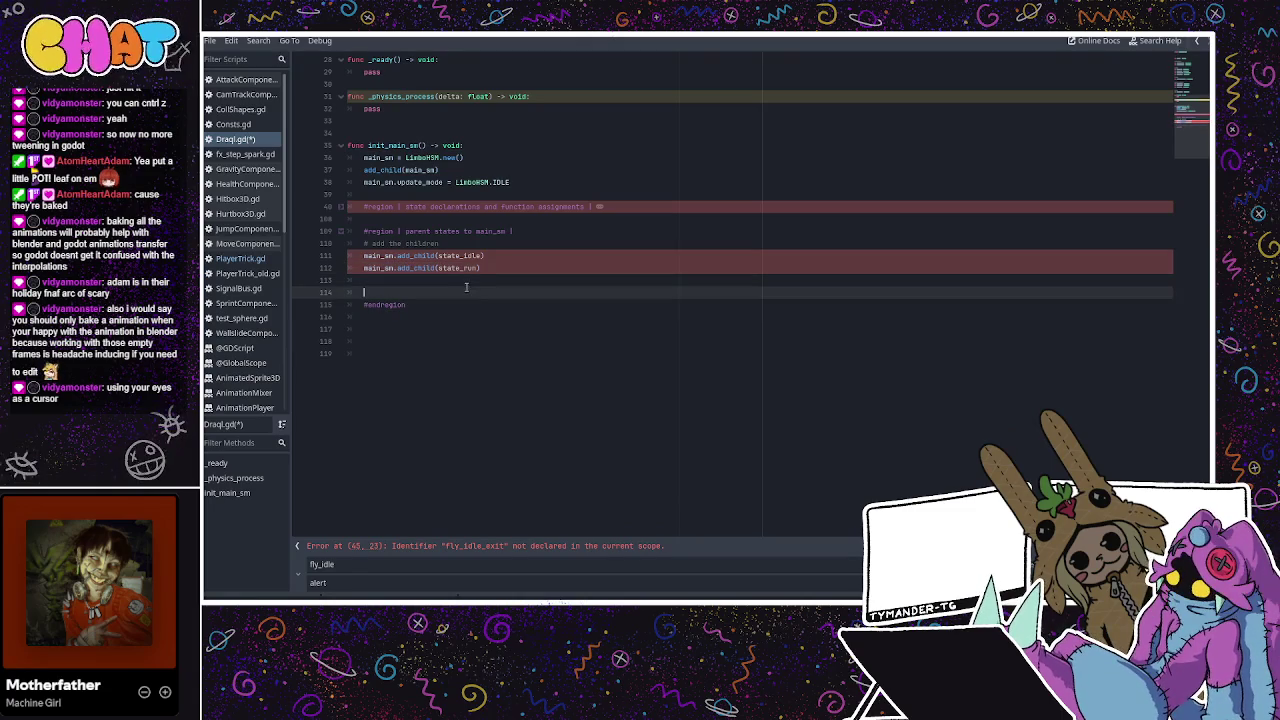
key(ctrl+v)
Paste extra add_child pairs under the parent-states lines and delete the surplus lines
key(ctrl+v)
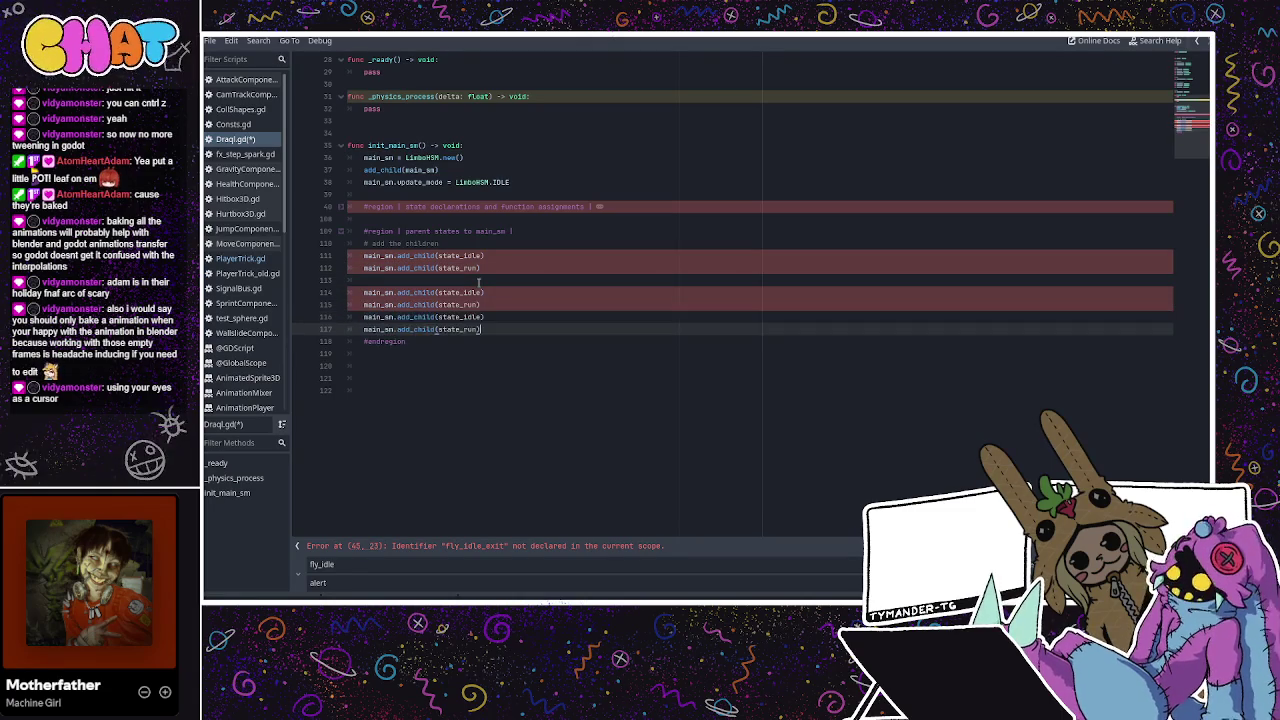
key(Return)
key(ctrl+v)
key(Return)
key(ctrl+v)
key(ctrl+v)
key(Return)
key(Return)
key(ctrl+v)
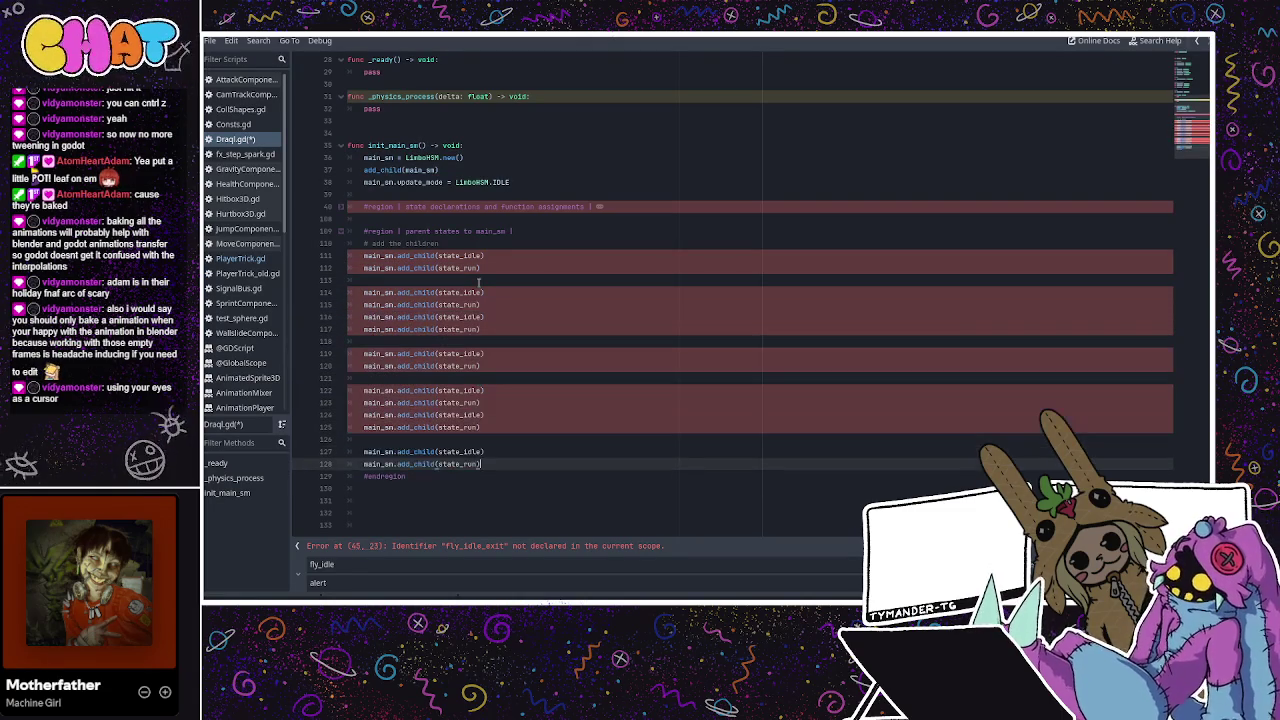
key(BackSpace)
key(BackSpace)
key(BackSpace)
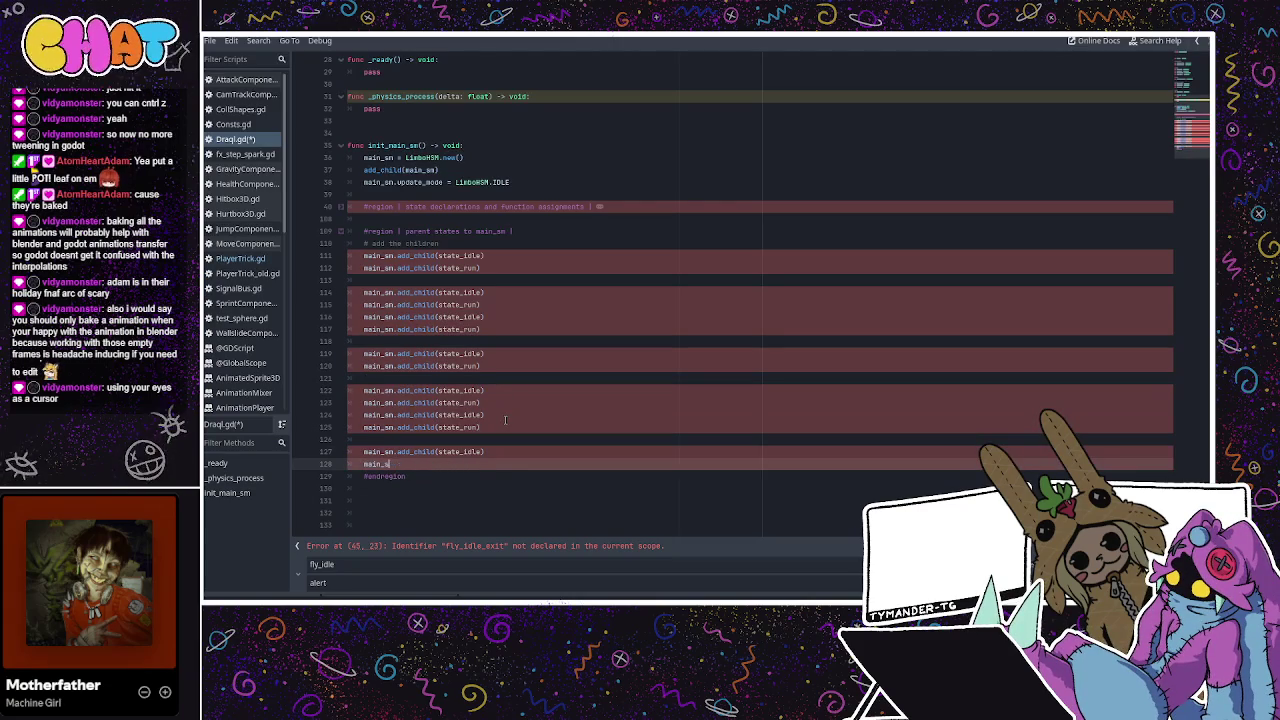
triple_click(494, 424)
key(BackSpace)
key(BackSpace)
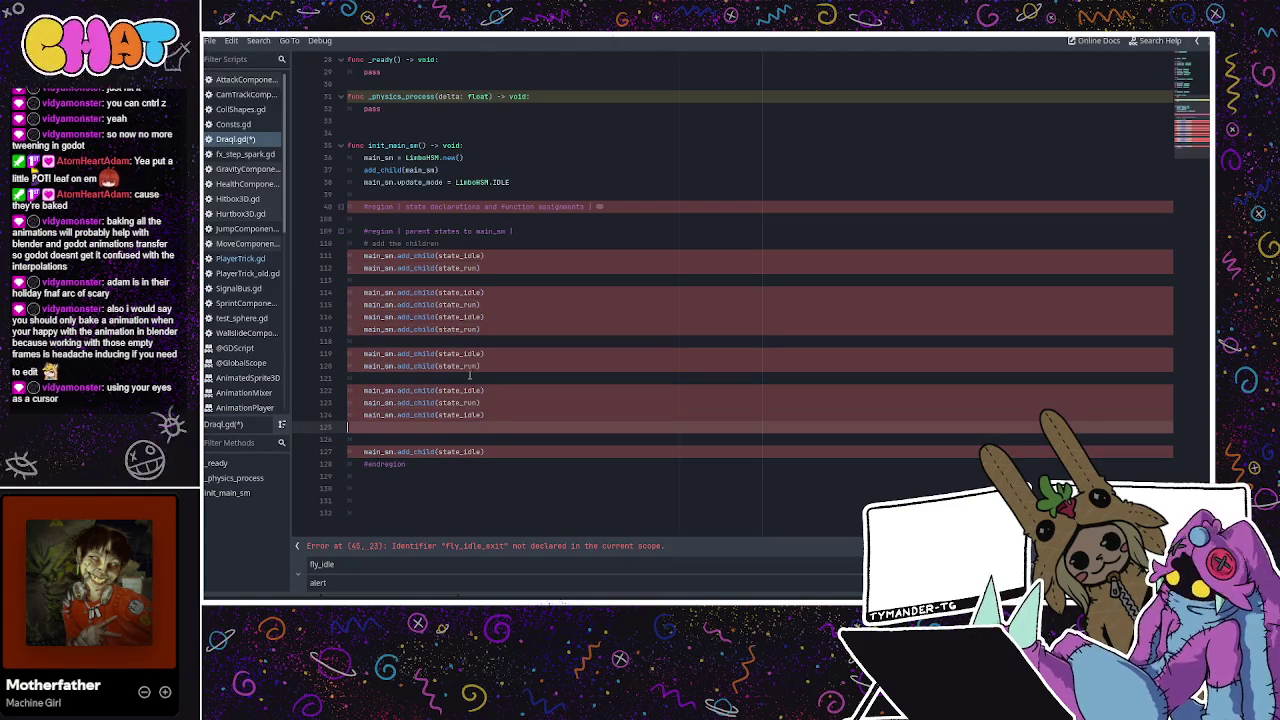
drag(498, 364, 322, 370)
key(BackSpace)
key(BackSpace)
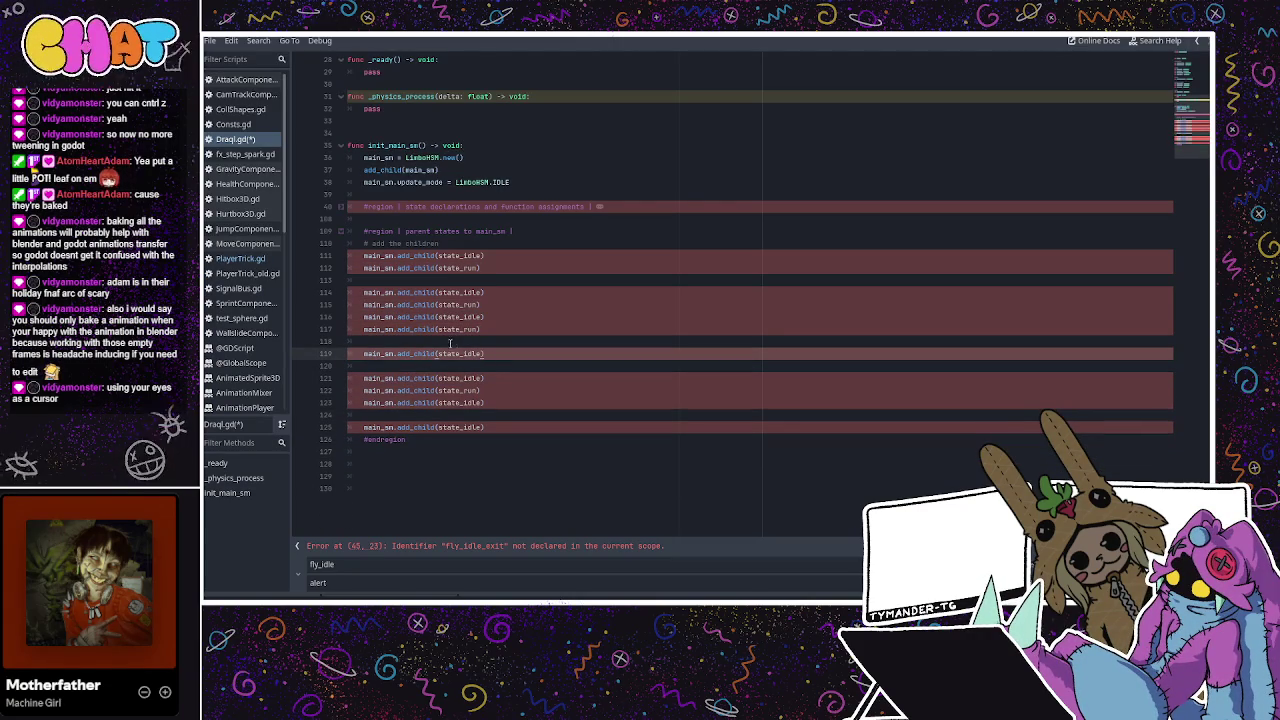
Rename lines 111–115 to state_fly_idle, state_fly_move, state_hurt and state_fall via autocomplete
double_click(458, 256)
text(state)
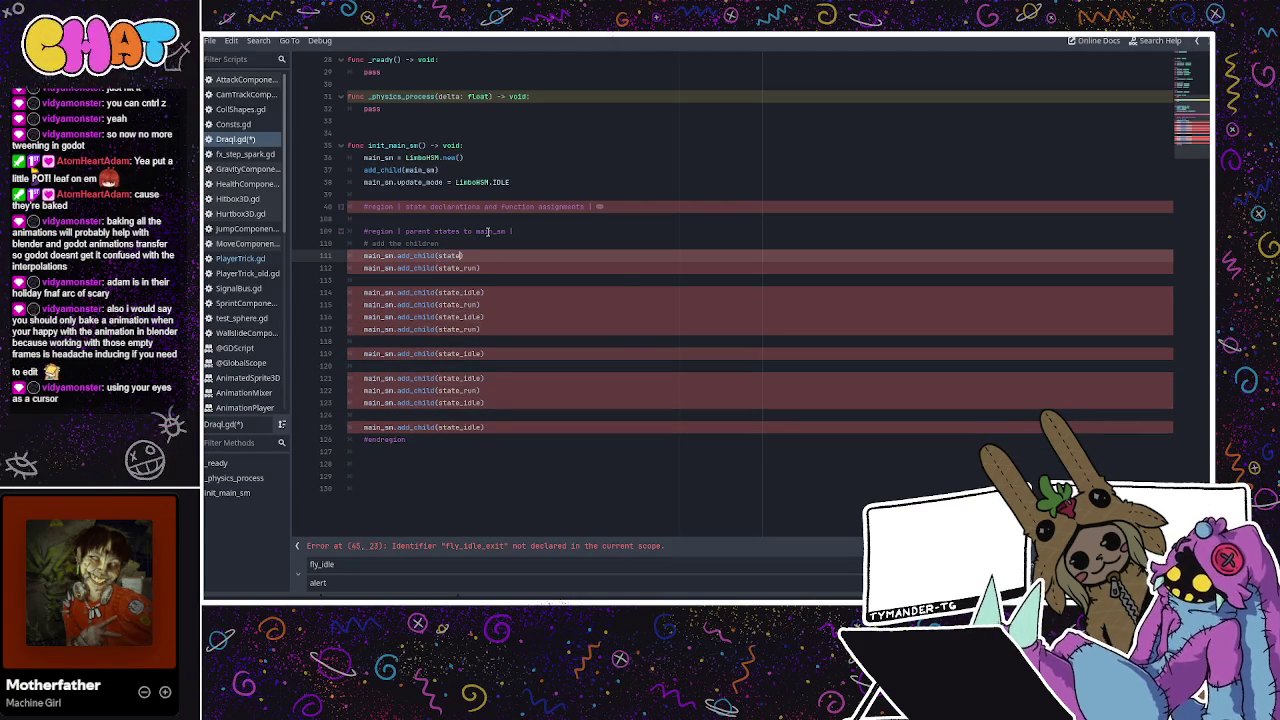
text(_fly_idl)
key(Return)
double_click(458, 268)
text(state_)
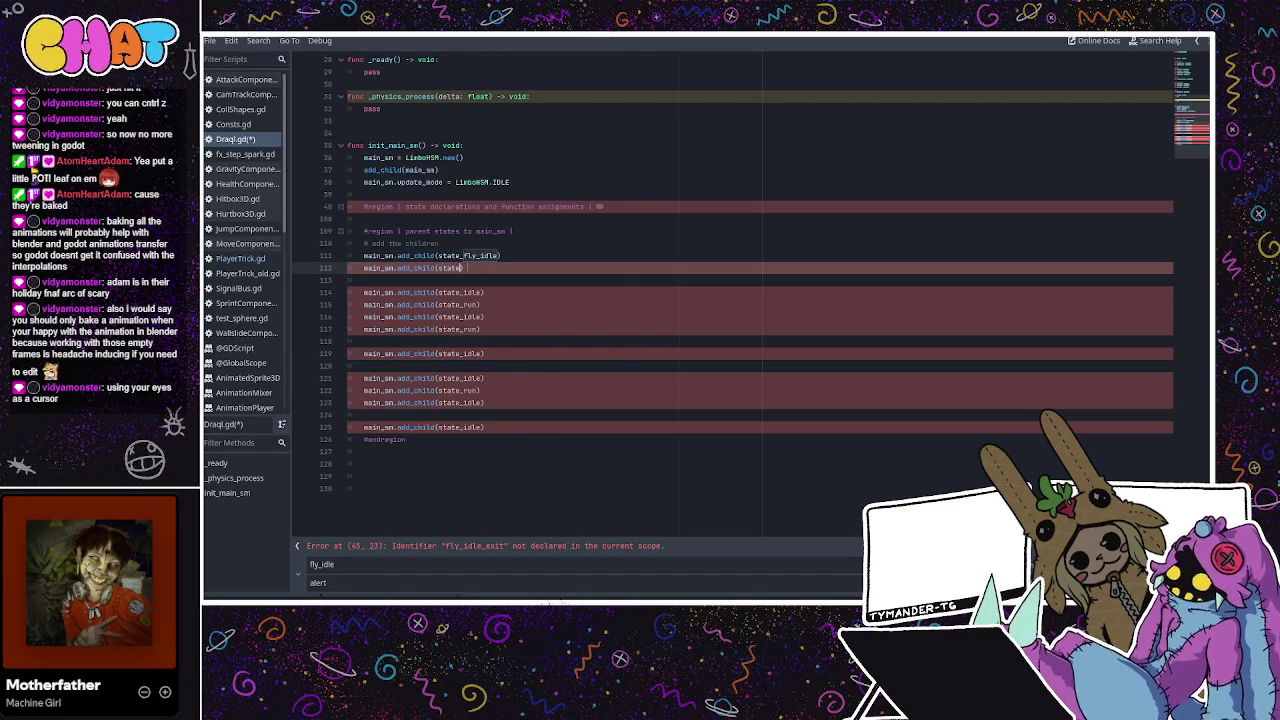
text(fly_move)
key(Return)
double_click(460, 292)
text(state)
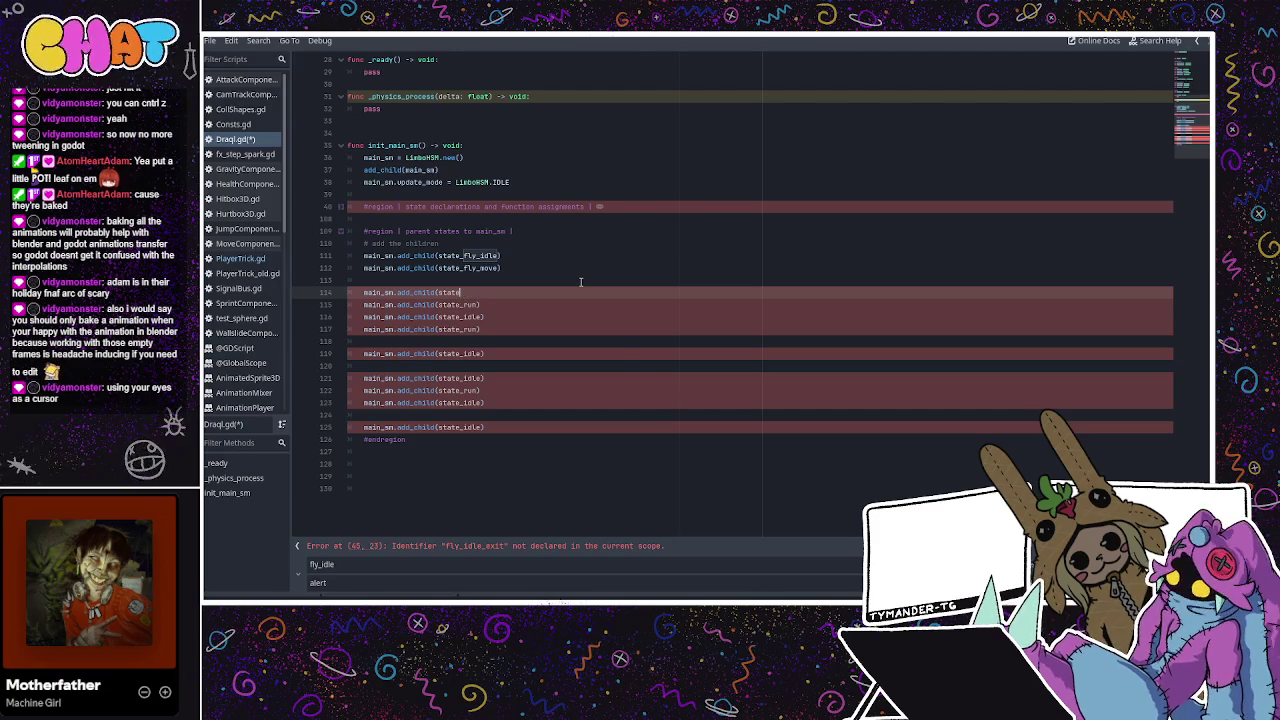
text(_hu)
key(Return)
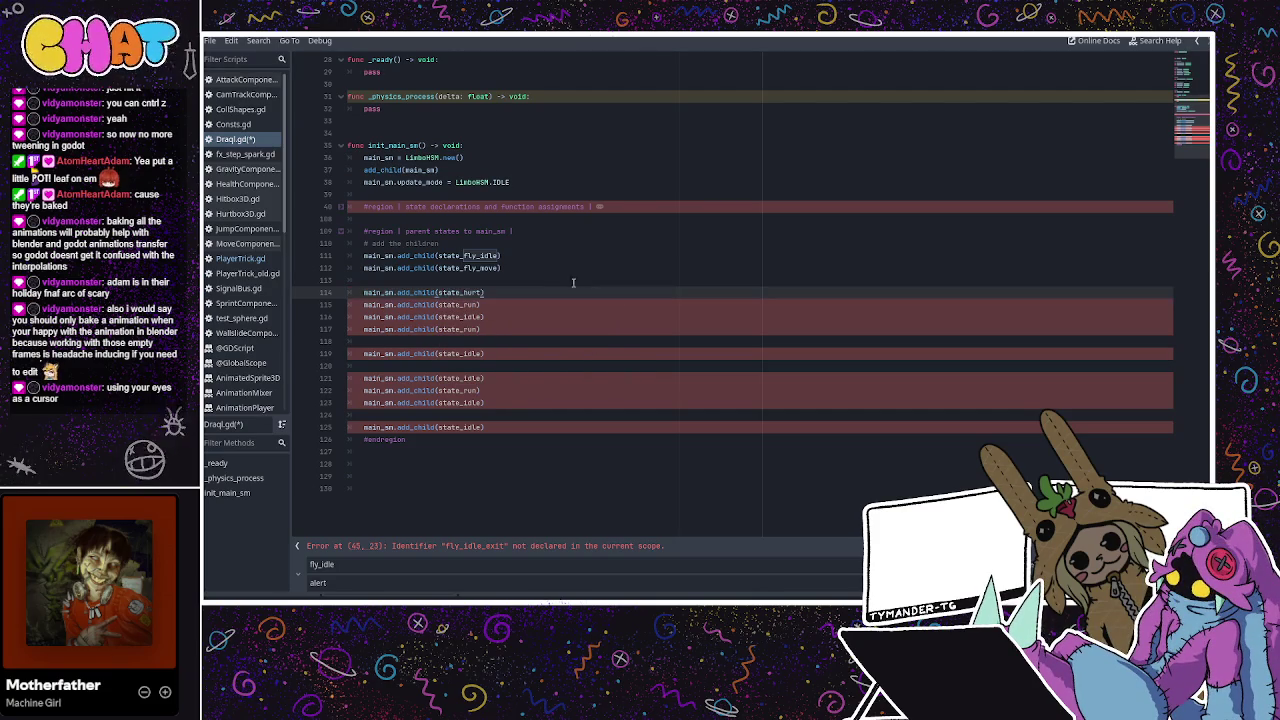
double_click(470, 304)
text(state_)
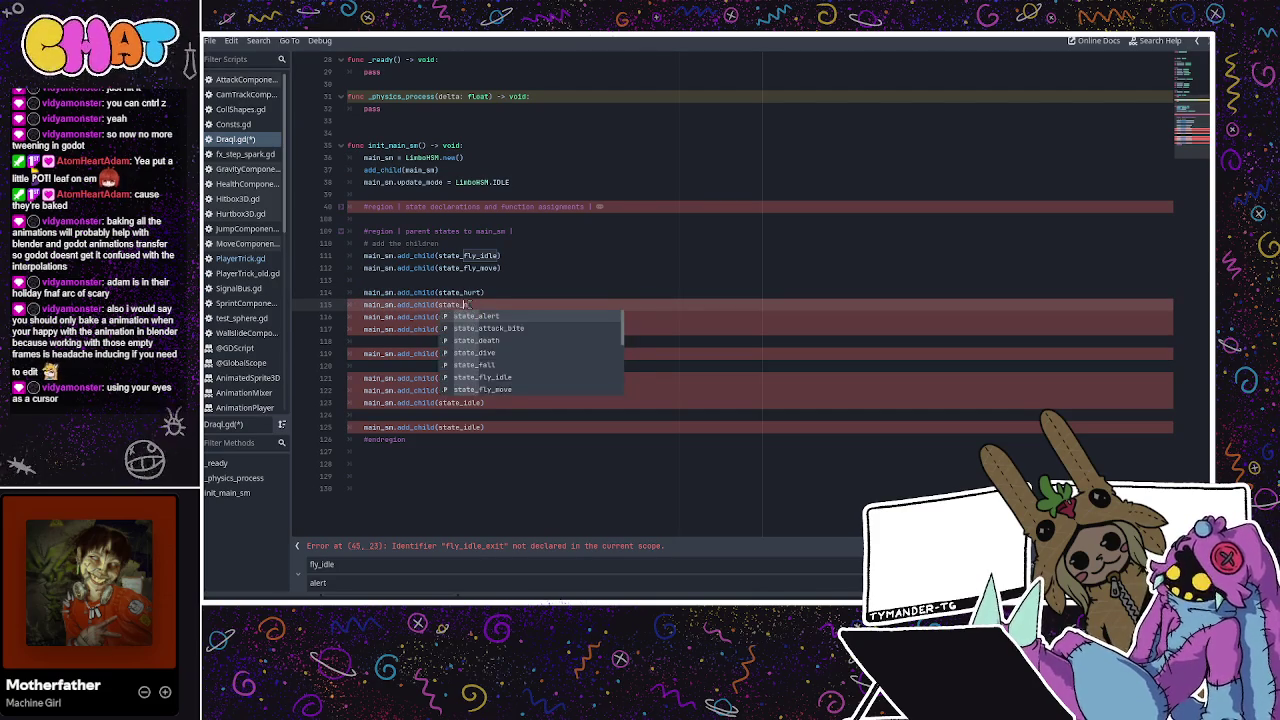
key(Return)
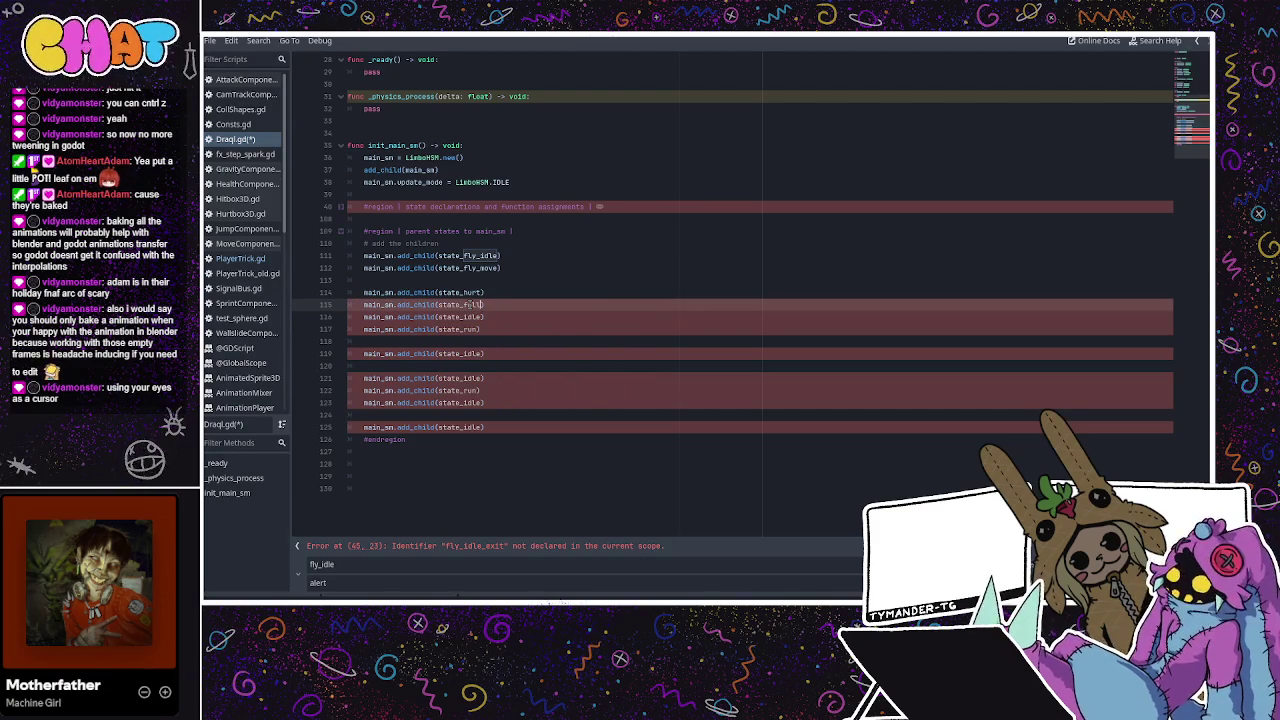
Change lines 116–119 to state_recover, state_death and state_attack_bite, then start renaming line 121
double_click(460, 317)
text(state)
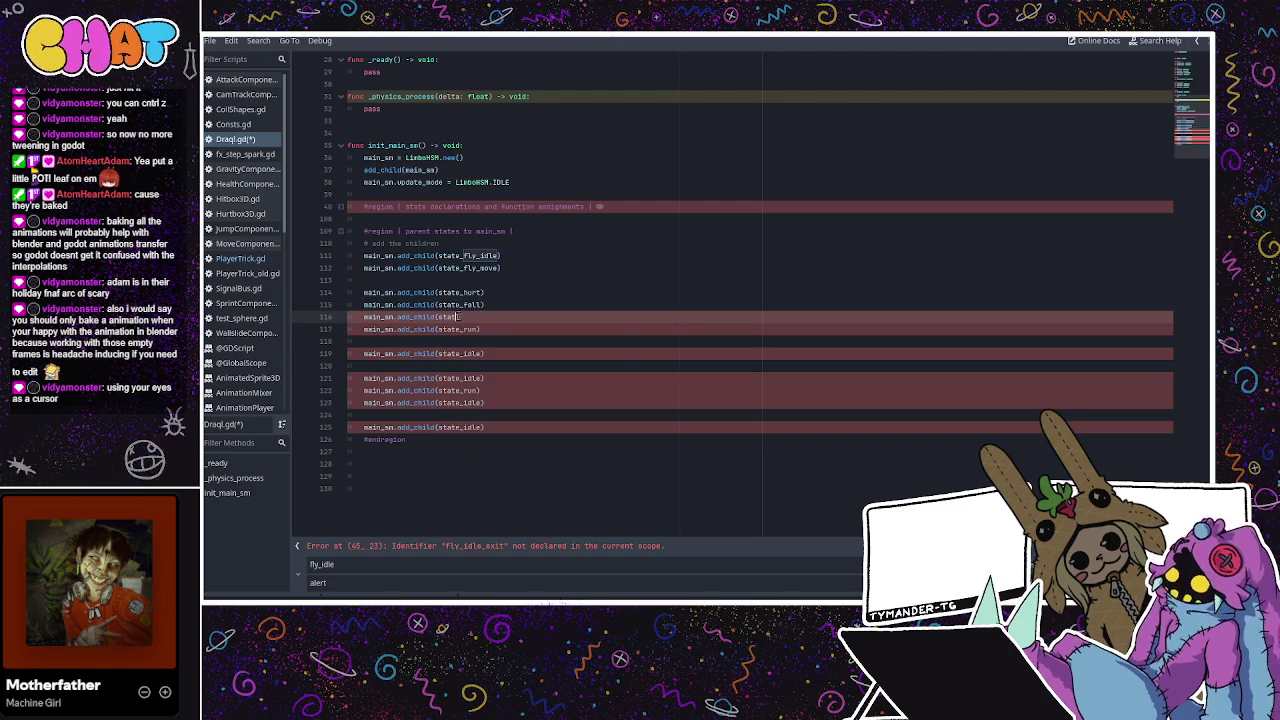
text(_recoi)
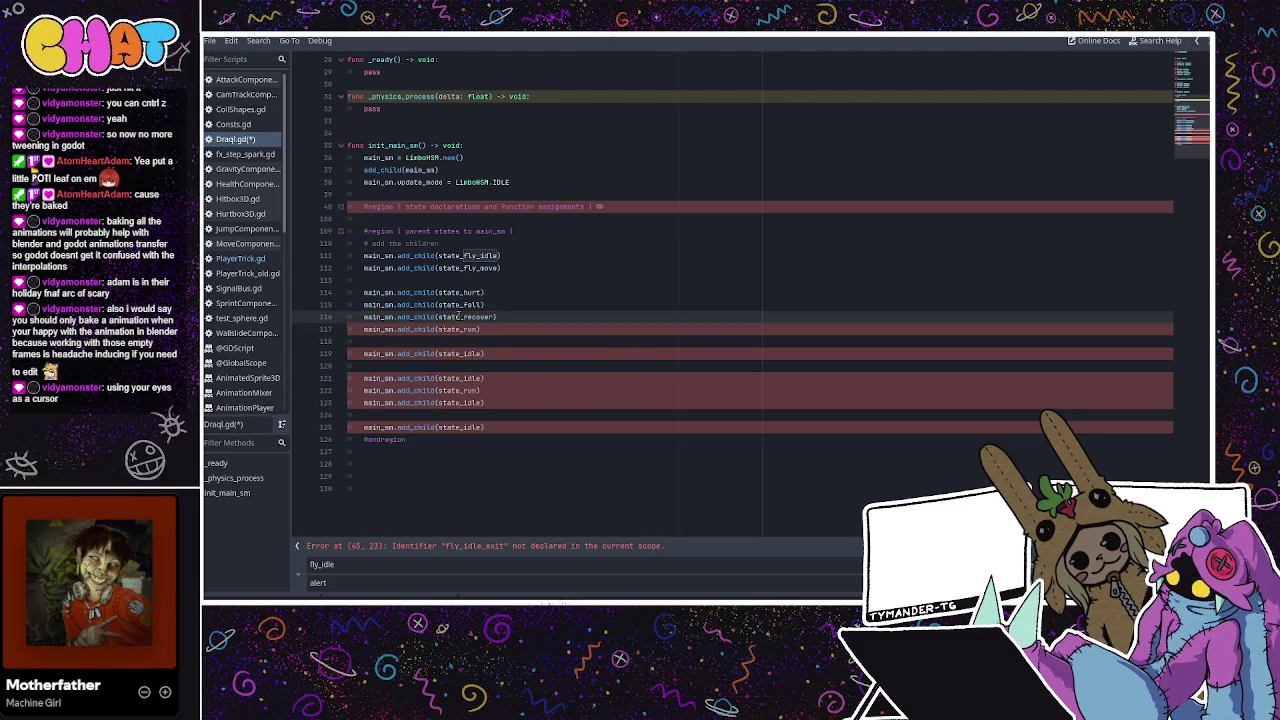
double_click(456, 329)
text(_death))
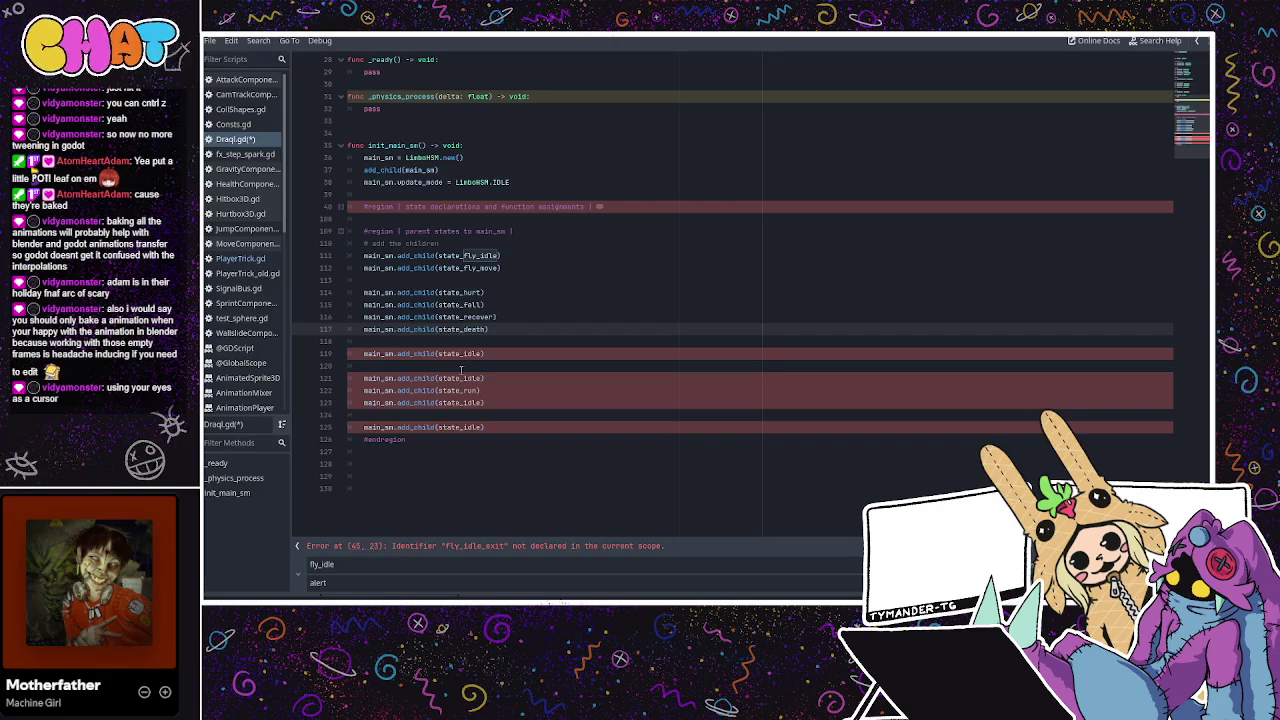
double_click(466, 355)
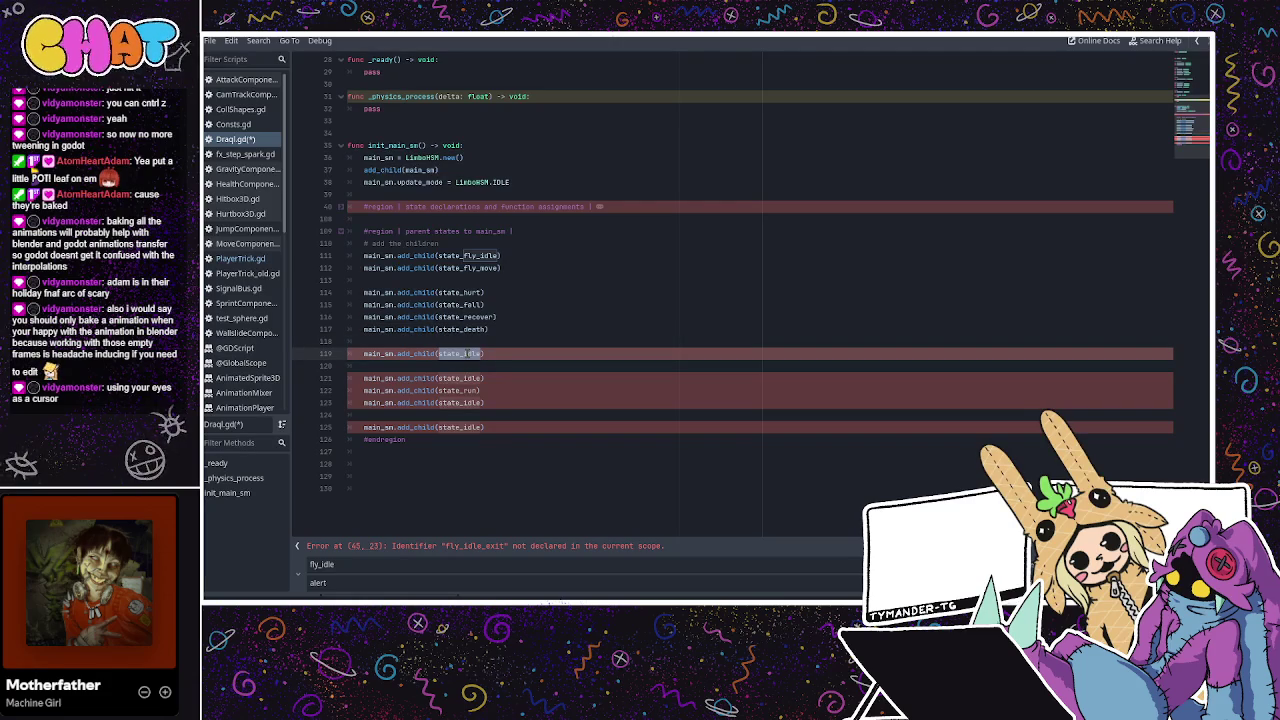
key(BackSpace)
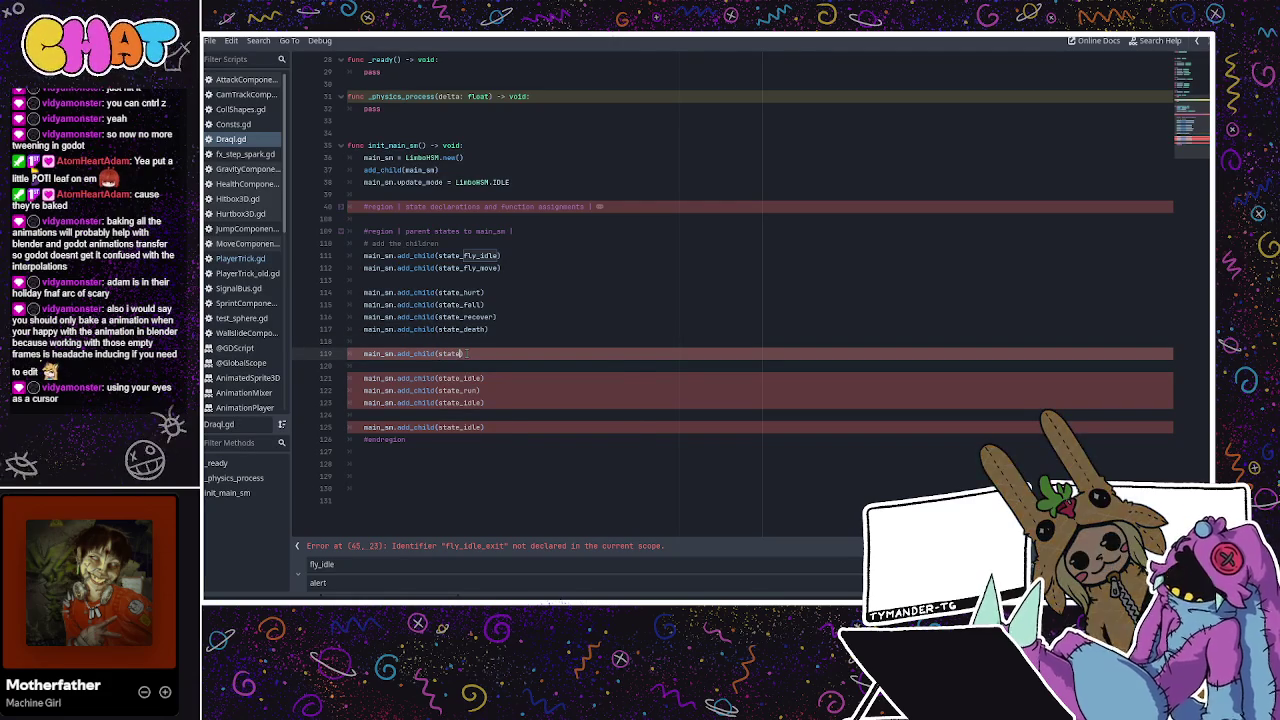
text(state_attack_bit)
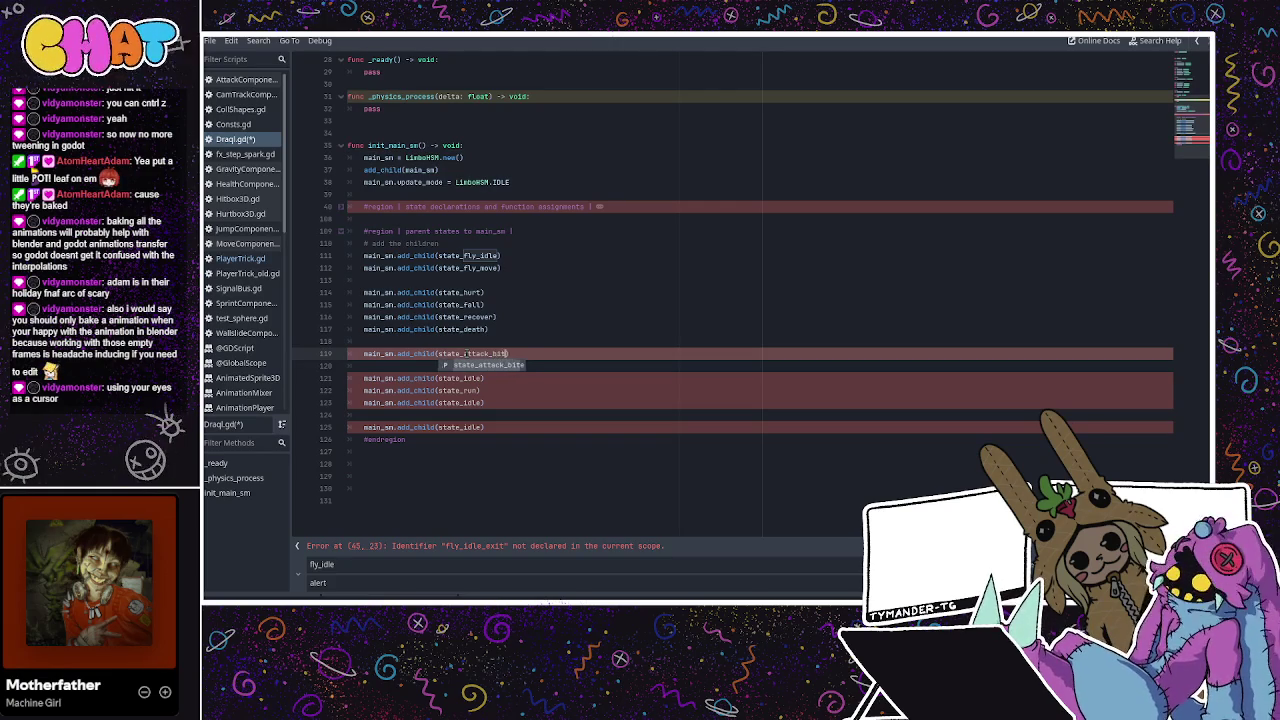
key(Return)
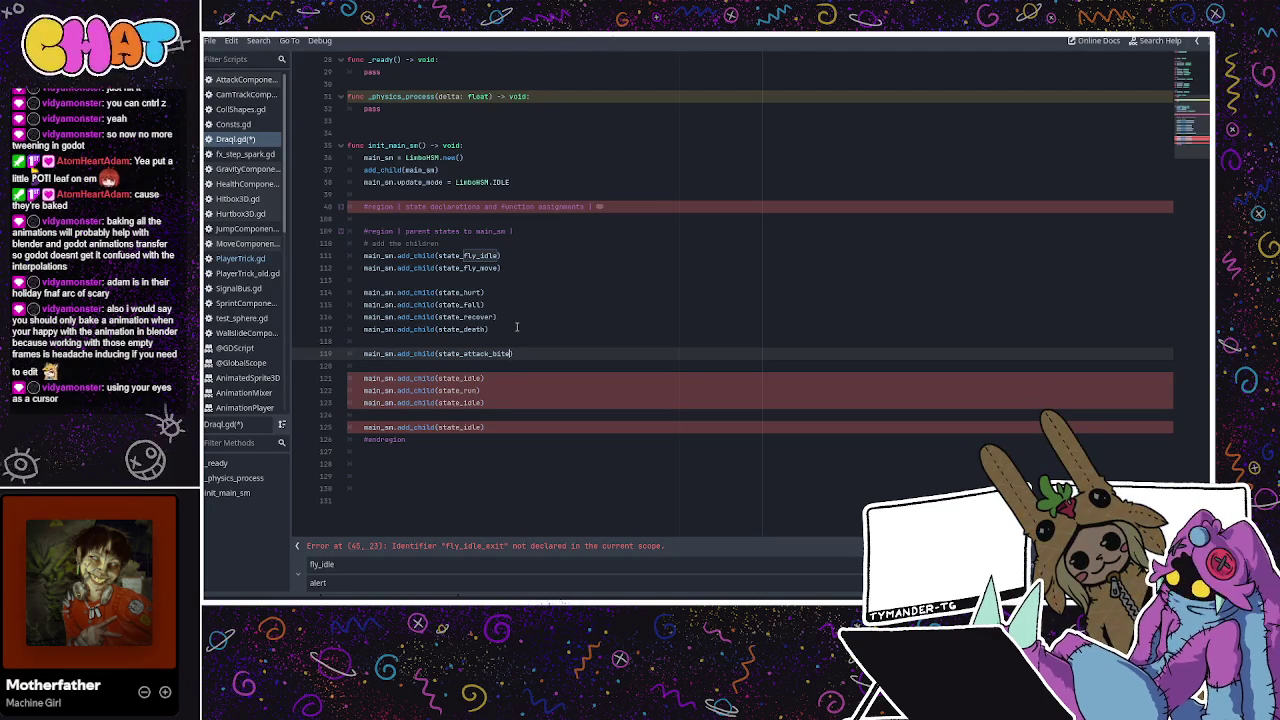
double_click(471, 378)
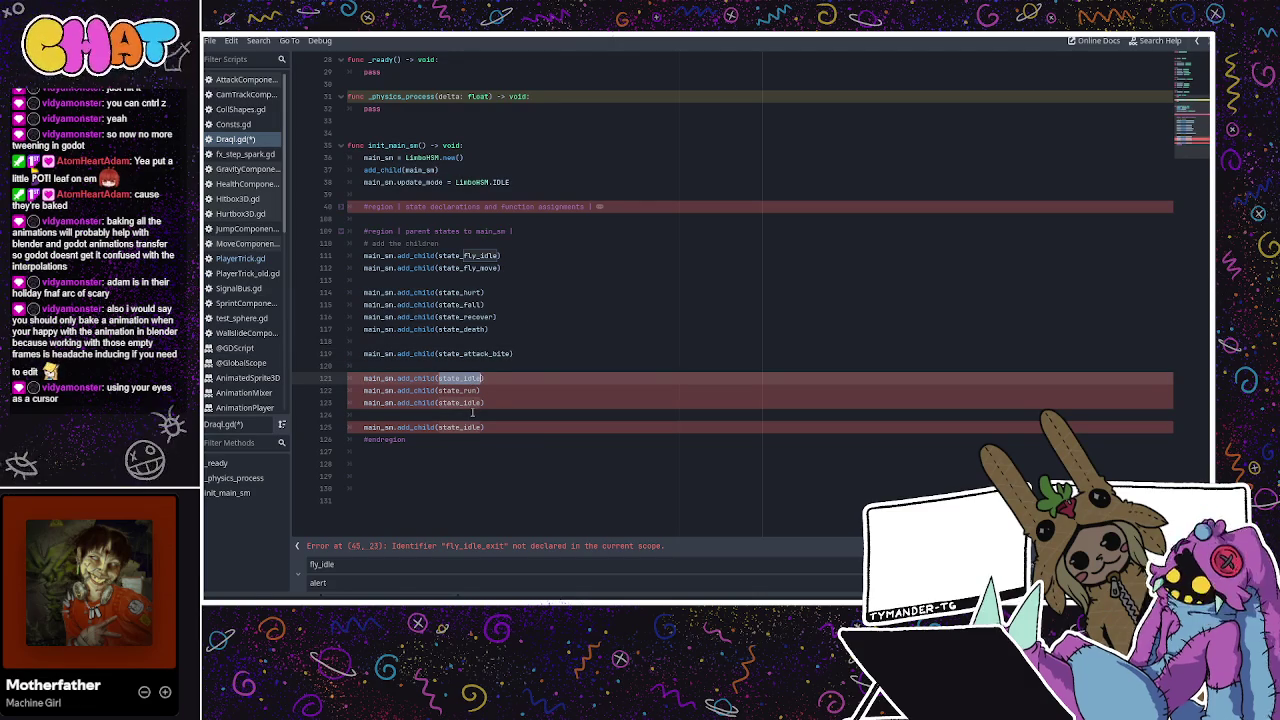
text(state_)
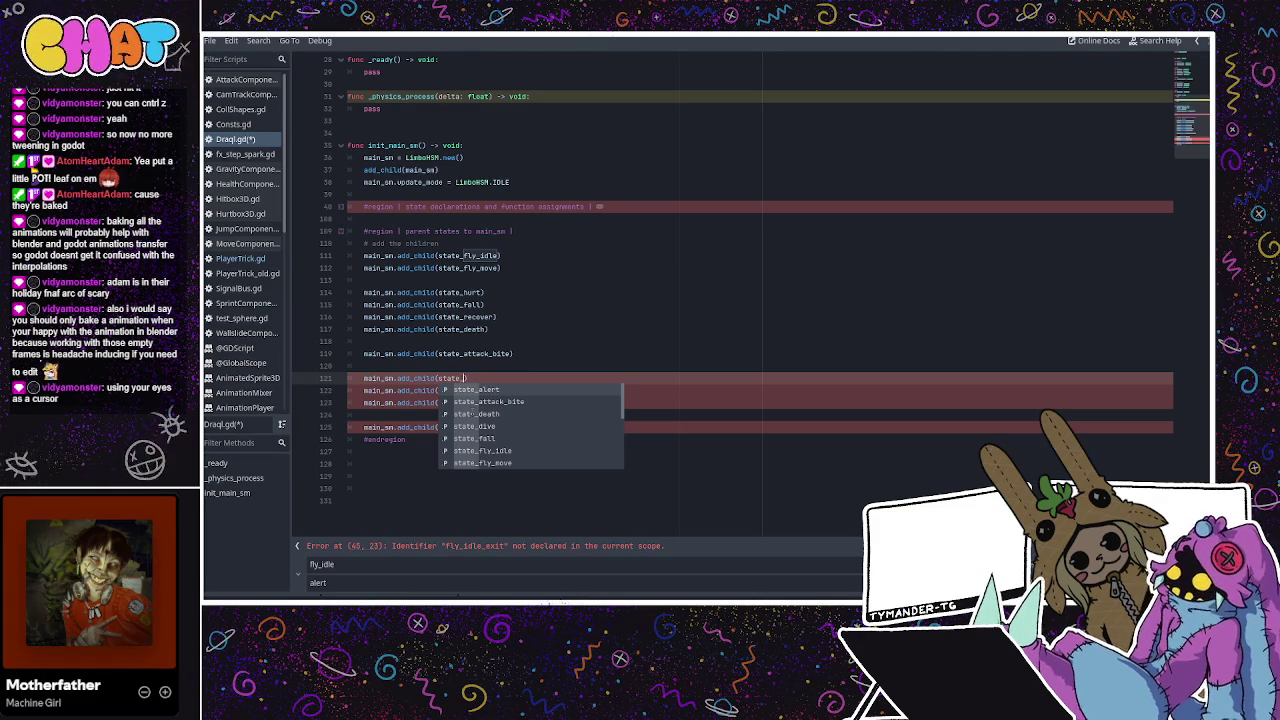
Change lines 121–123 to state_swoop, state_glide and state_dive
scroll(706, 138, up, 10)
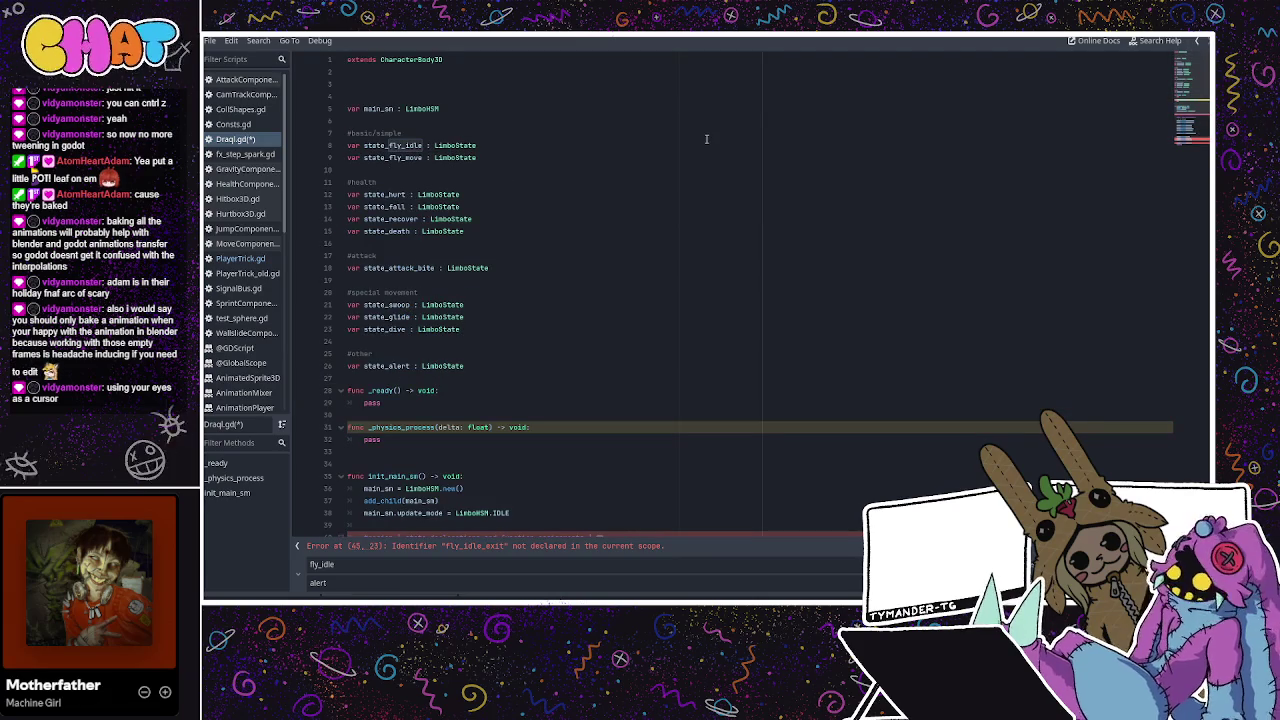
scroll(591, 251, down, 2)
scroll(591, 251, down, 6)
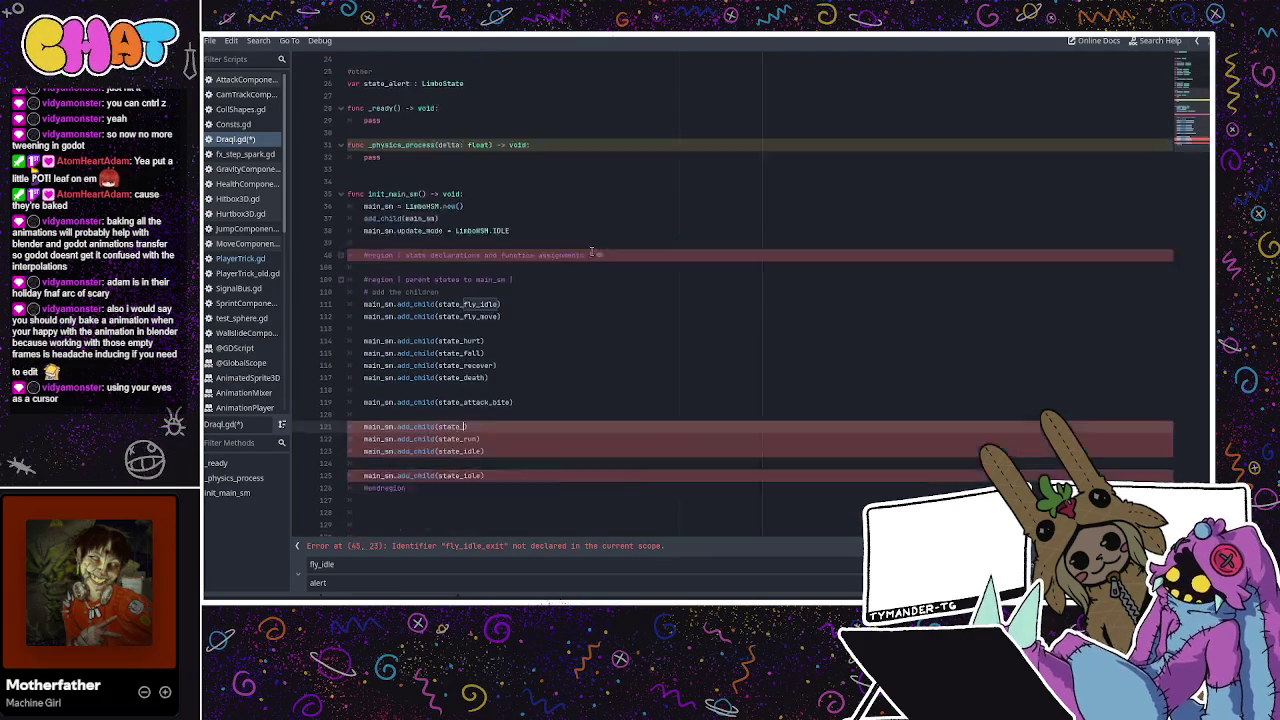
text(swoop)
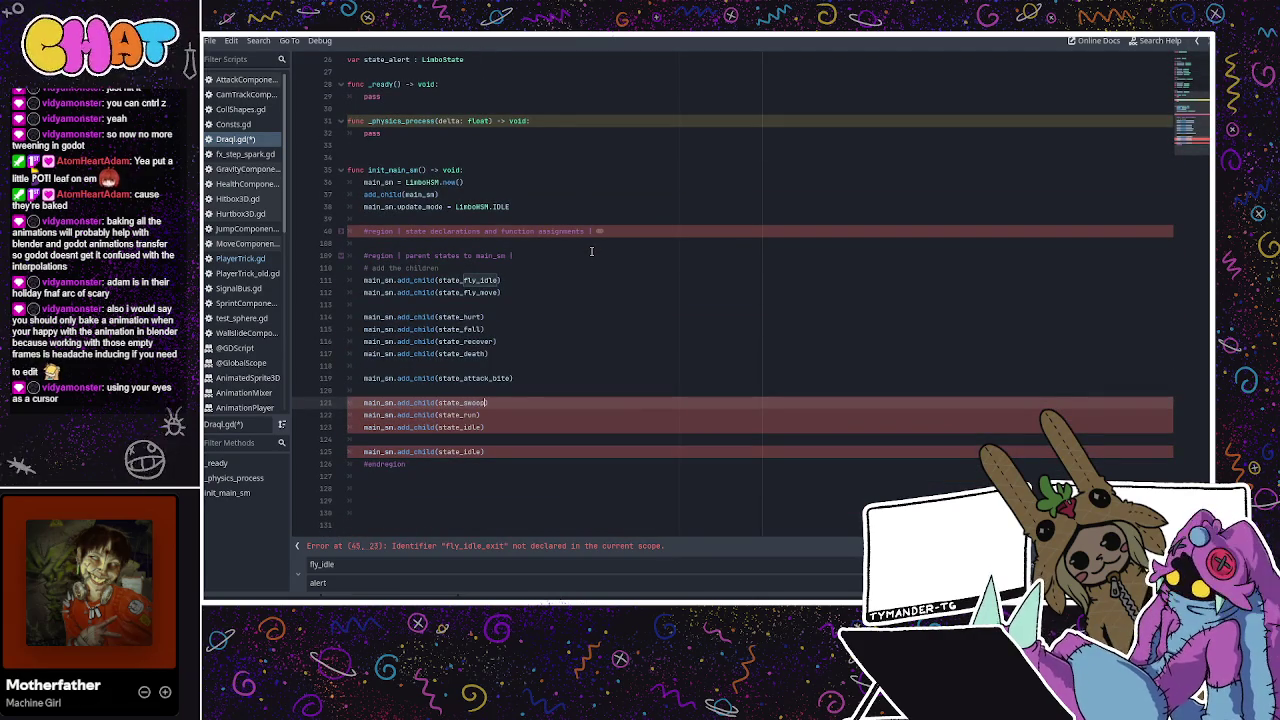
double_click(472, 414)
text(gli)
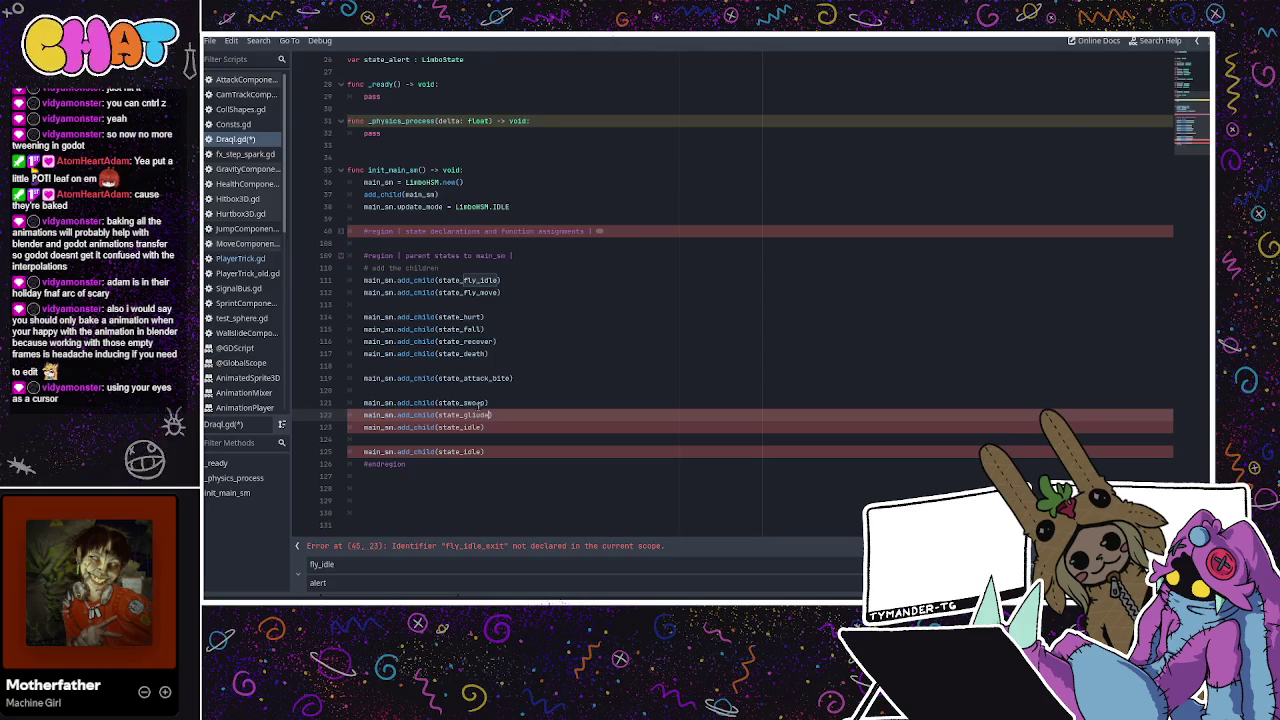
text(de)
key(Down)
key(BackSpace)
key(BackSpace)
key(BackSpace)
text(dive)
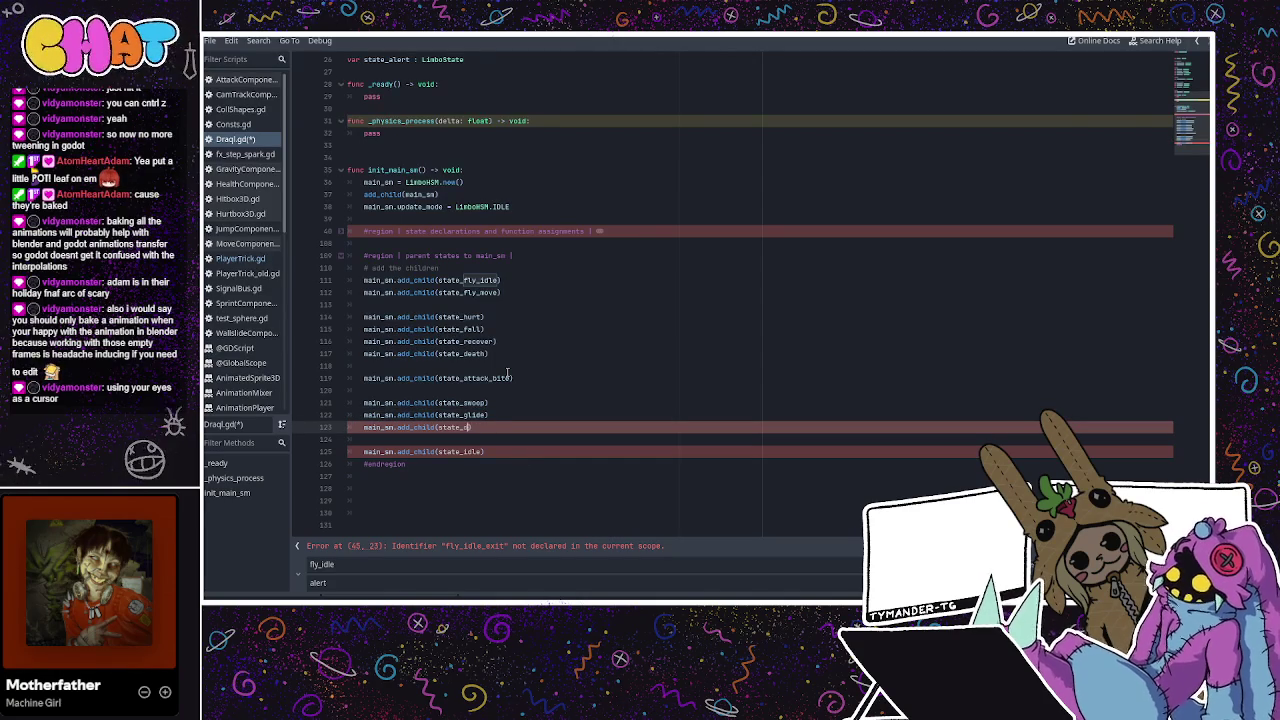
Change line 125 to state_alert and save Draqi.gd
click(507, 374)
click(472, 428)
click(509, 408)
click(487, 427)
double_click(480, 451)
text(state_)
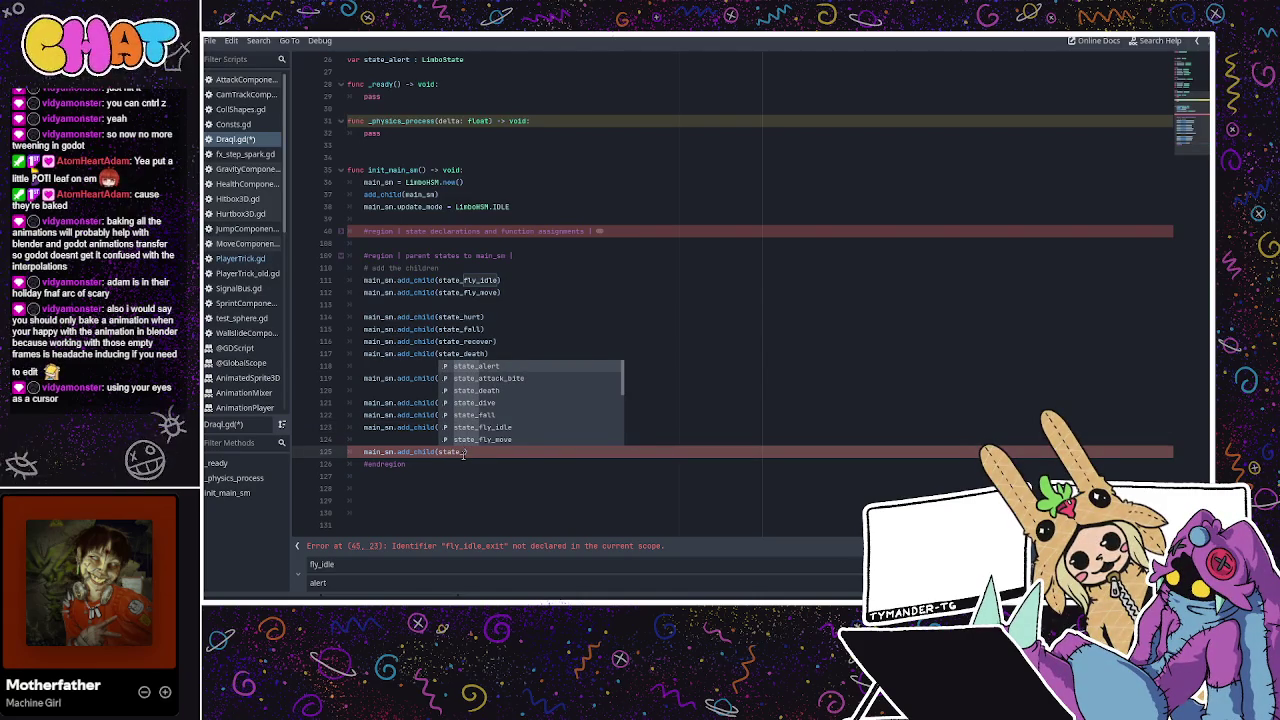
text(al)
key(Return)
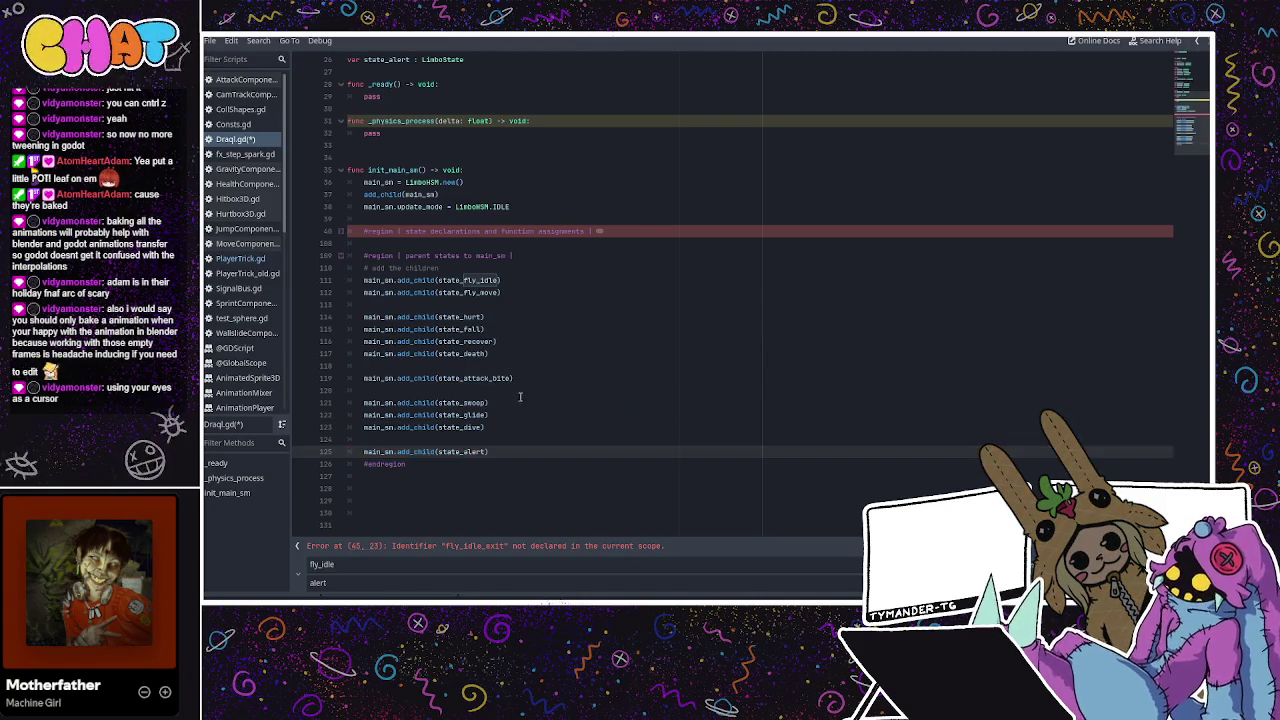
click(518, 391)
key(ctrl+s)
Add a blank line before #endregion, fold the parent-states region, save, and switch to PlayerTrick.gd
click(442, 440)
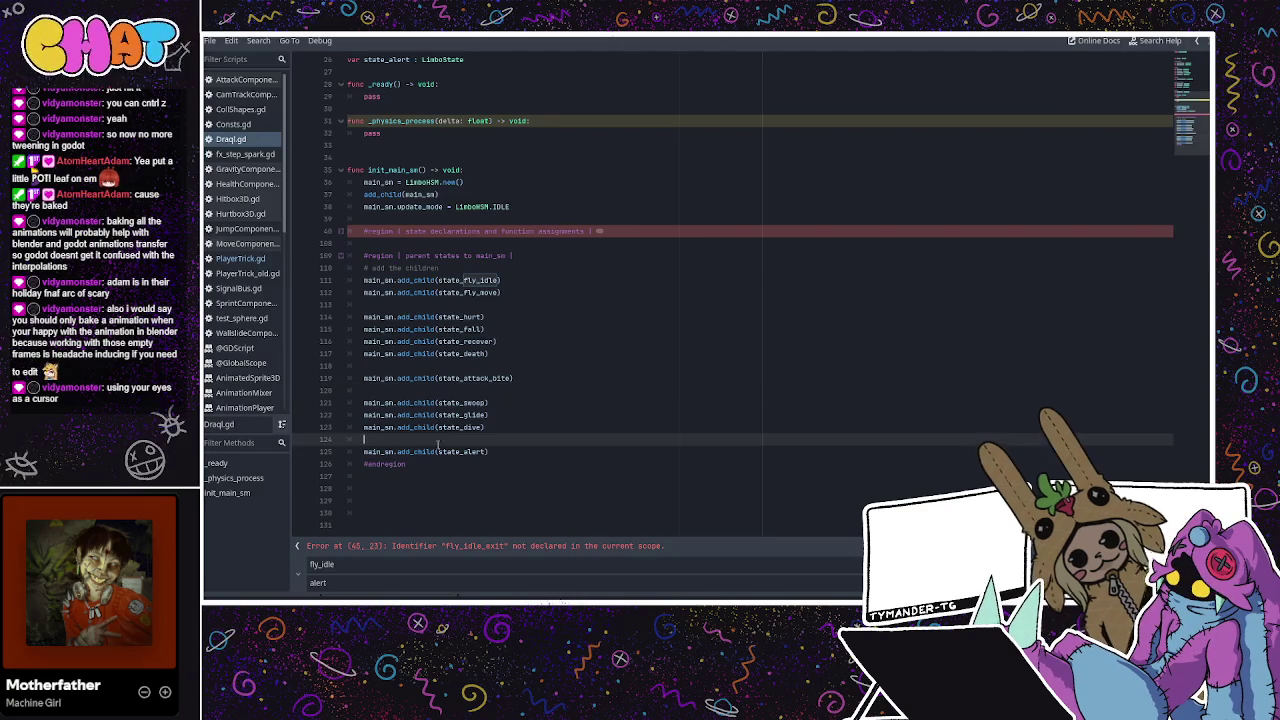
click(505, 452)
key(Return)
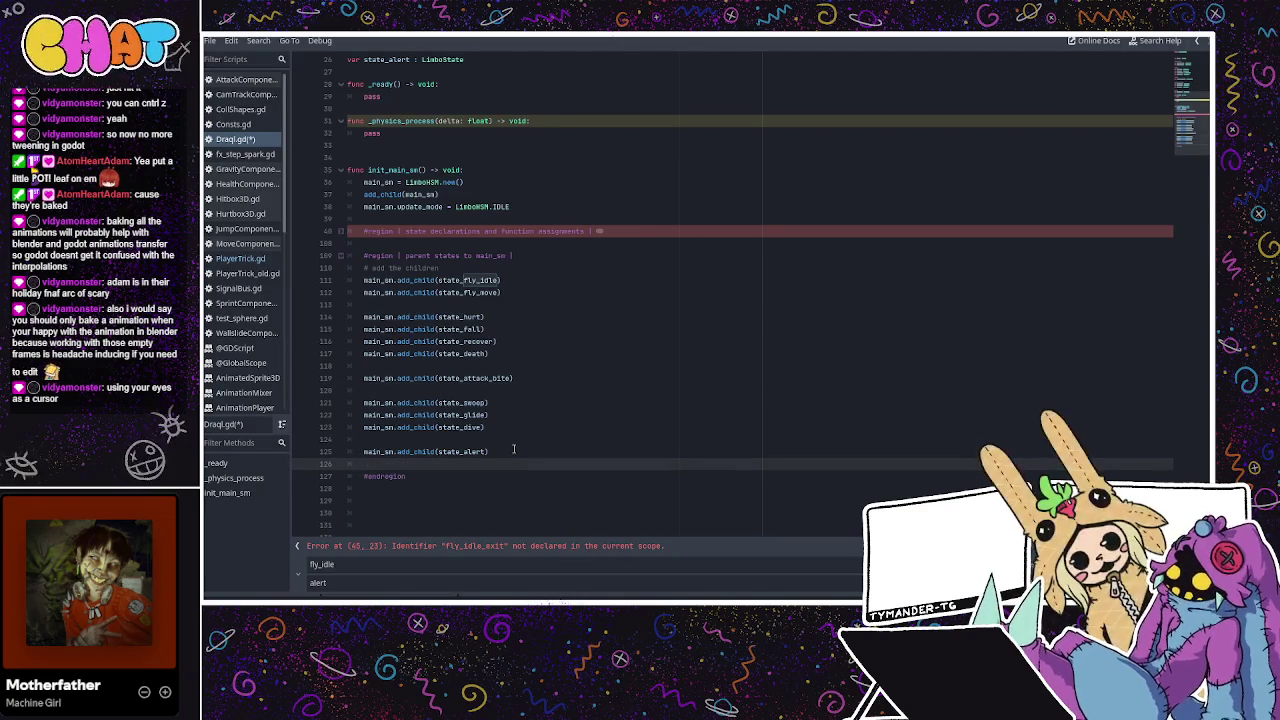
click(434, 292)
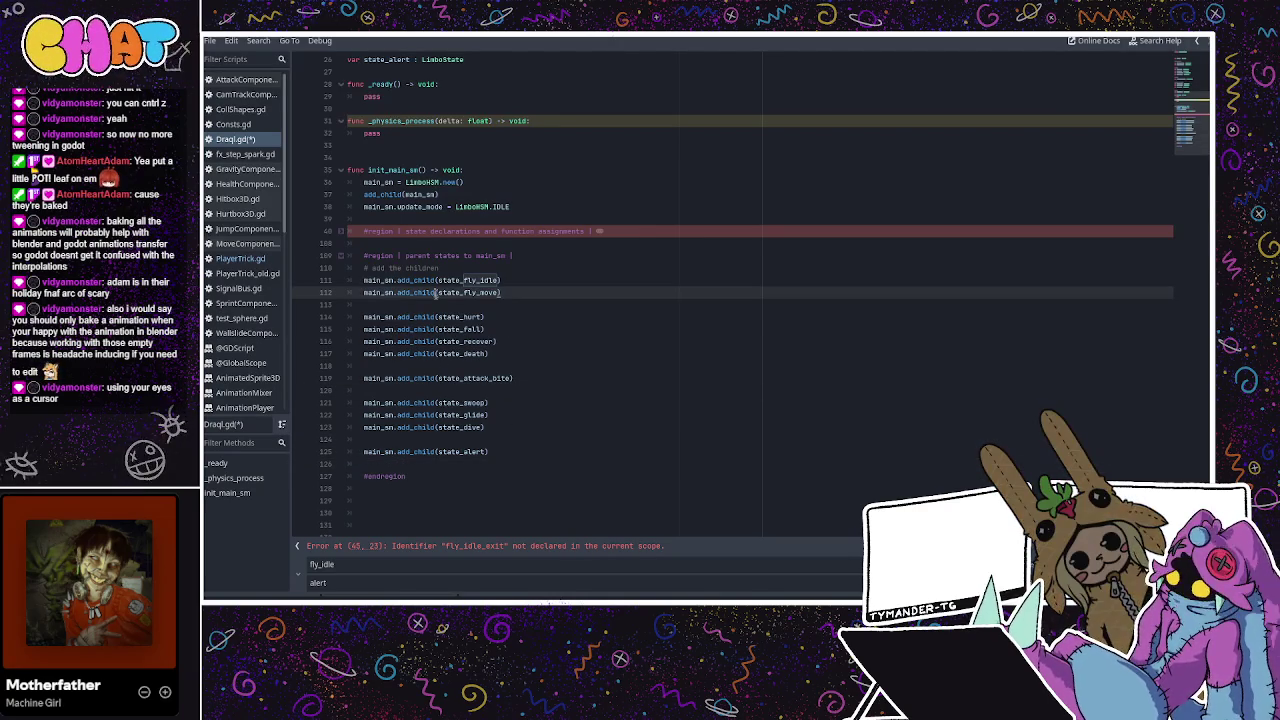
click(340, 256)
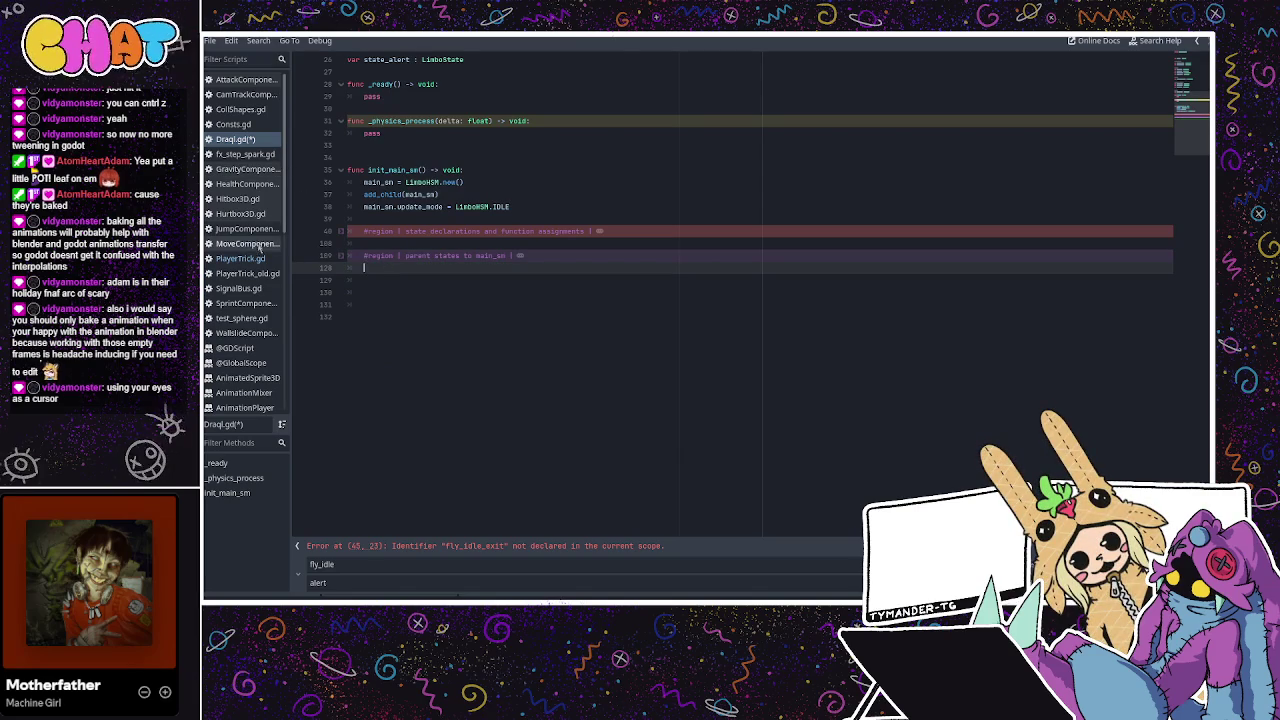
key(ctrl+s)
click(240, 258)
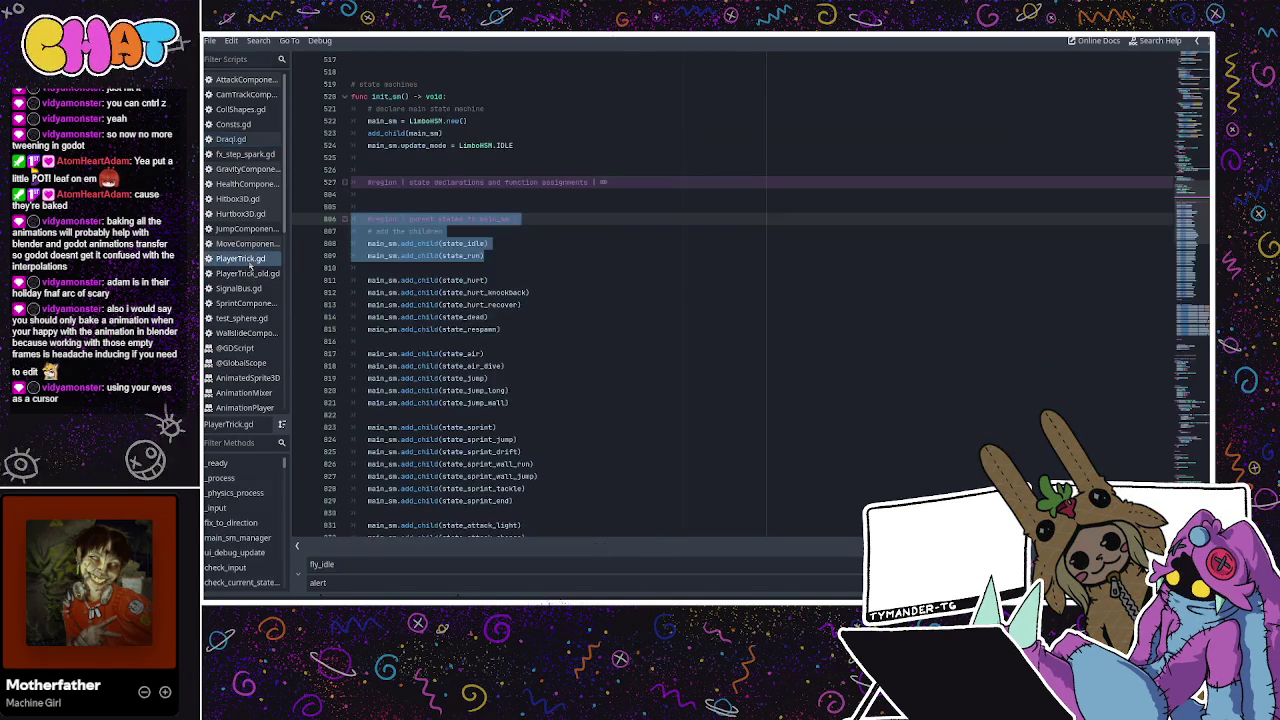
Collapse PlayerTrick.gd's parent states to main_sm region to expose its transitions
scroll(457, 281, down, 3)
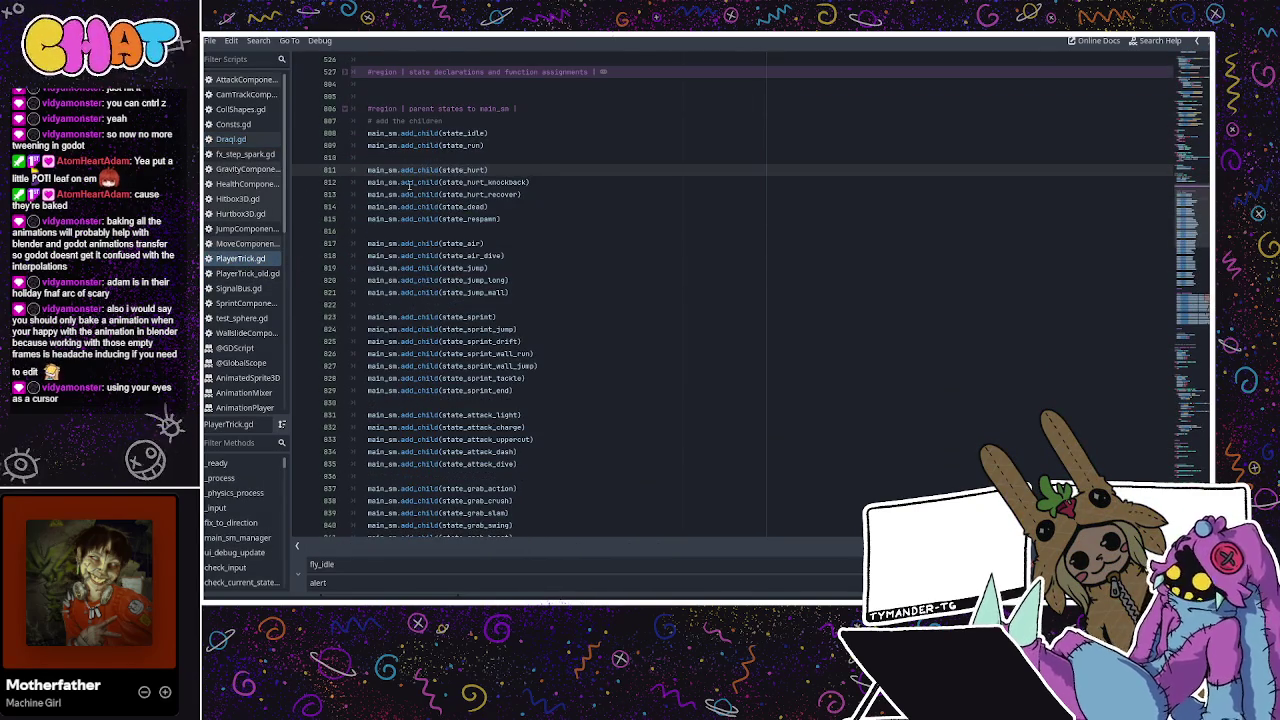
scroll(410, 186, up, 2)
click(345, 183)
click(345, 183)
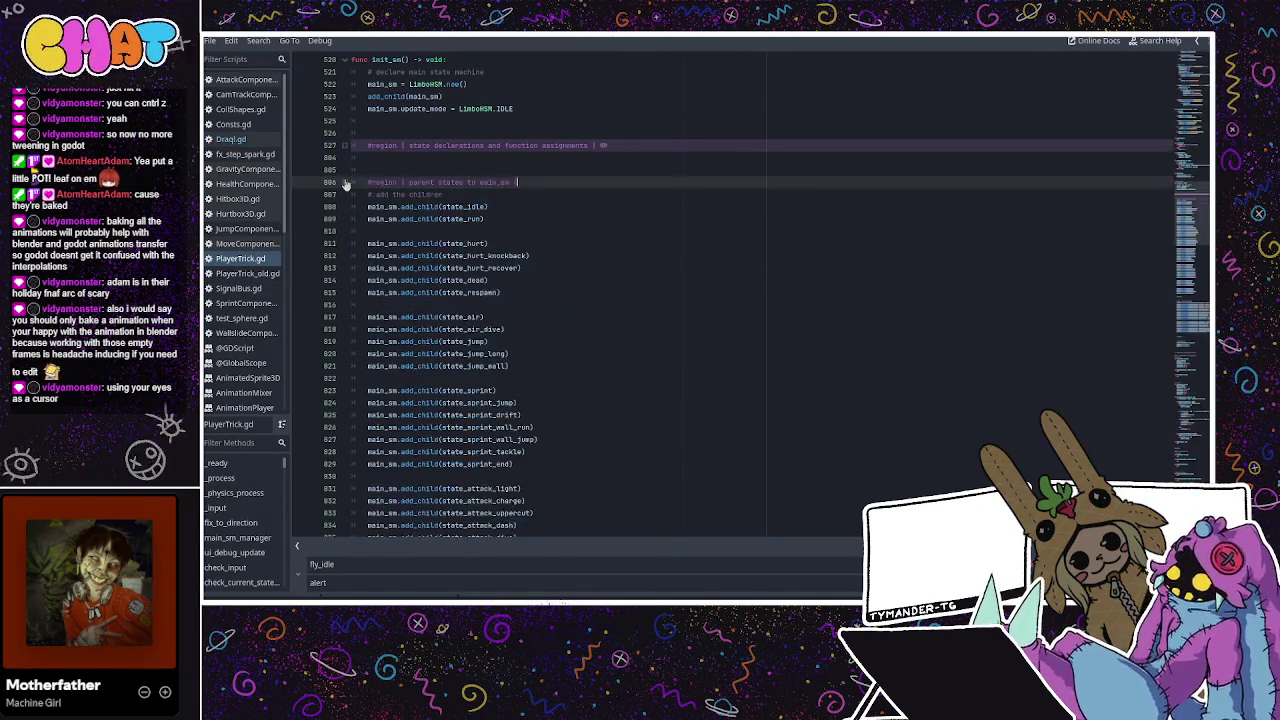
scroll(631, 353, down, 15)
scroll(631, 353, up, 16)
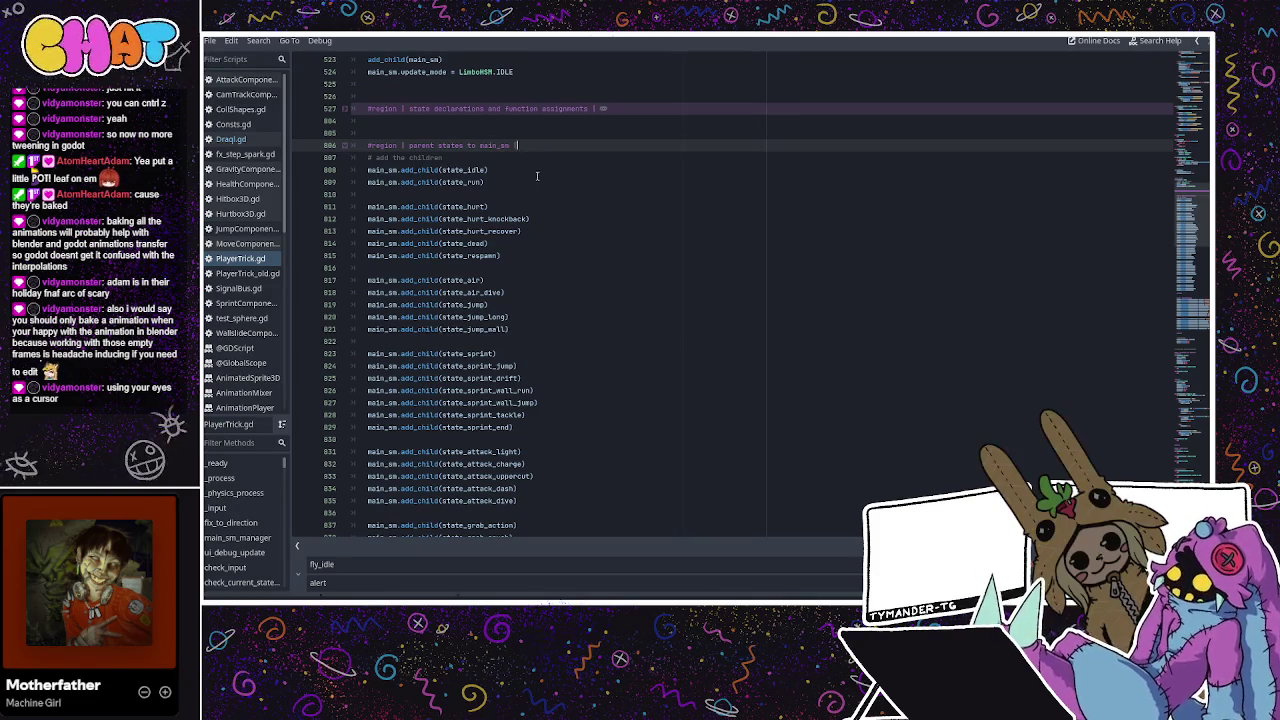
click(345, 145)
click(381, 172)
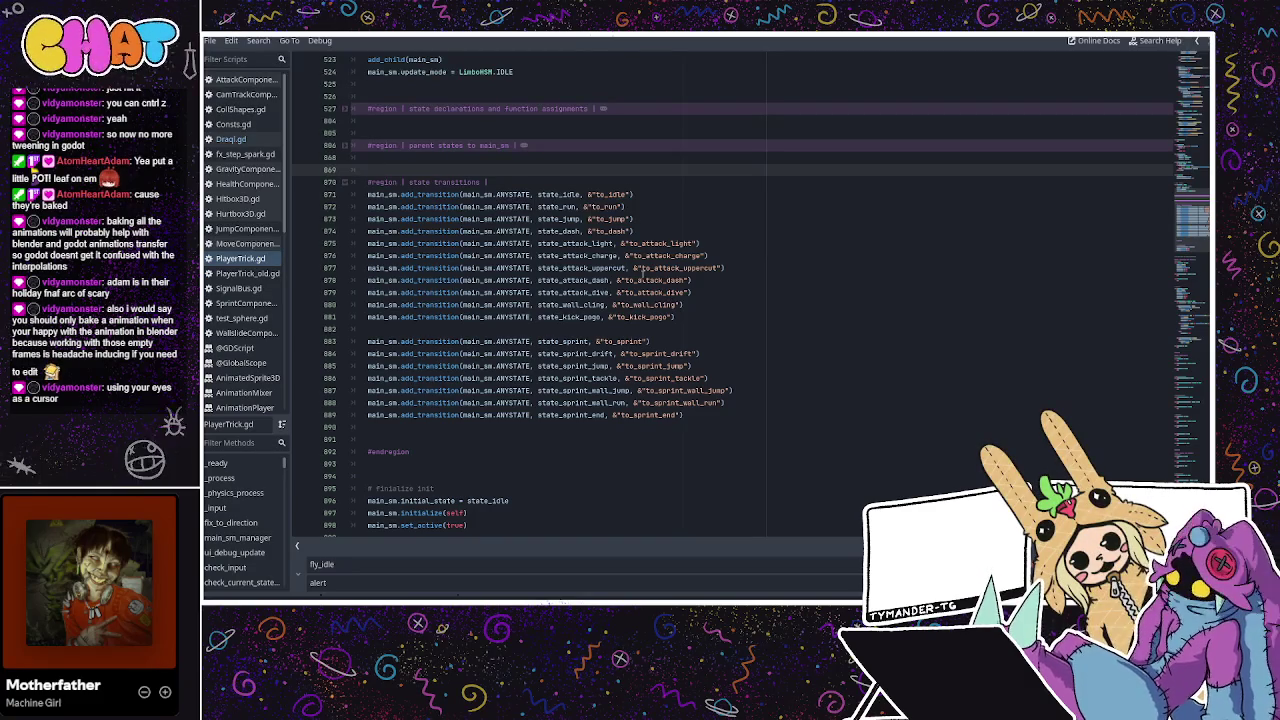
Review PlayerTrick.gd's transition lines from run and jump through attack_light and kick_pogo
click(643, 270)
click(649, 245)
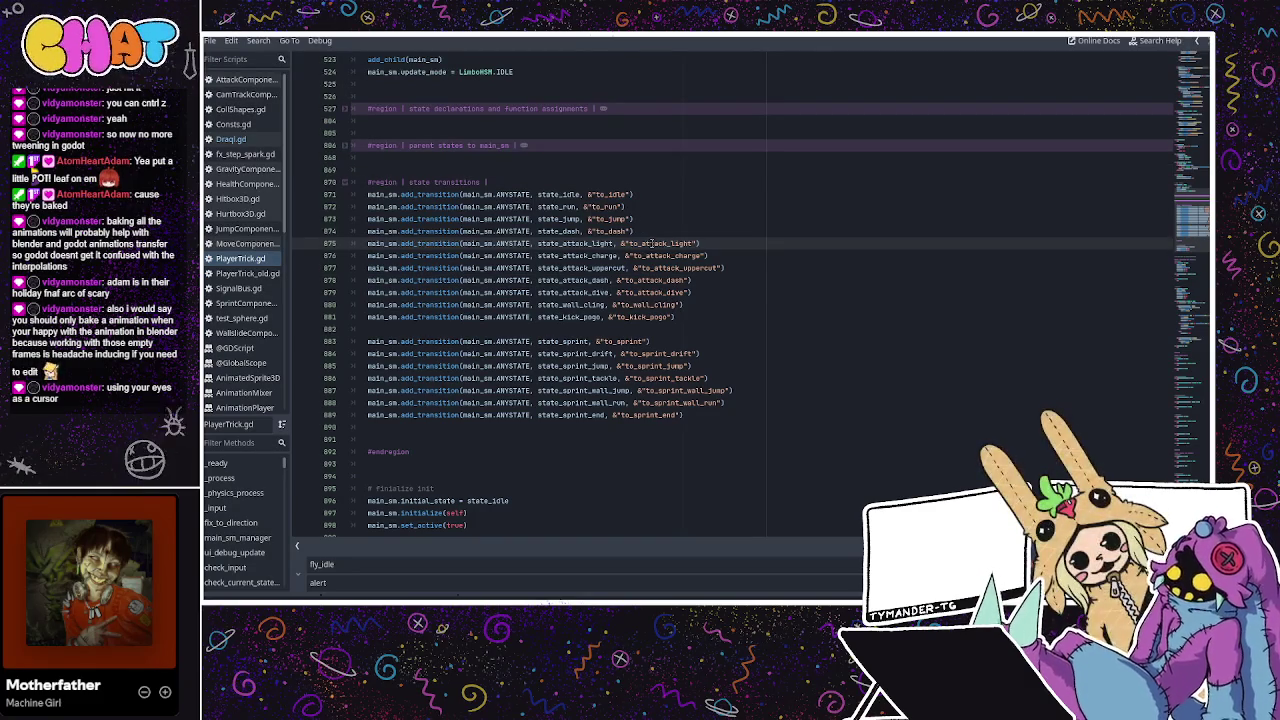
click(692, 316)
mouse_move(655, 310)
mouse_down()
mouse_move(580, 282)
mouse_move(470, 206)
mouse_up()
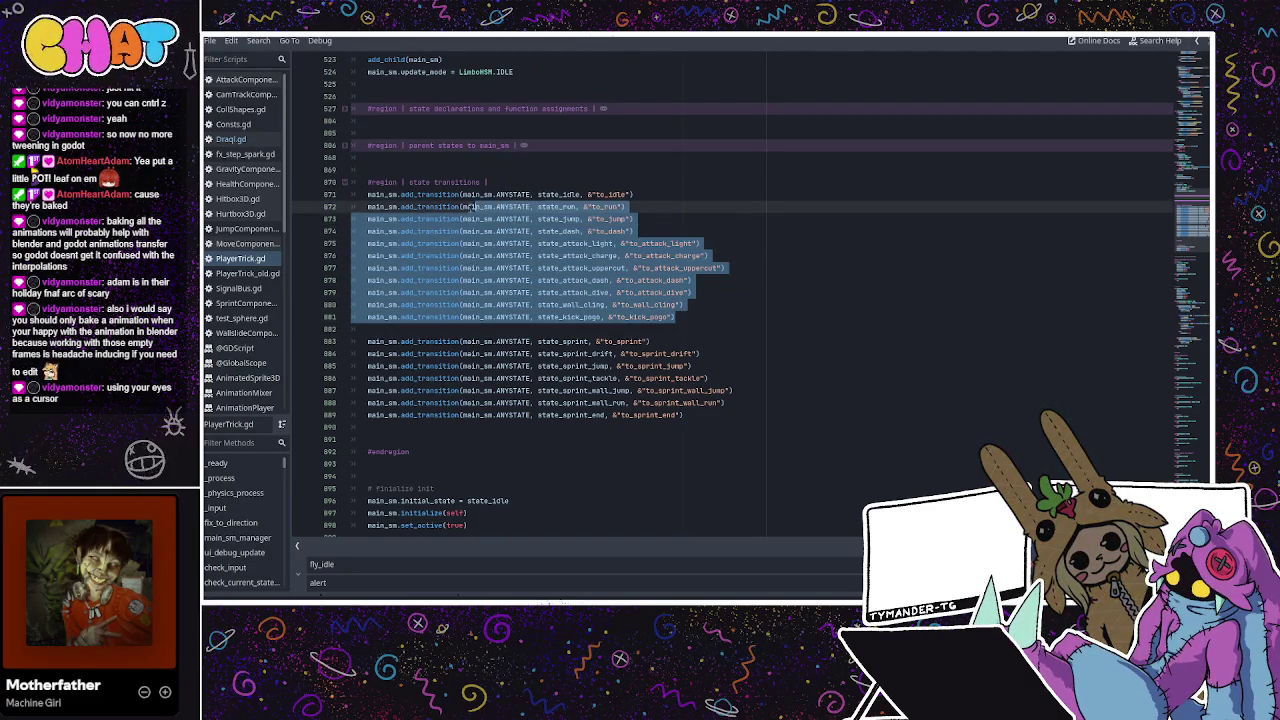
click(452, 206)
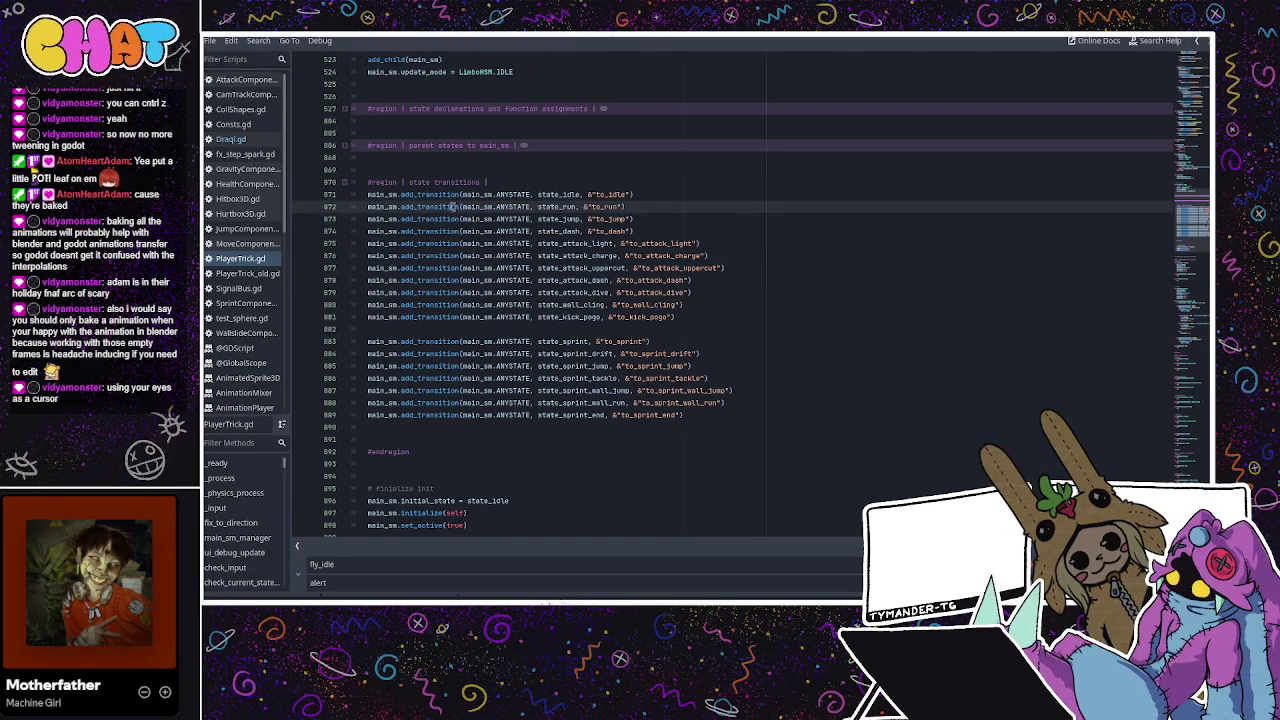
click(648, 224)
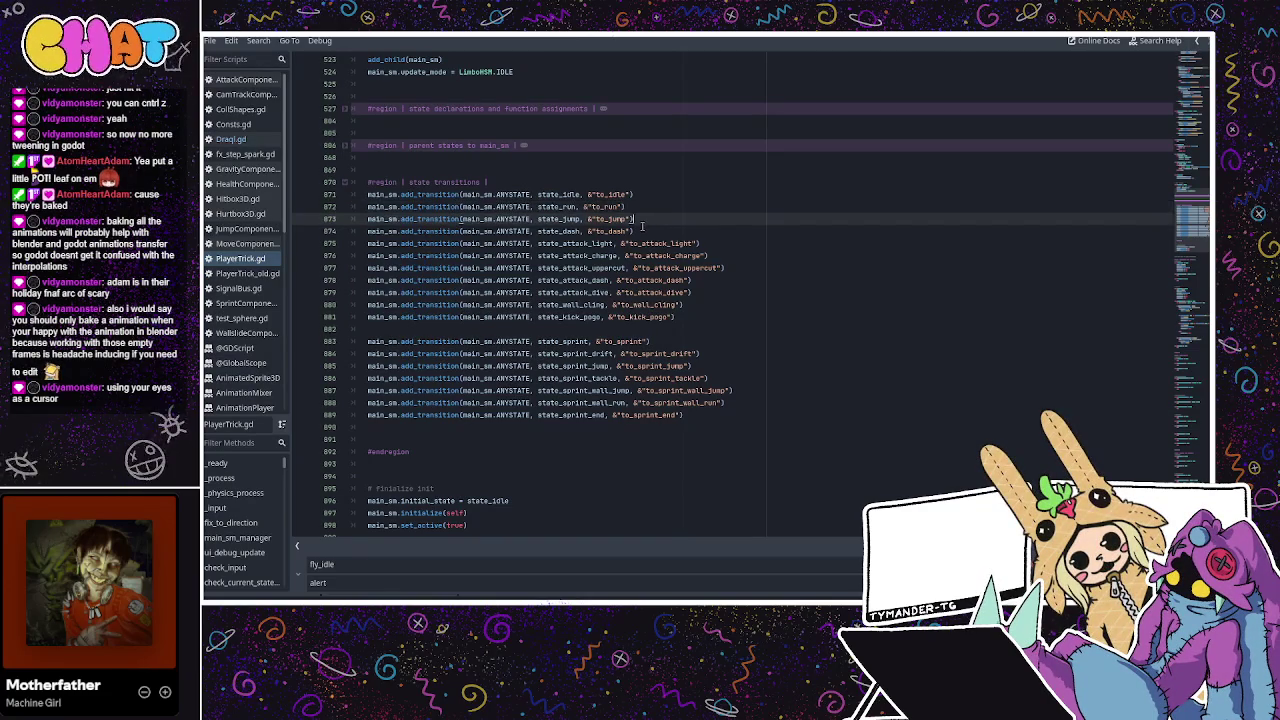
drag(708, 237, 573, 218)
click(687, 243)
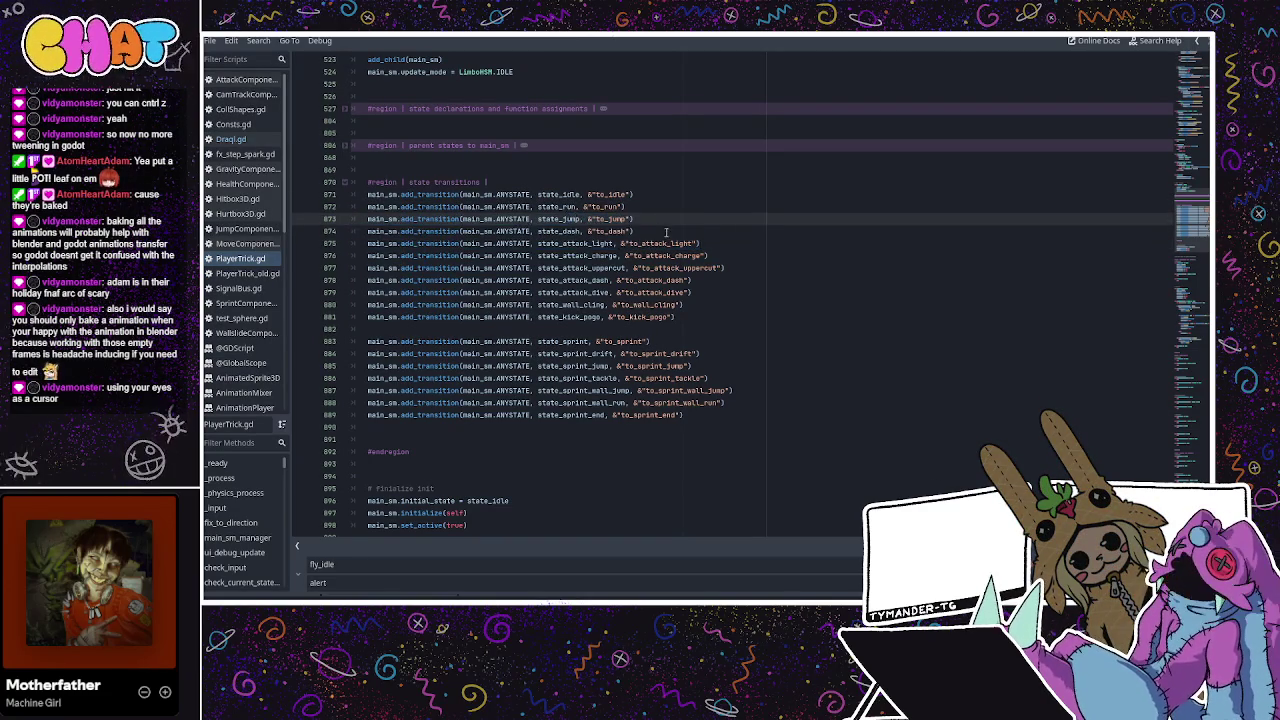
Select PlayerTrick.gd's whole state transitions block and switch to Draqi.gd
click(676, 257)
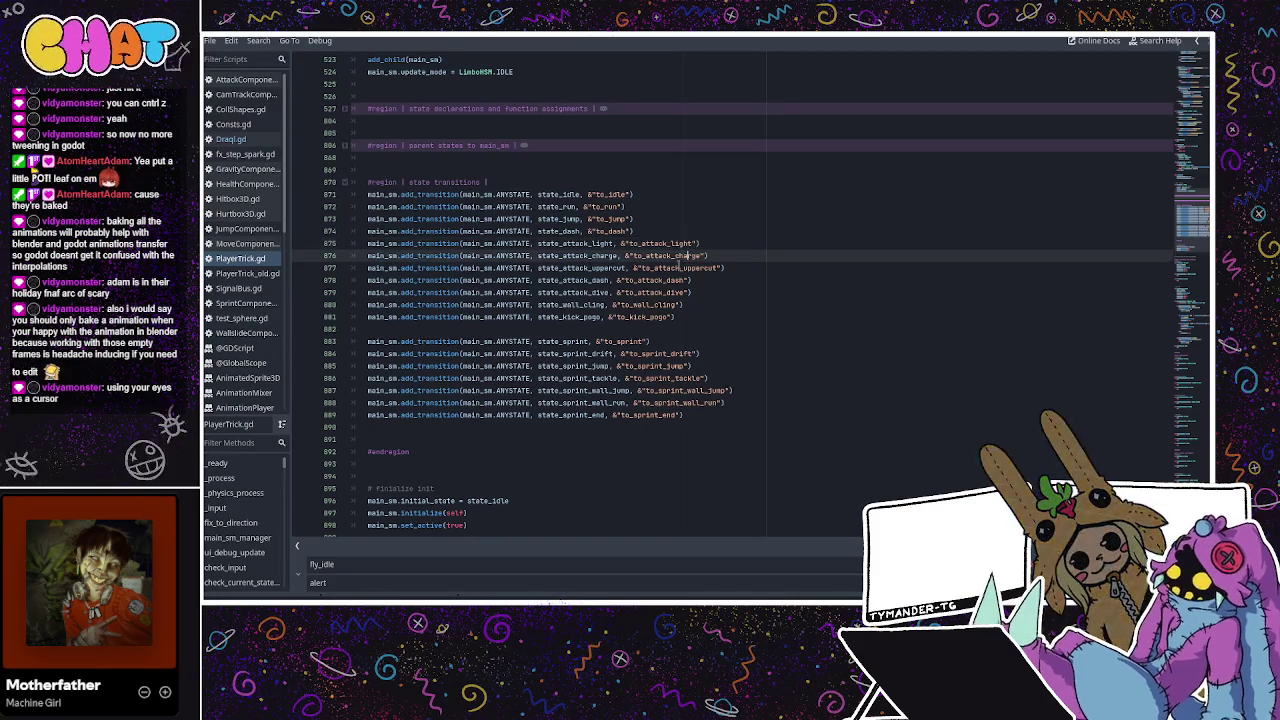
click(667, 268)
click(661, 281)
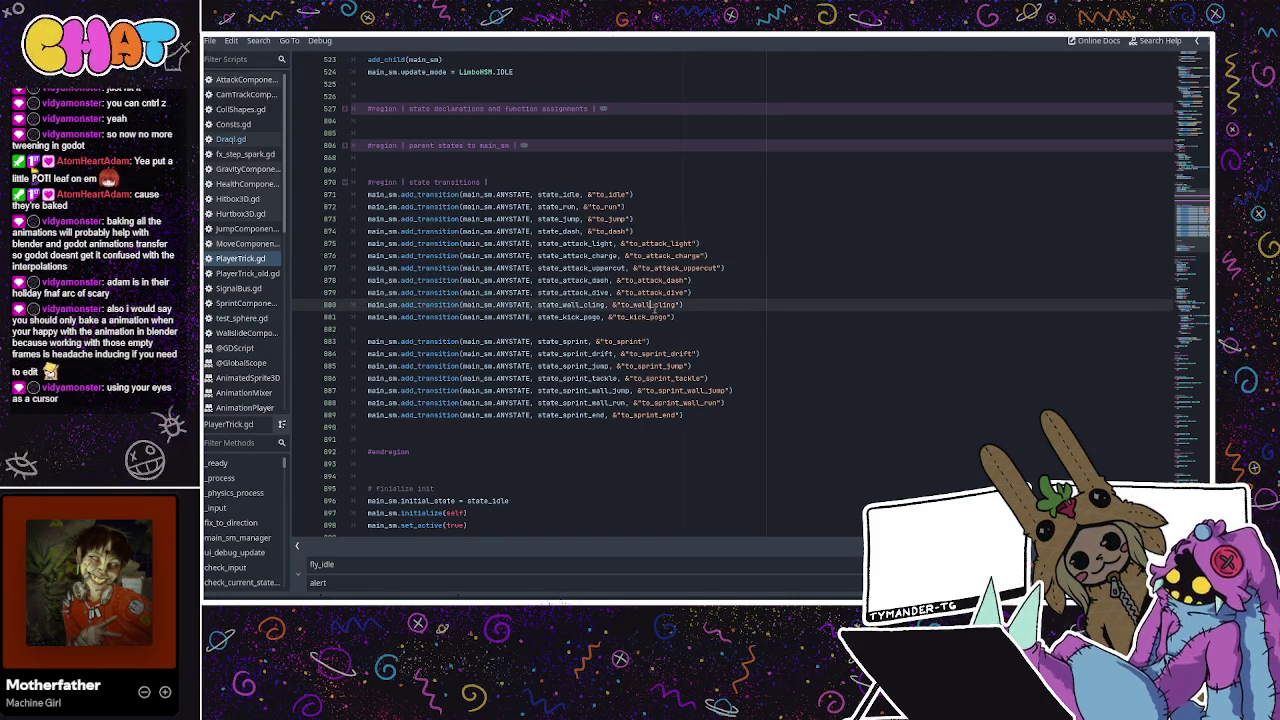
drag(676, 317, 404, 218)
shift+click(362, 194)
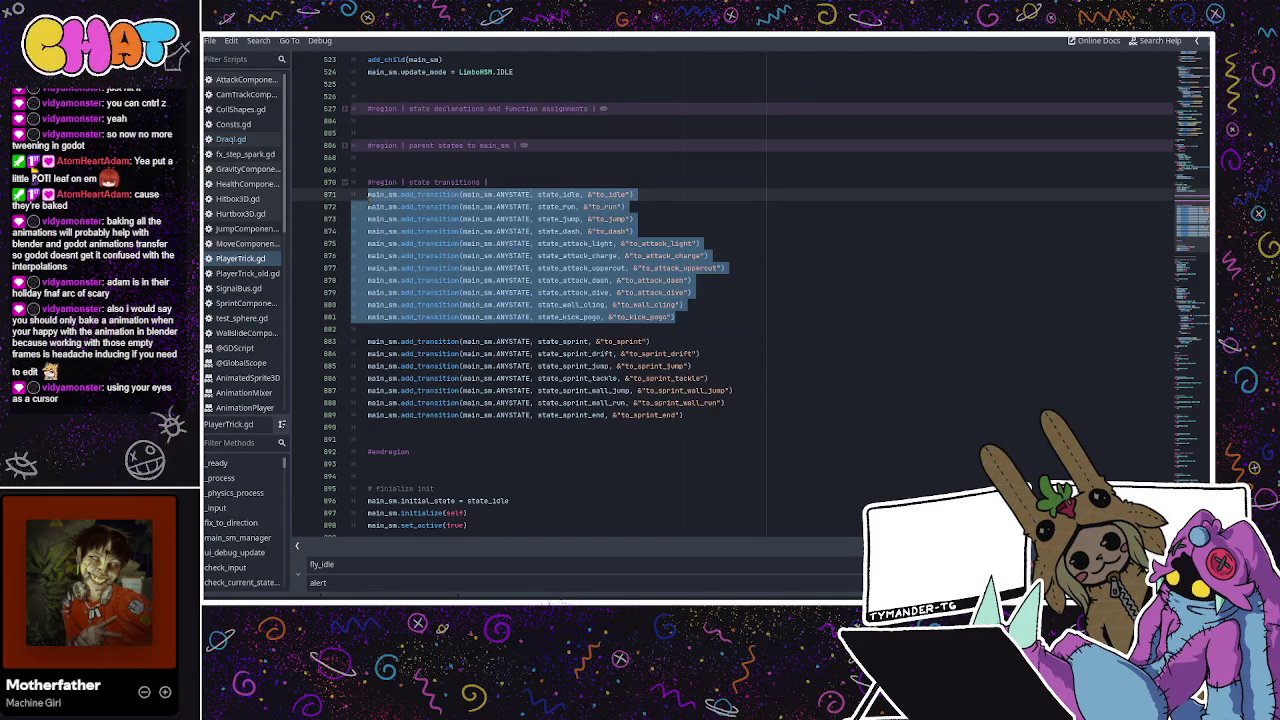
scroll(455, 200, up, 1)
scroll(455, 200, up, 3)
click(560, 366)
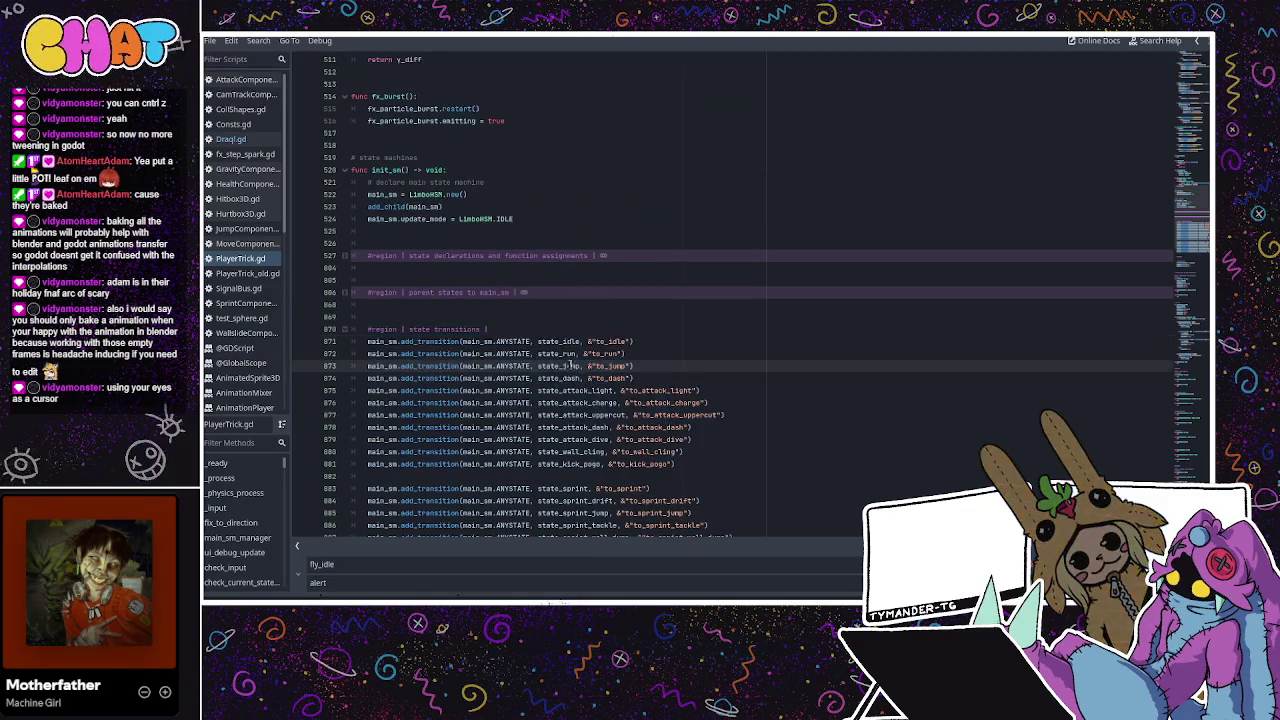
drag(688, 466, 365, 330)
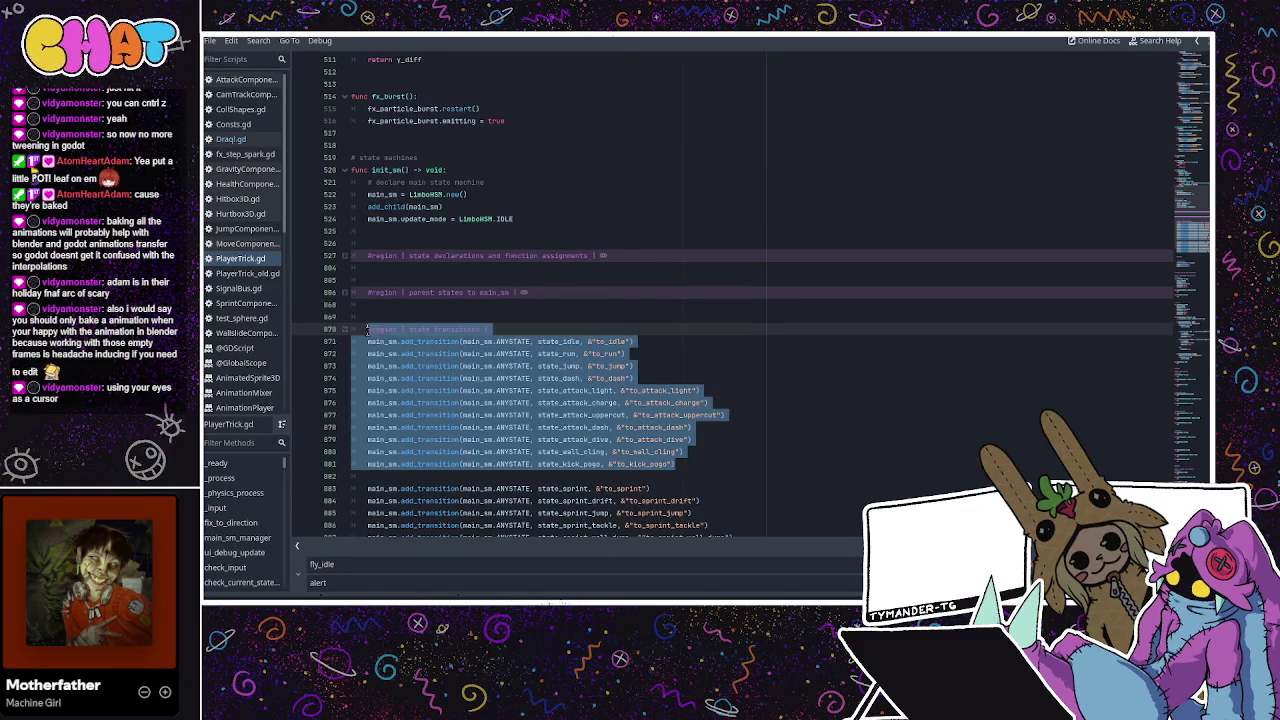
scroll(365, 330, up, 4)
click(231, 139)
scroll(655, 376, down, 3)
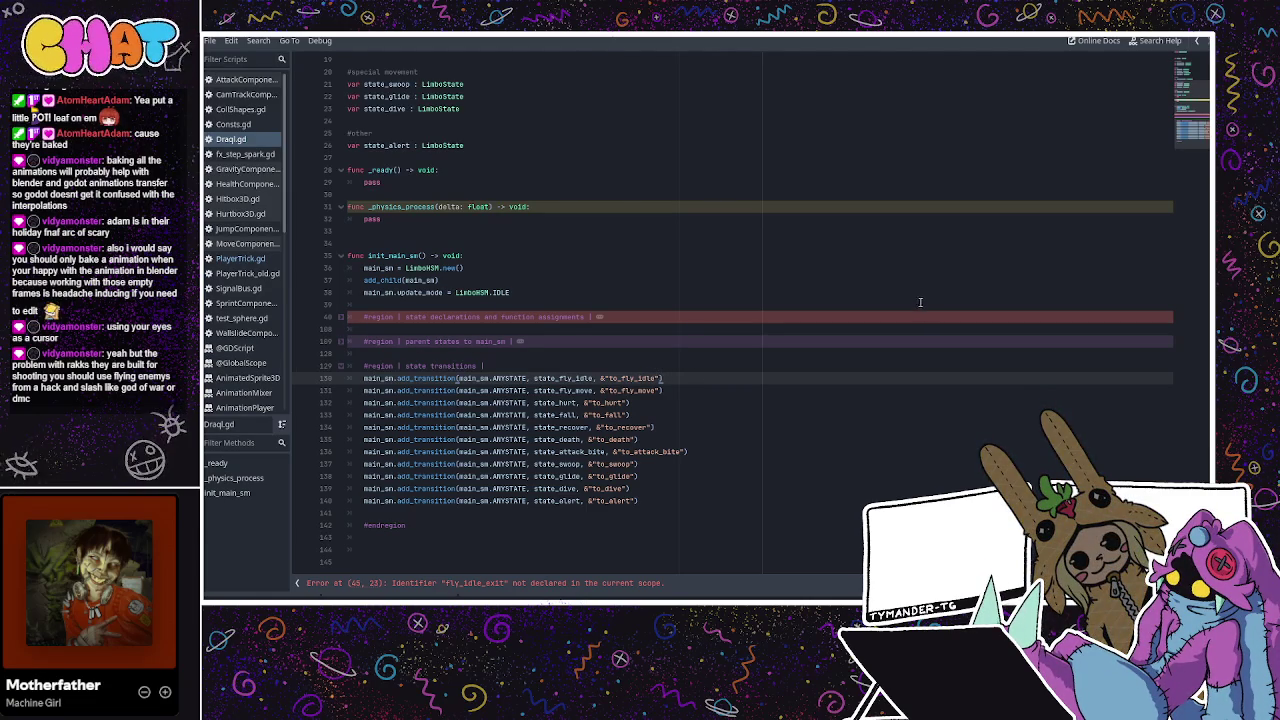
Move through Draqi.gd's region header lines below update_mode
click(885, 305)
click(870, 330)
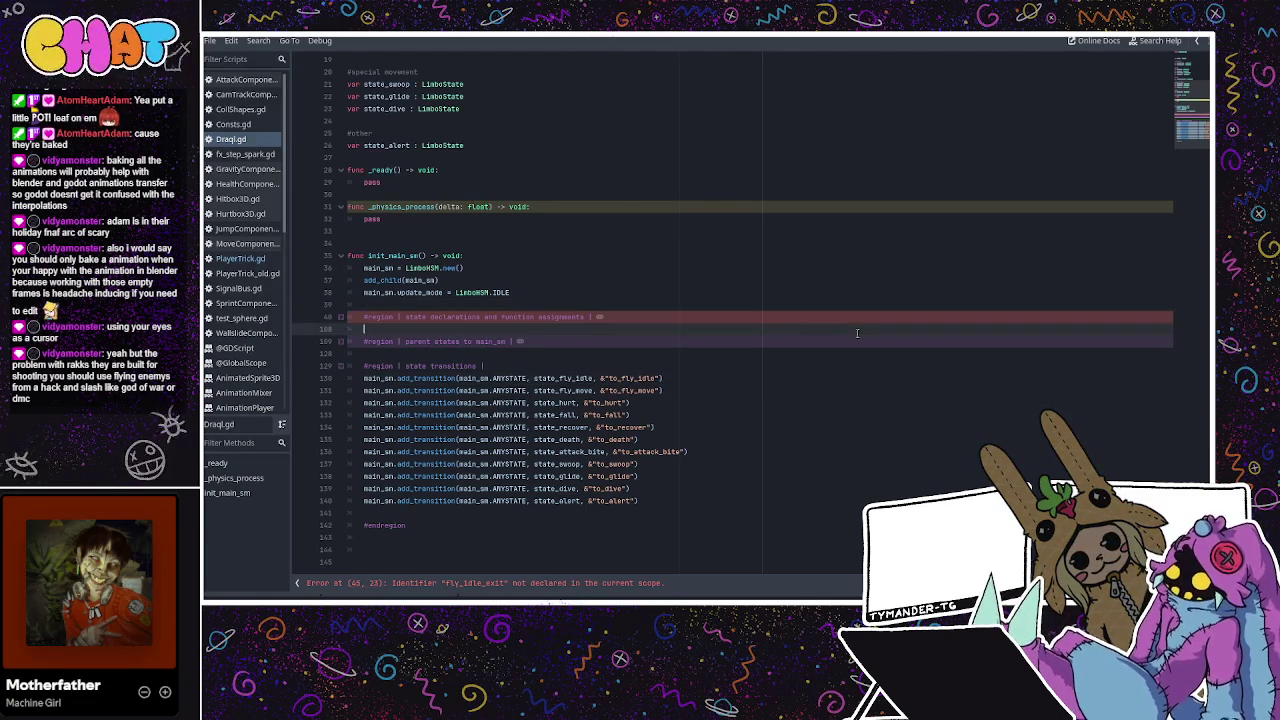
click(805, 338)
click(830, 316)
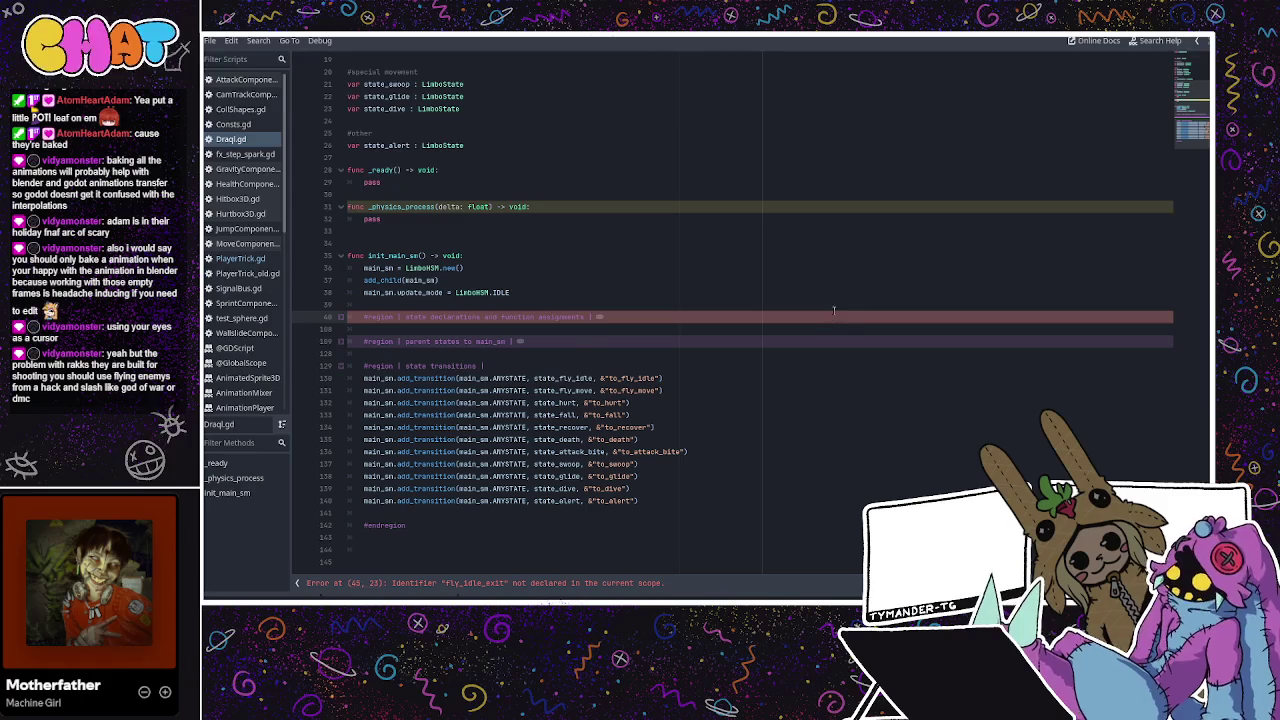
click(830, 305)
click(816, 318)
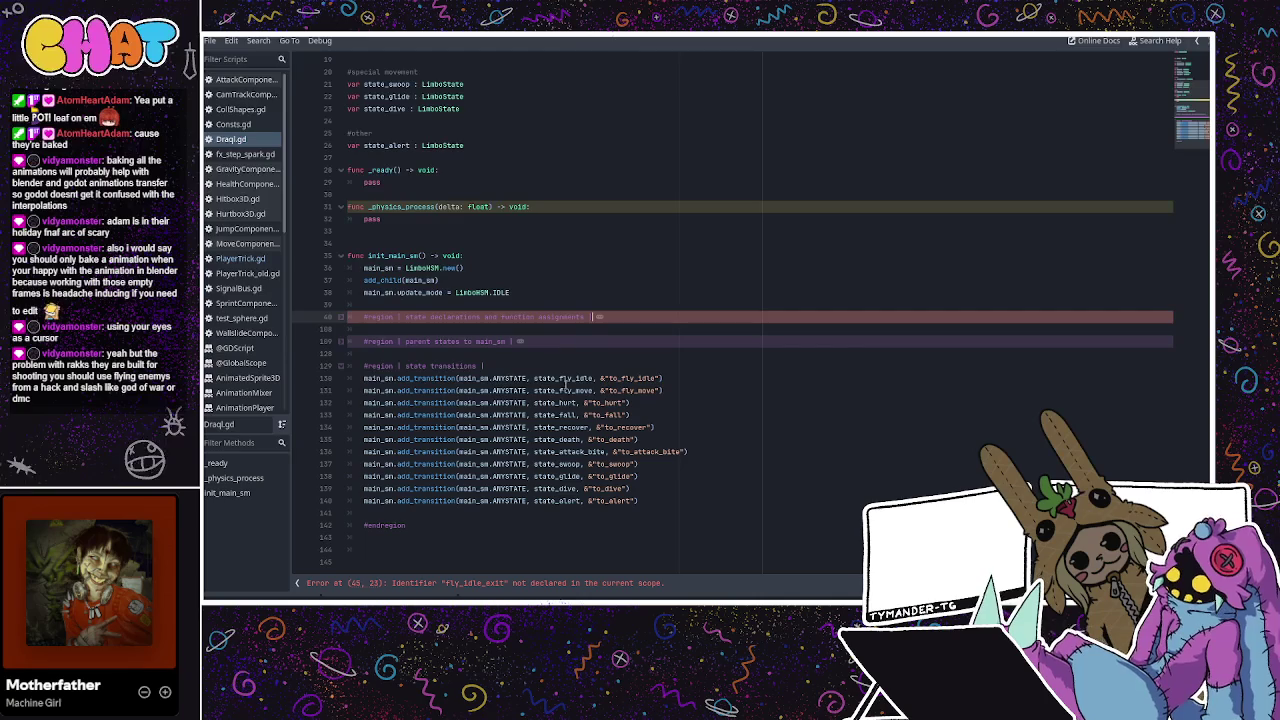
Check each ANYSTATE transition's state name, from fly_idle through glide
click(541, 402)
click(557, 378)
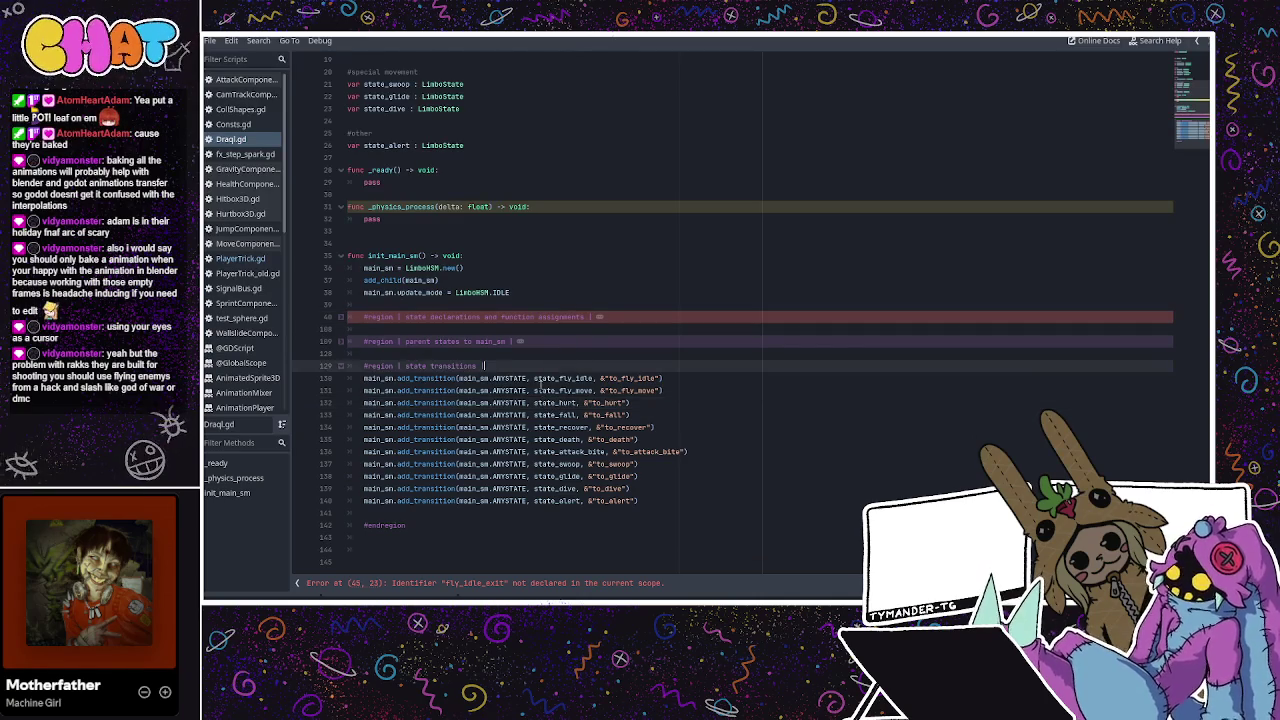
click(546, 390)
drag(546, 378, 546, 390)
click(546, 390)
double_click(560, 390)
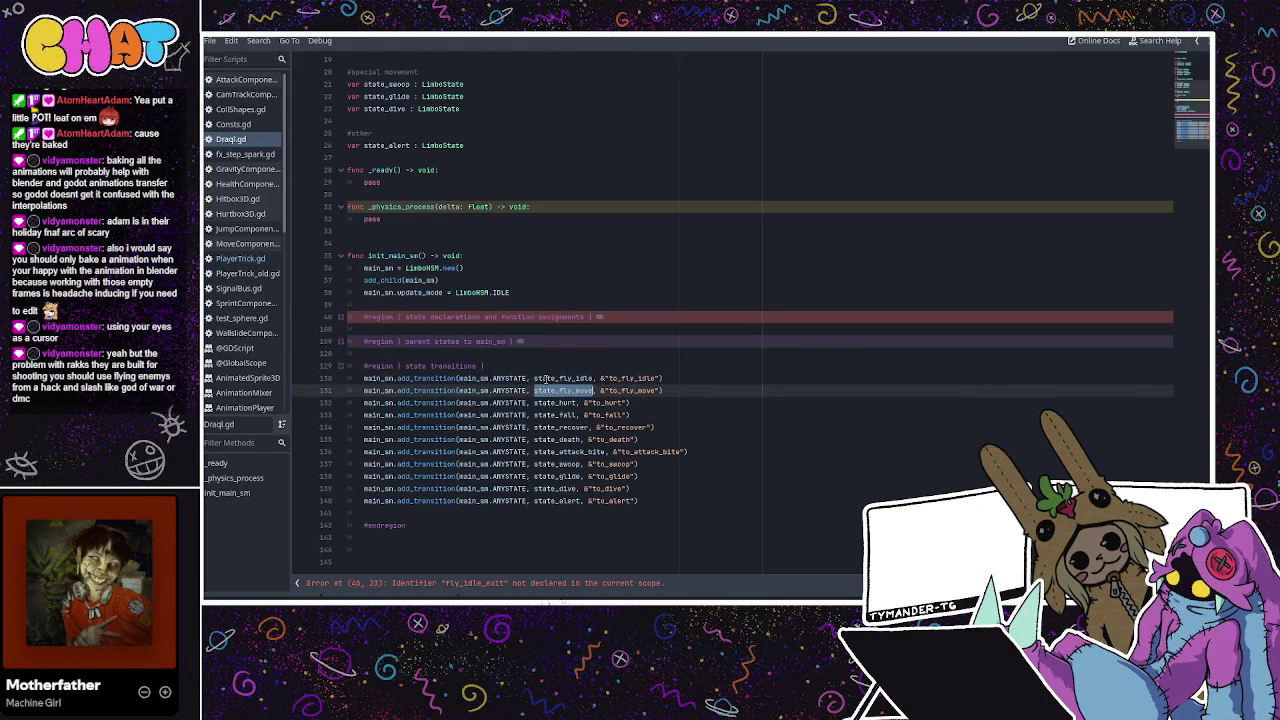
double_click(555, 402)
double_click(545, 414)
double_click(545, 427)
double_click(545, 439)
double_click(545, 451)
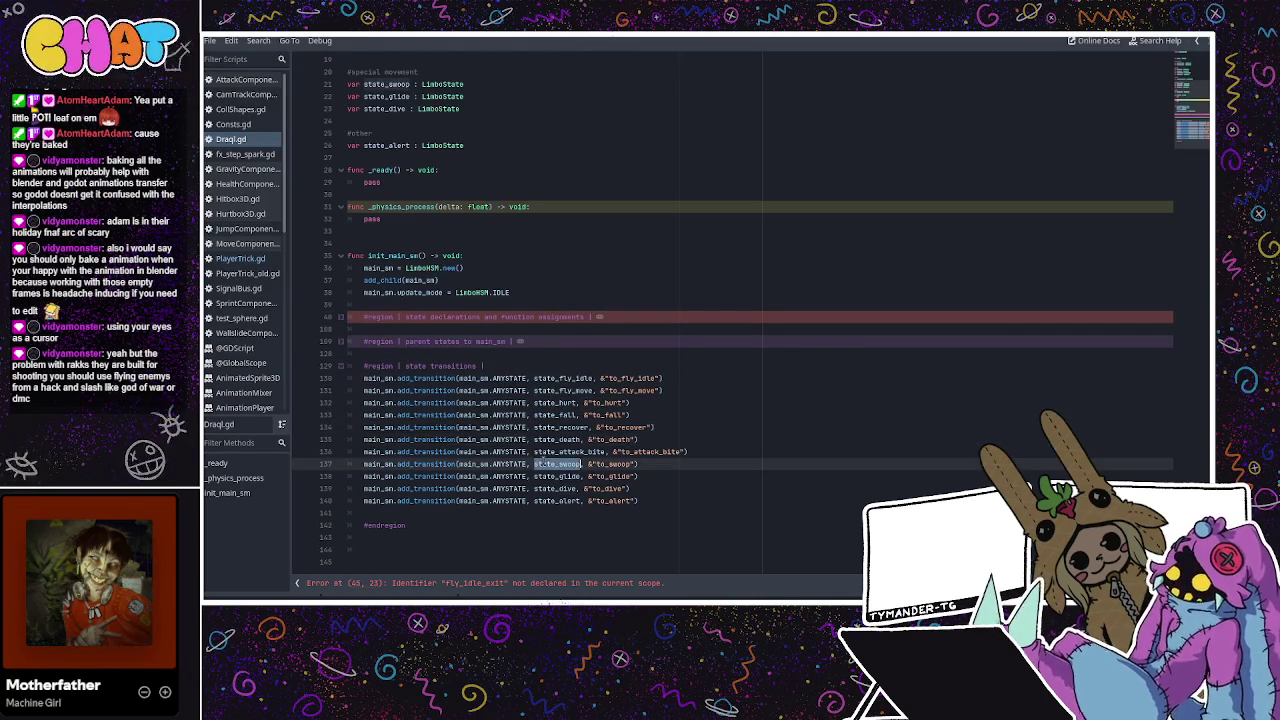
double_click(548, 464)
double_click(550, 477)
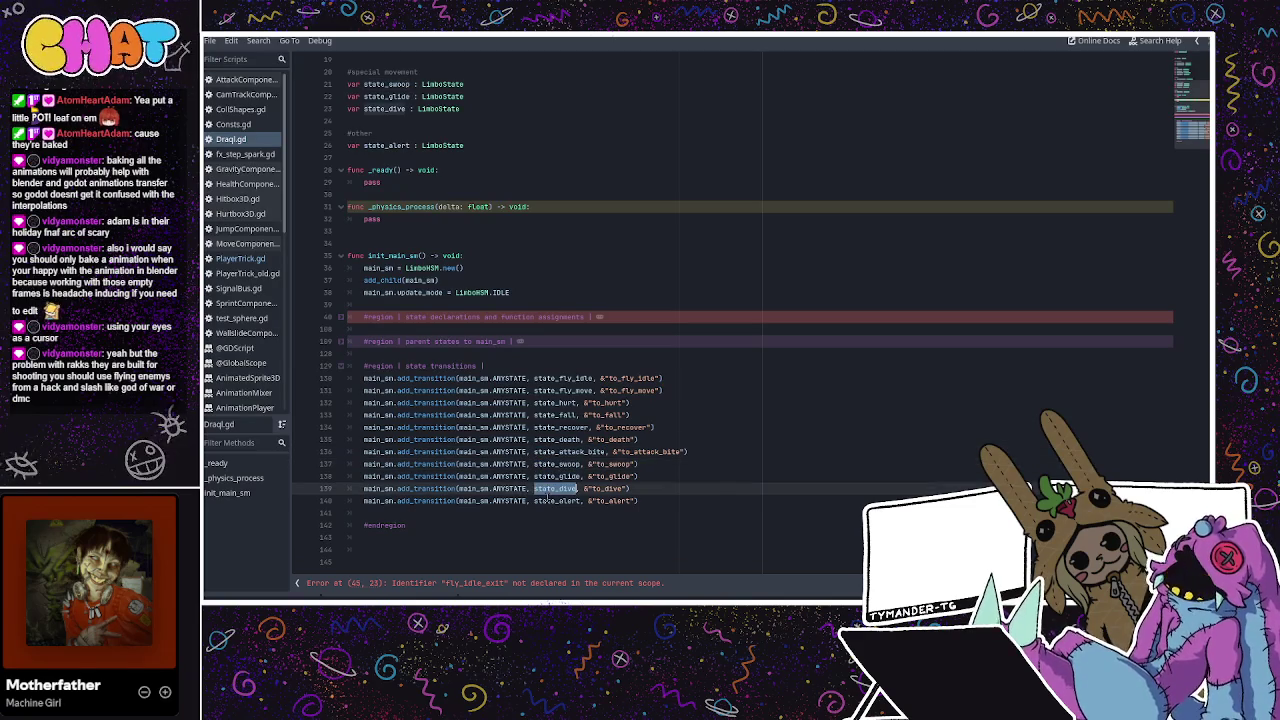
click(546, 510)
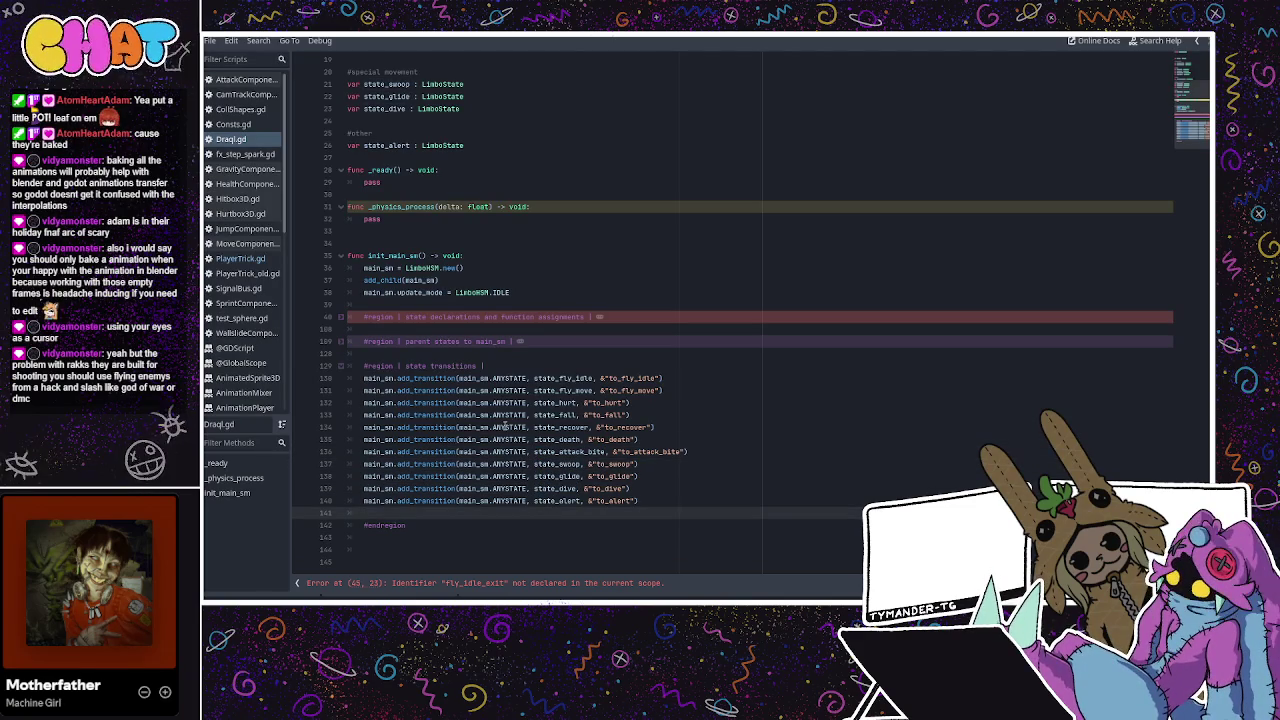
Fold the state transitions region, add blank lines below it, save, and return to PlayerTrick.gd
click(341, 366)
click(365, 391)
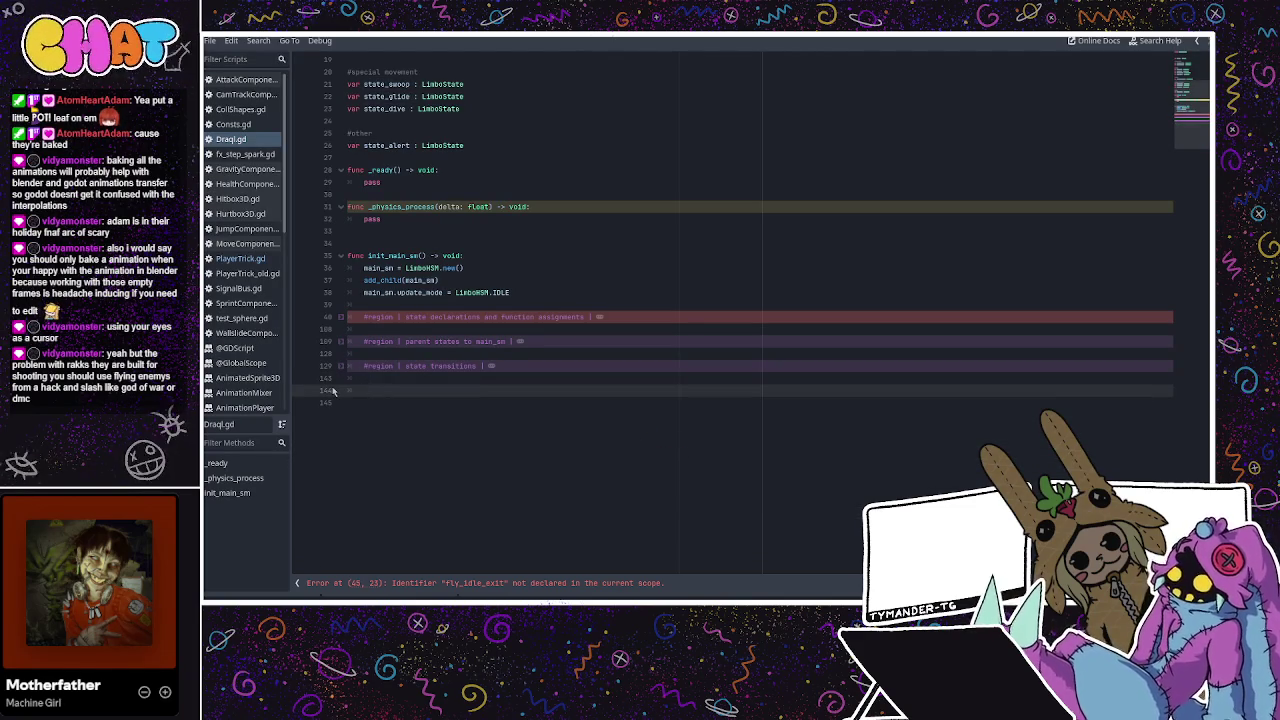
key(Return)
key(Return)
key(Return)
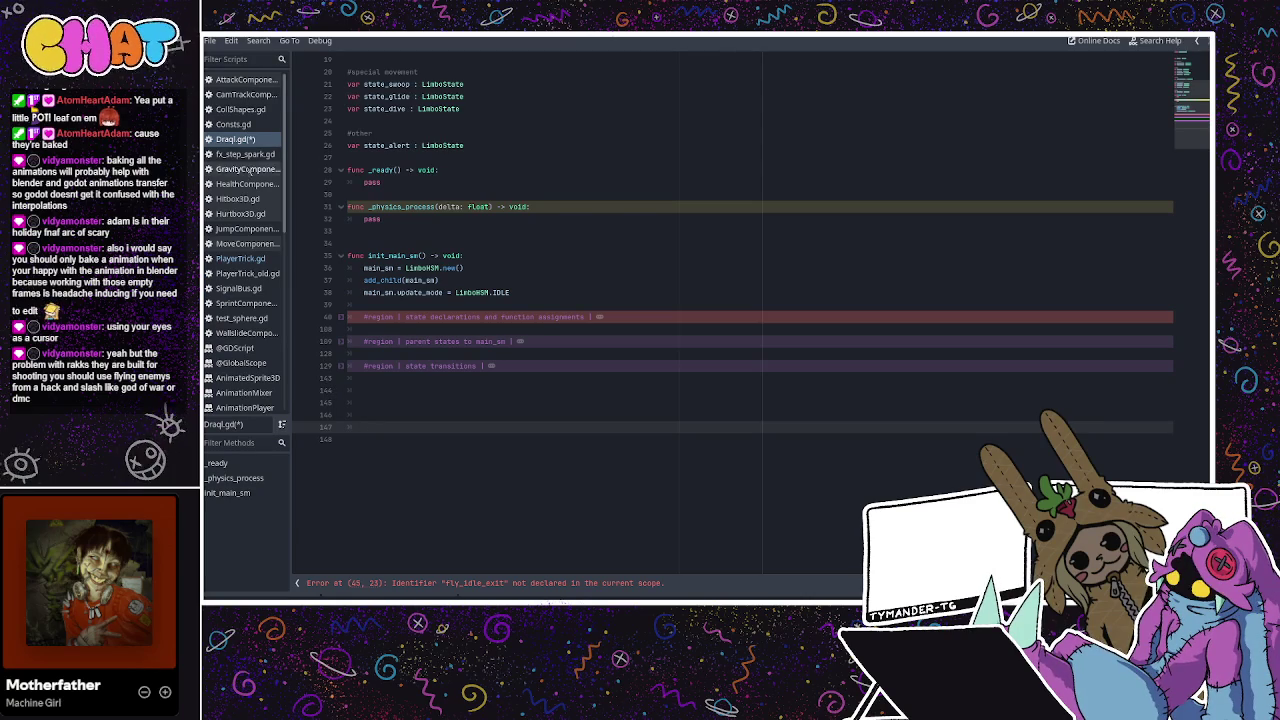
key(ctrl+s)
click(240, 258)
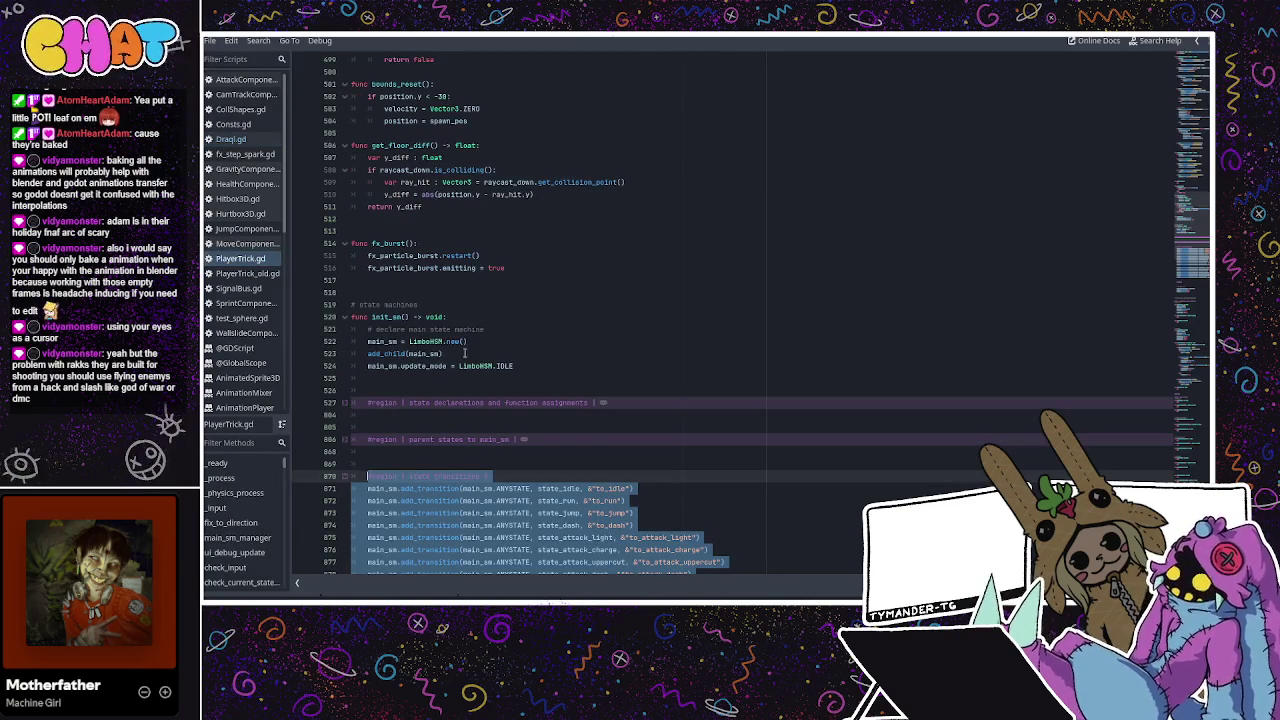
Fold and unfold PlayerTrick.gd's transitions and parent-states regions to locate the finalize block
click(344, 476)
scroll(430, 401, down, 3)
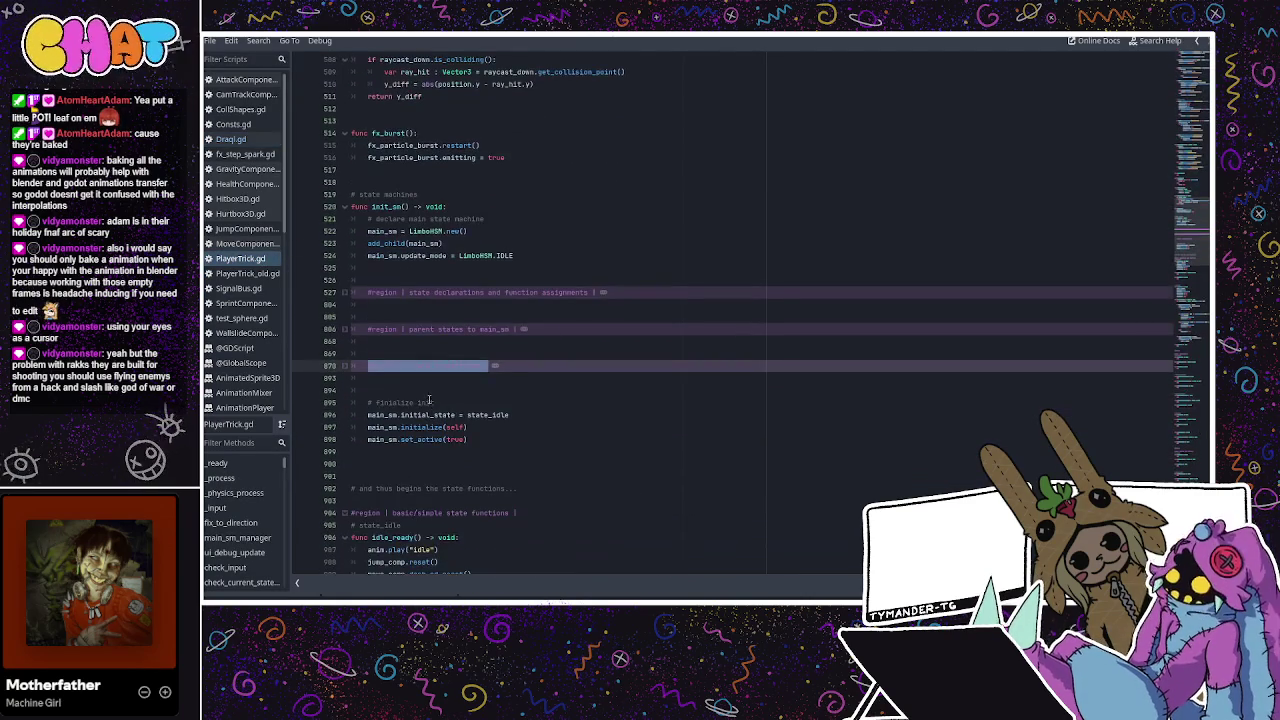
click(345, 366)
scroll(400, 370, down, 6)
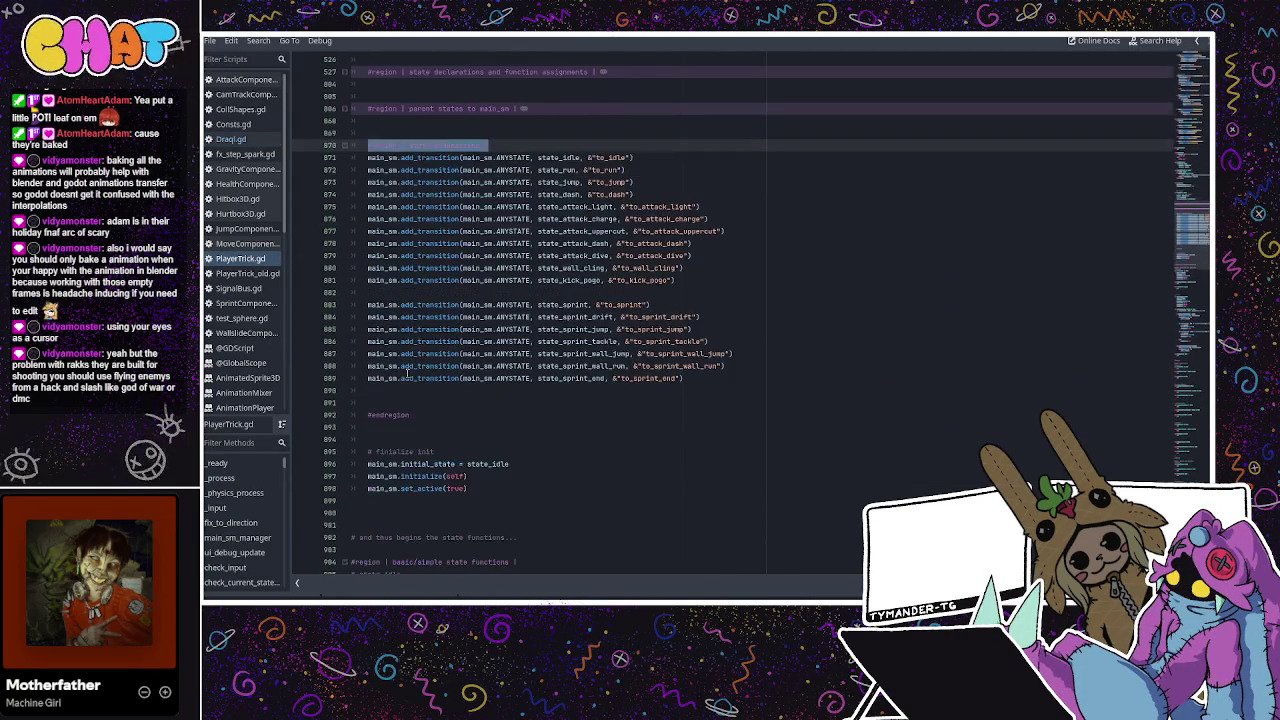
scroll(406, 370, up, 2)
scroll(406, 372, up, 2)
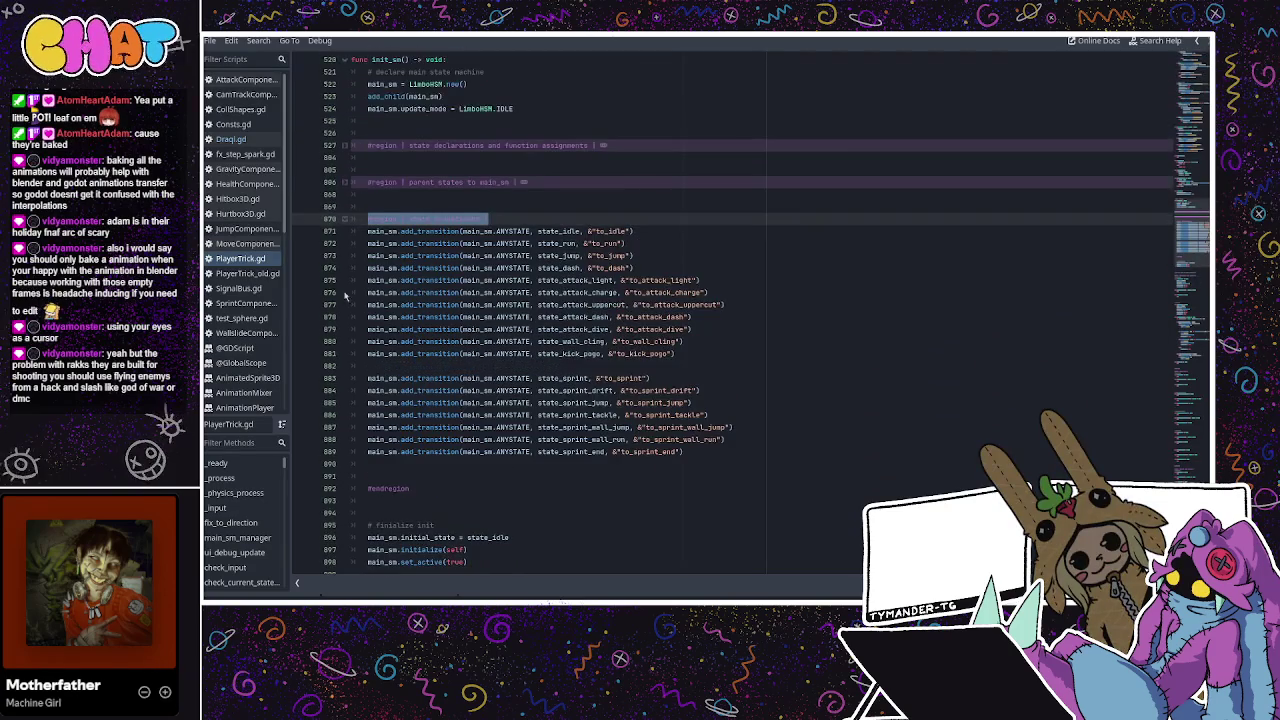
click(344, 219)
click(344, 182)
scroll(537, 317, down, 15)
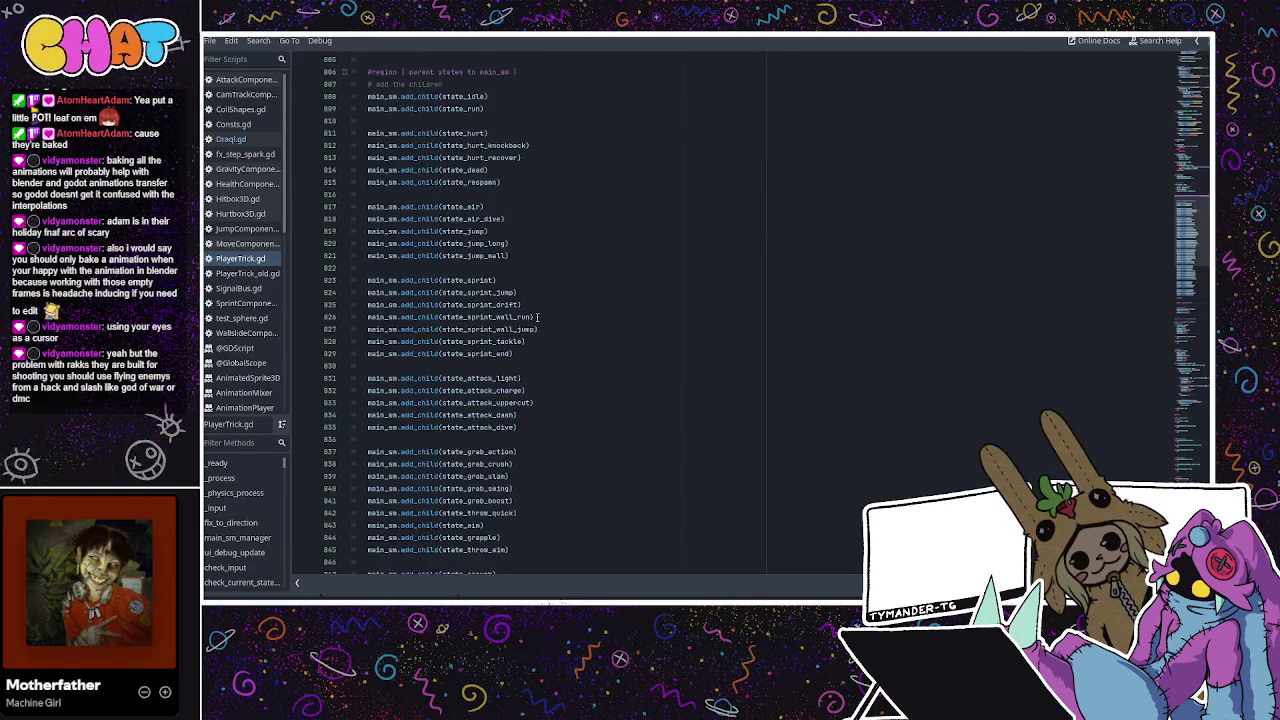
scroll(537, 317, up, 17)
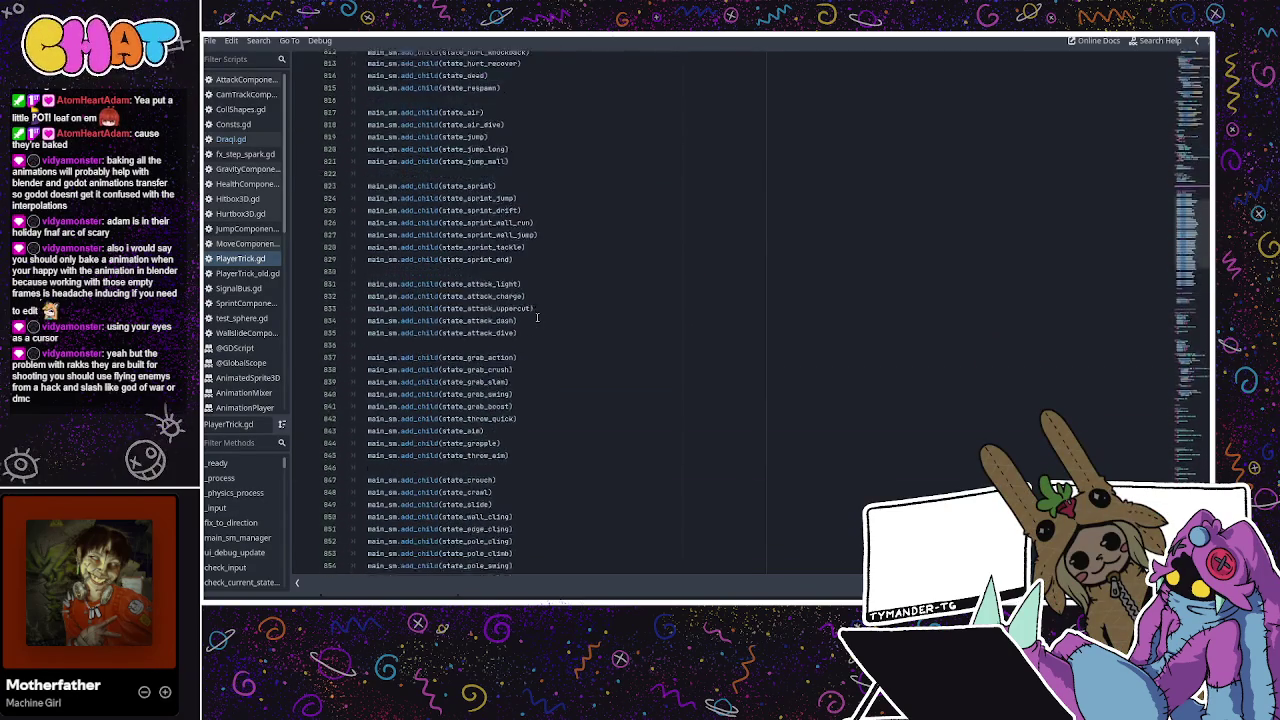
Select PlayerTrick.gd's four-line finalize-init block and switch to the Draqi script
click(345, 292)
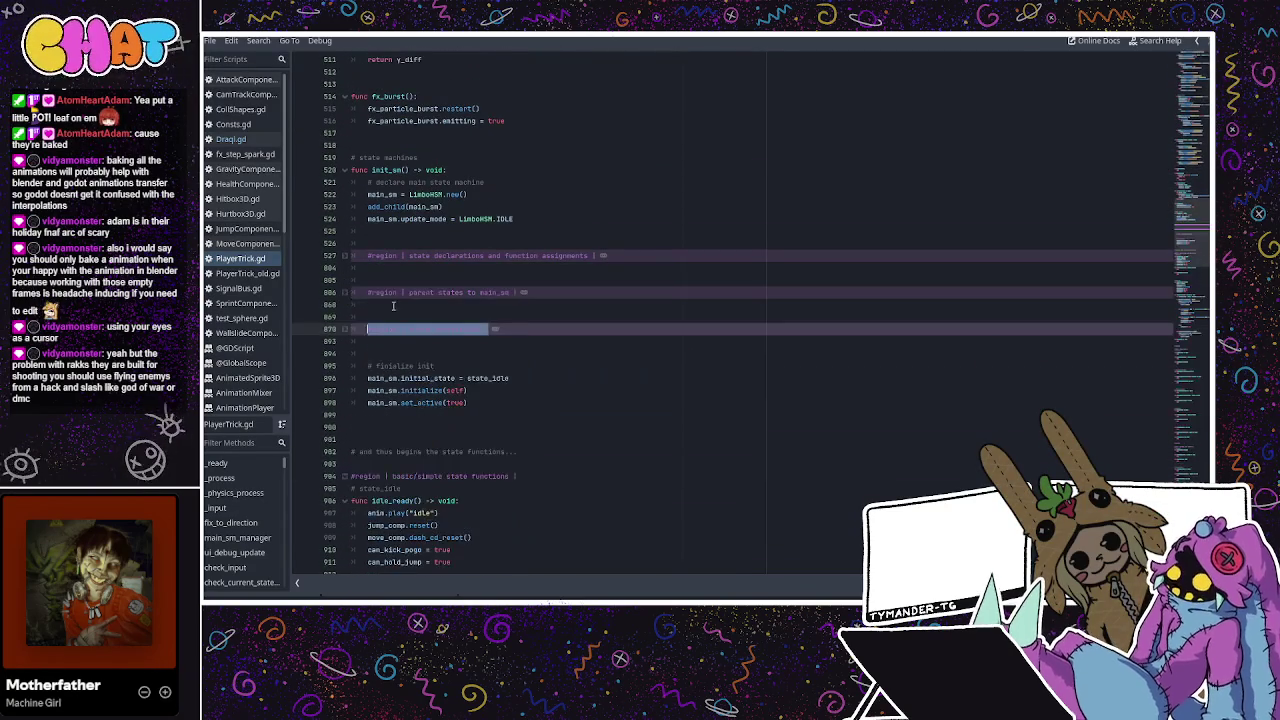
scroll(346, 294, down, 1)
click(456, 341)
mouse_move(470, 366)
mouse_down()
mouse_move(367, 341)
mouse_move(368, 329)
mouse_up()
click(231, 139)
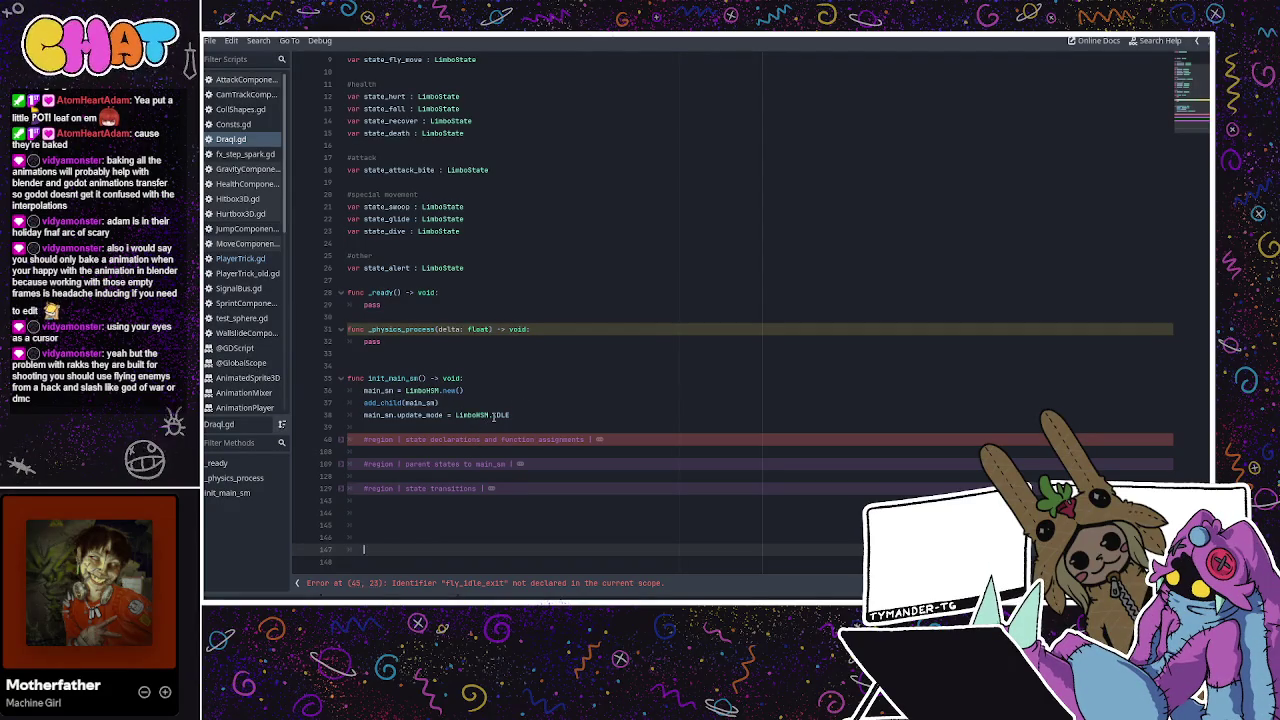
Paste the finalize-init block below the transitions region, starting main_sm in state_fly_idle
text(# finalize init main_sm.initial_state = state_idle main_sm.initialize(self) main_sm.set_active(true))
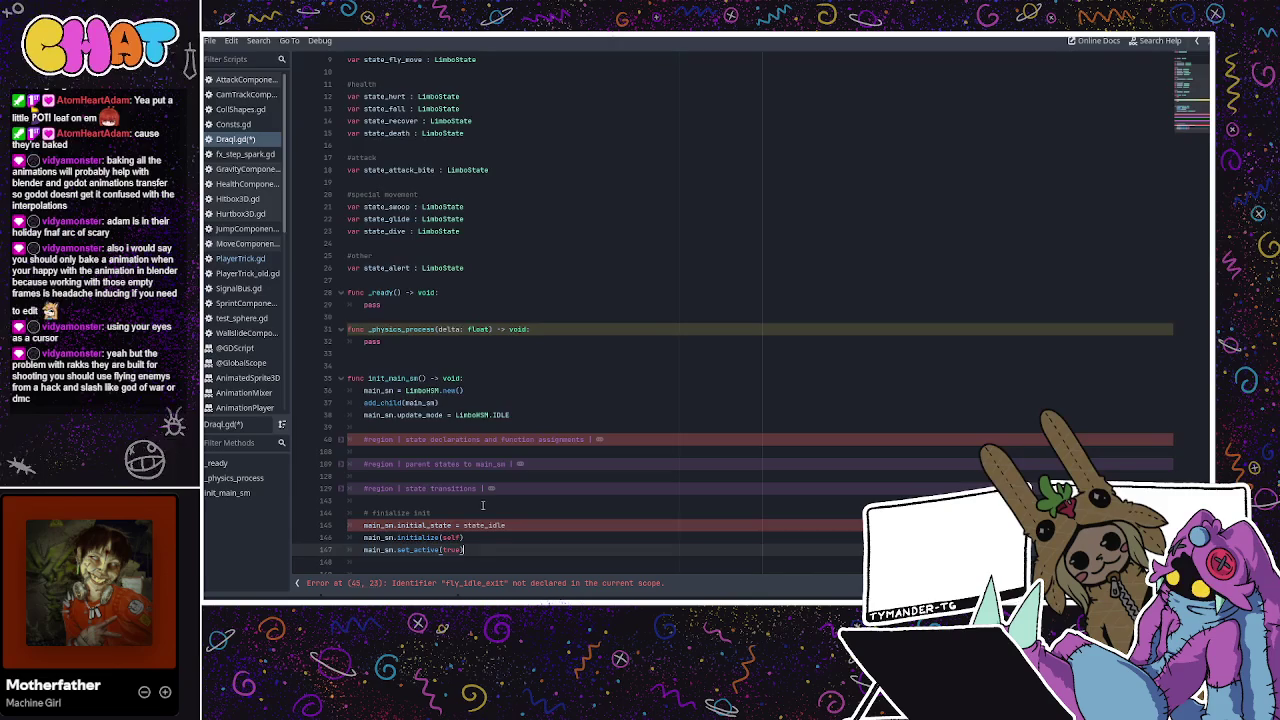
scroll(480, 505, down, 1)
click(488, 488)
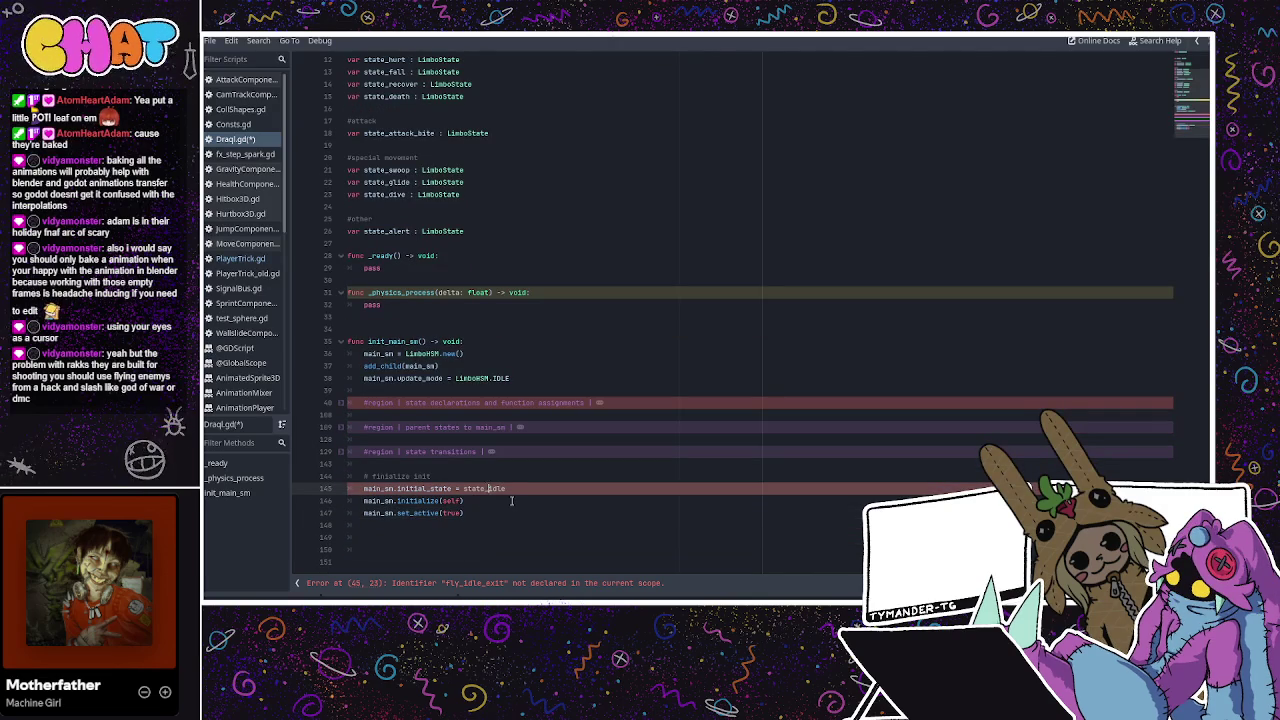
text(fly_)
click(585, 451)
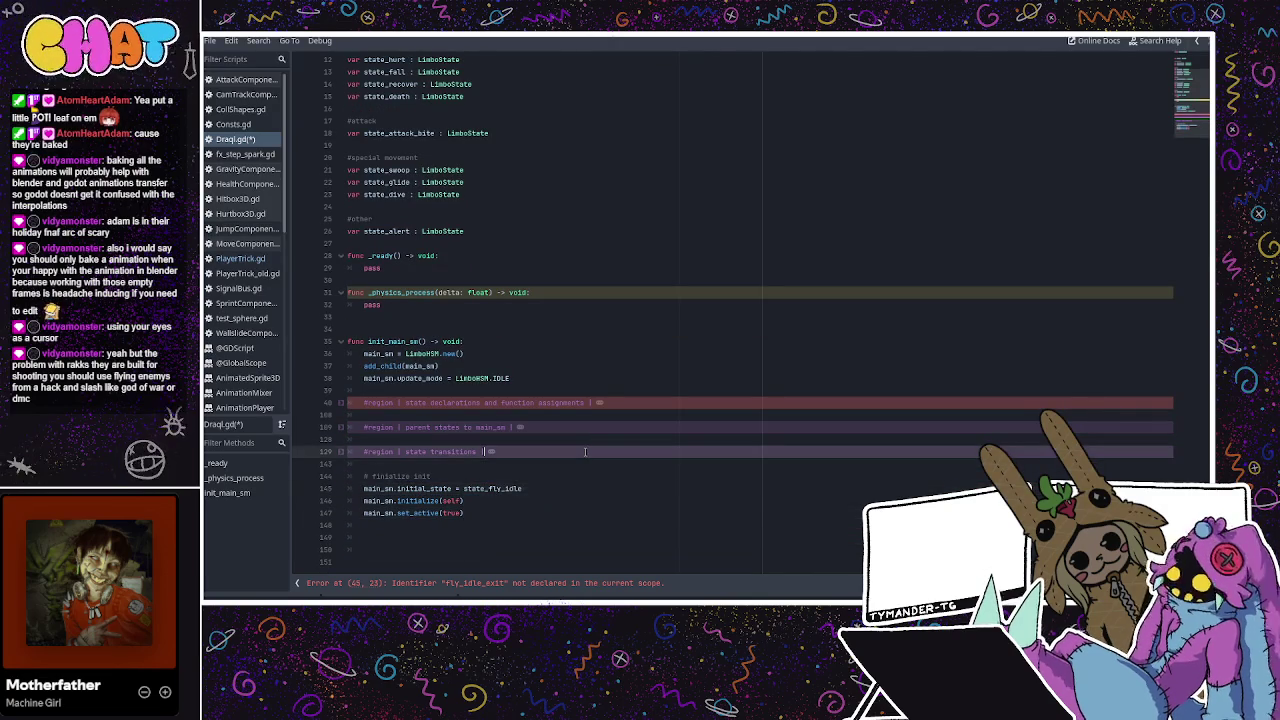
click(545, 353)
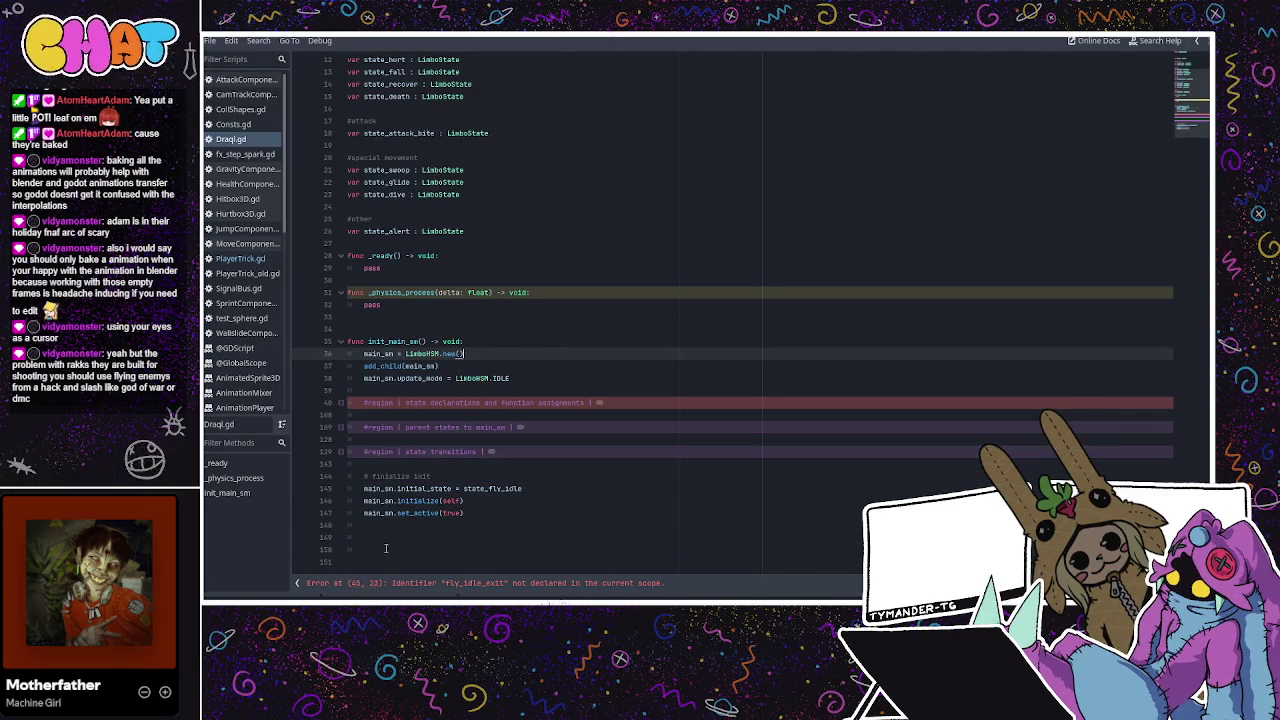
Trim the trailing blank lines and leave distraction-free mode for the 3D scene
click(385, 541)
key(BackSpace)
key(BackSpace)
key(BackSpace)
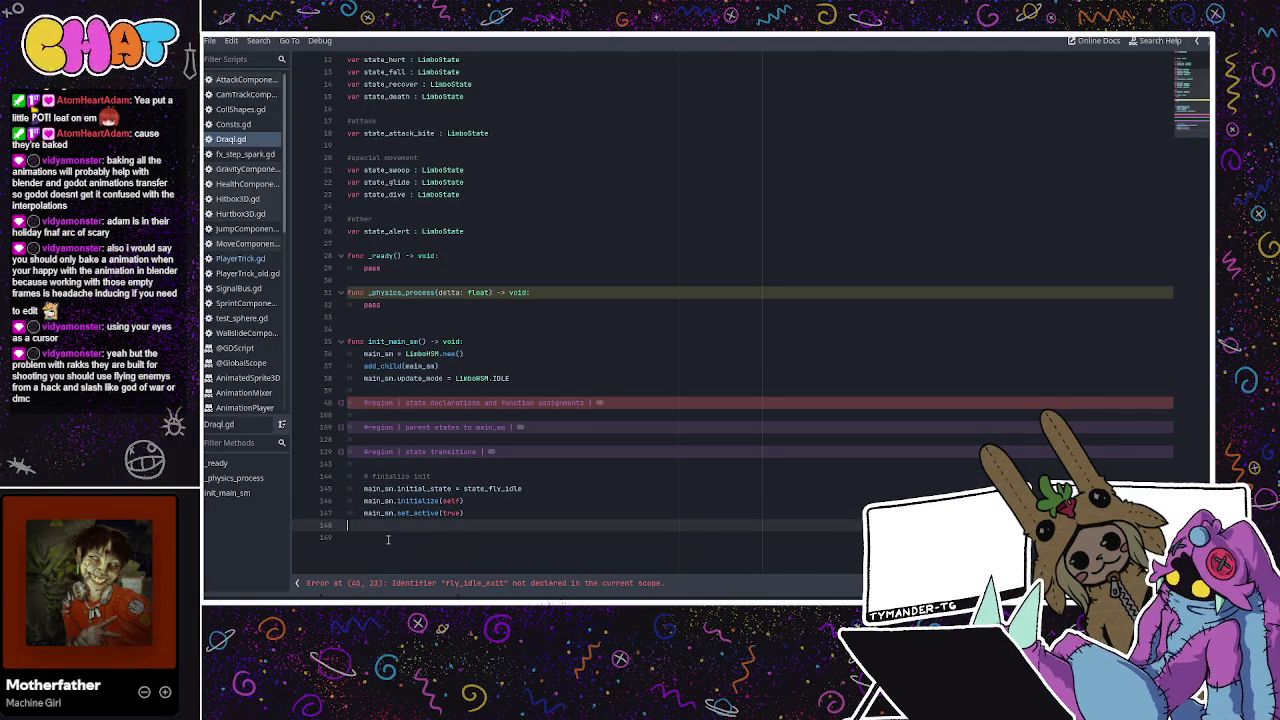
key(Return)
scroll(531, 337, up, 1)
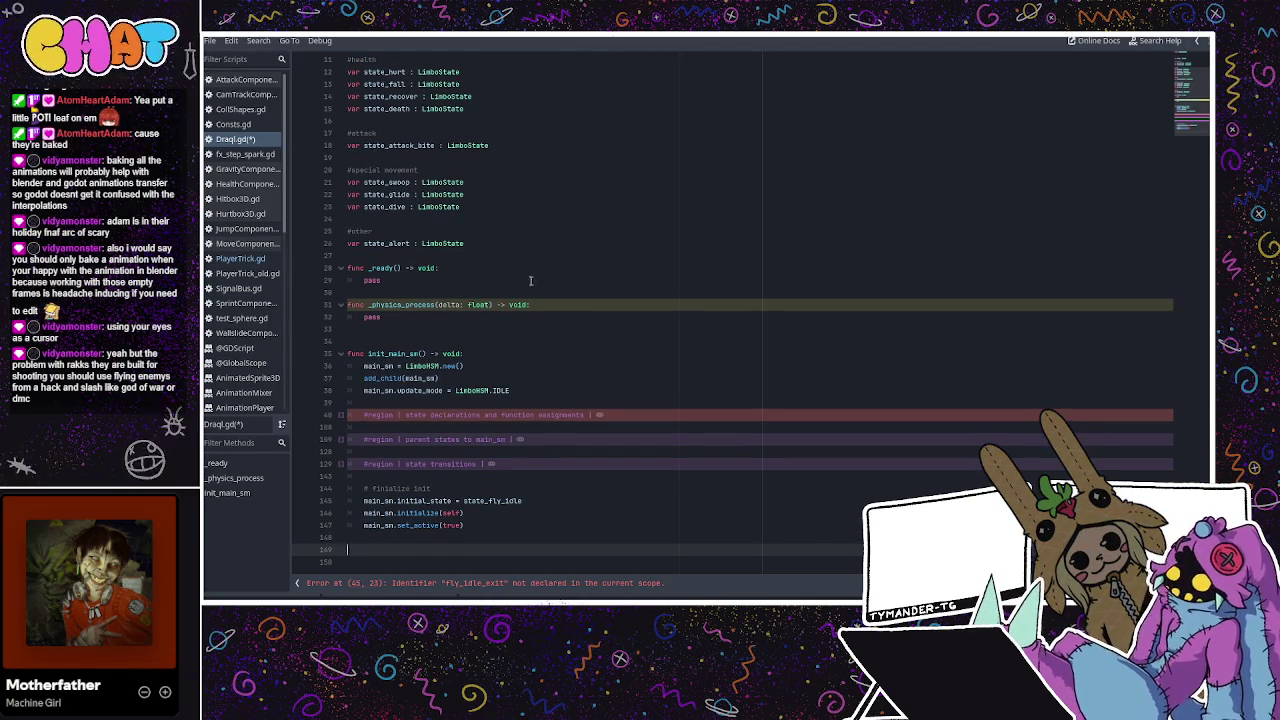
key(ctrl+z)
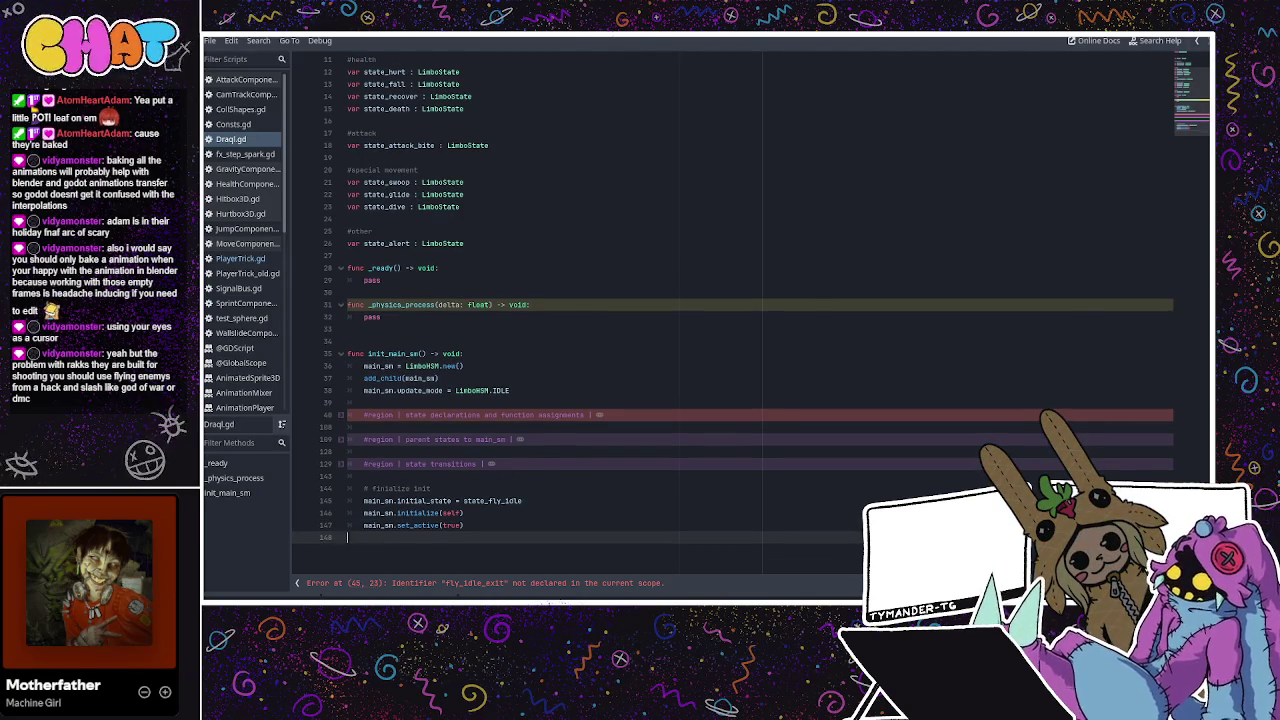
key(ctrl+F2)
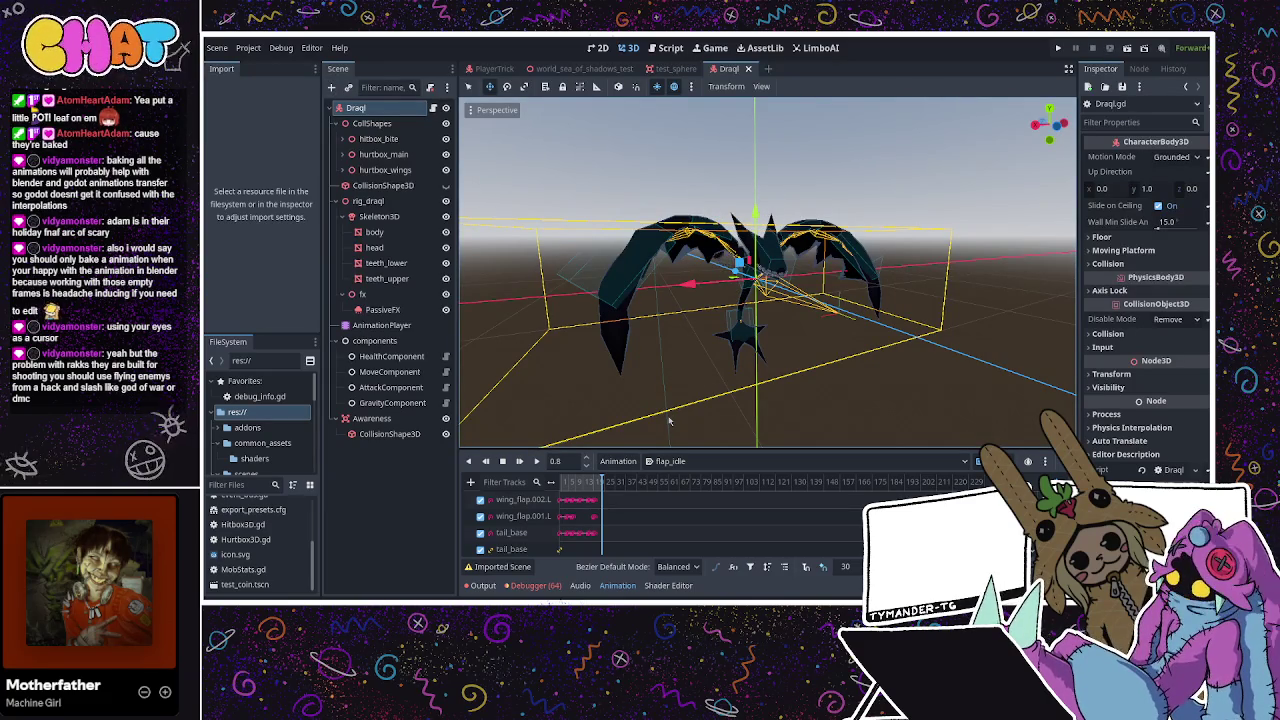
key(ctrl+v)
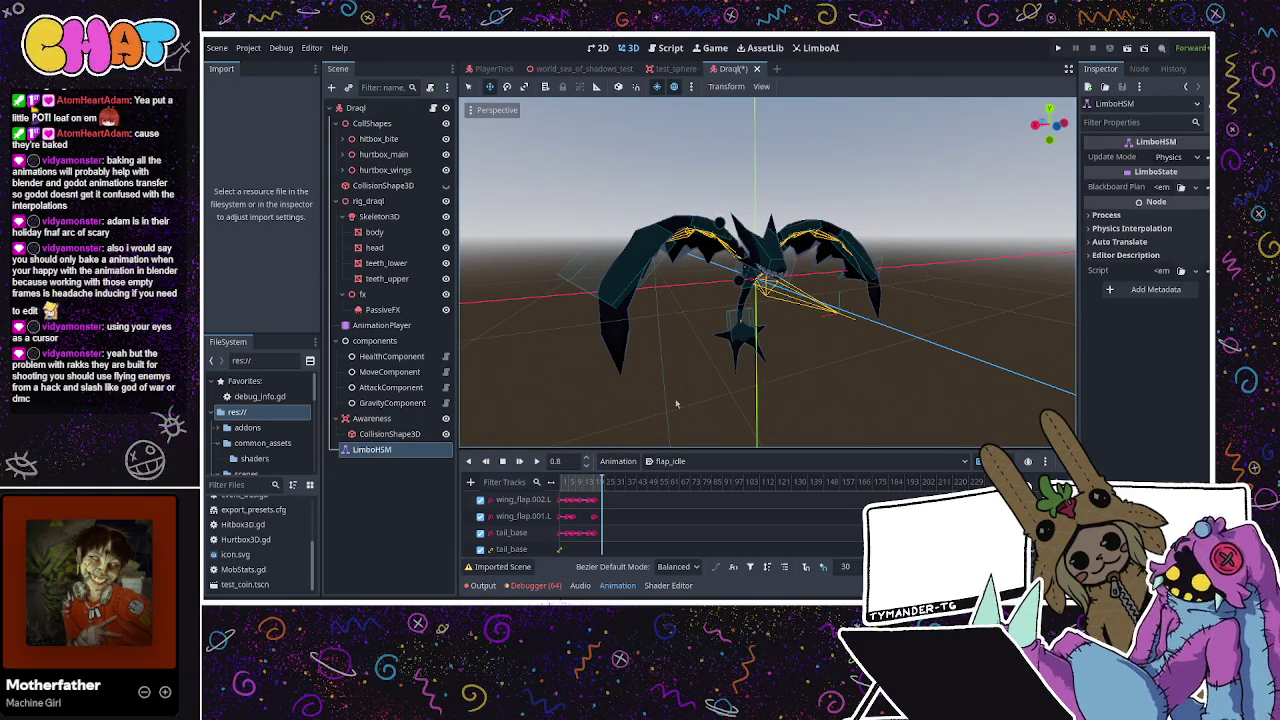
key(ctrl+v)
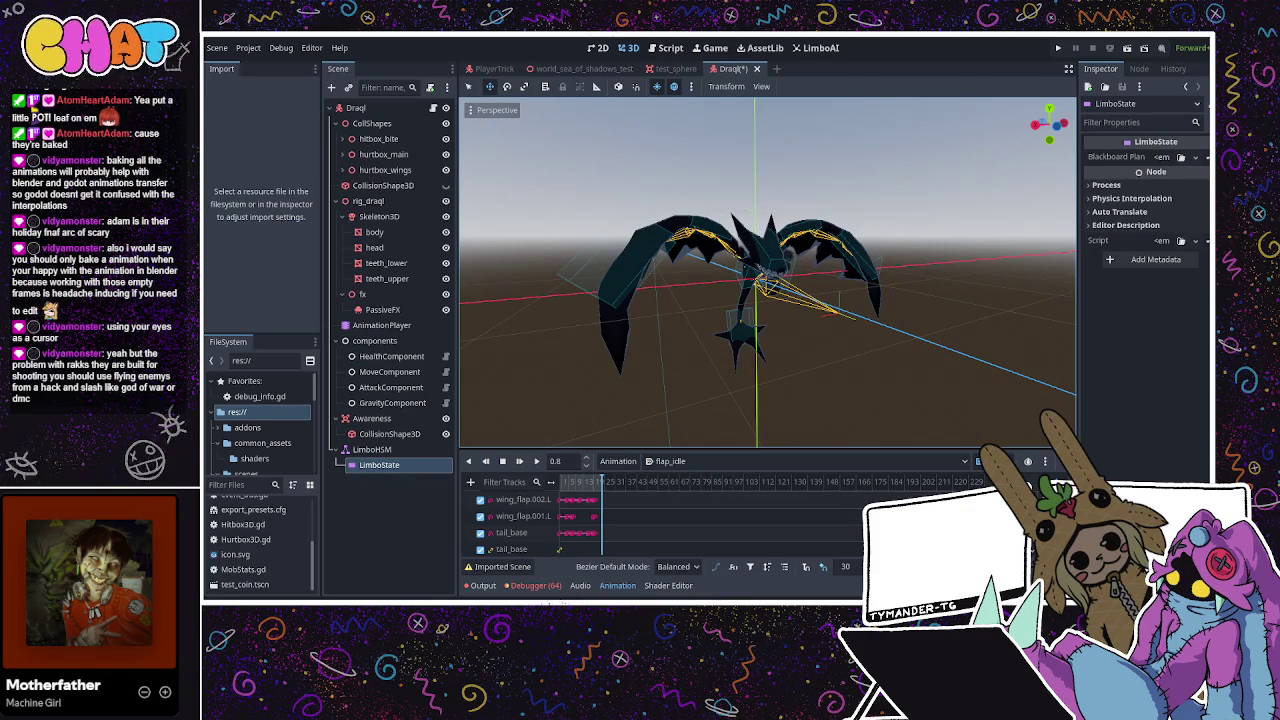
click(1183, 158)
click(1150, 199)
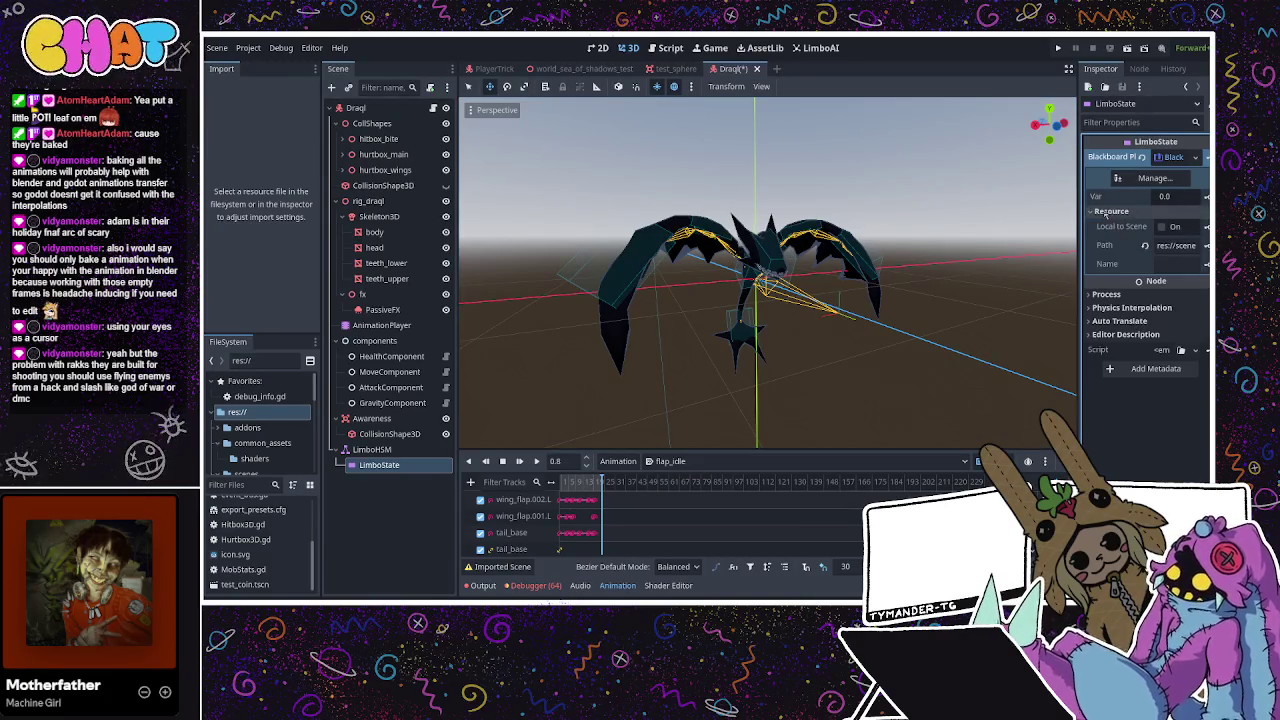
click(372, 449)
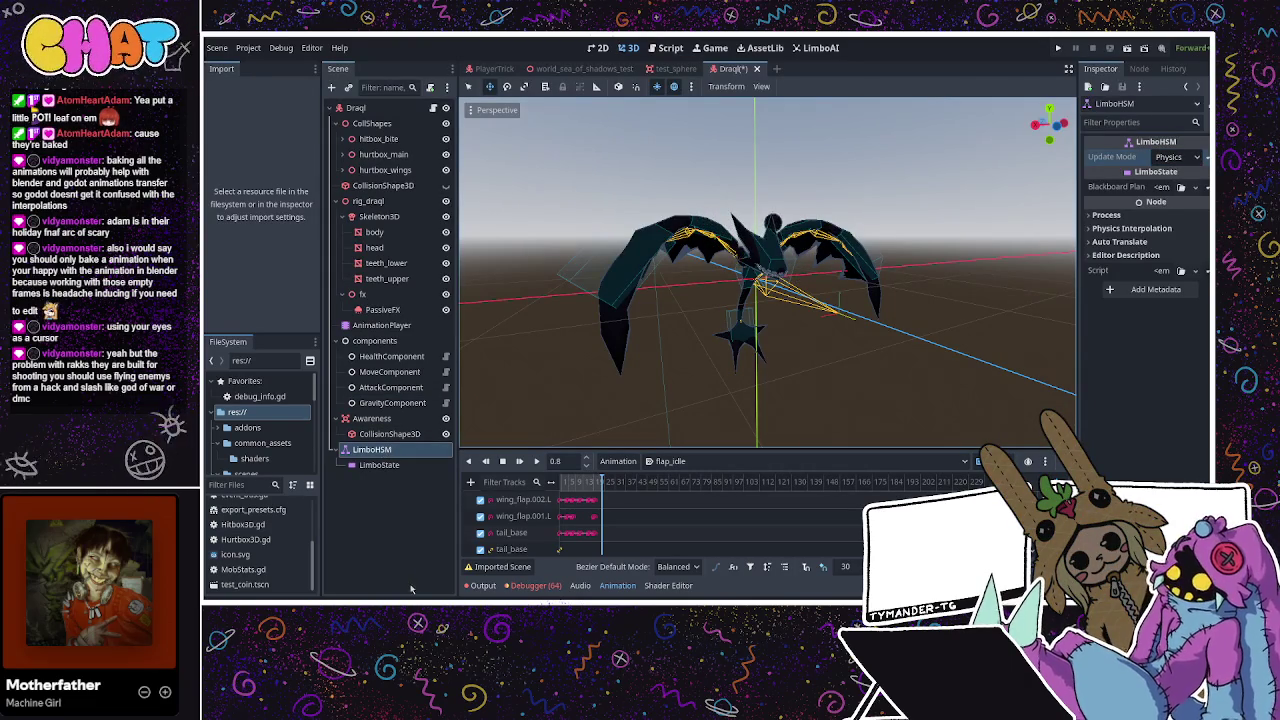
key(Delete)
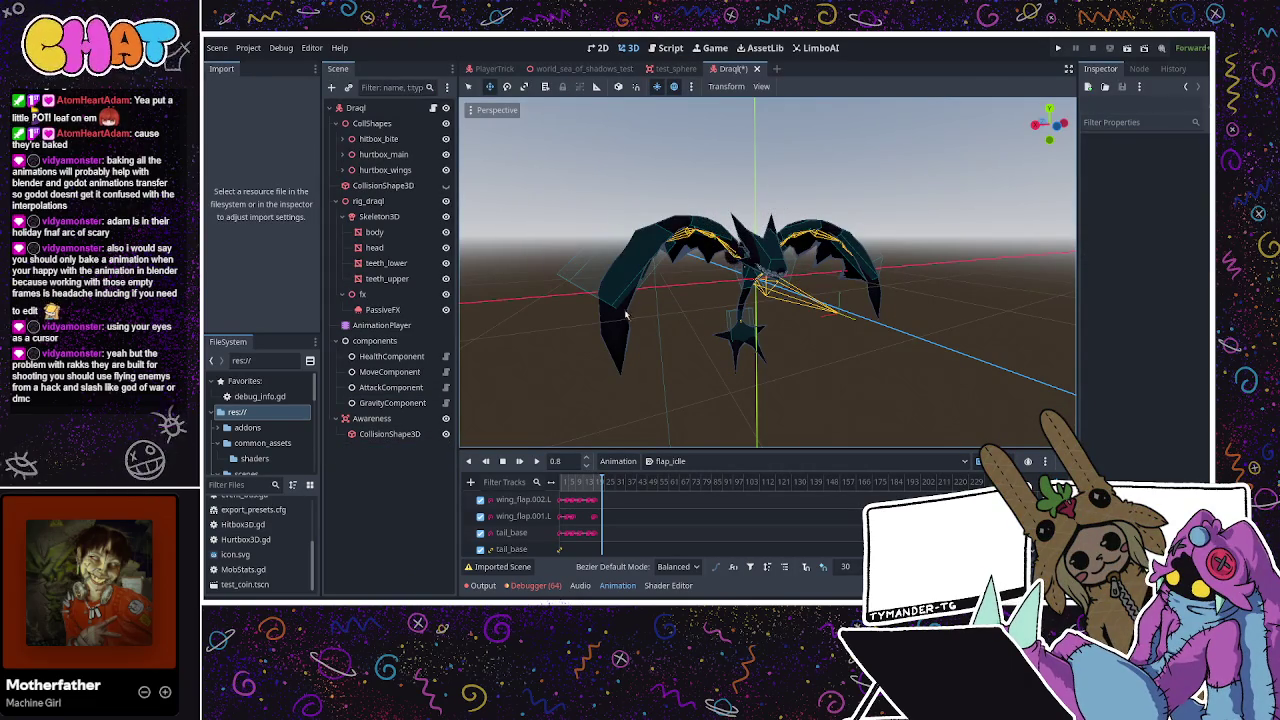
Save the scene and rename the Draql root node to EnemyDraql
key(ctrl+s)
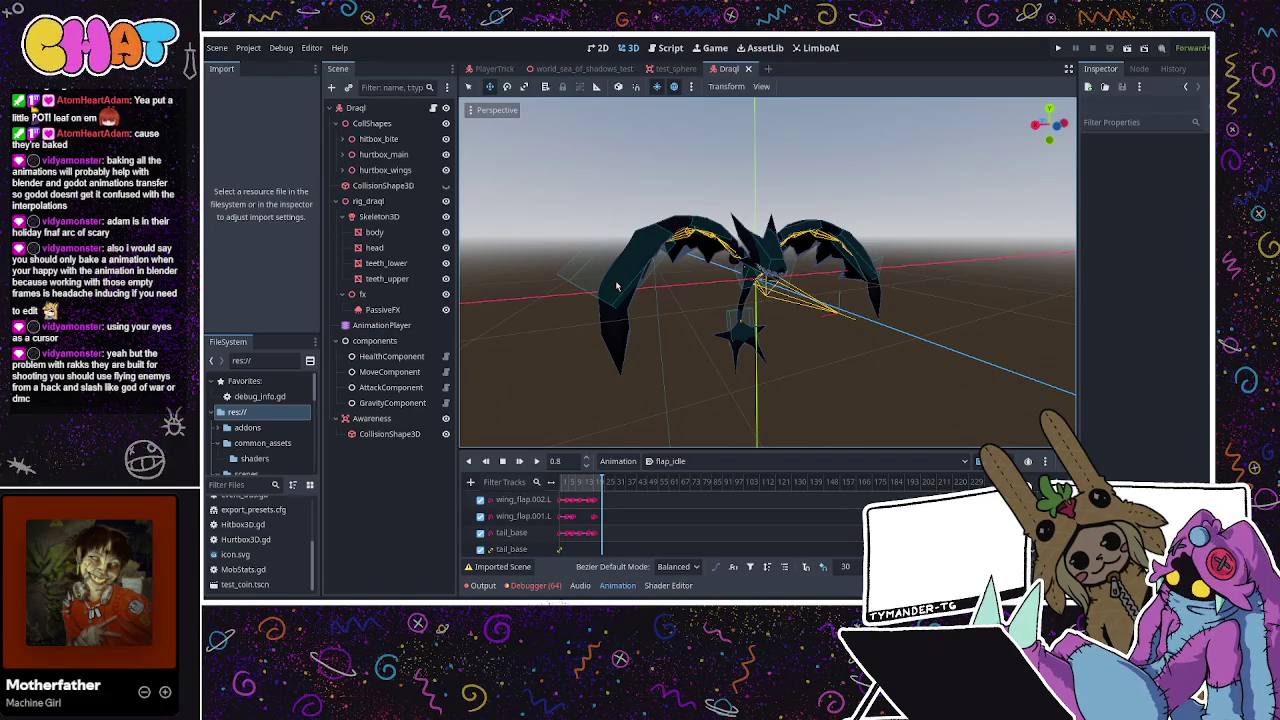
click(356, 107)
click(354, 106)
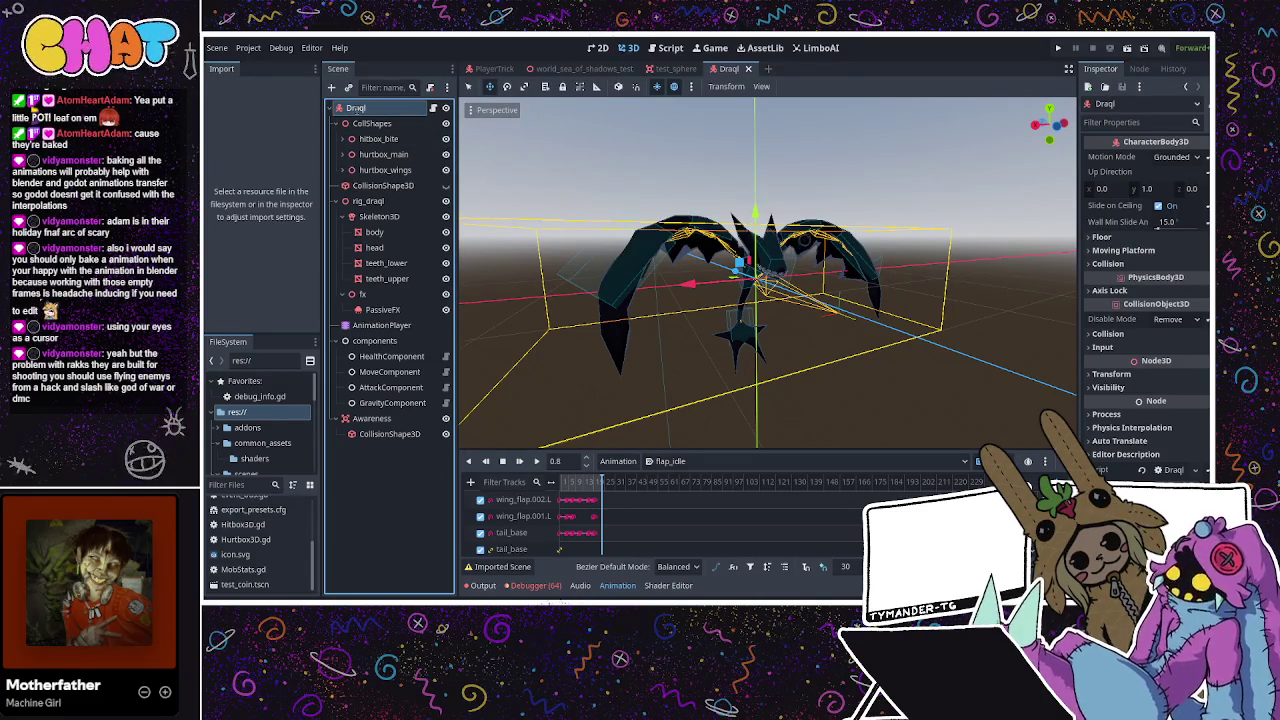
double_click(356, 107)
text(EnemyDraql)
key(Return)
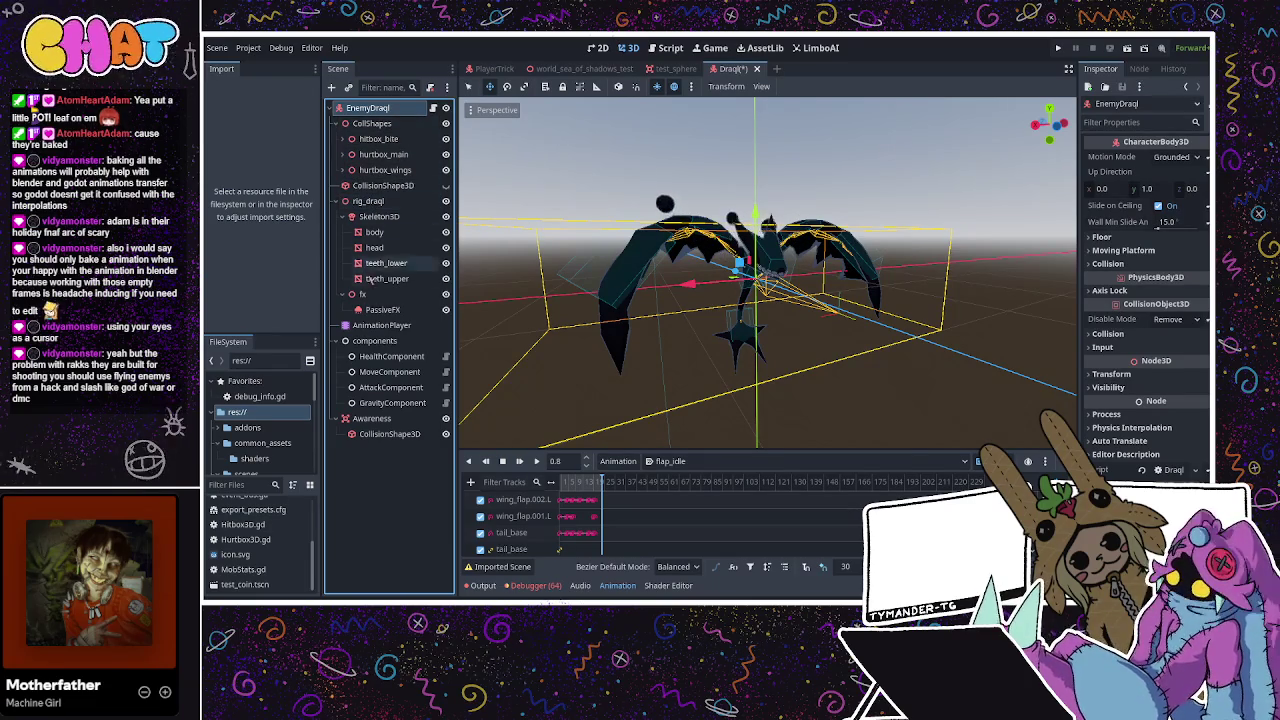
Review the HealthComponent, save the renamed scene, and return to the Draql script
click(390, 356)
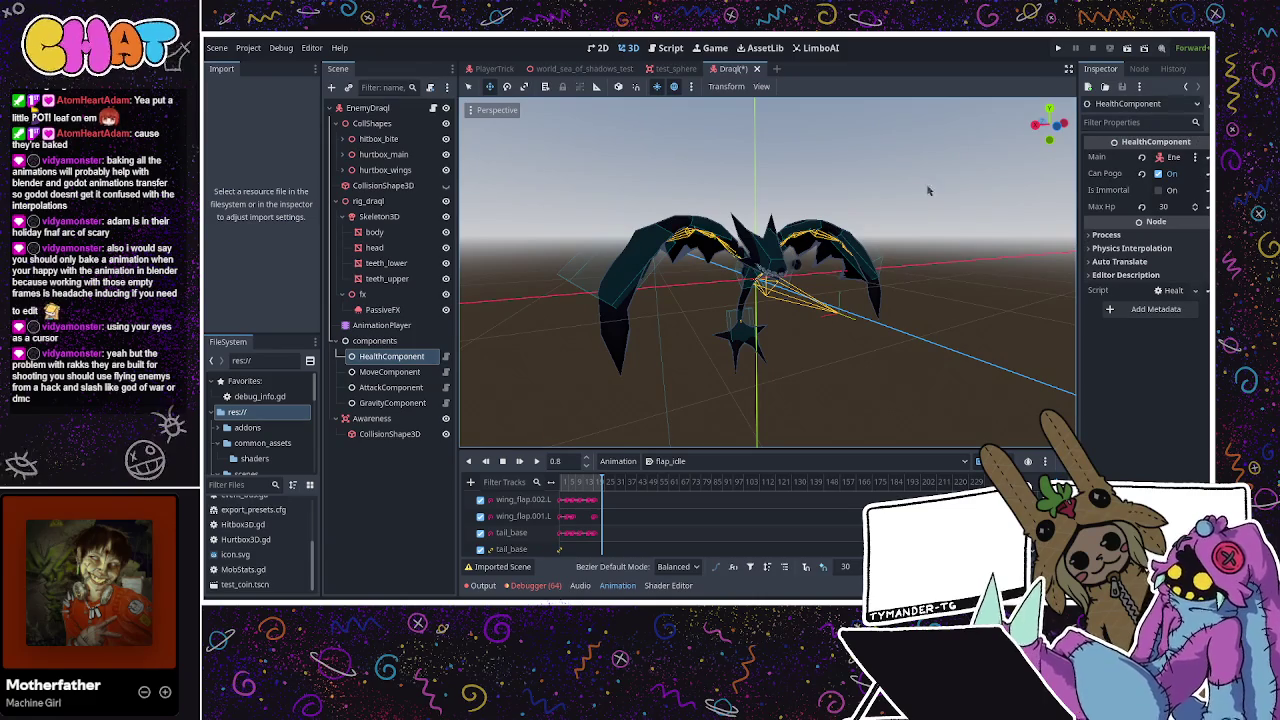
click(383, 110)
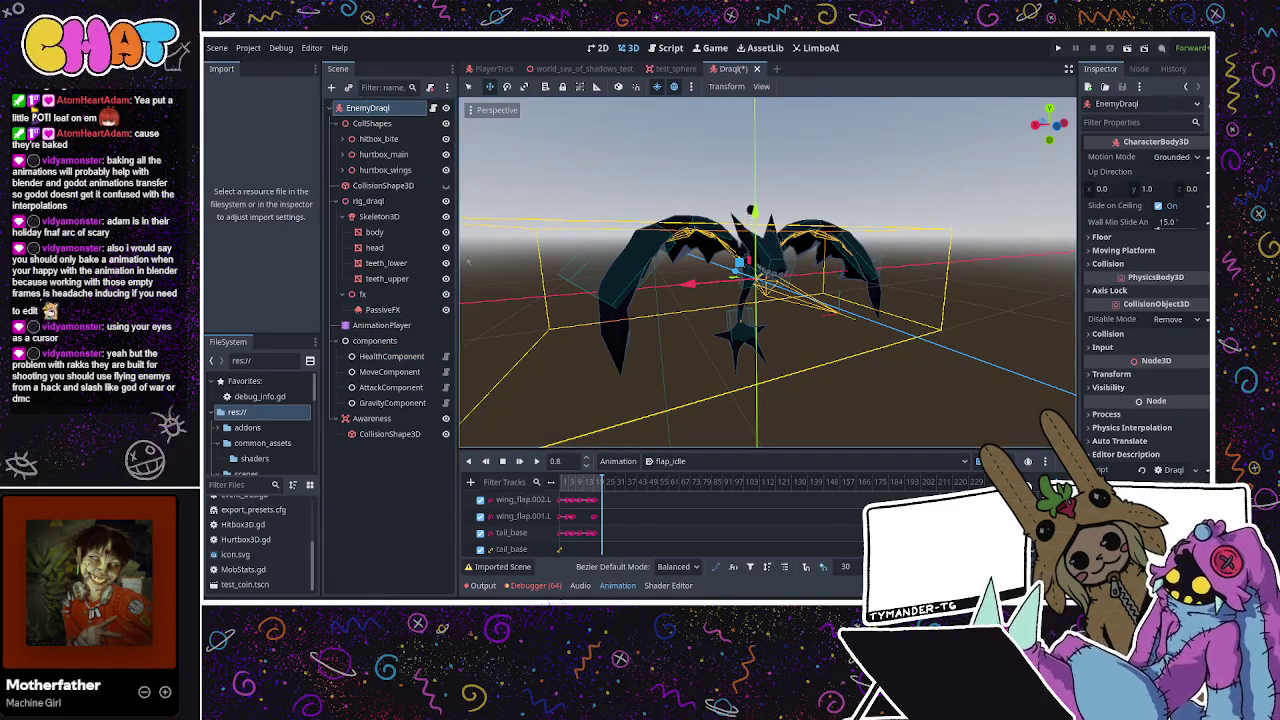
key(ctrl+s)
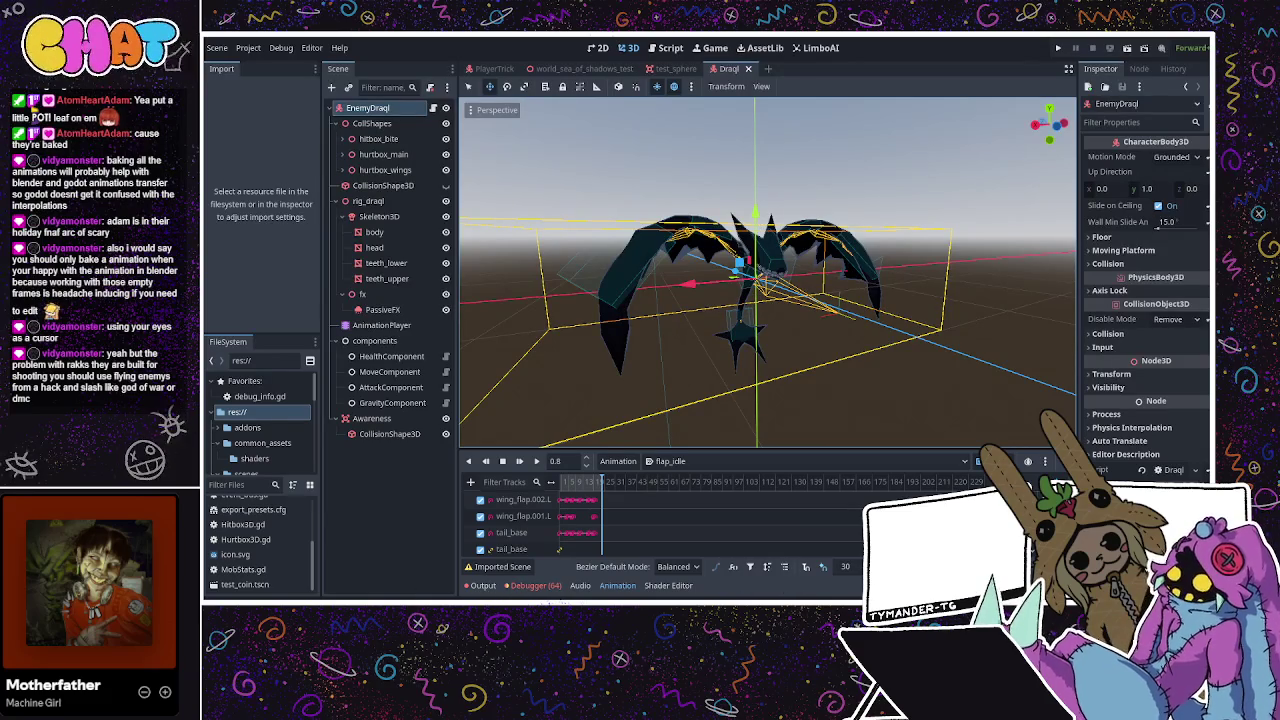
key(ctrl+F3)
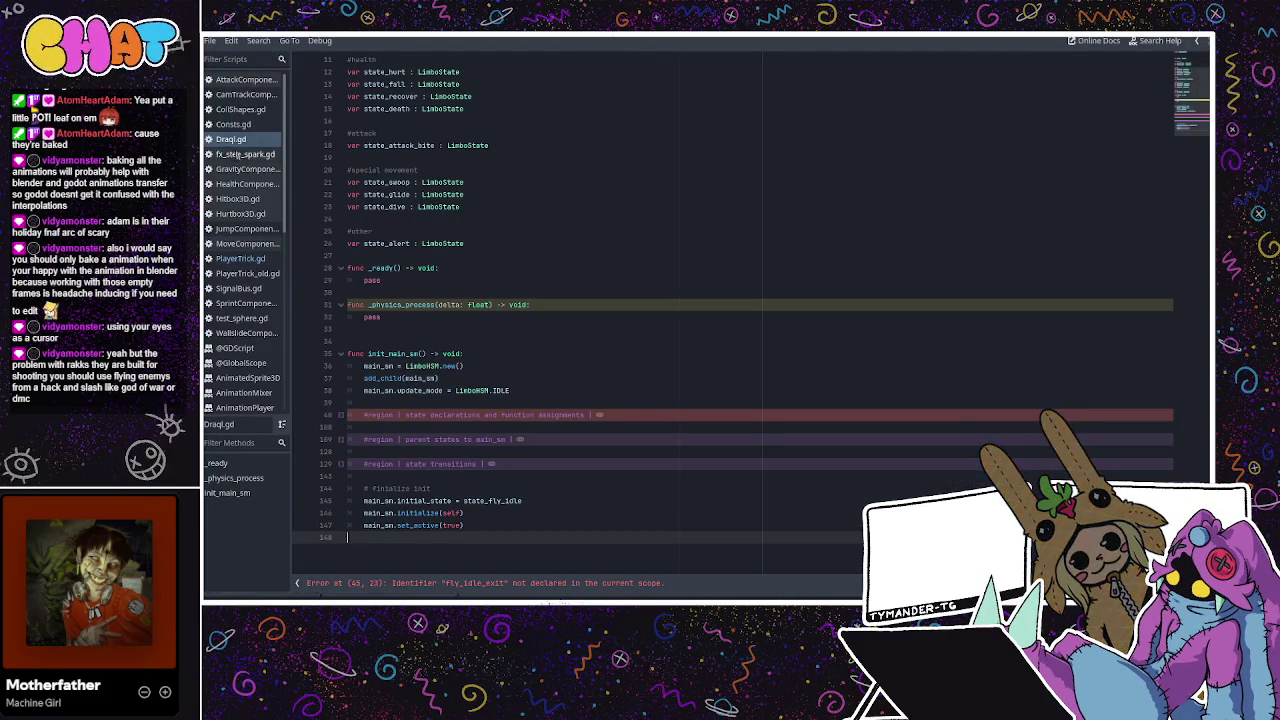
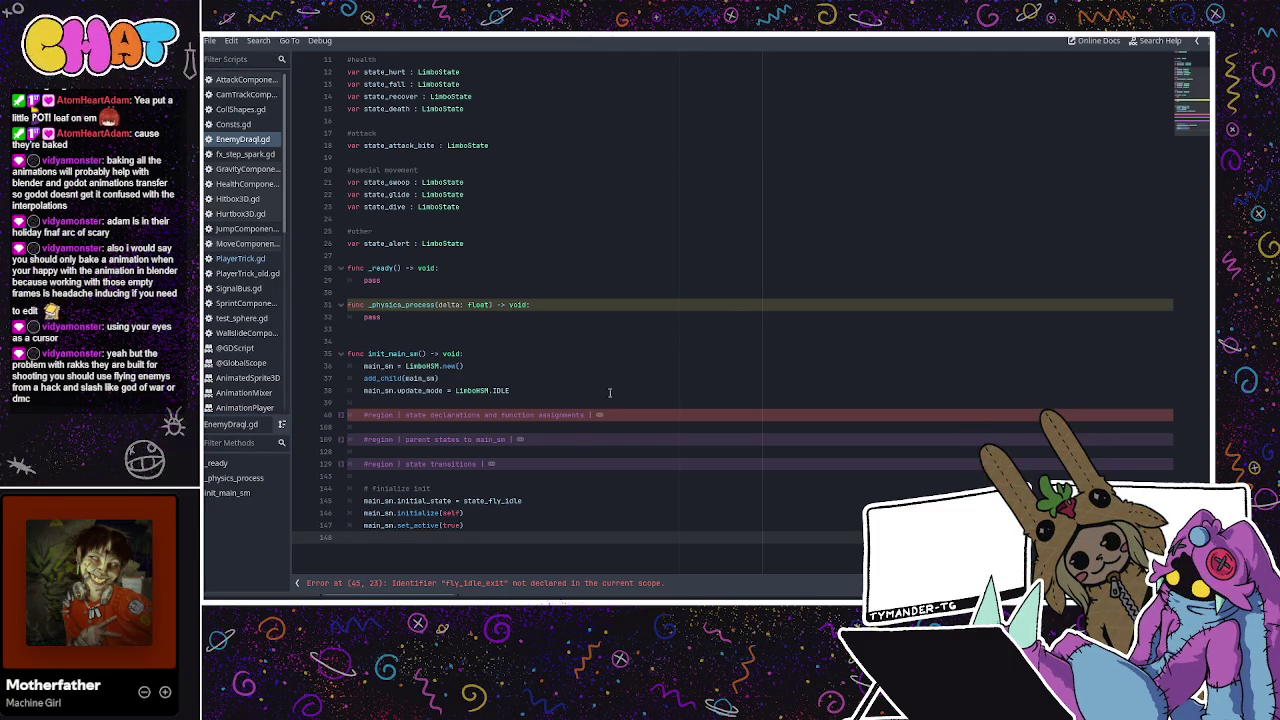
Review EnemyDraql.gd's parent-state, transition, other and special-movement regions, then return to the enemy's 3D scene
click(570, 438)
click(532, 464)
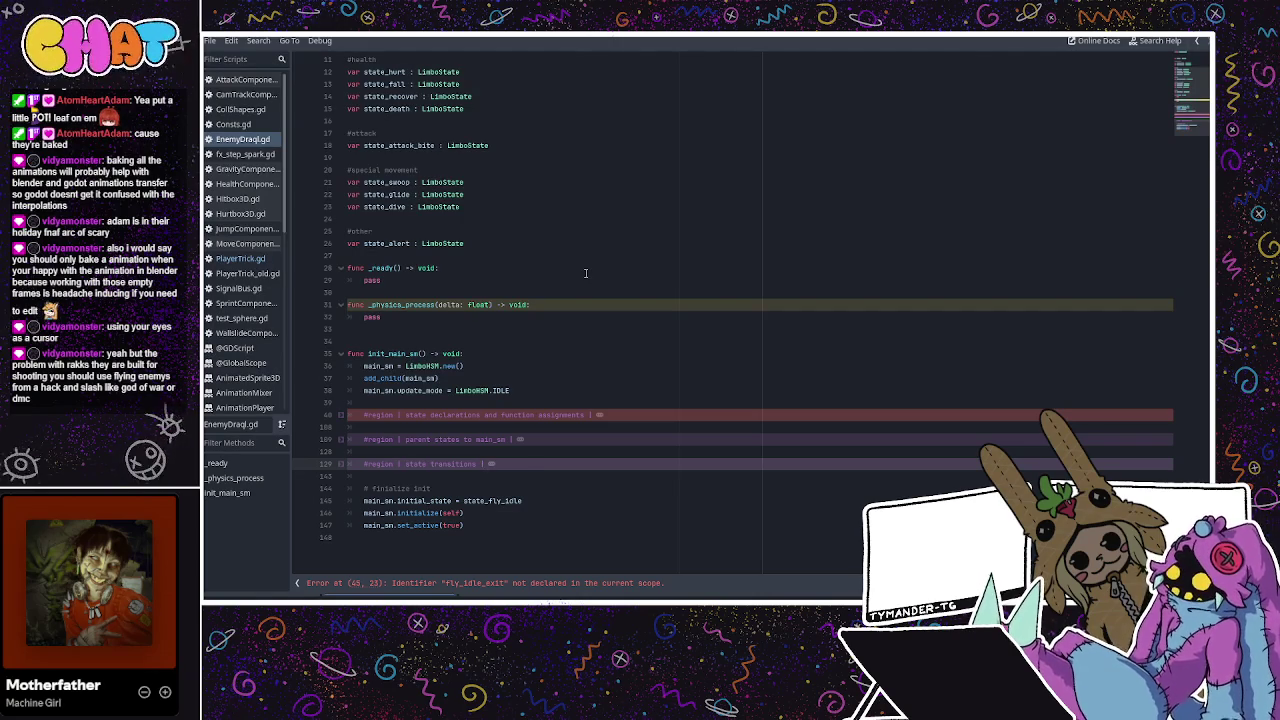
click(592, 234)
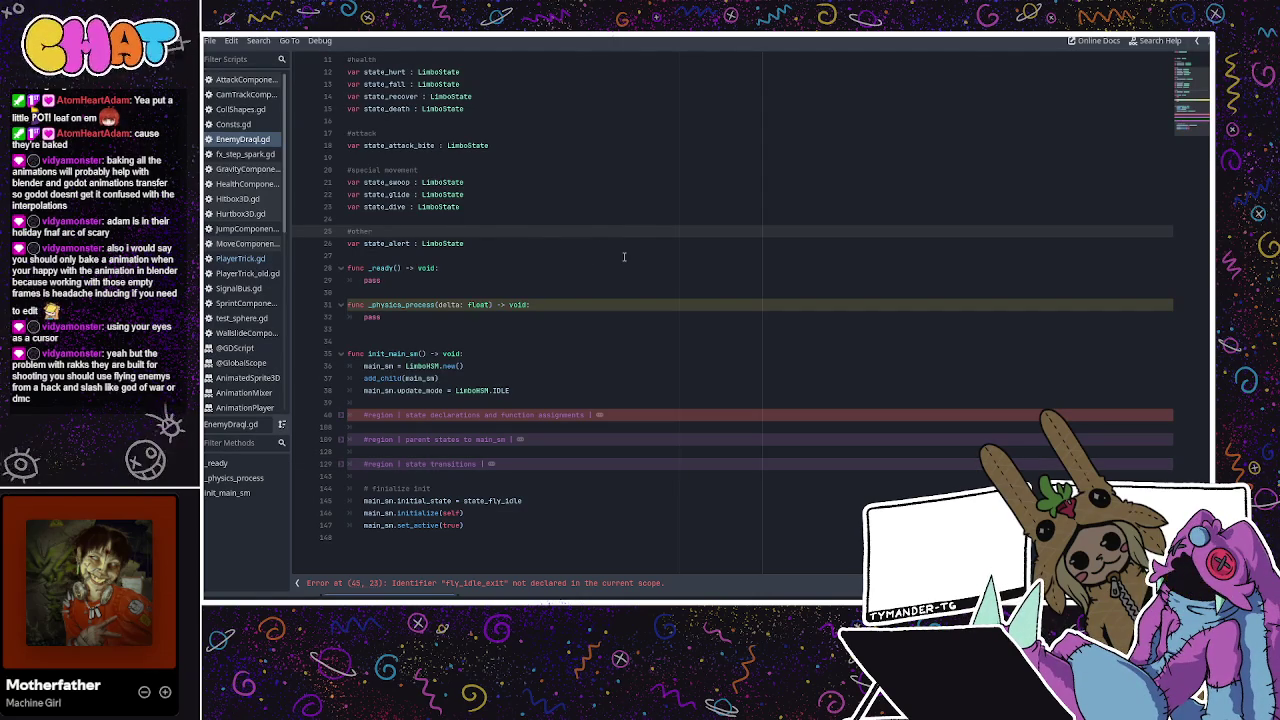
click(591, 219)
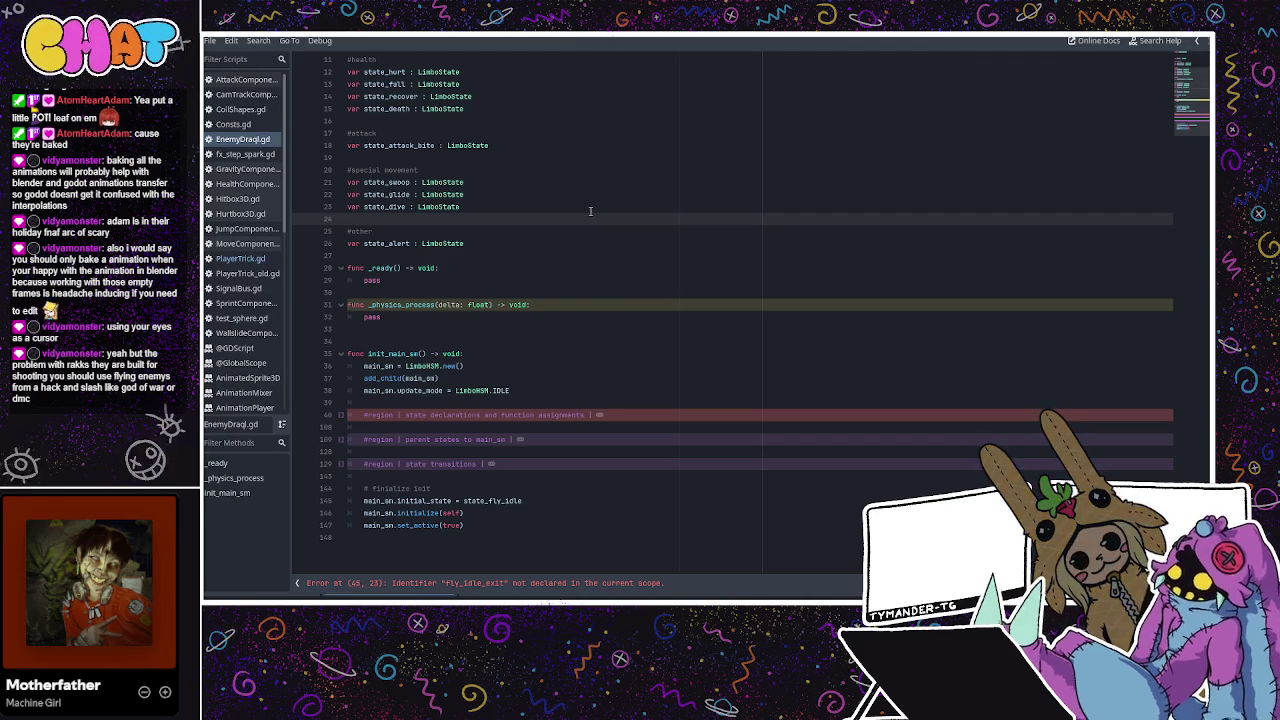
click(451, 170)
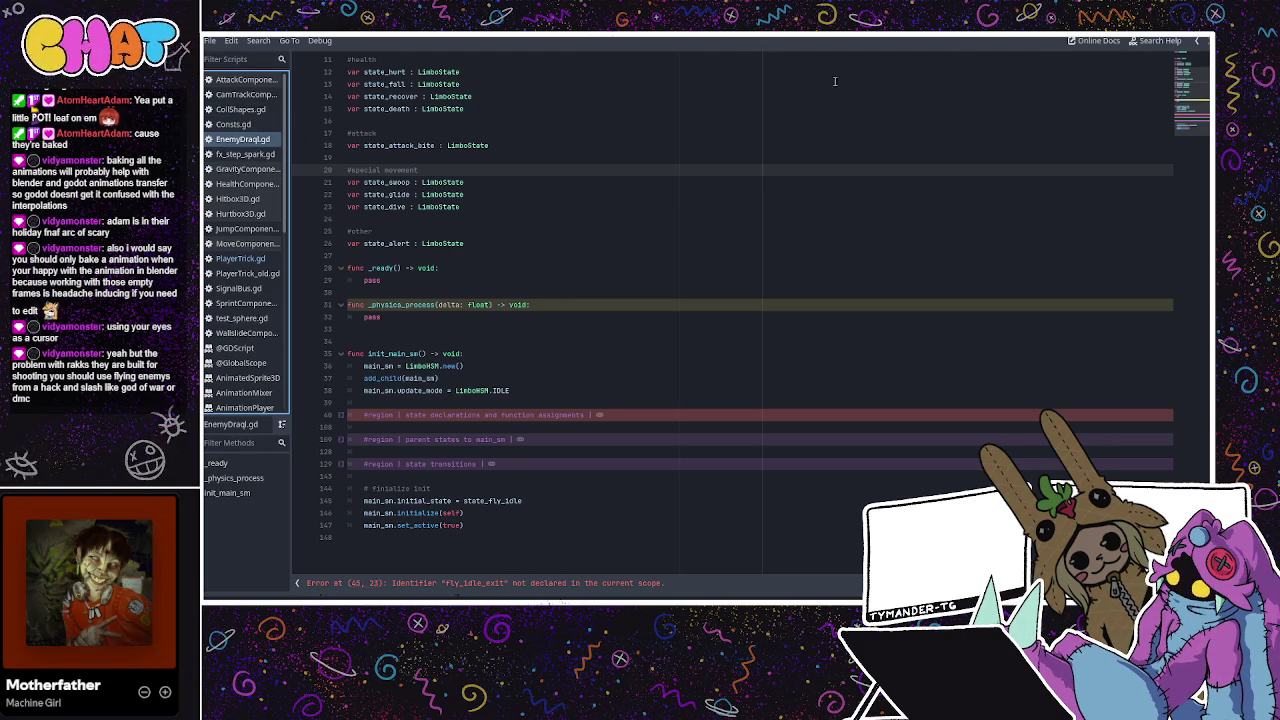
key(ctrl+F2)
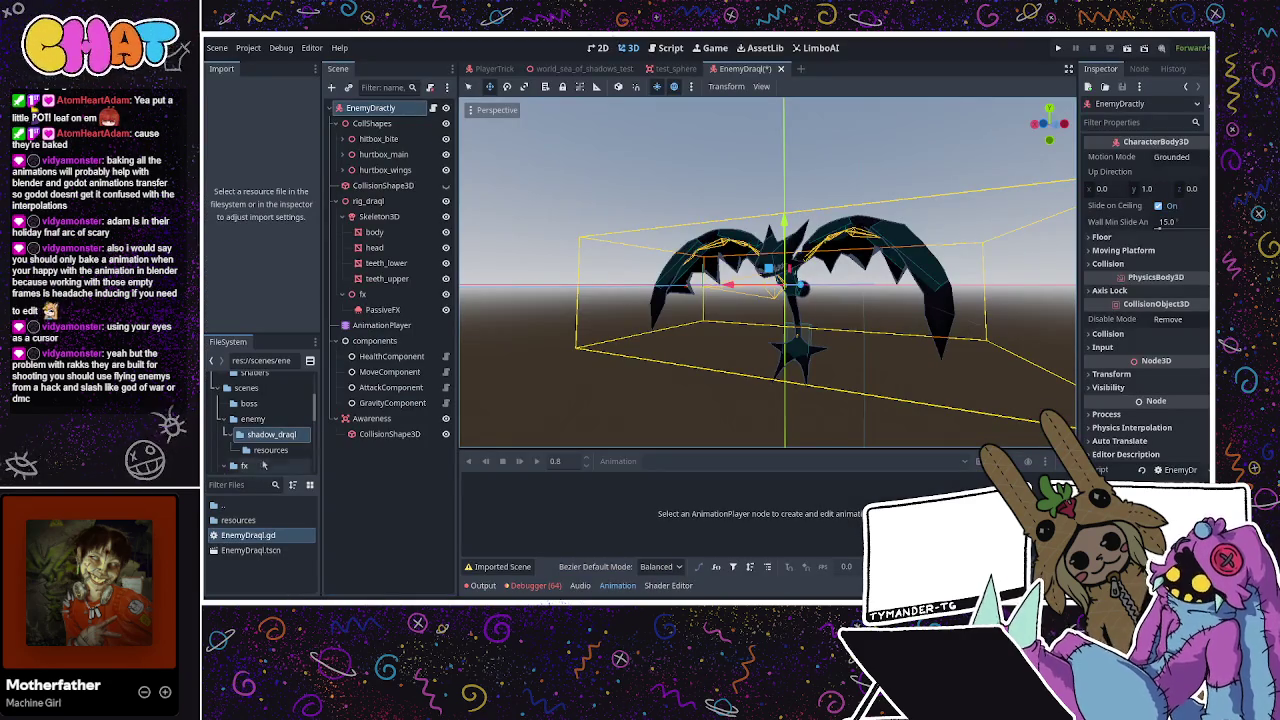
Rename the EnemyDraql.gd script file to EnemyDractyl.gd and save the scene
click(272, 438)
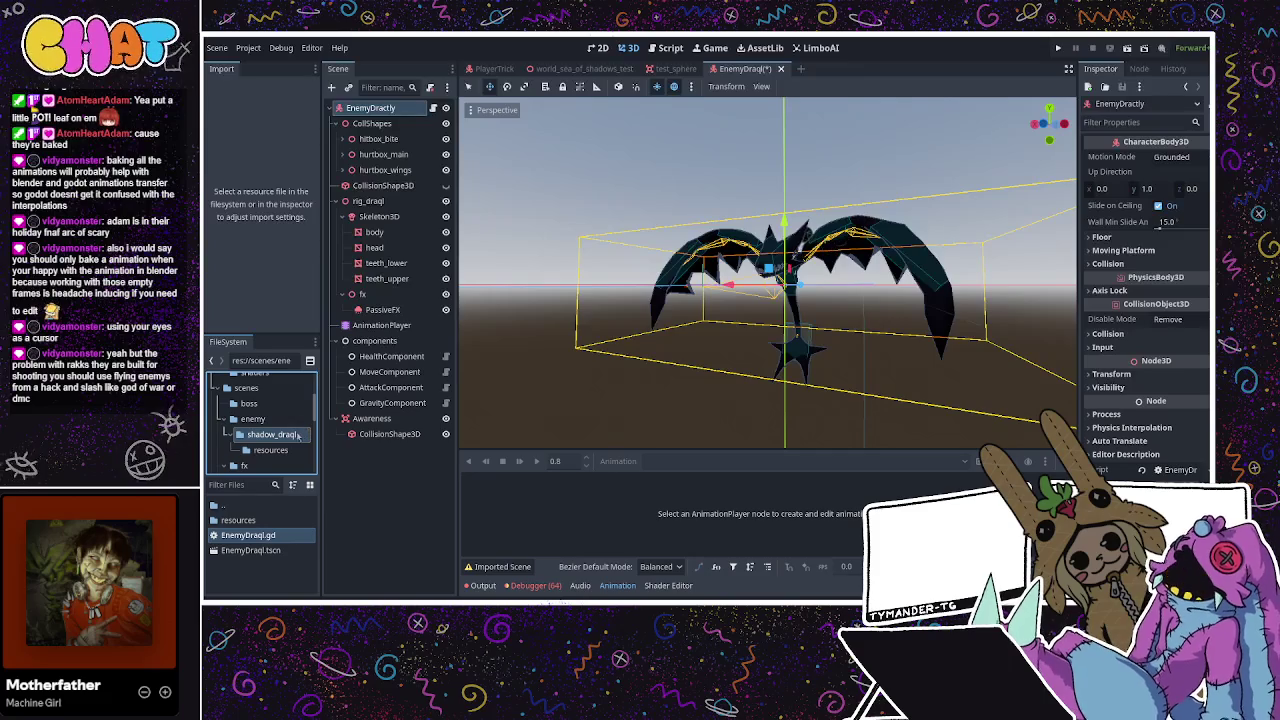
click(268, 538)
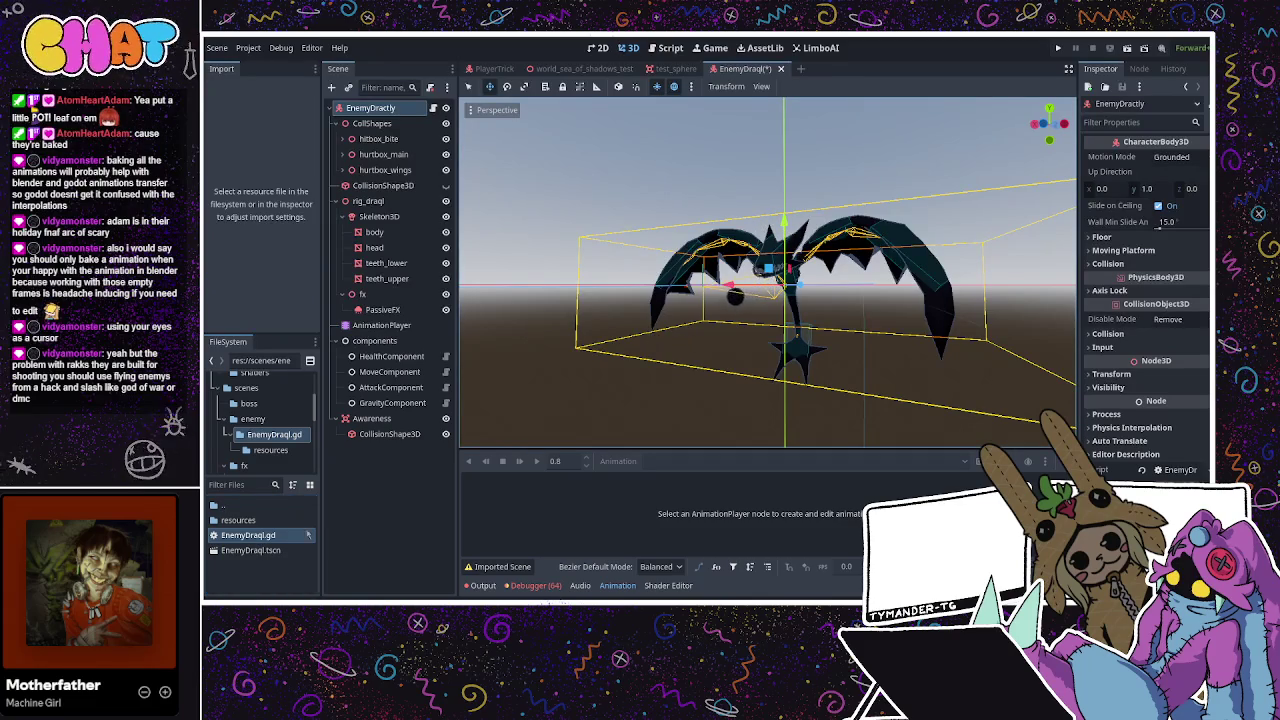
drag(268, 537, 260, 550)
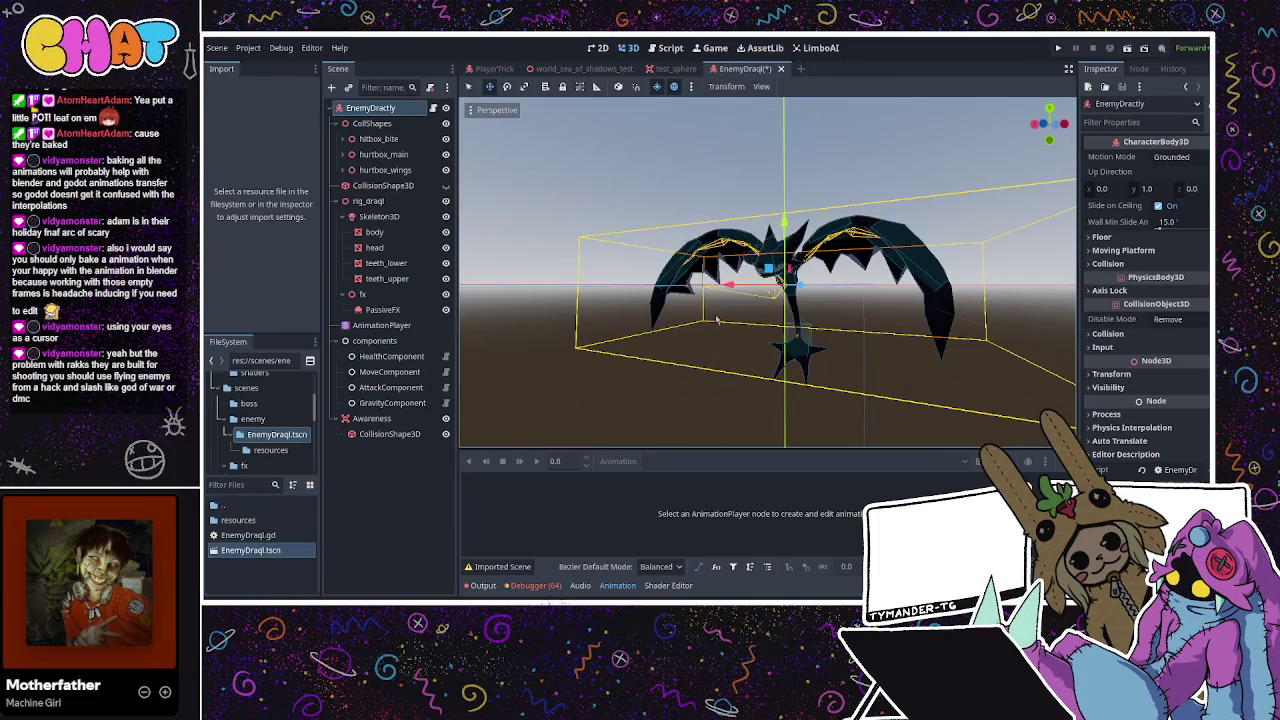
click(248, 535)
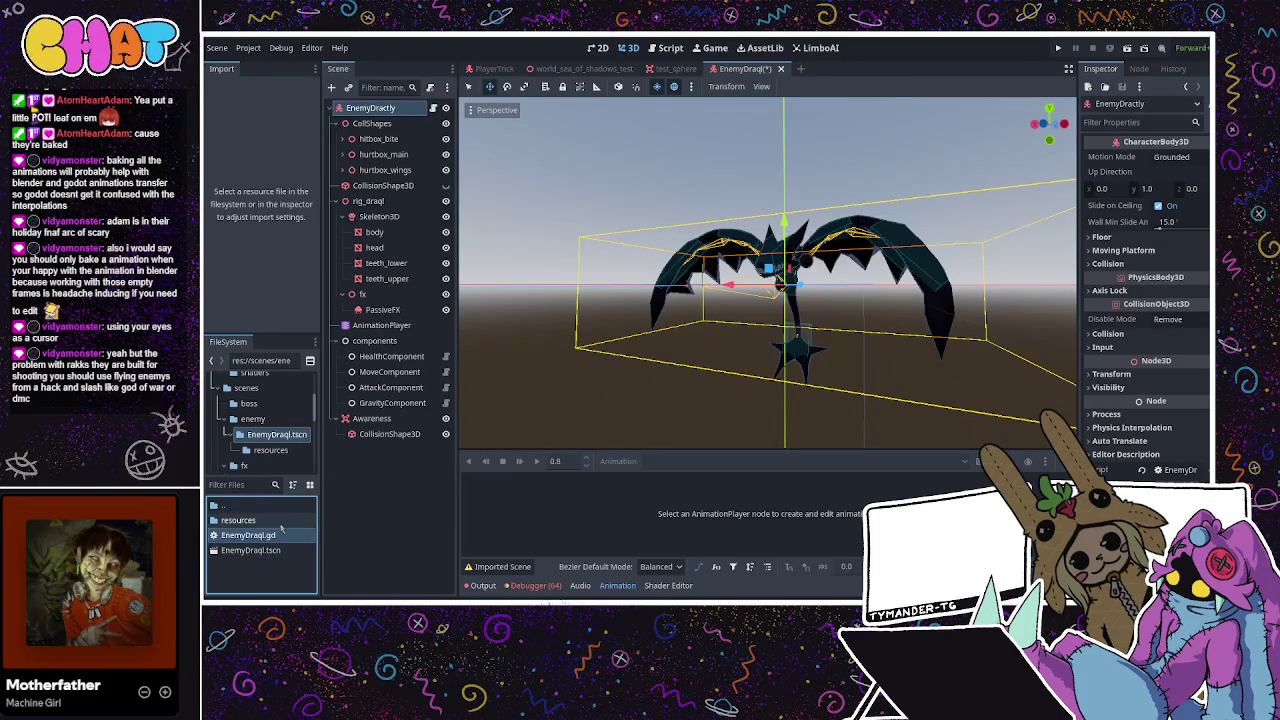
key(ctrl+s)
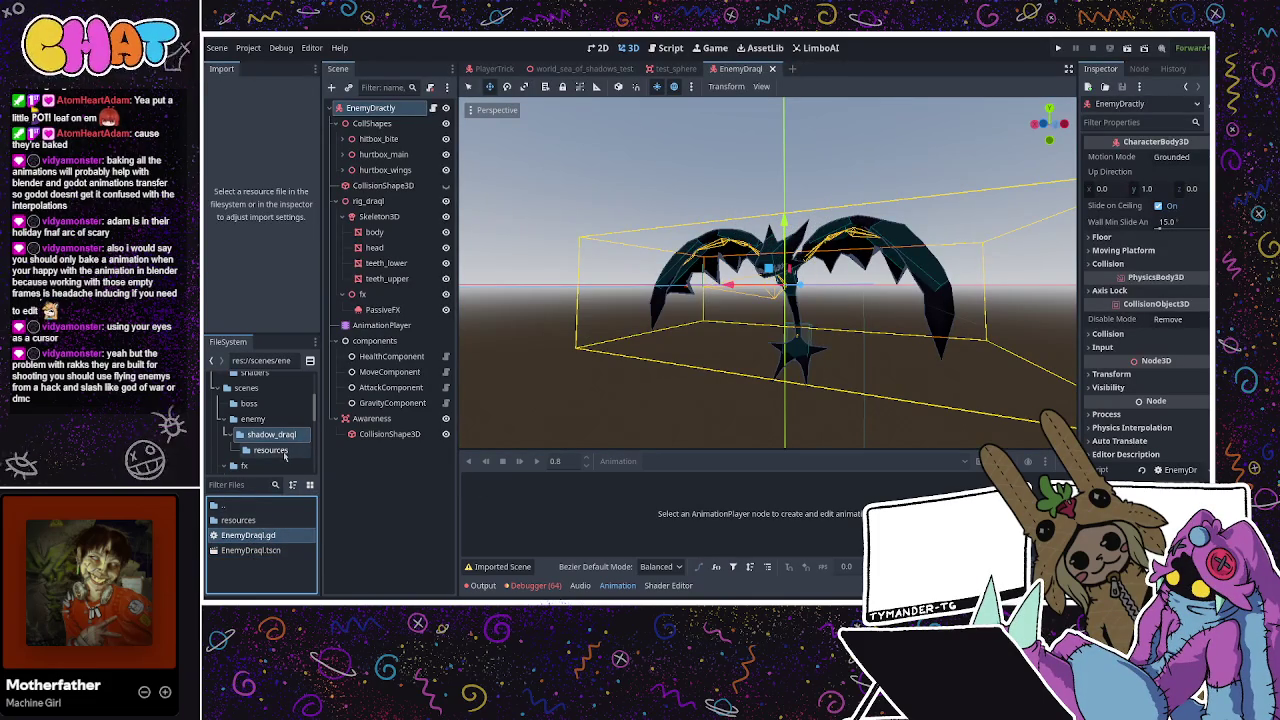
Rename the enemy's root node to EnemyDractyl, save the scene, and close it
click(270, 434)
click(248, 535)
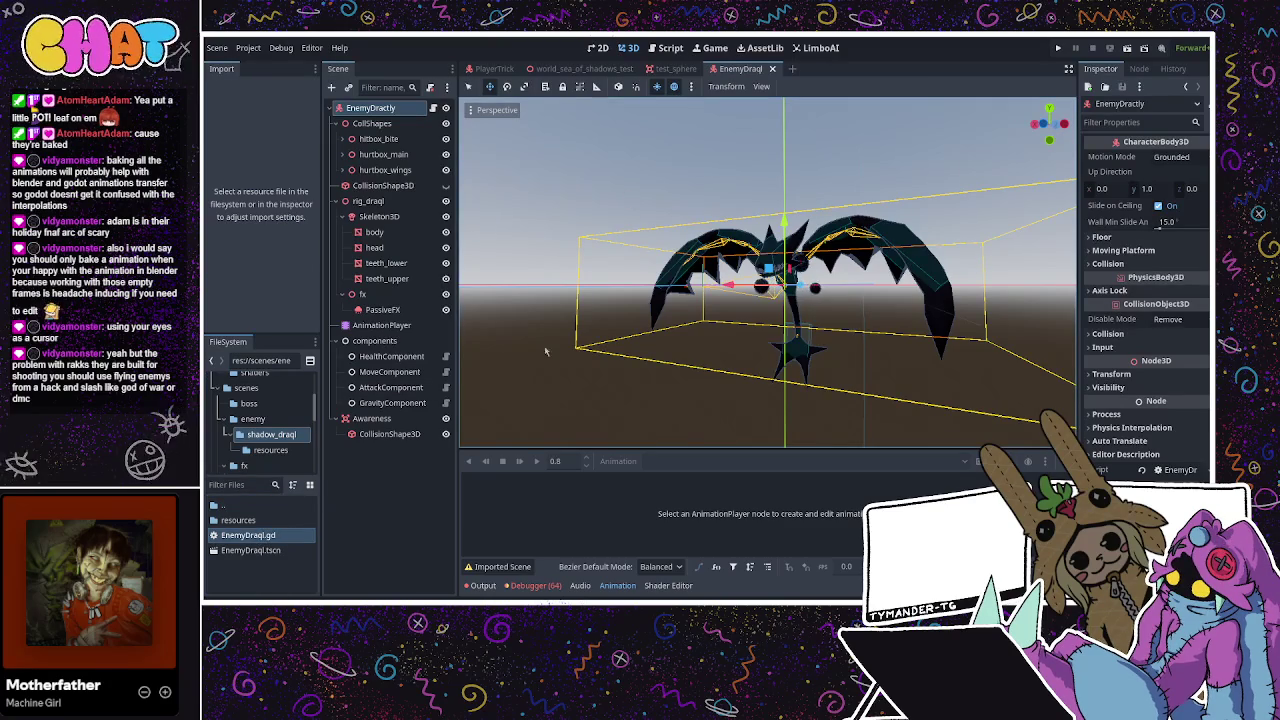
click(400, 110)
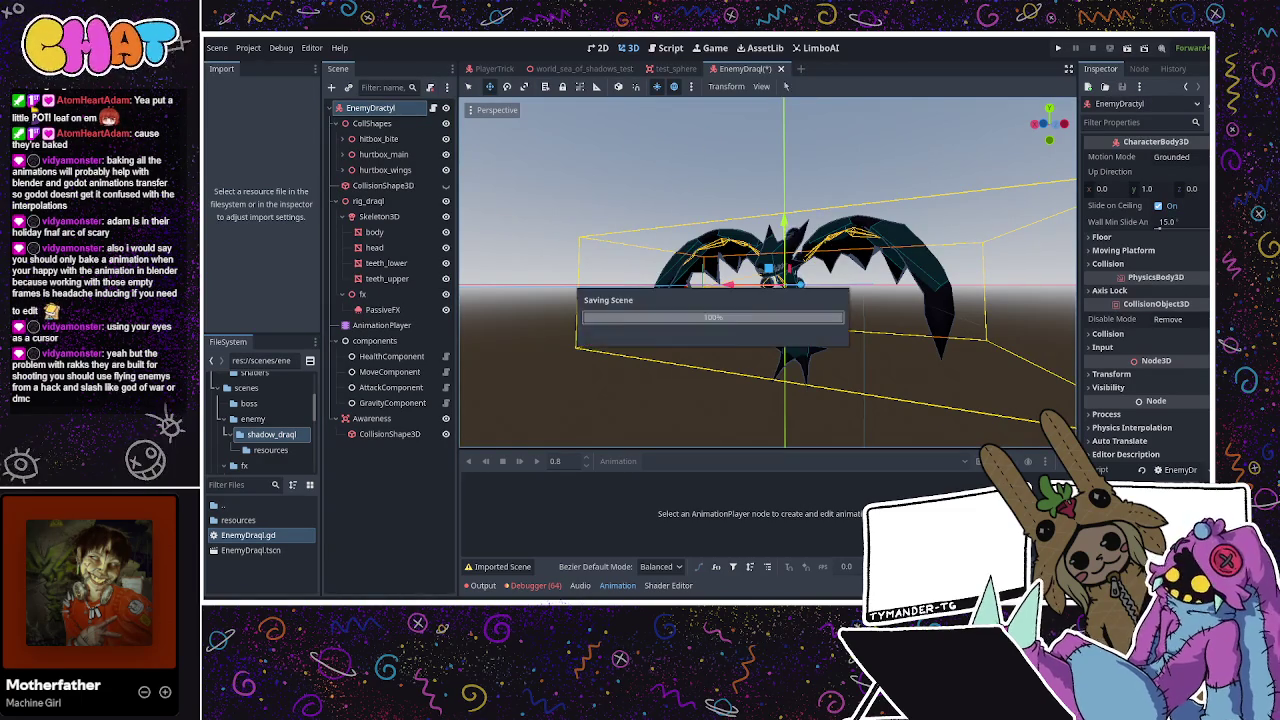
key(ctrl+s)
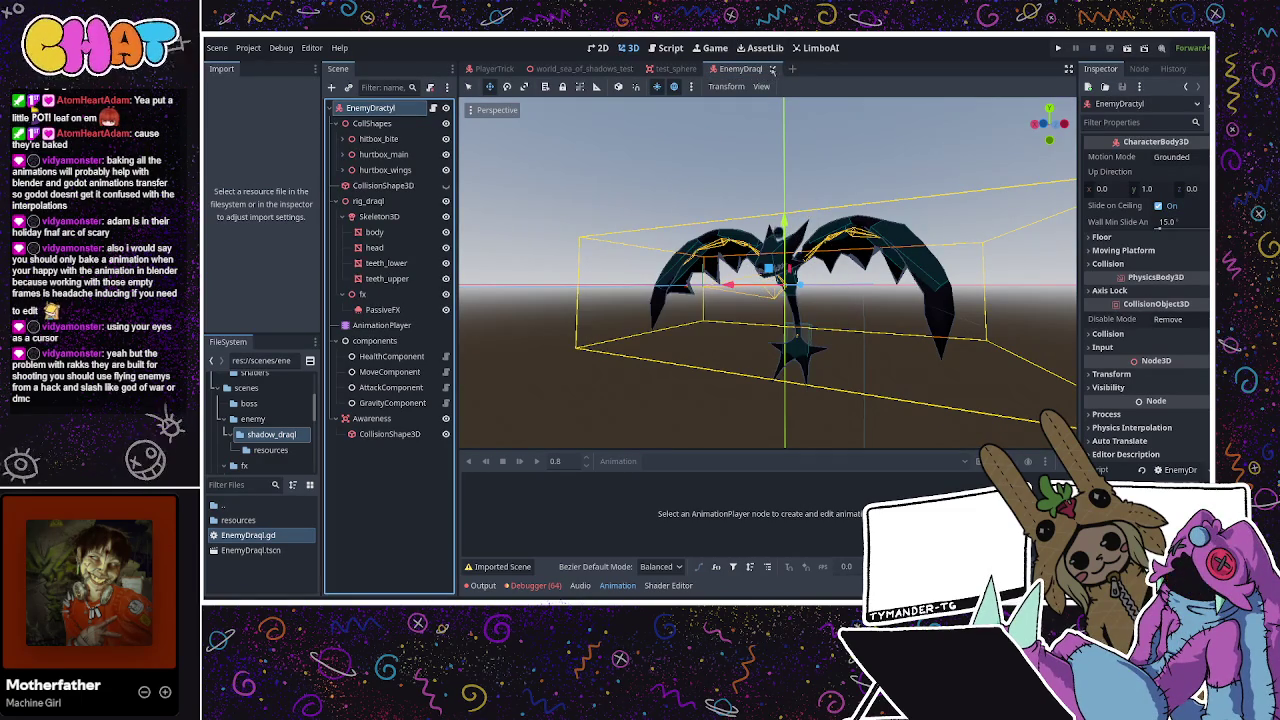
click(772, 69)
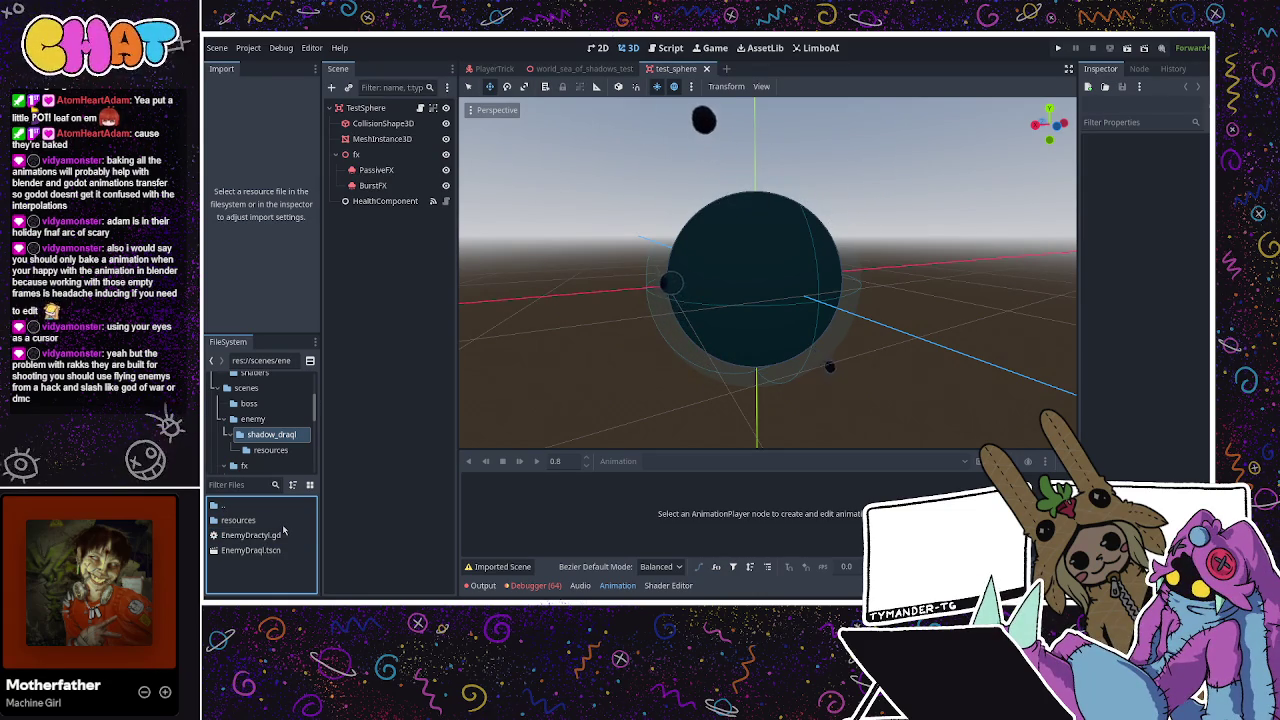
Rename EnemyDraql.tscn to EnemyDractyl.tscn and reopen the scene
click(262, 552)
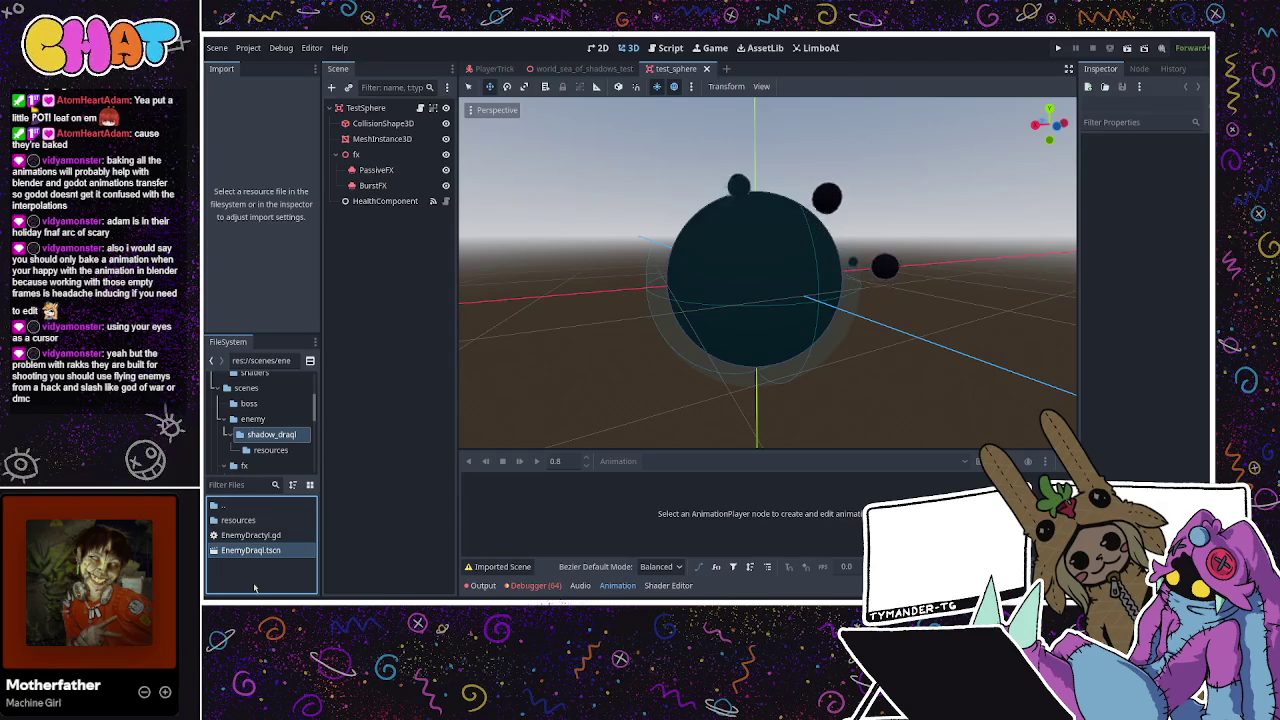
key(ctrl+shift+Tab)
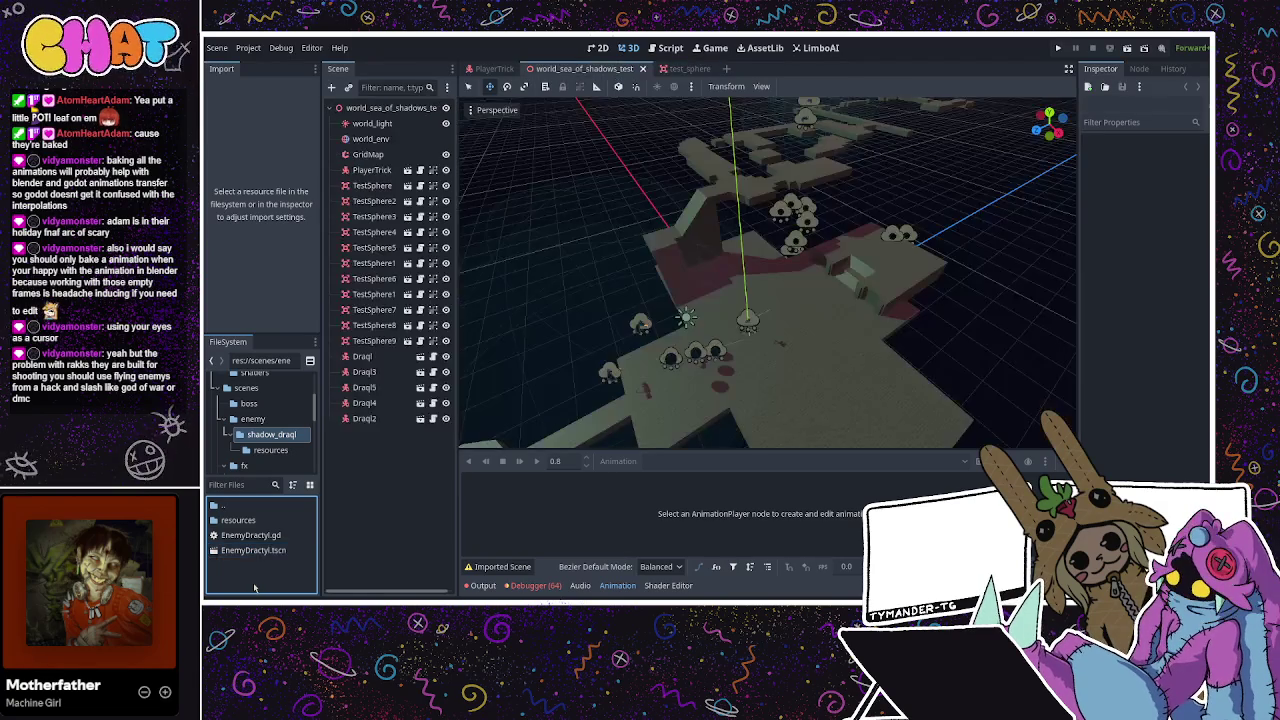
double_click(284, 551)
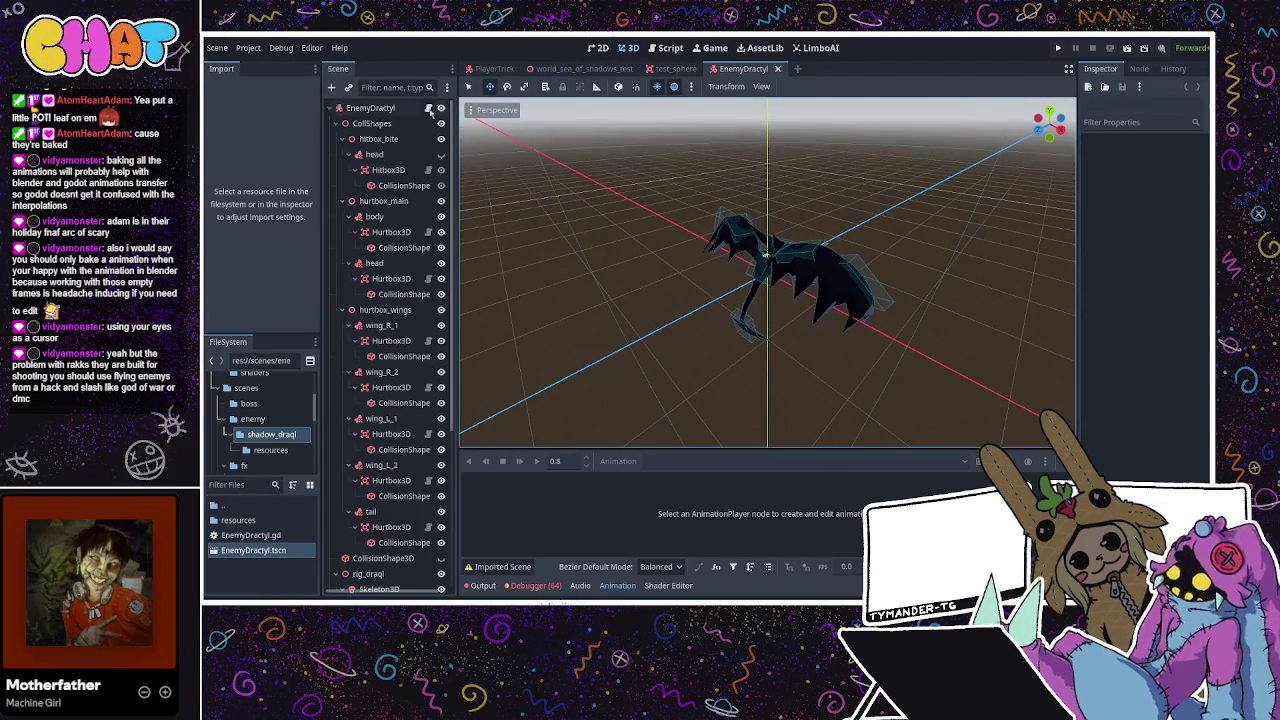
Open the root node's EnemyDractyl.gd script in the Script workspace
click(423, 109)
click(430, 108)
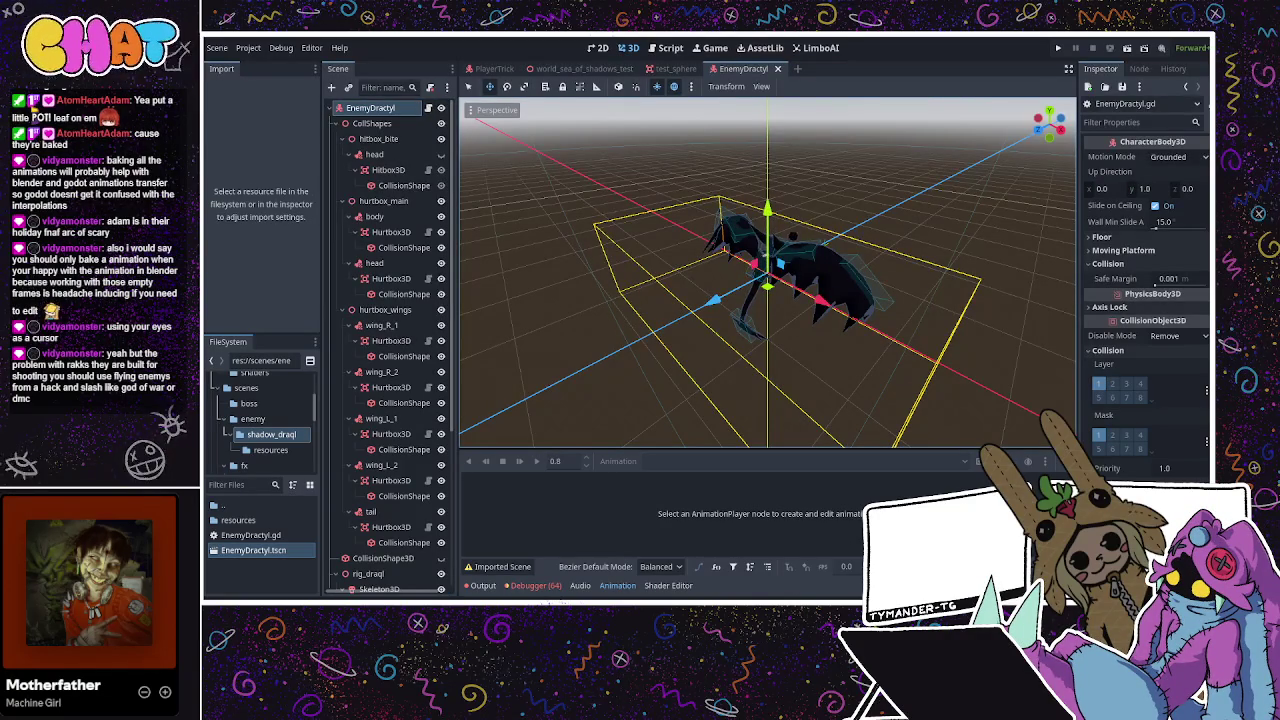
mouse_move(715, 301)
mouse_down()
mouse_move(727, 316)
mouse_move(694, 279)
mouse_up()
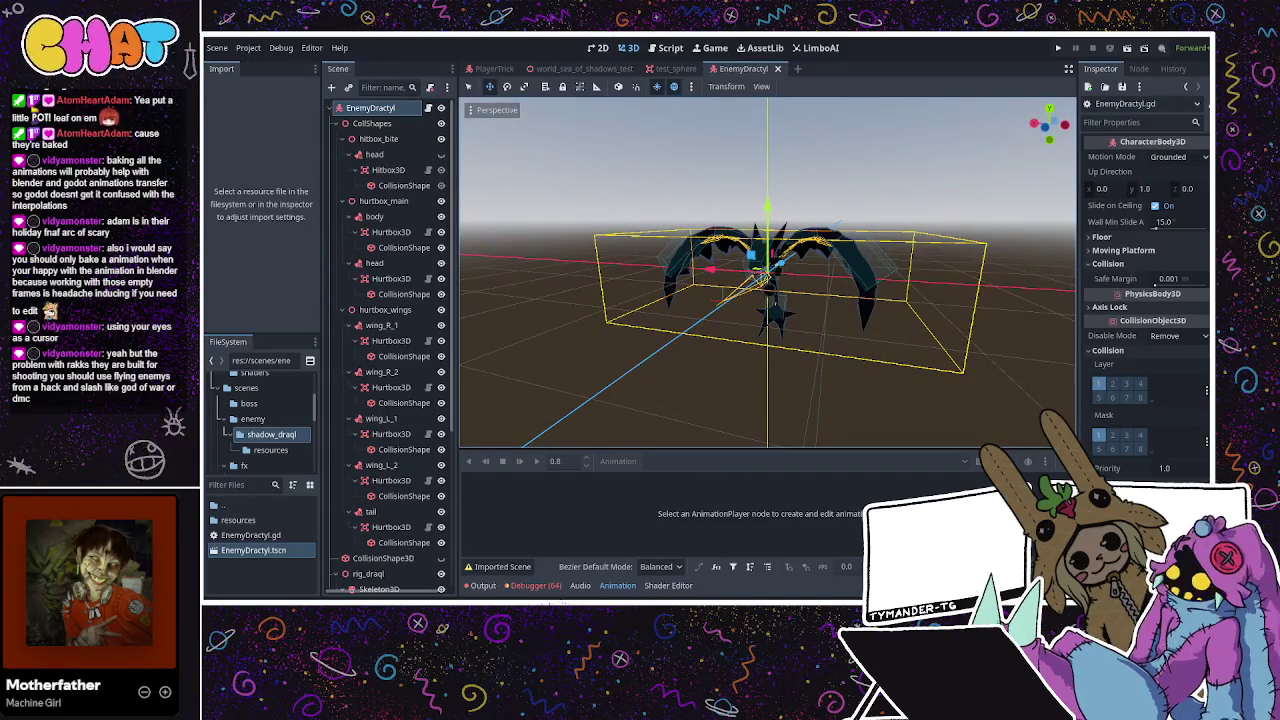
key(ctrl+F3)
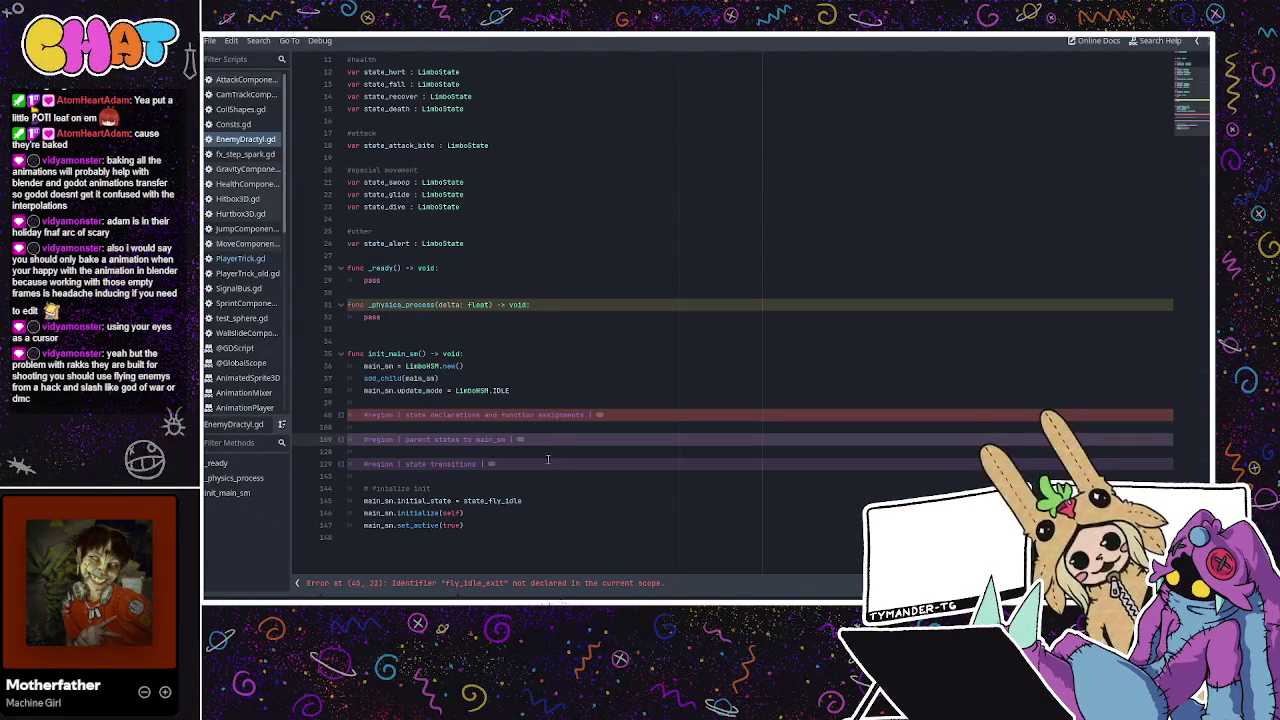
Copy the idle state functions from PlayerTrick.gd and paste them at the end of EnemyDractyl.gd
click(240, 258)
scroll(519, 287, down, 3)
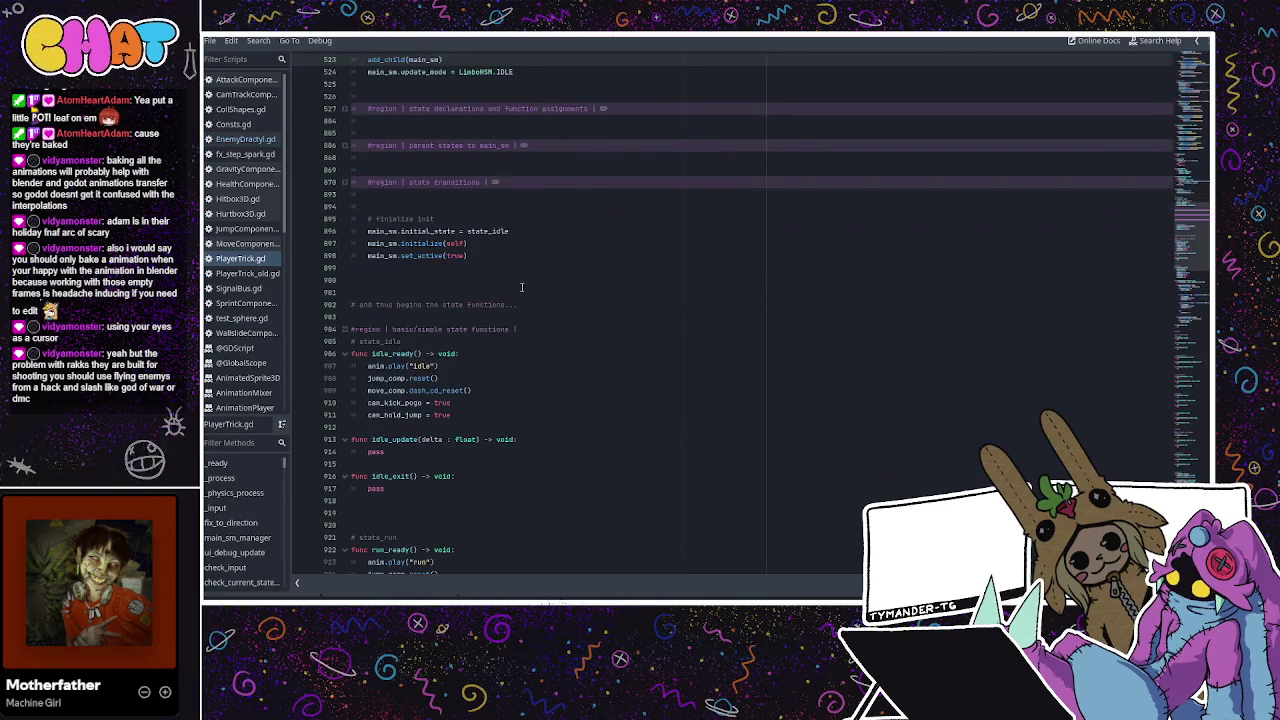
scroll(546, 287, down, 4)
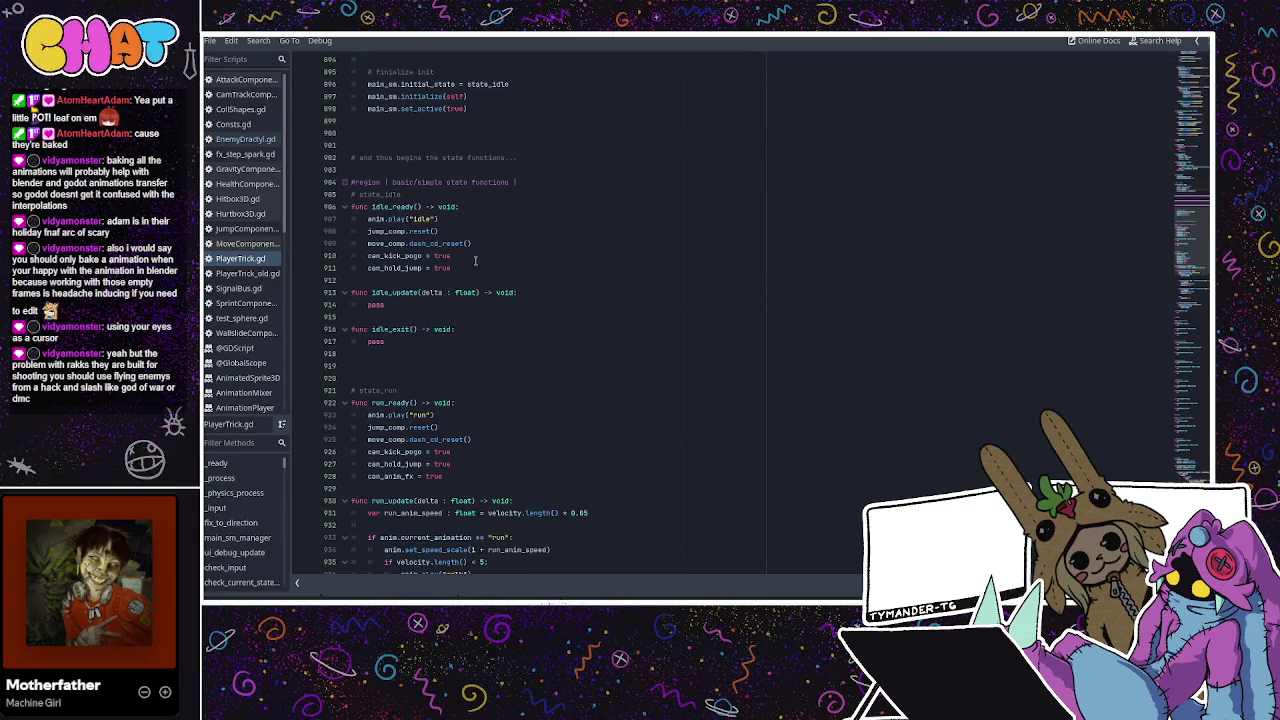
mouse_move(432, 348)
mouse_down()
mouse_move(446, 243)
mouse_move(345, 207)
mouse_up()
key(ctrl+c)
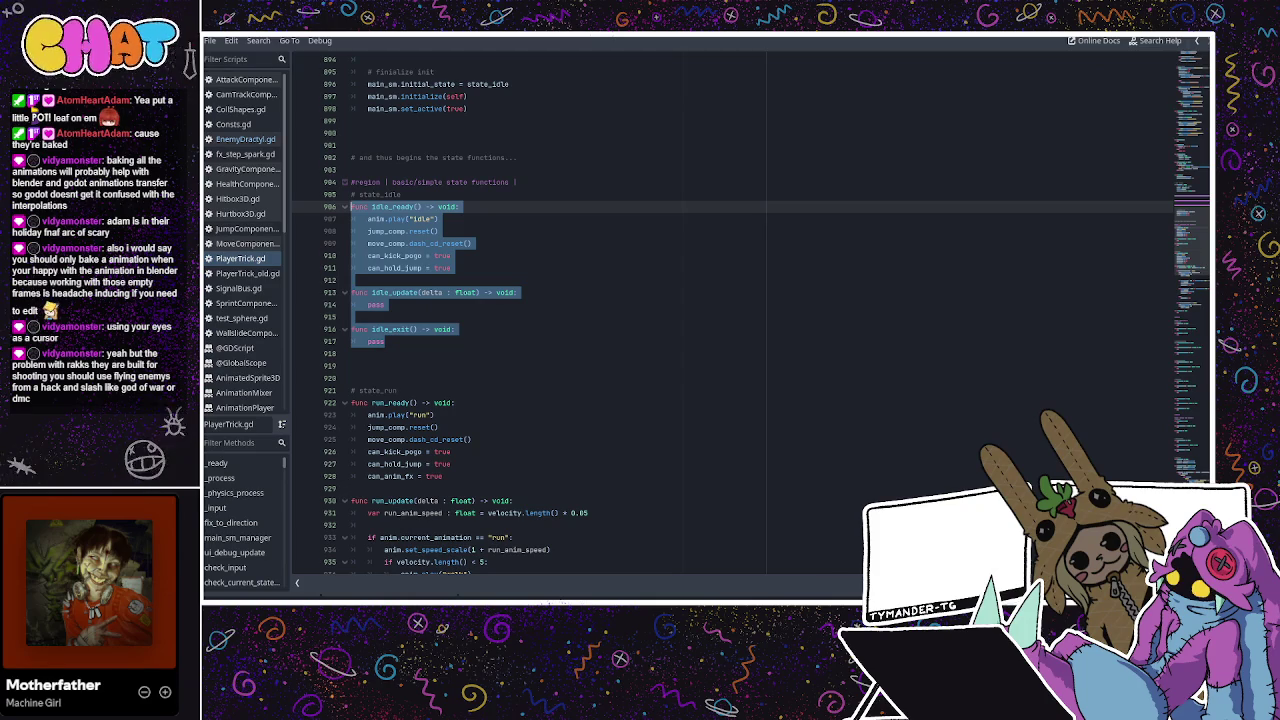
key(alt+Left)
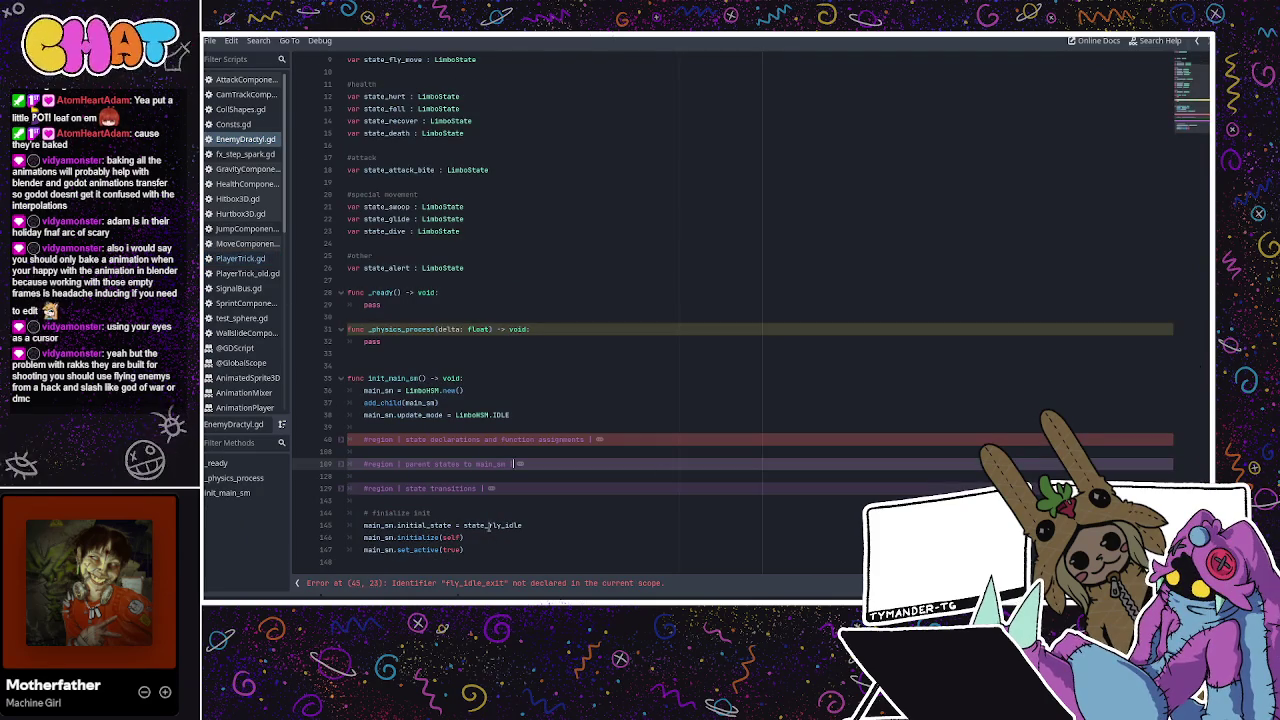
click(371, 565)
key(Return)
key(Return)
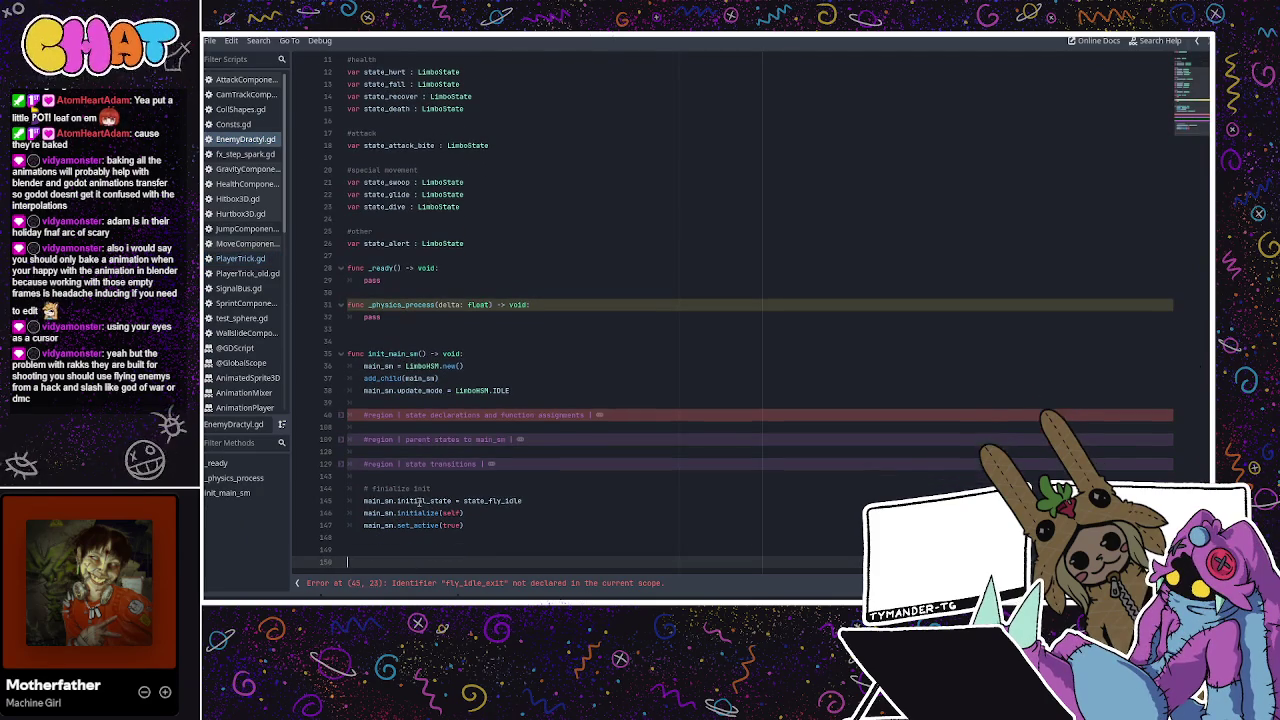
key(ctrl+v)
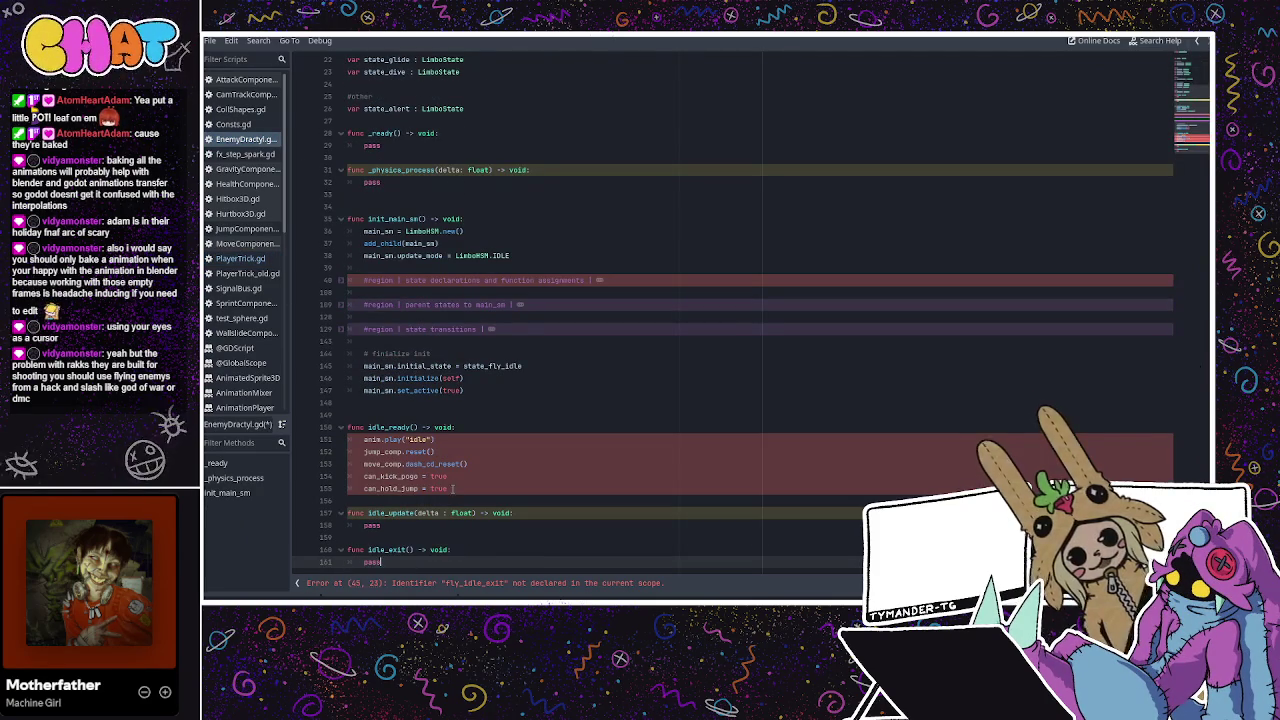
Change idle_ready's animation name and delete its jump_comp, move_comp, can_kick_pogo and can_hold_jump lines
drag(447, 488, 362, 439)
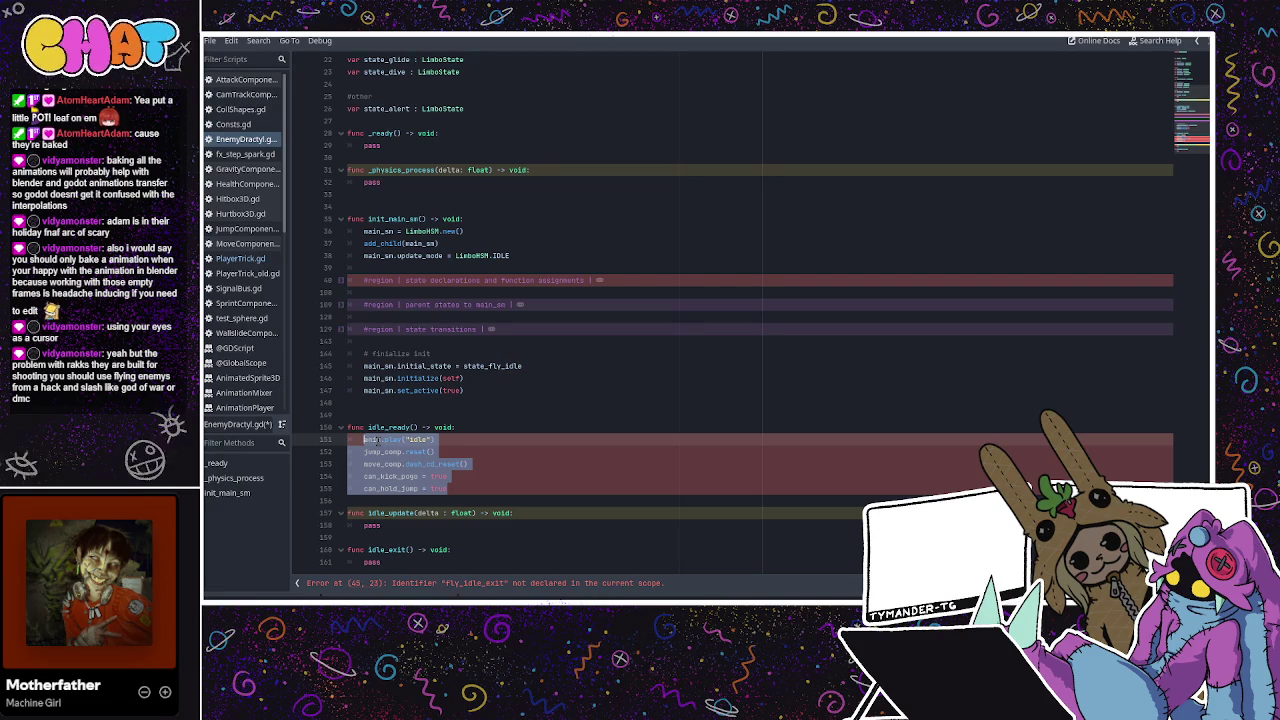
click(461, 378)
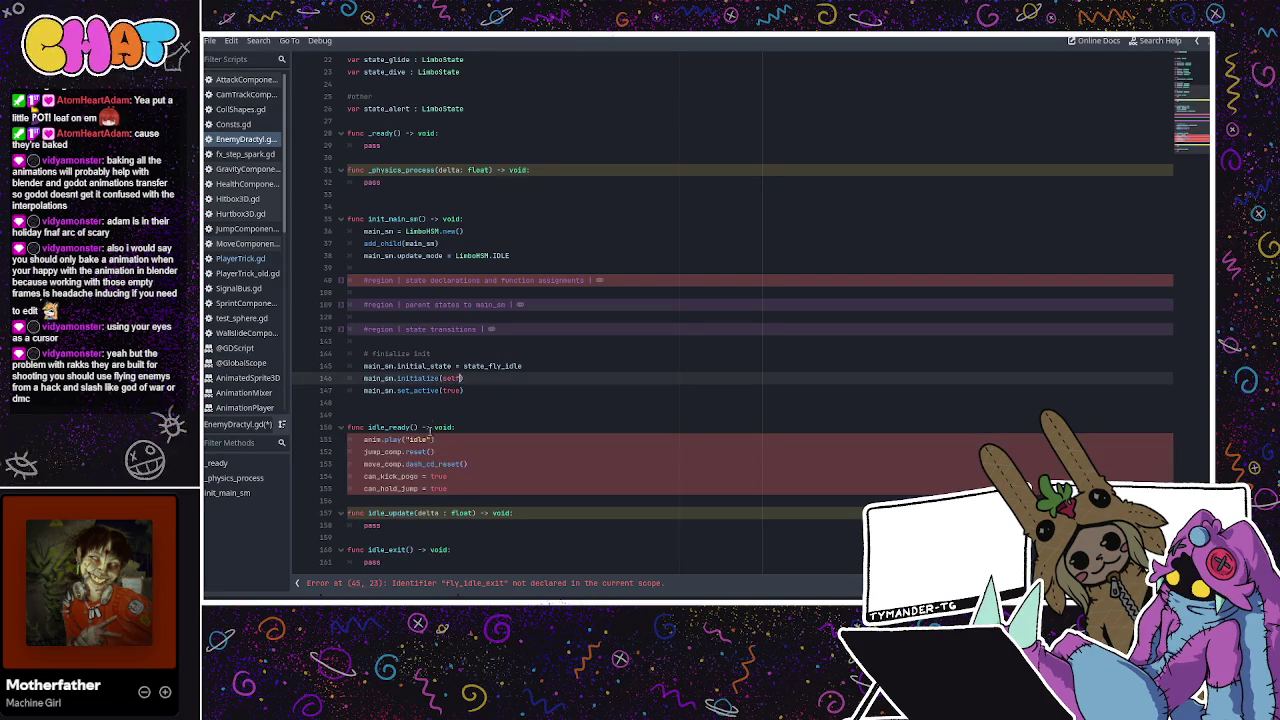
double_click(413, 439)
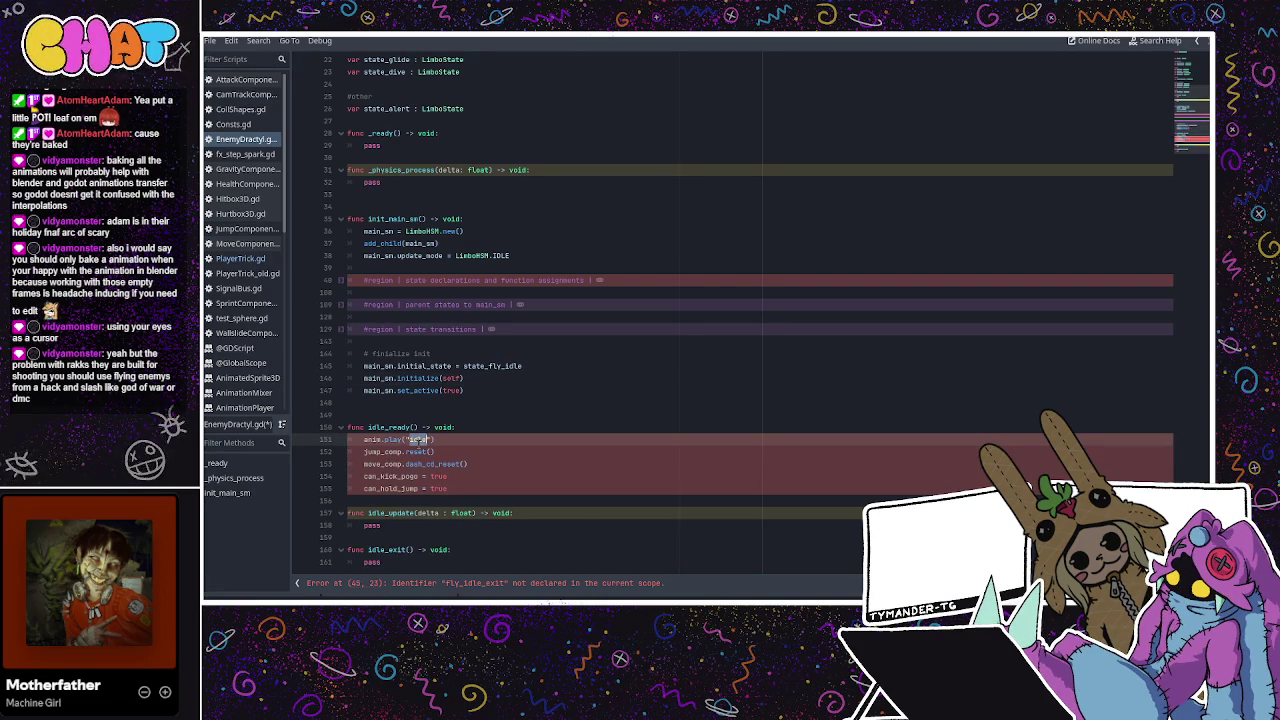
text(fly_idle)
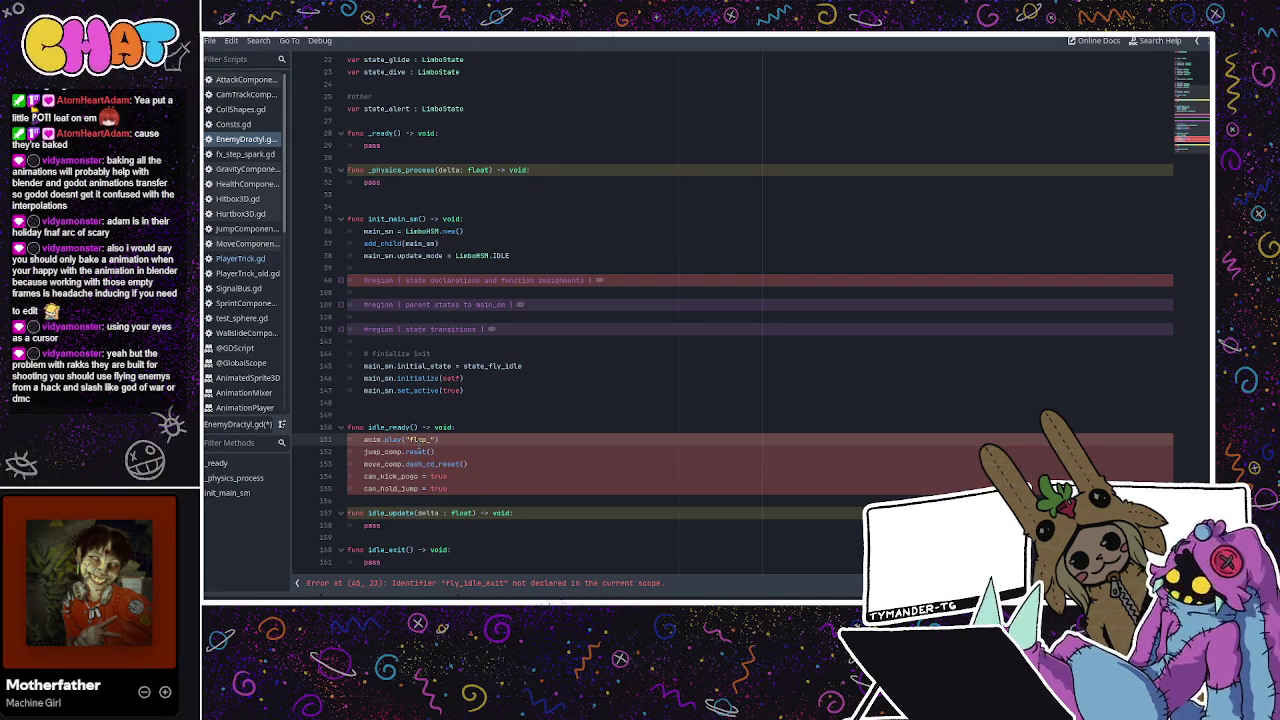
text(idle)
click(418, 451)
drag(475, 463, 348, 453)
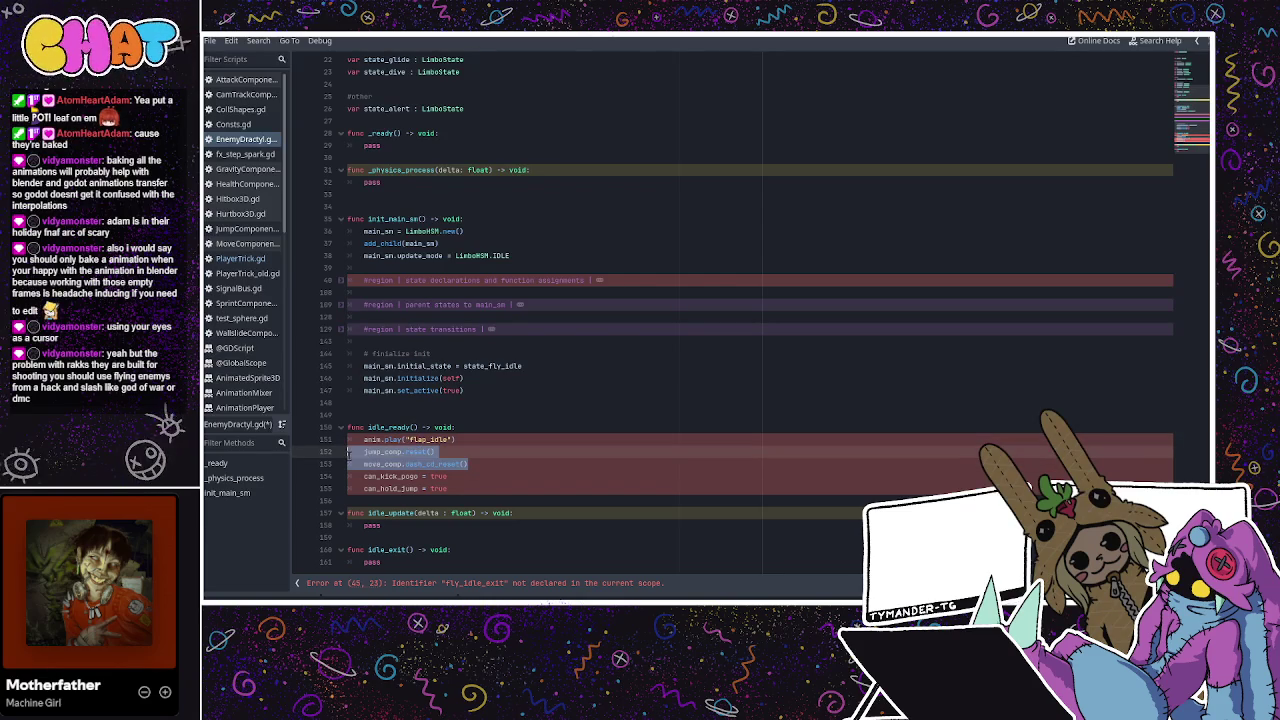
mouse_move(448, 488)
mouse_down()
mouse_move(340, 458)
mouse_move(456, 440)
mouse_up()
key(BackSpace)
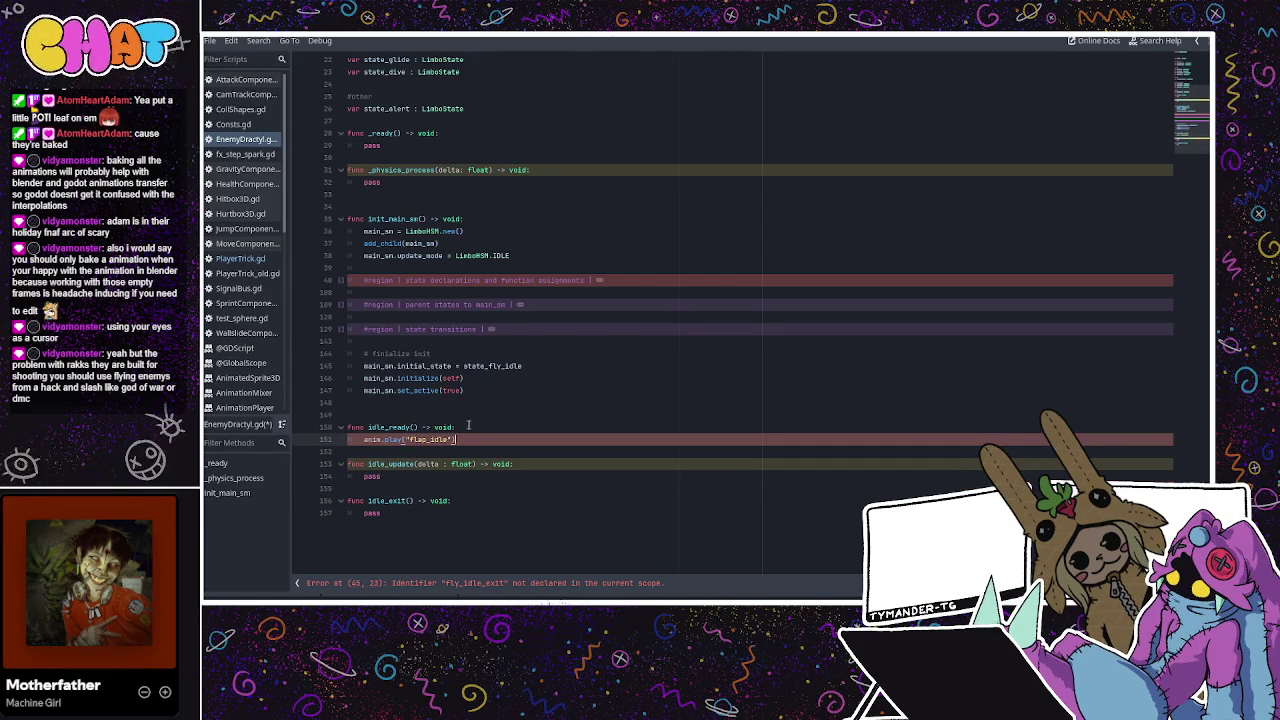
Insert a new line 3 near the script top and start a var declaration
scroll(406, 438, up, 6)
click(408, 86)
key(Return)
key(Return)
key(Up)
key(Up)
text(va)
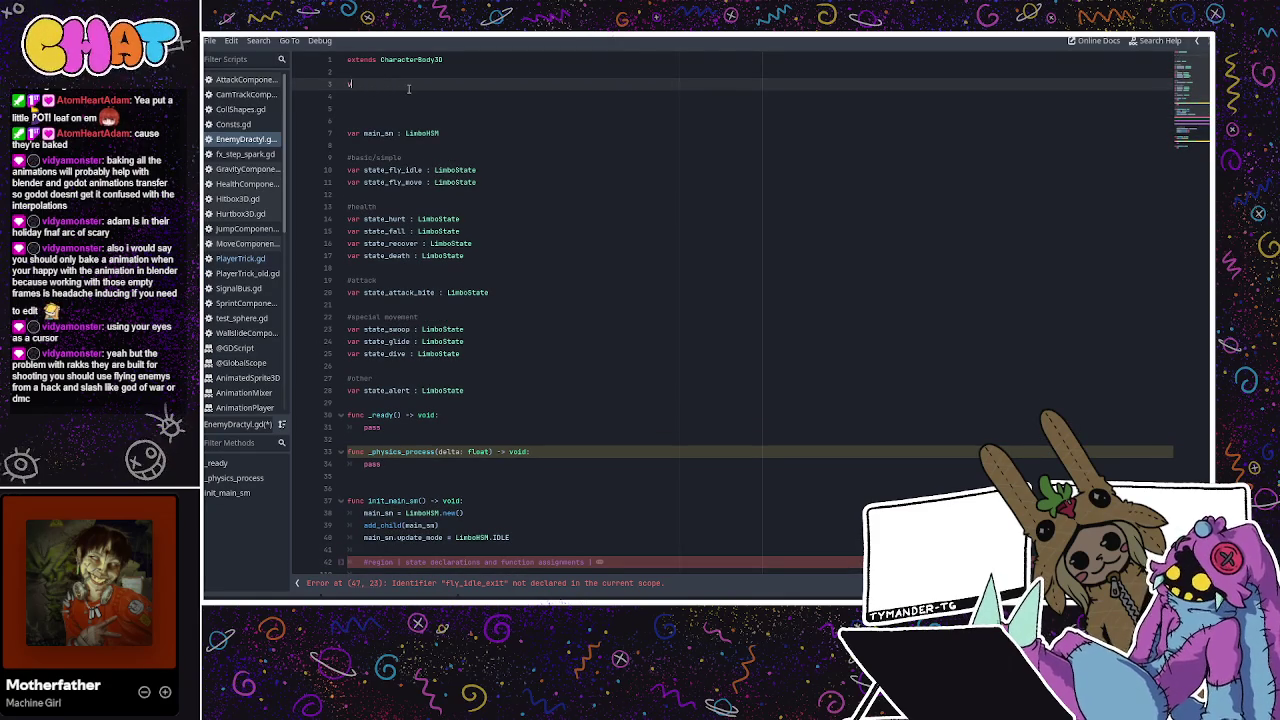
text(onready var anim =)
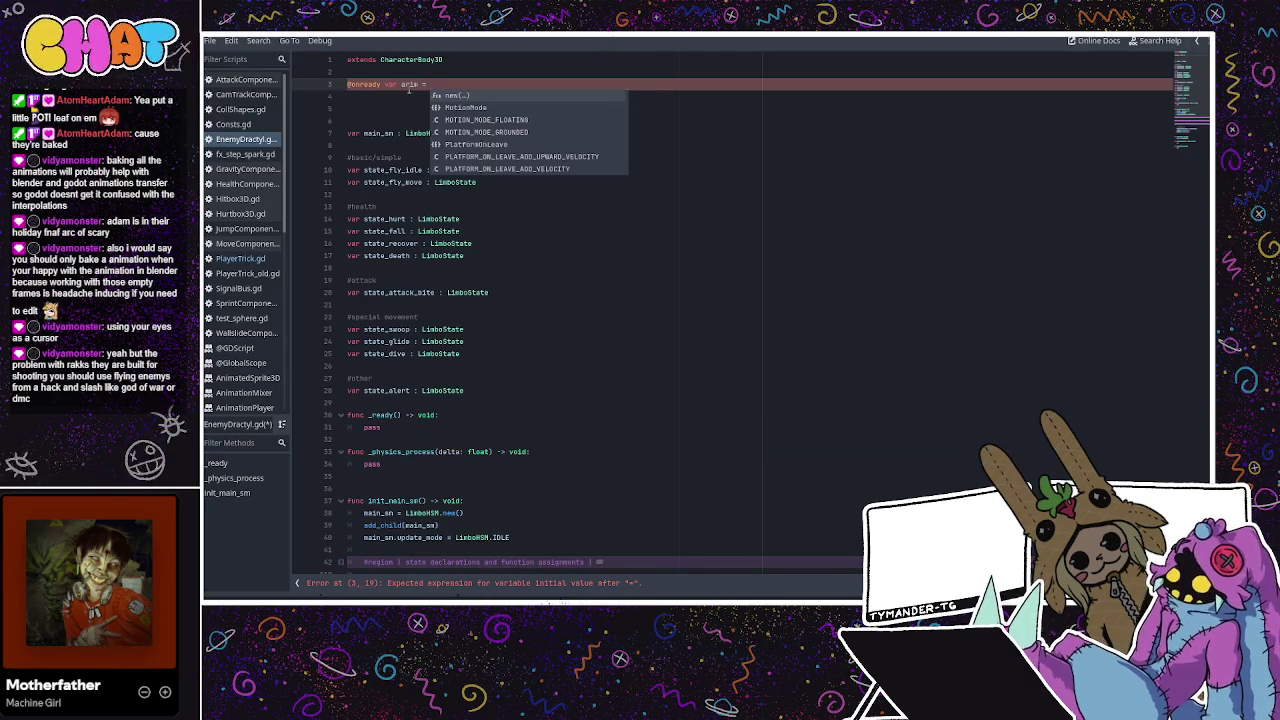
text( $)
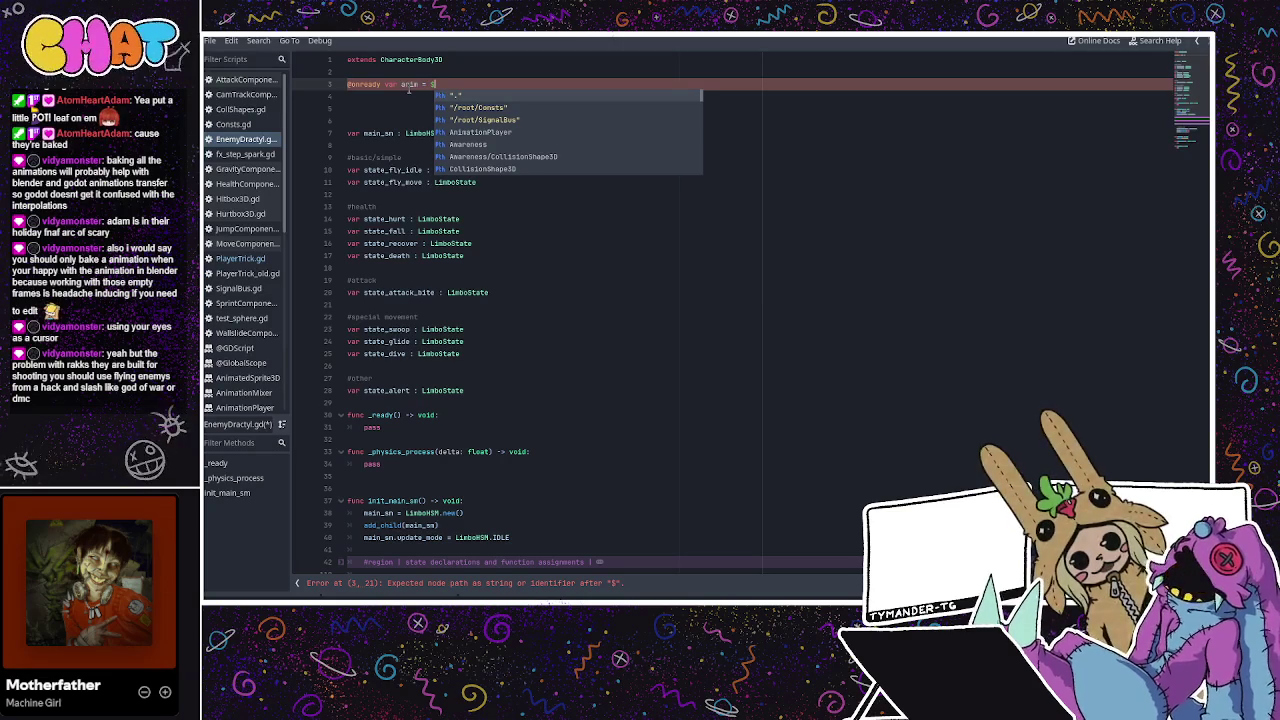
text(A)
key(Return)
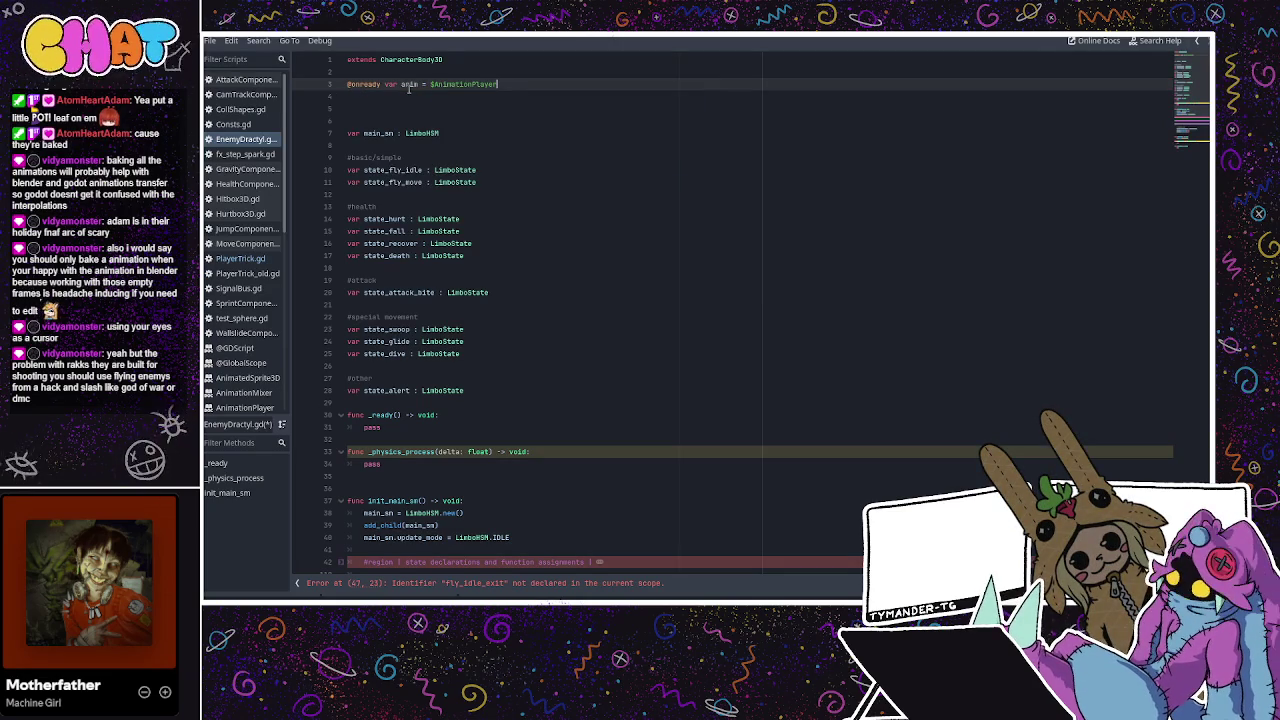
click(418, 91)
scroll(437, 509, down, 7)
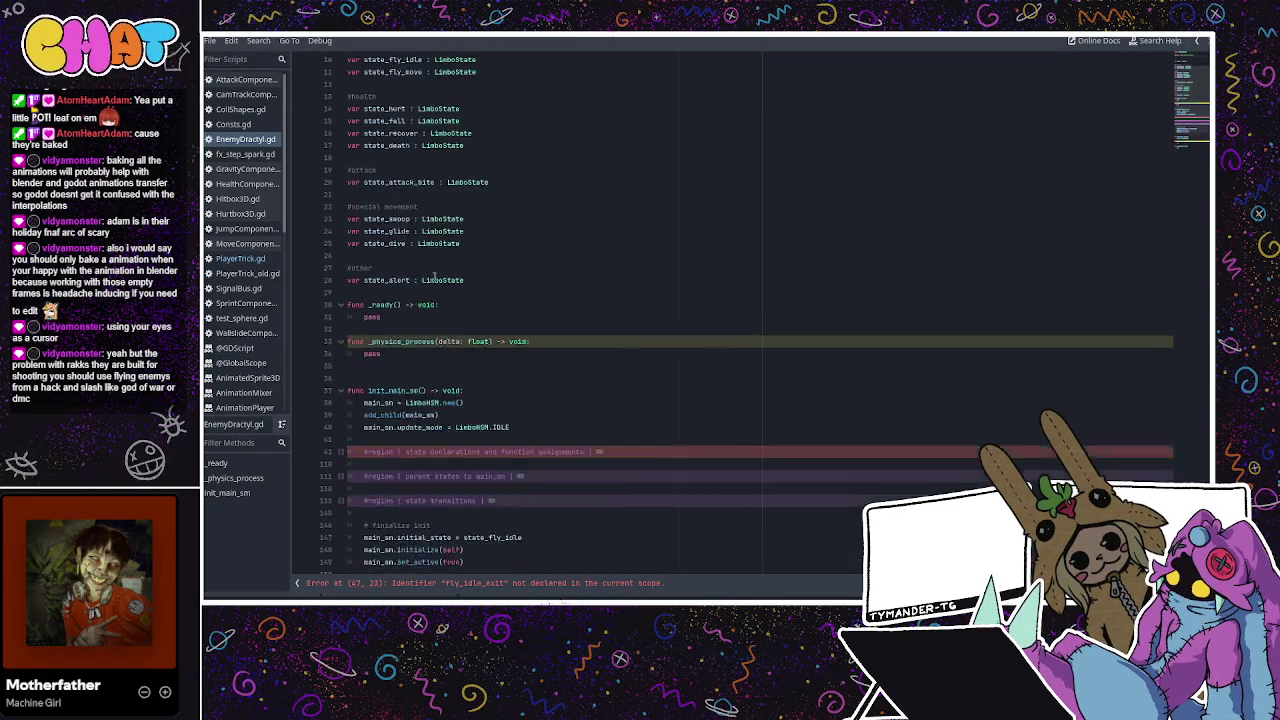
Paste a copy of idle_ready, idle_update and idle_exit below the originals, separated by blank lines
mouse_move(392, 557)
mouse_down()
mouse_move(372, 548)
mouse_move(347, 466)
mouse_up()
key(ctrl+c)
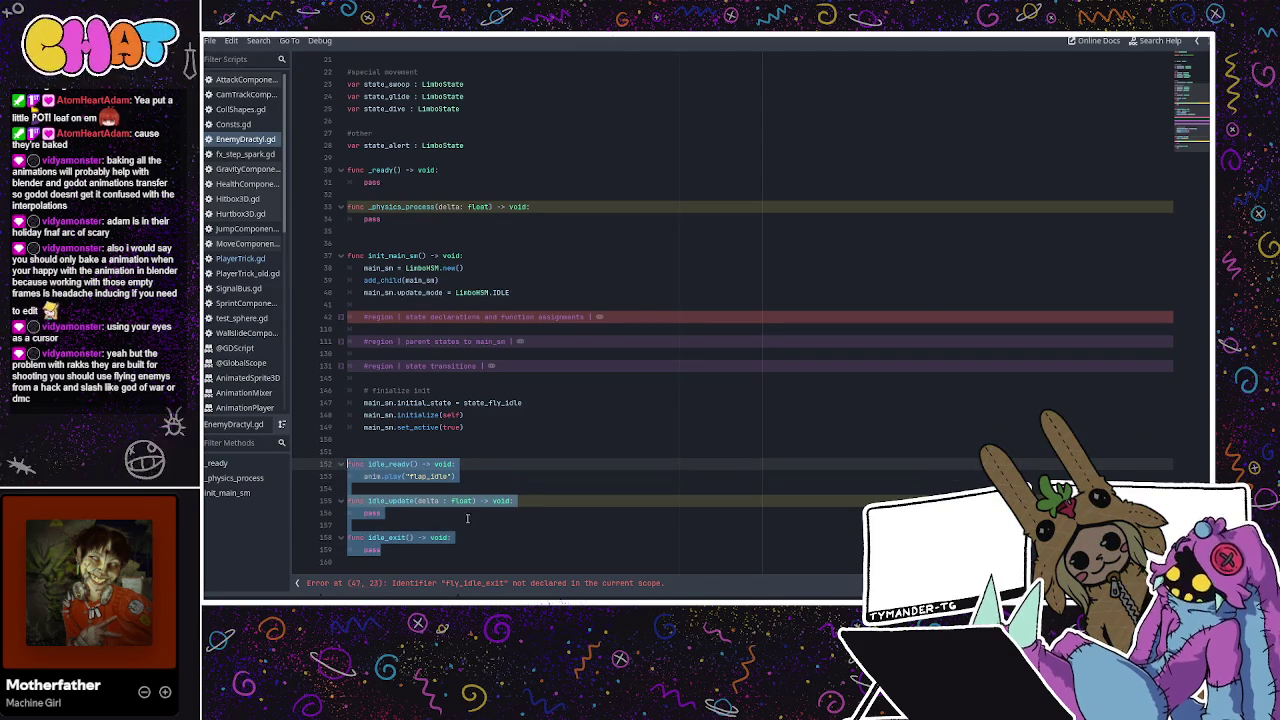
click(379, 563)
key(ctrl+v)
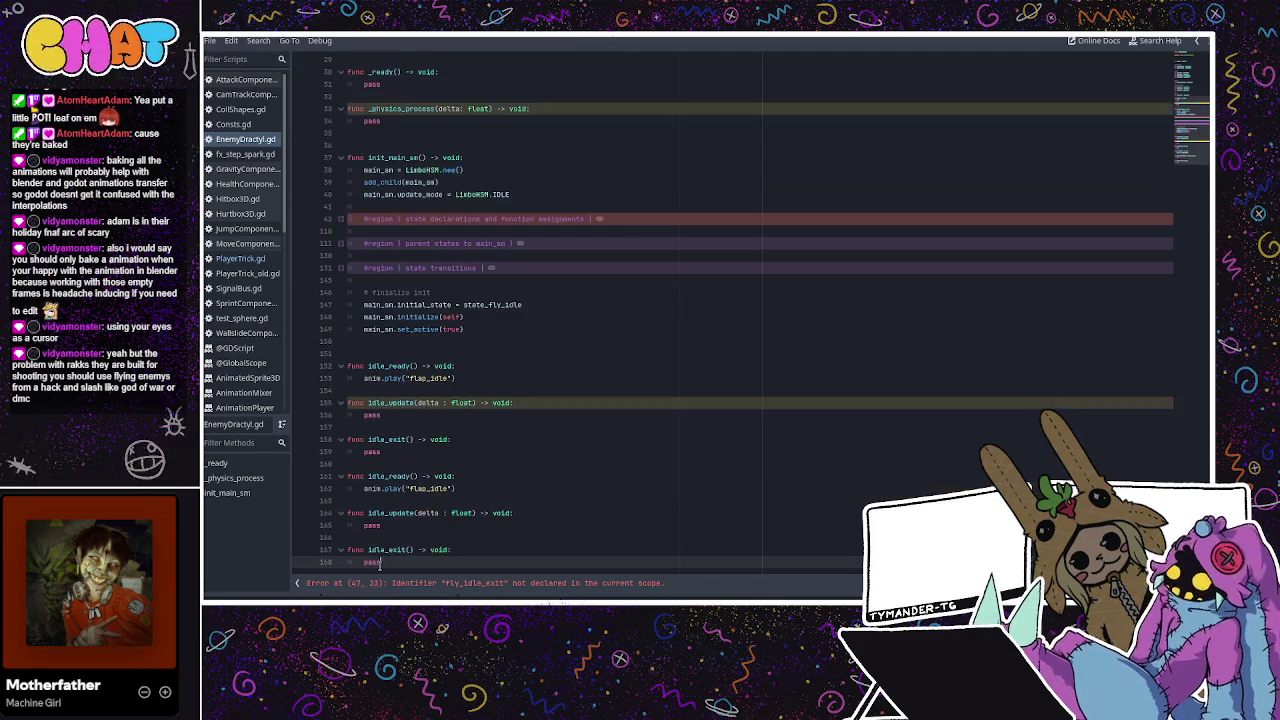
click(387, 464)
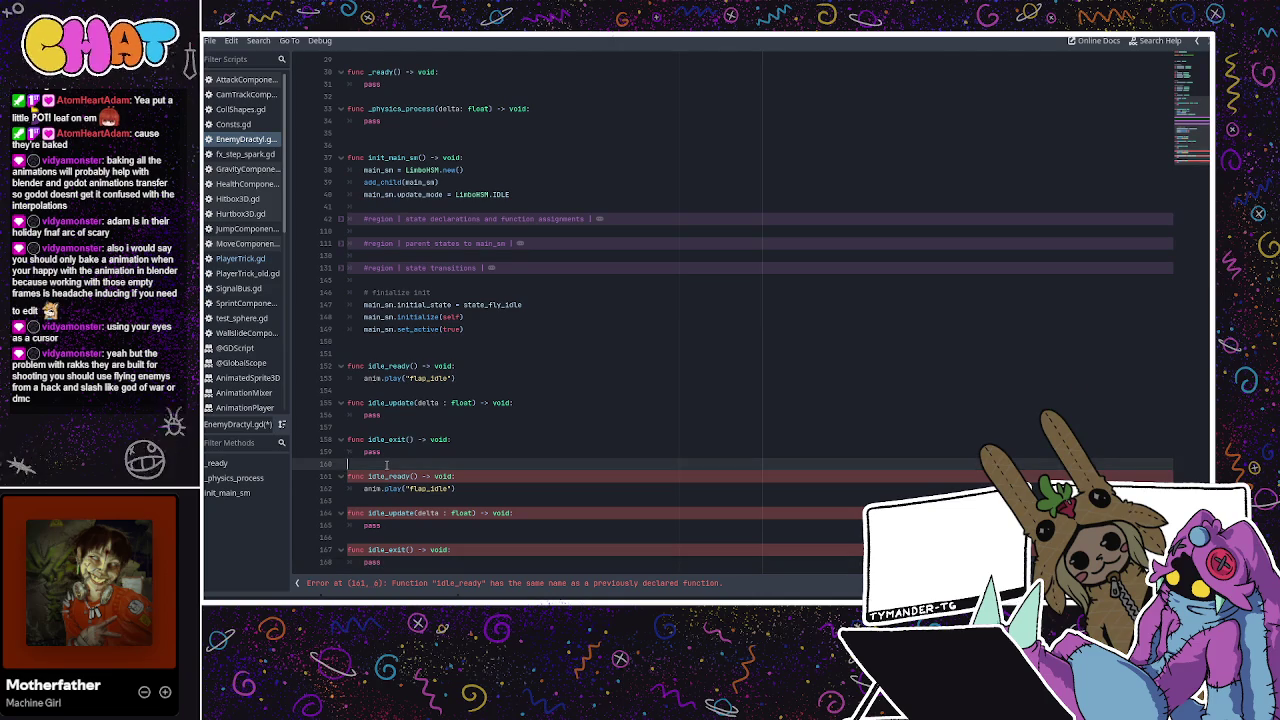
key(Return)
click(392, 440)
scroll(422, 457, down, 1)
click(422, 452)
key(Return)
click(446, 415)
click(240, 258)
Check PlayerTrick.gd for reference, then locate the duplicated idle block in EnemyDractyl.gd
scroll(496, 391, down, 8)
scroll(493, 391, up, 5)
click(370, 229)
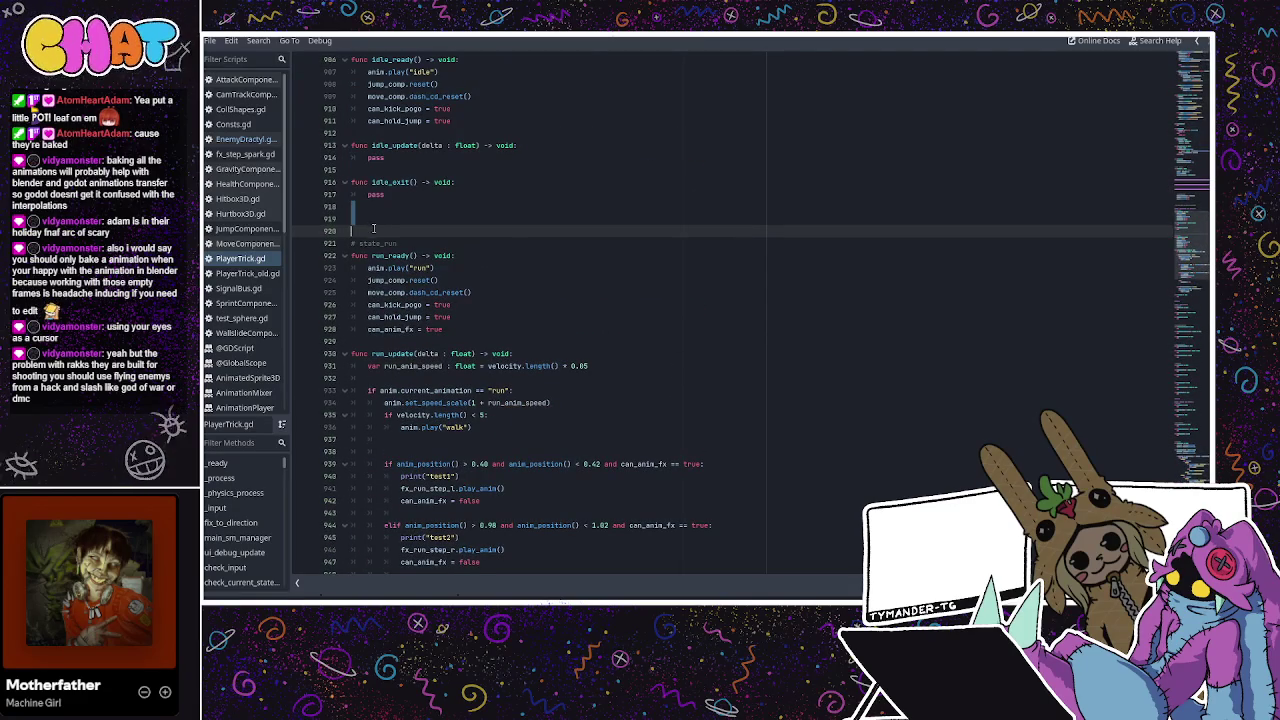
click(428, 472)
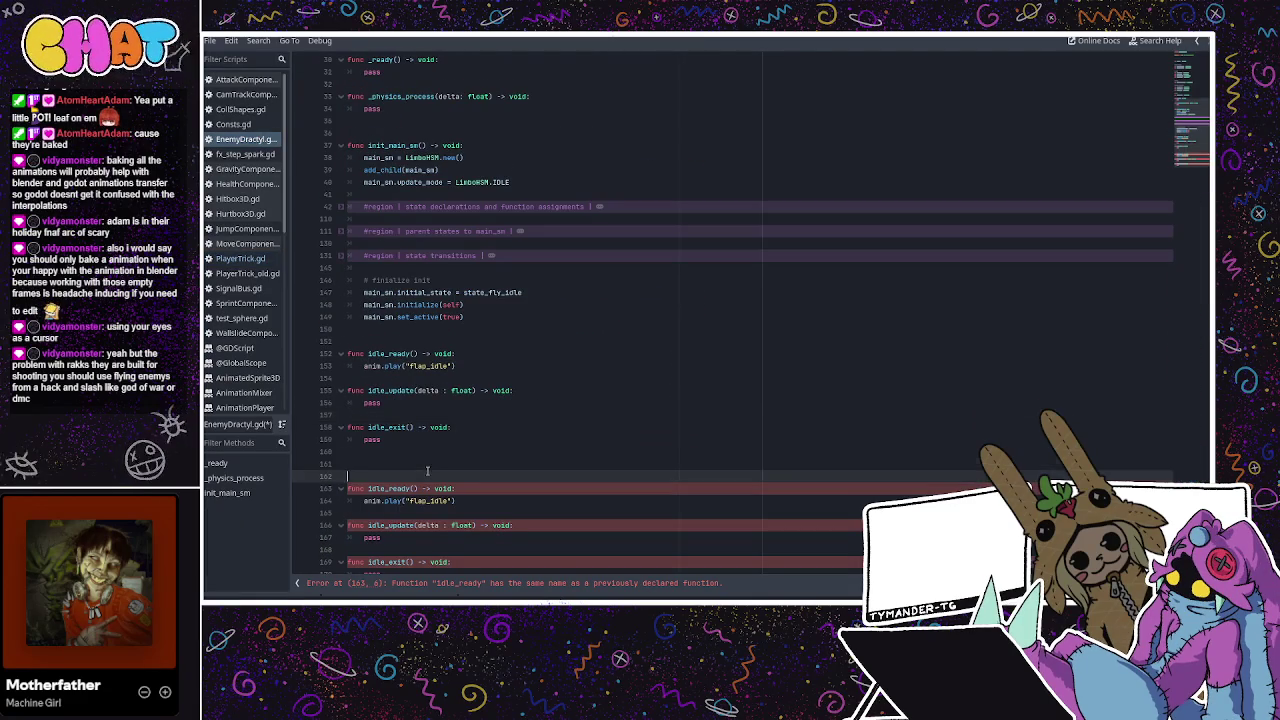
scroll(427, 468, down, 1)
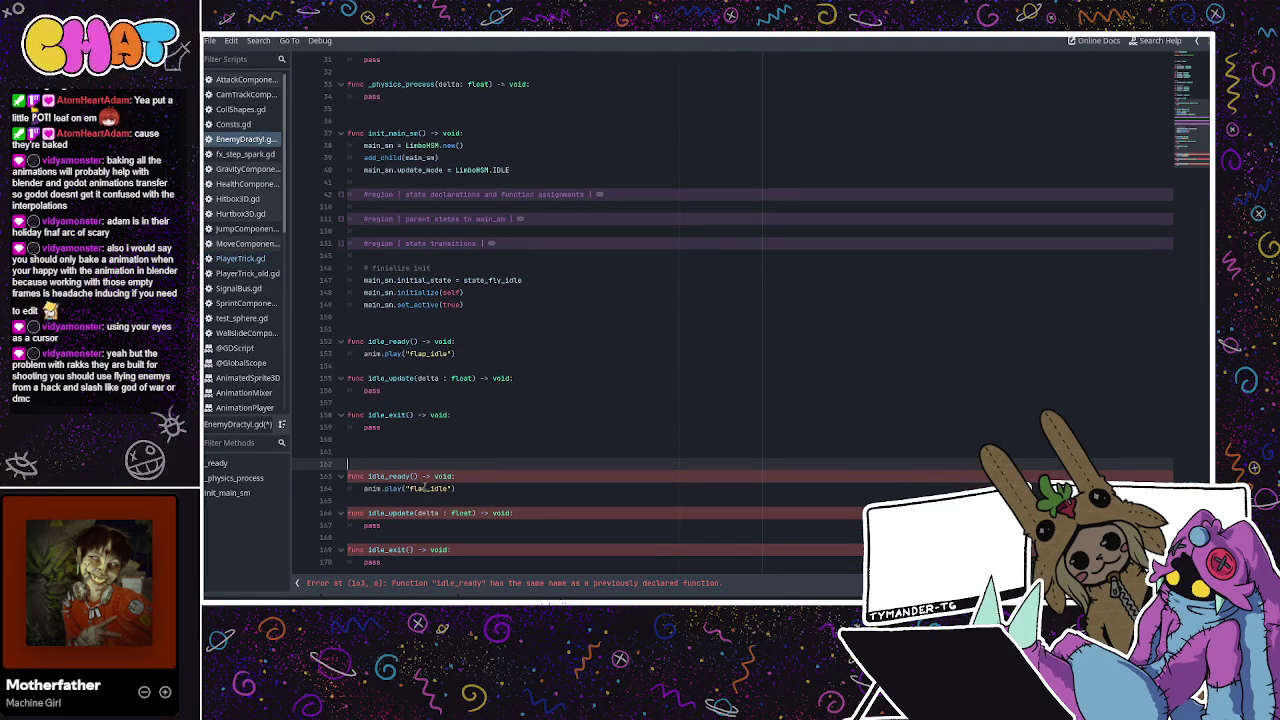
drag(398, 562, 348, 478)
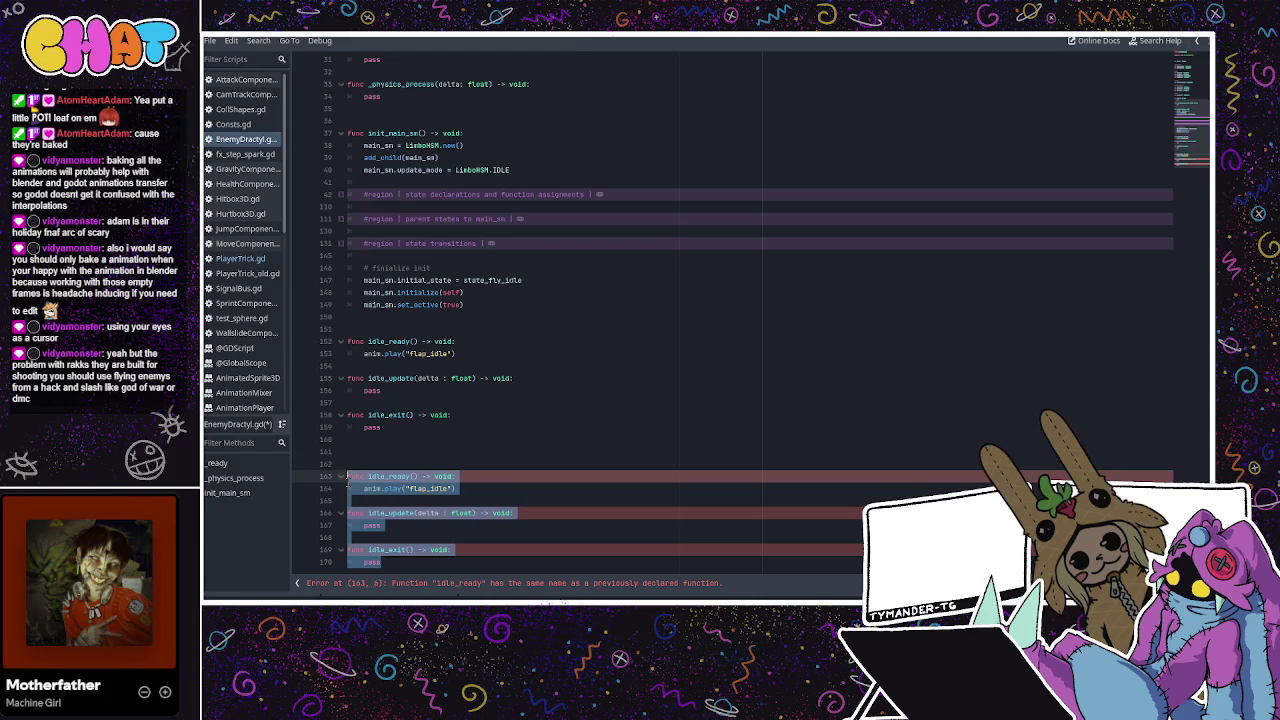
drag(457, 488, 345, 487)
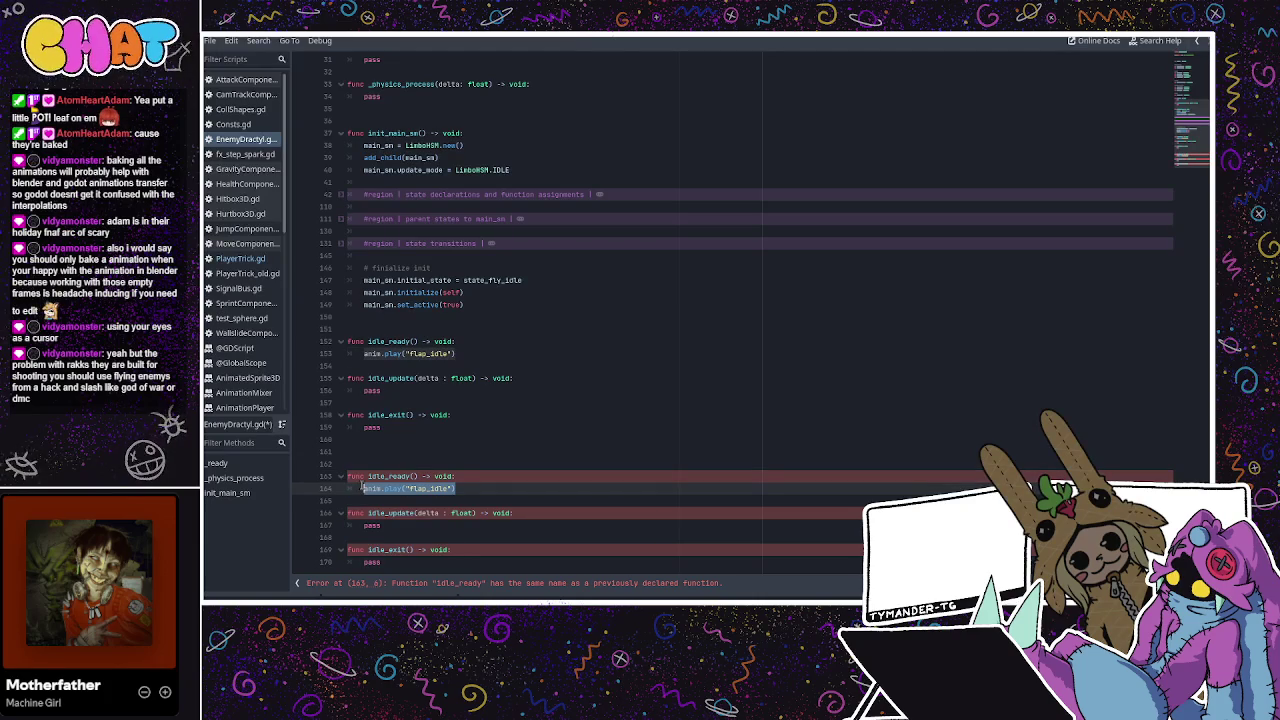
click(422, 462)
Change the copy's call to anim.play("idle") and select the duplicate block
drag(465, 485, 348, 476)
click(349, 476)
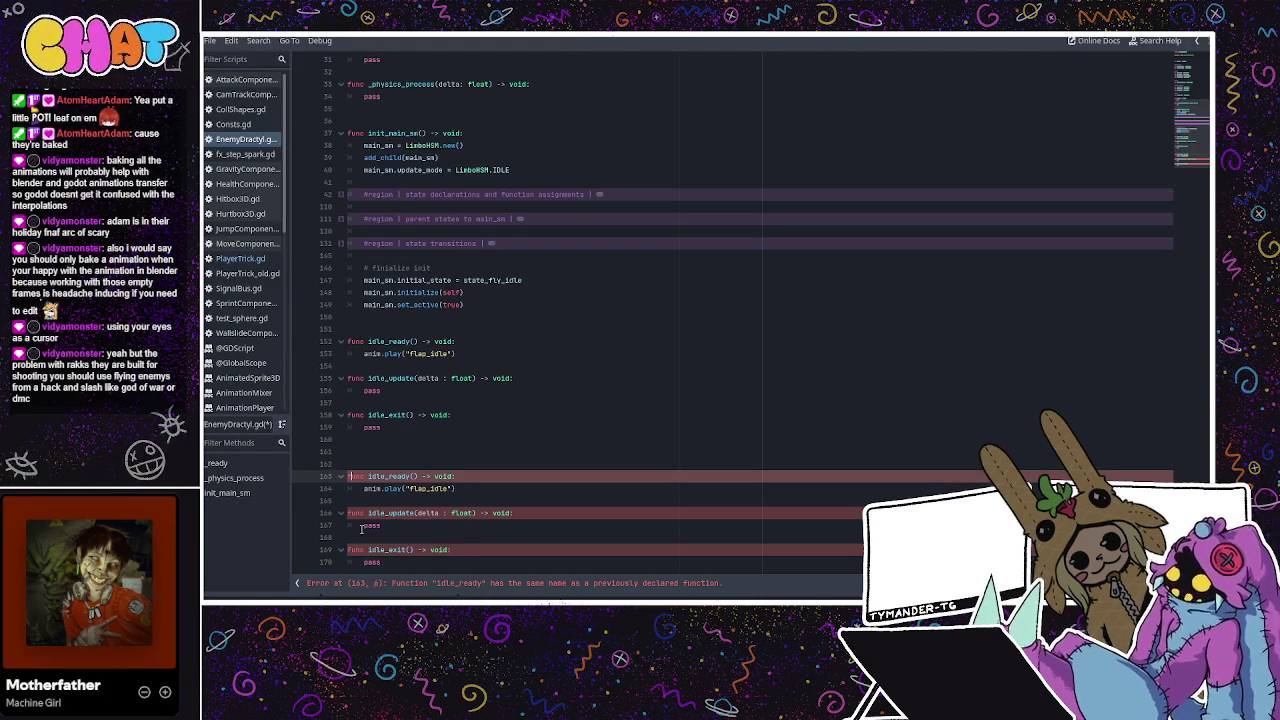
mouse_move(385, 562)
mouse_down()
mouse_move(324, 452)
mouse_move(326, 474)
mouse_up()
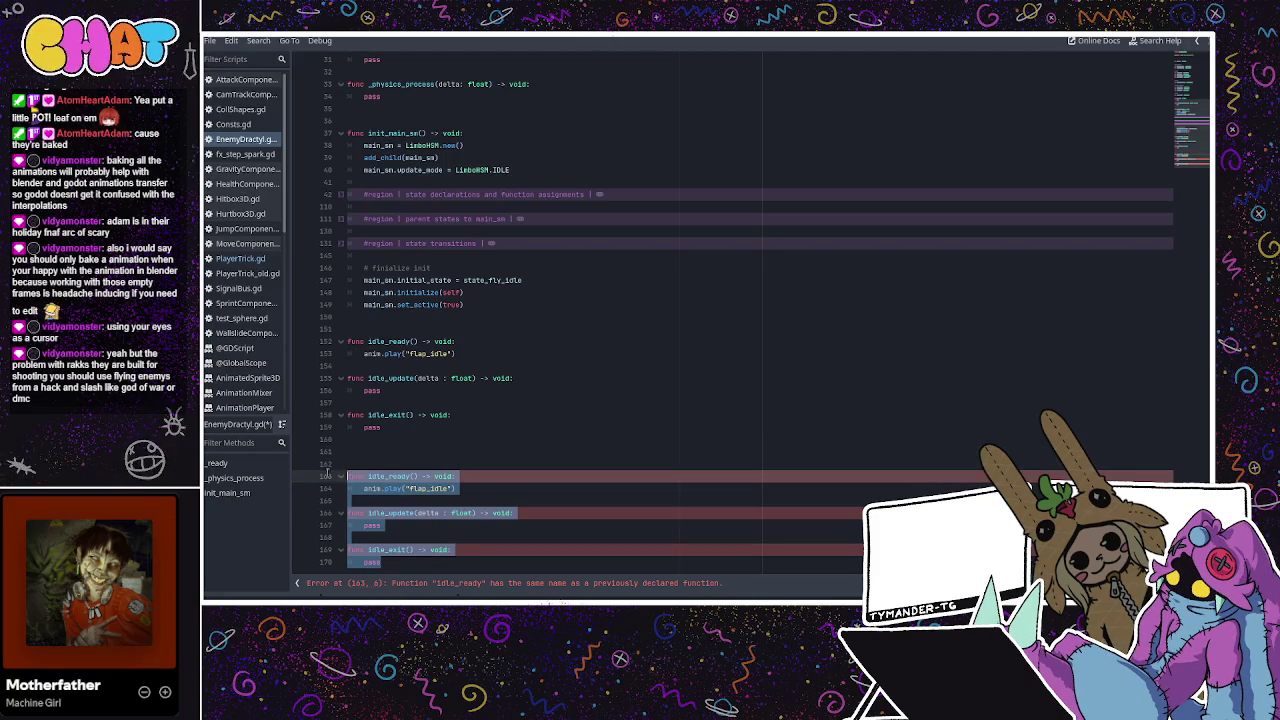
triple_click(410, 488)
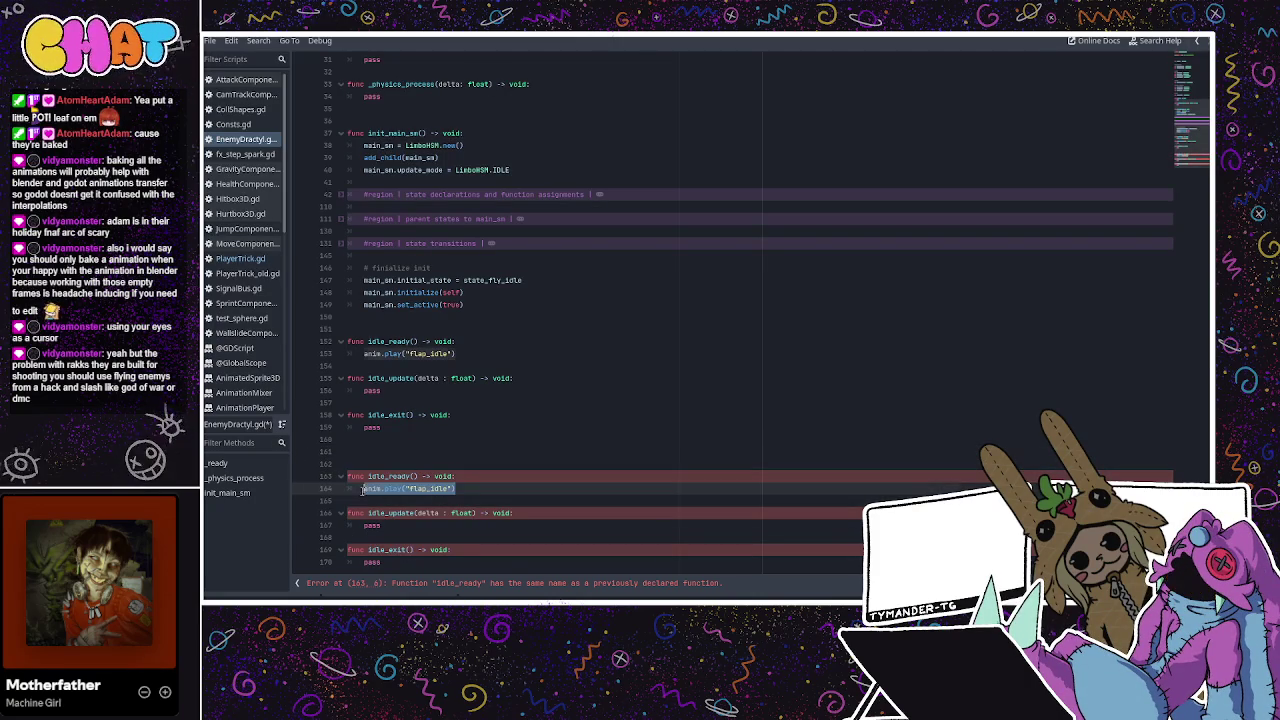
drag(394, 563, 416, 470)
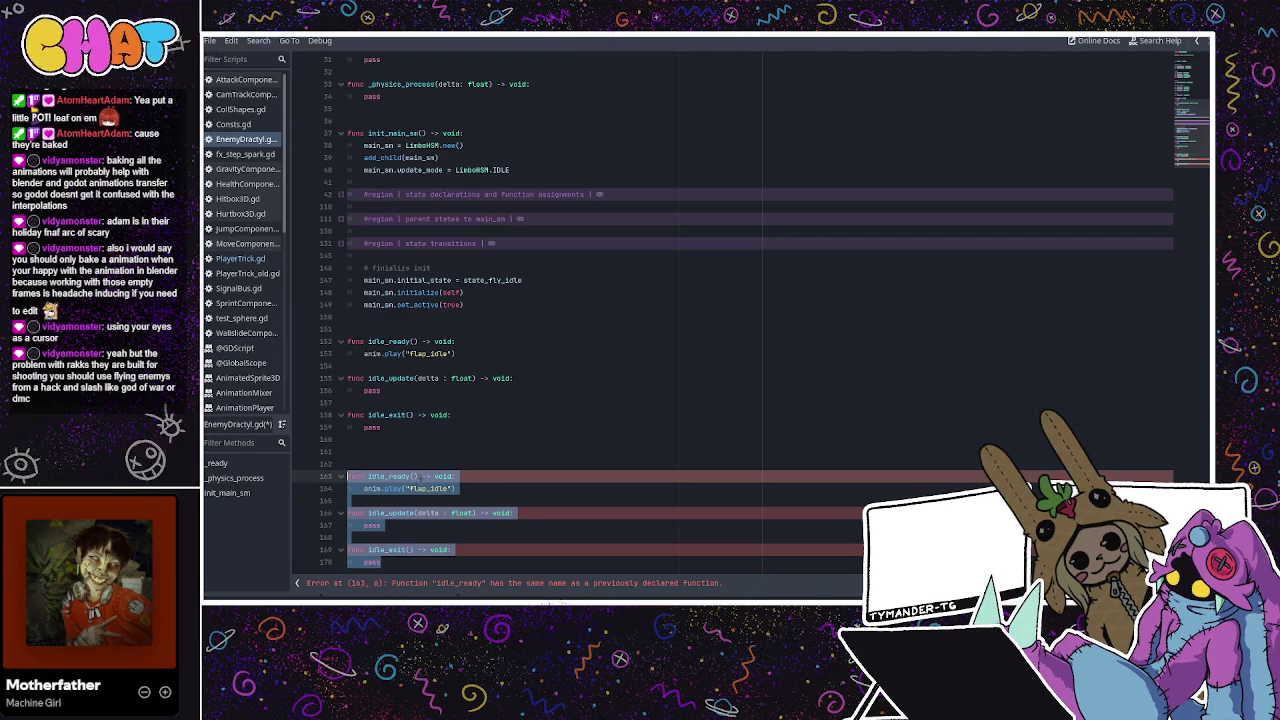
click(426, 488)
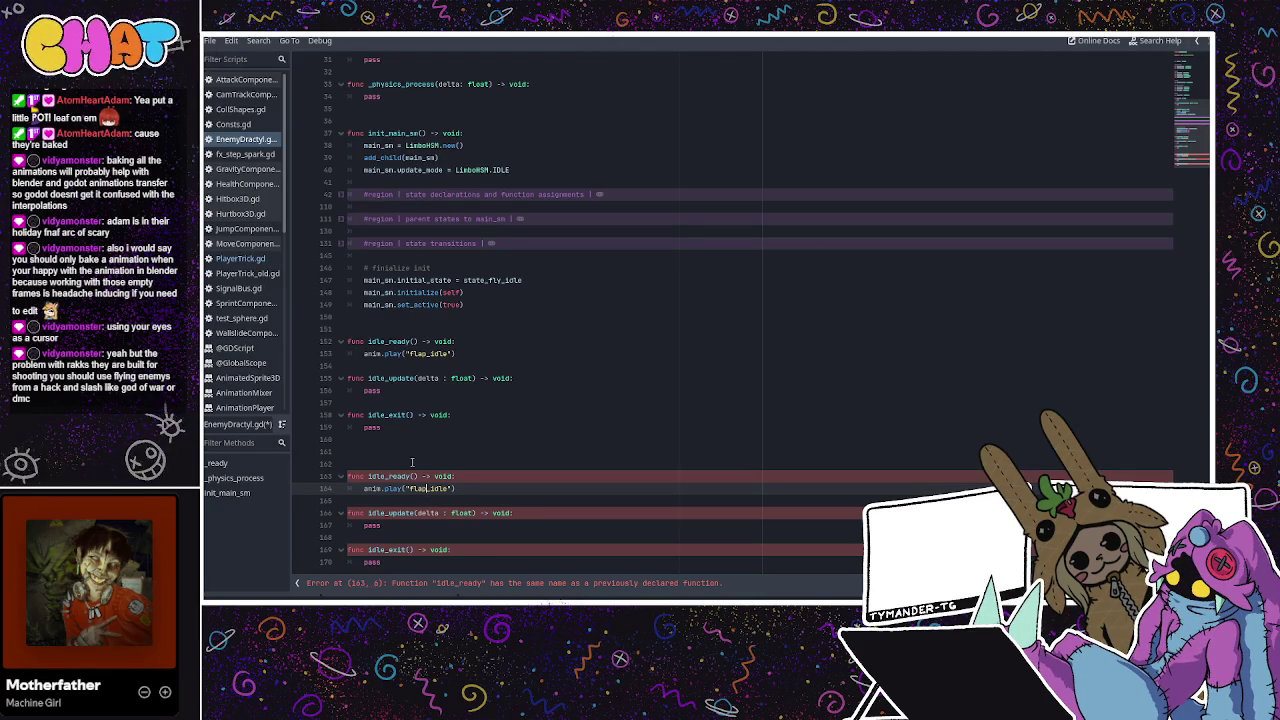
click(426, 500)
drag(411, 564, 342, 470)
key(ctrl+c)
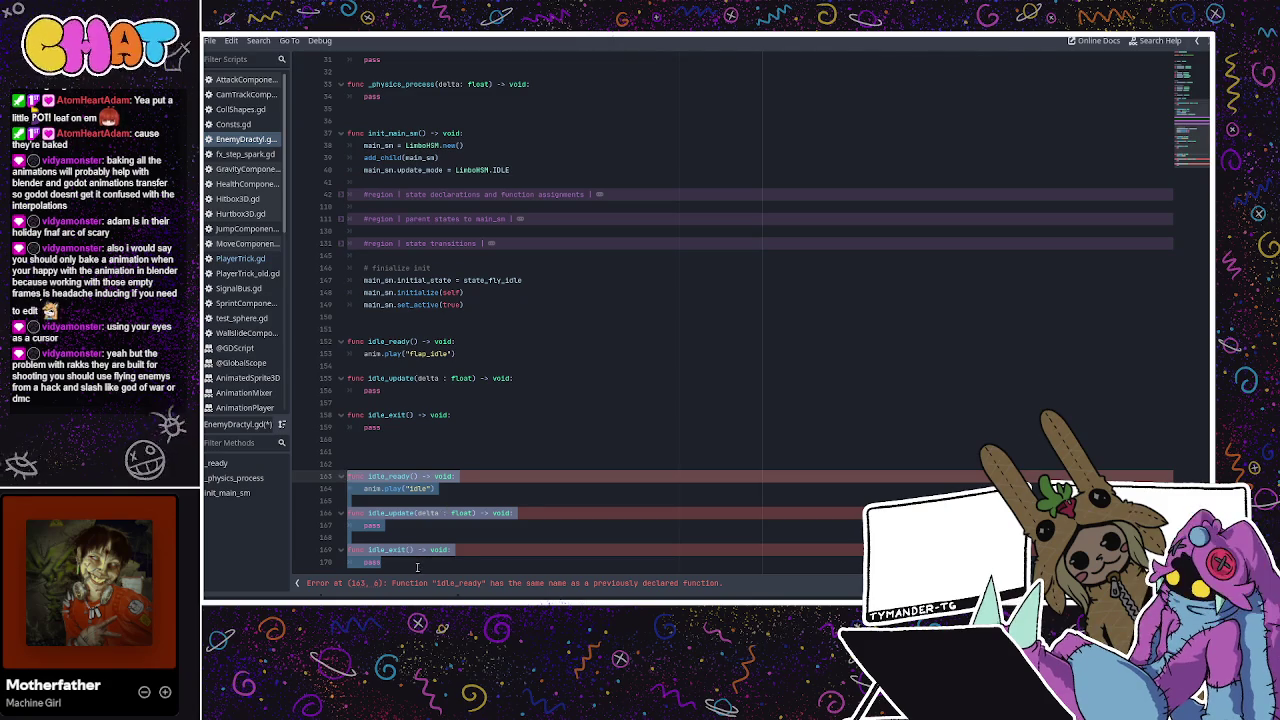
click(420, 563)
key(Down)
key(Down)
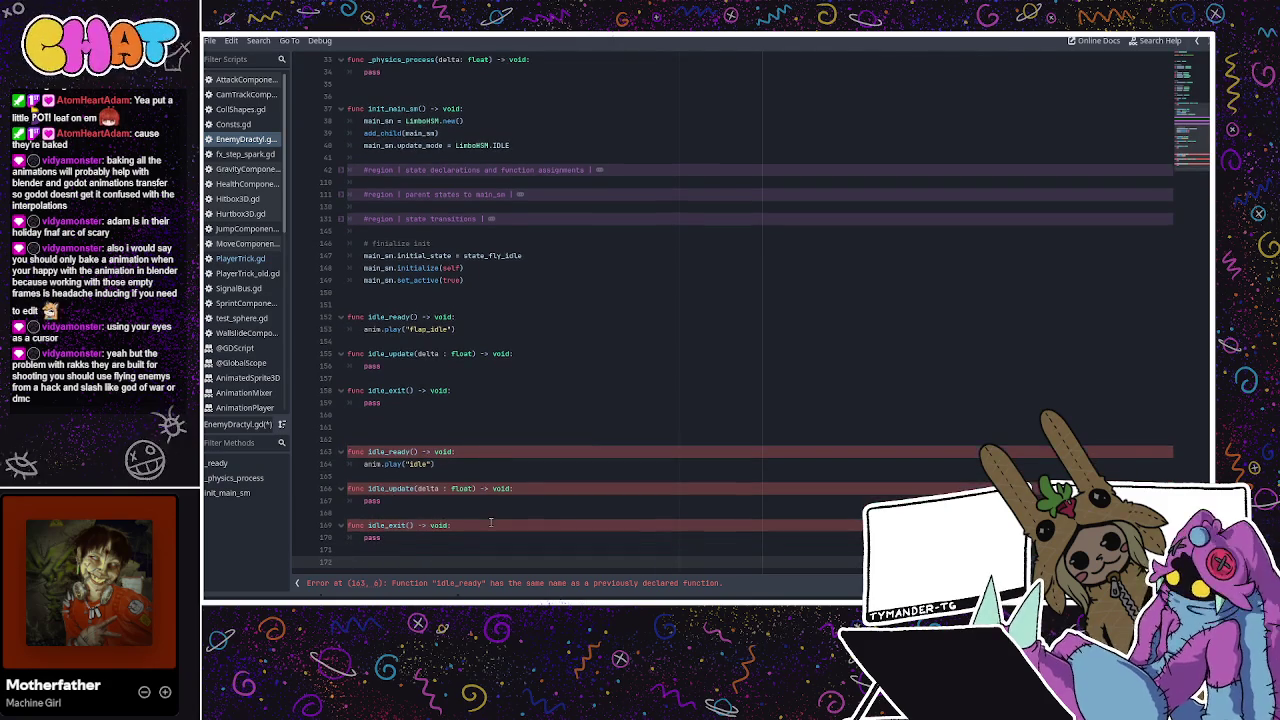
Paste six more copies of the idle block at the script's end, reaching about line 248
key(Down)
key(ctrl+v)
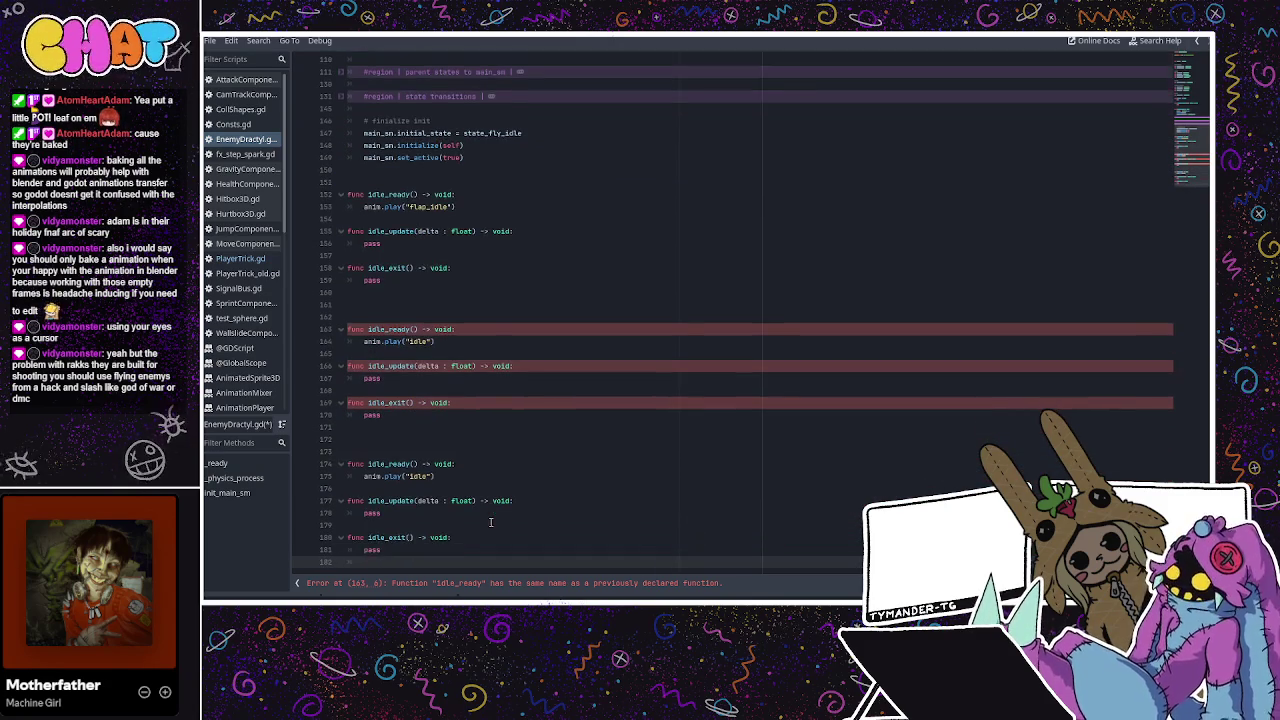
key(ctrl+v)
key(ctrl+v)
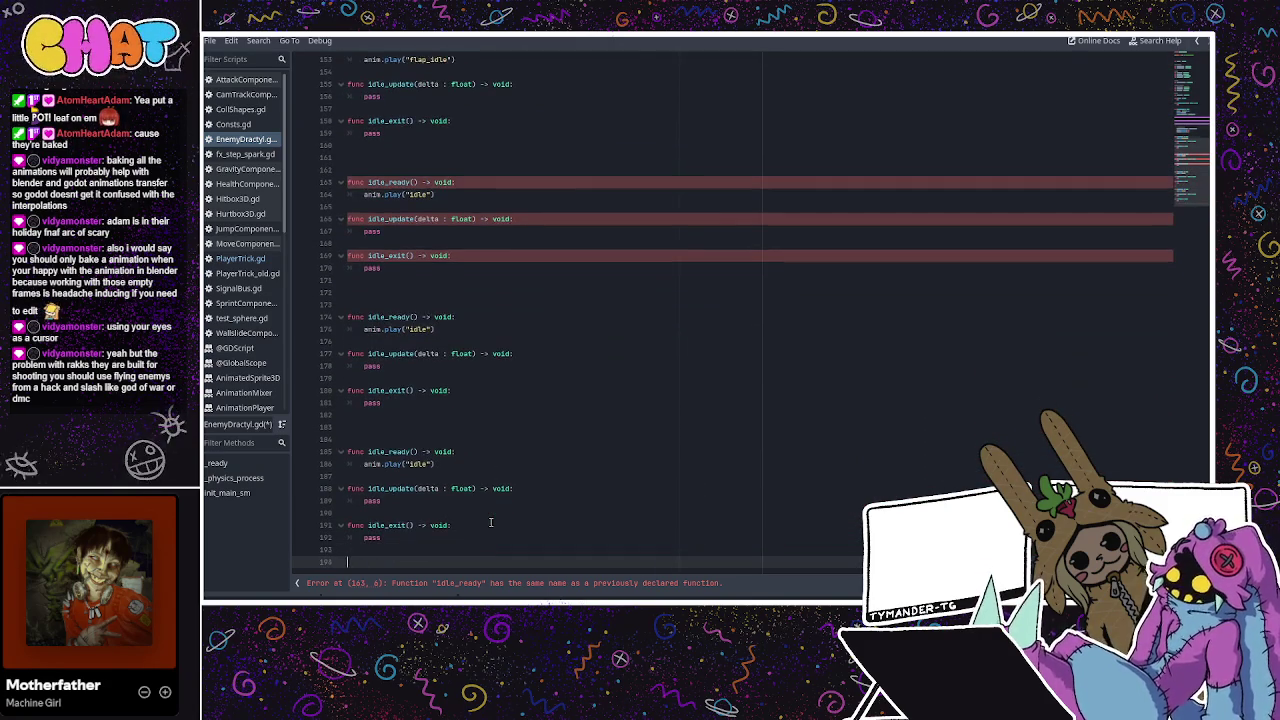
key(ctrl+v)
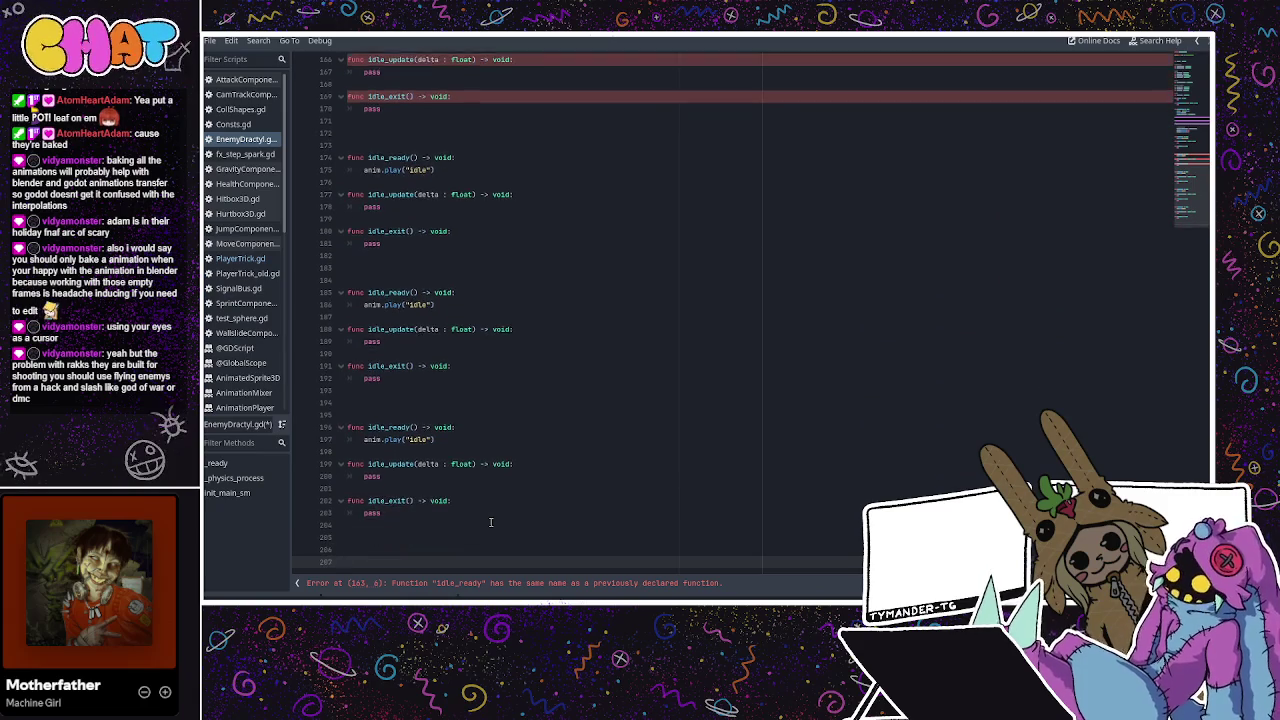
key(ctrl+v)
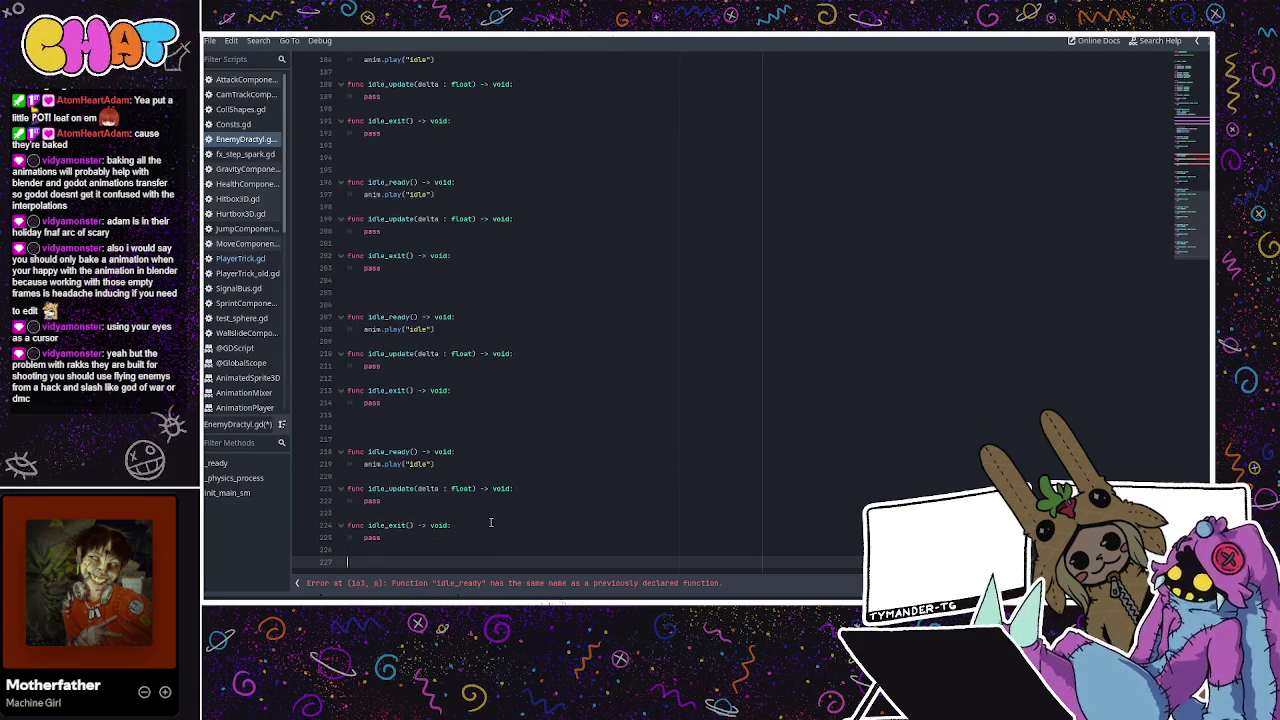
key(ctrl+v)
key(Return)
key(Return)
key(Return)
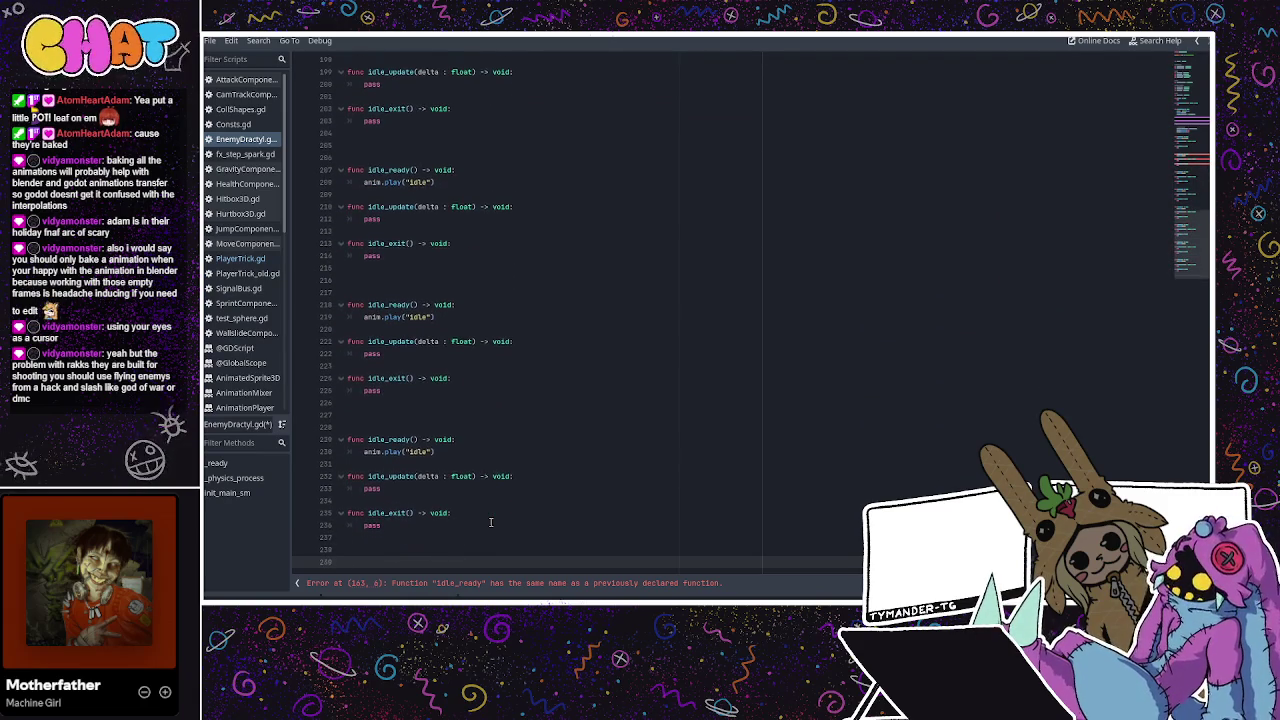
key(ctrl+v)
key(ctrl+v)
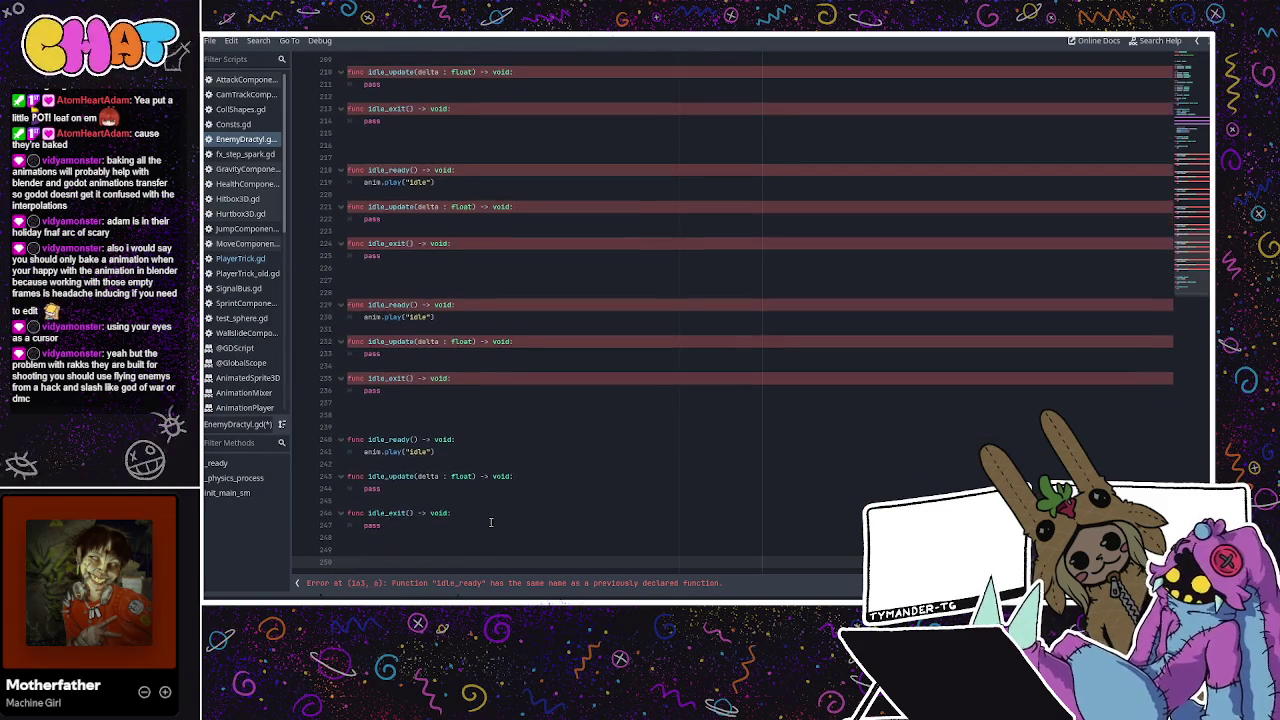
scroll(500, 352, up, 15)
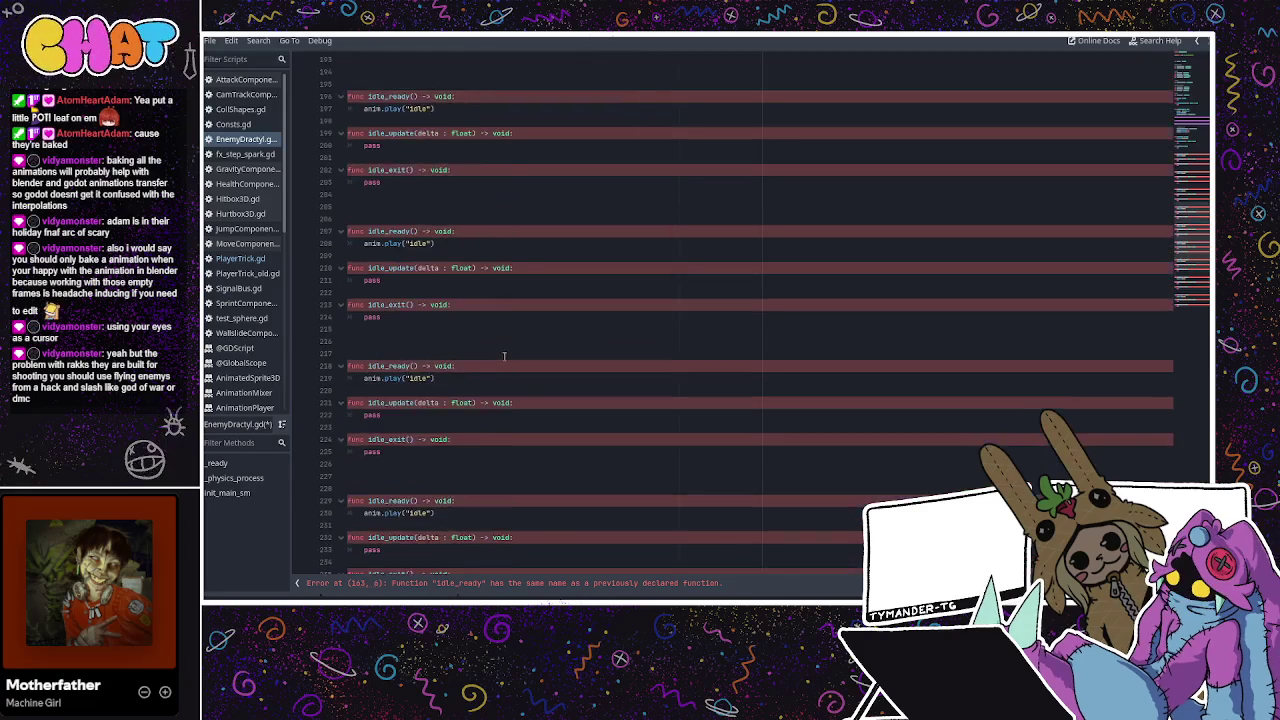
scroll(497, 348, up, 4)
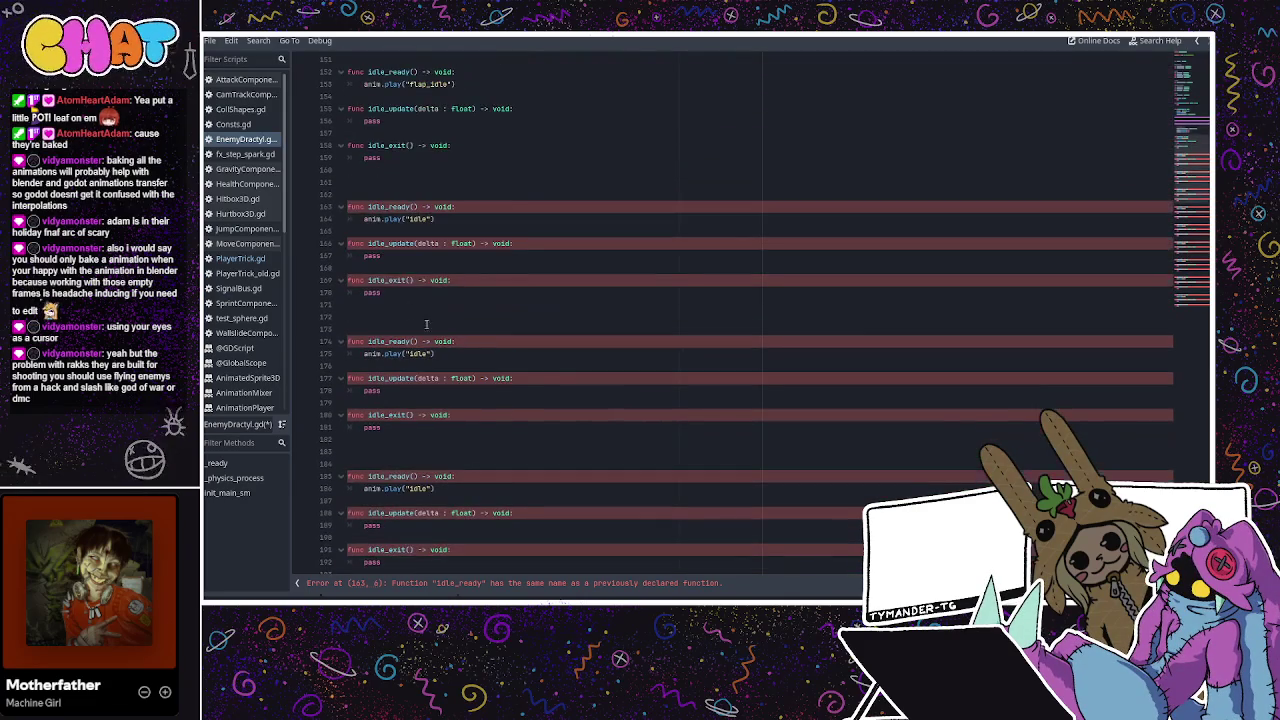
scroll(402, 288, up, 2)
Rename the first idle block to fly_idle and fix its animation back to flap_idle
mouse_move(407, 230)
mouse_down()
mouse_move(360, 228)
mouse_move(293, 145)
mouse_up()
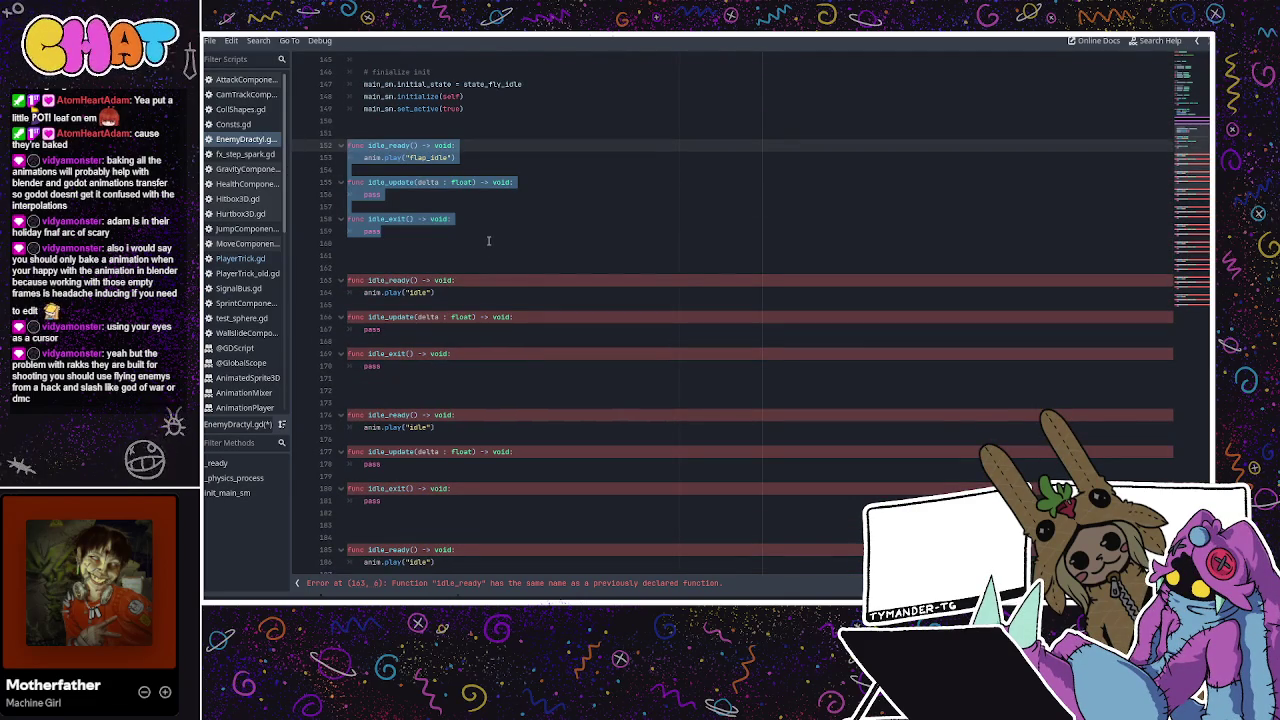
key(ctrl+f)
text(idle)
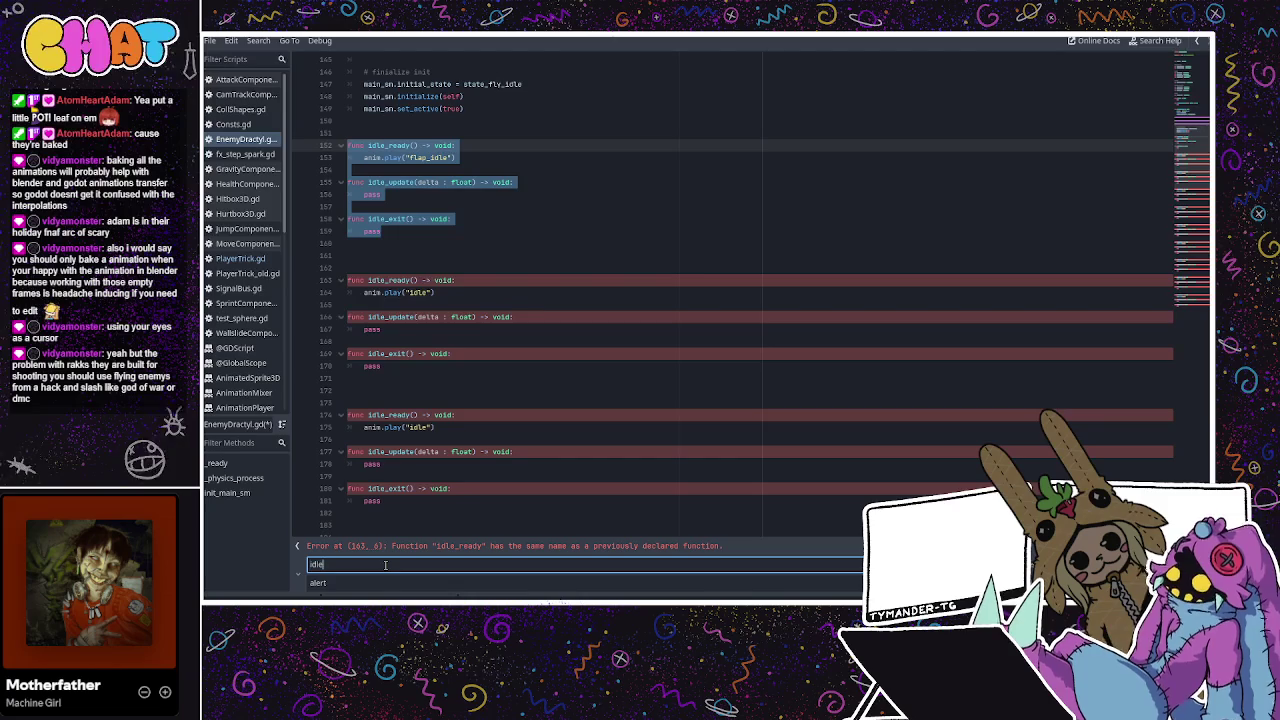
click(320, 582)
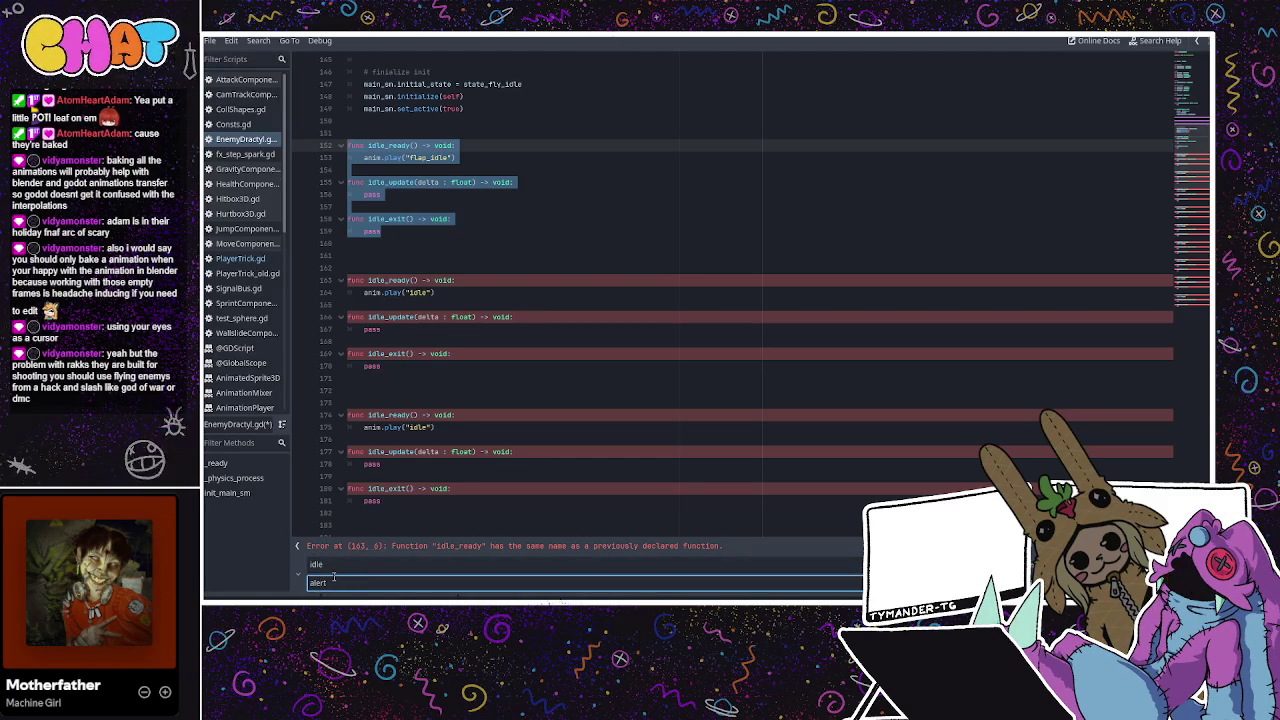
text(fly_)
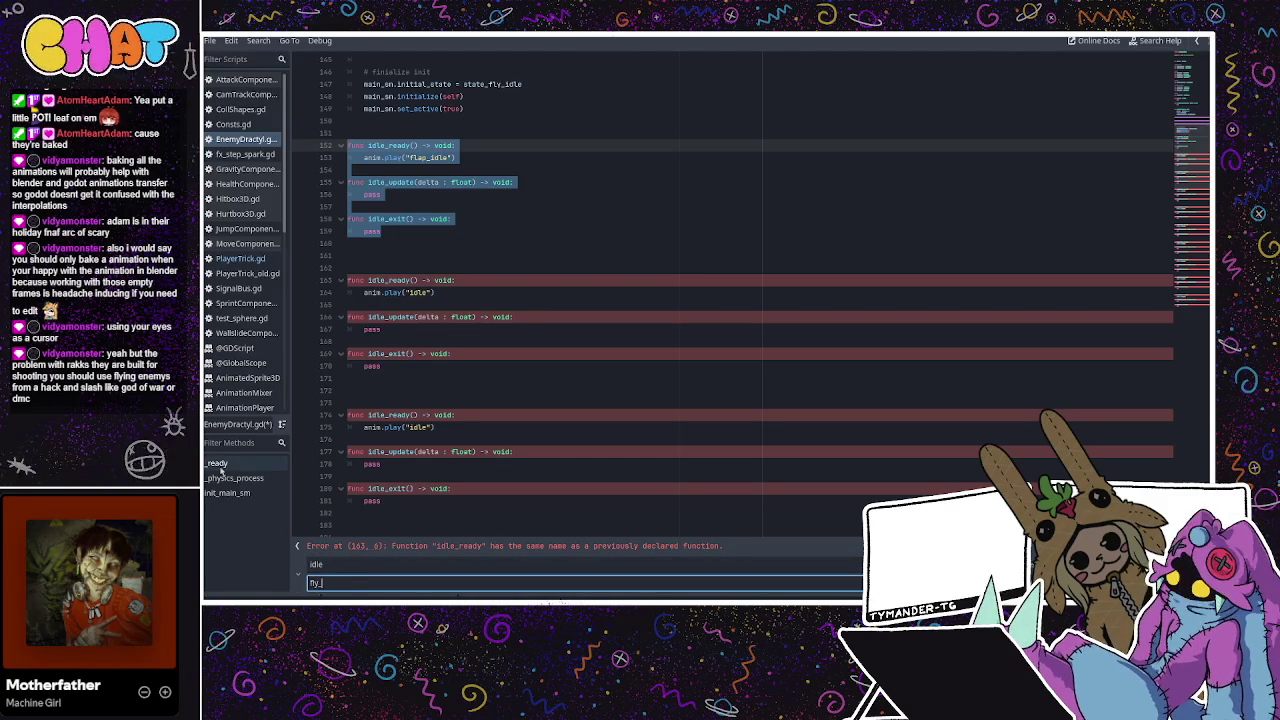
text(idle)
key(Return)
key(Escape)
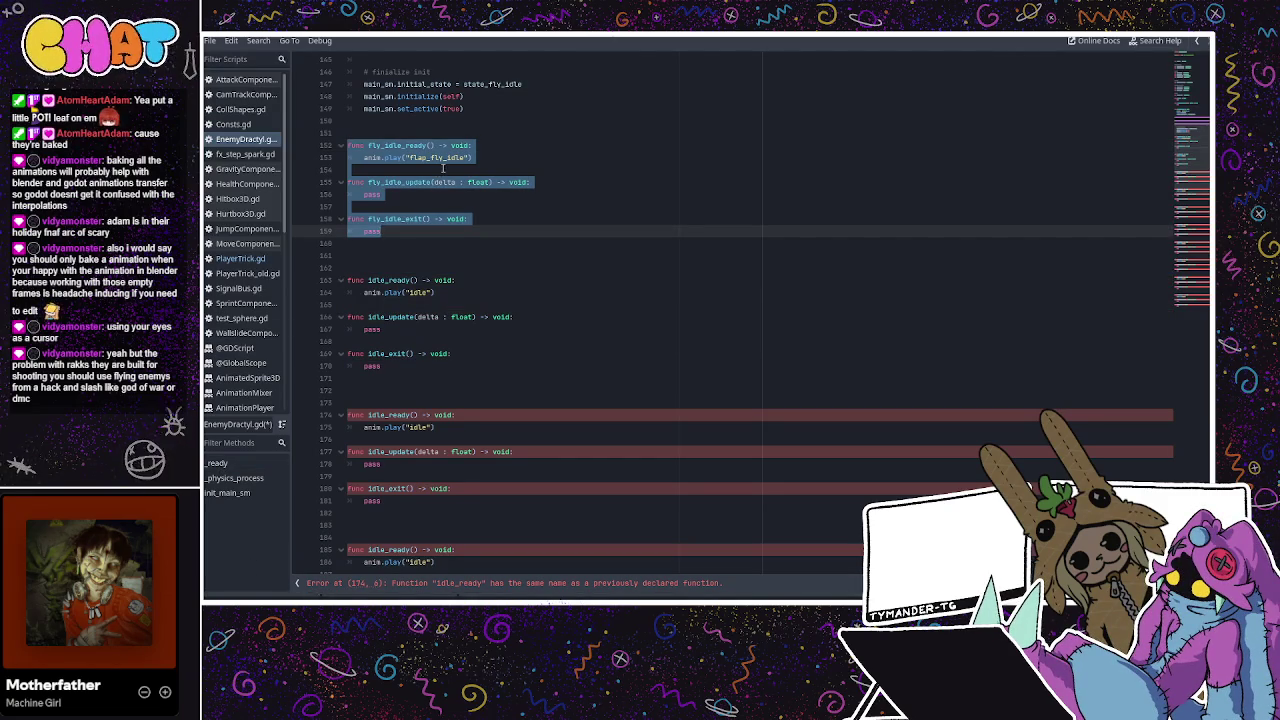
click(444, 159)
key(BackSpace)
key(BackSpace)
key(BackSpace)
click(449, 181)
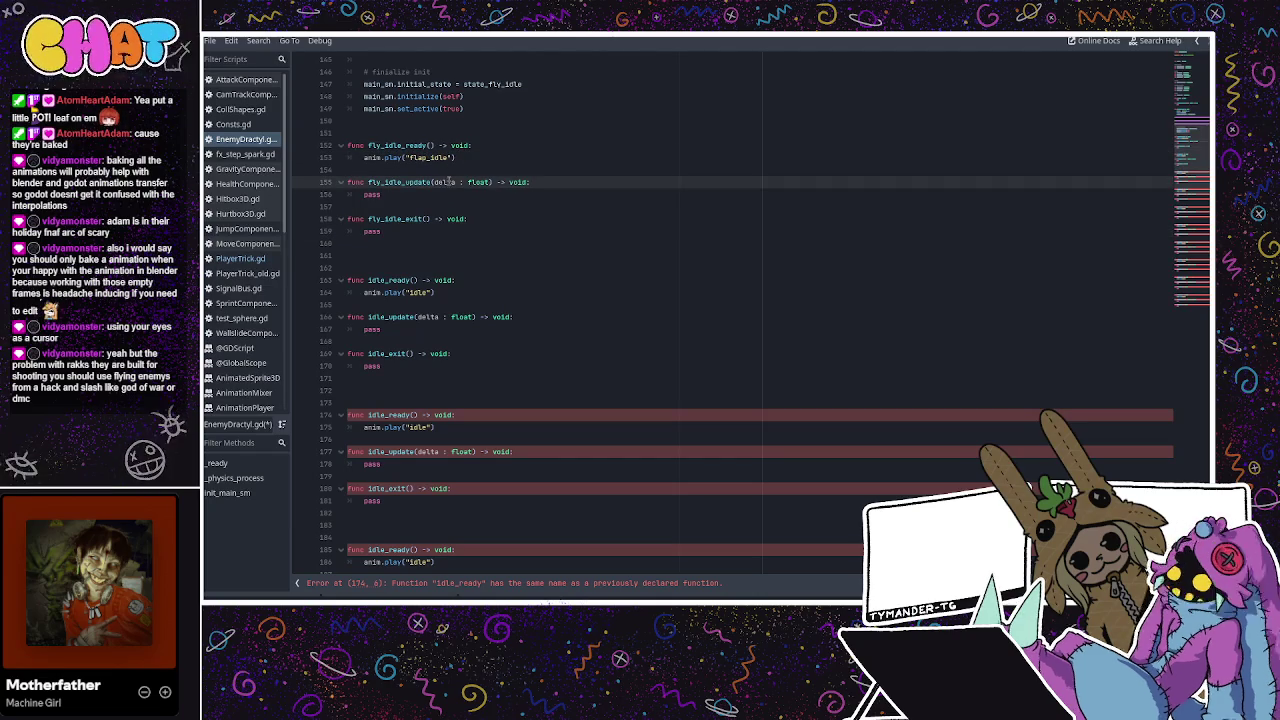
Rename the second idle block's functions to fly_move and select the following block
drag(440, 366, 345, 280)
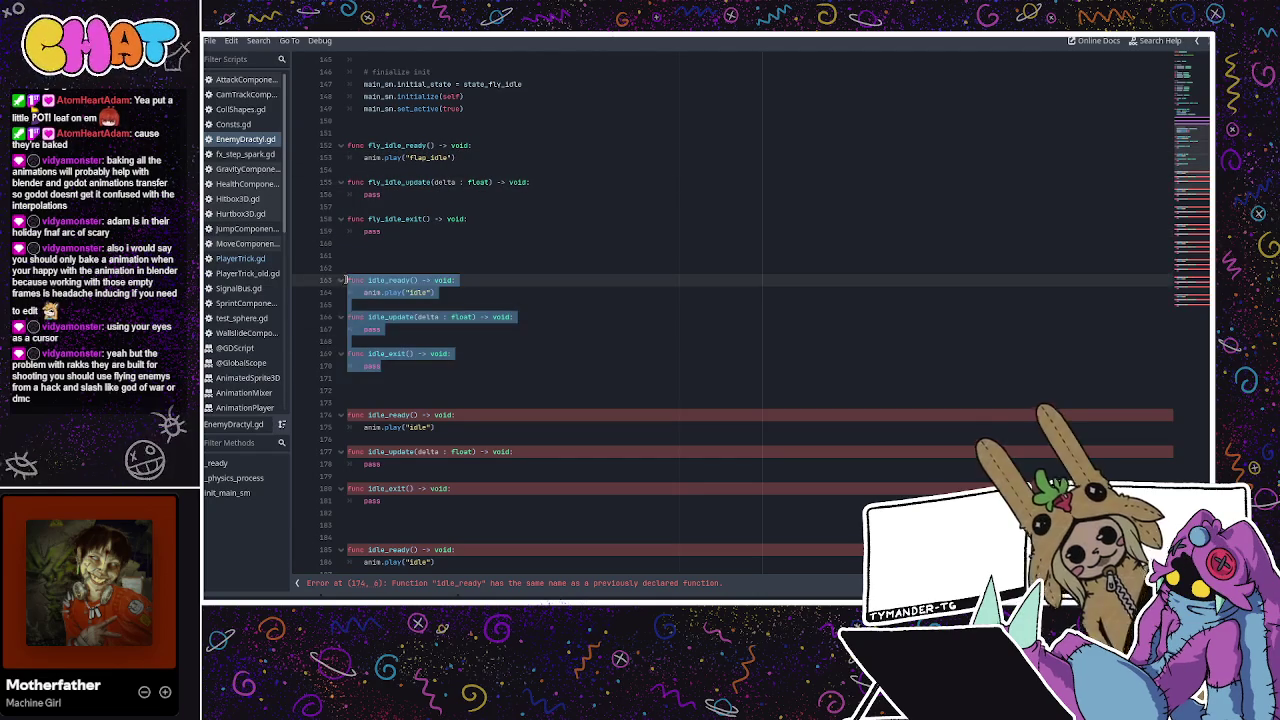
key(ctrl+f)
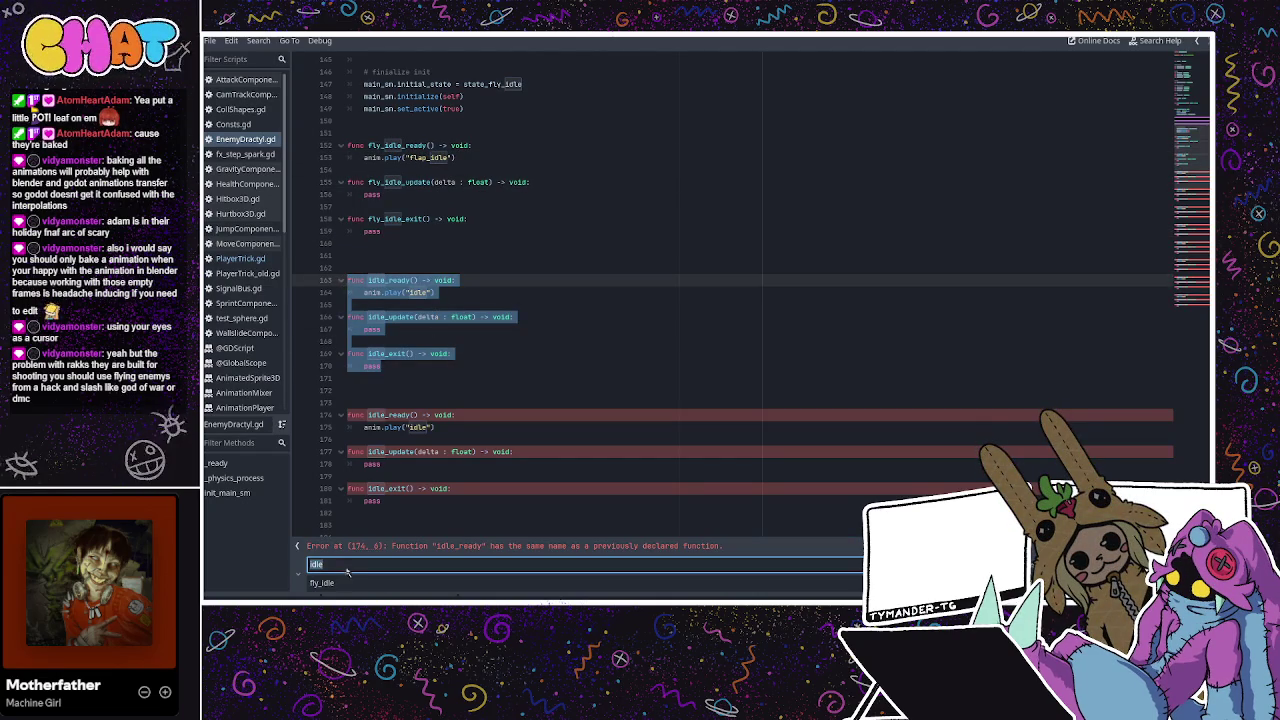
click(336, 582)
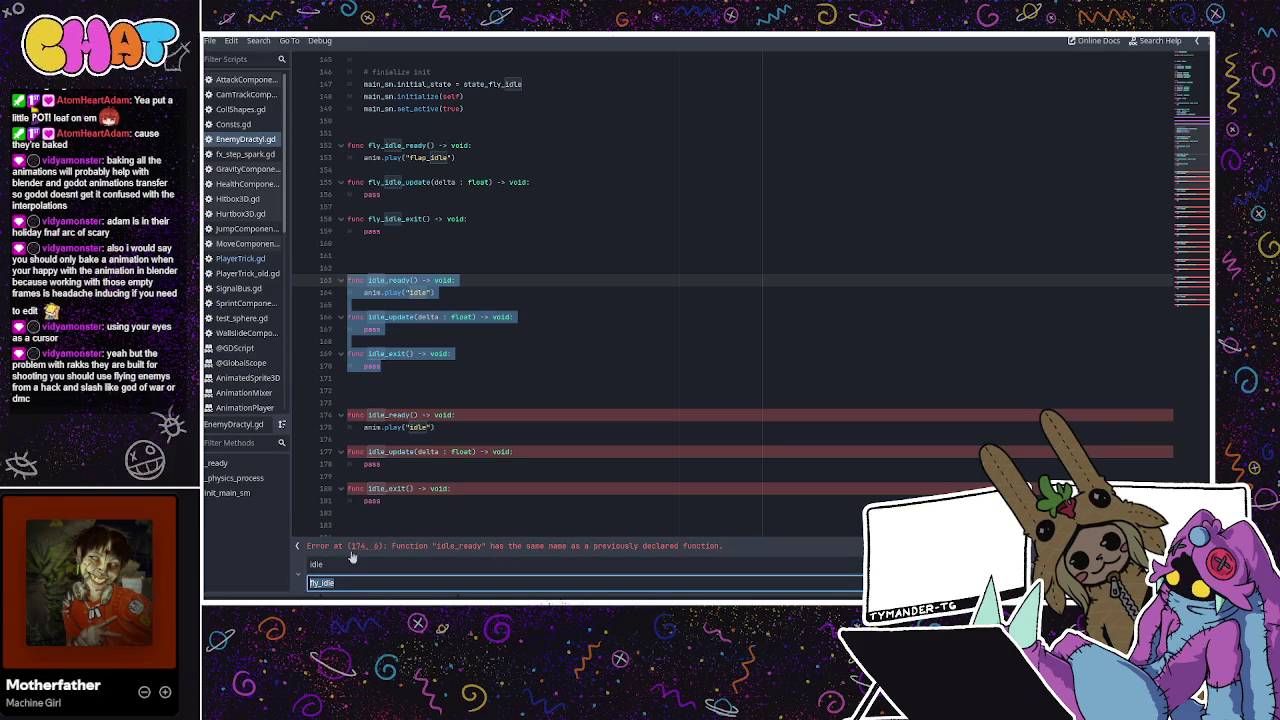
text(fly_move)
key(Return)
key(Escape)
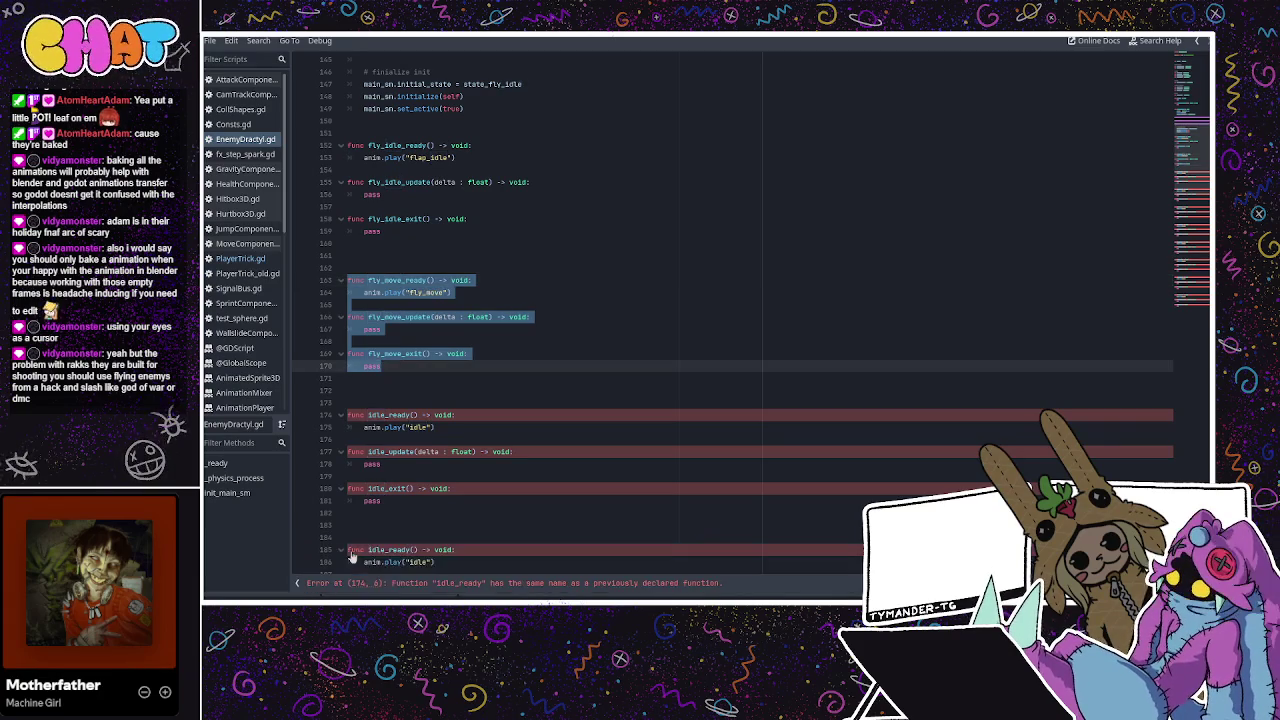
drag(422, 498, 336, 420)
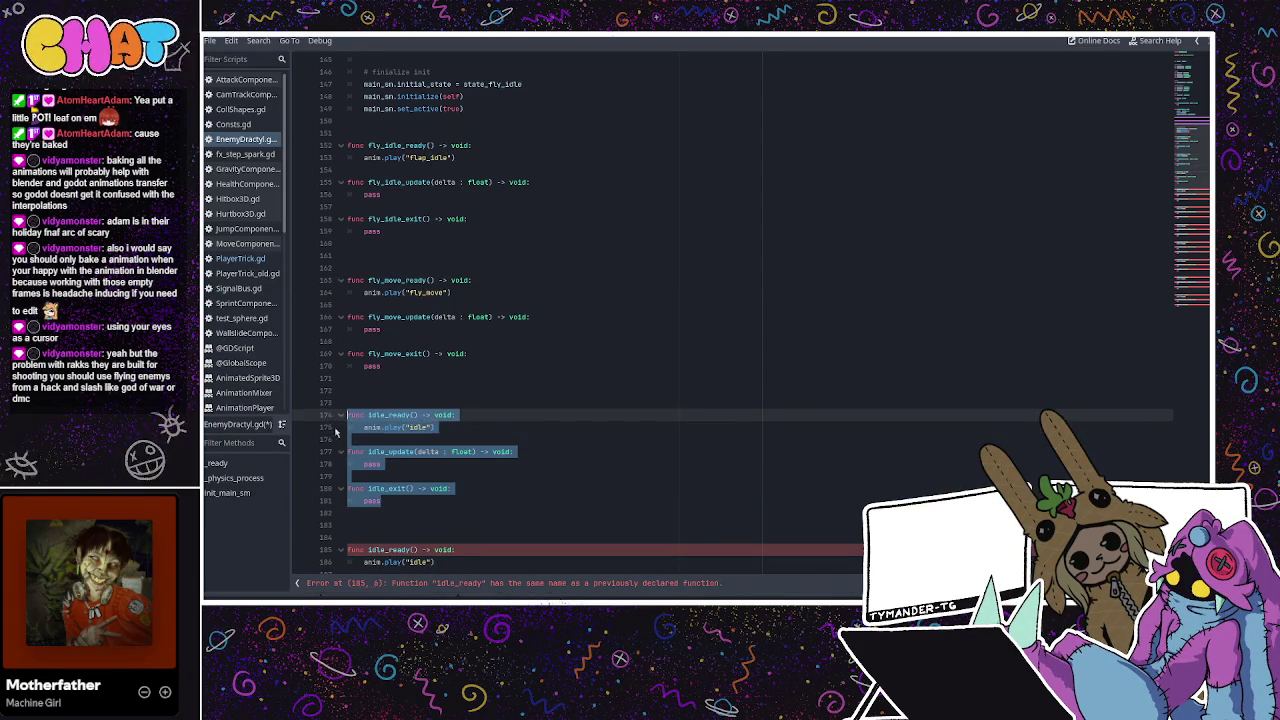
key(ctrl+r)
scroll(412, 447, down, 5)
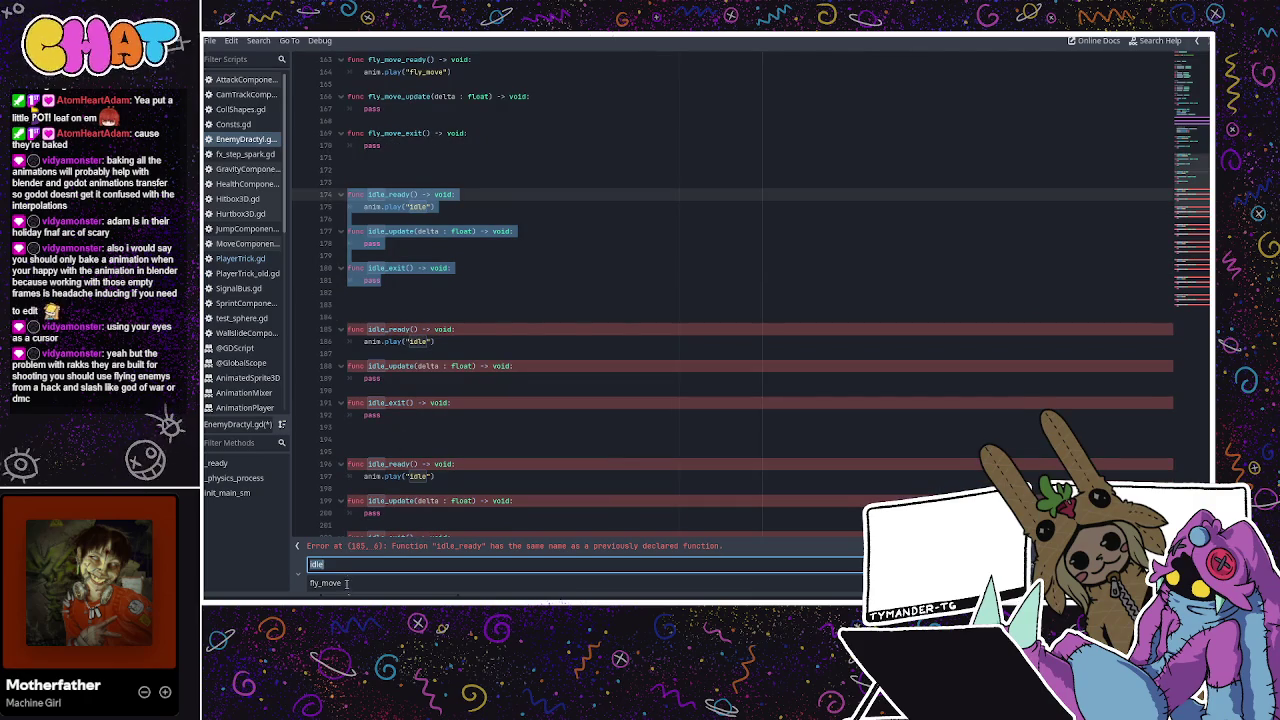
Replace 'idle' with 'hurt' in the selected duplicated block
key(Tab)
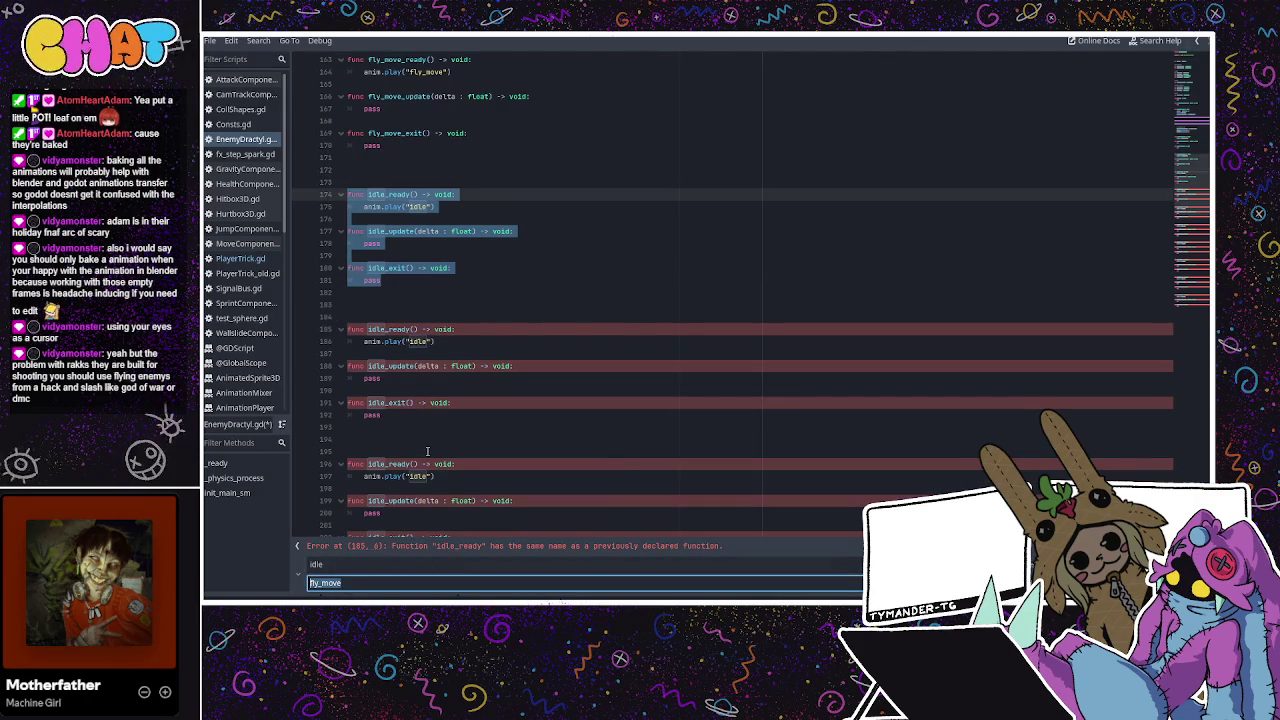
scroll(428, 451, up, 1)
scroll(428, 451, down, 1)
text(hurt)
key(Return)
key(Escape)
drag(416, 414, 400, 330)
click(400, 329)
Turn the next idle block into the fall state
click(386, 416)
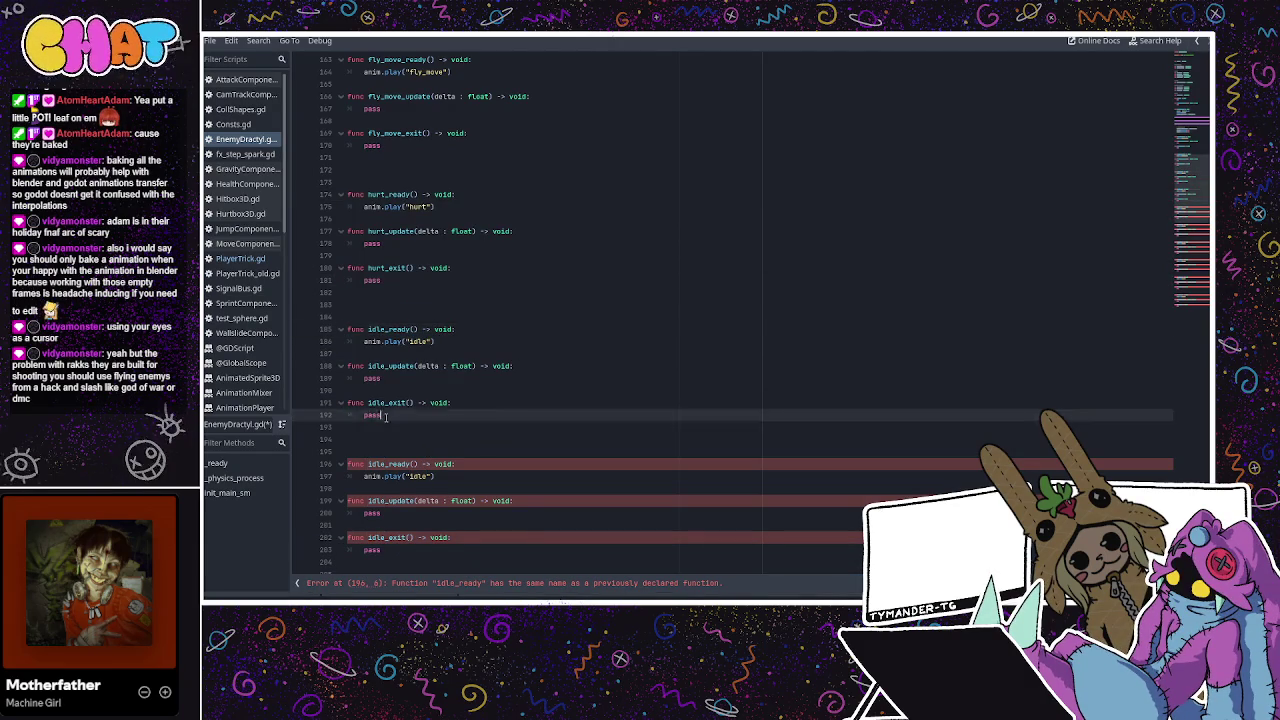
drag(386, 416, 351, 331)
key(ctrl+r)
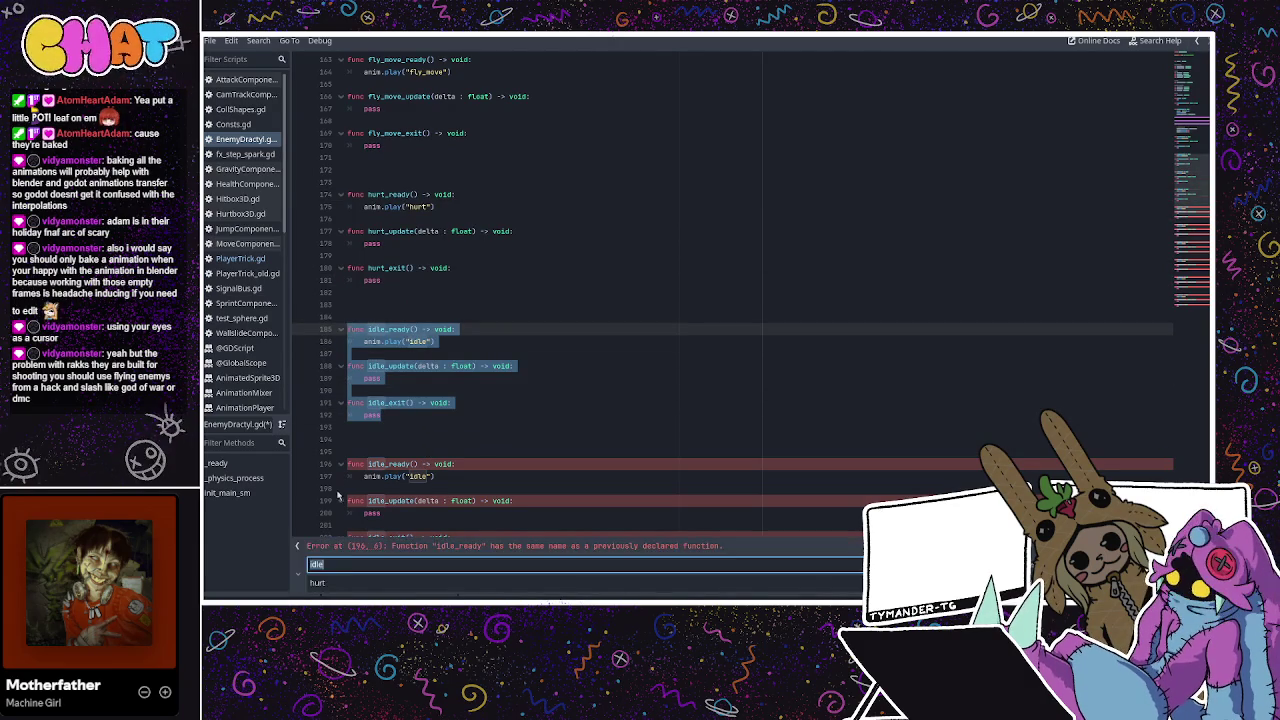
click(333, 579)
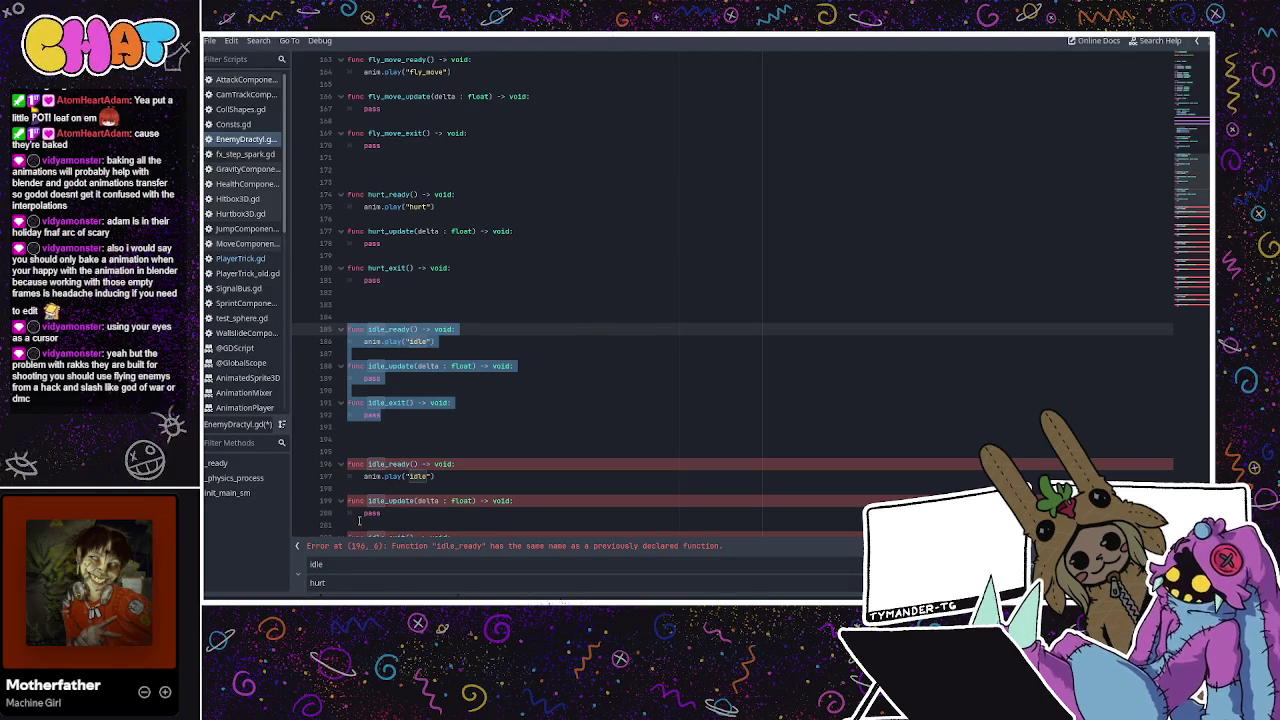
click(352, 553)
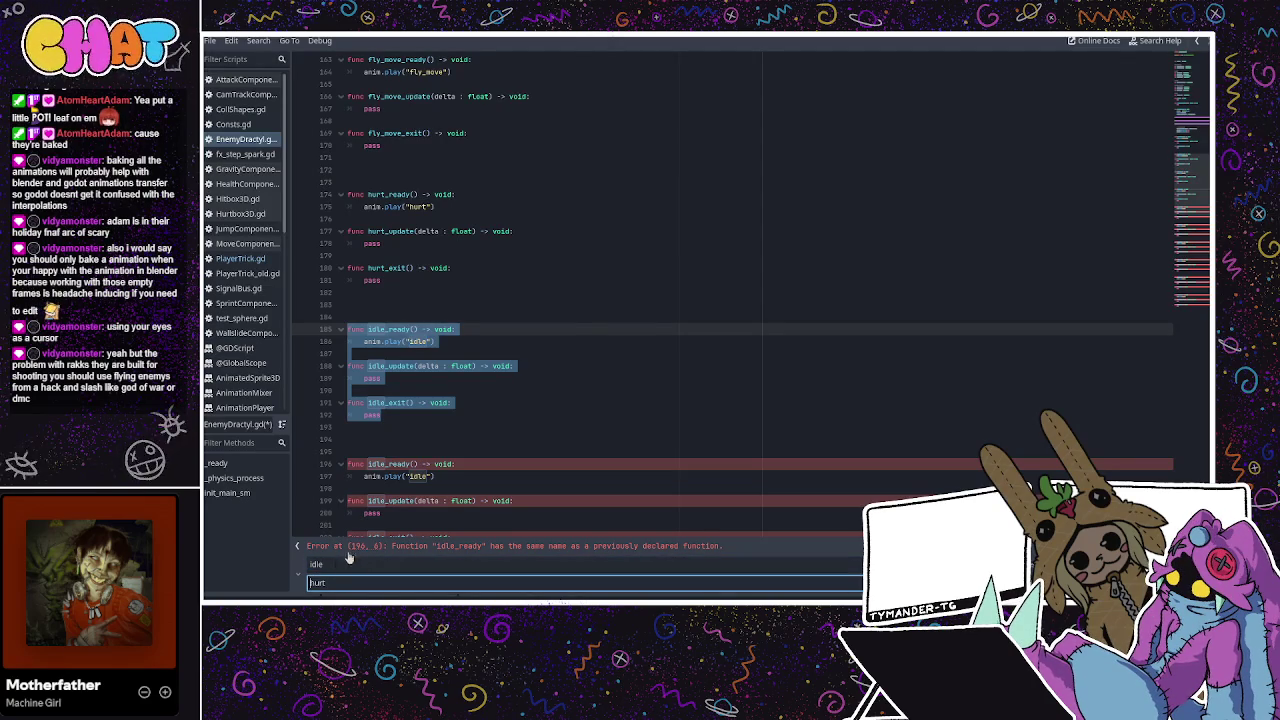
key(ctrl+a)
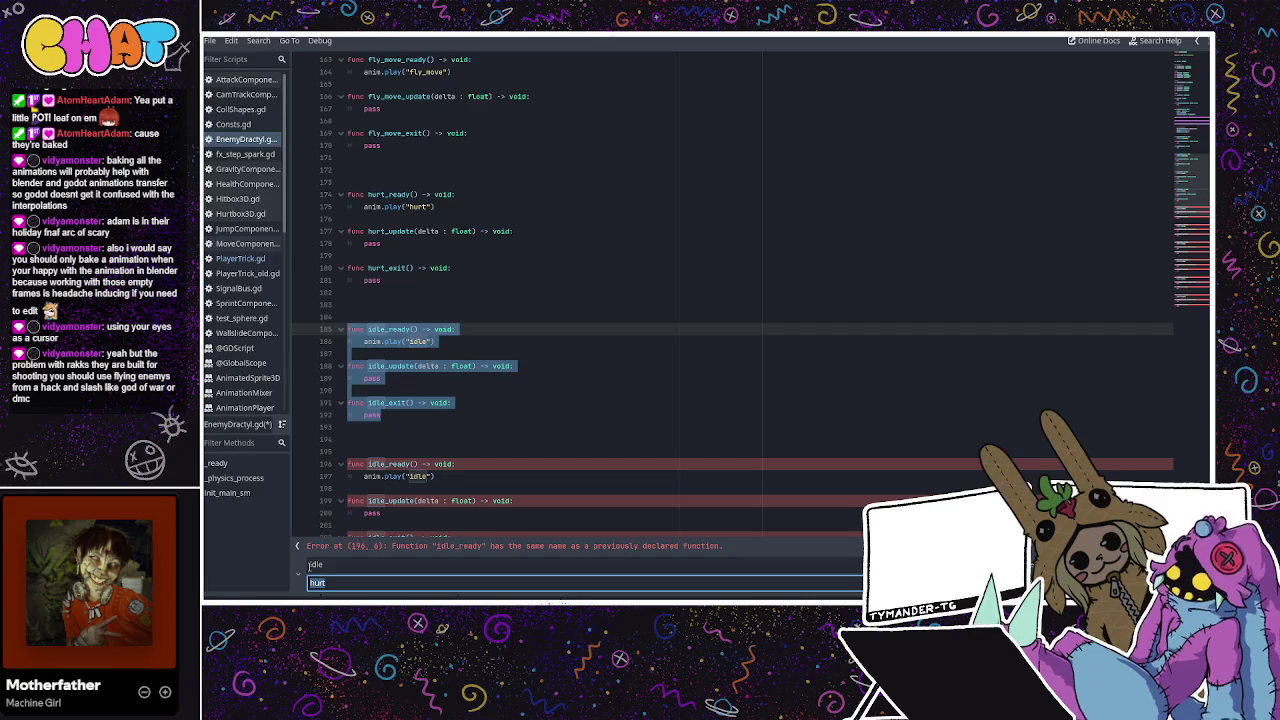
text(fall)
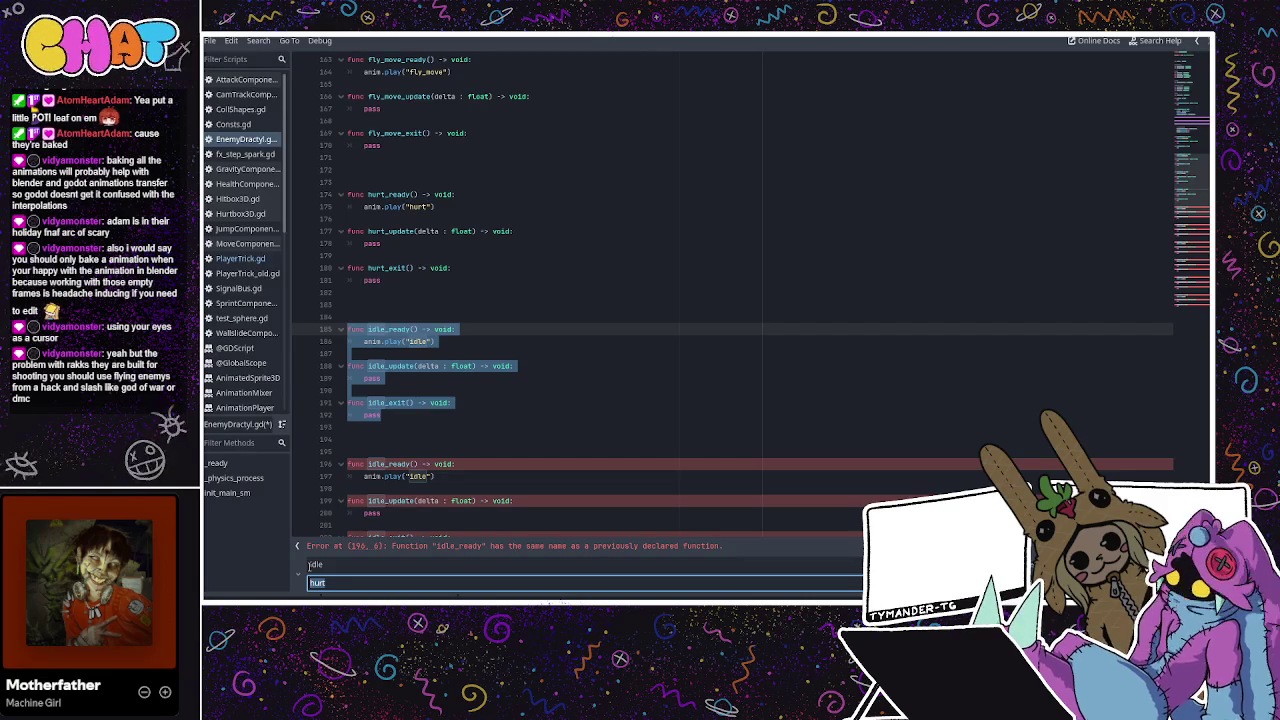
key(Return)
key(Escape)
drag(399, 472, 343, 380)
click(343, 380)
Turn the next idle block into recover, with recover_ready's animation call replaced by pass
drag(396, 477, 352, 391)
key(ctrl+r)
text(fa)
key(BackSpace)
key(BackSpace)
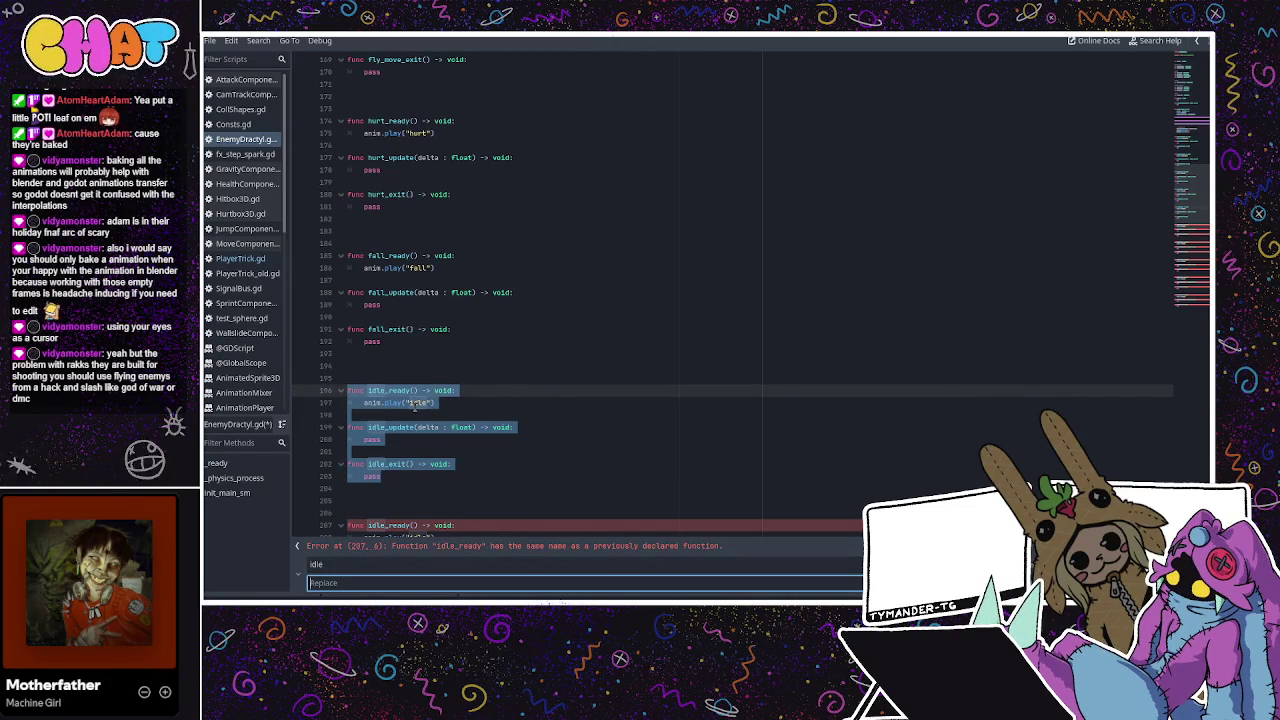
text(recover)
key(Return)
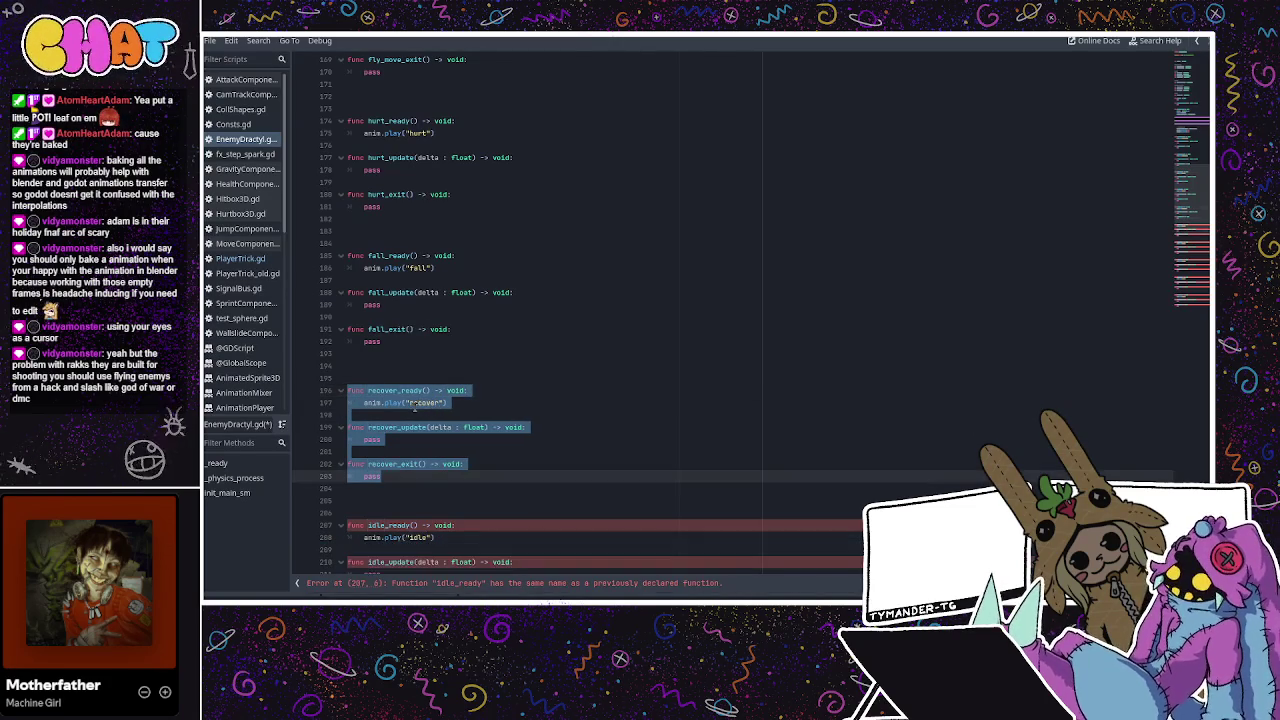
scroll(414, 408, down, 5)
drag(383, 428, 331, 342)
drag(459, 218, 404, 219)
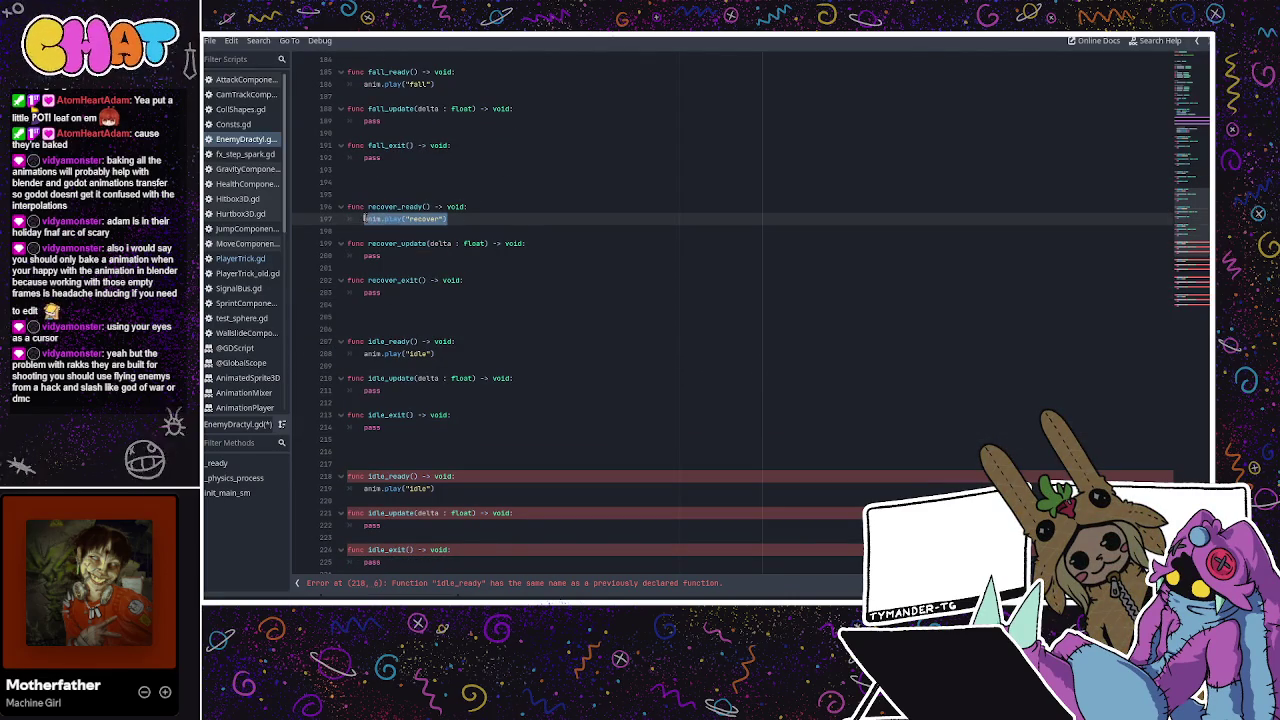
text(pass)
Convert the following idle block into the death state
mouse_move(390, 428)
mouse_down()
mouse_move(345, 378)
mouse_move(350, 342)
mouse_up()
key(ctrl+r)
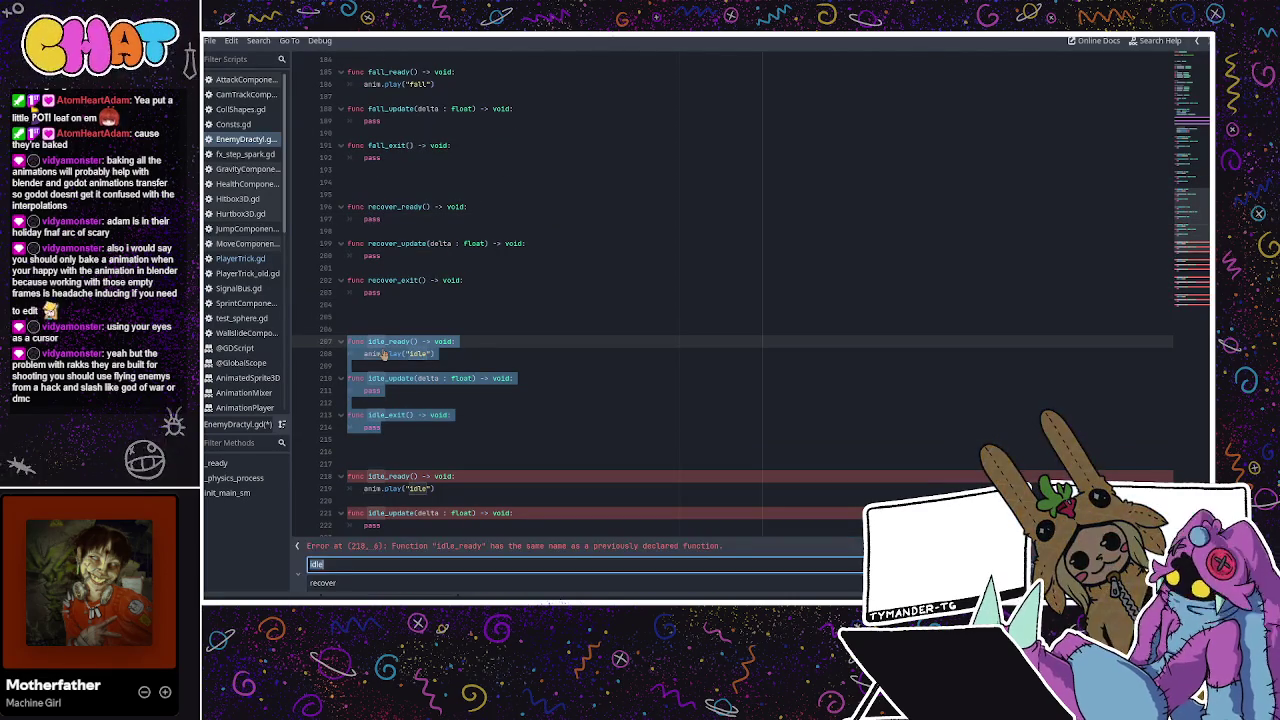
key(Tab)
key(BackSpace)
text(death)
key(Return)
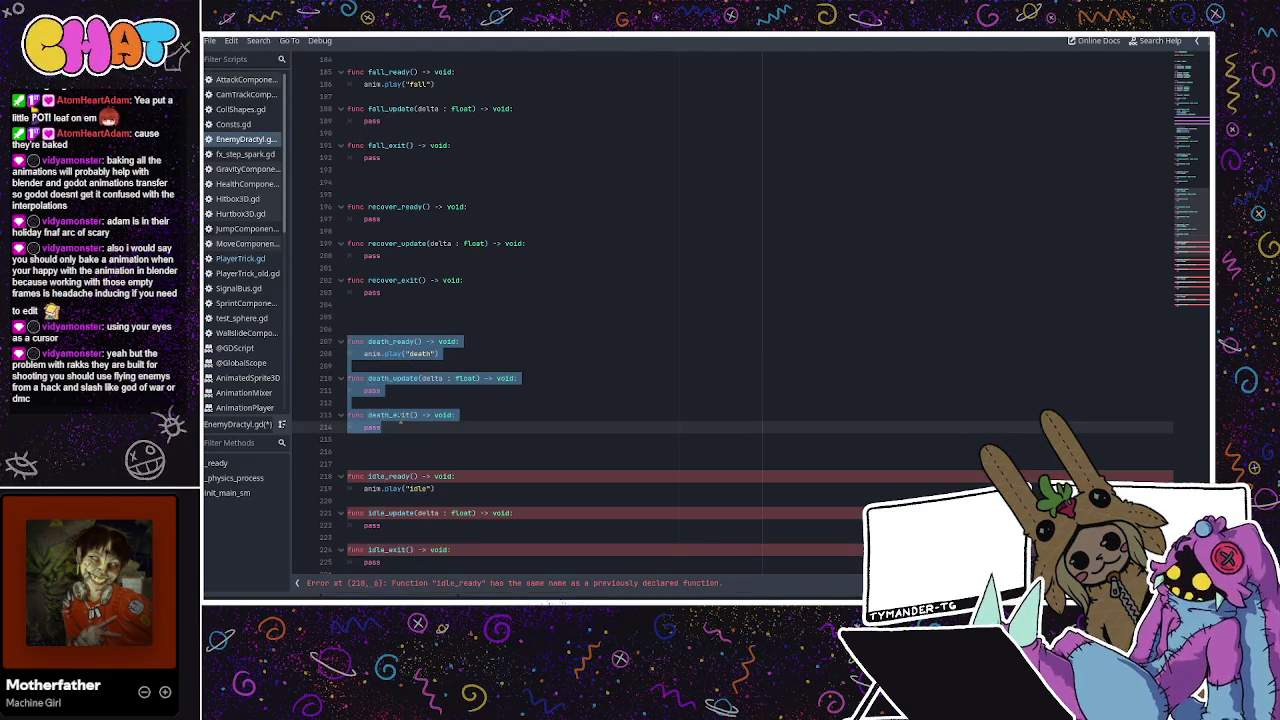
click(382, 452)
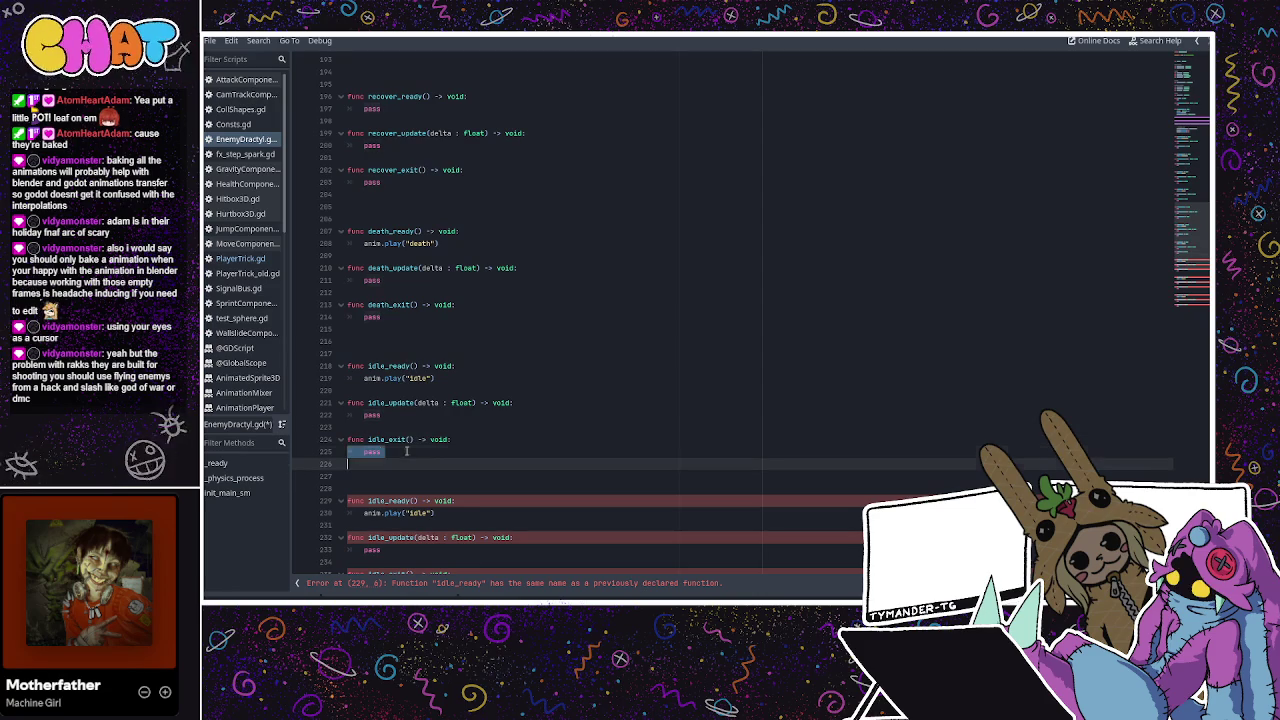
Convert the next idle block into the attack_bite state
mouse_move(406, 452)
mouse_down()
mouse_move(360, 440)
mouse_move(345, 366)
mouse_up()
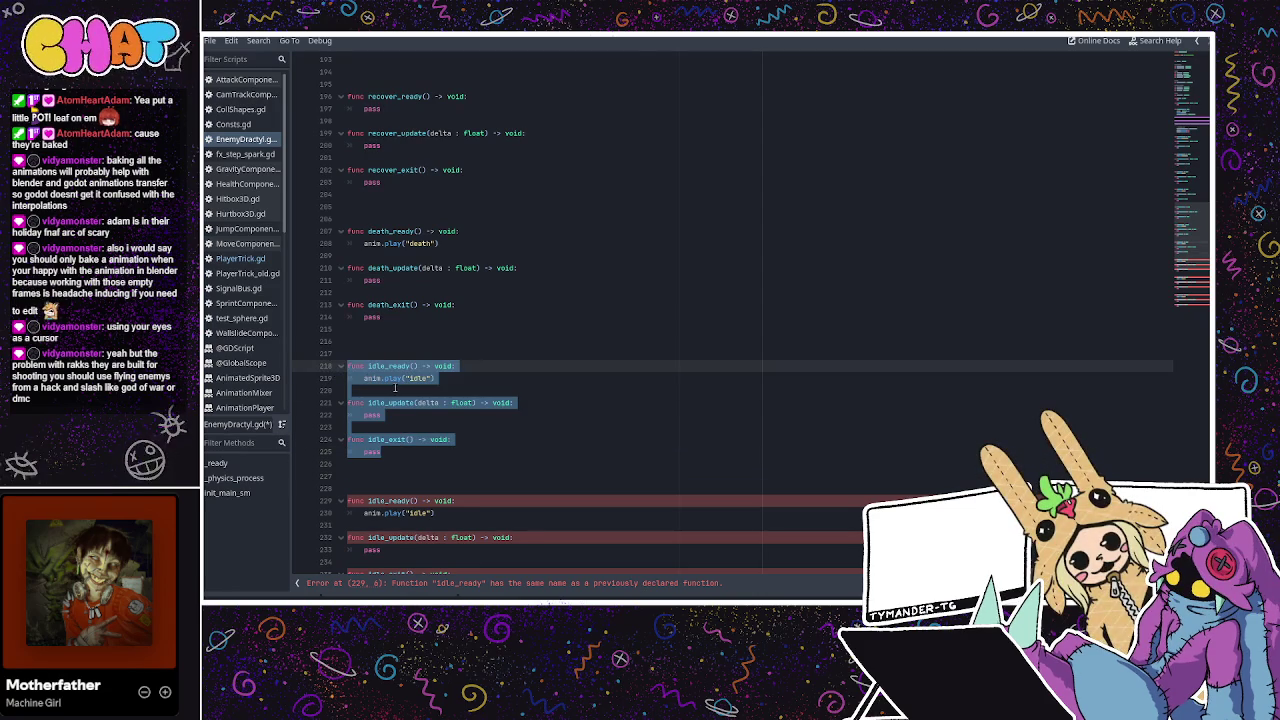
key(ctrl+r)
text(death)
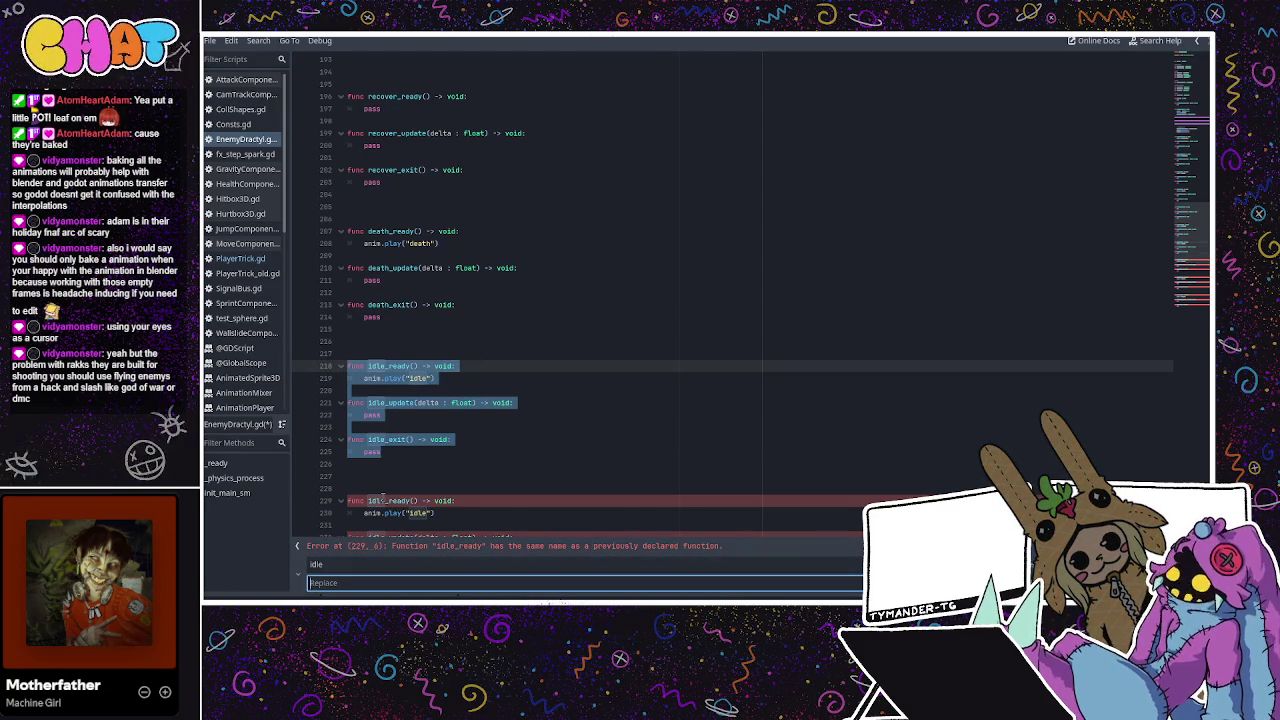
text(attack_)
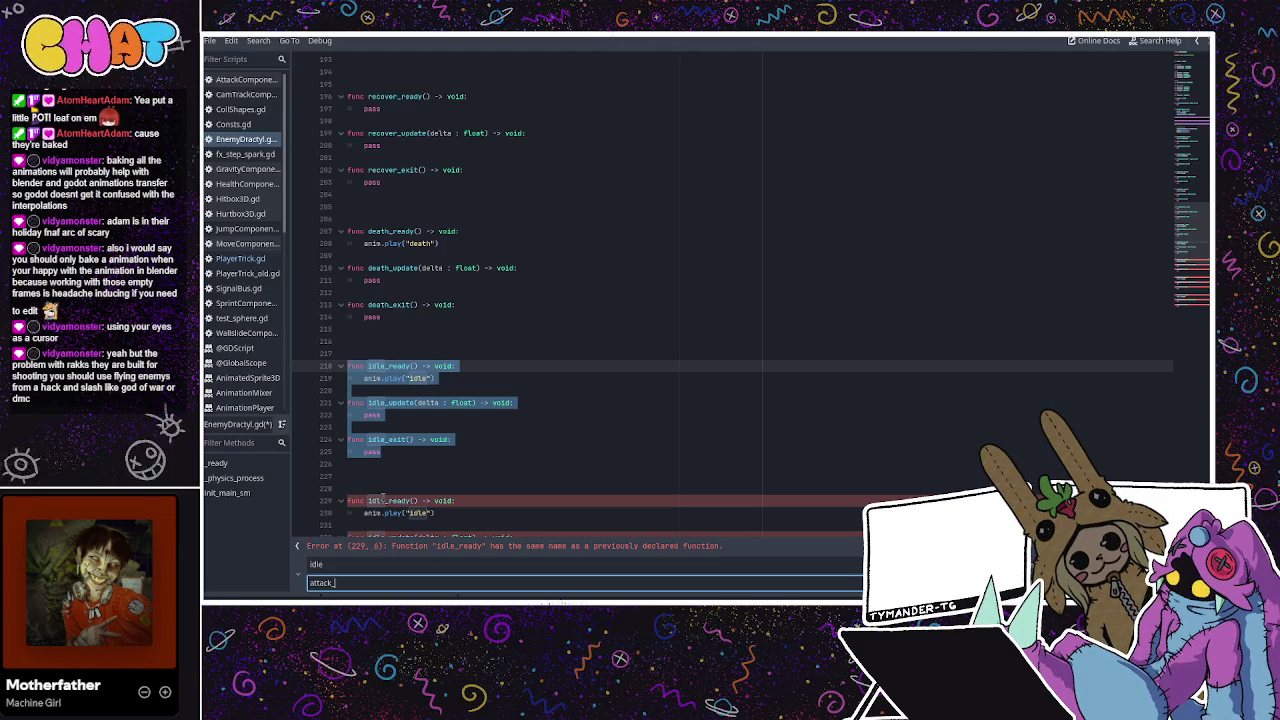
text(bite)
key(Return)
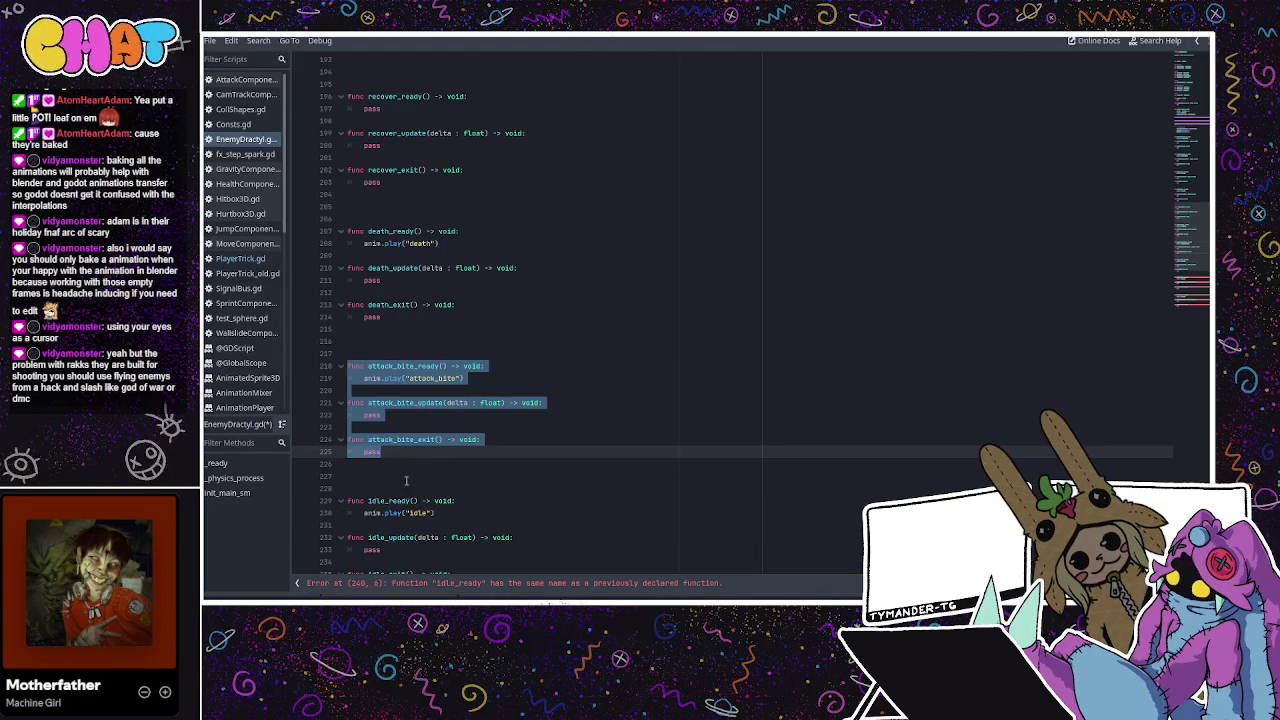
scroll(399, 479, down, 3)
mouse_move(399, 479)
mouse_down()
mouse_move(370, 464)
mouse_move(349, 390)
mouse_up()
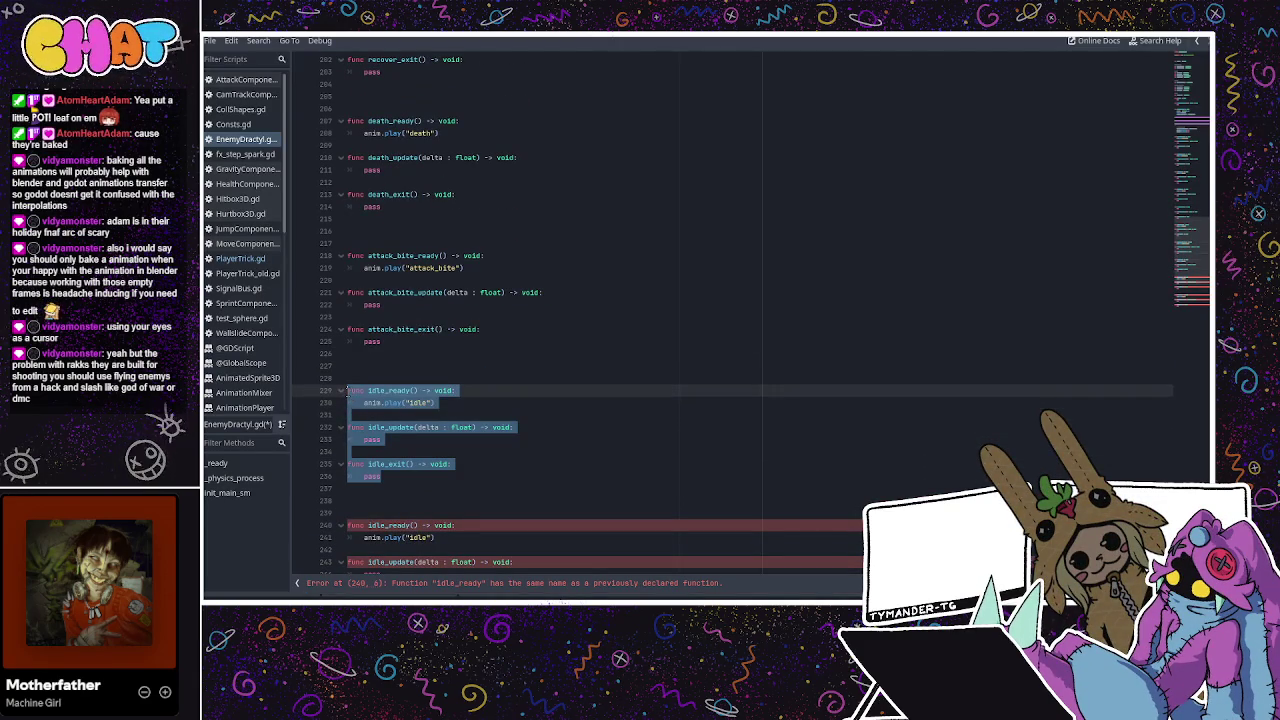
Replace 'idle' with 'swoop' in the selected block
key(ctrl+r)
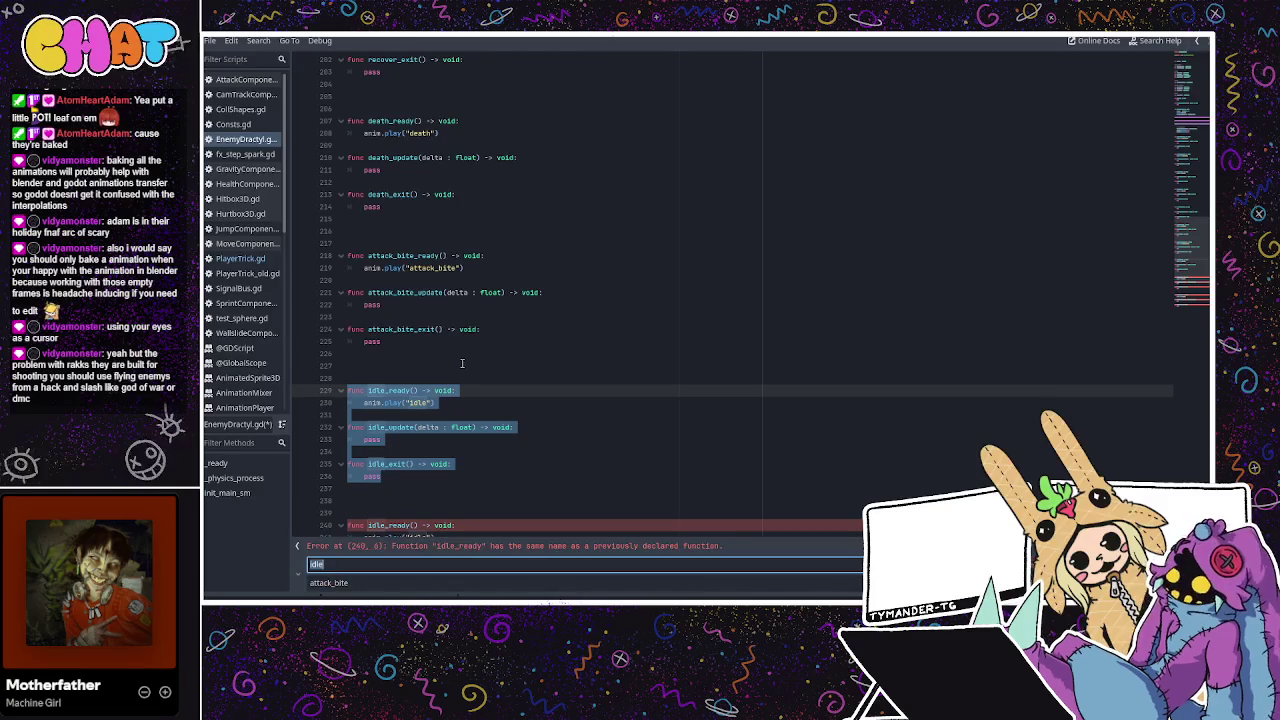
key(BackSpace)
key(BackSpace)
key(BackSpace)
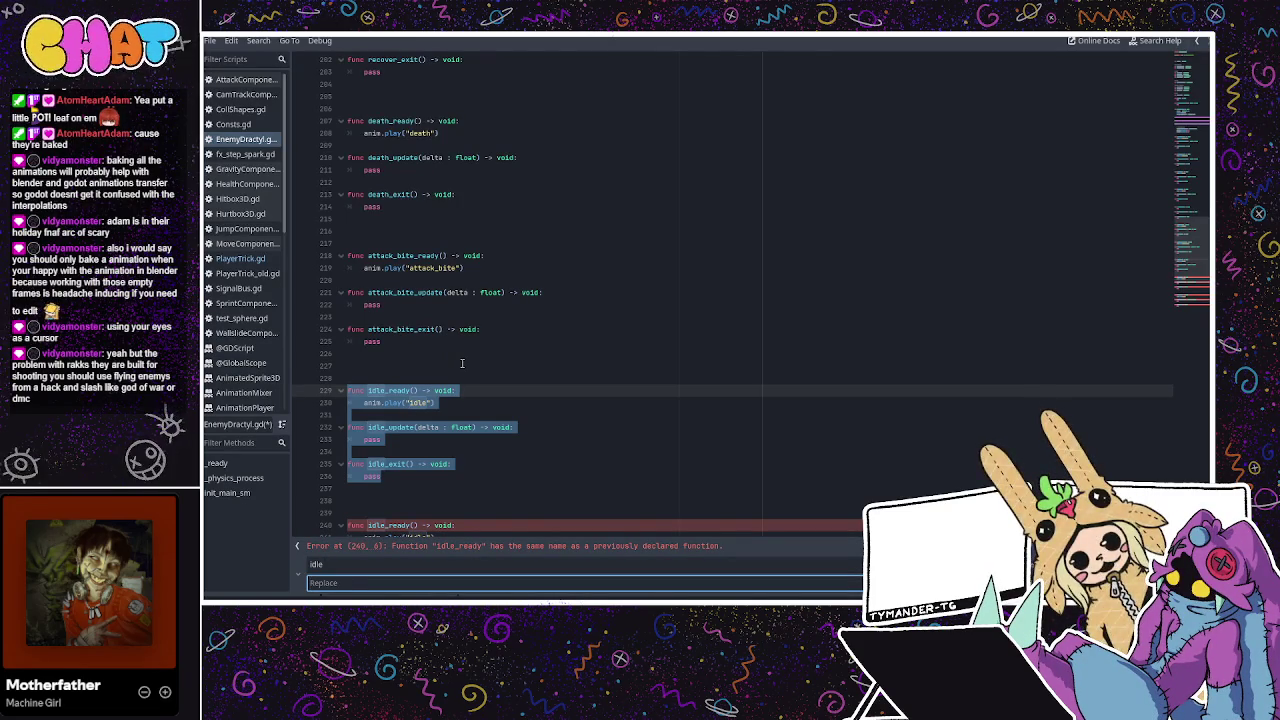
text(swoop)
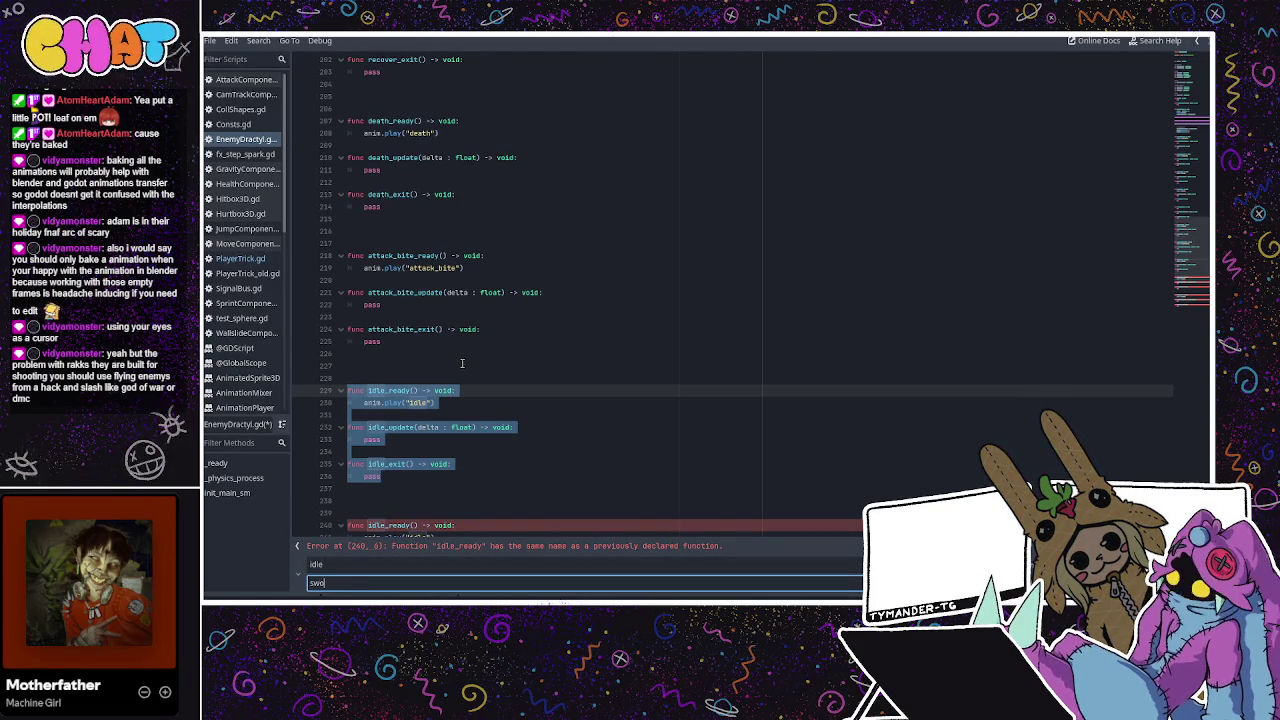
key(Return)
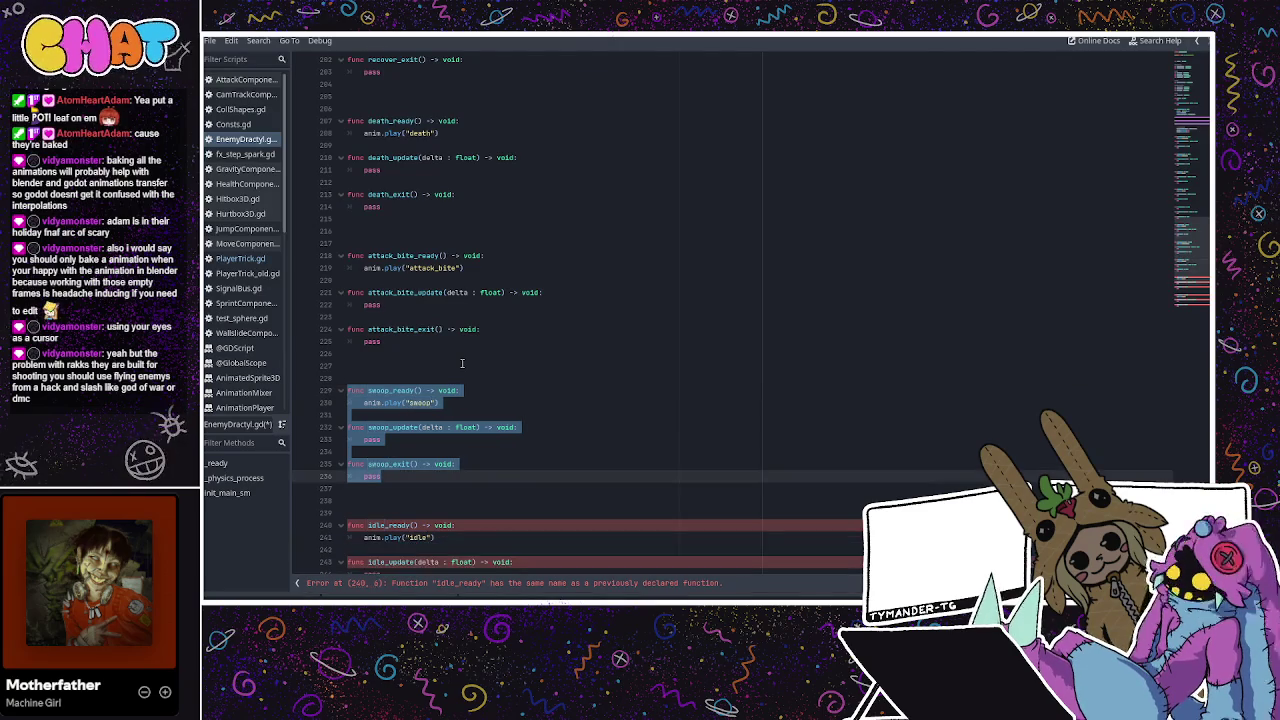
scroll(462, 363, down, 5)
Turn the next idle block into the glide state
mouse_move(381, 427)
mouse_down()
mouse_move(365, 425)
mouse_move(348, 341)
mouse_up()
key(ctrl+r)
key(Tab)
text(g)
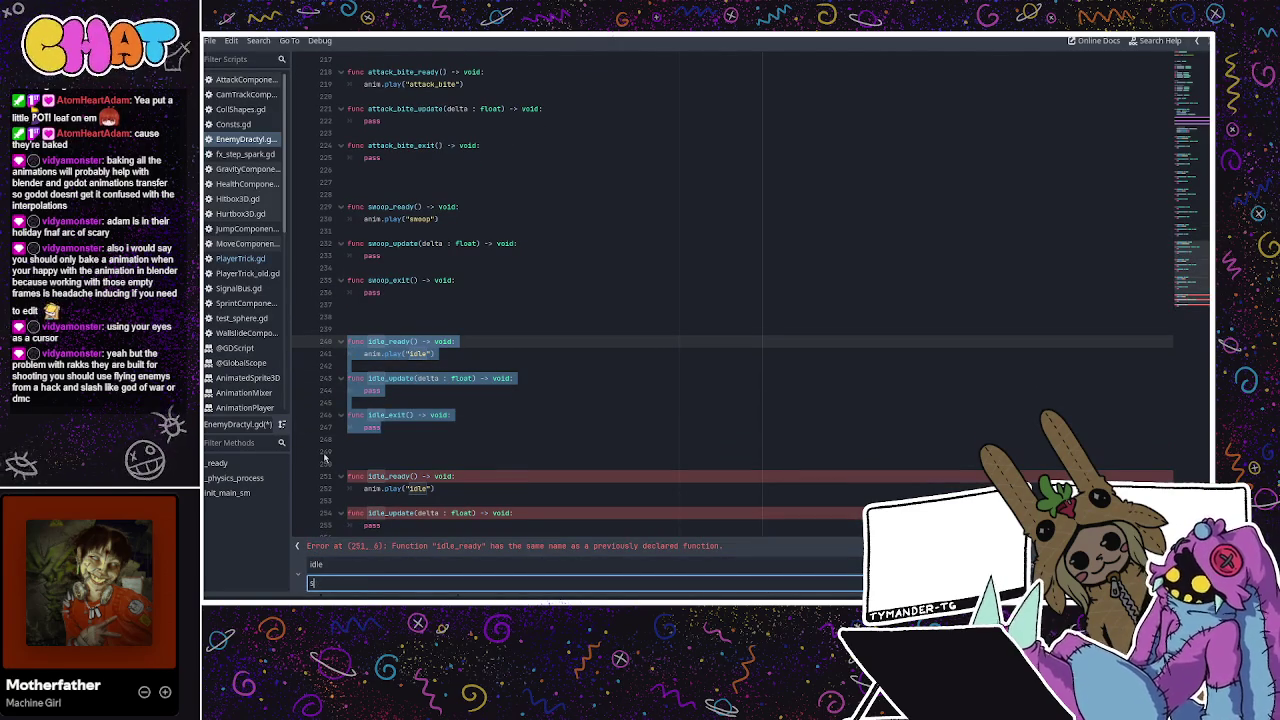
text(lide)
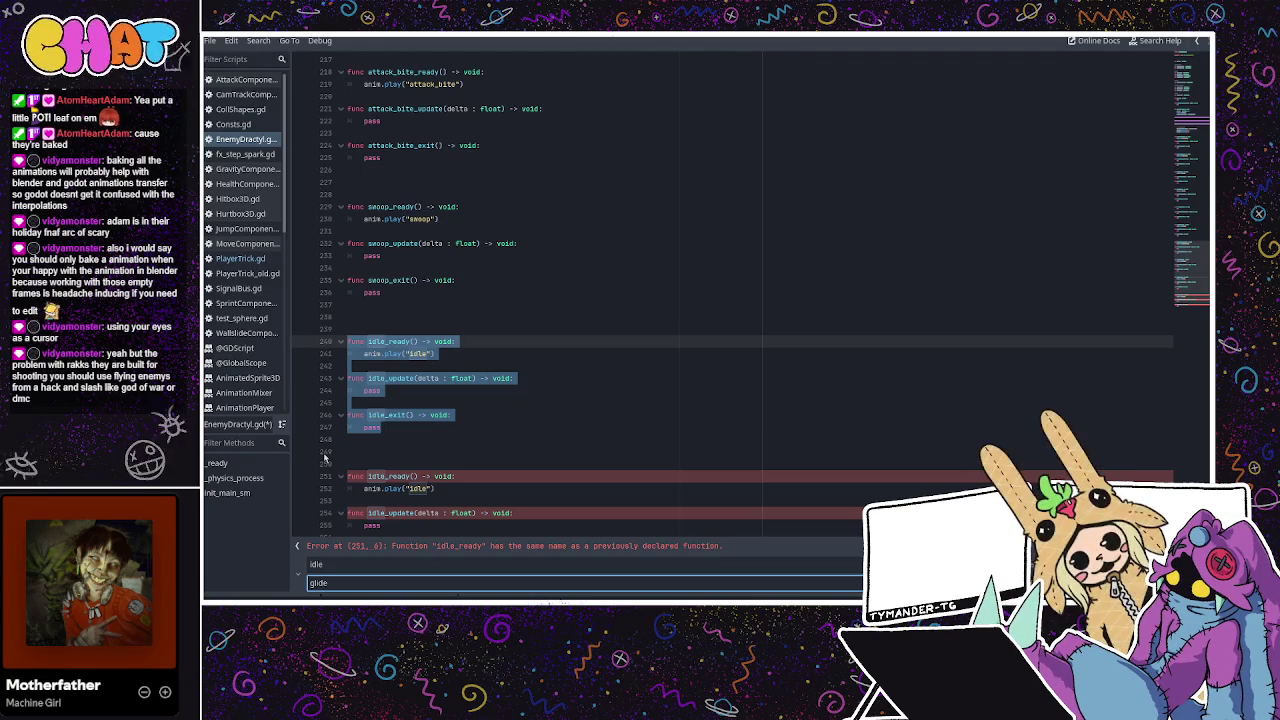
key(Return)
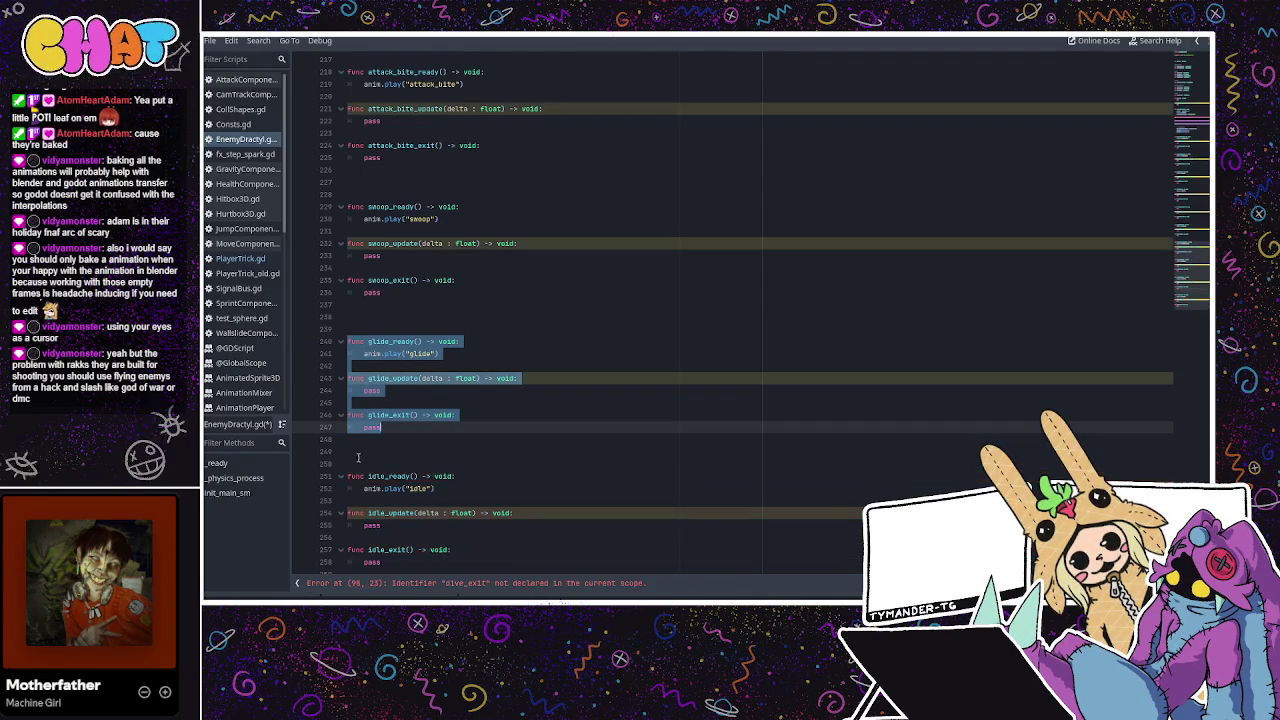
Turn the idle functions on lines 251-258 into the dive state
mouse_move(381, 550)
mouse_down()
mouse_move(308, 442)
mouse_move(347, 470)
mouse_up()
click(360, 464)
drag(381, 550, 337, 467)
key(ctrl+c)
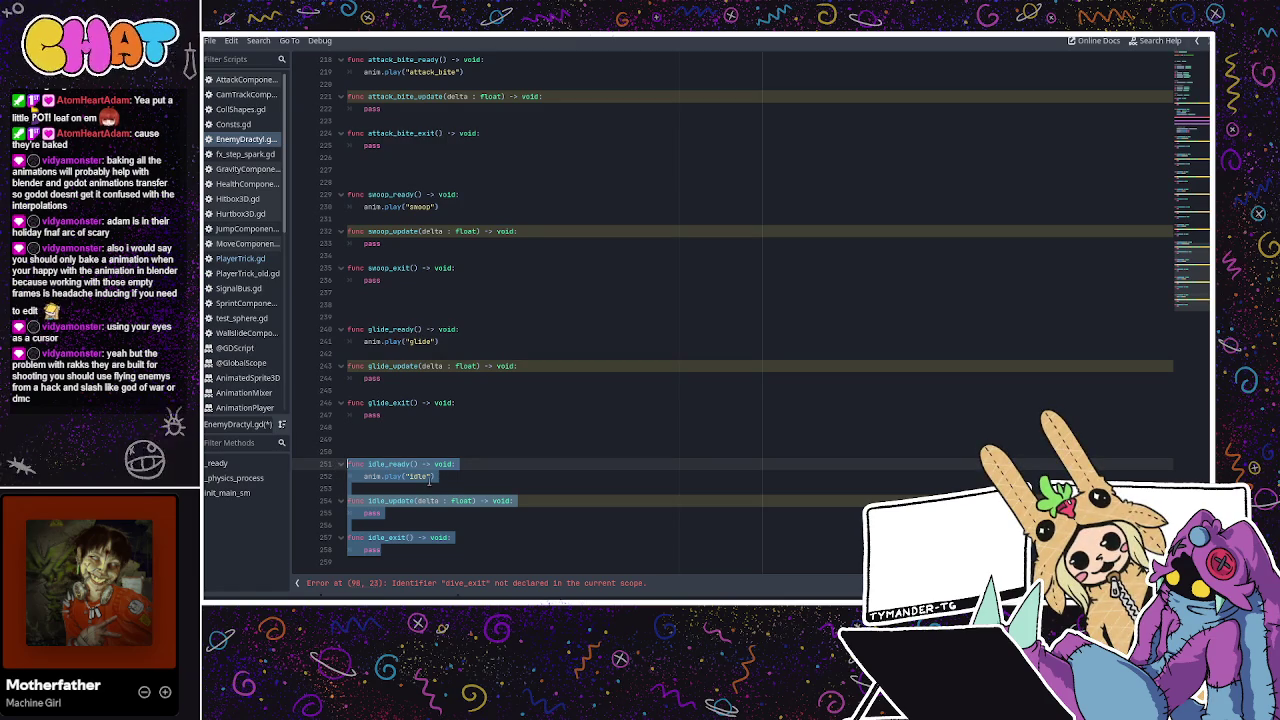
key(ctrl+r)
key(Tab)
text(glide)
key(BackSpace)
key(BackSpace)
key(BackSpace)
text(dive)
key(Return)
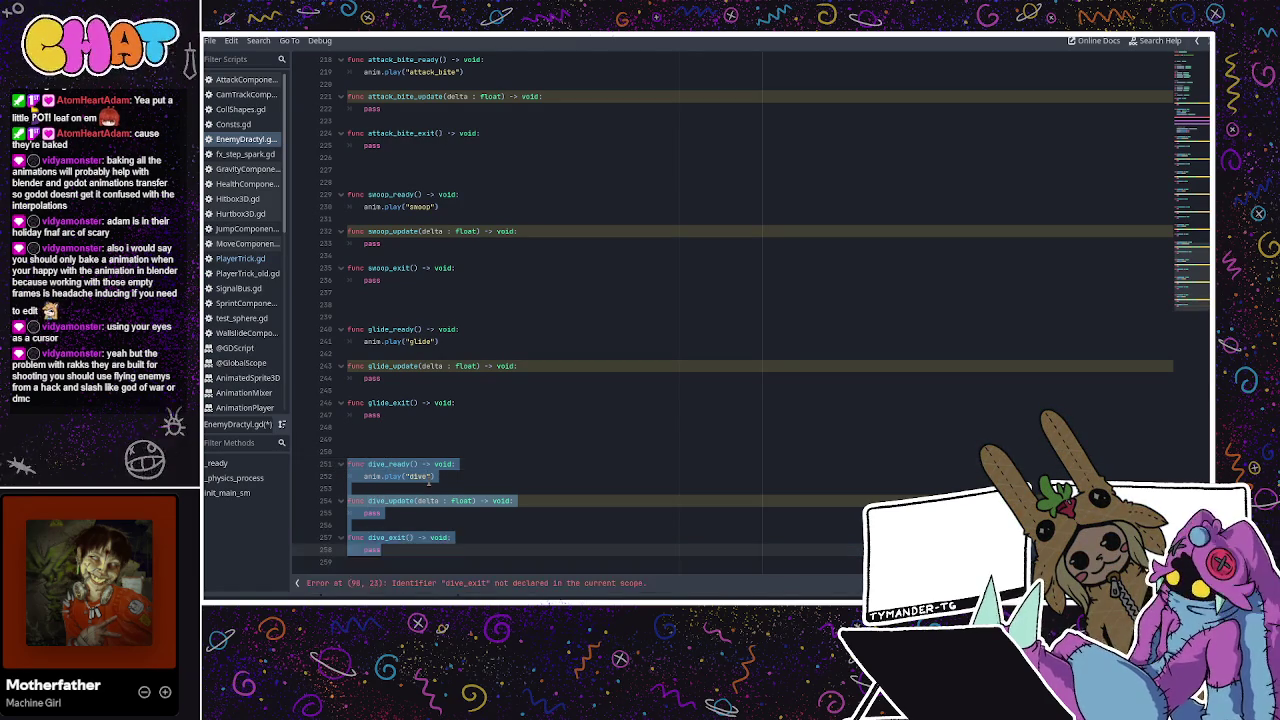
Paste another idle block below dive and rename it to the alert state
key(Down)
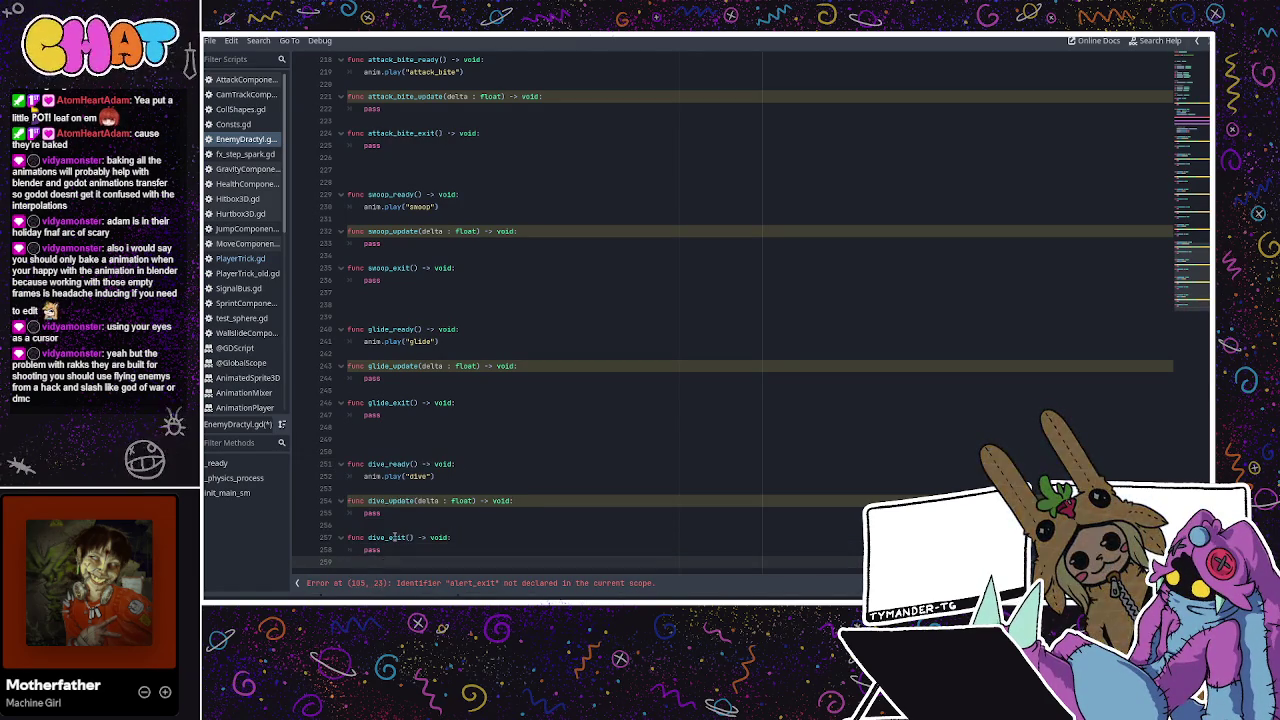
key(Return)
key(ctrl+v)
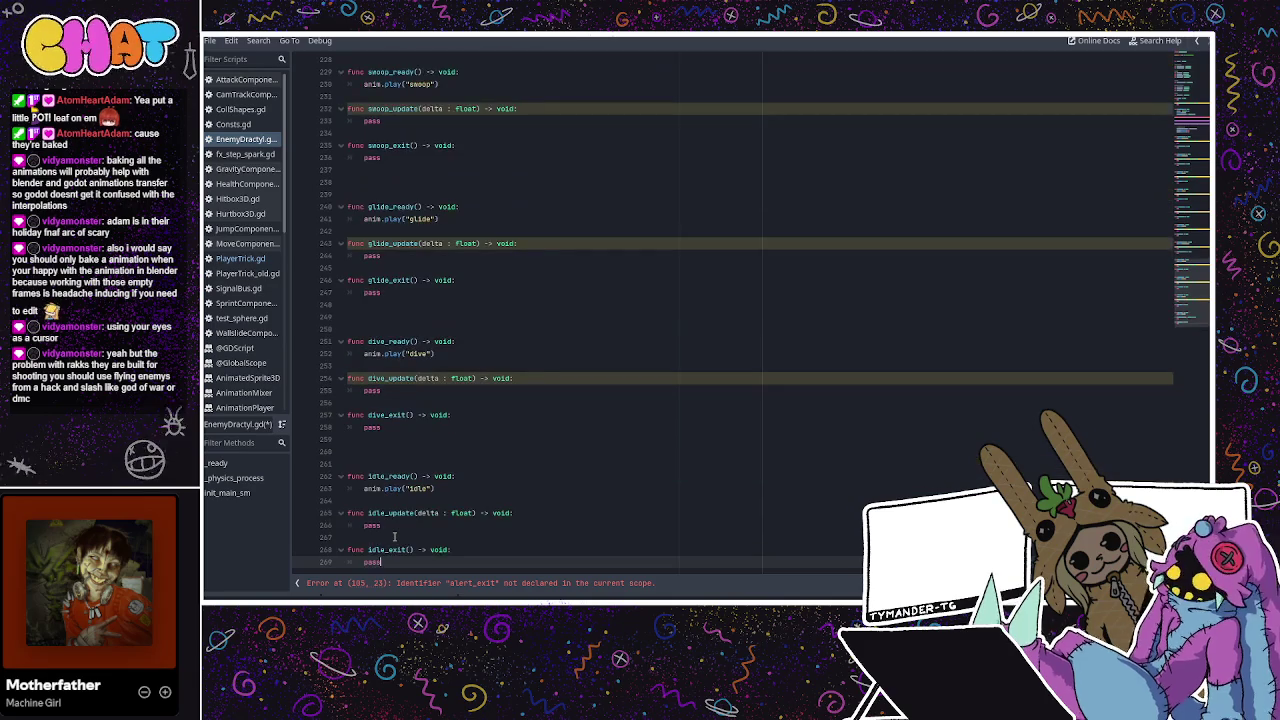
click(391, 477)
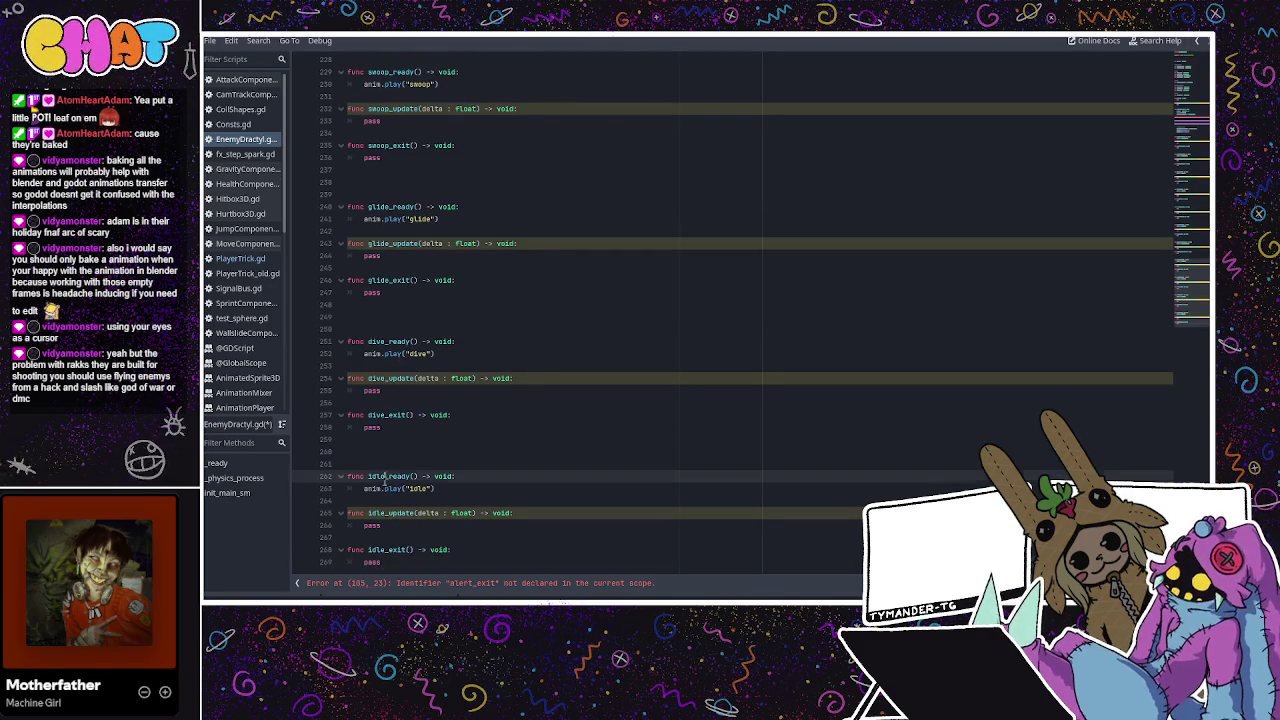
mouse_move(395, 565)
mouse_down()
mouse_move(380, 562)
mouse_move(348, 476)
mouse_move(371, 470)
mouse_up()
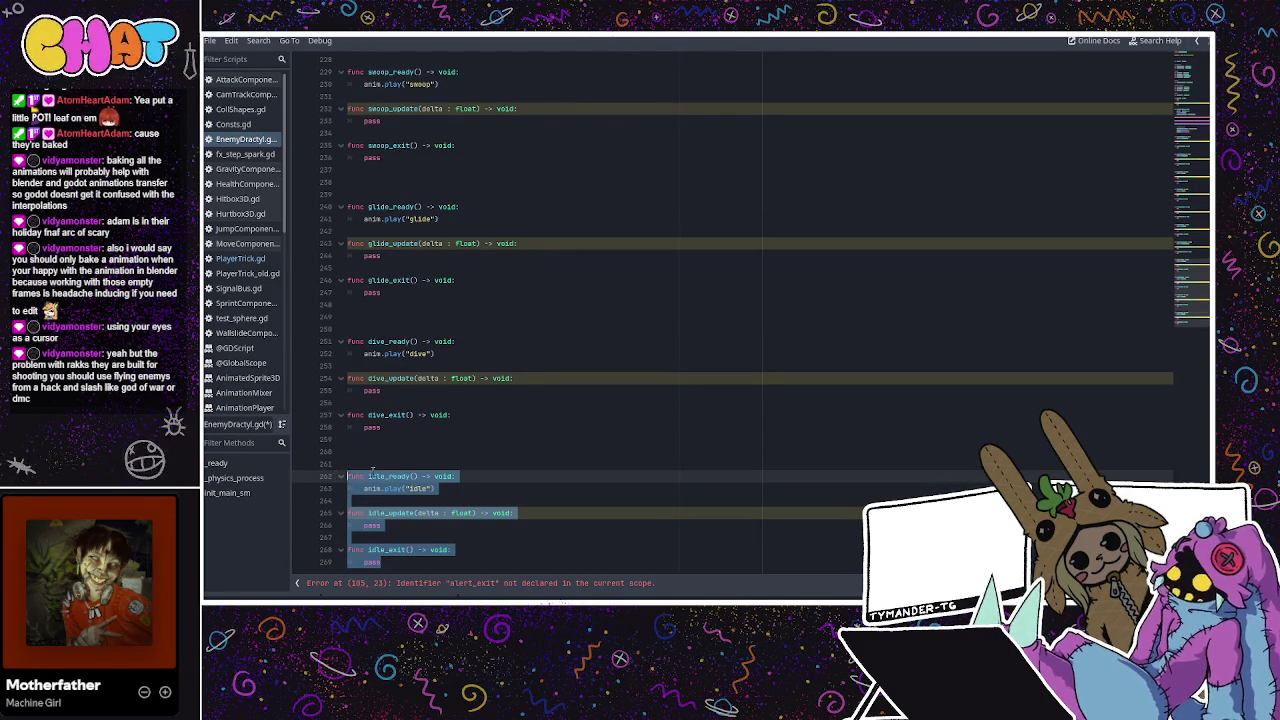
key(ctrl+r)
click(344, 580)
text(dive)
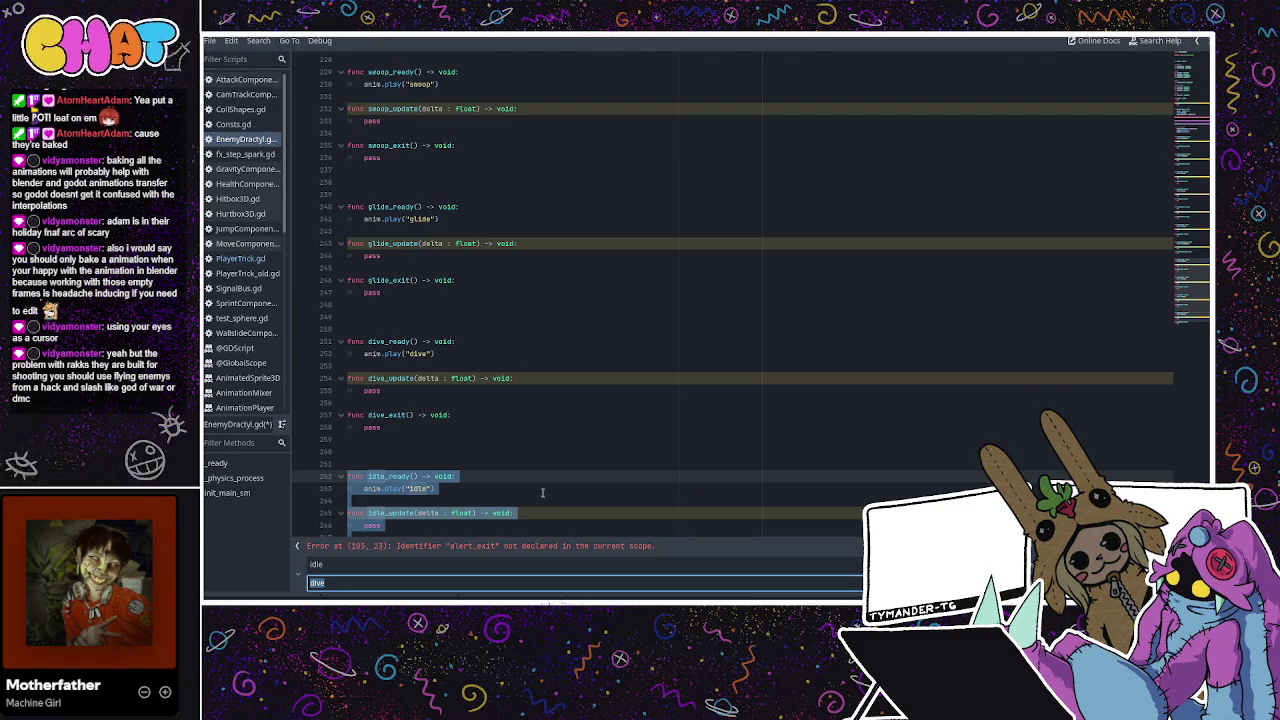
key(BackSpace)
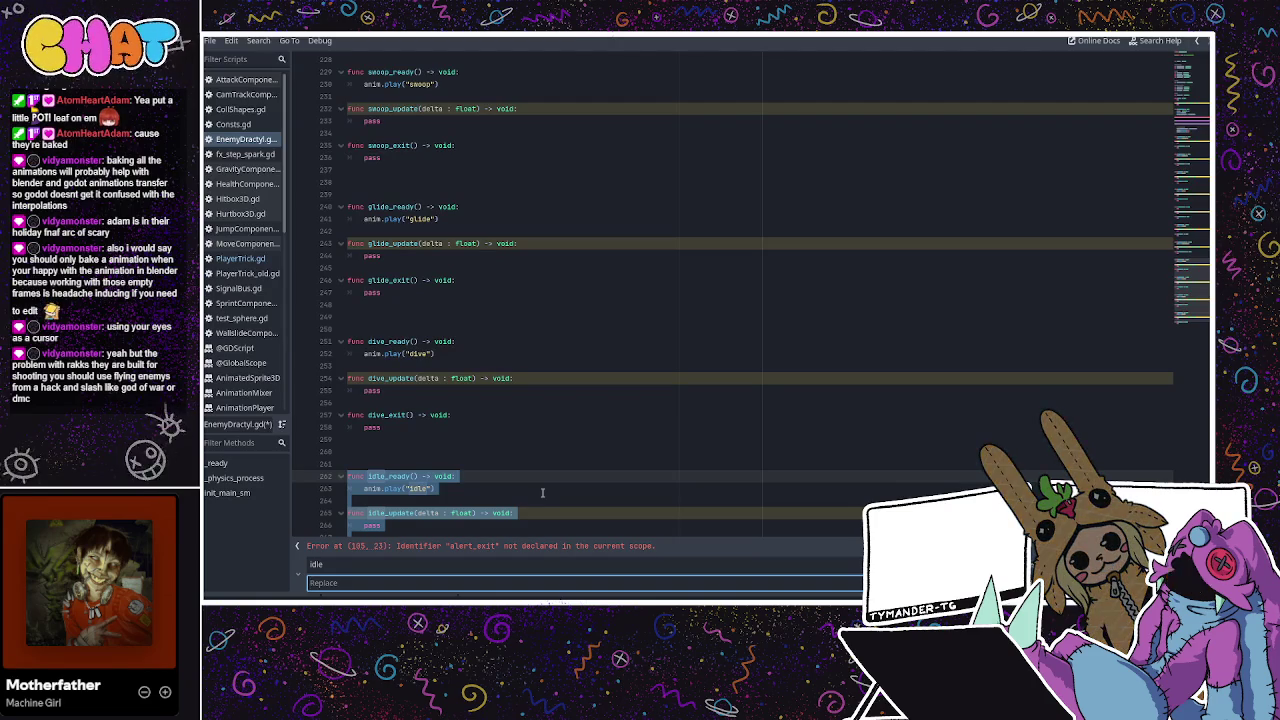
text(alert)
key(Return)
key(Escape)
scroll(542, 481, up, 15)
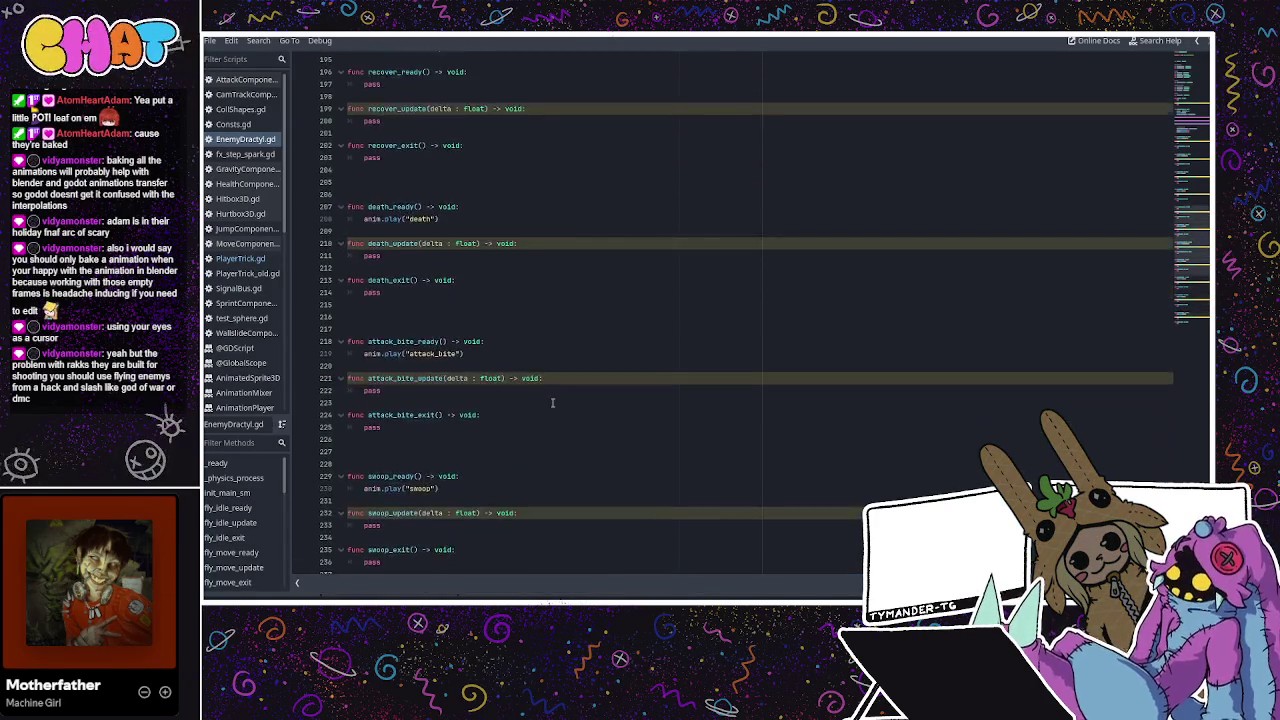
Change attack_bite's animation name to "bite" on line 219
scroll(525, 395, down, 3)
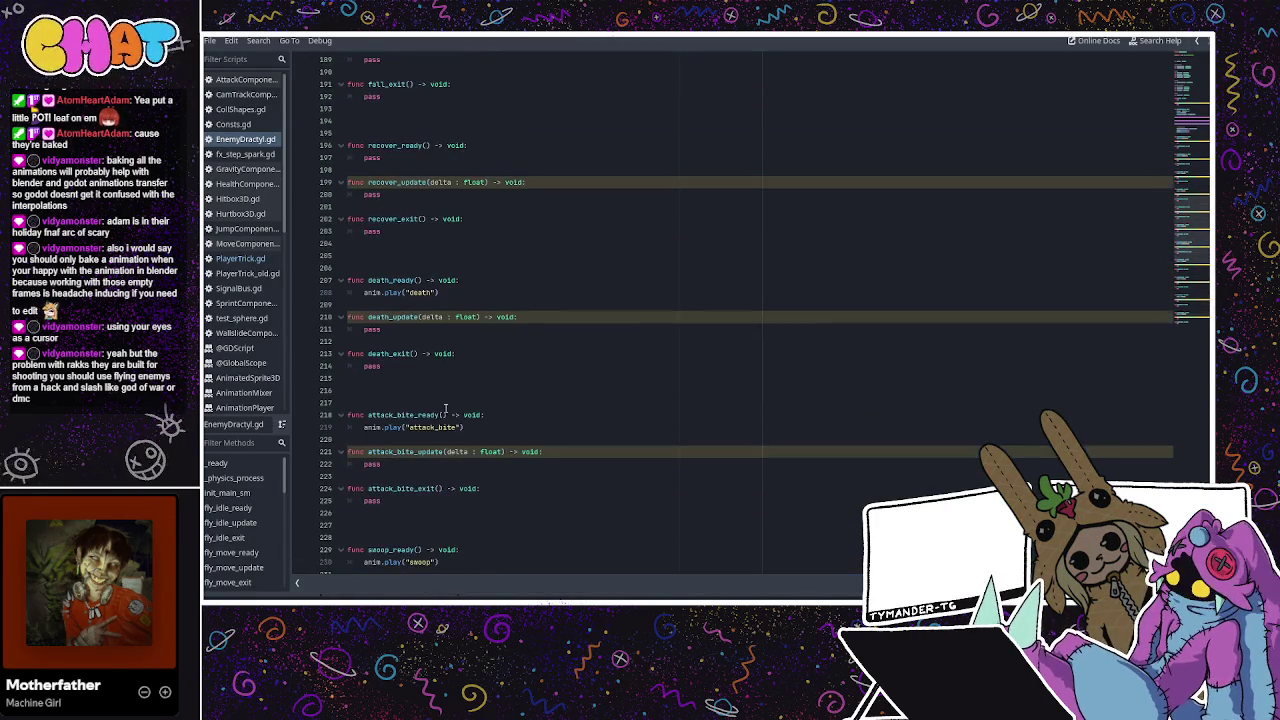
click(433, 427)
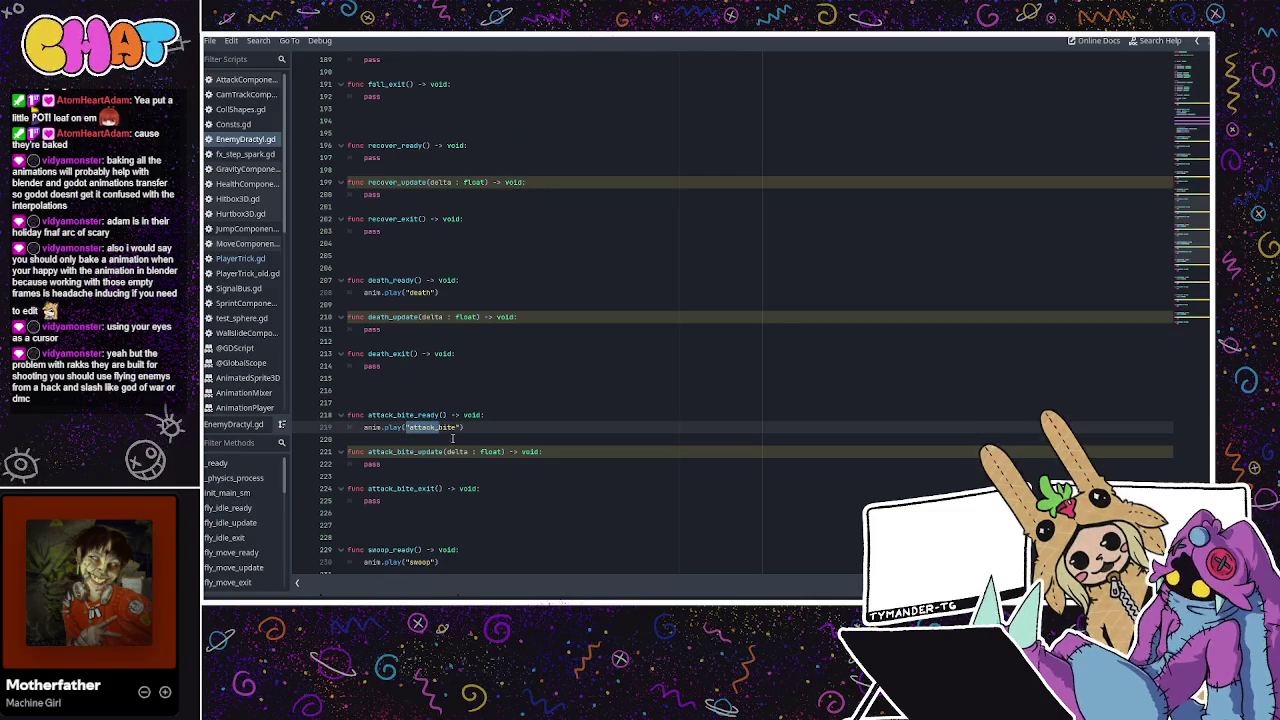
double_click(440, 427)
text(bite)
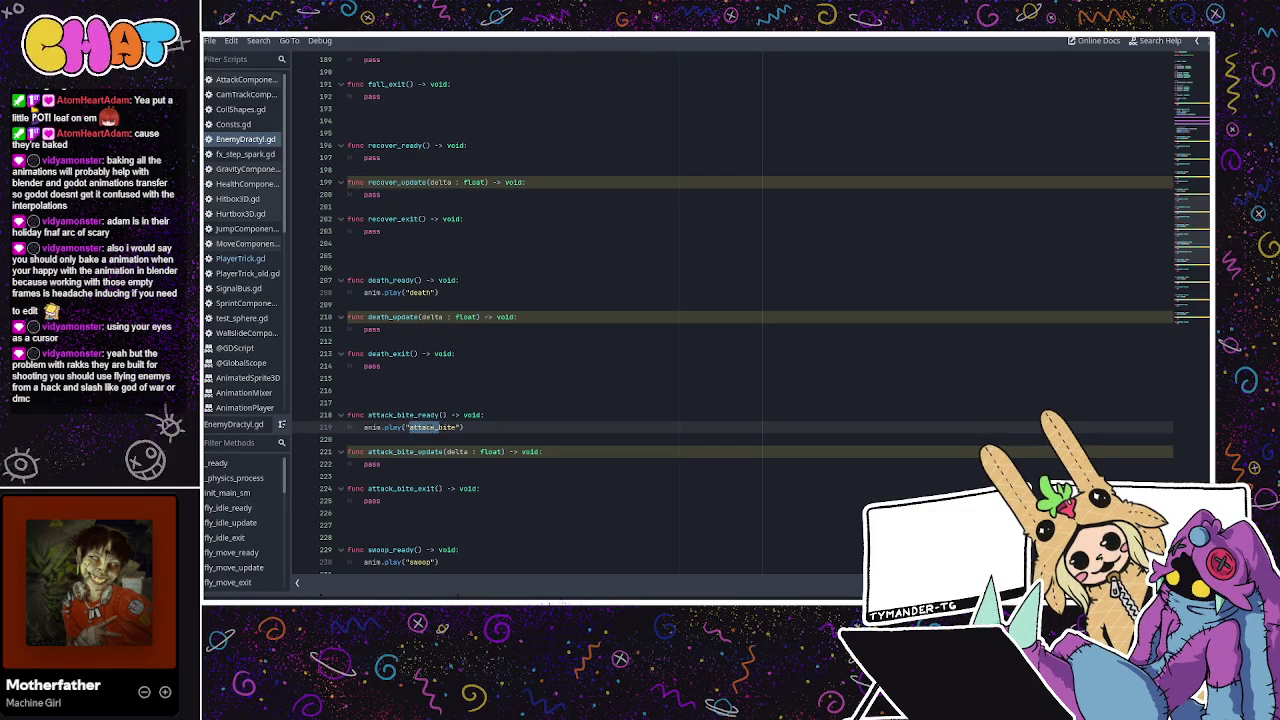
click(476, 390)
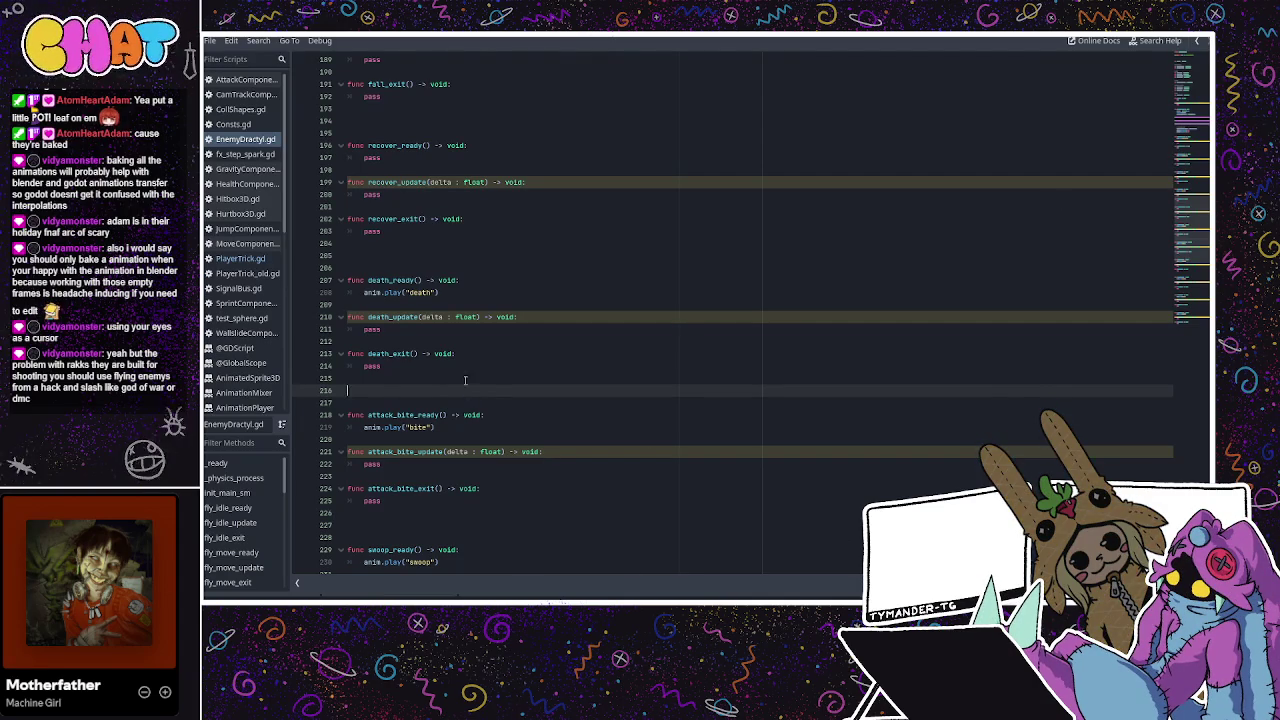
Change fly_move's animation to "flap_move" on line 164
scroll(462, 320, up, 10)
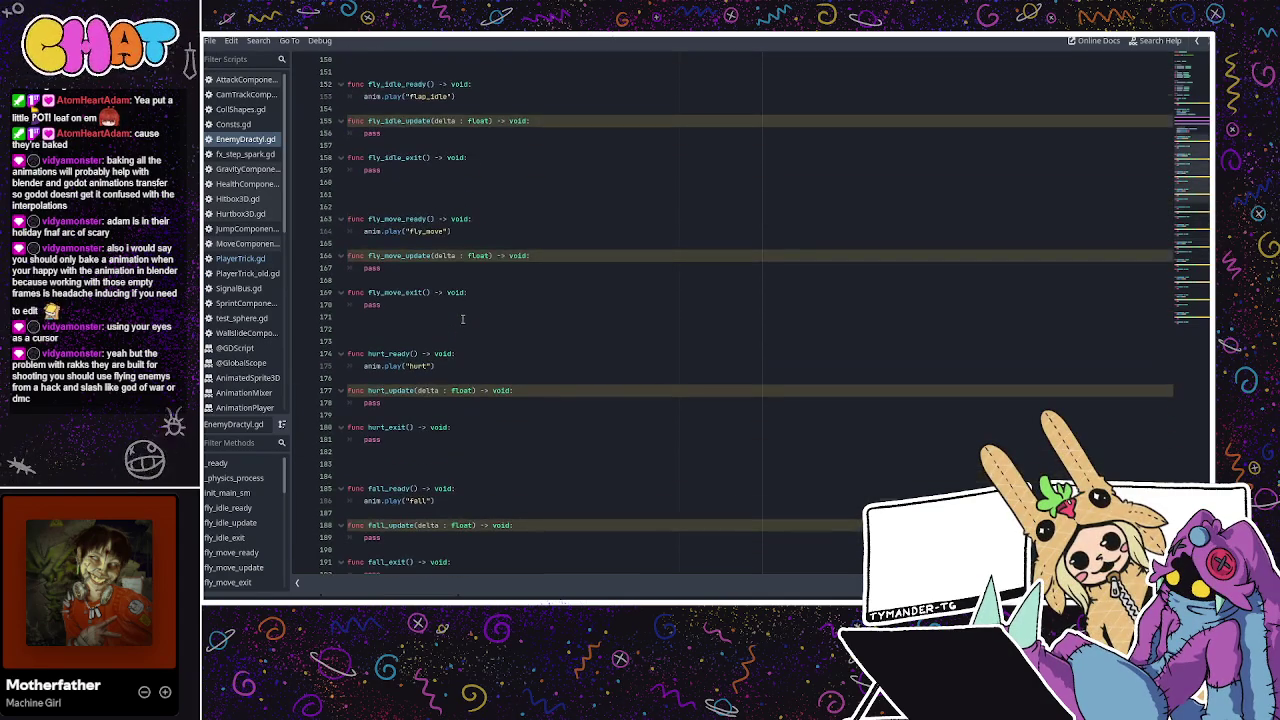
scroll(455, 290, down, 4)
scroll(450, 250, up, 4)
click(420, 194)
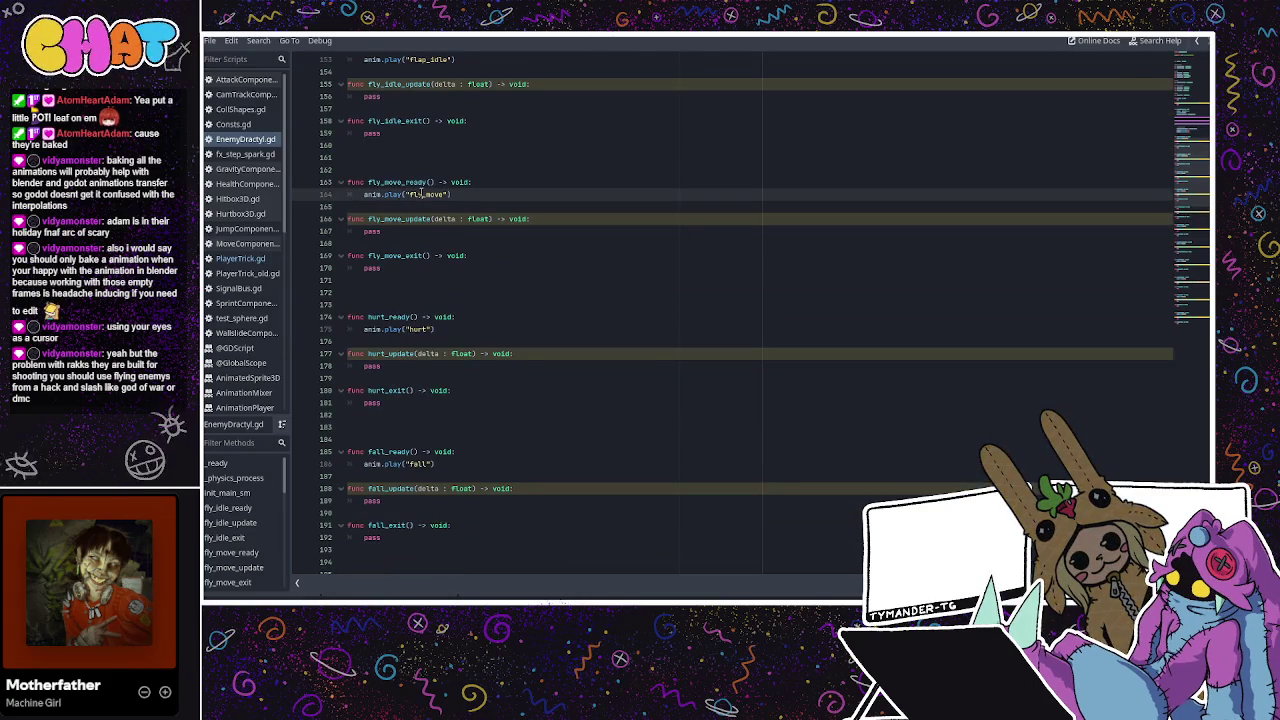
key(BackSpace)
text(ap)
click(462, 157)
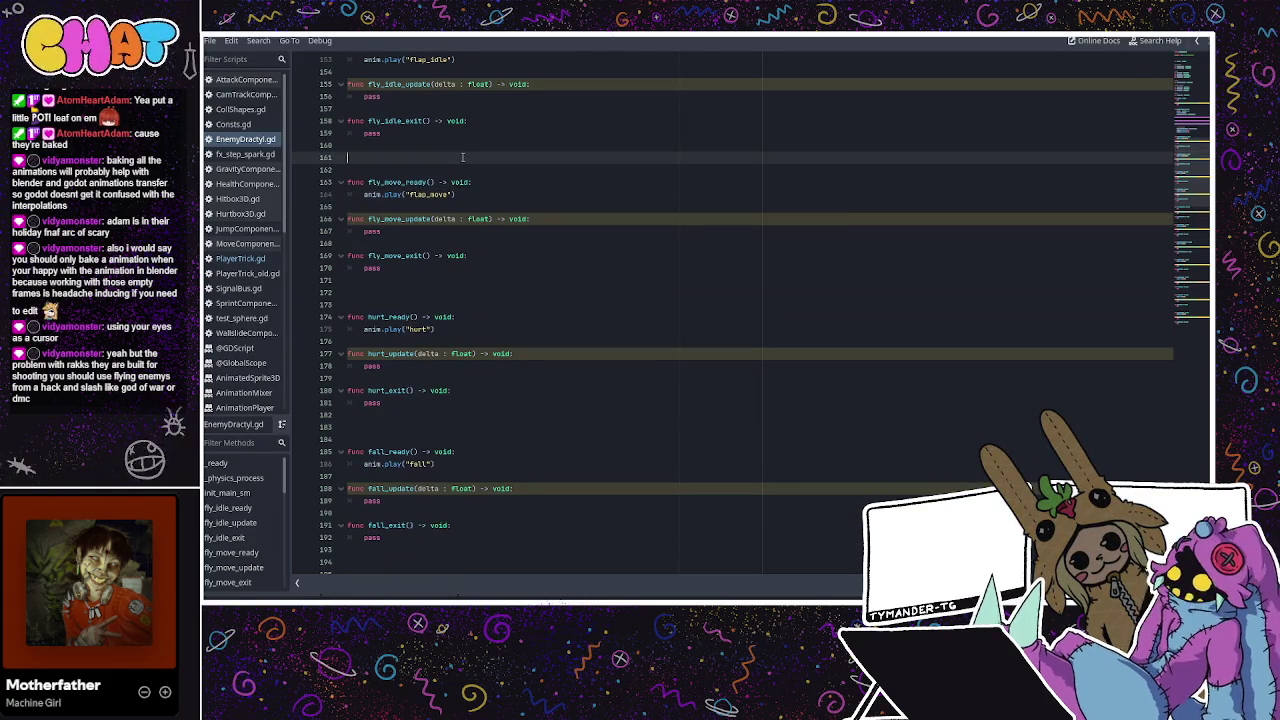
scroll(465, 180, down, 12)
scroll(469, 203, down, 13)
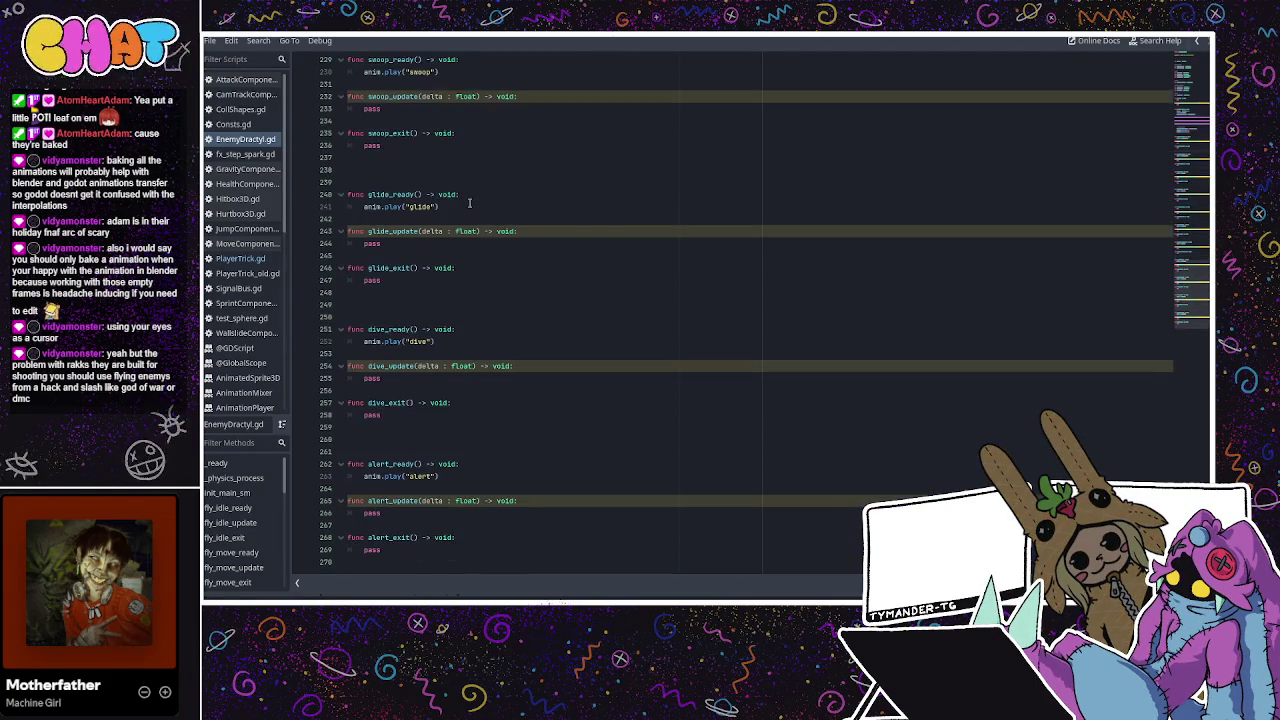
scroll(469, 355, up, 4)
click(469, 353)
scroll(469, 353, up, 20)
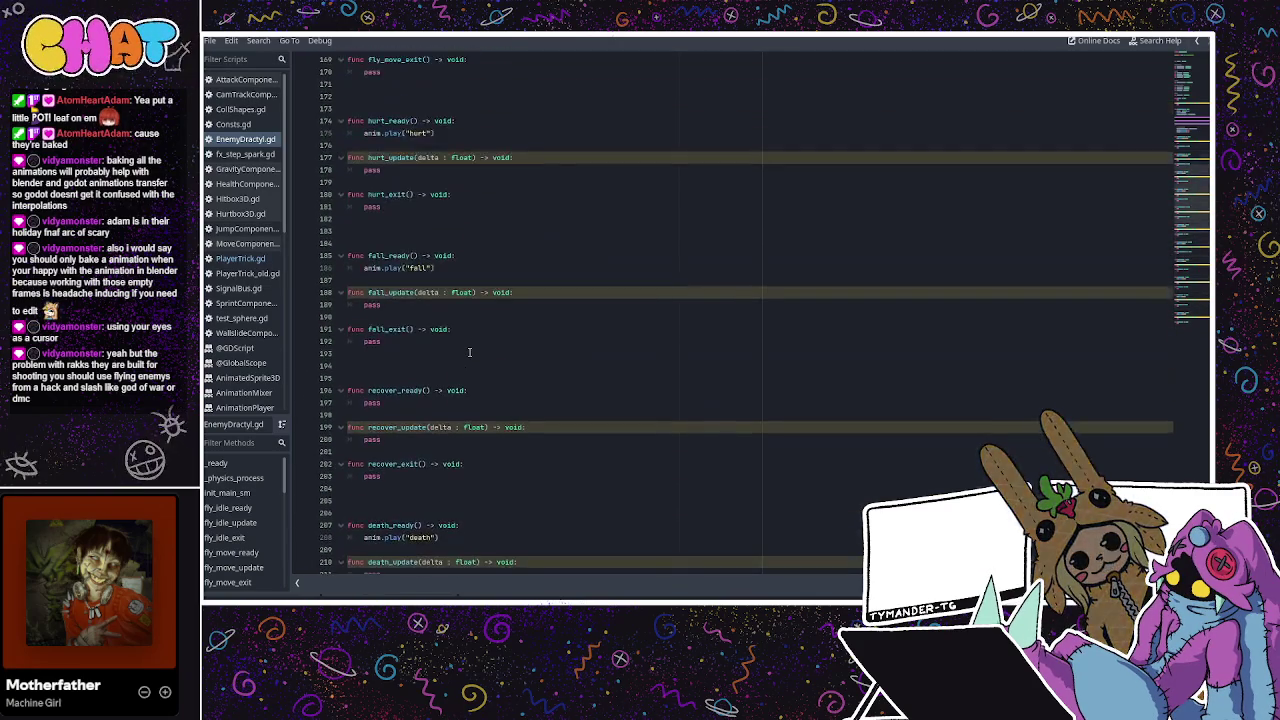
scroll(469, 353, up, 9)
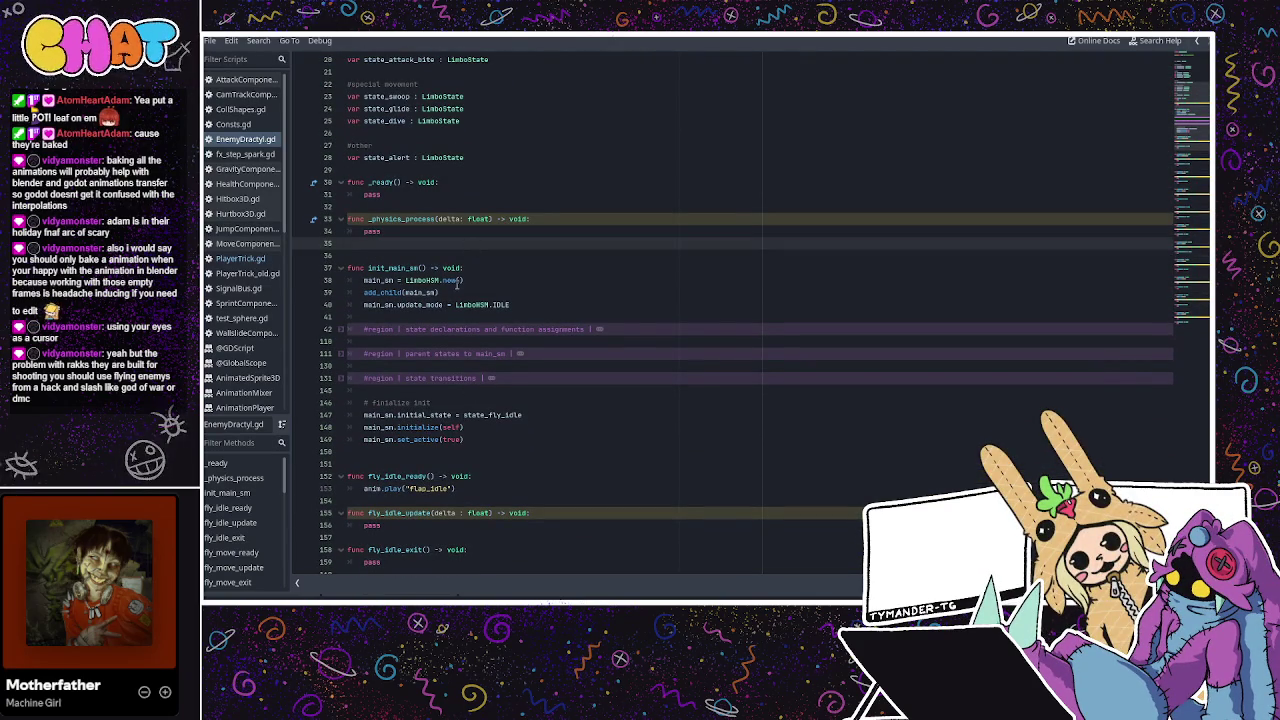
Insert a blank line after _physics_process, before init_main_sm
click(468, 233)
click(433, 245)
key(Return)
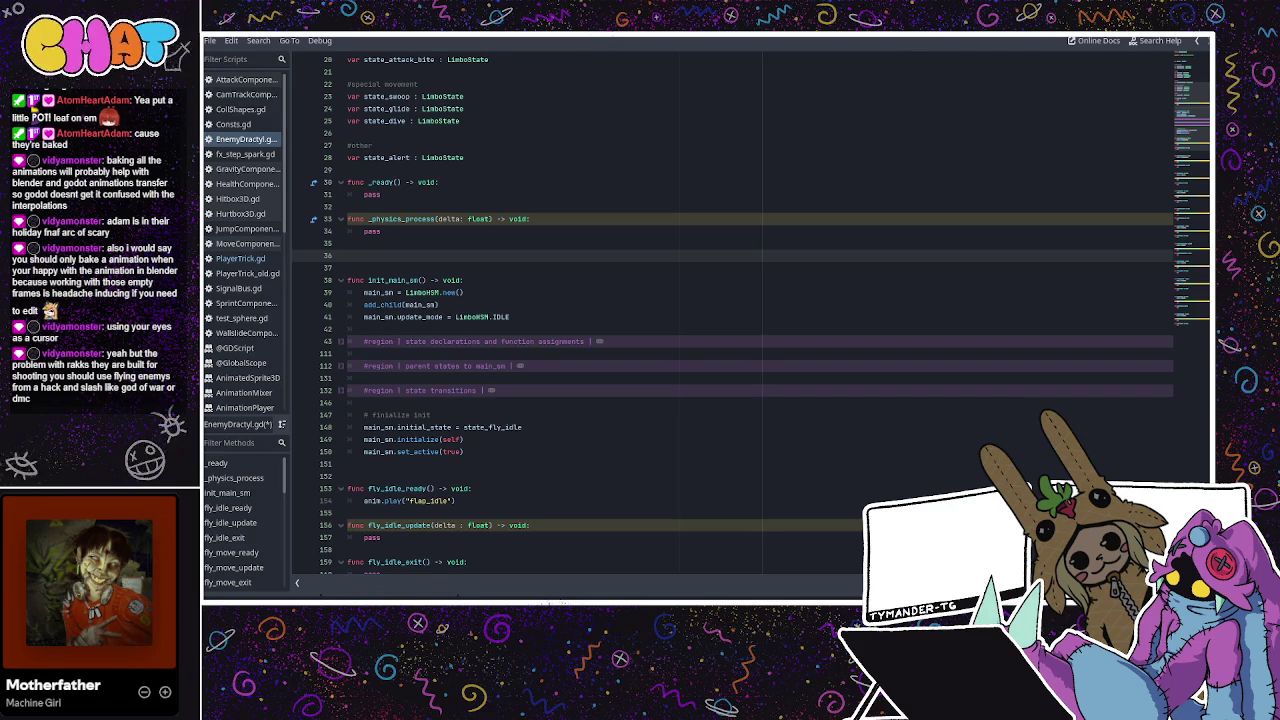
click(550, 220)
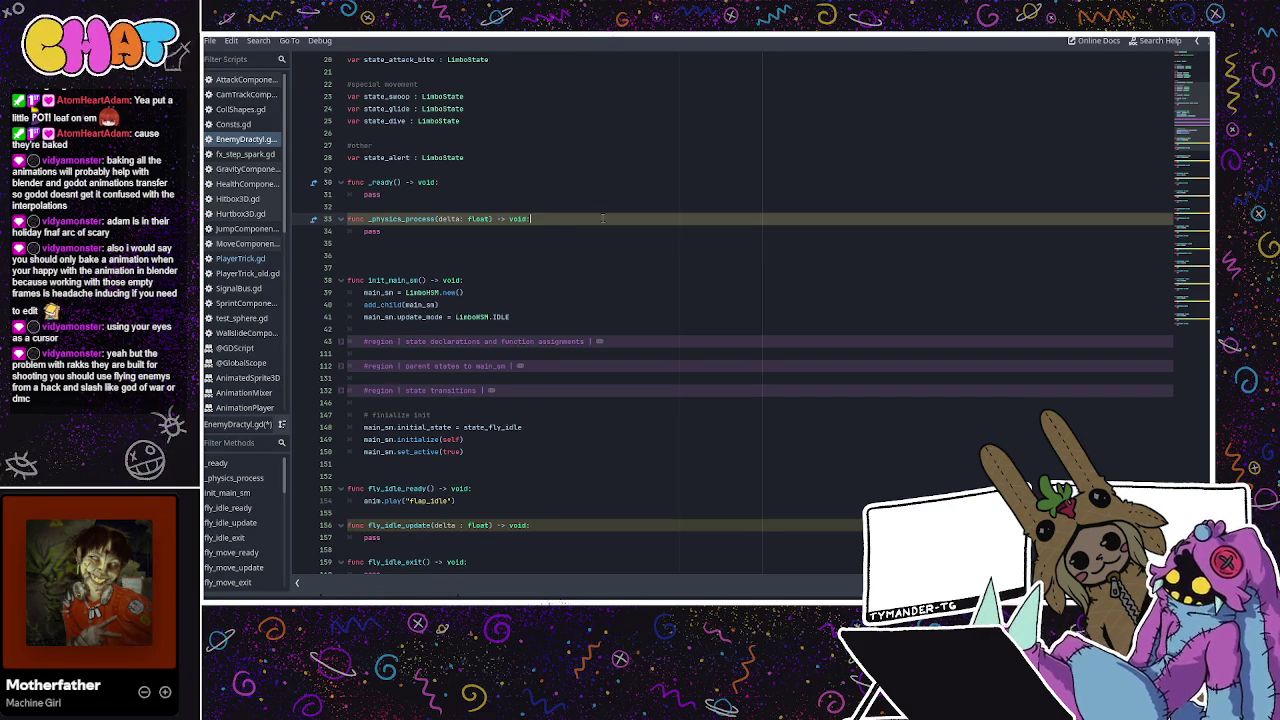
Add a blank line after the _ready function's pass
click(585, 194)
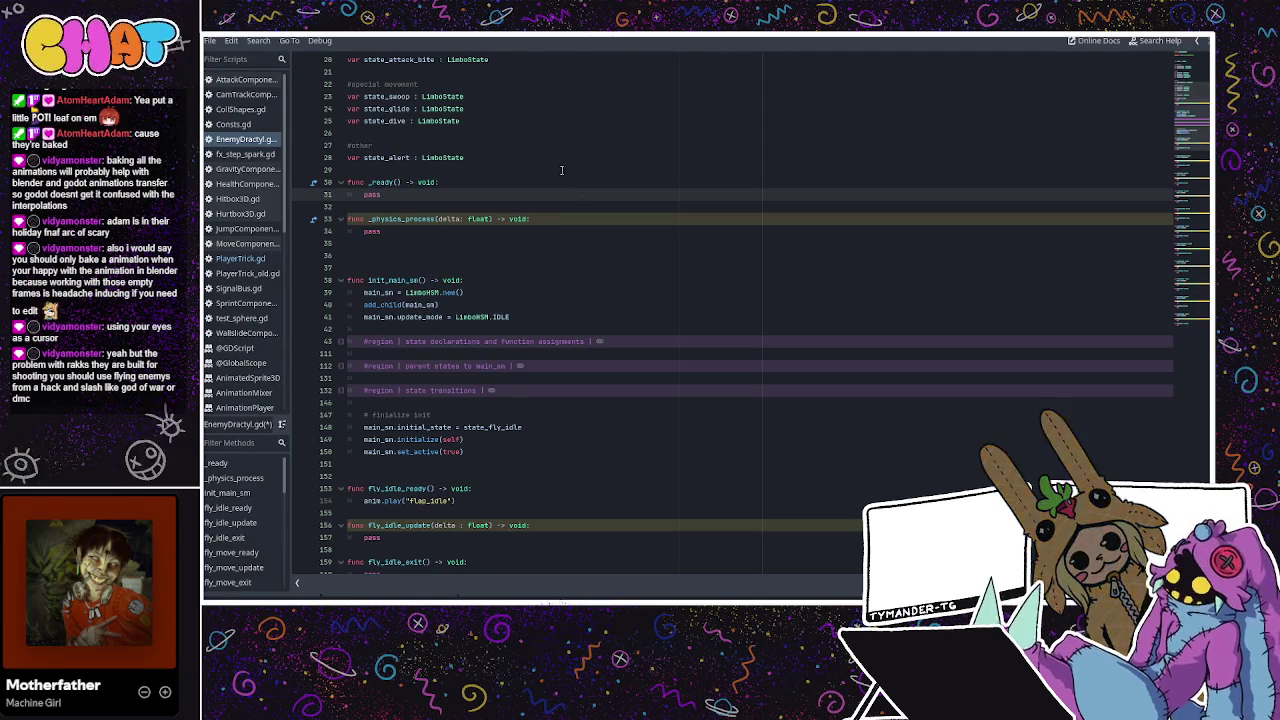
click(468, 203)
key(Return)
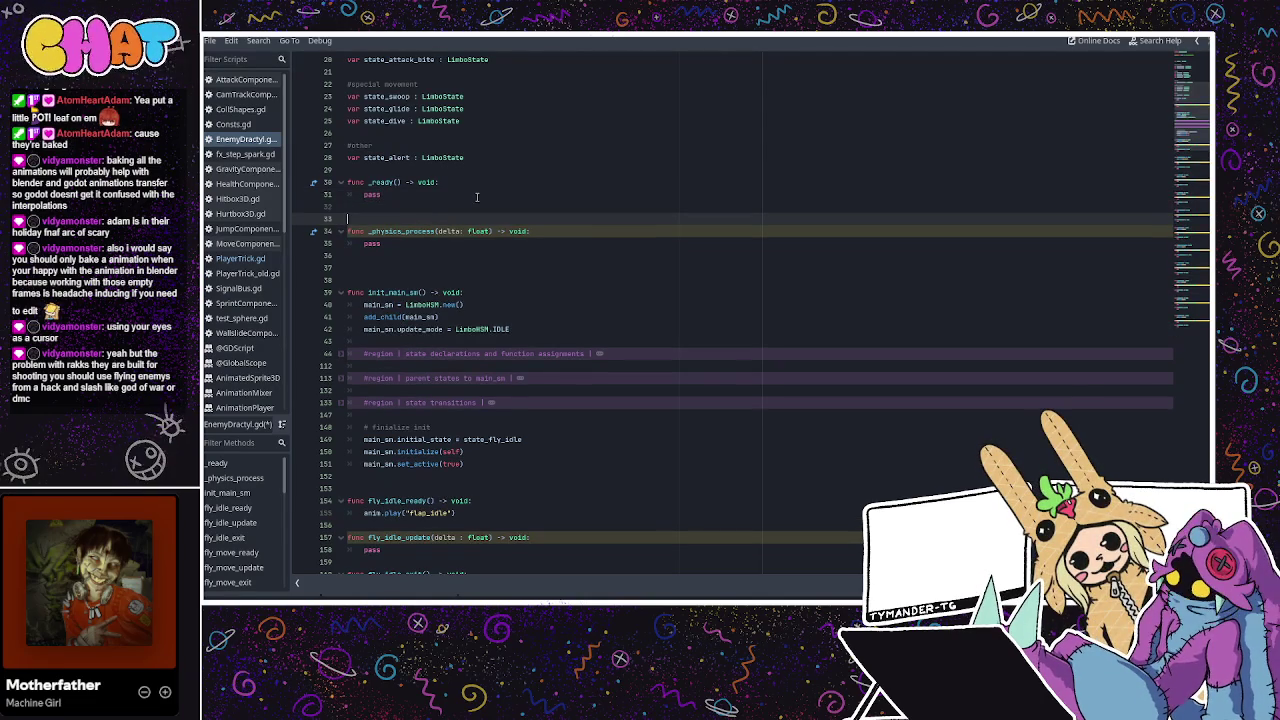
click(462, 193)
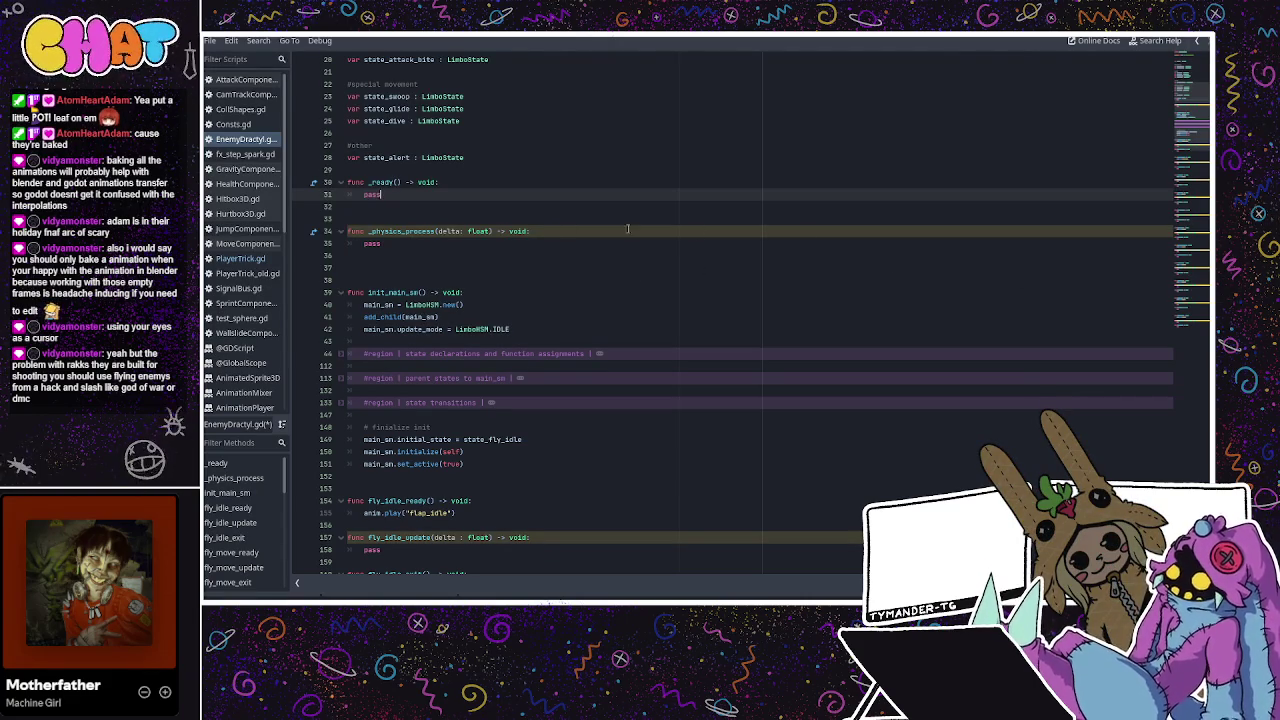
click(720, 247)
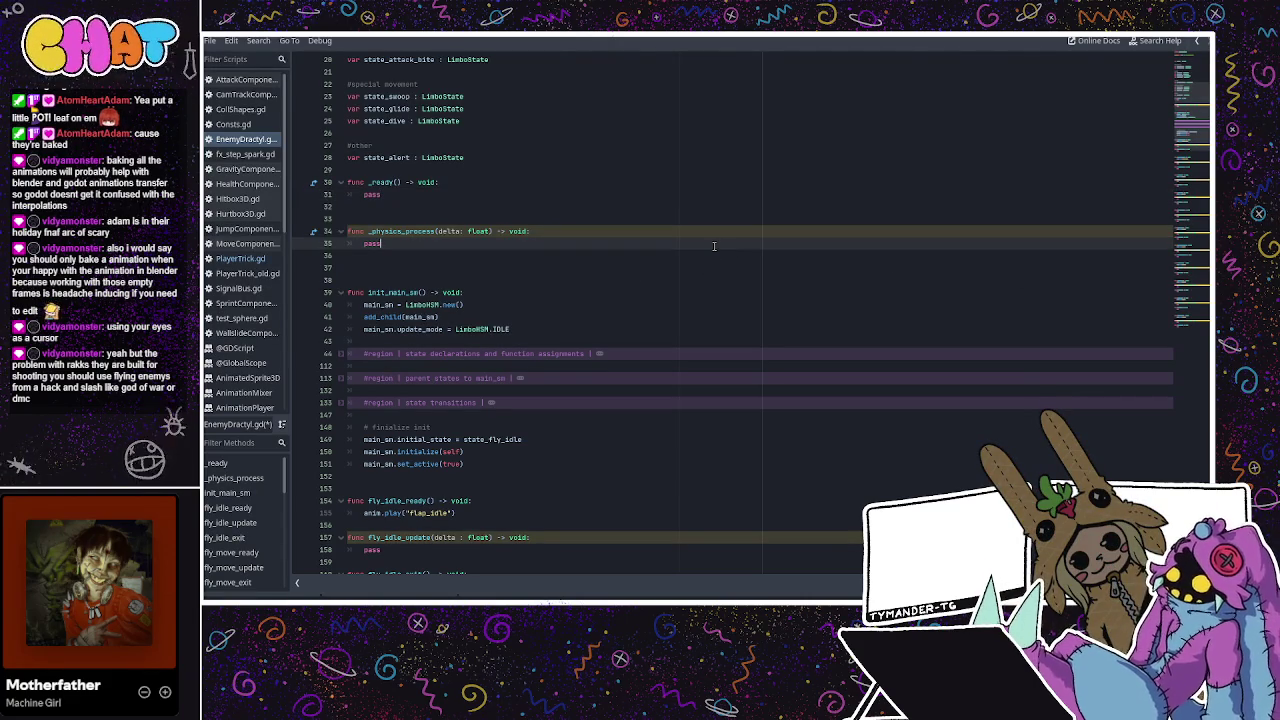
click(680, 220)
click(577, 243)
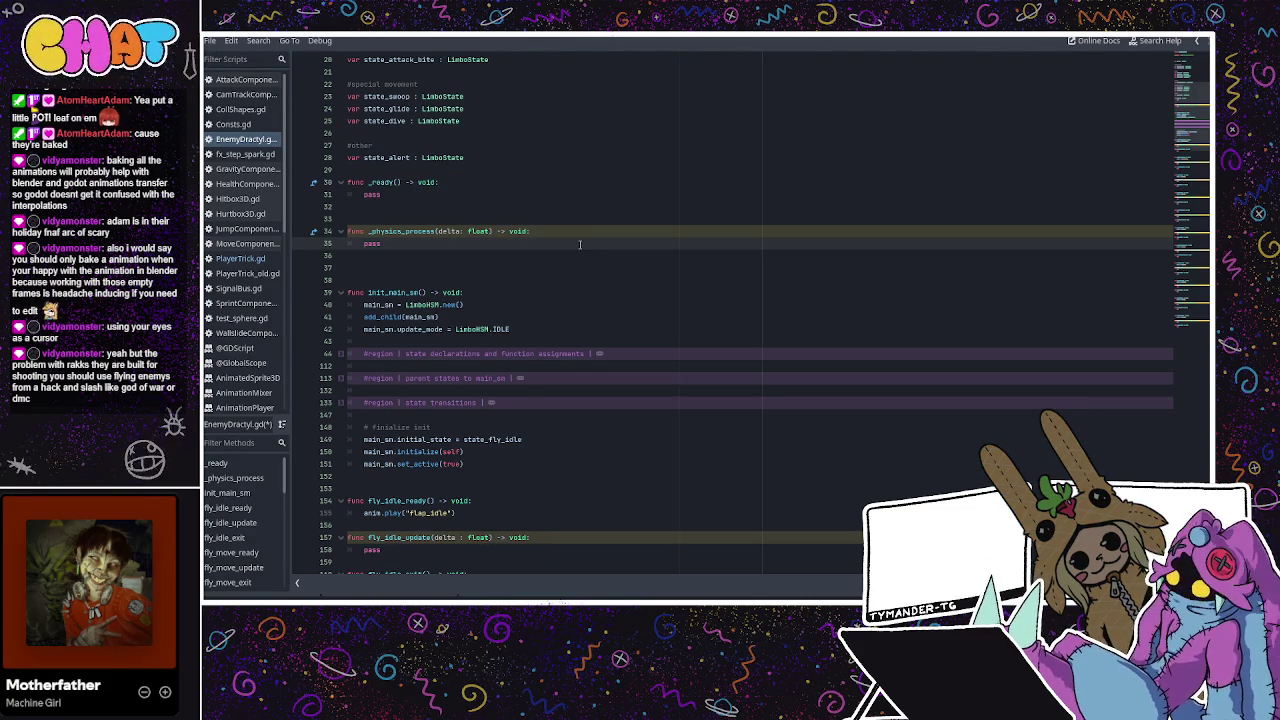
click(477, 230)
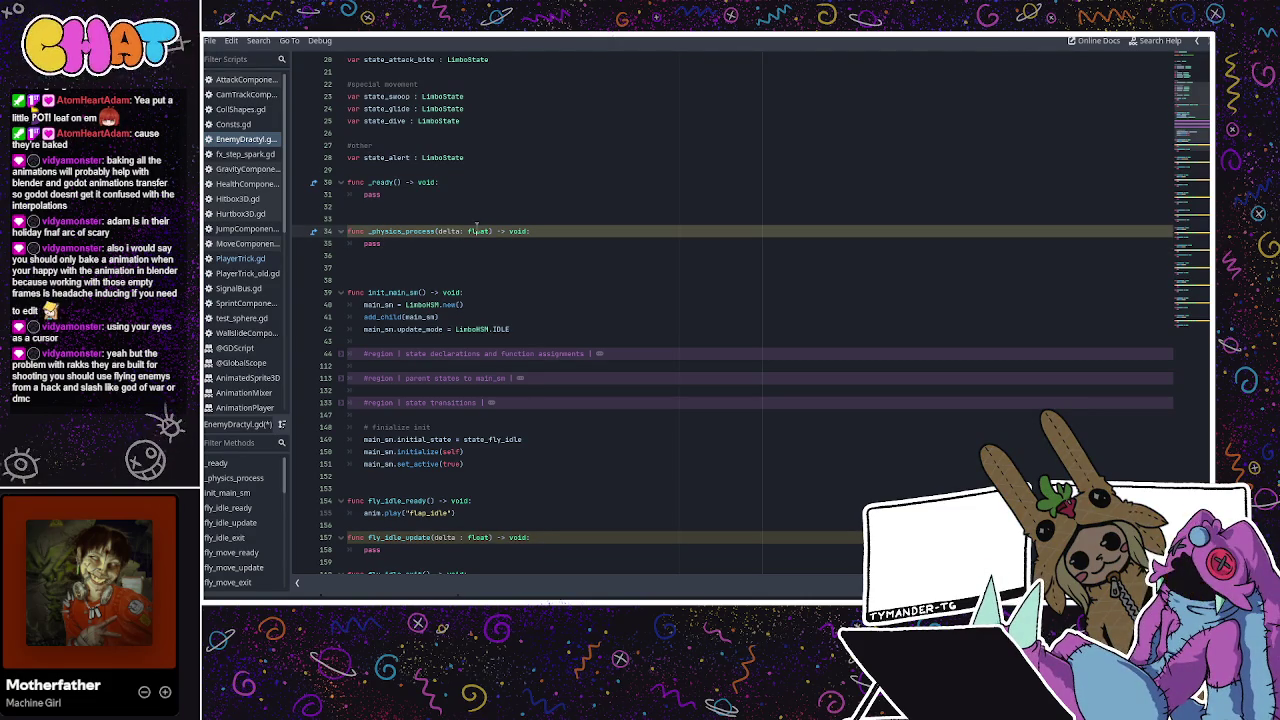
click(431, 196)
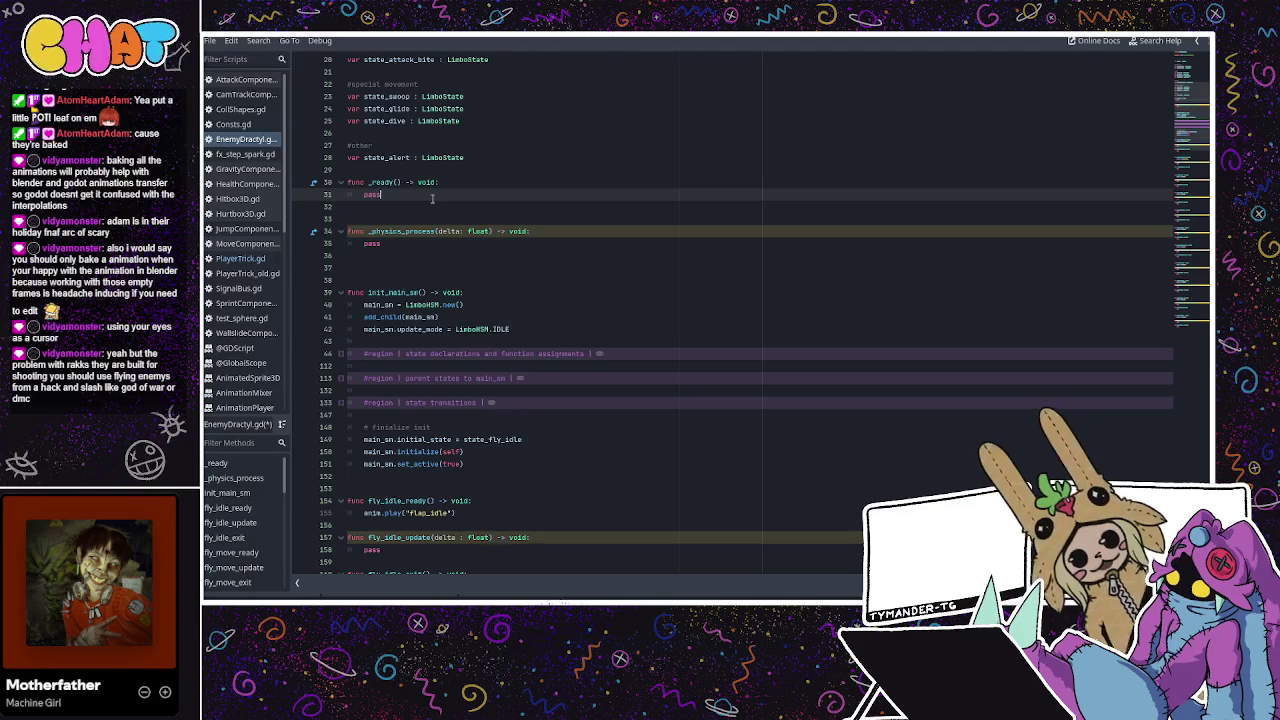
Insert a blank line between the state variable declarations and func _ready()
scroll(437, 198, down, 2)
click(423, 132)
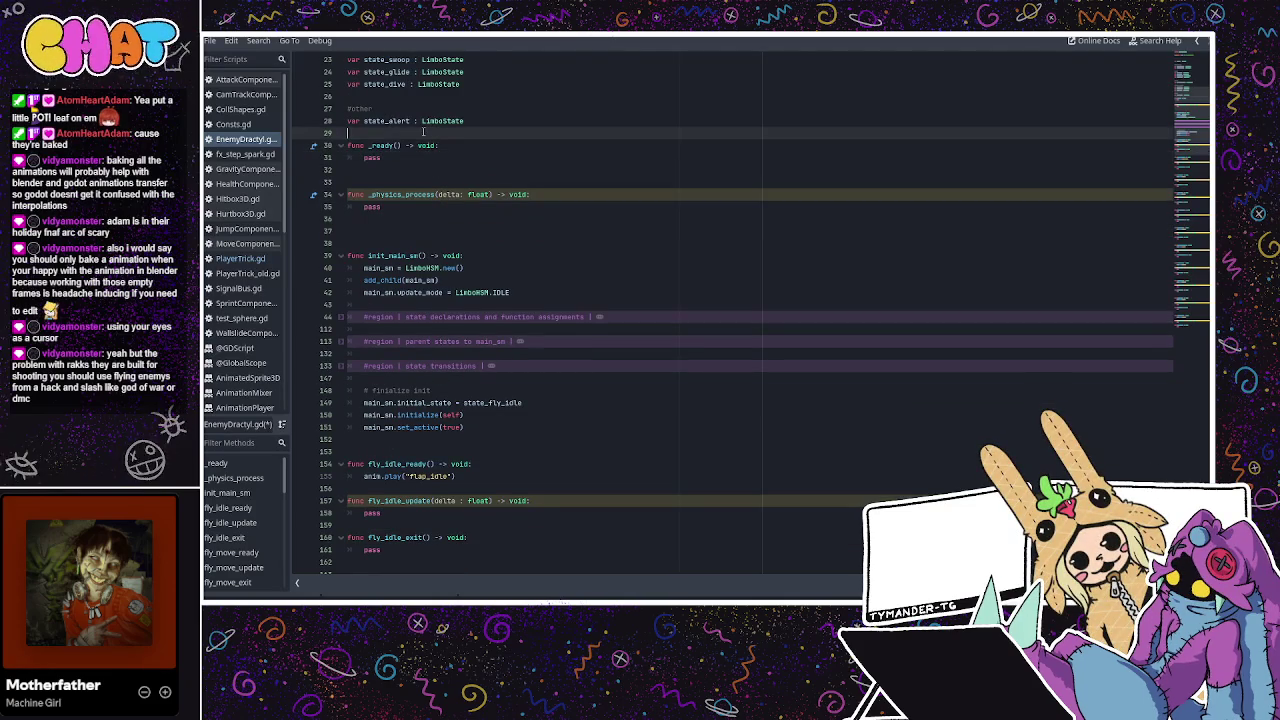
key(Return)
key(Return)
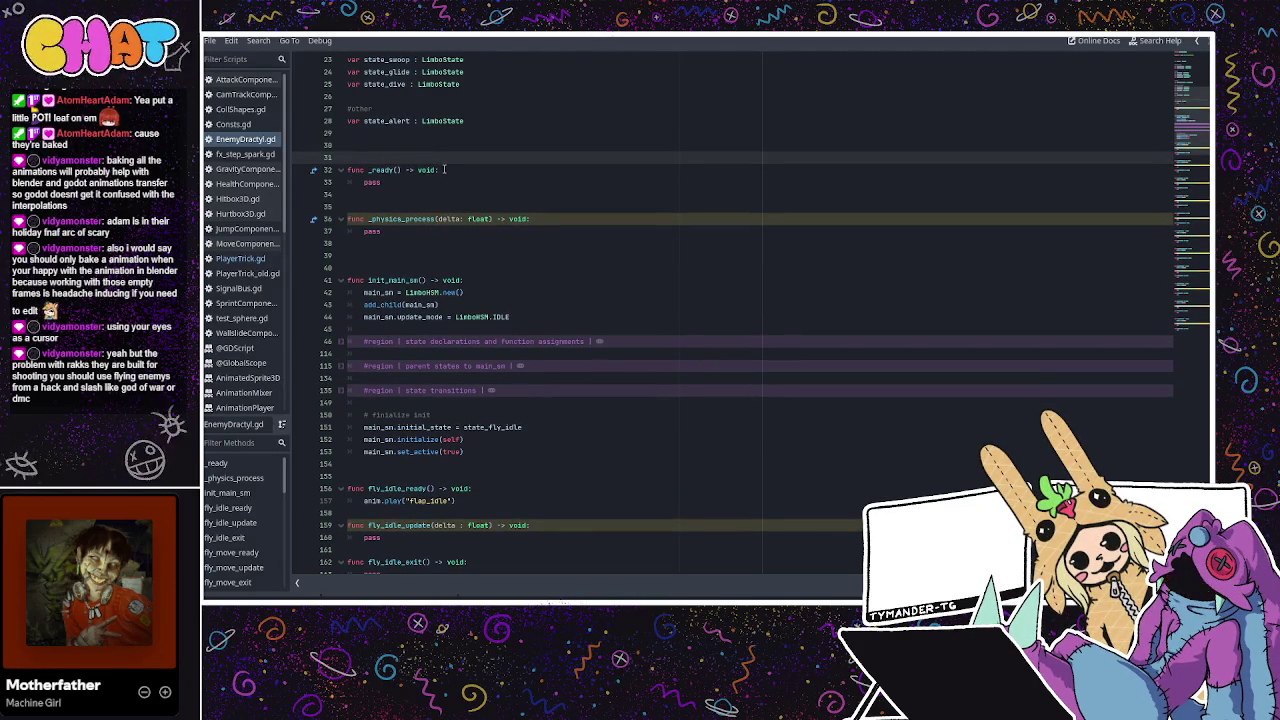
scroll(476, 197, down, 2)
click(531, 238)
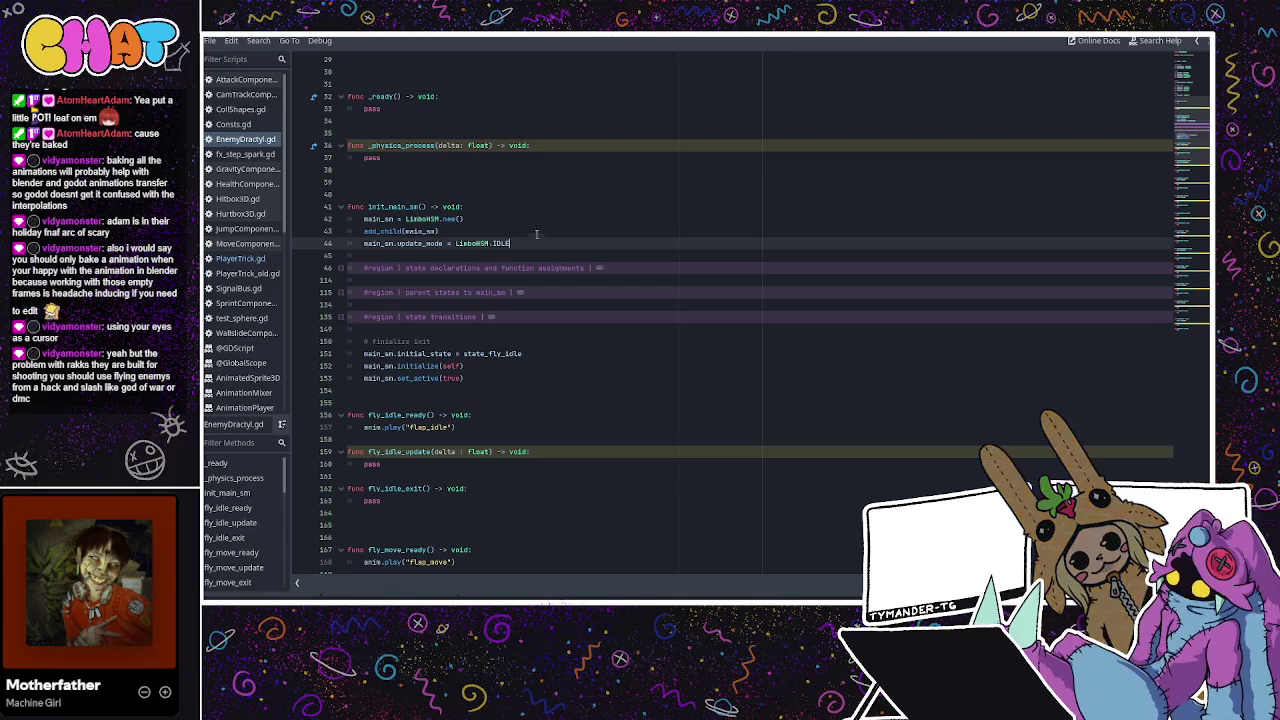
key(Up)
key(Up)
key(End)
click(545, 228)
click(571, 243)
scroll(560, 250, down, 3)
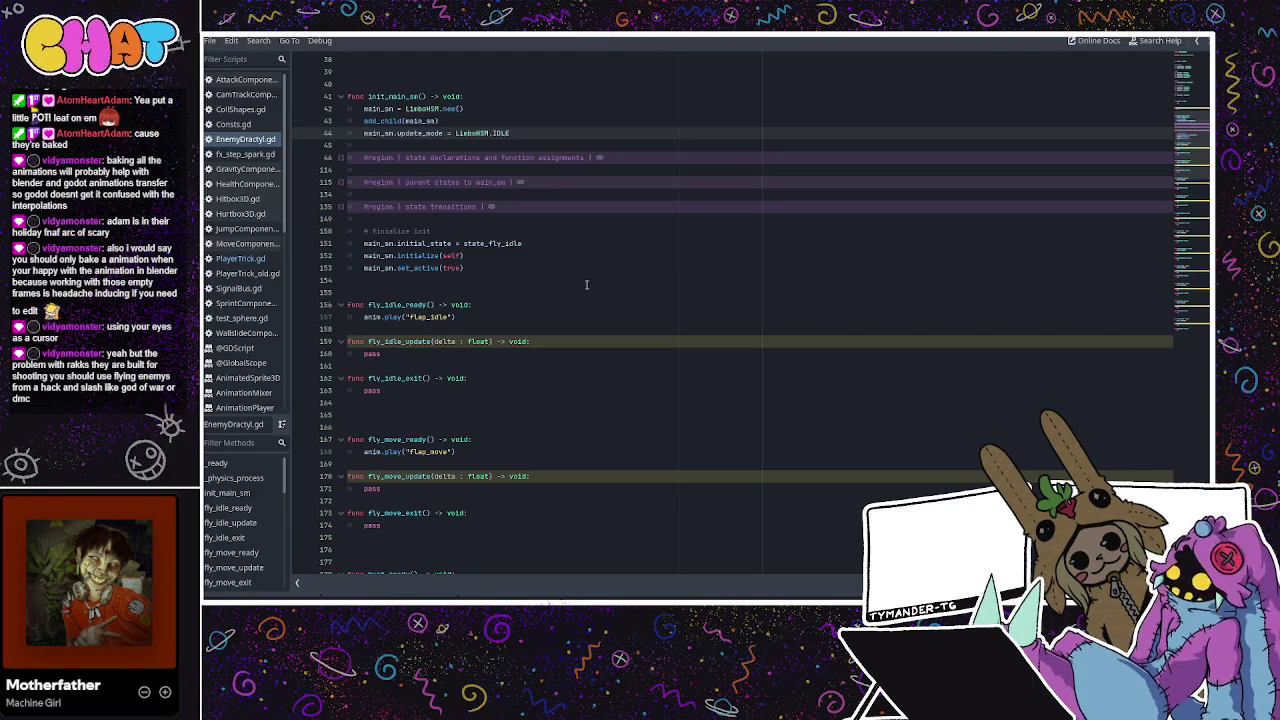
click(568, 246)
scroll(545, 251, up, 5)
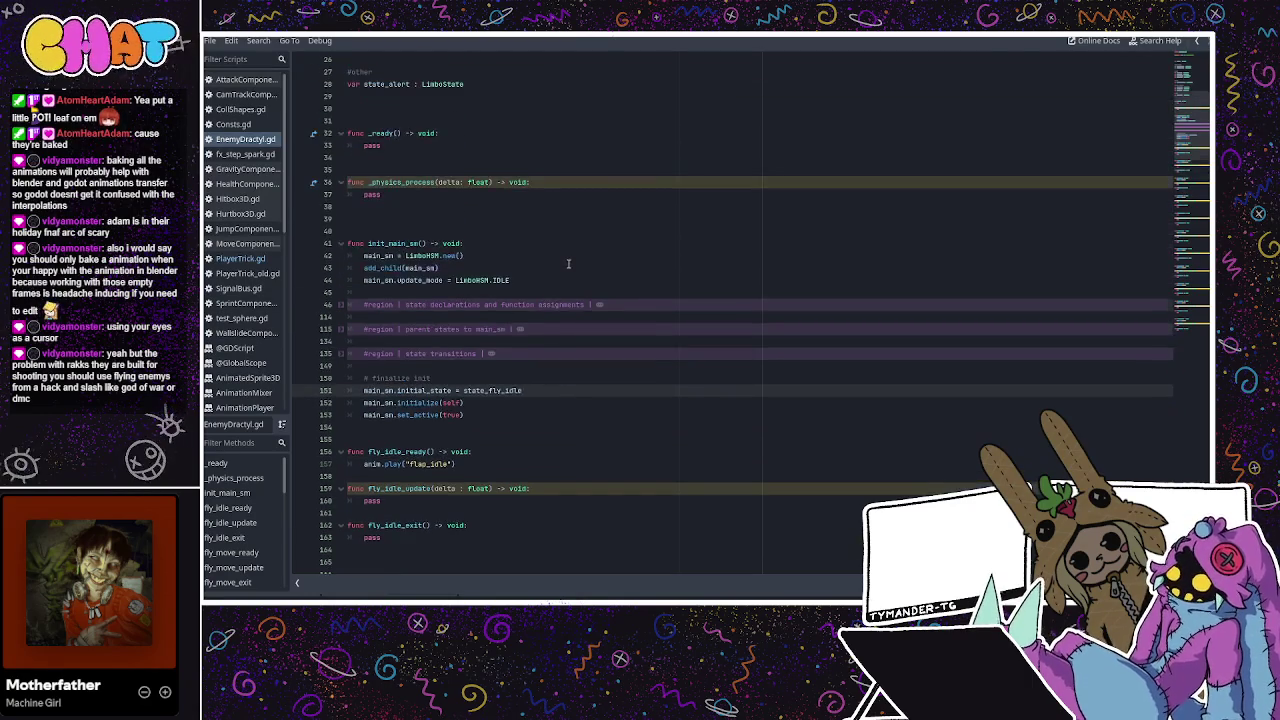
scroll(545, 251, up, 3)
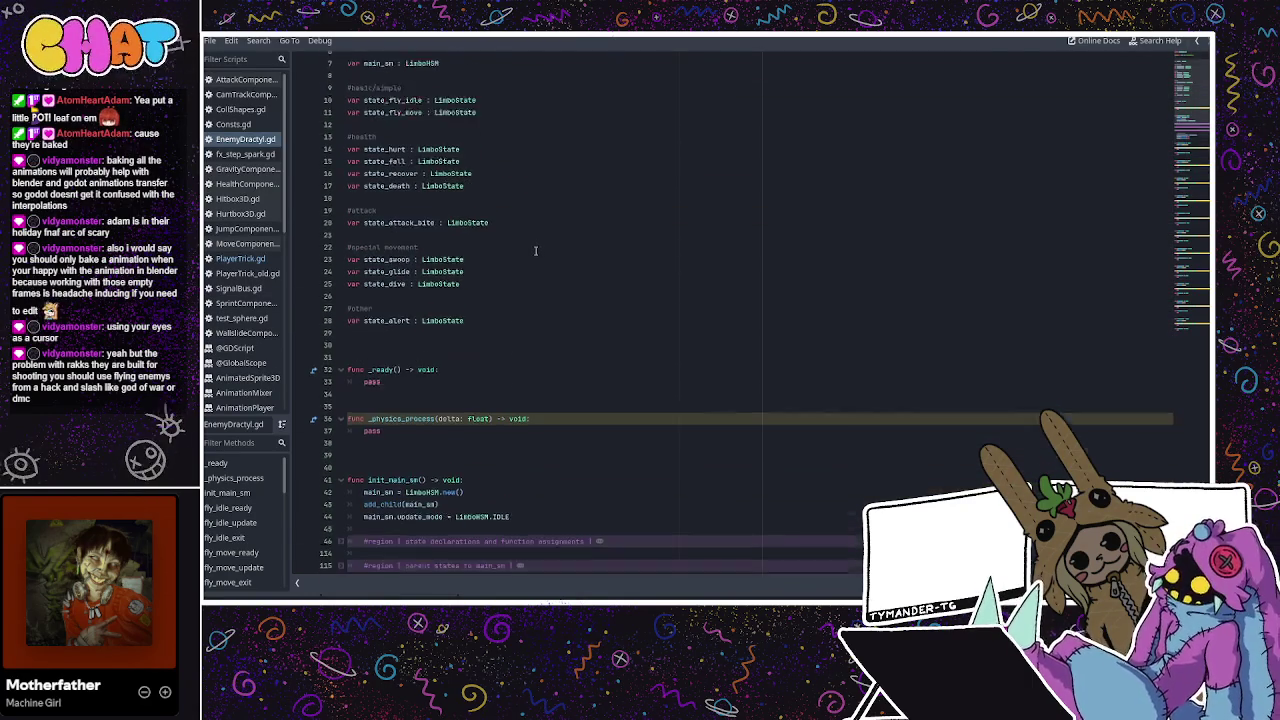
scroll(535, 251, down, 3)
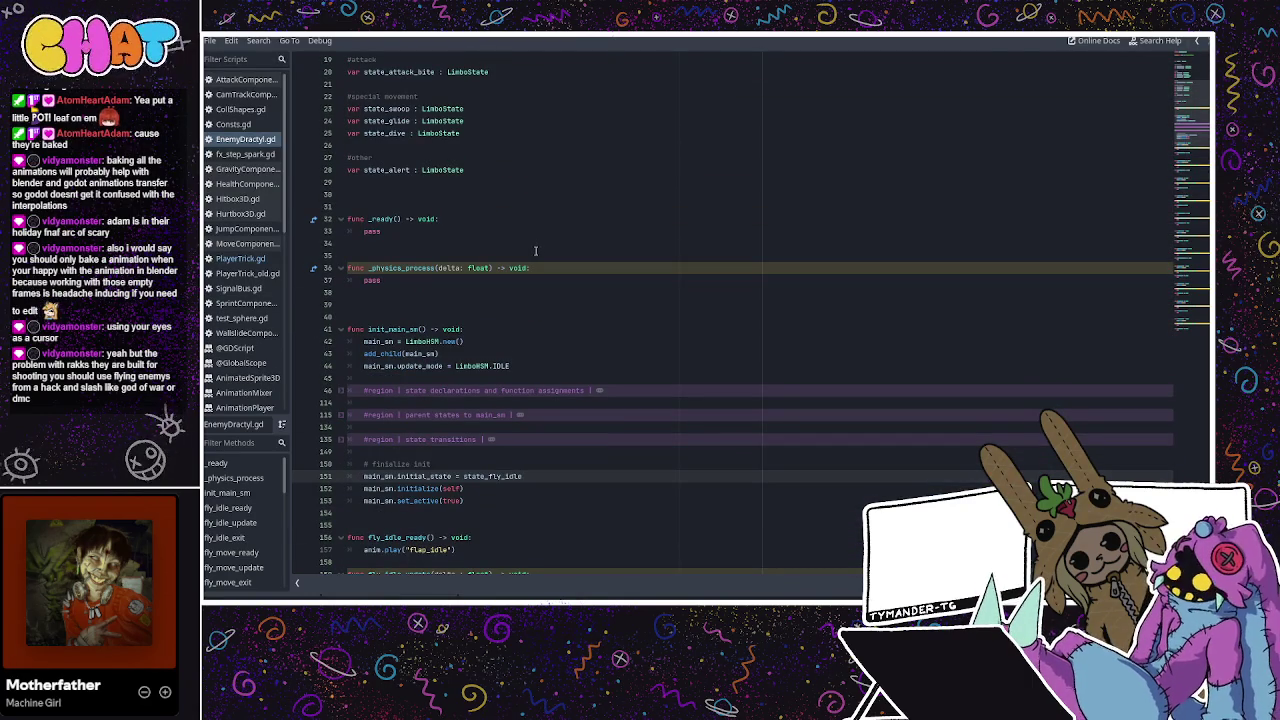
scroll(535, 251, down, 3)
scroll(535, 251, down, 3)
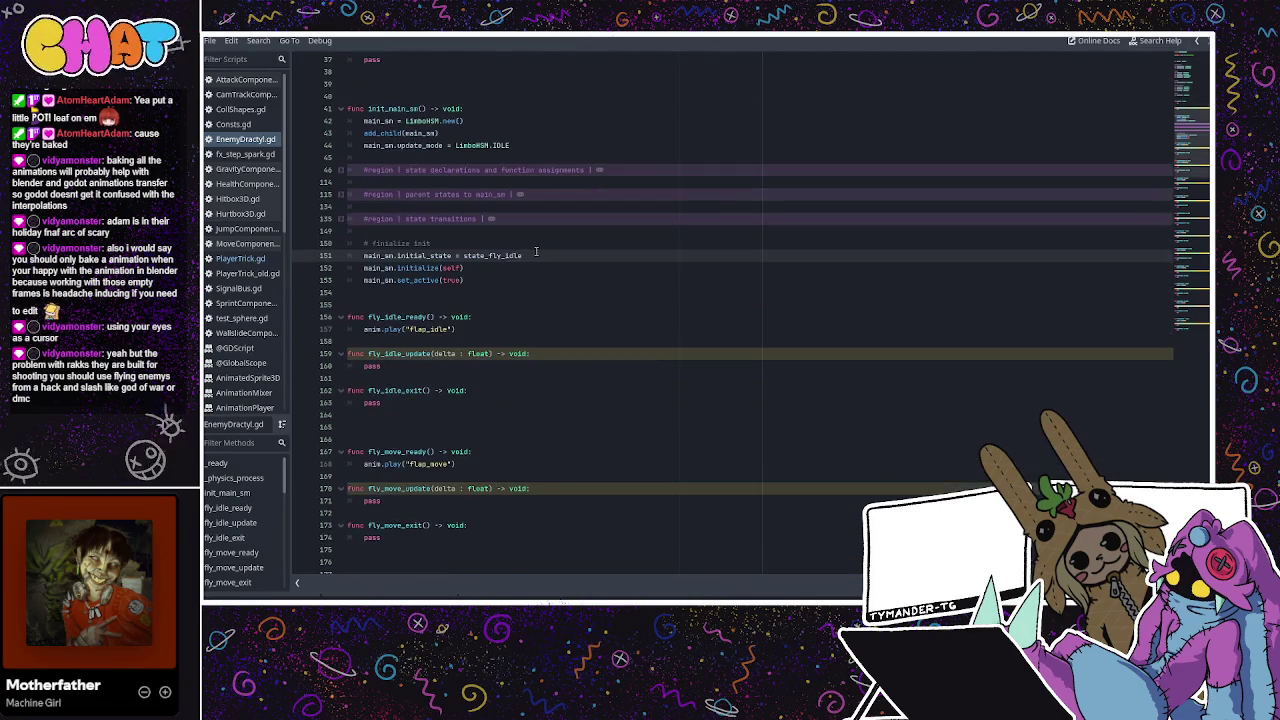
scroll(535, 251, down, 3)
scroll(535, 251, up, 6)
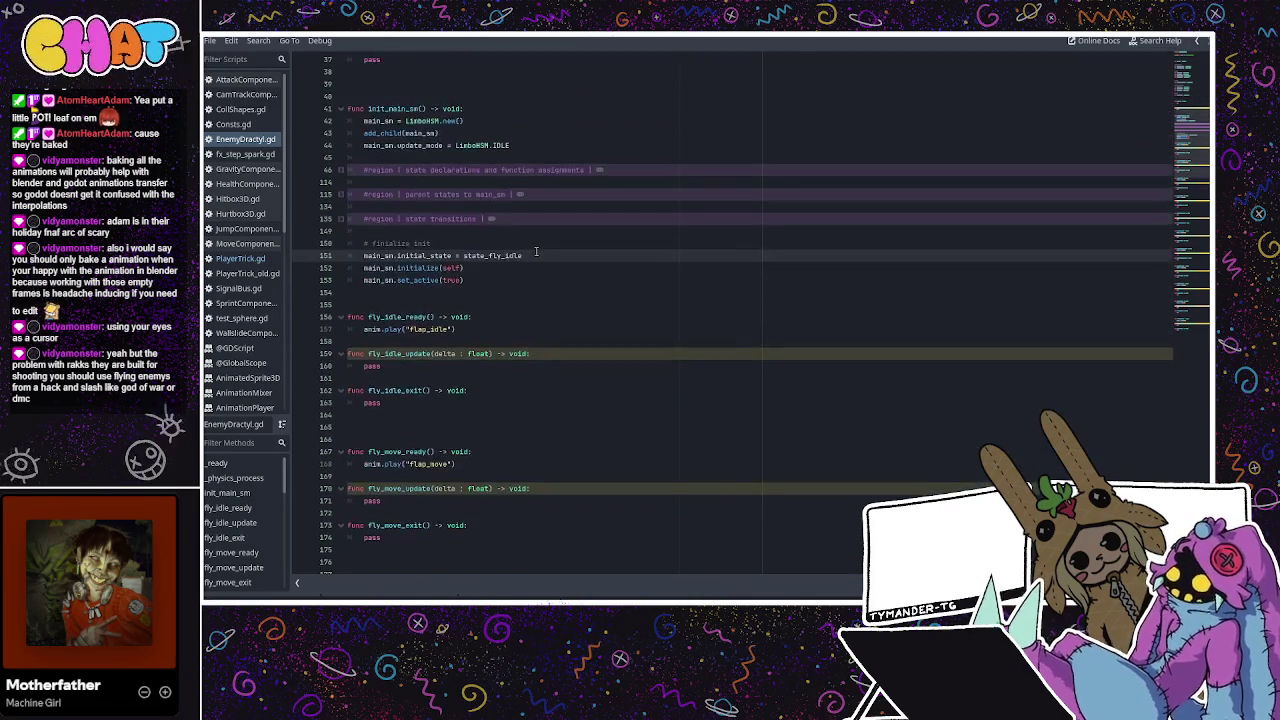
click(548, 231)
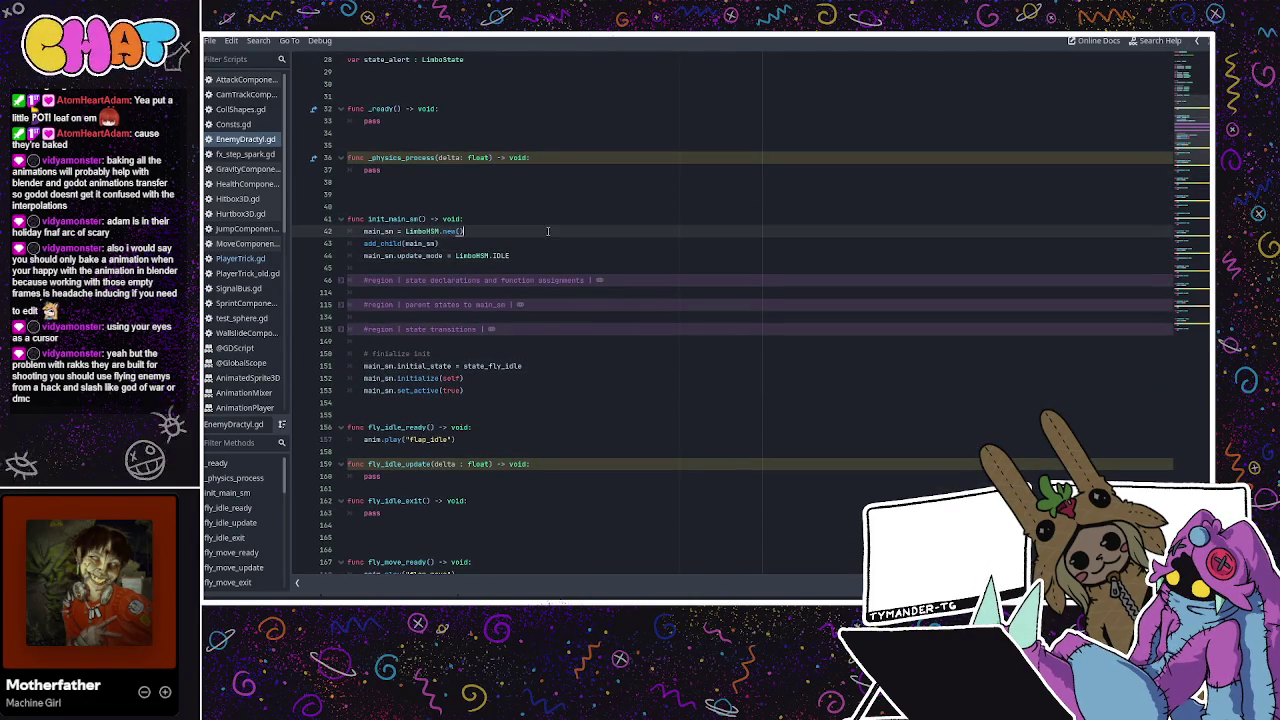
click(528, 244)
click(531, 233)
click(521, 240)
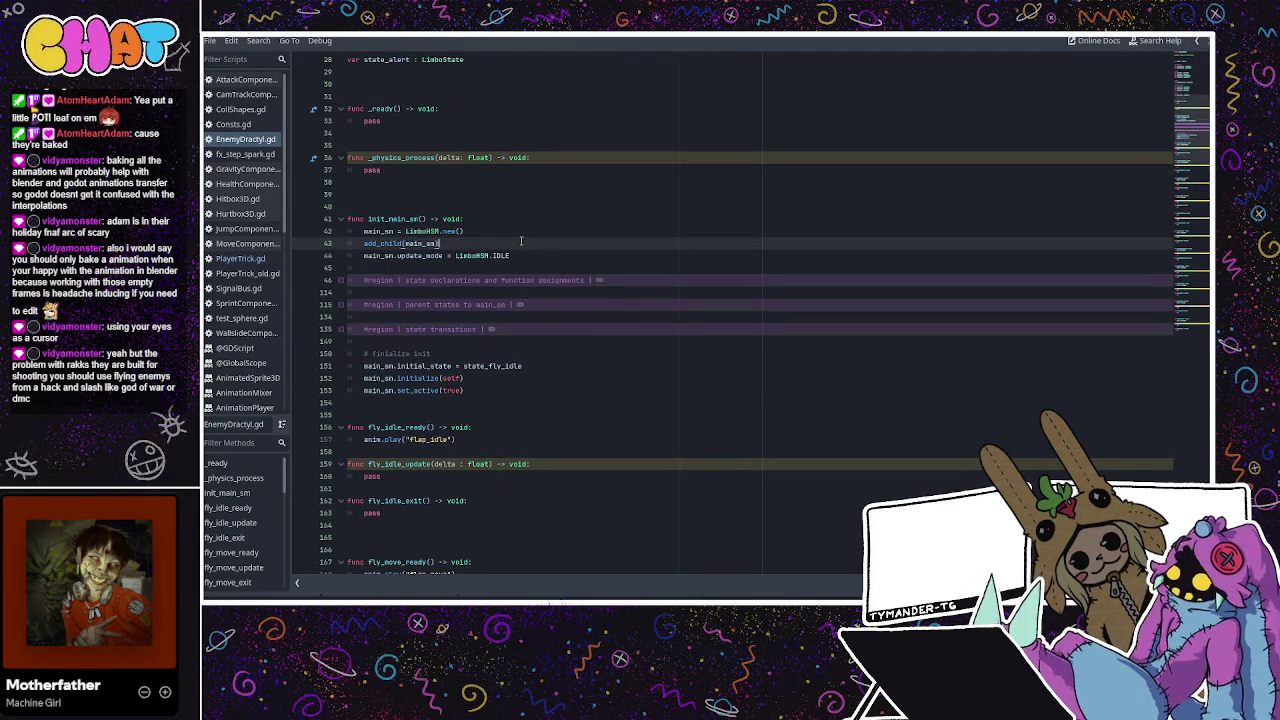
scroll(521, 240, down, 2)
click(457, 368)
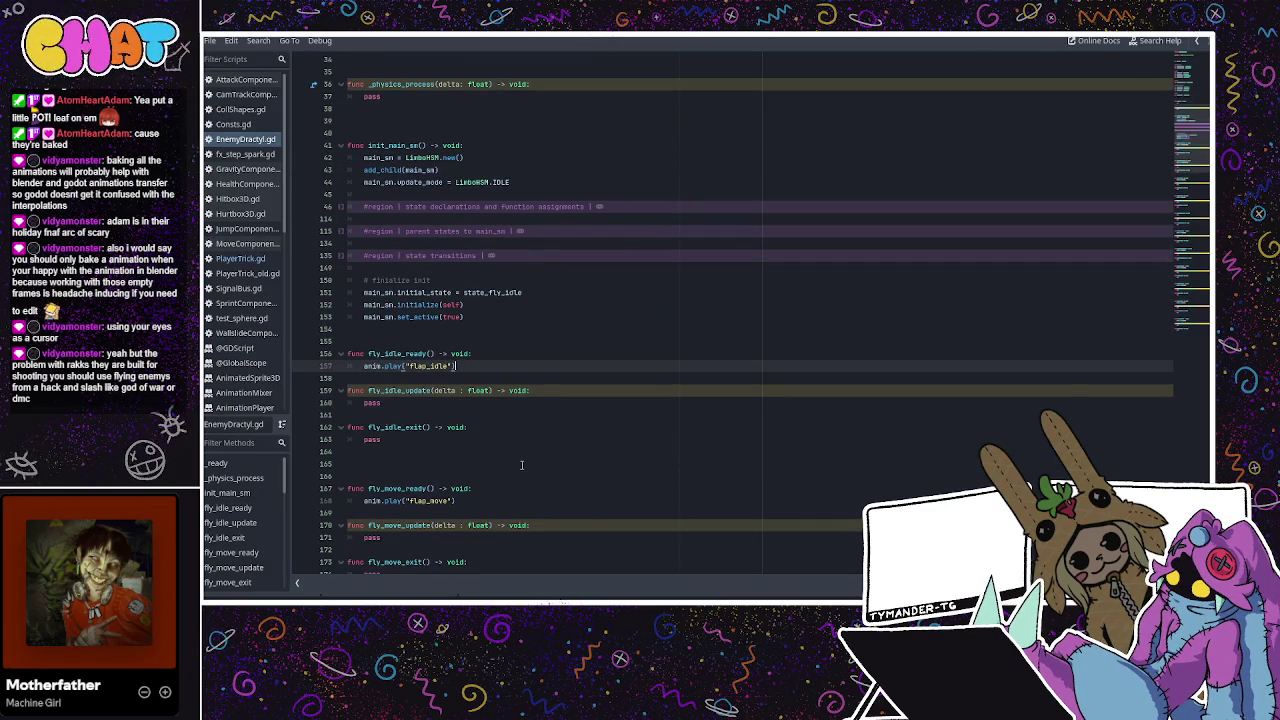
click(526, 344)
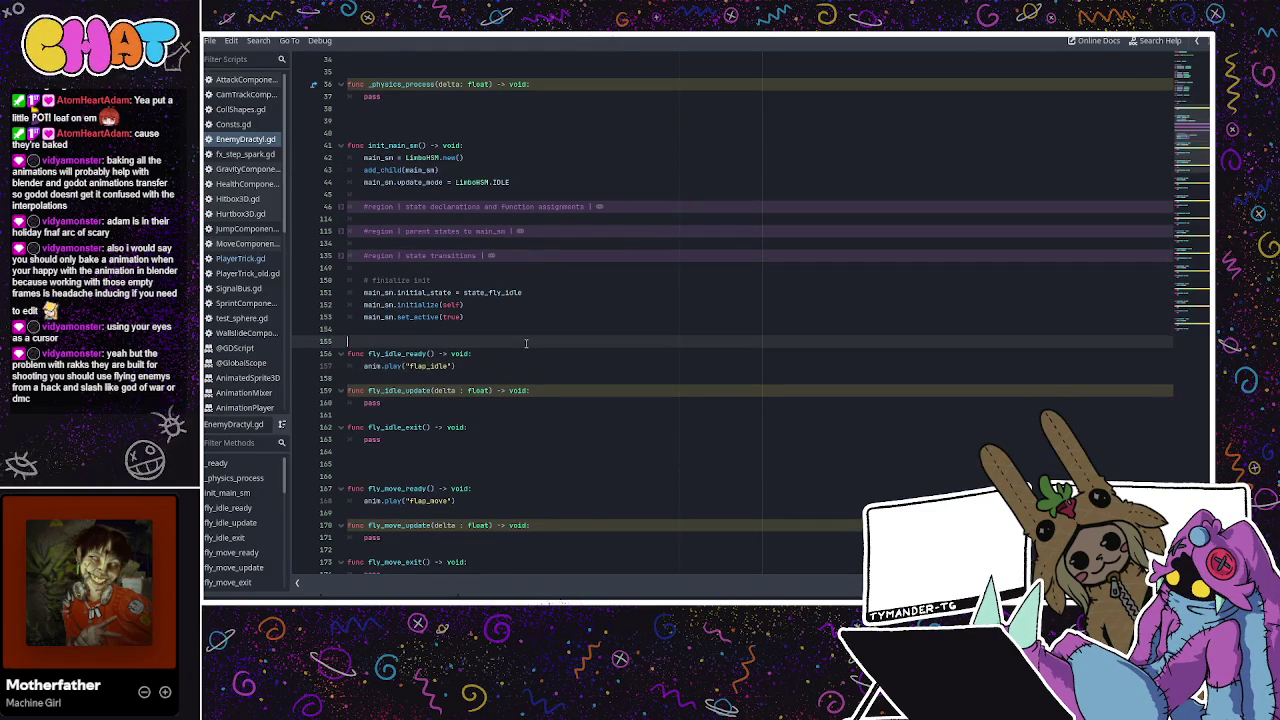
scroll(526, 343, down, 7)
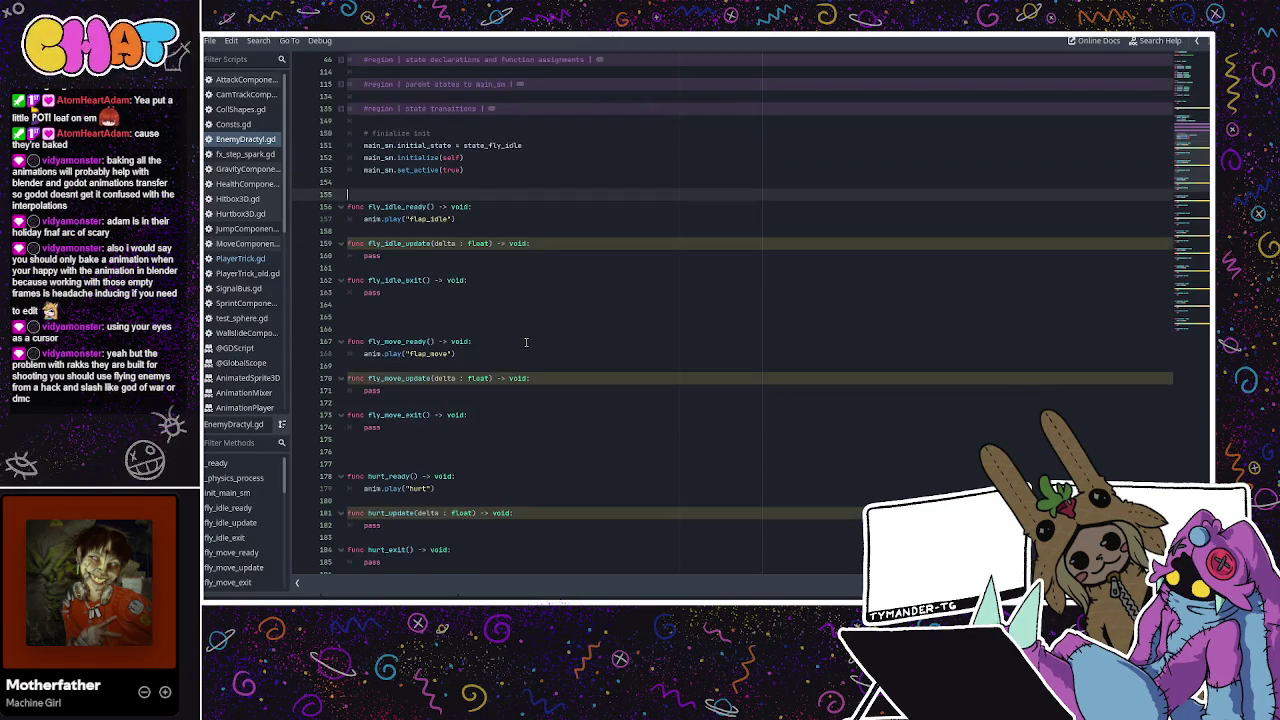
scroll(526, 342, down, 2)
scroll(526, 342, down, 9)
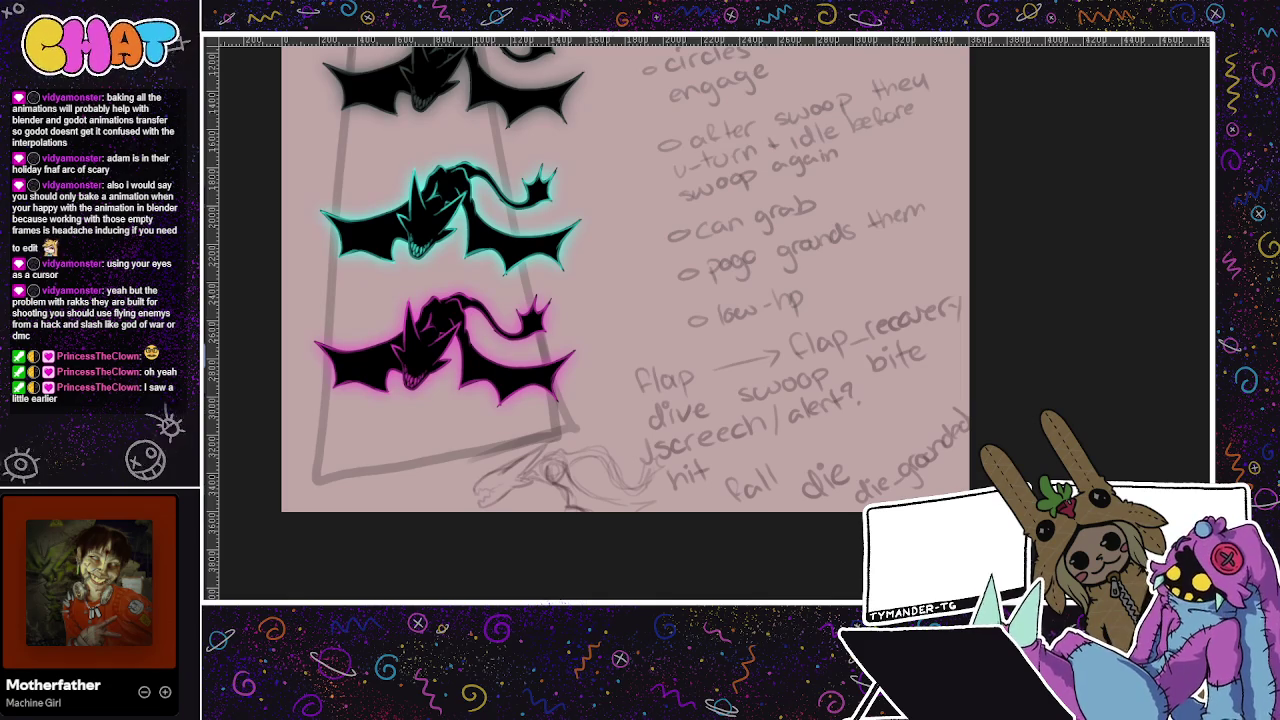
Hide the handwritten animation list notes on the Shadow Dragon sheet
scroll(852, 205, up, 5)
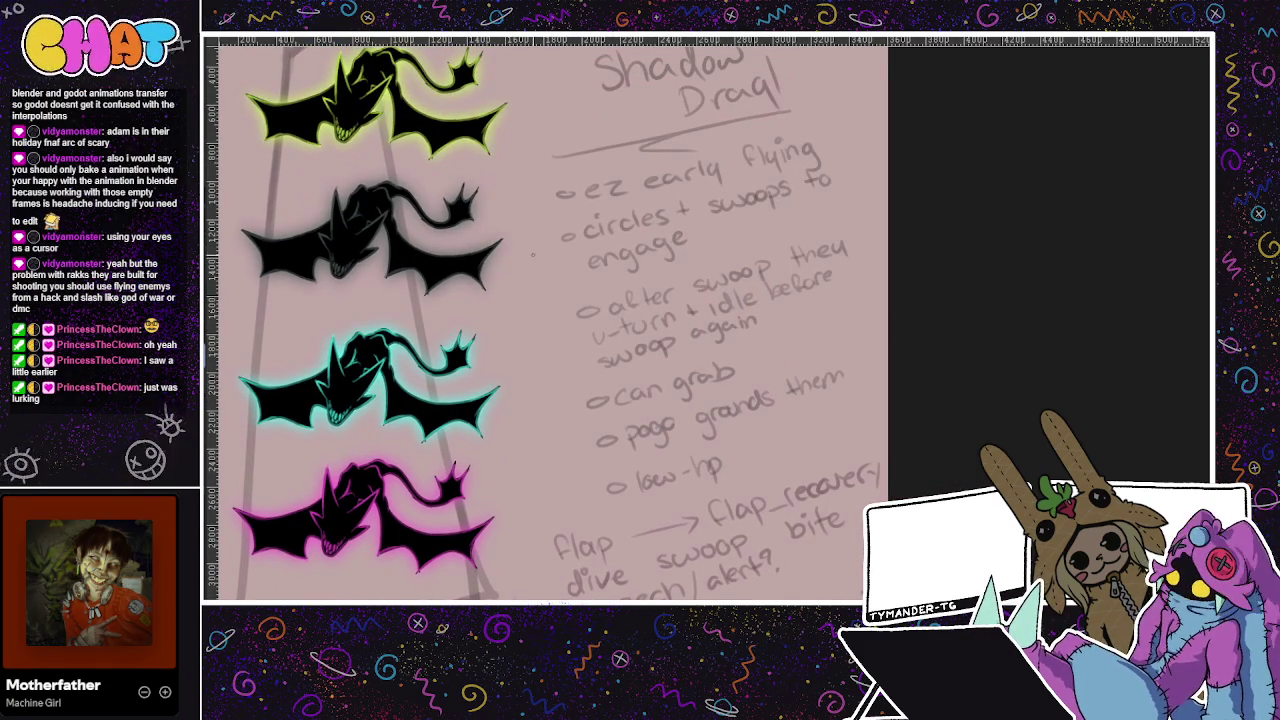
scroll(555, 332, down, 3)
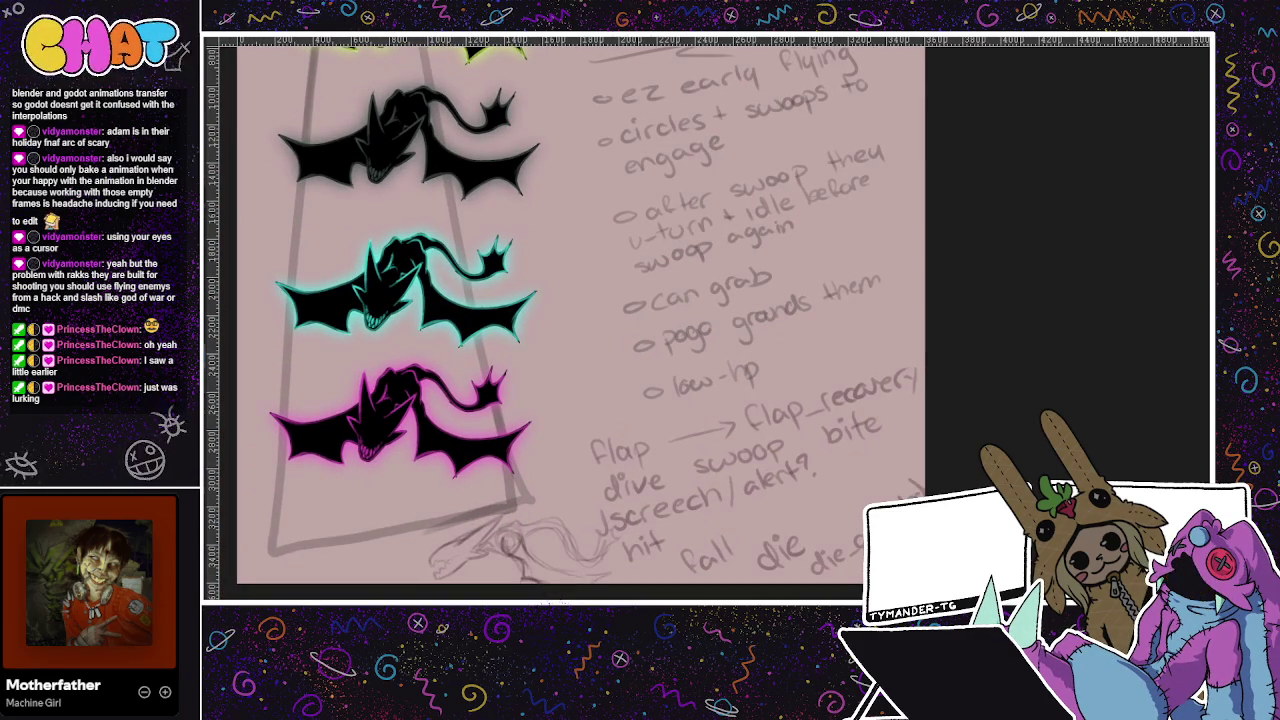
key(ctrl+shift+z)
key(ctrl+shift+z)
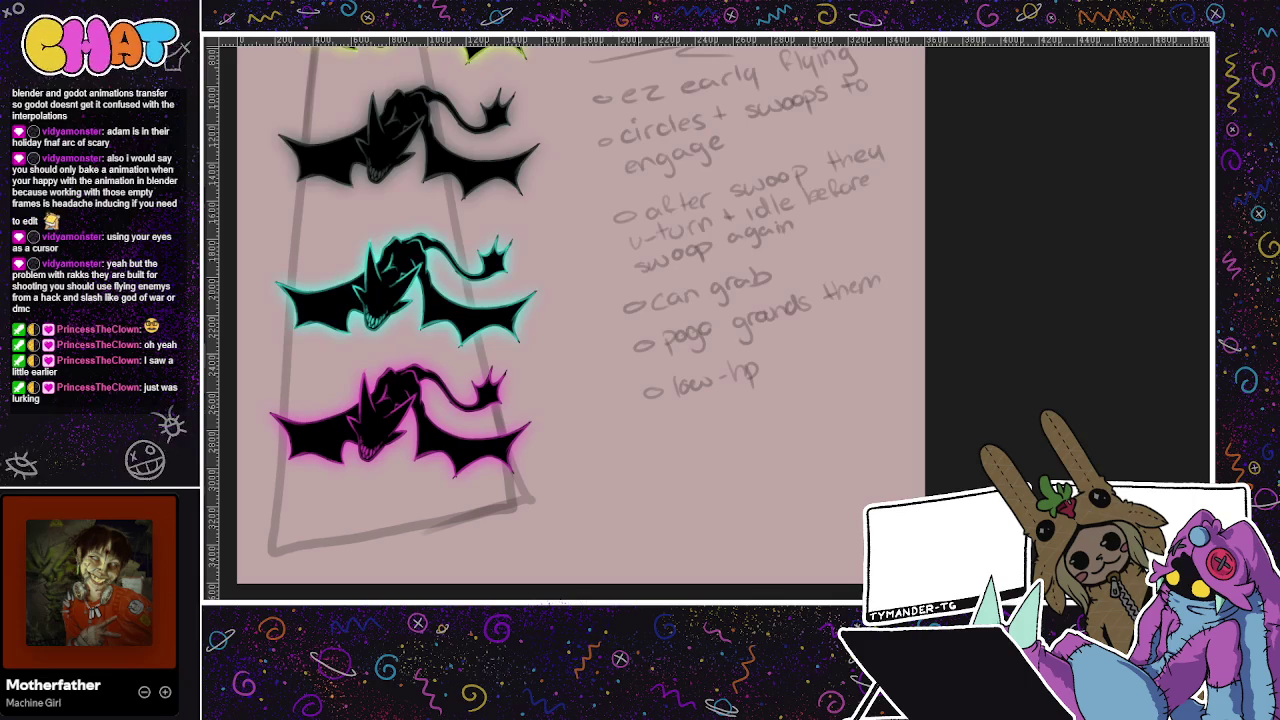
Draw a rectangular label box in the blank canvas area beside the notes
mouse_move(700, 436)
mouse_down()
mouse_move(650, 140)
mouse_move(760, 260)
mouse_up()
mouse_move(618, 342)
mouse_down()
mouse_move(583, 423)
mouse_move(505, 333)
mouse_move(600, 420)
mouse_move(545, 360)
mouse_move(514, 377)
mouse_up()
key(ctrl+z)
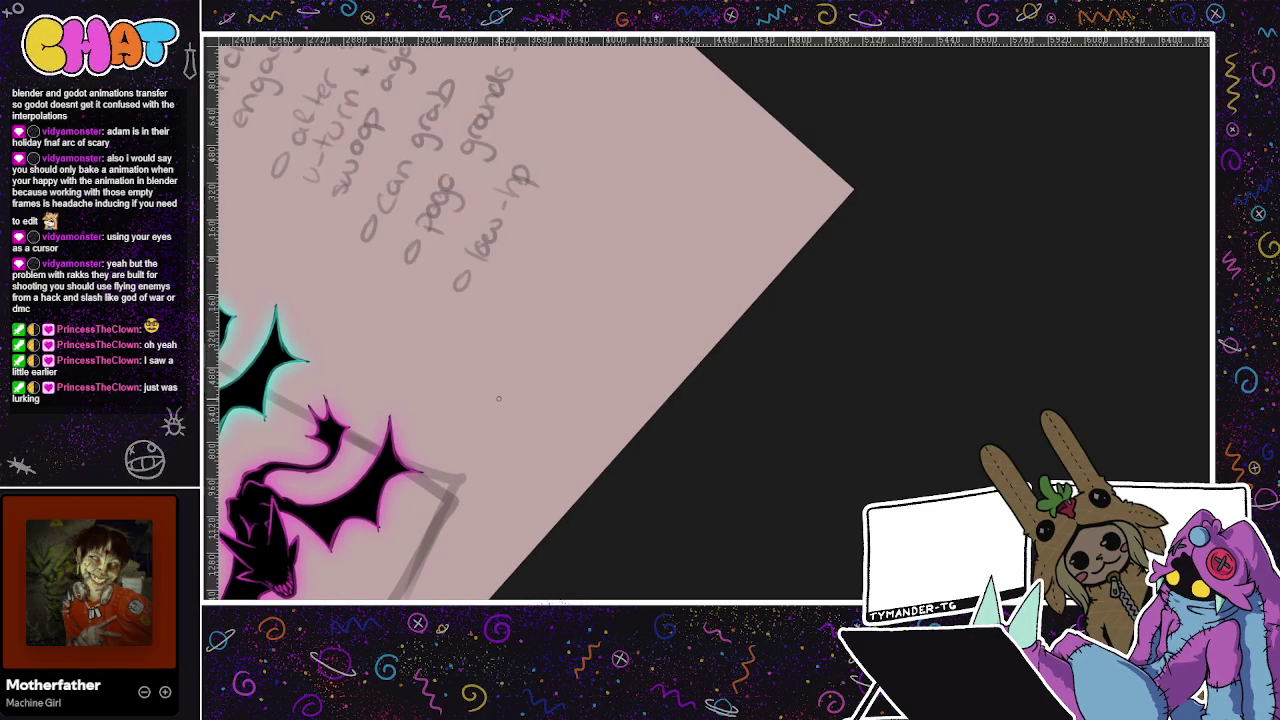
mouse_move(509, 393)
mouse_down()
mouse_move(520, 357)
mouse_move(537, 371)
mouse_move(586, 300)
mouse_move(512, 413)
mouse_move(663, 265)
mouse_move(611, 363)
mouse_move(545, 430)
mouse_up()
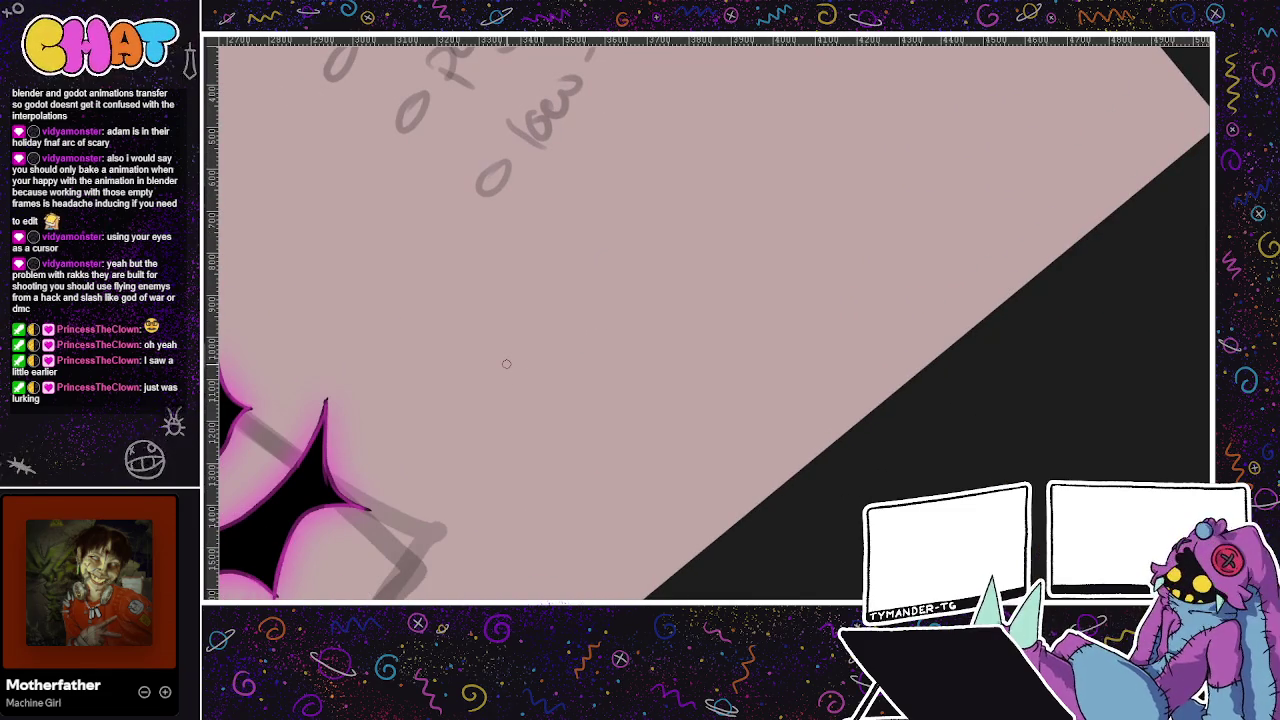
mouse_move(694, 297)
mouse_down()
mouse_move(594, 374)
mouse_move(640, 297)
mouse_up()
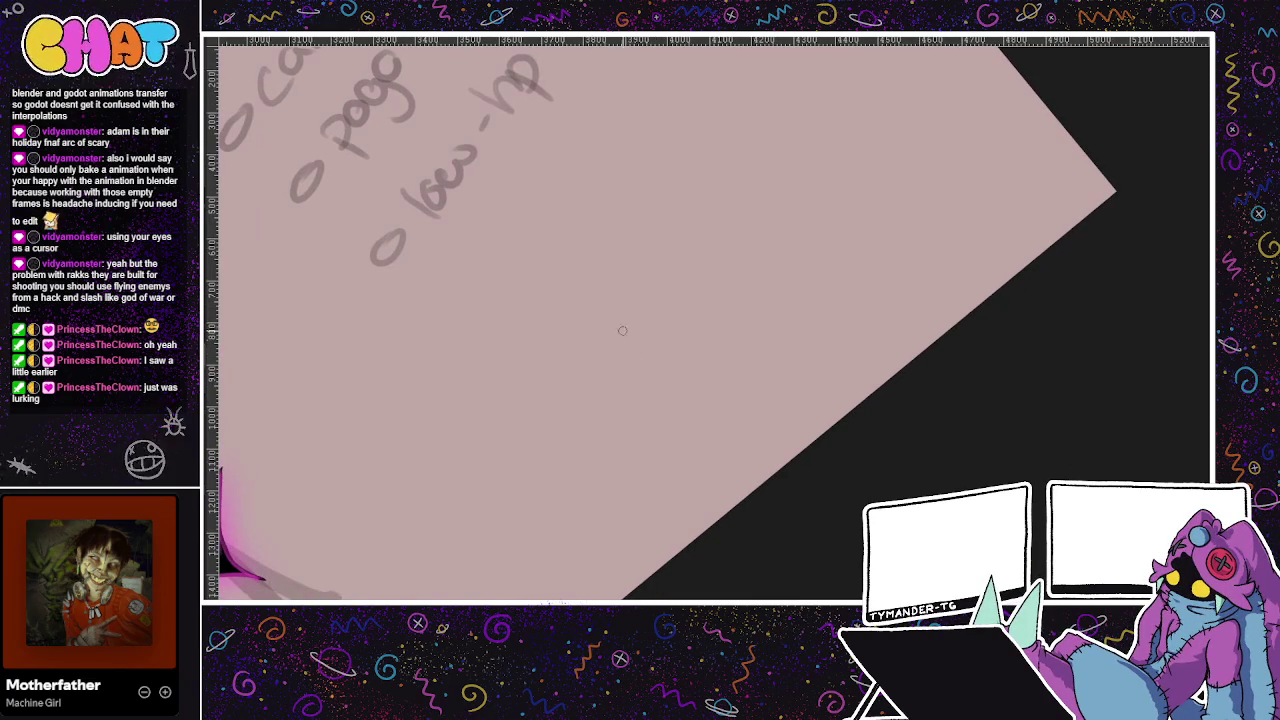
drag(530, 426, 637, 334)
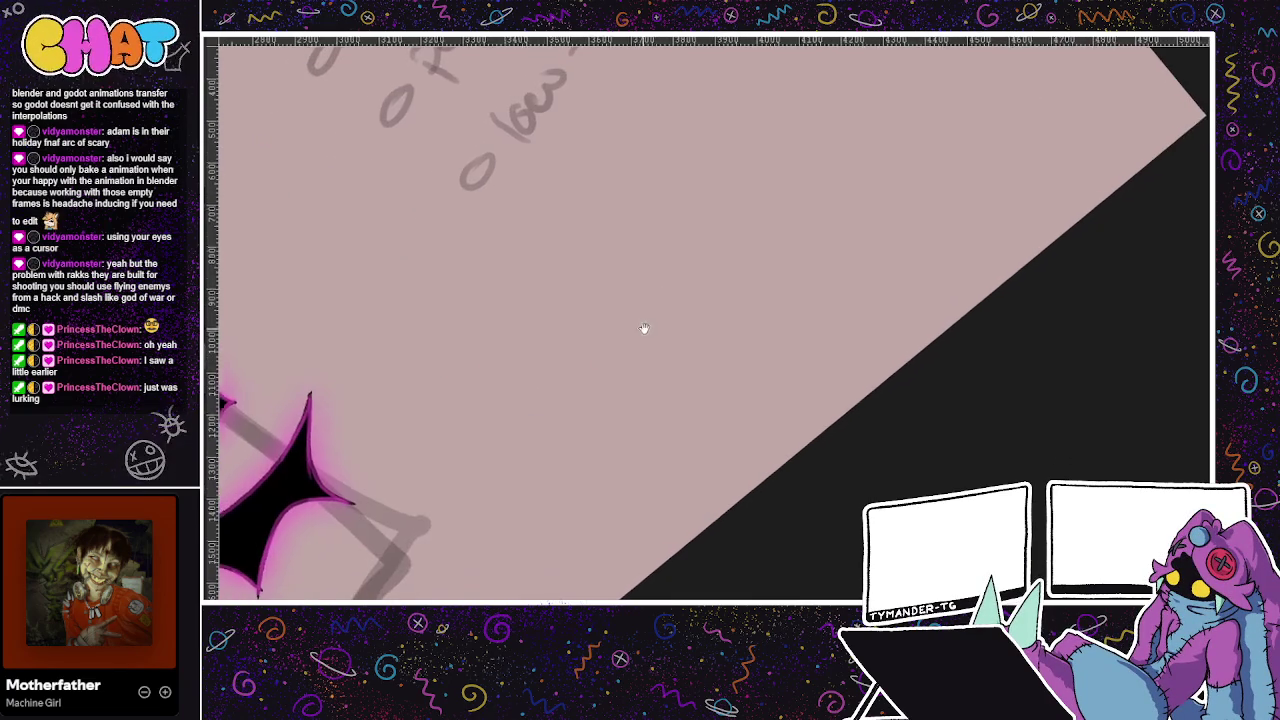
drag(551, 388, 495, 443)
mouse_move(563, 391)
mouse_down()
mouse_move(554, 430)
mouse_move(519, 457)
mouse_move(534, 419)
mouse_move(556, 414)
mouse_move(489, 429)
mouse_move(531, 332)
mouse_up()
Finish writing 'idle' in its box and add 'looking/waiting' beneath it
click(528, 436)
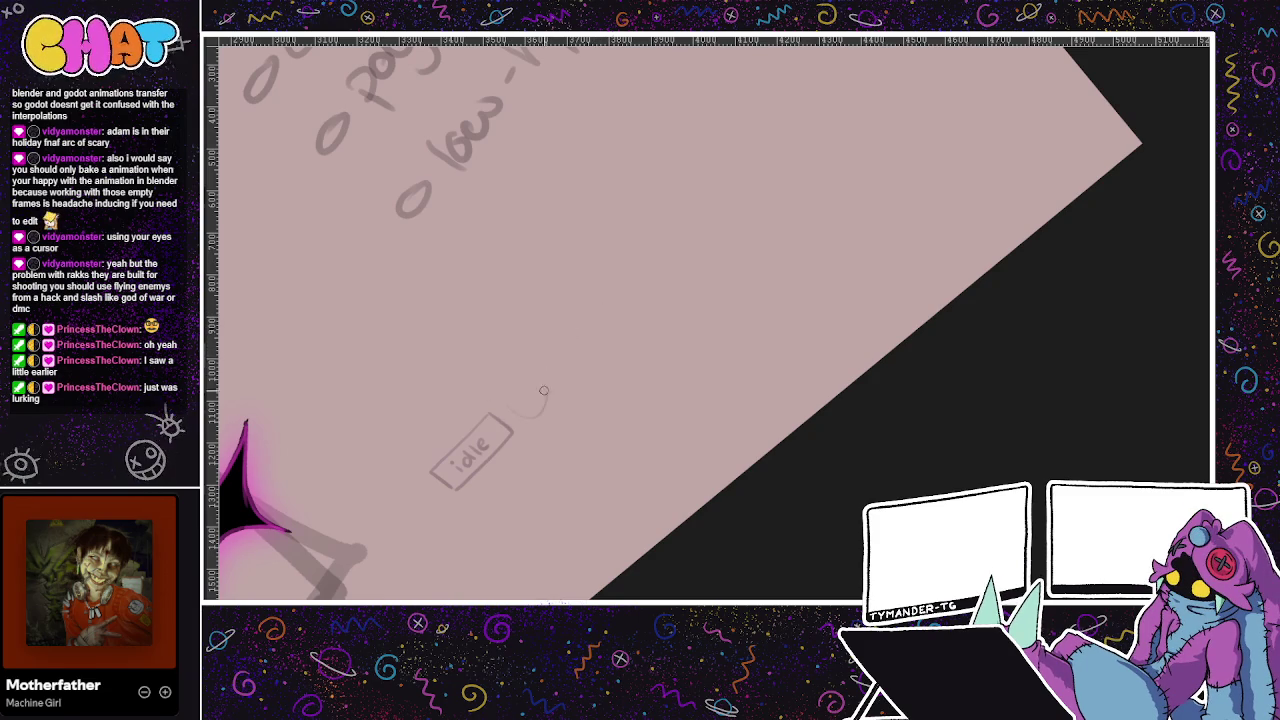
drag(527, 418, 480, 449)
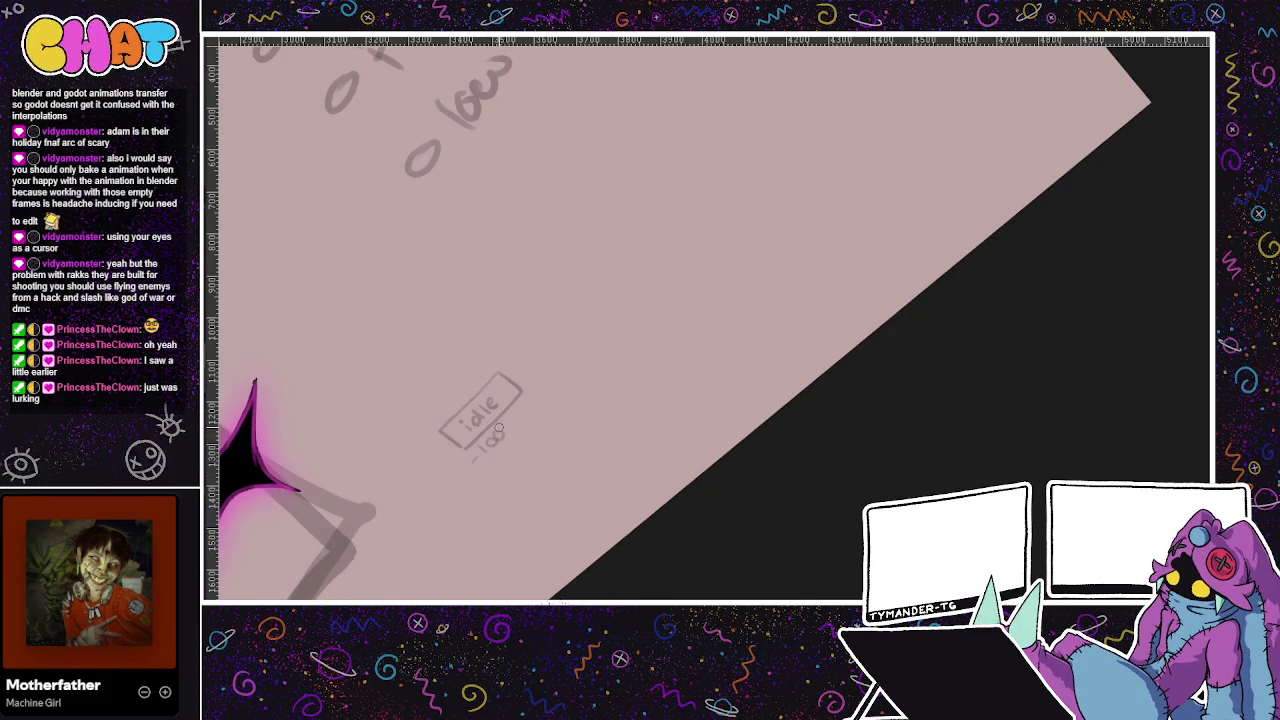
mouse_move(521, 409)
mouse_down()
mouse_move(530, 403)
mouse_move(510, 449)
mouse_move(546, 410)
mouse_move(537, 428)
mouse_move(600, 403)
mouse_move(540, 317)
mouse_up()
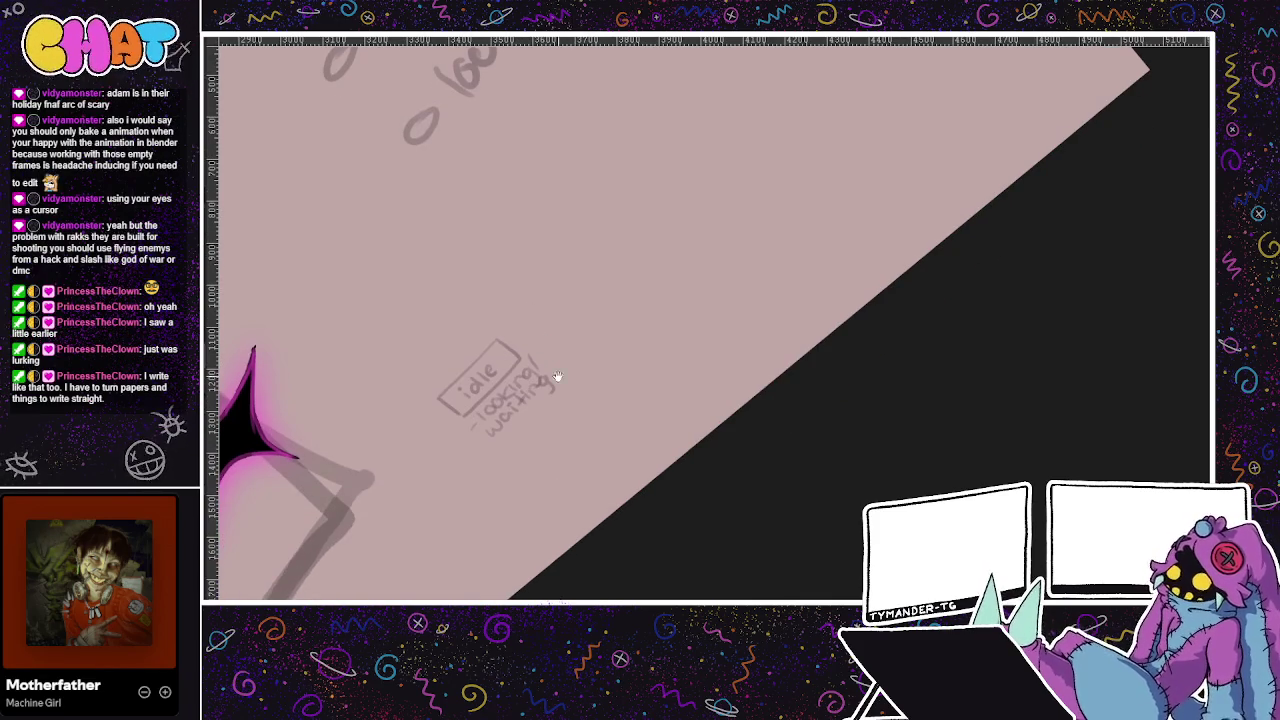
drag(551, 371, 546, 378)
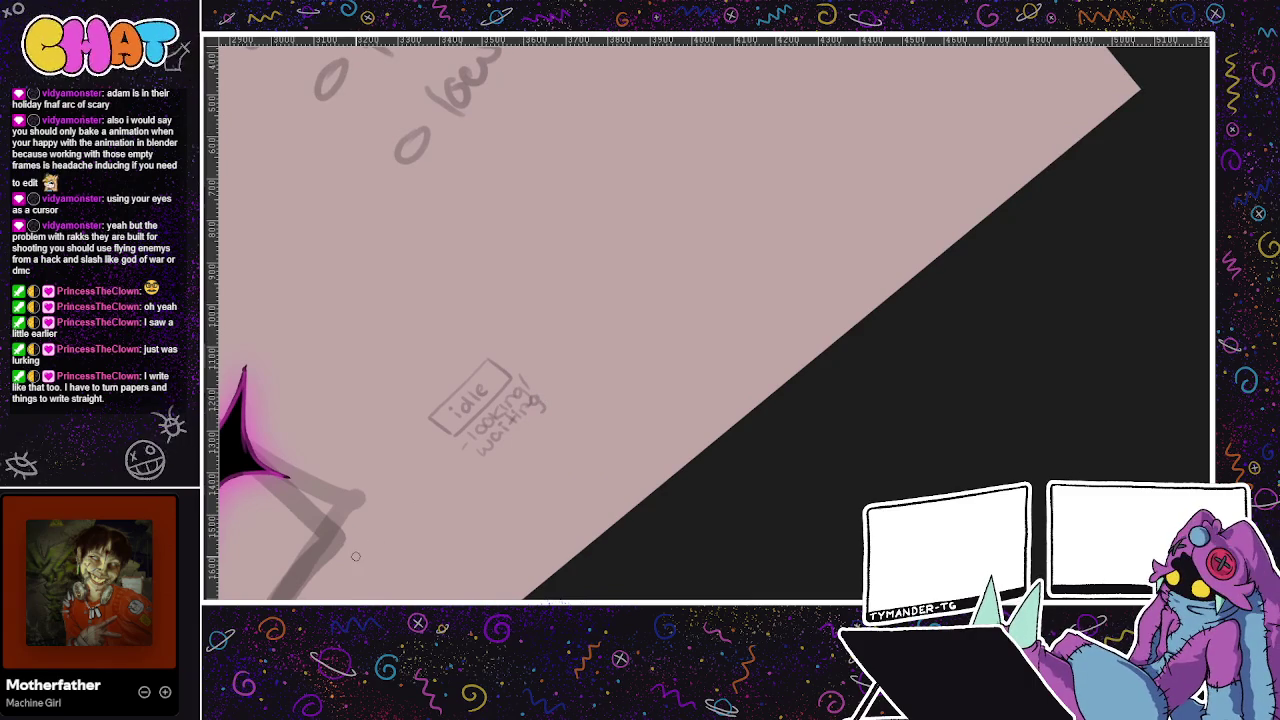
mouse_move(356, 557)
mouse_down()
mouse_move(423, 491)
mouse_move(531, 480)
mouse_move(495, 481)
mouse_up()
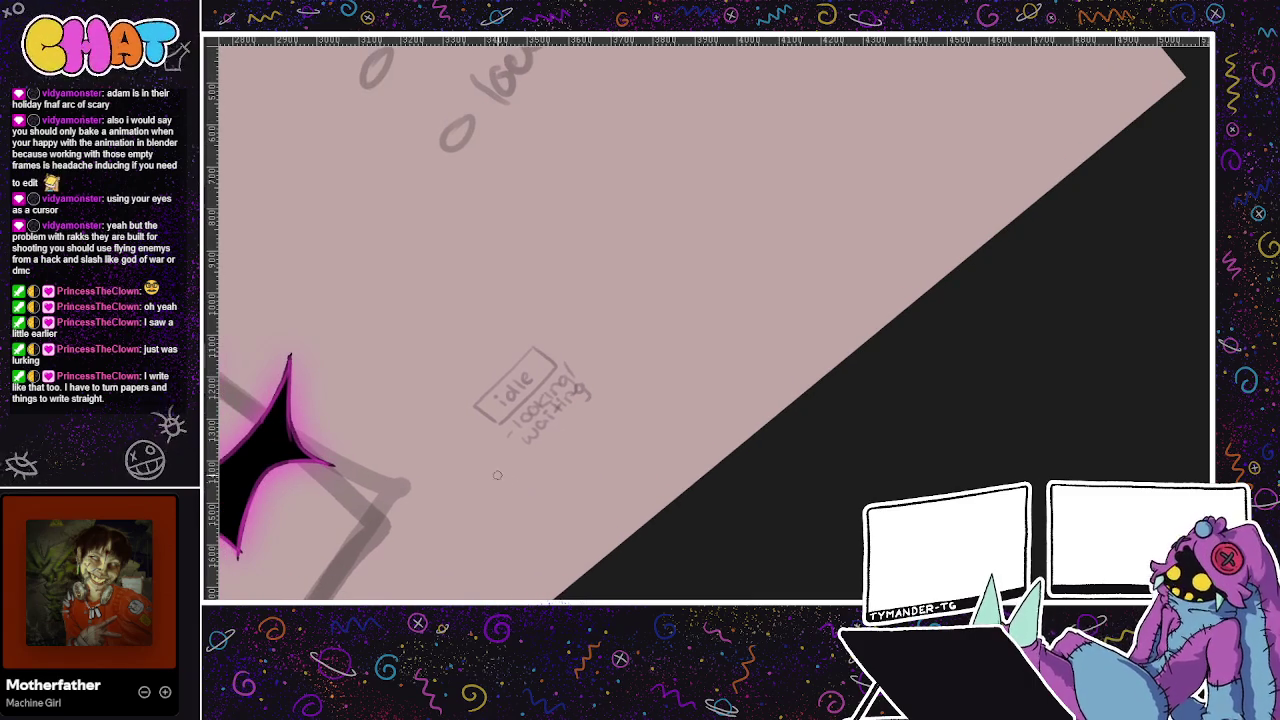
key(4)
key(4)
key(4)
key(6)
key(6)
key(6)
drag(560, 330, 594, 394)
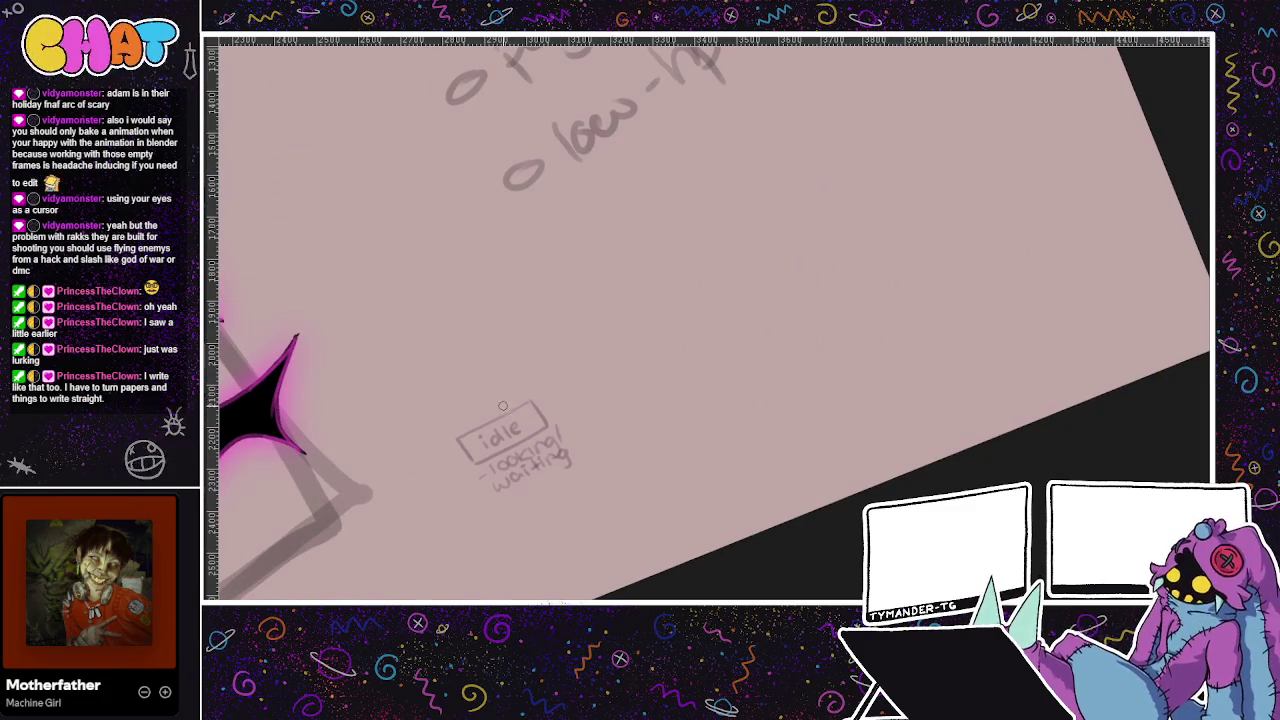
mouse_move(449, 300)
mouse_down()
mouse_move(462, 322)
mouse_move(537, 285)
mouse_up()
Draw a transition line out of the idle box, undoing the stray attempts
key(ctrl+z)
mouse_move(431, 334)
mouse_down()
mouse_move(543, 288)
mouse_move(431, 318)
mouse_up()
key(ctrl+z)
key(ctrl+z)
key(ctrl+z)
drag(572, 290, 531, 323)
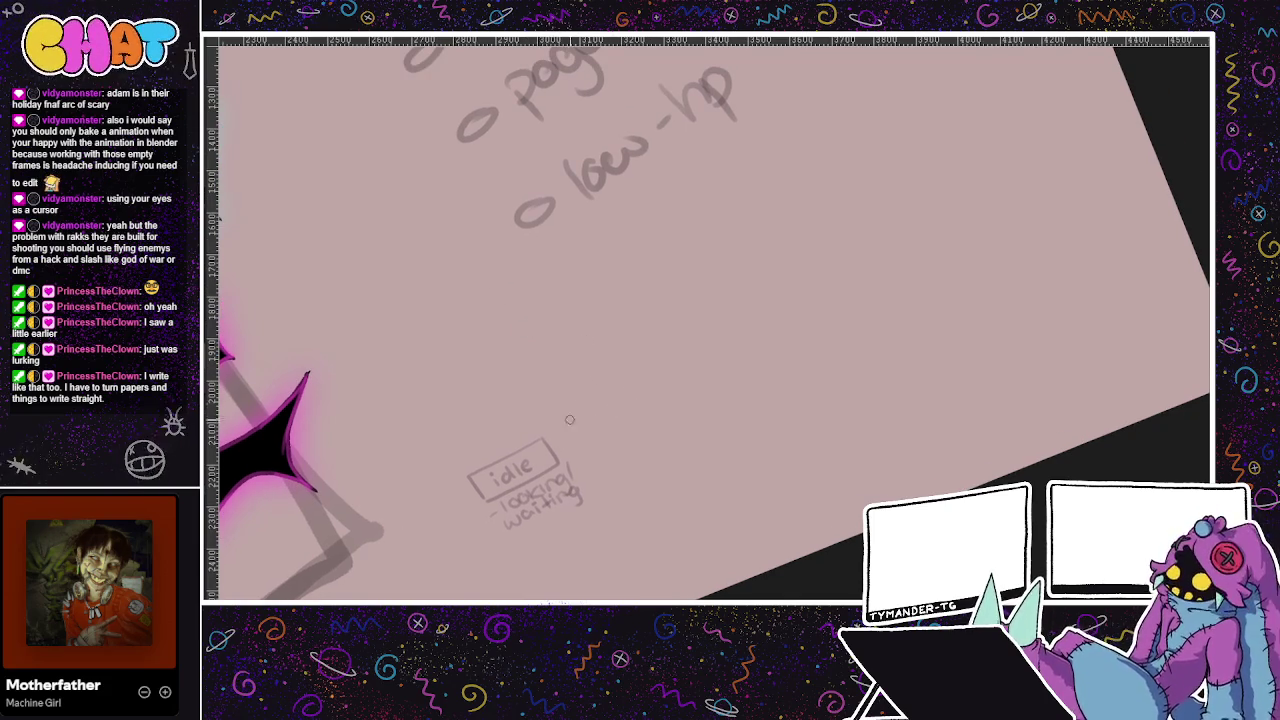
drag(552, 447, 666, 389)
key(ctrl+z)
drag(552, 447, 658, 402)
key(ctrl+z)
drag(552, 447, 662, 390)
key(ctrl+z)
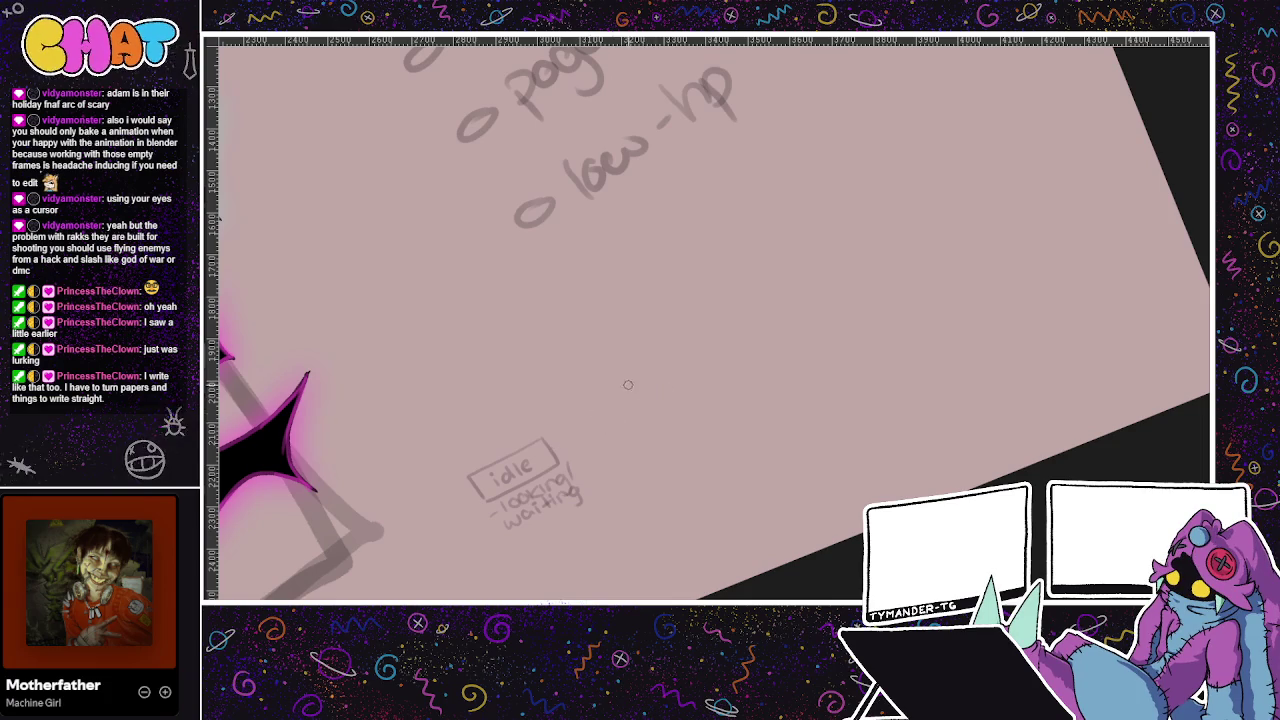
mouse_move(556, 446)
mouse_down()
mouse_move(626, 409)
mouse_move(568, 430)
mouse_move(592, 418)
mouse_up()
Label the transition 'sees enemy' as an arrow into a new alert box
drag(597, 414, 604, 413)
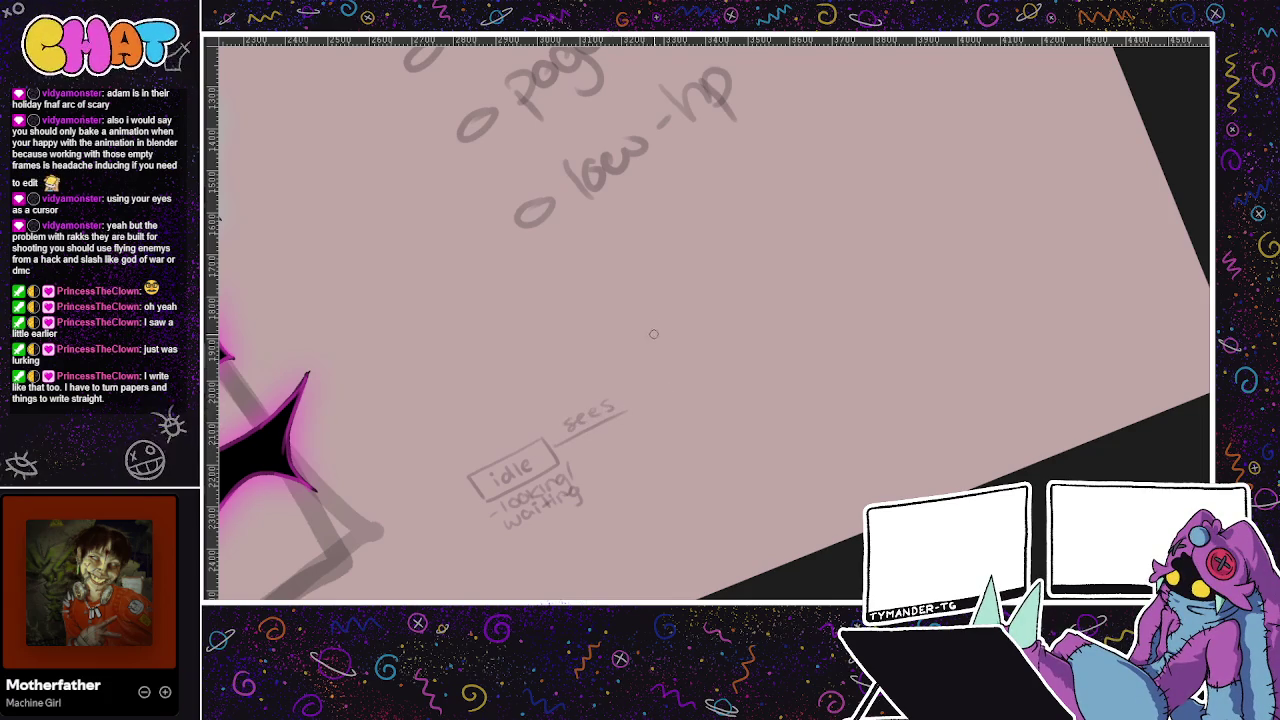
key(ctrl+z)
key(ctrl+z)
drag(609, 402, 603, 414)
mouse_move(585, 438)
mouse_down()
mouse_move(662, 418)
mouse_move(658, 378)
mouse_move(735, 337)
mouse_up()
mouse_move(672, 400)
mouse_down()
mouse_move(742, 368)
mouse_move(688, 378)
mouse_move(674, 409)
mouse_move(591, 428)
mouse_move(629, 409)
mouse_up()
key(ctrl+z)
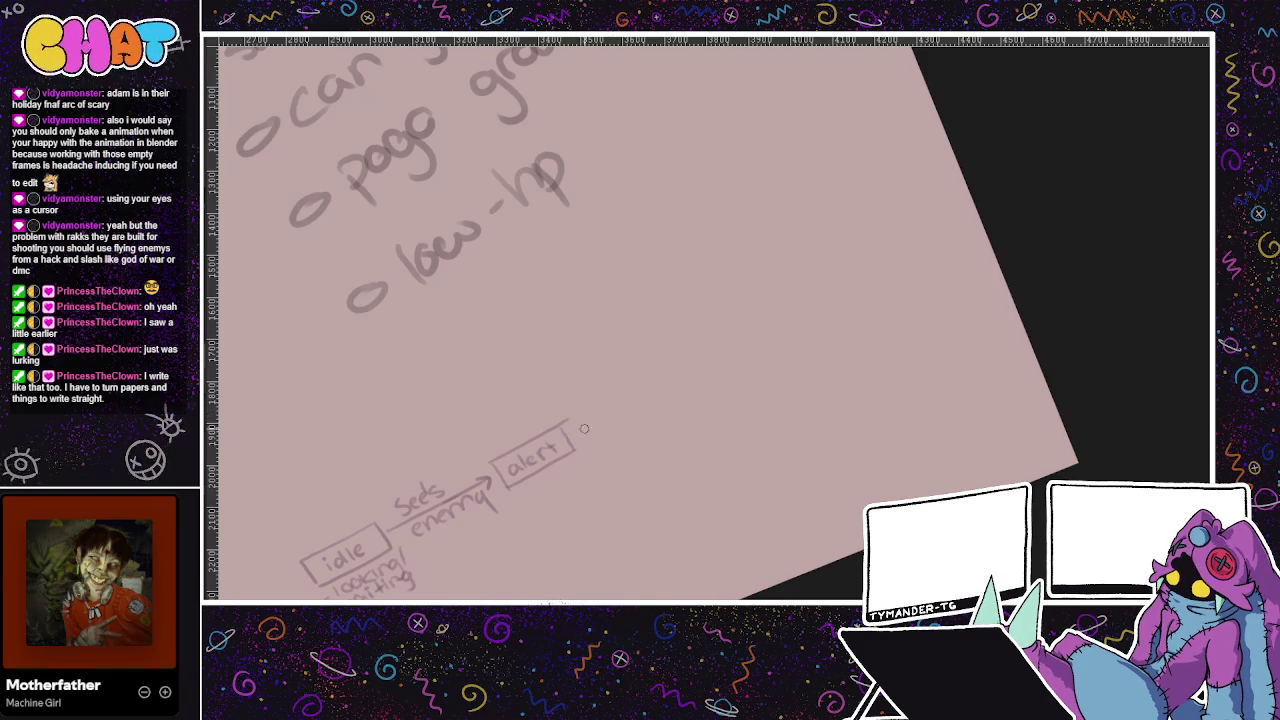
Draw a down arrow from alert to a 'moves' box and write 'toward' beneath it
drag(576, 433, 604, 430)
mouse_move(541, 479)
mouse_down()
mouse_move(523, 538)
mouse_move(549, 511)
mouse_up()
mouse_move(532, 538)
mouse_down()
mouse_move(737, 374)
mouse_move(726, 346)
mouse_move(642, 361)
mouse_move(723, 306)
mouse_up()
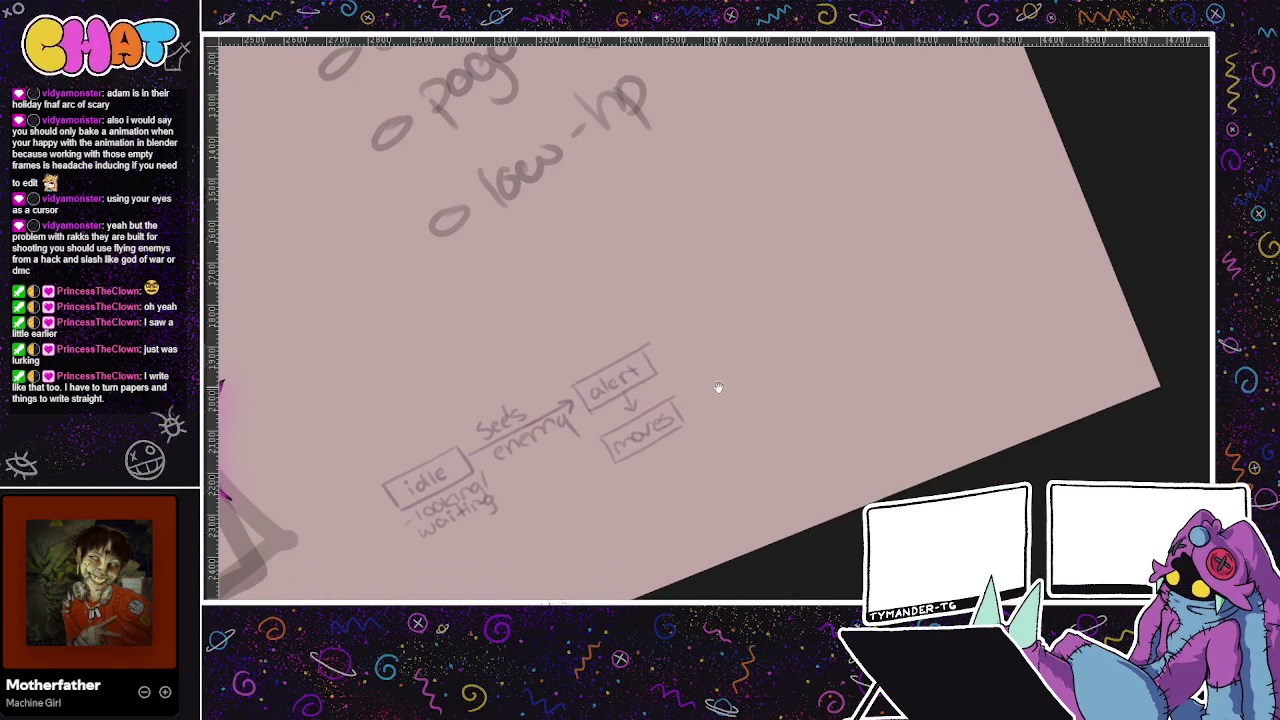
drag(714, 389, 631, 457)
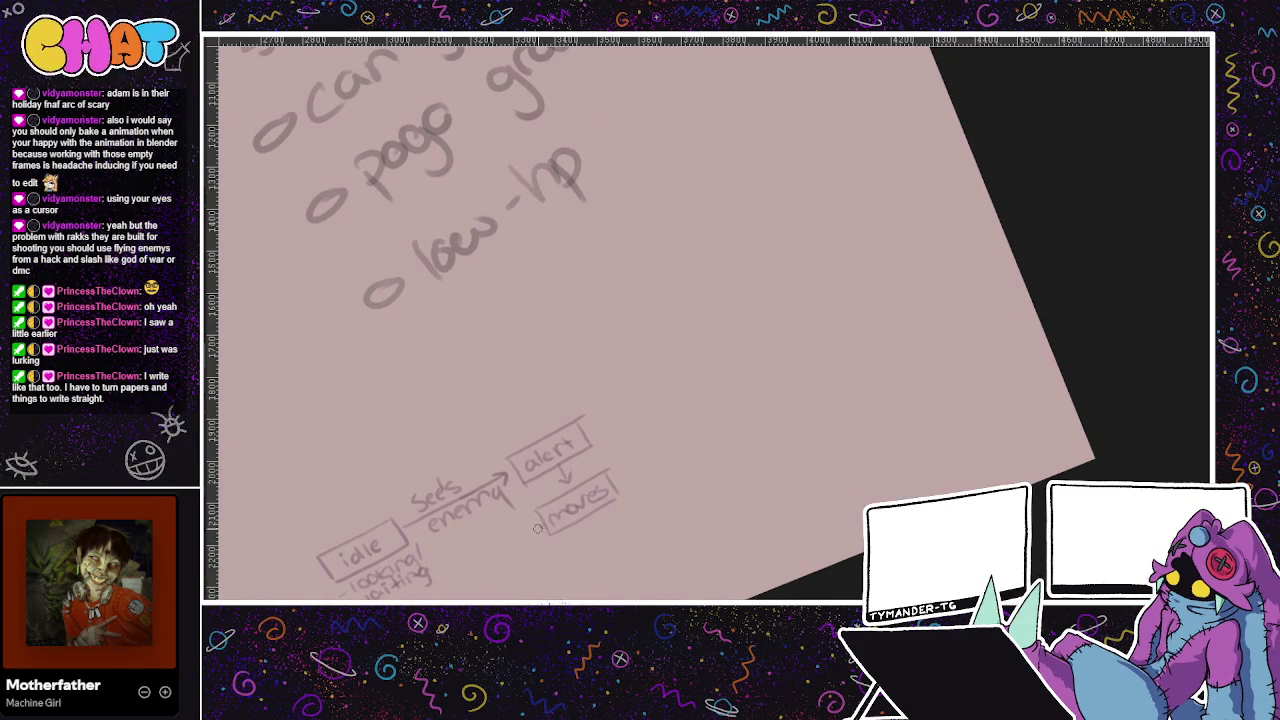
drag(455, 615, 562, 512)
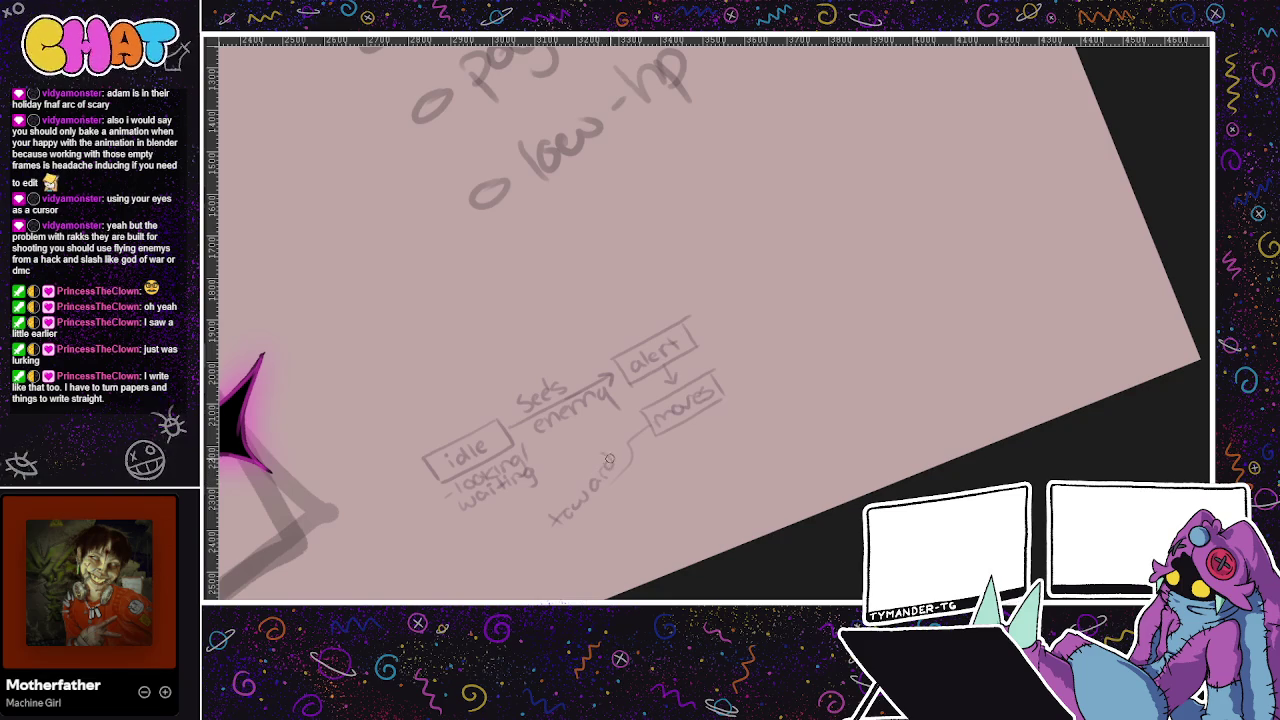
mouse_move(555, 542)
mouse_down()
mouse_move(598, 499)
mouse_move(568, 544)
mouse_up()
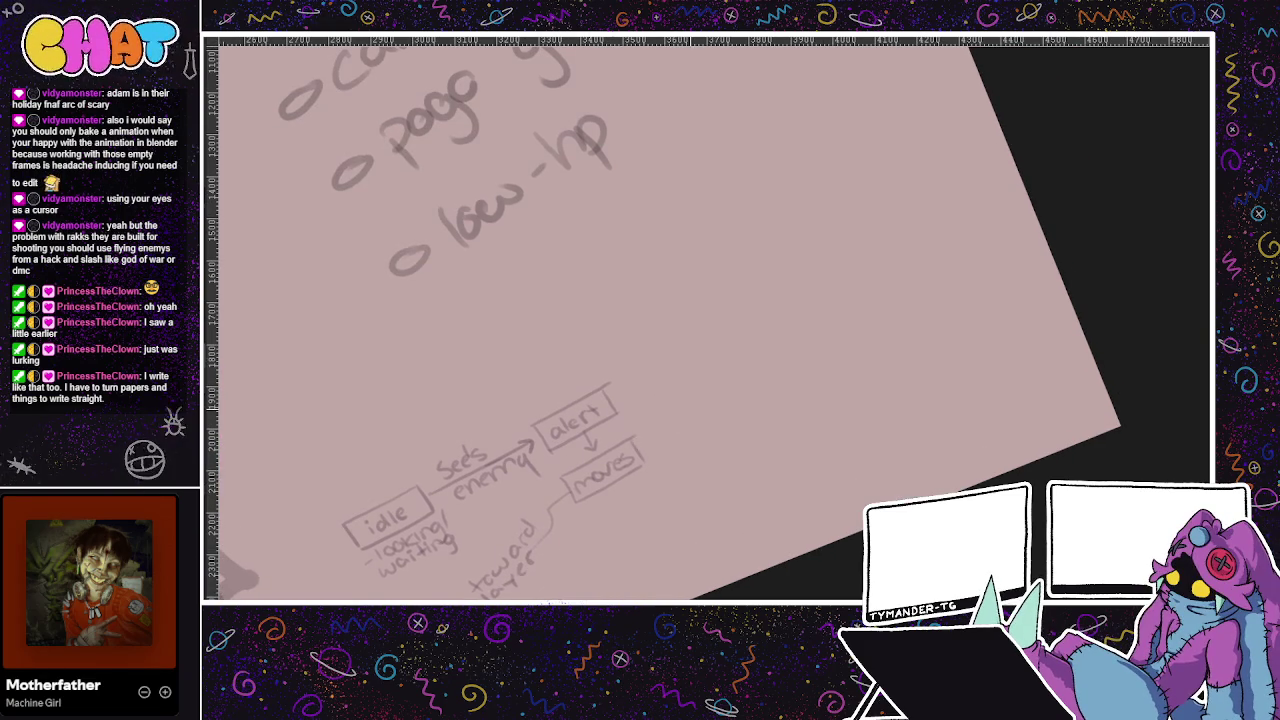
Try two curved strokes near the notes list and undo them
drag(685, 420, 680, 467)
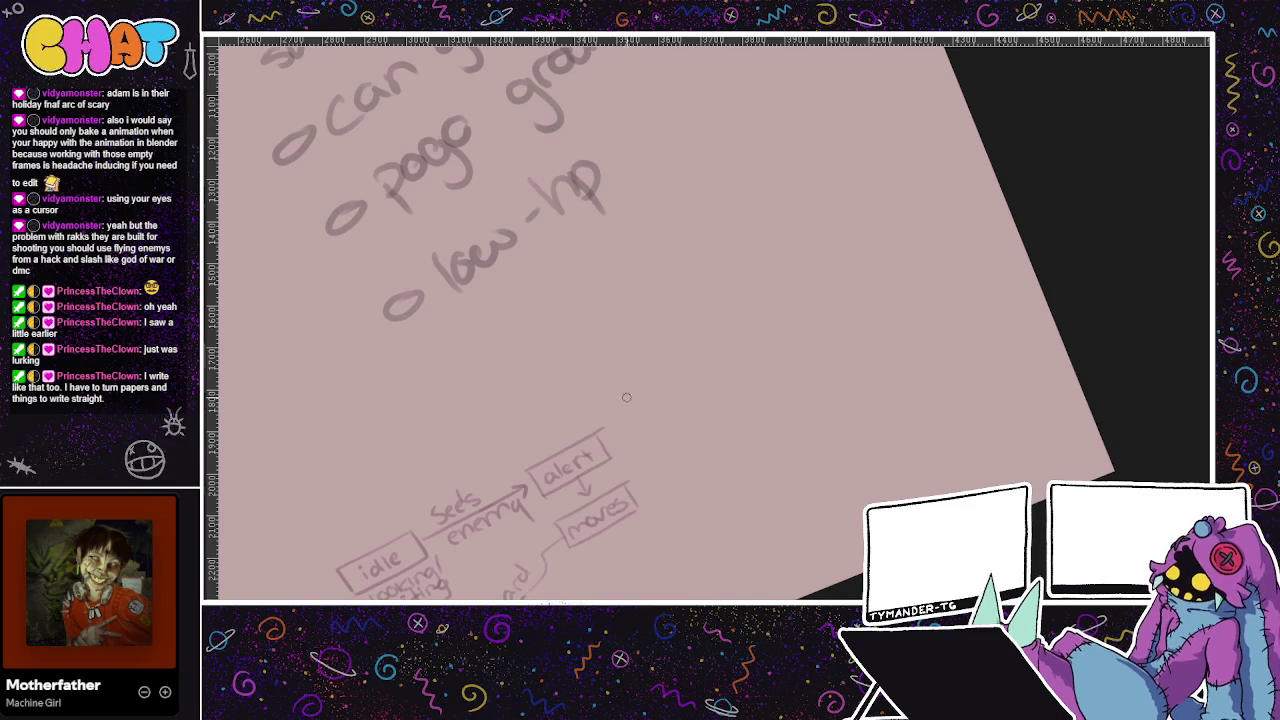
drag(713, 333, 655, 368)
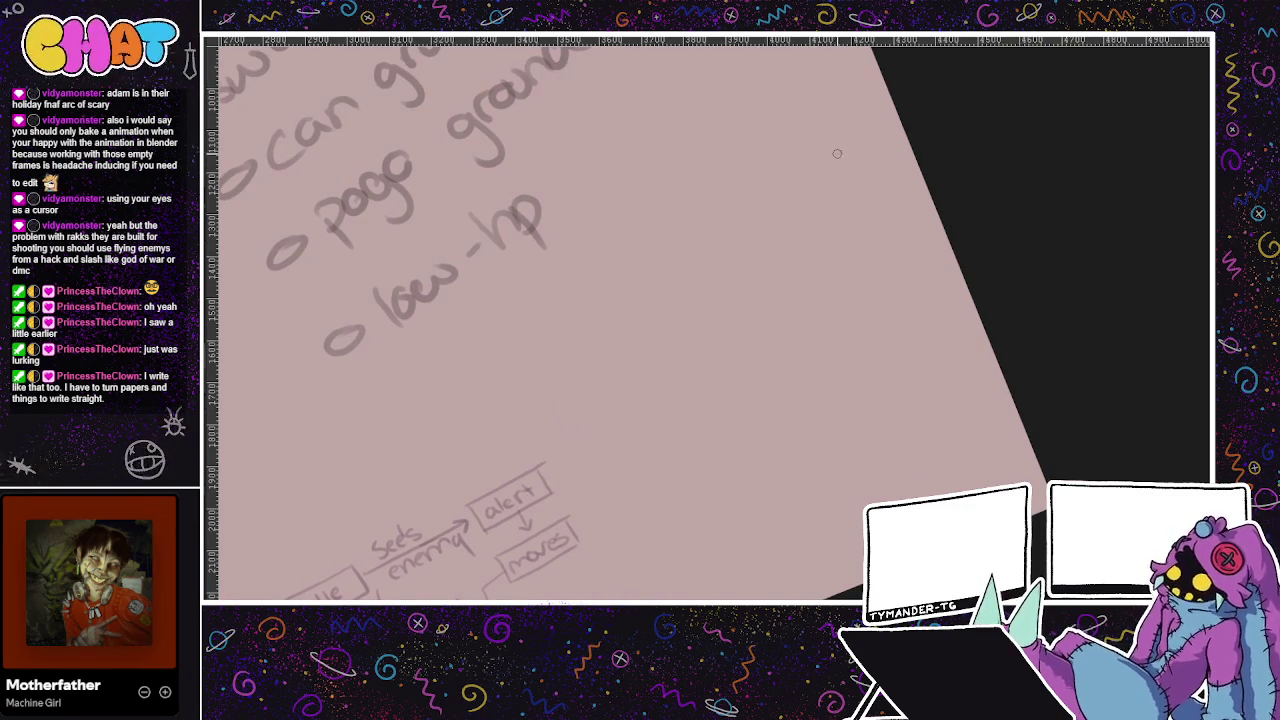
mouse_move(838, 155)
mouse_down()
mouse_move(842, 233)
mouse_move(790, 253)
mouse_up()
key(ctrl+z)
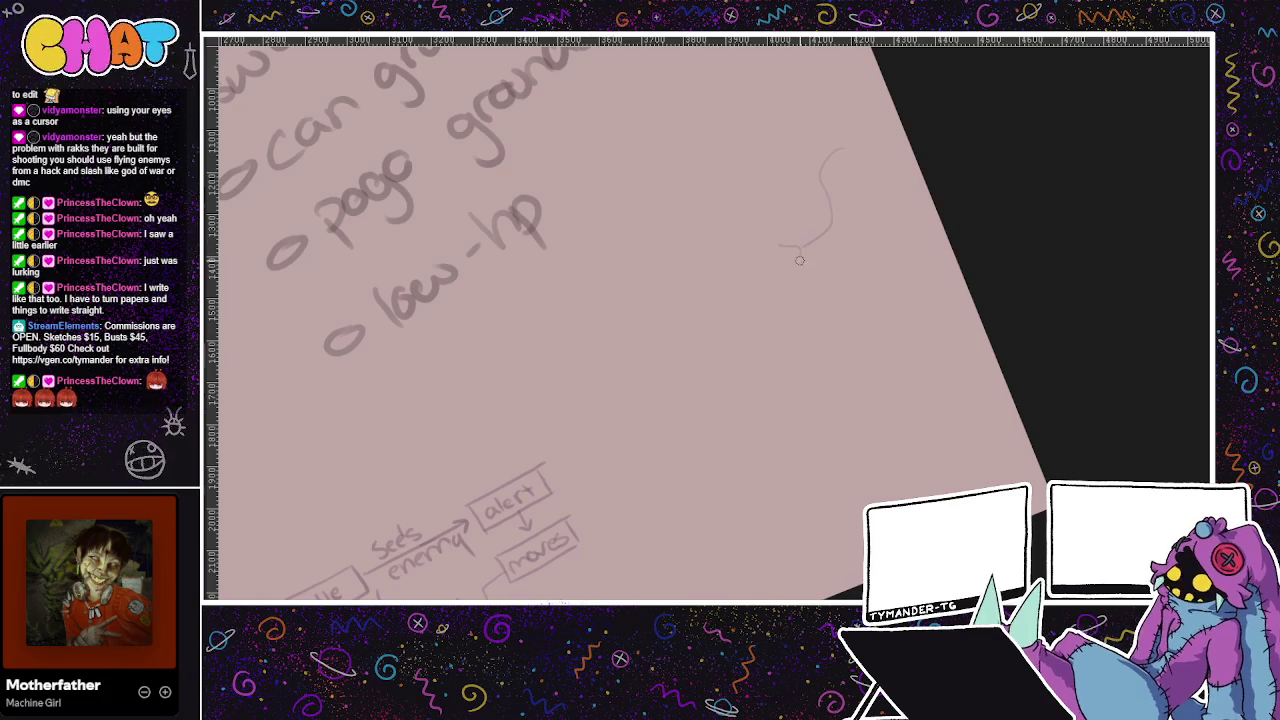
key(ctrl+z)
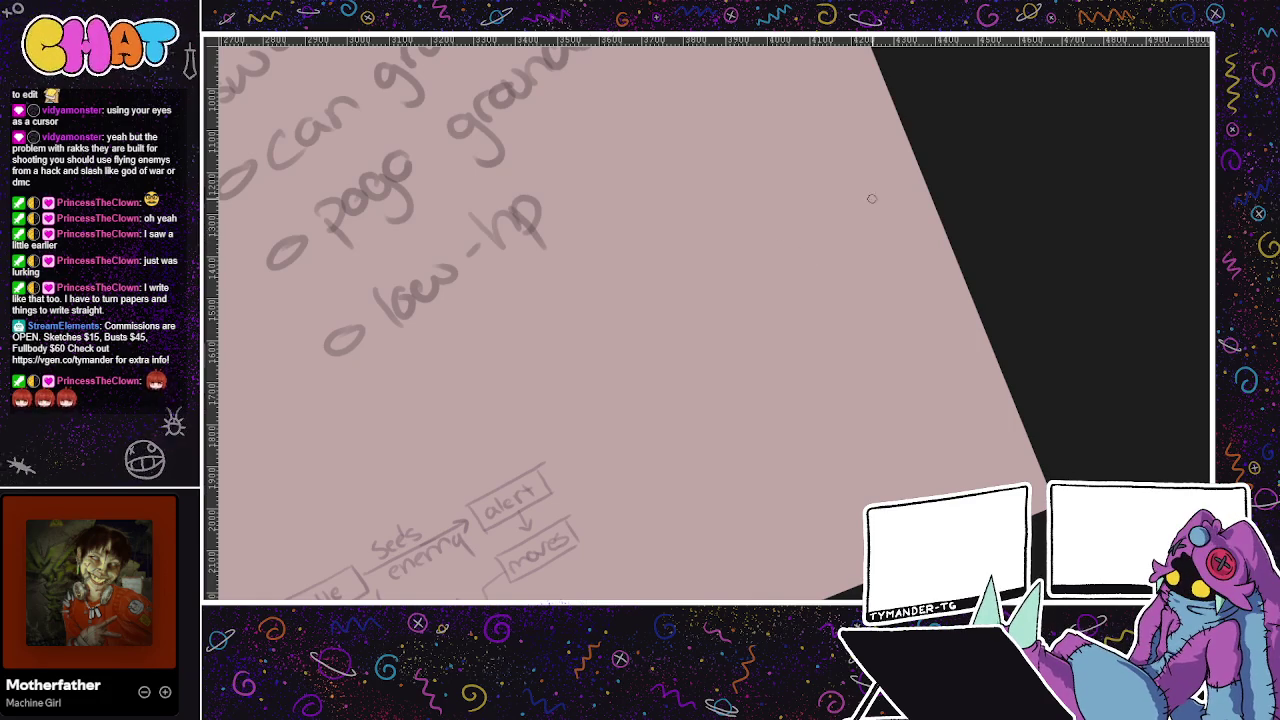
mouse_move(797, 182)
mouse_down()
mouse_move(680, 255)
mouse_move(815, 186)
mouse_move(728, 224)
mouse_move(797, 191)
mouse_up()
key(ctrl+z)
key(ctrl+z)
key(ctrl+z)
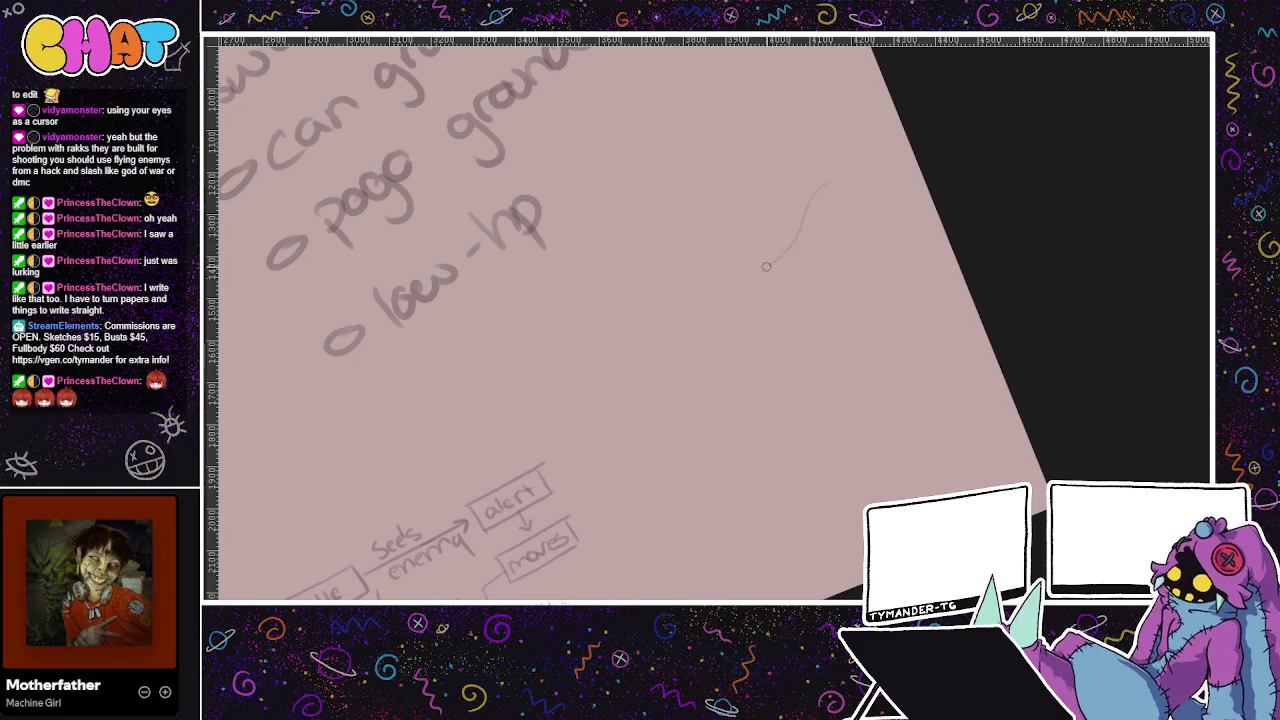
key(ctrl+z)
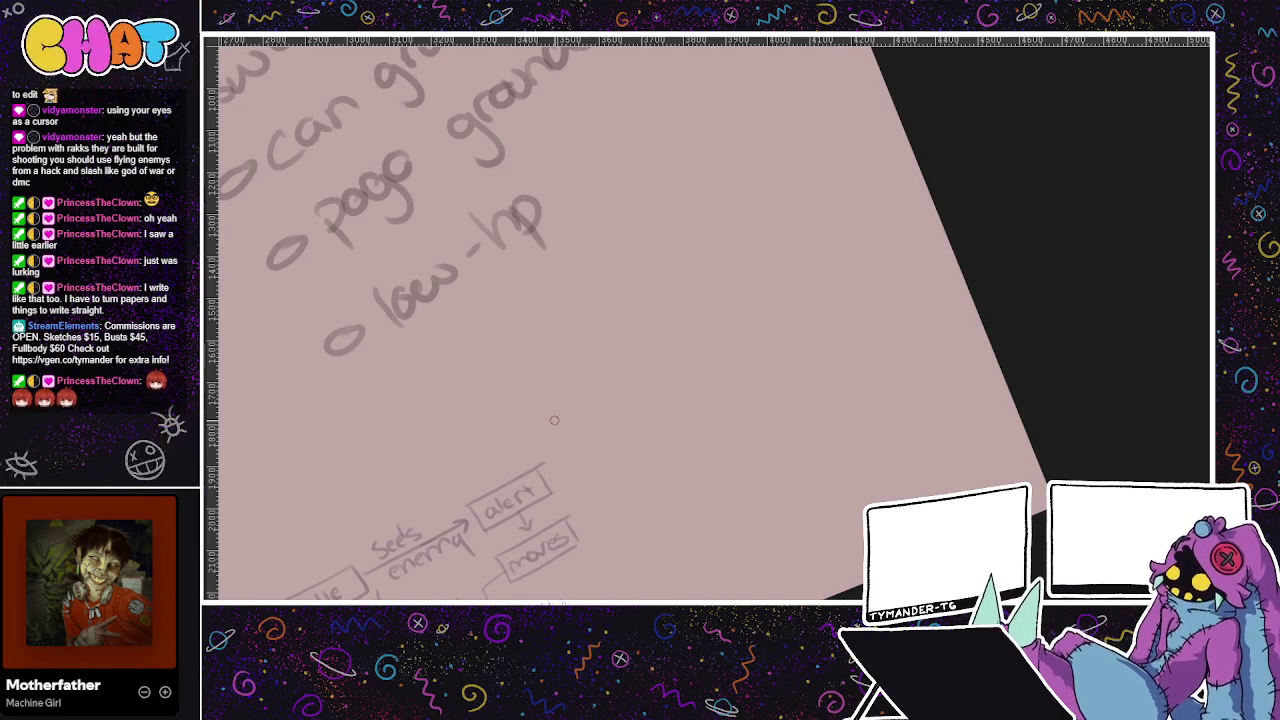
Start the 'close' arrow out of the moves box, undoing the first attempt
drag(680, 426, 699, 336)
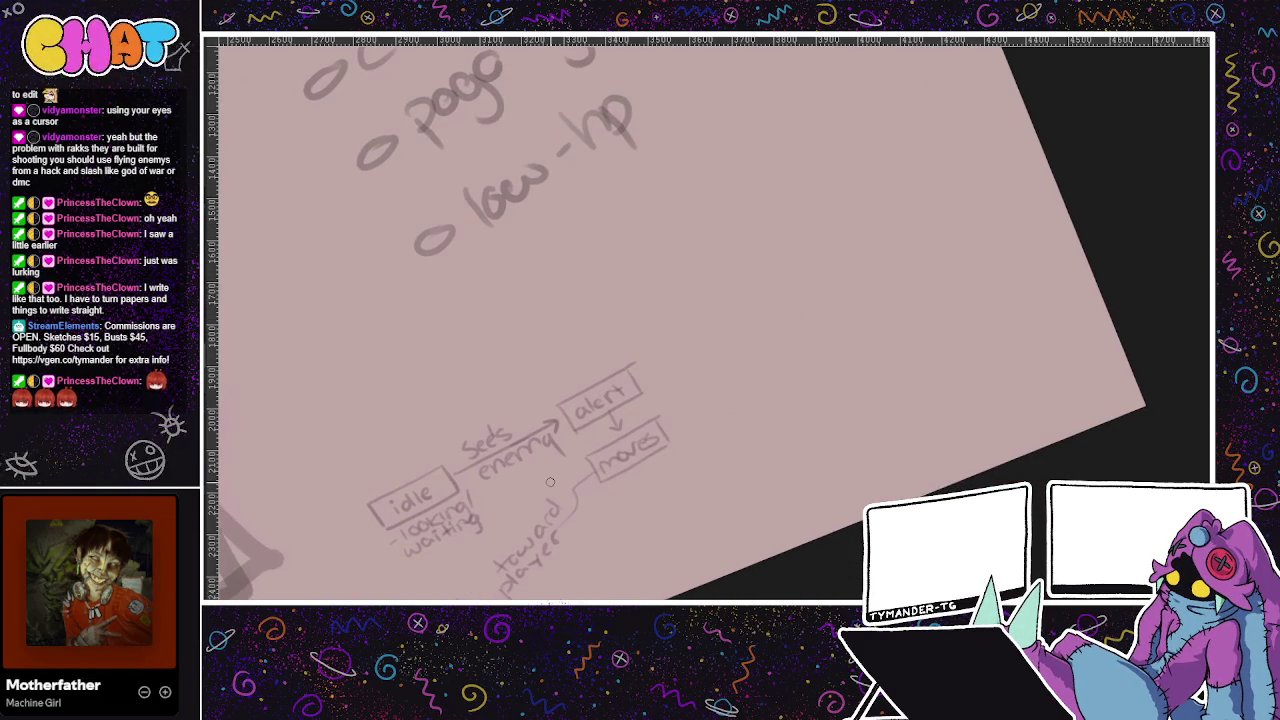
mouse_move(688, 387)
mouse_down()
mouse_move(651, 357)
mouse_move(726, 329)
mouse_move(674, 423)
mouse_move(614, 440)
mouse_up()
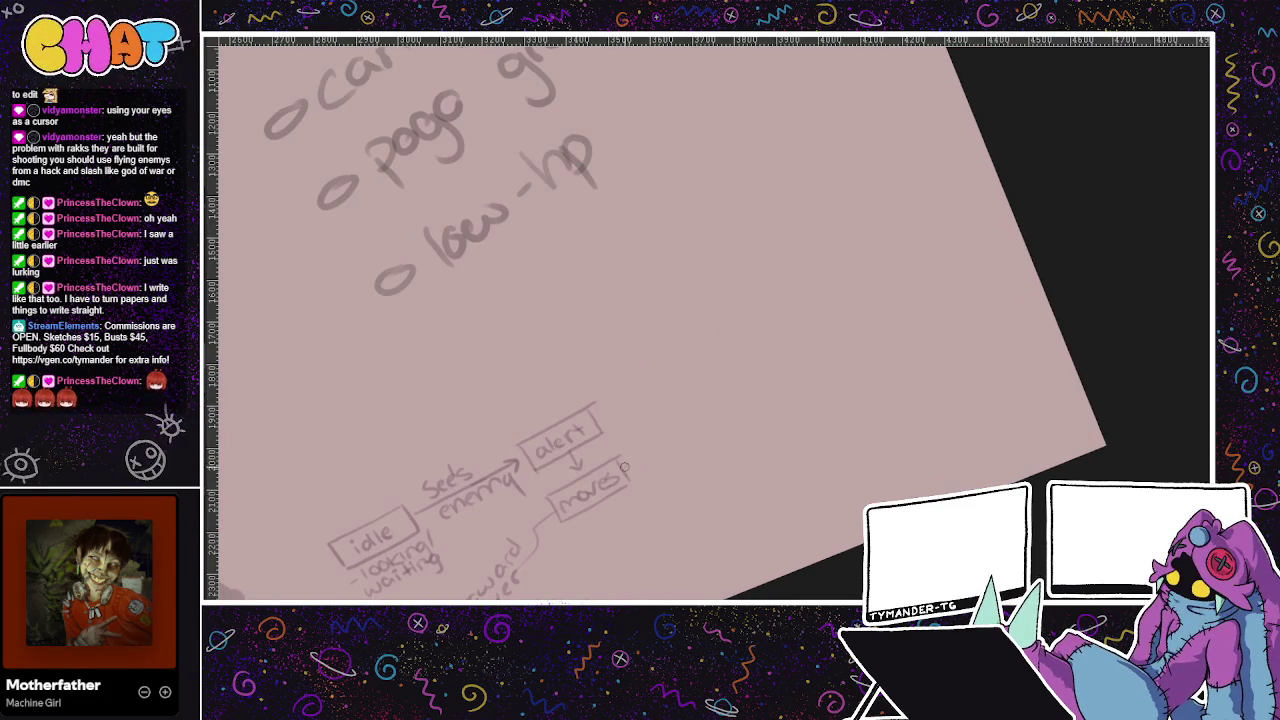
mouse_move(627, 462)
mouse_down()
mouse_move(706, 420)
mouse_move(668, 448)
mouse_move(700, 437)
mouse_move(665, 456)
mouse_move(686, 423)
mouse_move(672, 430)
mouse_move(705, 411)
mouse_move(708, 440)
mouse_move(664, 458)
mouse_move(712, 410)
mouse_move(664, 462)
mouse_move(774, 381)
mouse_up()
key(ctrl+z)
key(ctrl+z)
key(ctrl+z)
key(ctrl+z)
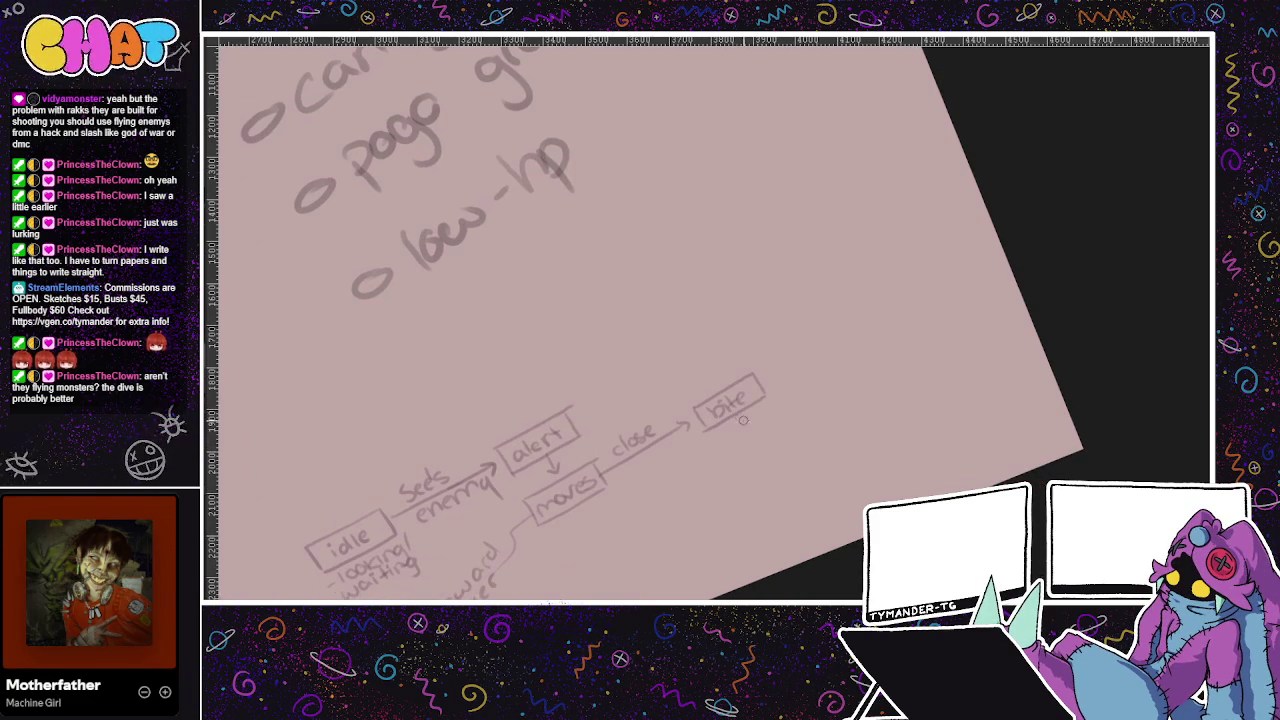
Add a 'recover' box under bite with an arrow back to moves, and outline a flag box
mouse_move(794, 410)
mouse_down()
mouse_move(712, 462)
mouse_move(716, 484)
mouse_move(746, 468)
mouse_up()
drag(798, 432, 806, 440)
mouse_move(802, 420)
mouse_down()
mouse_move(724, 486)
mouse_move(810, 436)
mouse_up()
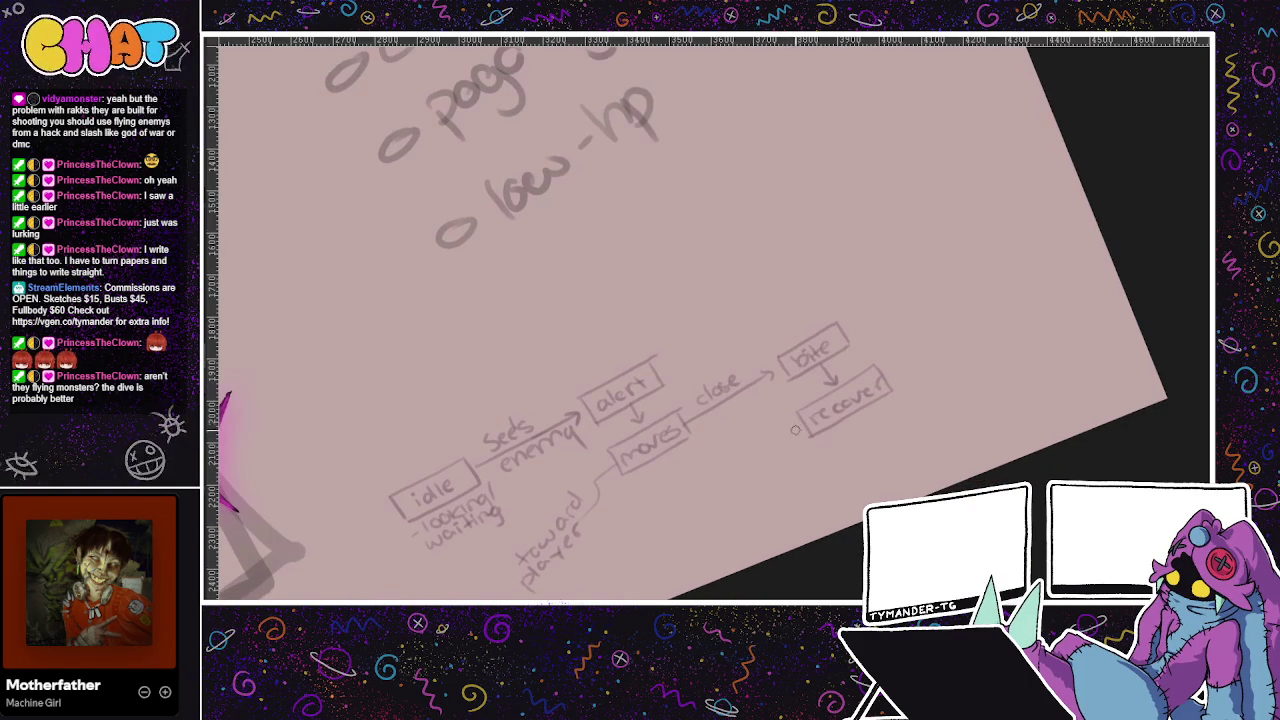
drag(800, 434, 676, 480)
mouse_move(755, 421)
mouse_down()
mouse_move(746, 303)
mouse_move(806, 307)
mouse_move(805, 345)
mouse_move(832, 325)
mouse_up()
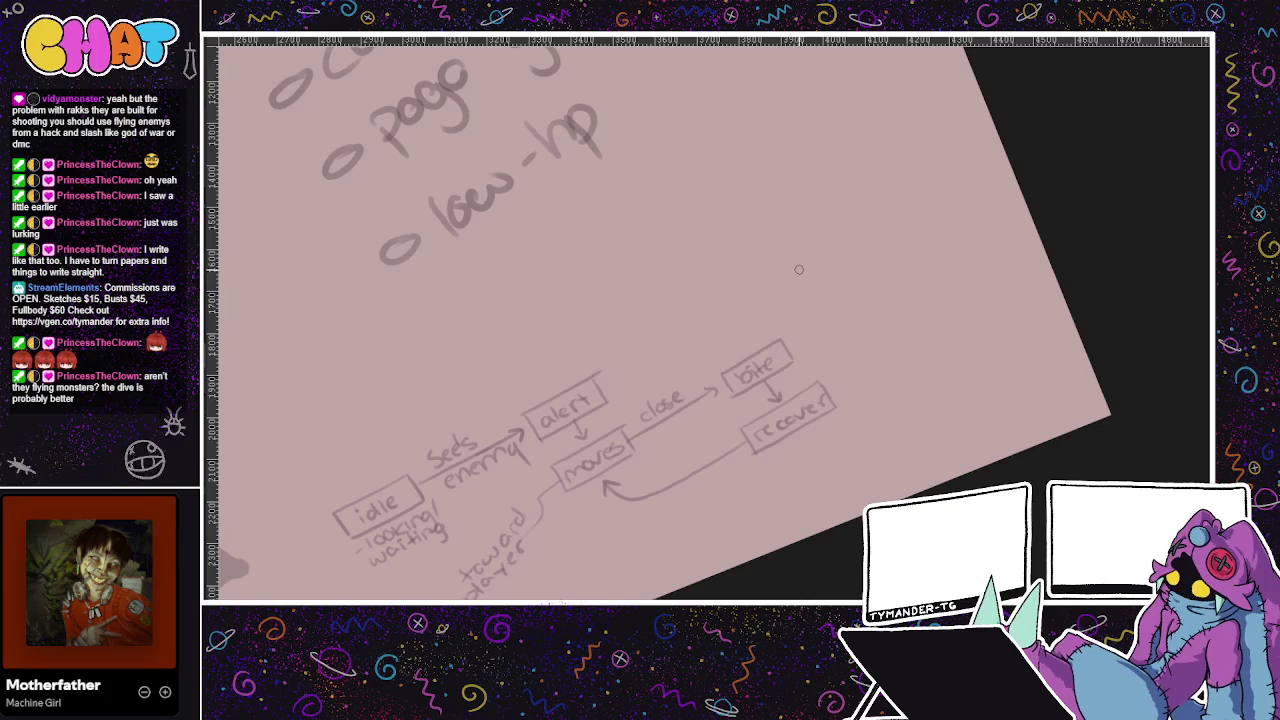
drag(806, 268, 866, 238)
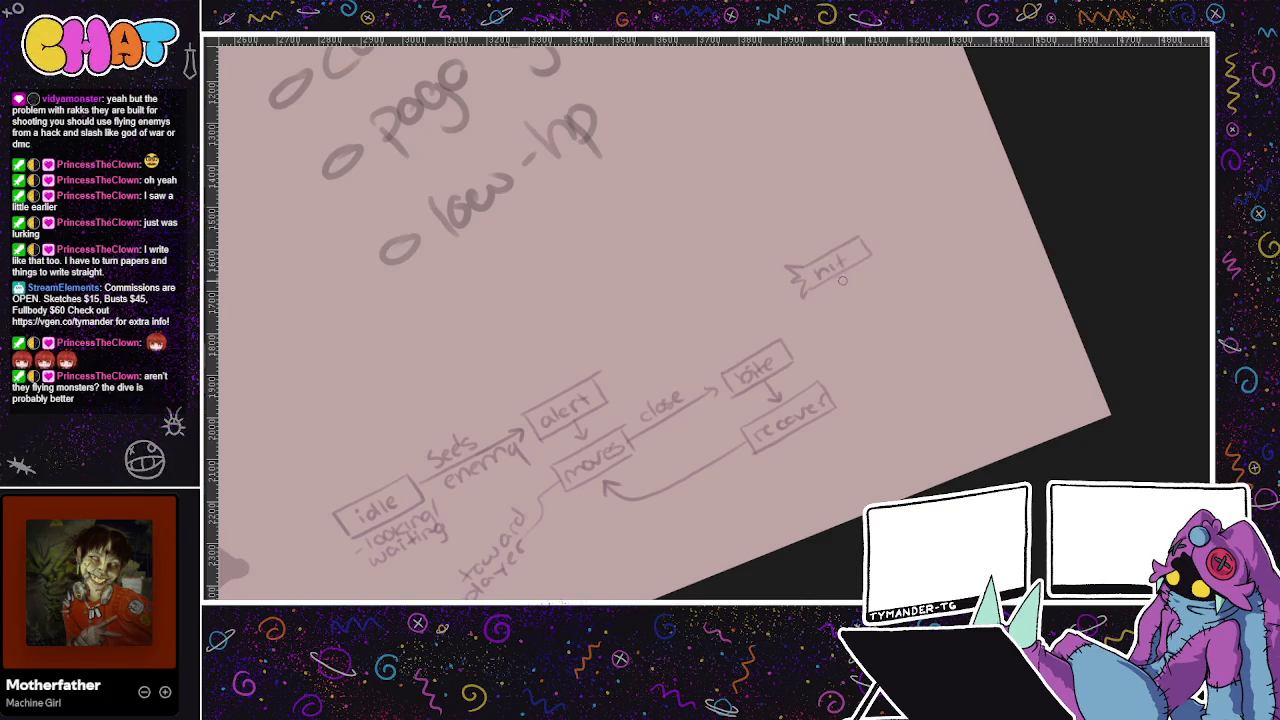
Write 'on_hit' above the hit flag and draw a curved arrow from hit into recover
mouse_move(792, 232)
mouse_down()
mouse_move(846, 203)
mouse_move(826, 248)
mouse_up()
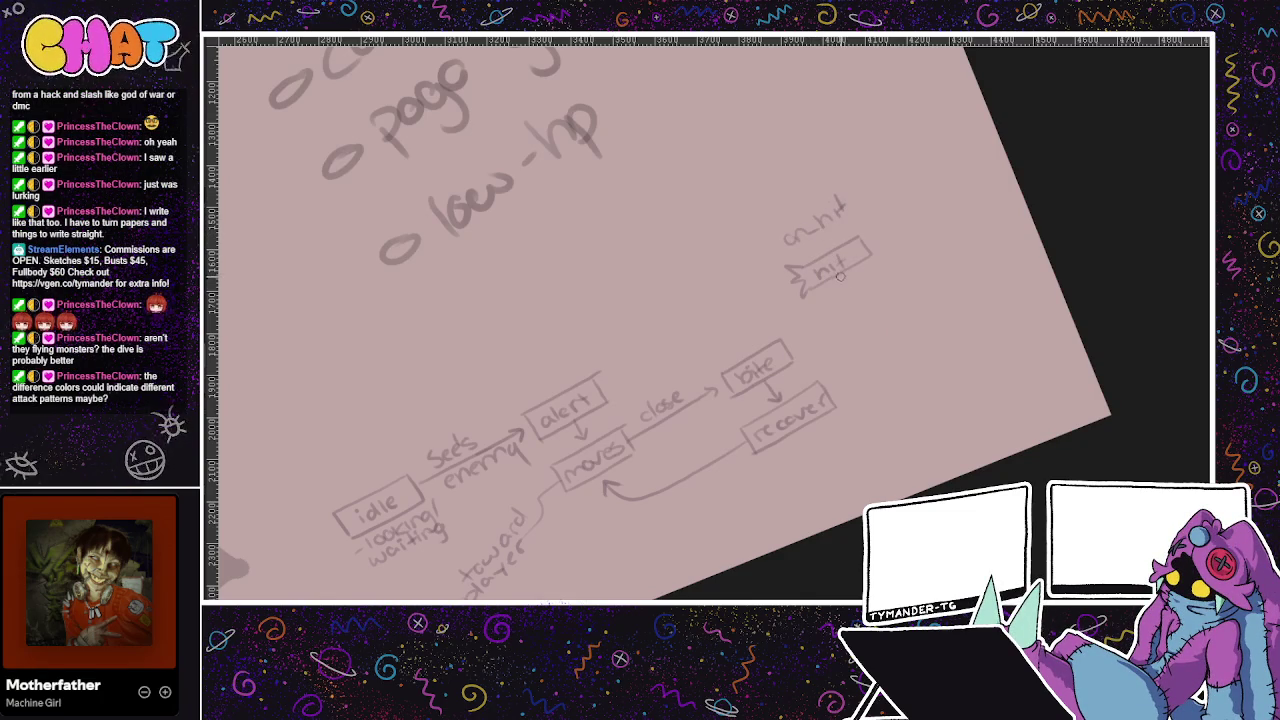
drag(847, 278, 848, 291)
scroll(844, 329, right, 3)
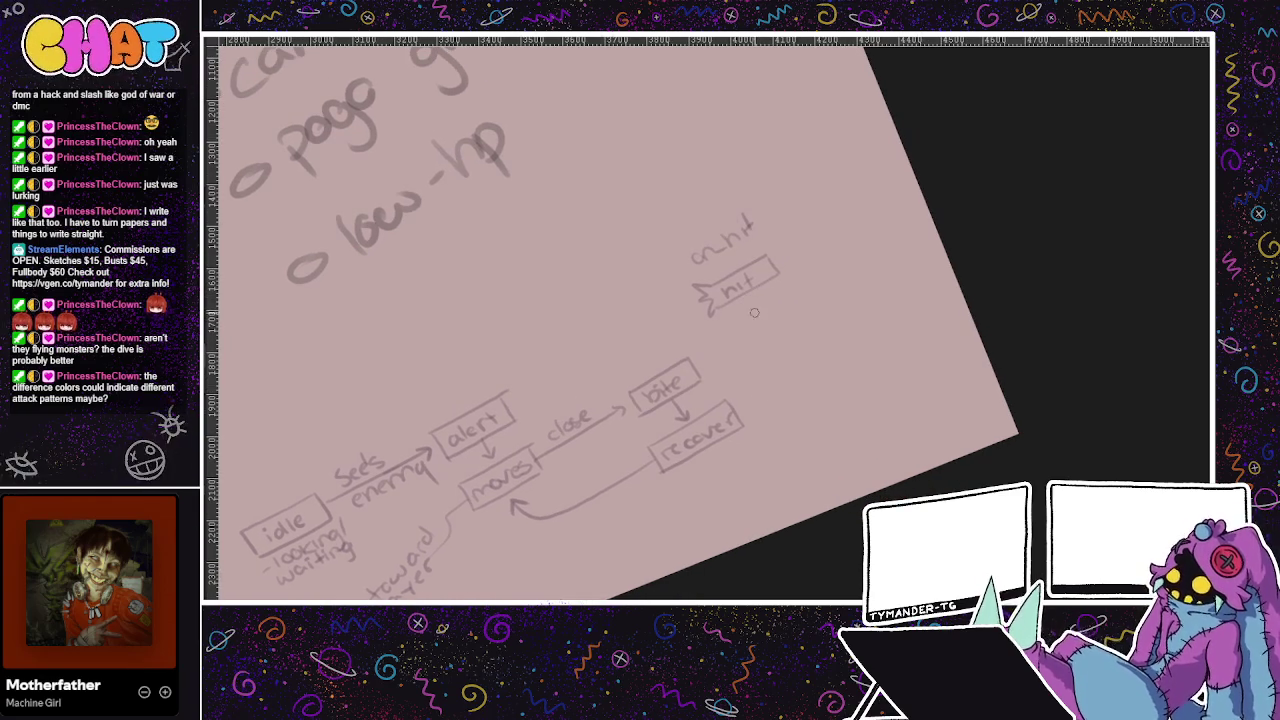
mouse_move(766, 298)
mouse_down()
mouse_move(750, 402)
mouse_move(764, 410)
mouse_up()
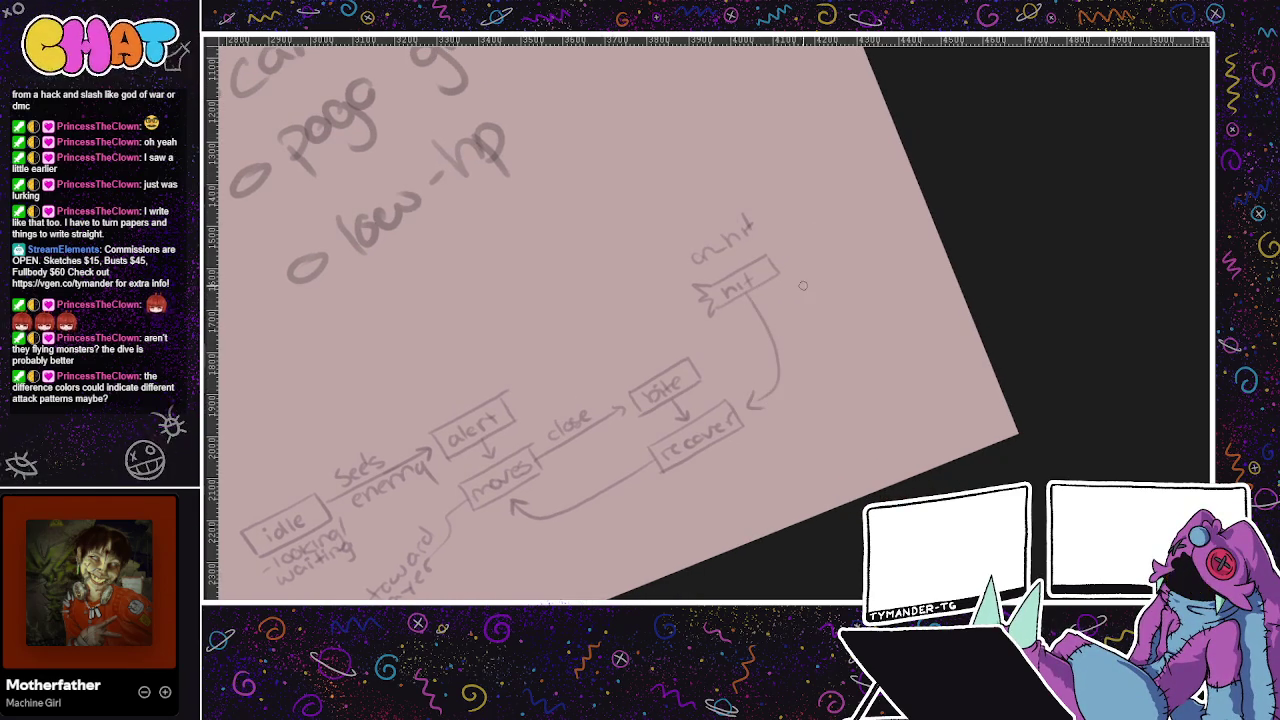
drag(809, 249, 698, 345)
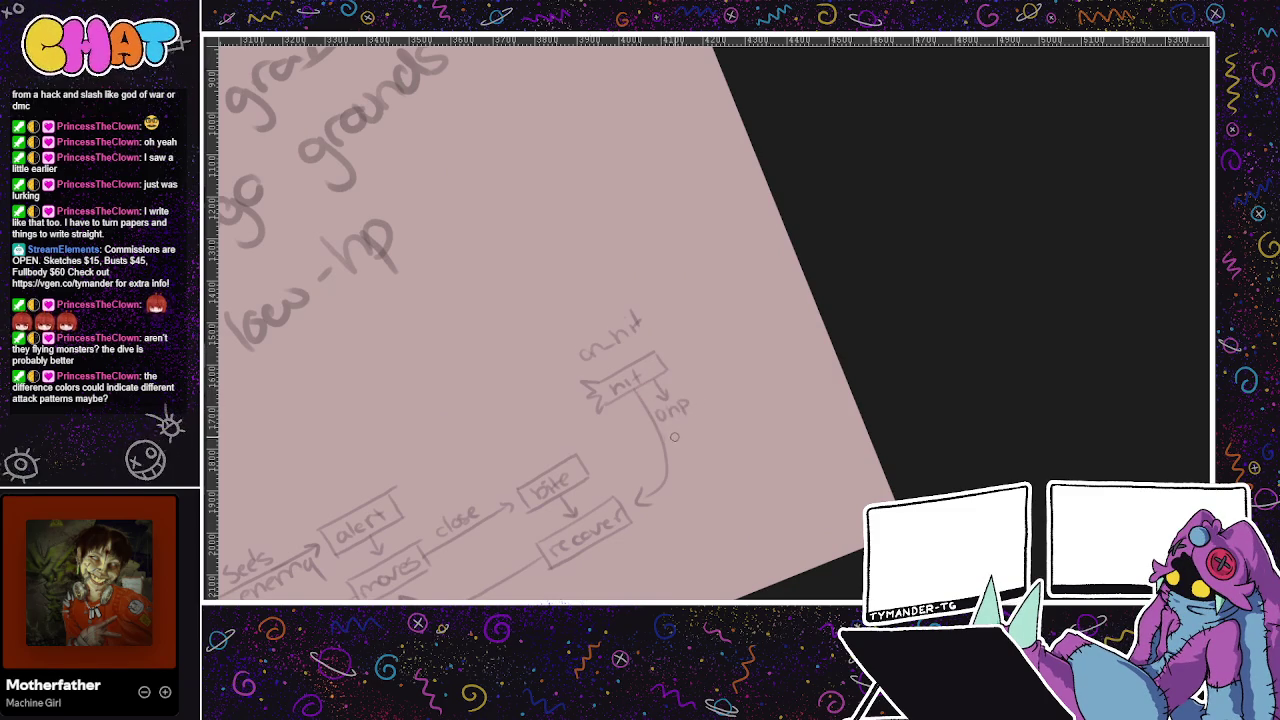
Add an 'onp' arrow into a new 'death' box and outline a pogo flag beside on_hit
mouse_move(712, 441)
mouse_down()
mouse_move(676, 462)
mouse_move(718, 456)
mouse_up()
key(ctrl+z)
key(ctrl+z)
key(ctrl+z)
drag(675, 490, 738, 461)
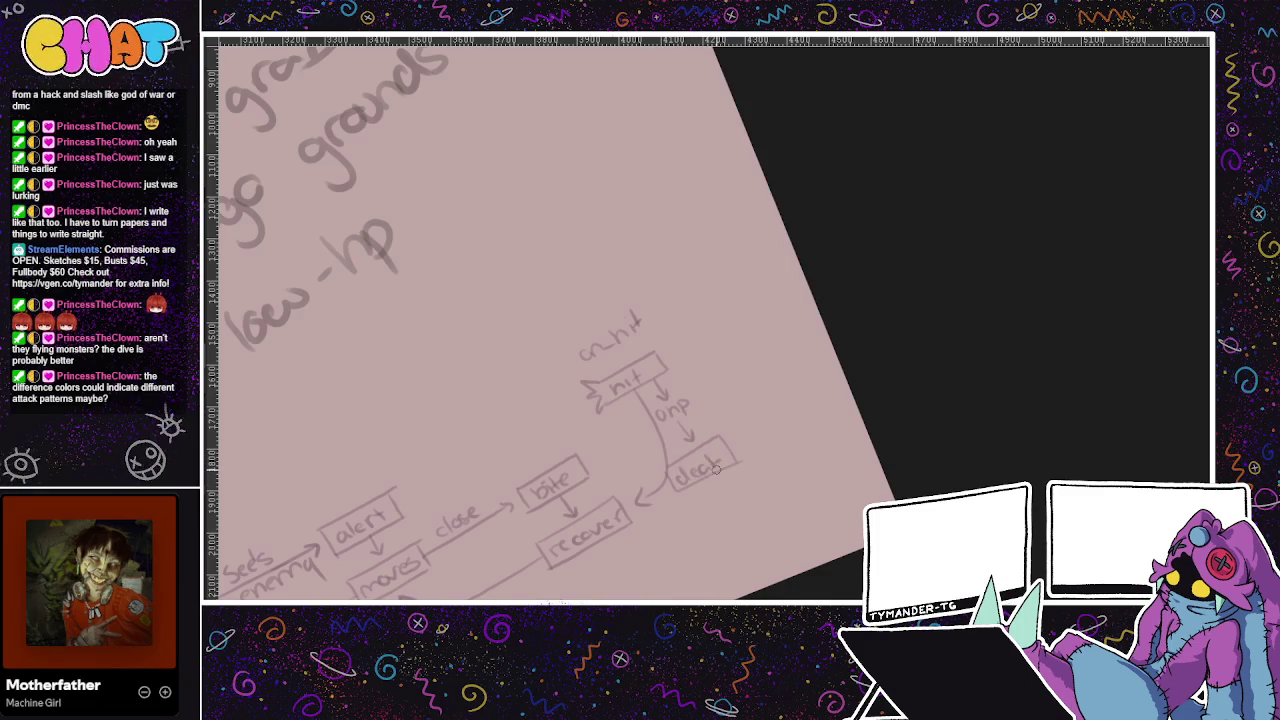
drag(716, 378, 771, 308)
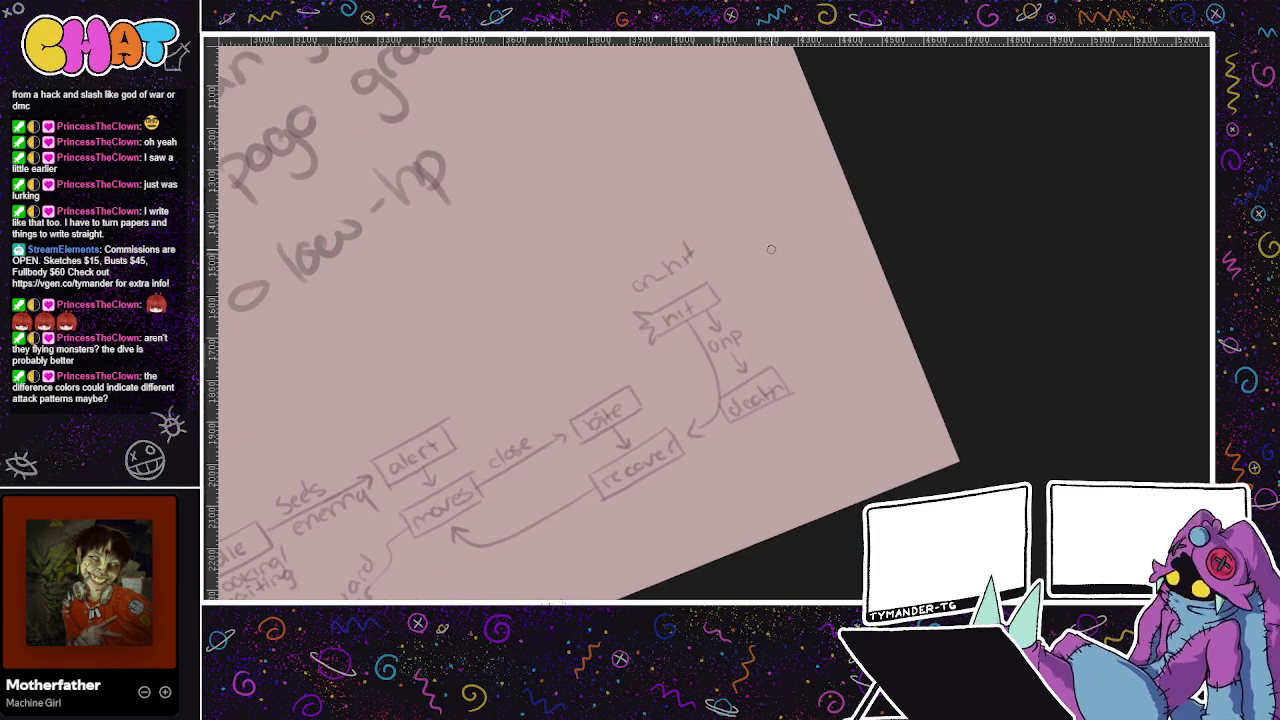
mouse_move(756, 252)
mouse_down()
mouse_move(772, 260)
mouse_move(830, 218)
mouse_move(778, 272)
mouse_move(815, 238)
mouse_up()
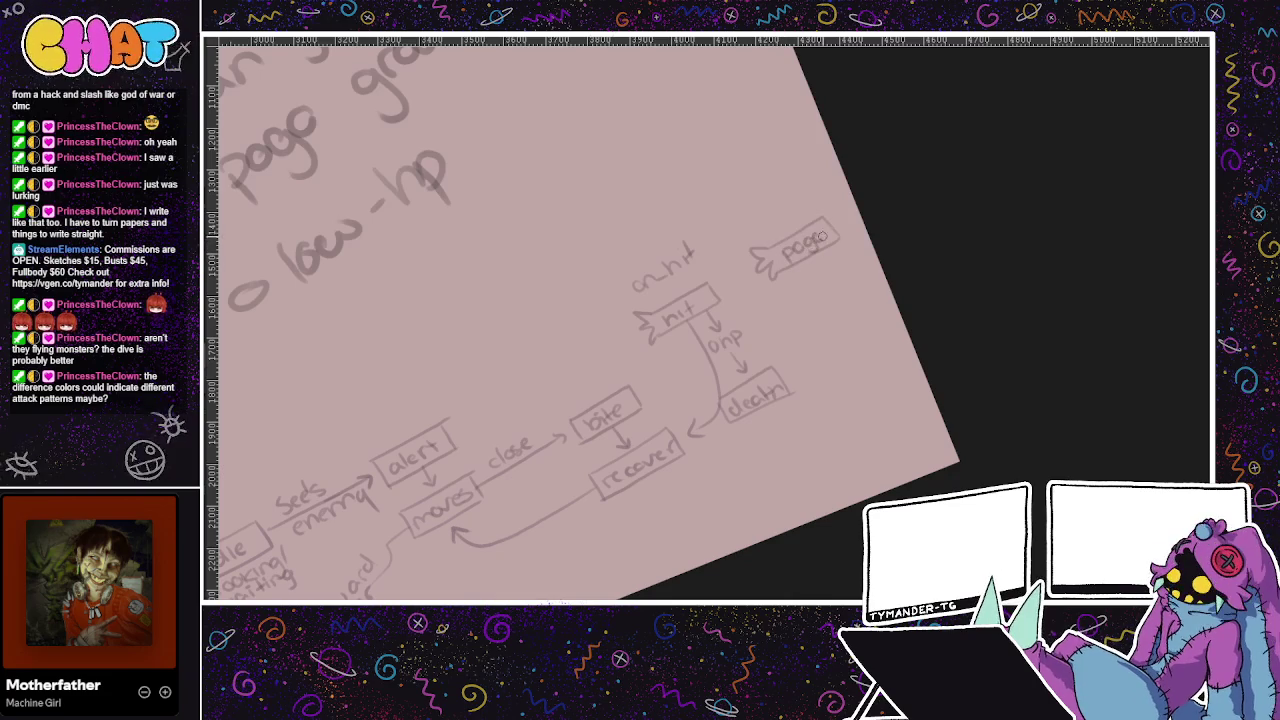
Write 'on' above the pogo flag and replace 'pogo' with 'fall' inside it
drag(807, 190, 824, 212)
mouse_move(764, 244)
mouse_down()
mouse_move(818, 230)
mouse_move(759, 204)
mouse_up()
drag(768, 270, 782, 298)
key(ctrl+z)
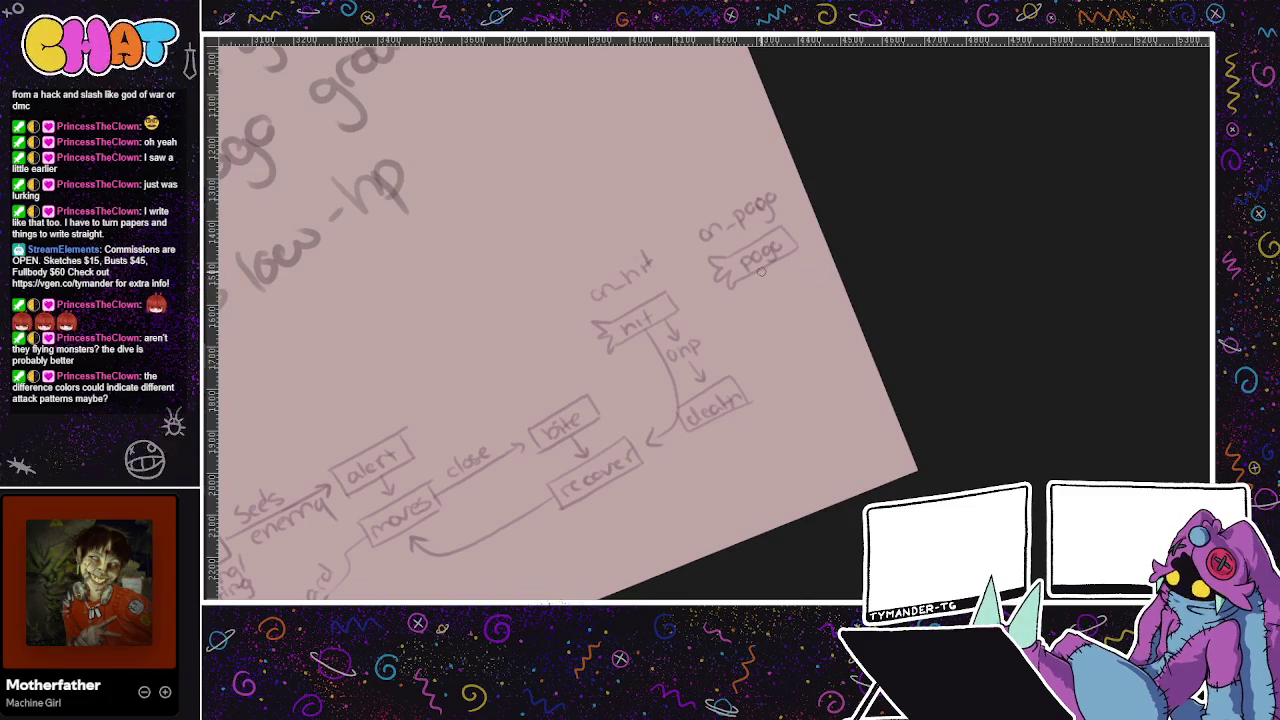
mouse_move(770, 279)
mouse_down()
mouse_move(772, 294)
mouse_move(812, 286)
mouse_up()
key(ctrl+z)
key(ctrl+z)
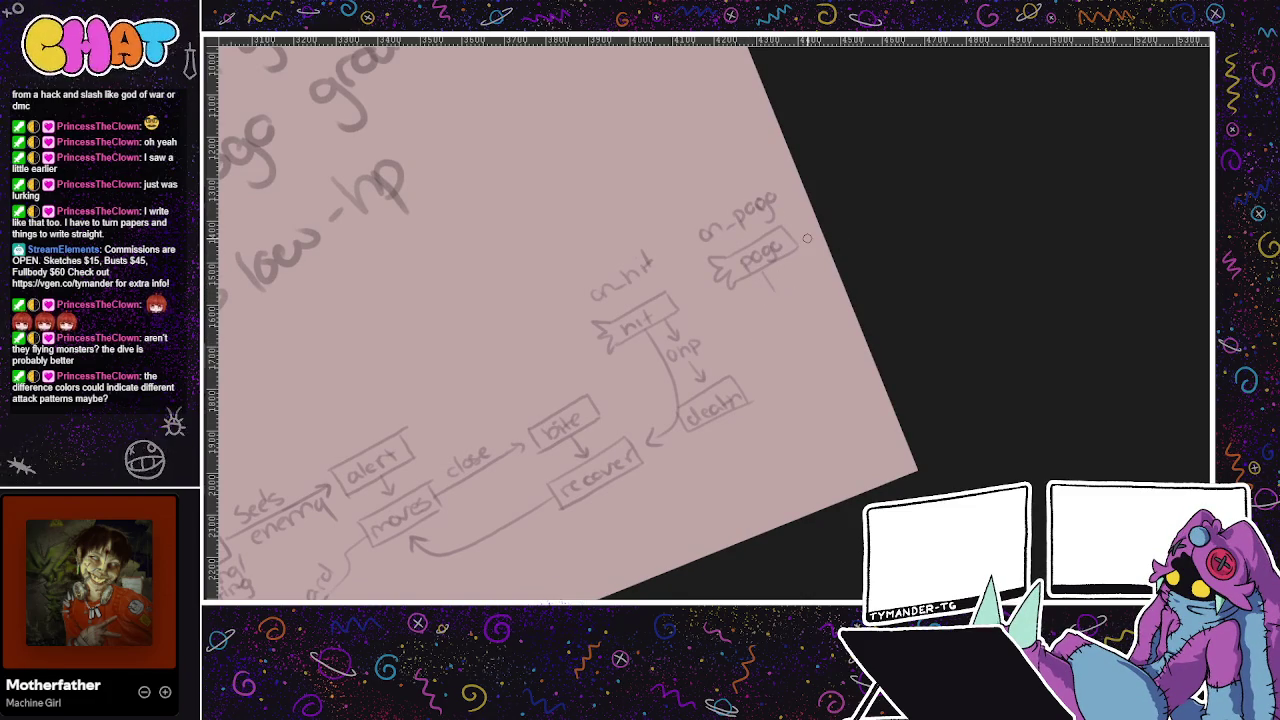
key(ctrl+z)
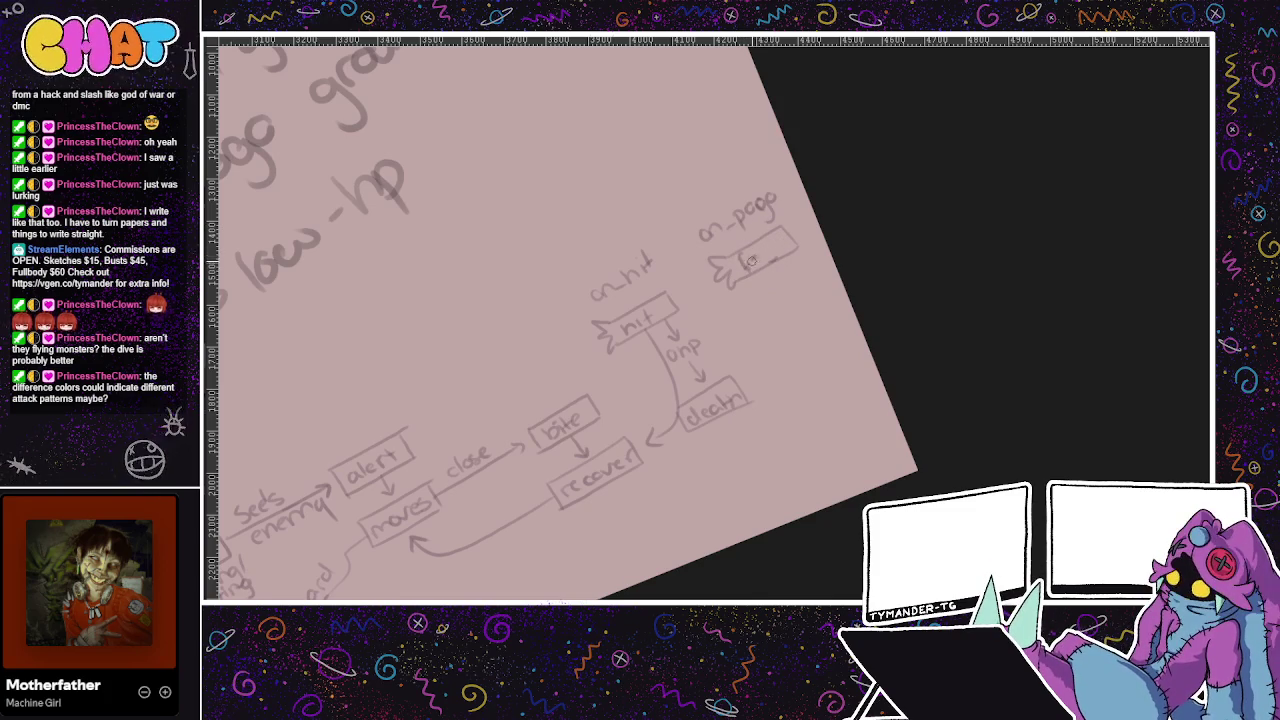
mouse_move(738, 252)
mouse_down()
mouse_move(752, 278)
mouse_move(796, 280)
mouse_move(812, 310)
mouse_up()
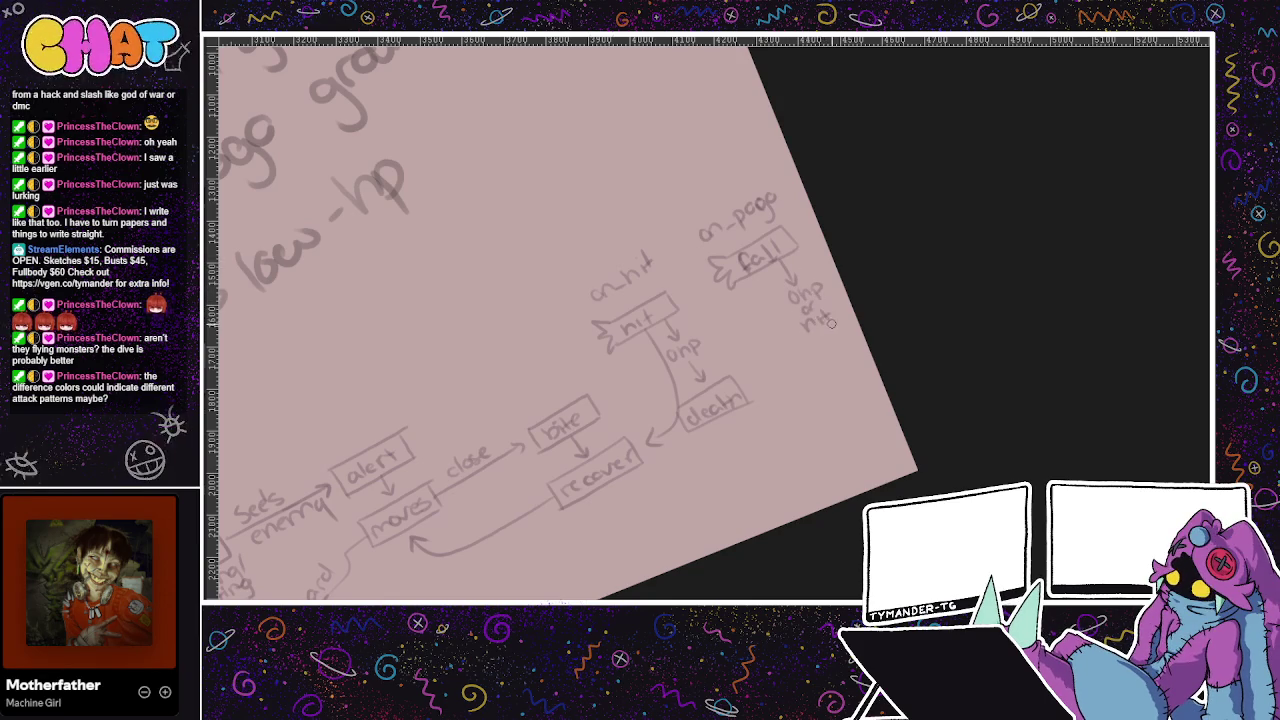
Add 'onp or hit ground' into death and an 'after time' arrow back to recover
mouse_move(806, 332)
mouse_down()
mouse_move(858, 331)
mouse_move(806, 426)
mouse_up()
drag(719, 430, 734, 425)
drag(753, 282, 798, 383)
key(ctrl+z)
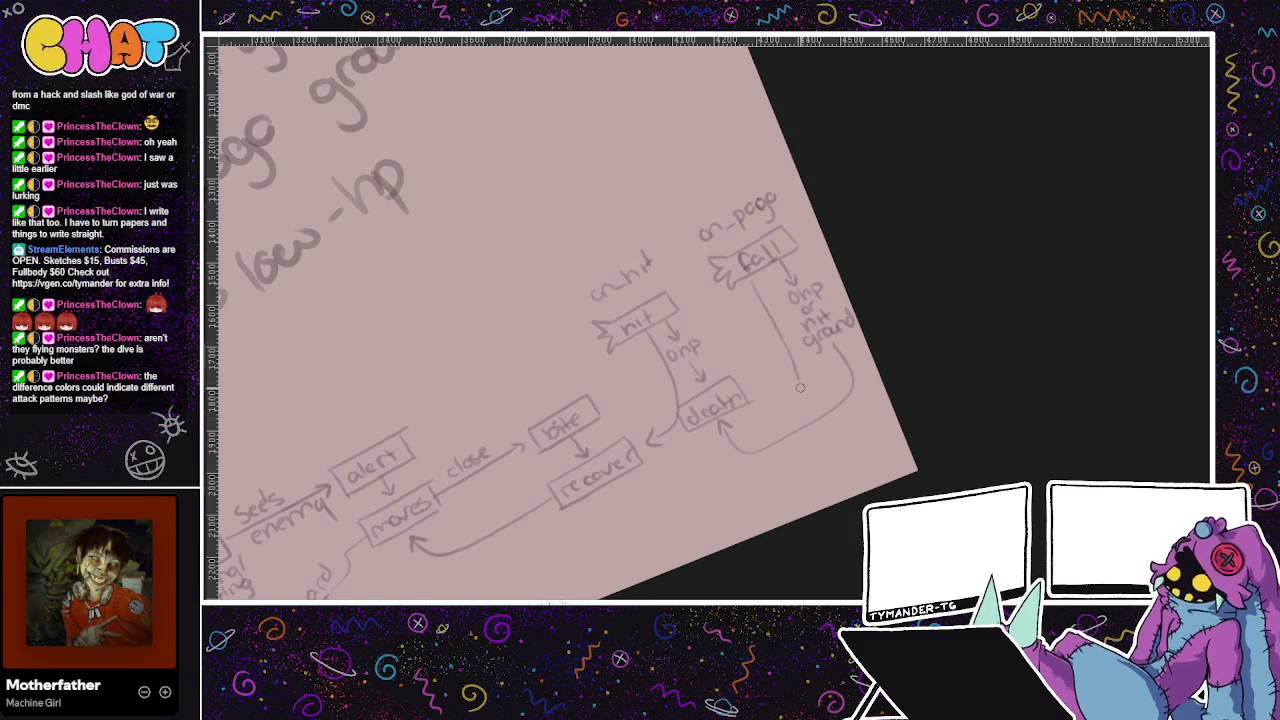
drag(745, 287, 756, 301)
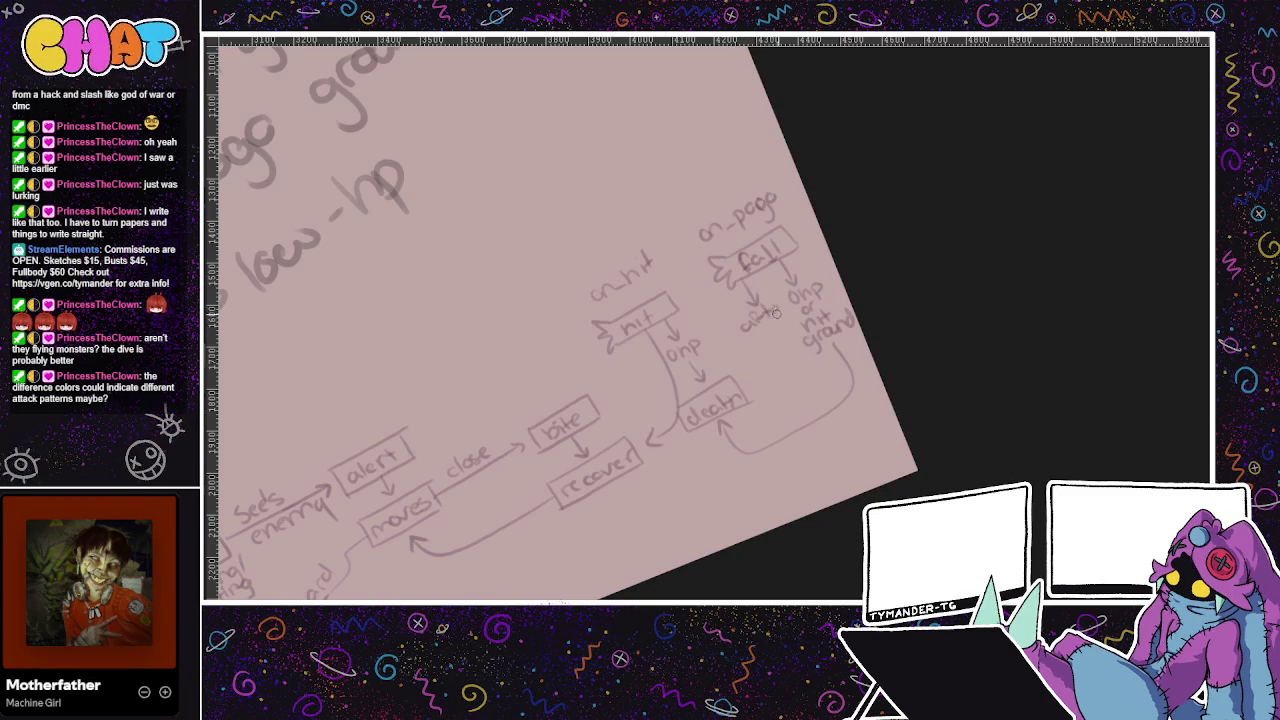
mouse_move(760, 338)
mouse_down()
mouse_move(794, 326)
mouse_move(780, 340)
mouse_up()
drag(803, 389, 655, 490)
scroll(560, 320, up, 2)
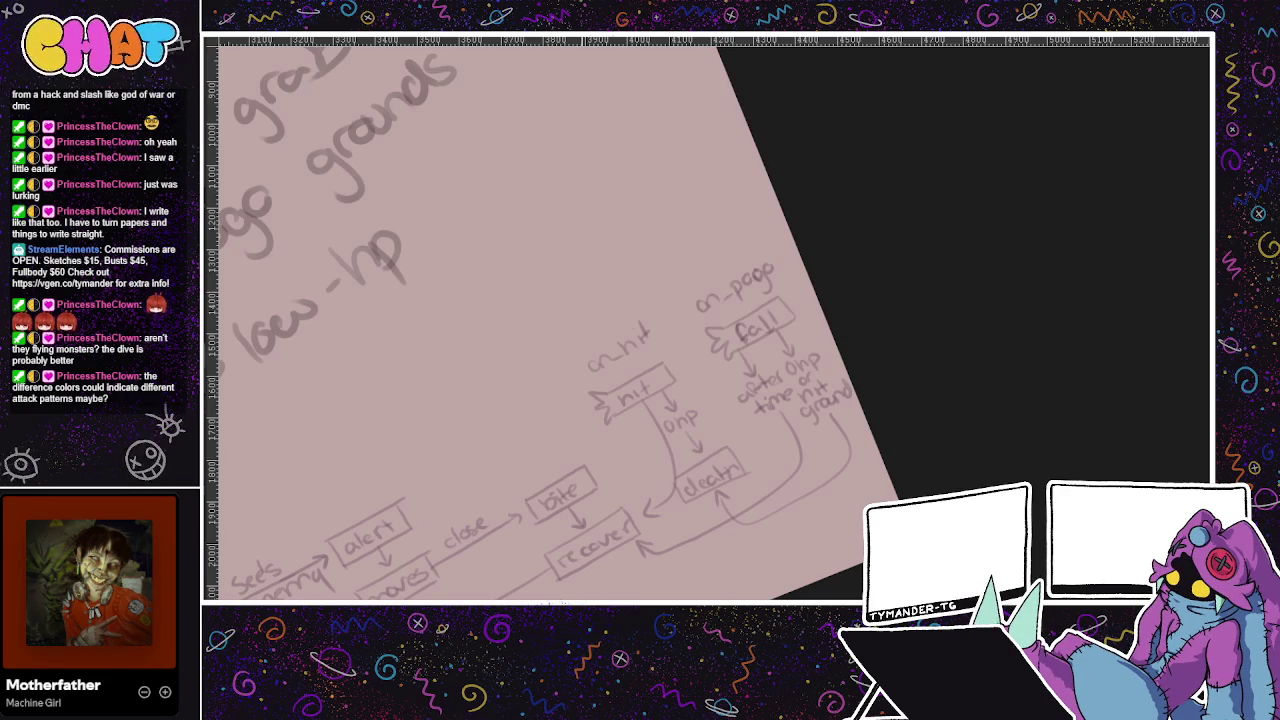
Discard a stray curved stroke and sketch another small loop beside the circle
drag(668, 188, 457, 356)
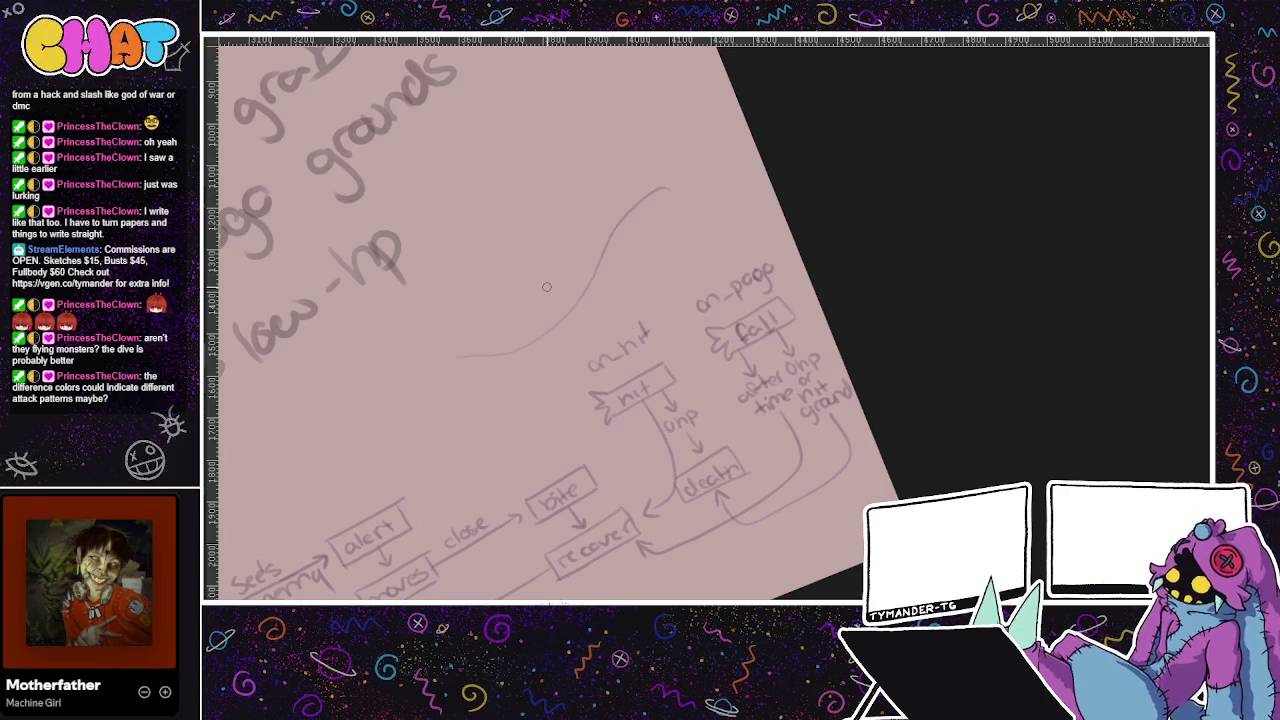
key(ctrl+z)
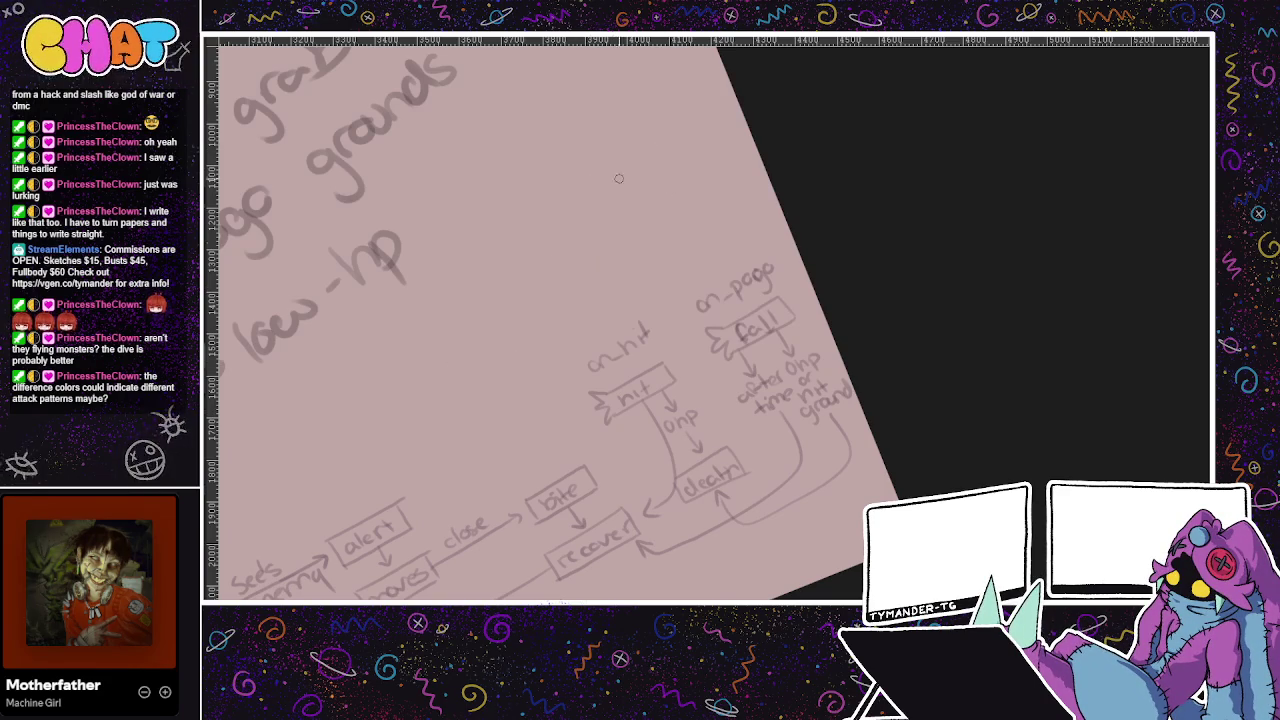
mouse_move(486, 398)
mouse_down()
mouse_move(563, 434)
mouse_move(551, 413)
mouse_up()
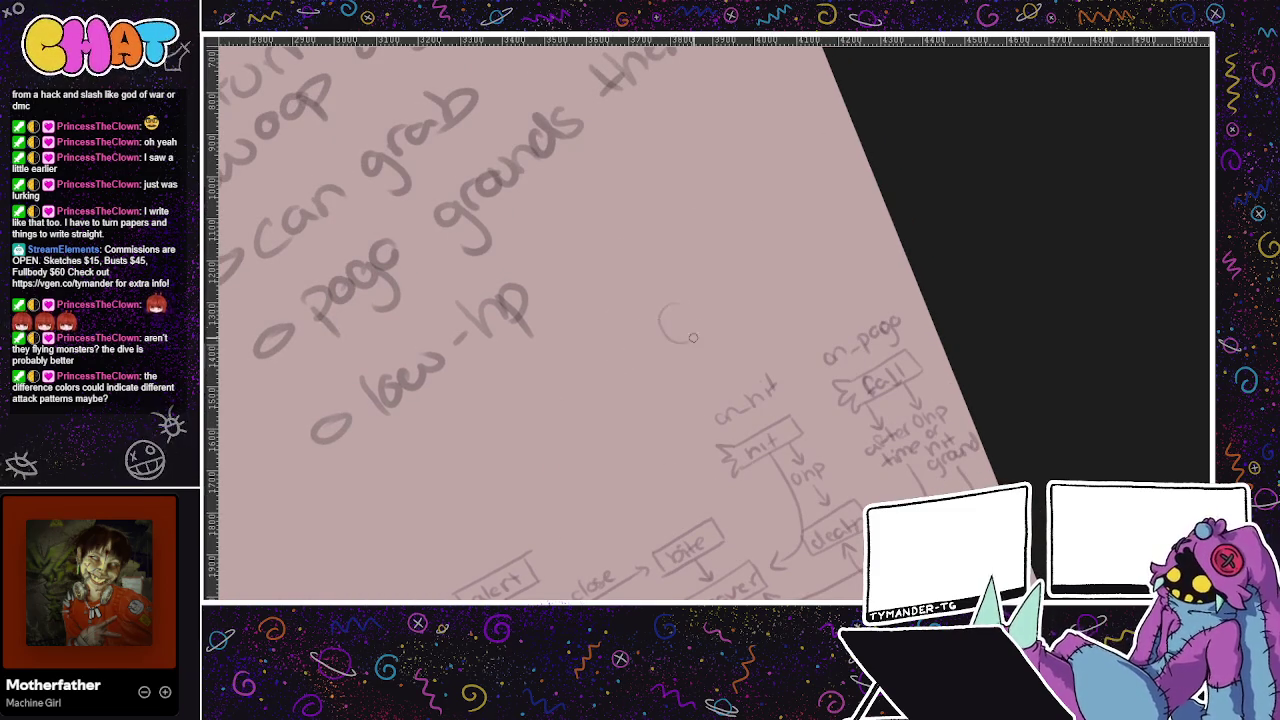
mouse_move(728, 290)
mouse_down()
mouse_move(780, 286)
mouse_move(736, 322)
mouse_up()
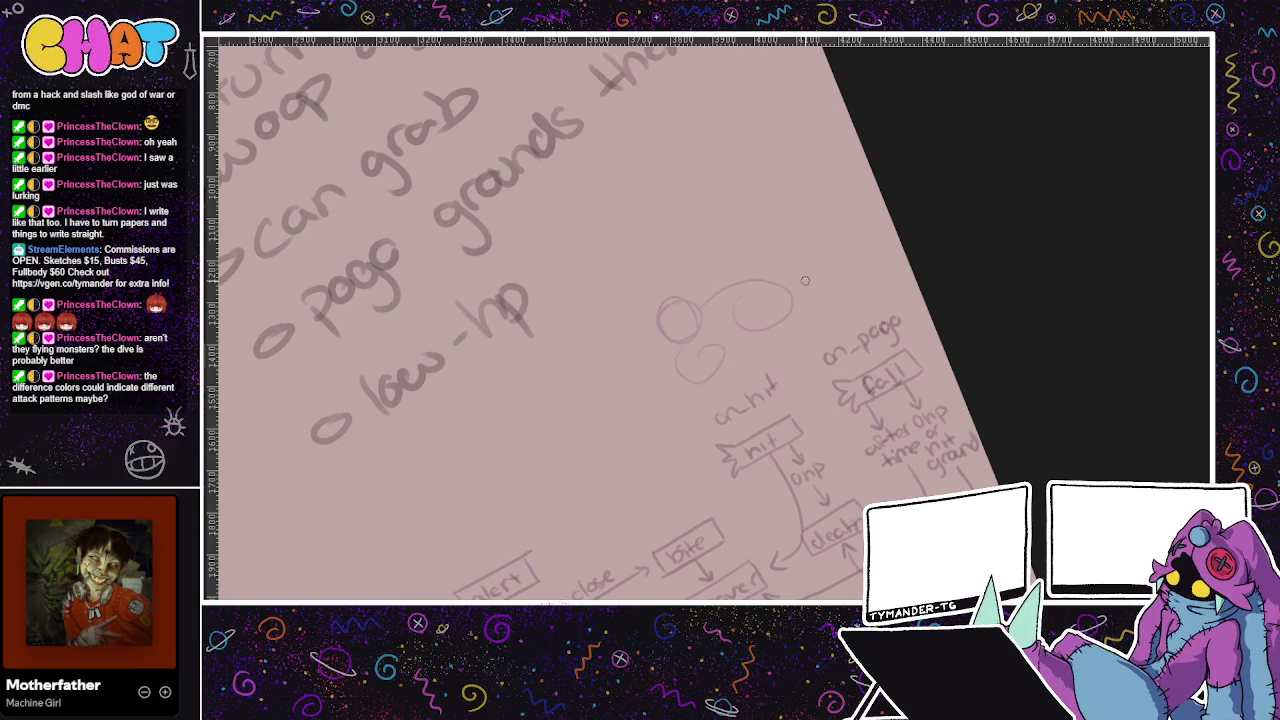
Try a long oval above the loops, then undo it and the faint arcs
mouse_move(737, 185)
mouse_down()
mouse_move(570, 275)
mouse_move(729, 186)
mouse_up()
key(ctrl+z)
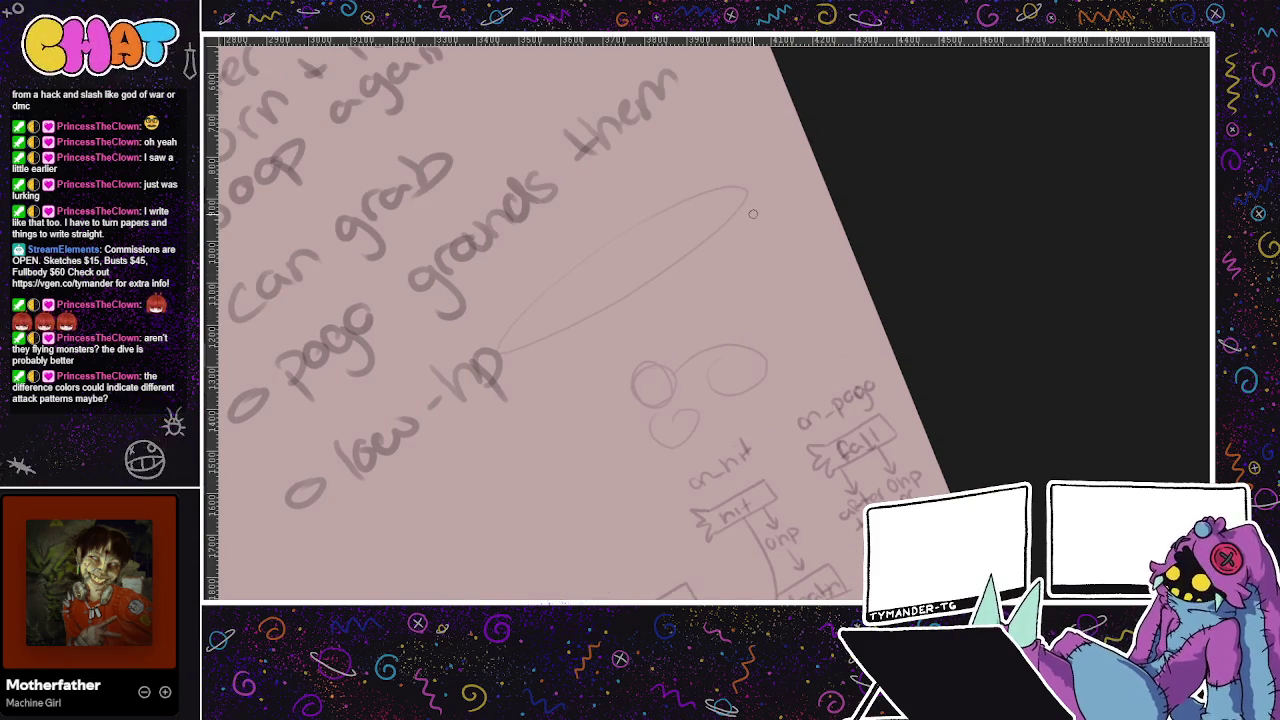
key(ctrl+z)
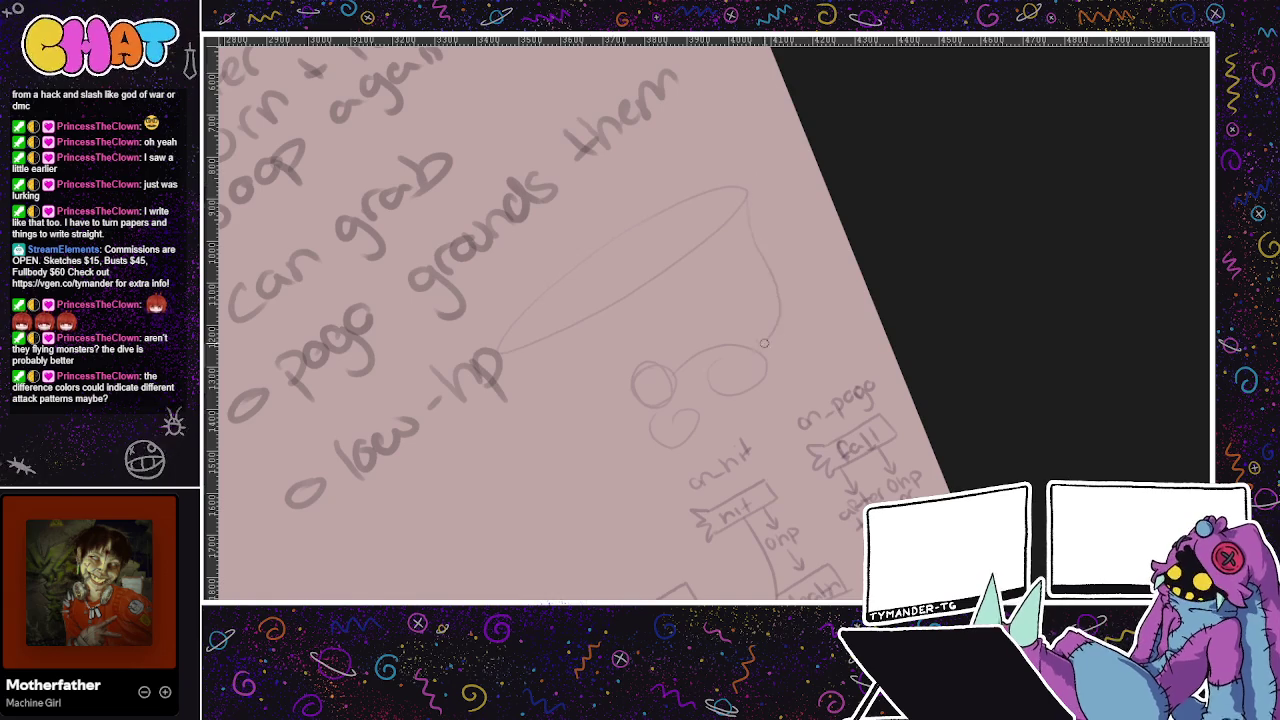
key(ctrl+z)
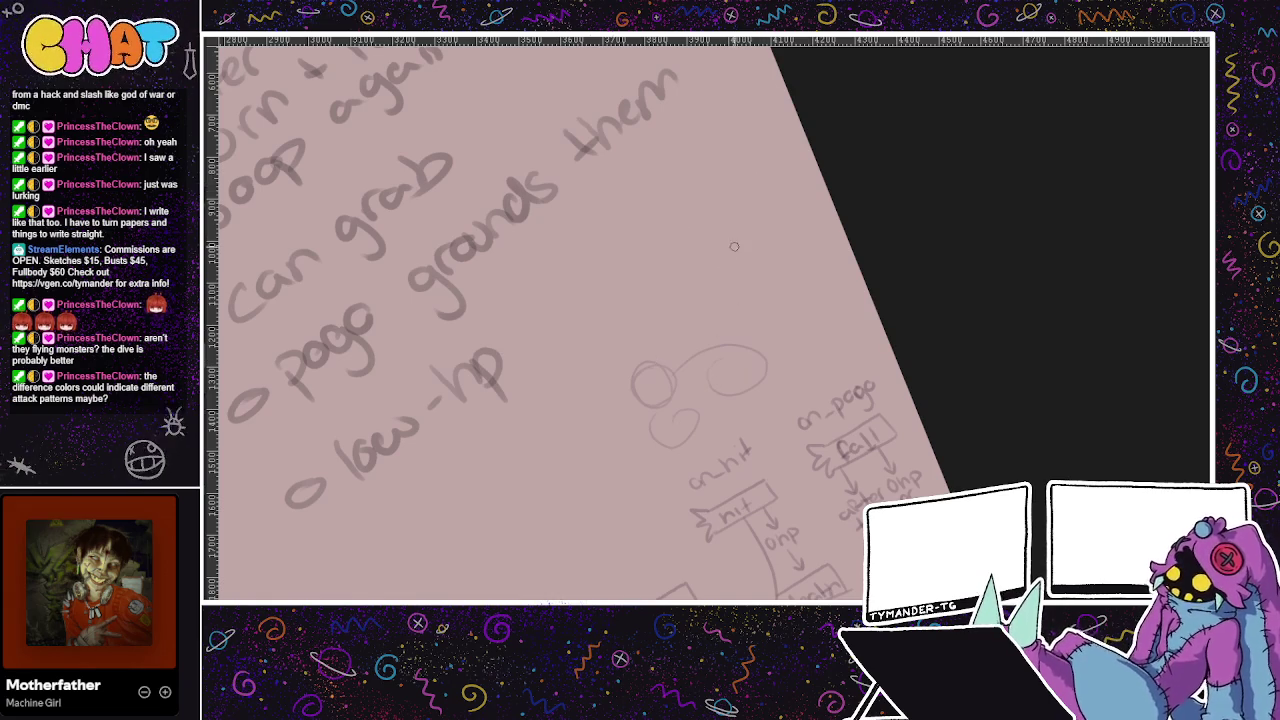
key(ctrl+z)
drag(736, 283, 760, 224)
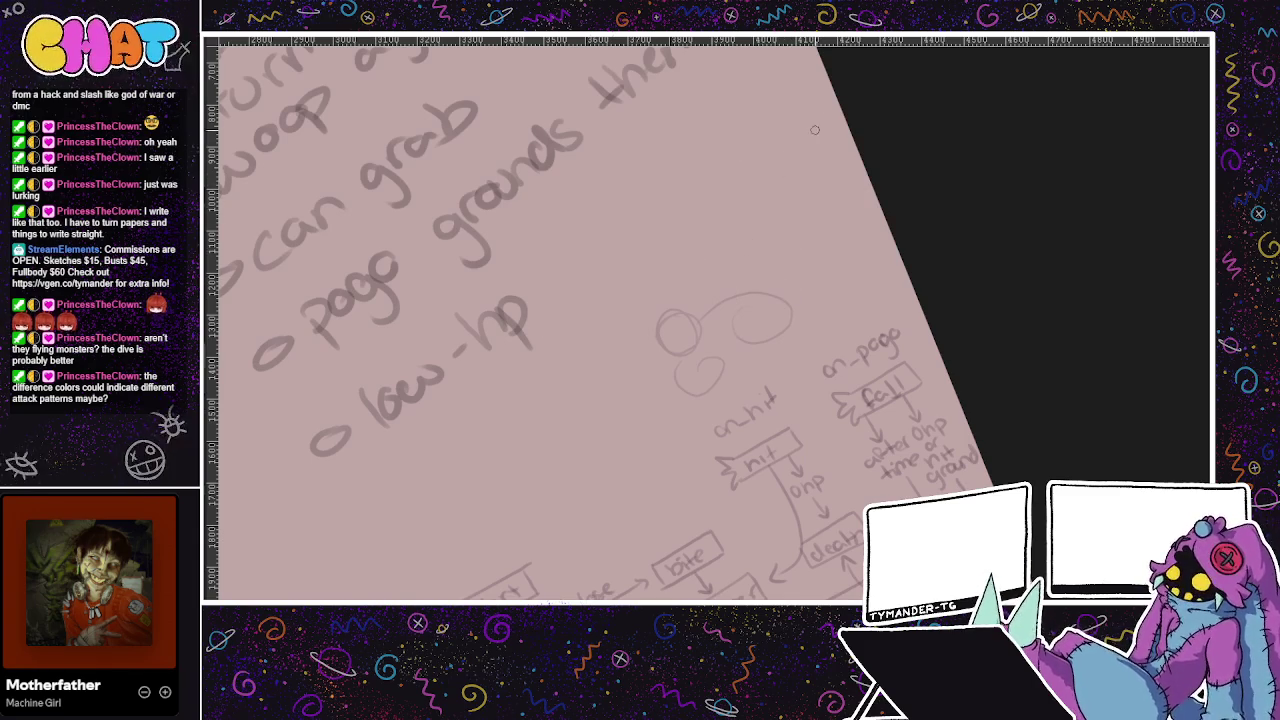
key(ctrl+z)
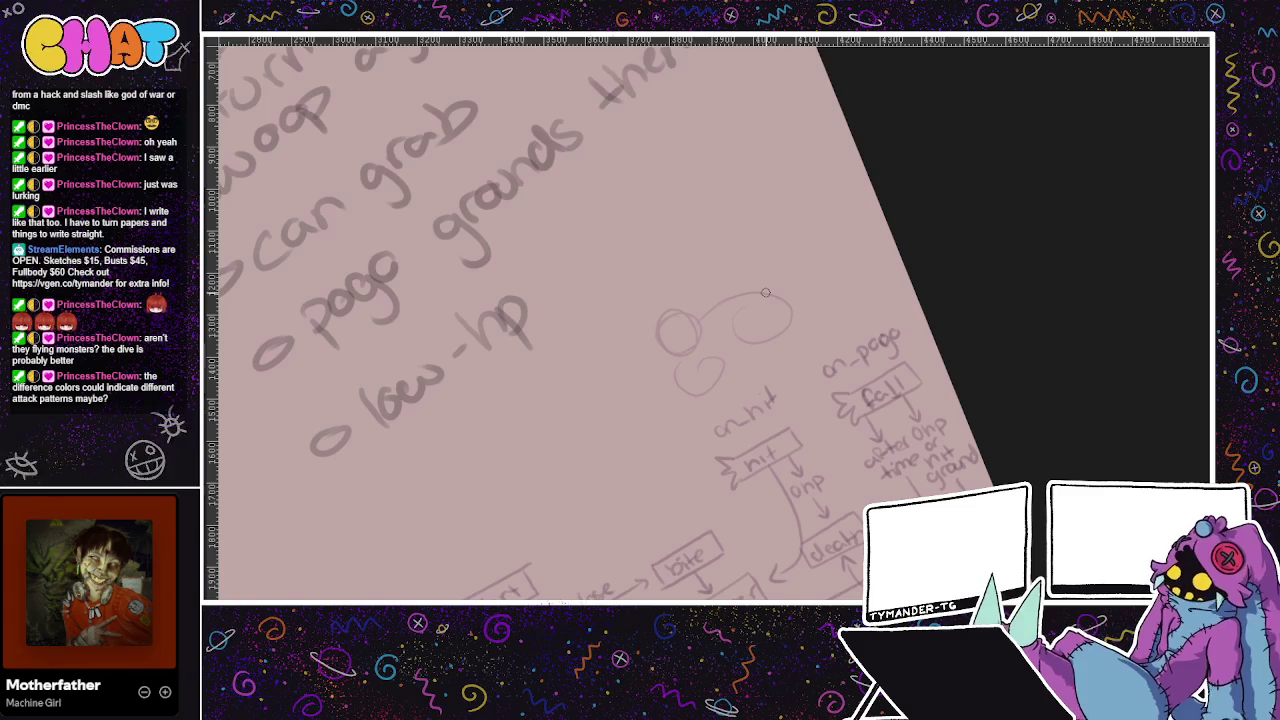
drag(765, 292, 785, 357)
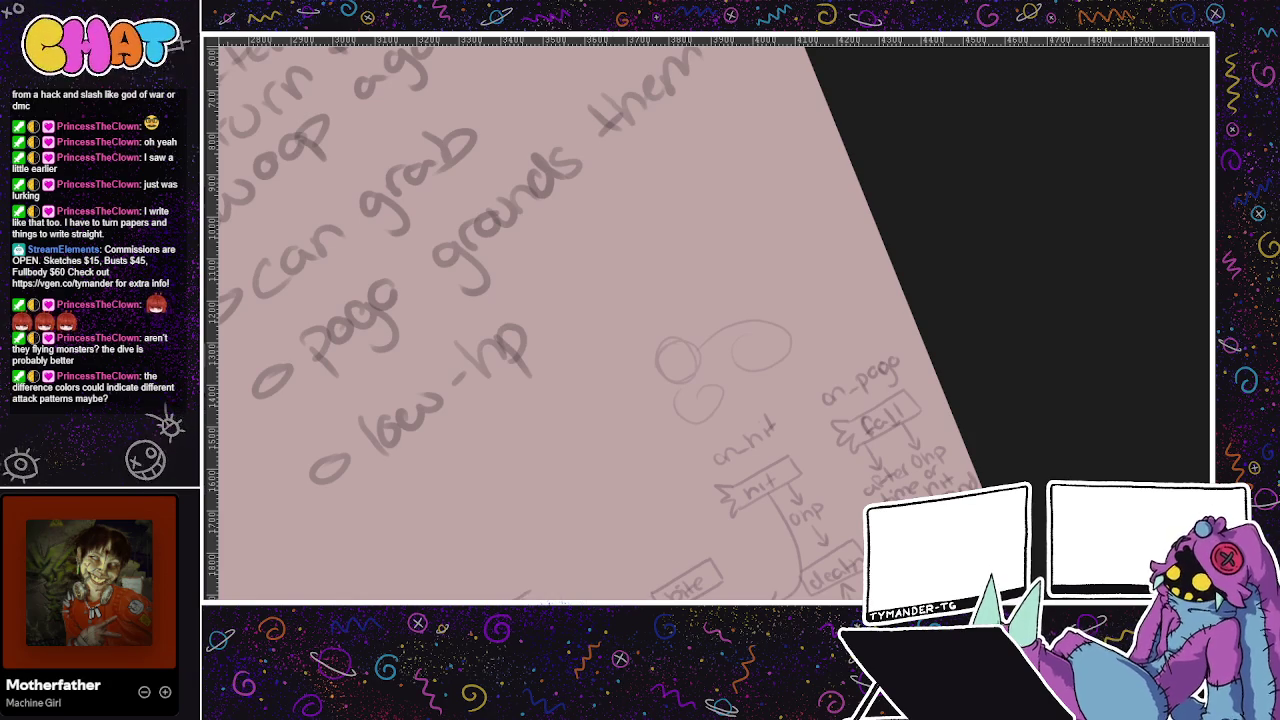
key(alt+Tab)
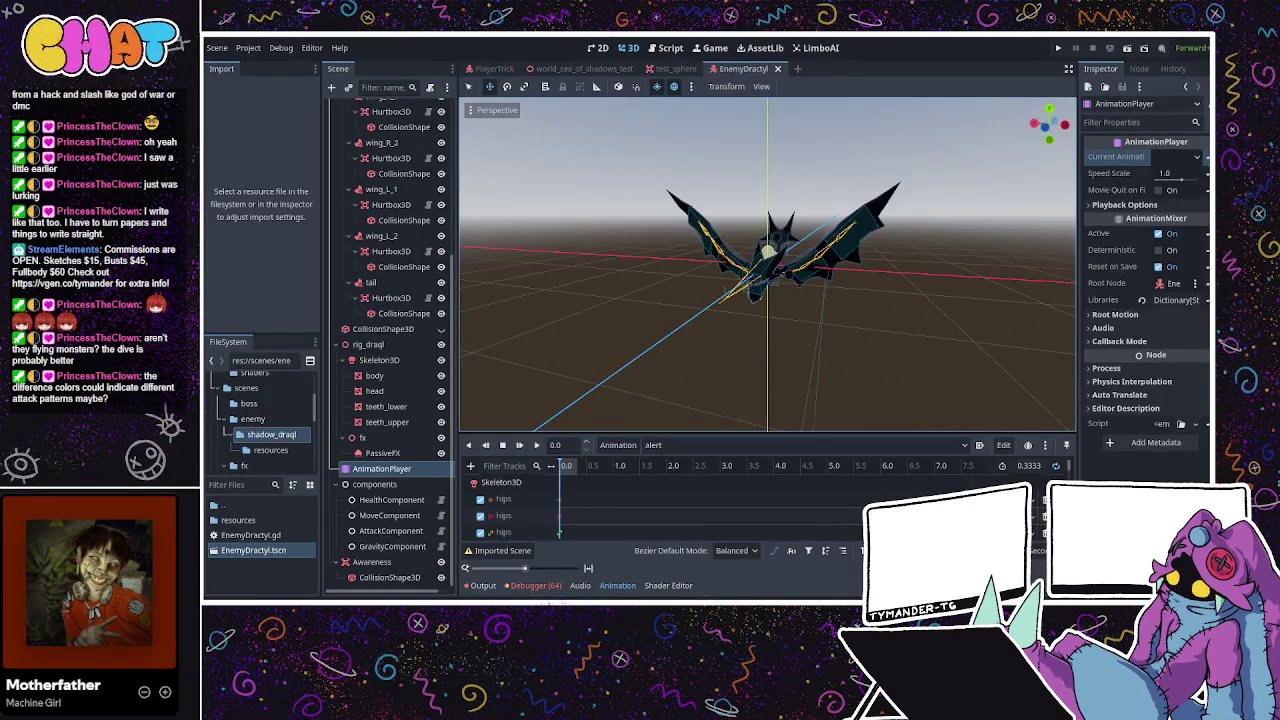
key(alt+Tab)
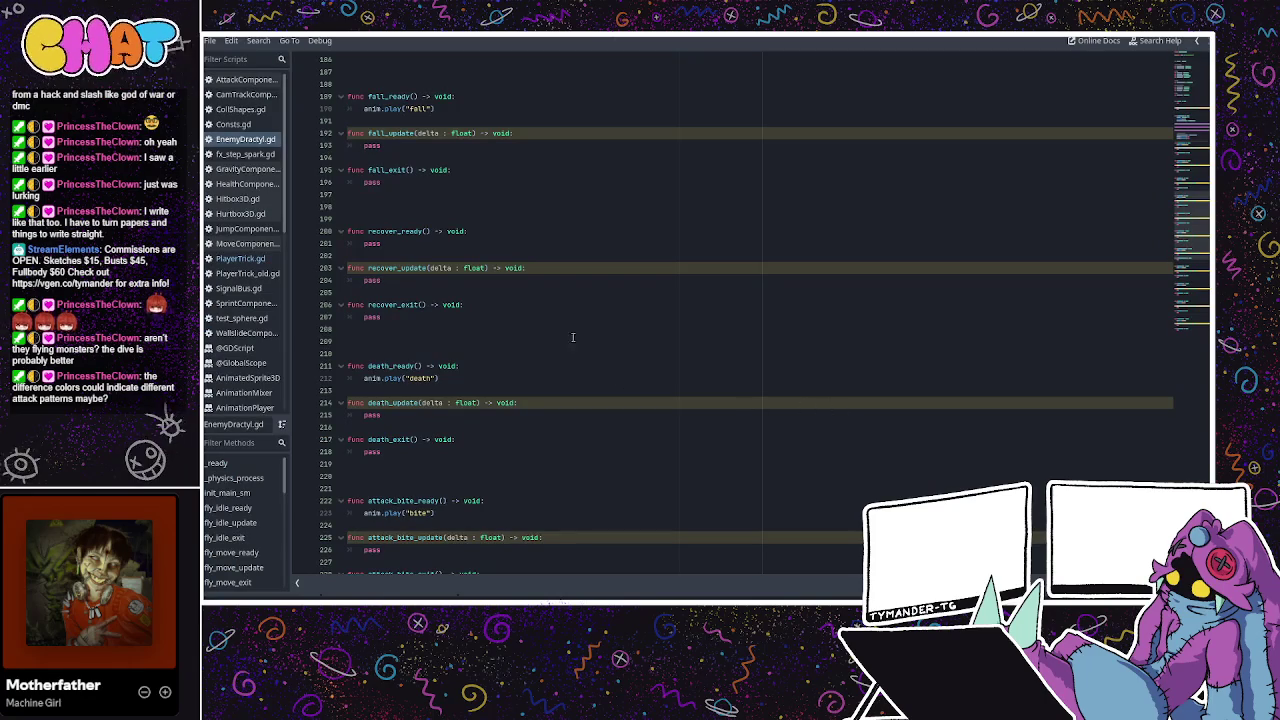
scroll(541, 371, up, 15)
scroll(541, 371, down, 3)
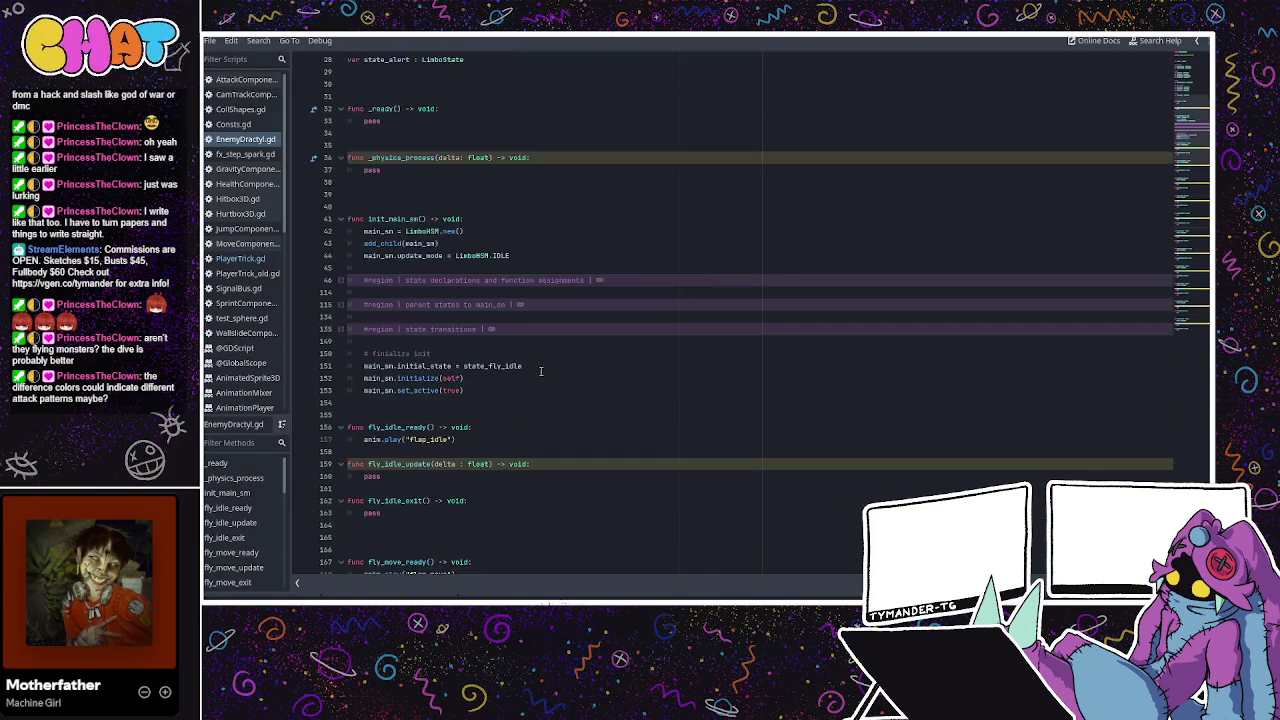
click(441, 329)
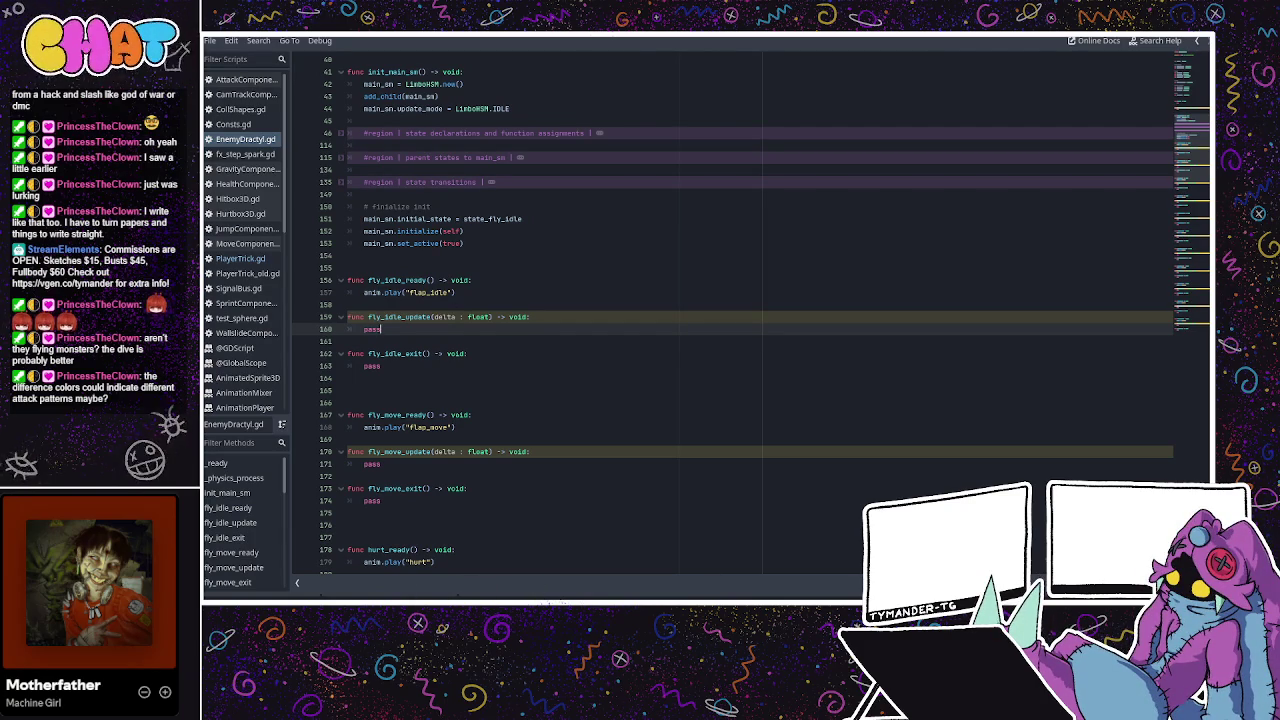
key(alt+Tab)
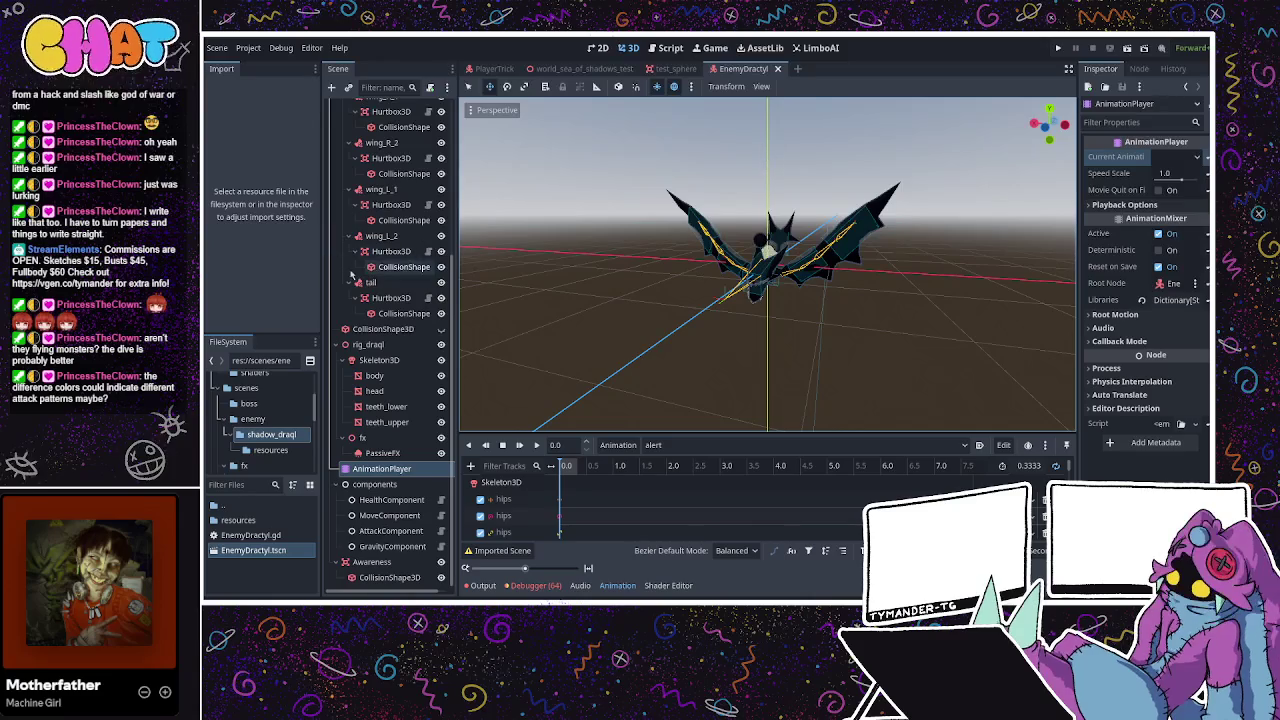
Connect the Awareness node's area_entered(area: Area3D) signal to a new _on_awareness_area_entered handler
click(400, 565)
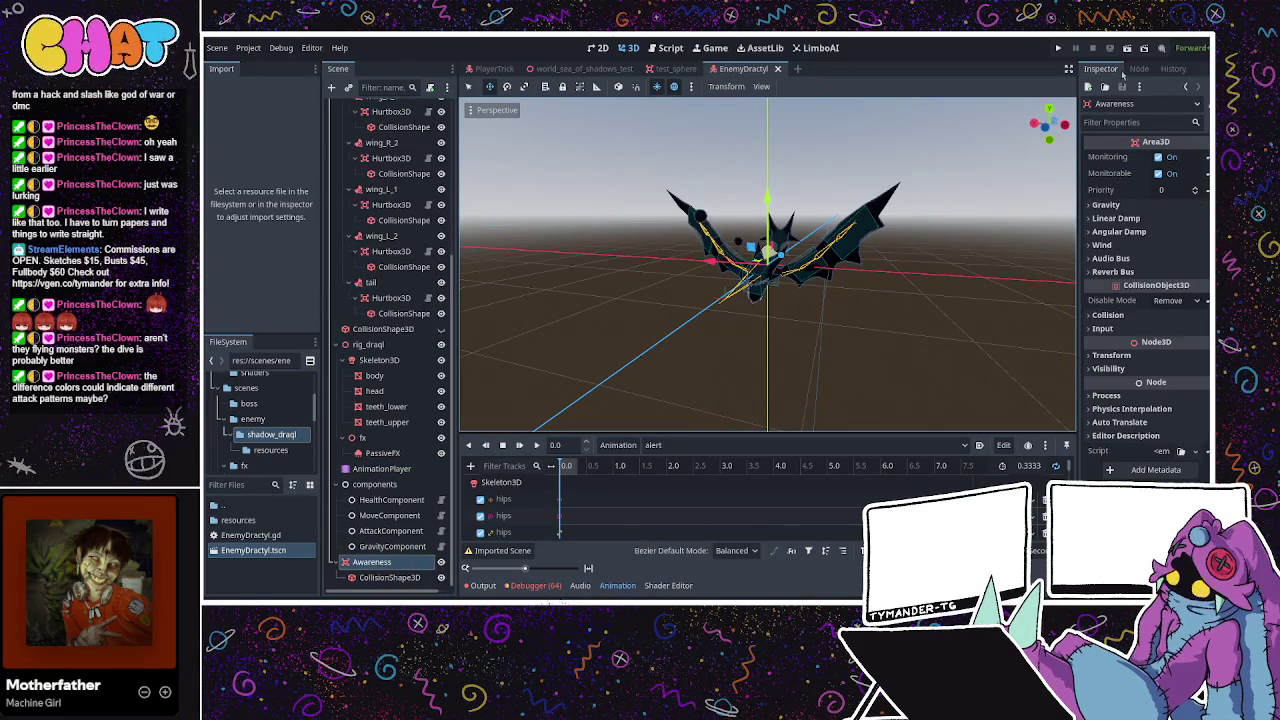
click(1137, 68)
click(1147, 142)
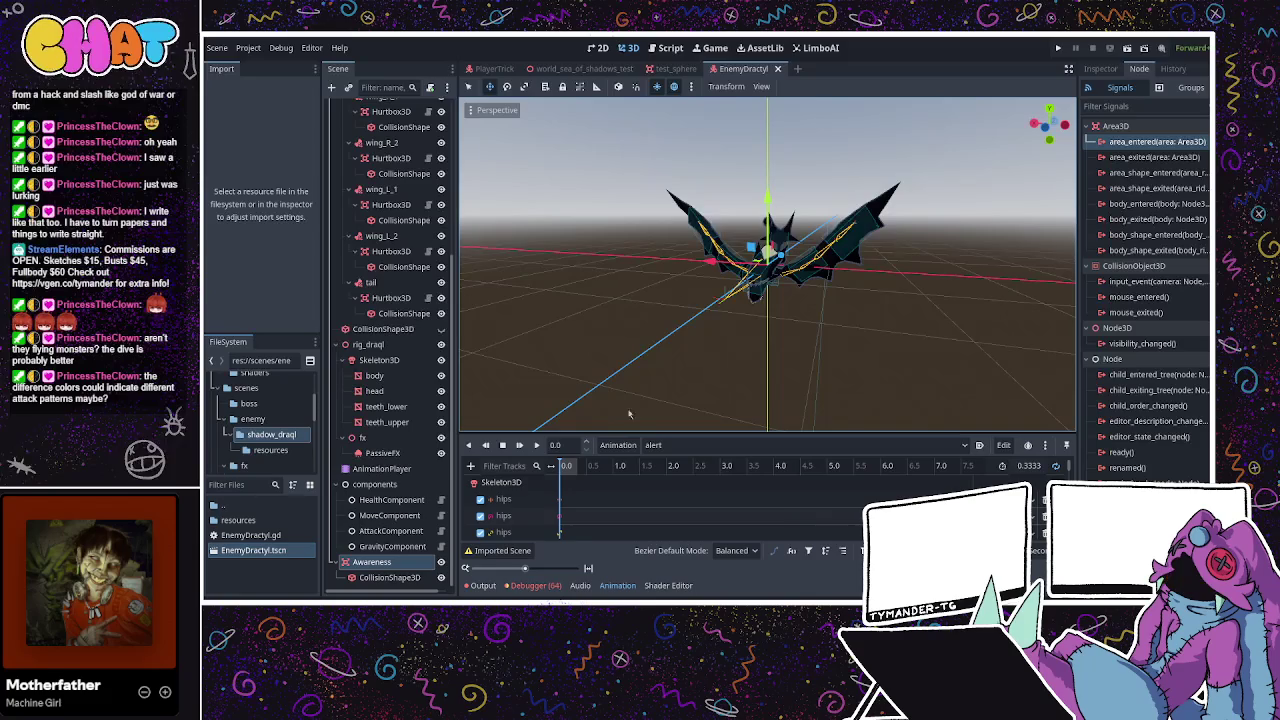
key(Return)
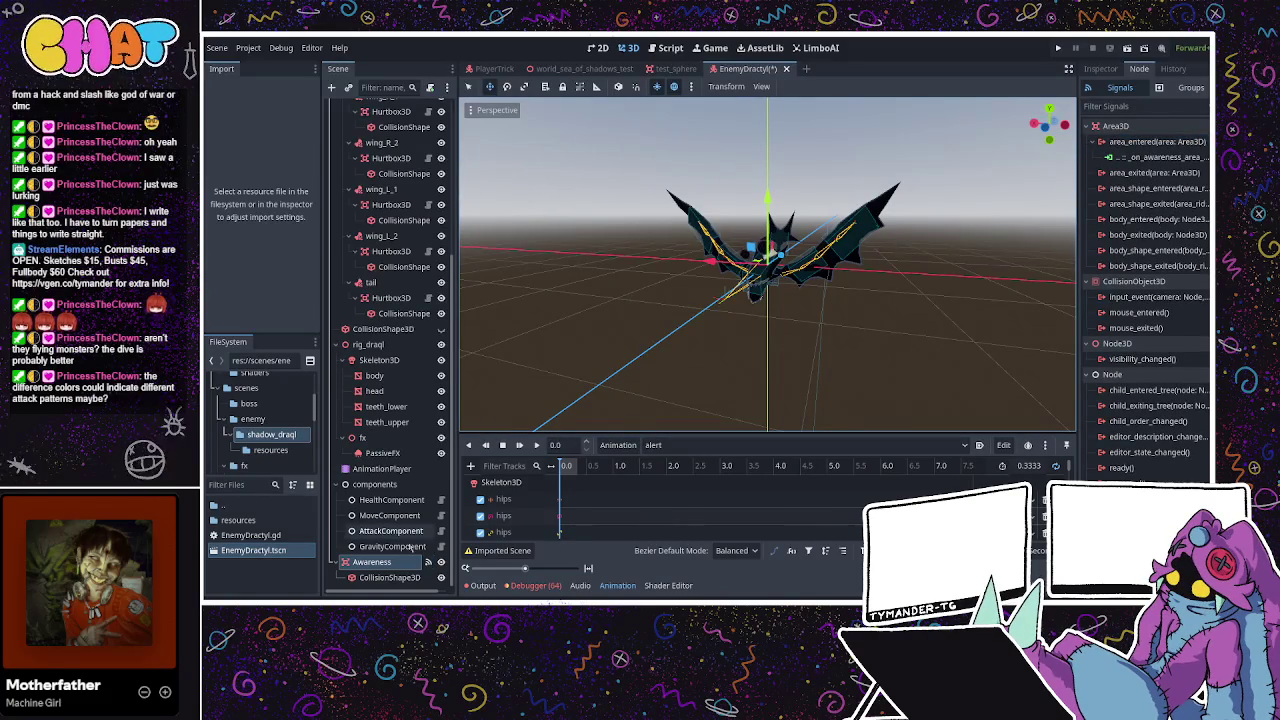
click(418, 565)
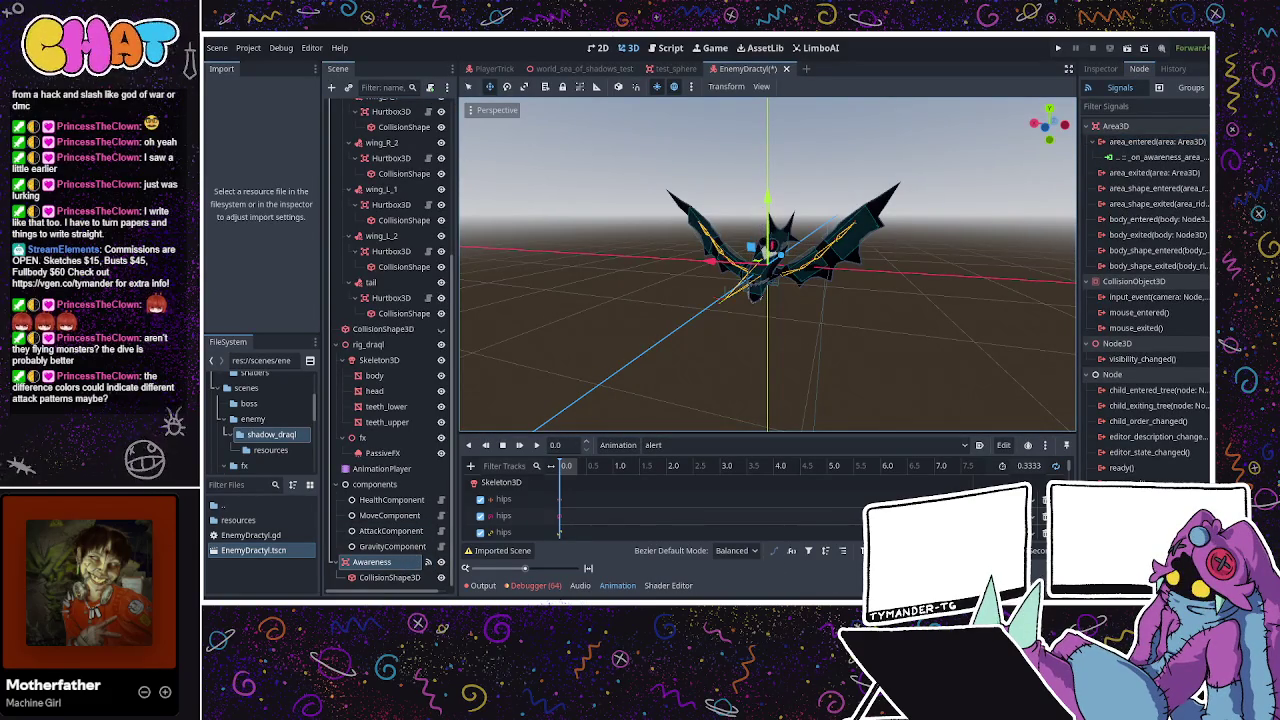
key(ctrl+F3)
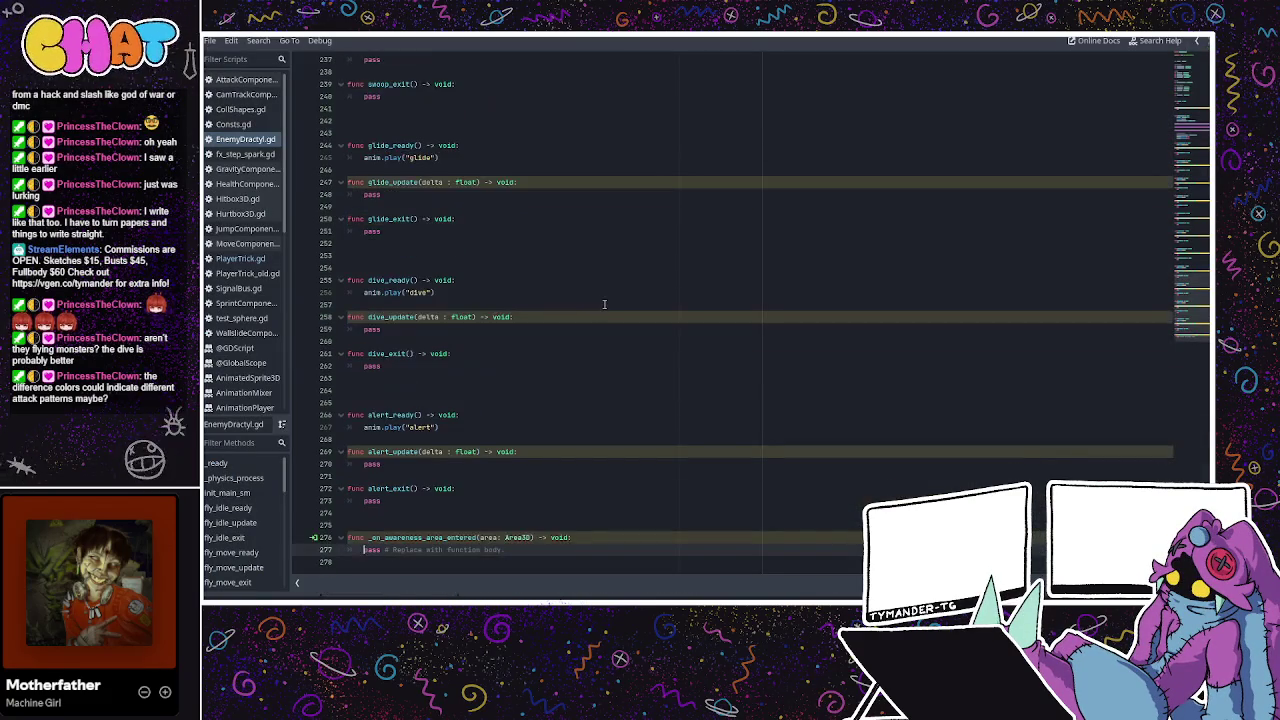
drag(505, 550, 356, 549)
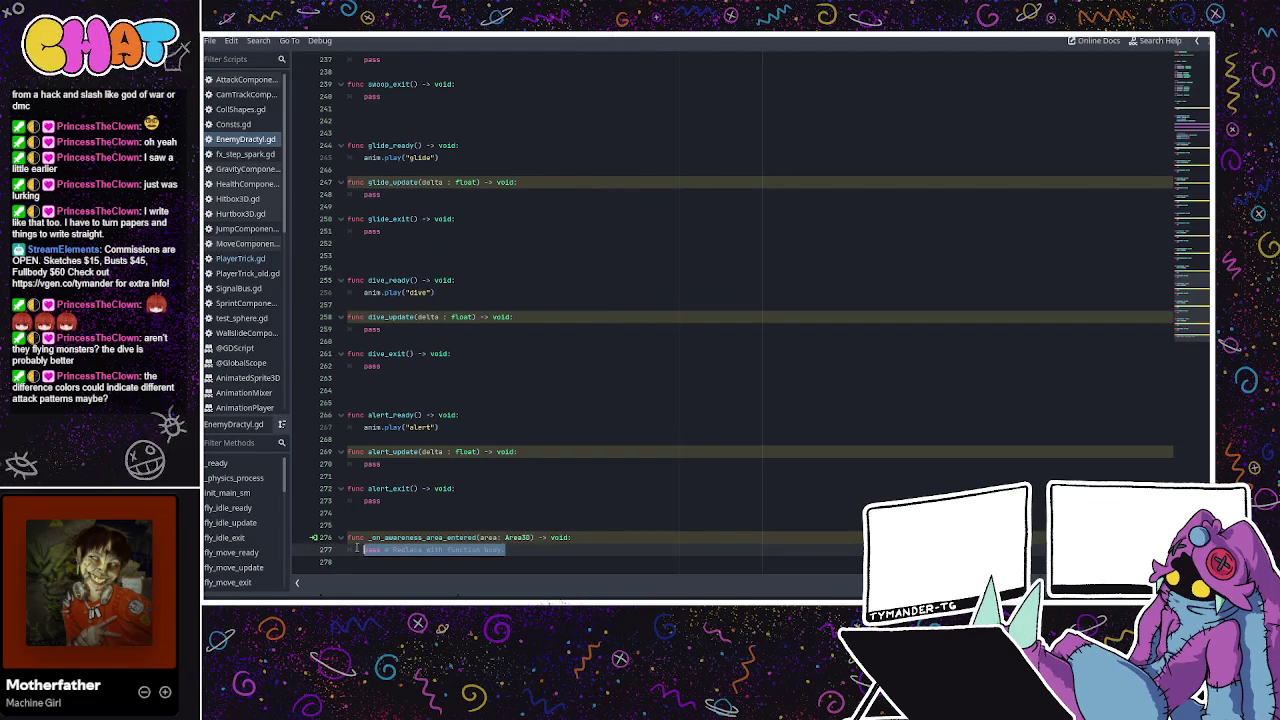
click(505, 519)
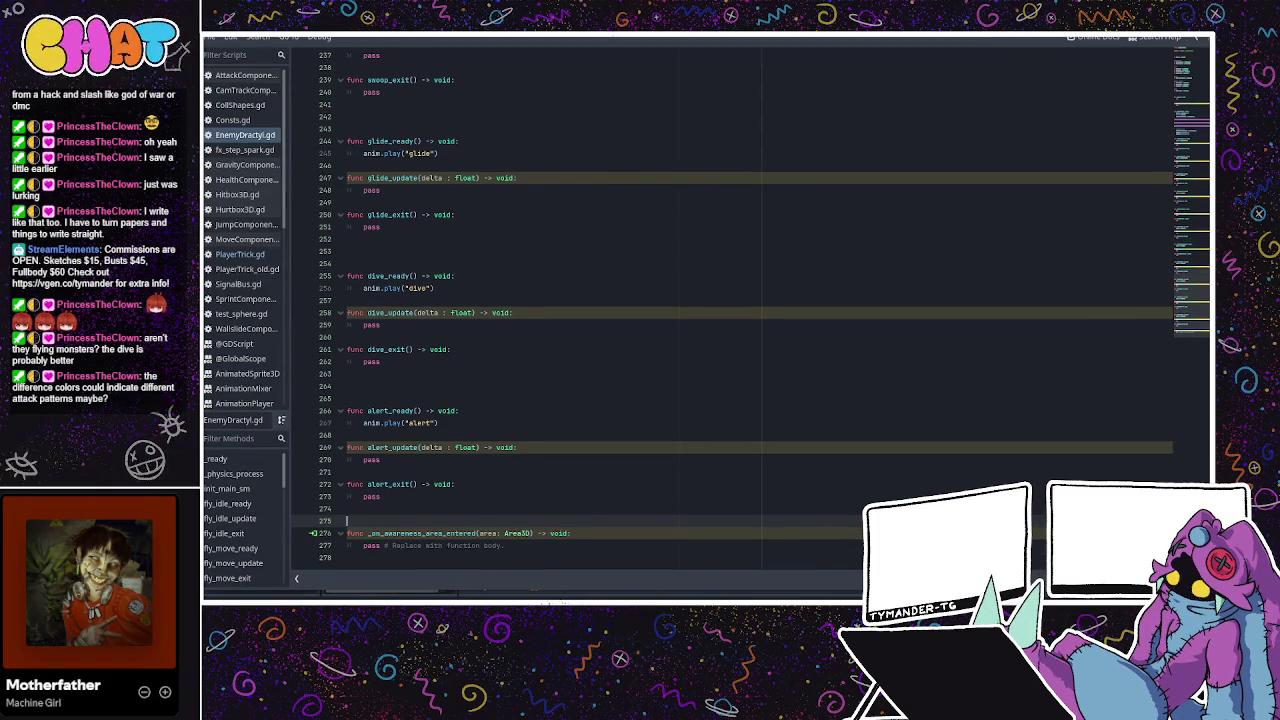
click(628, 47)
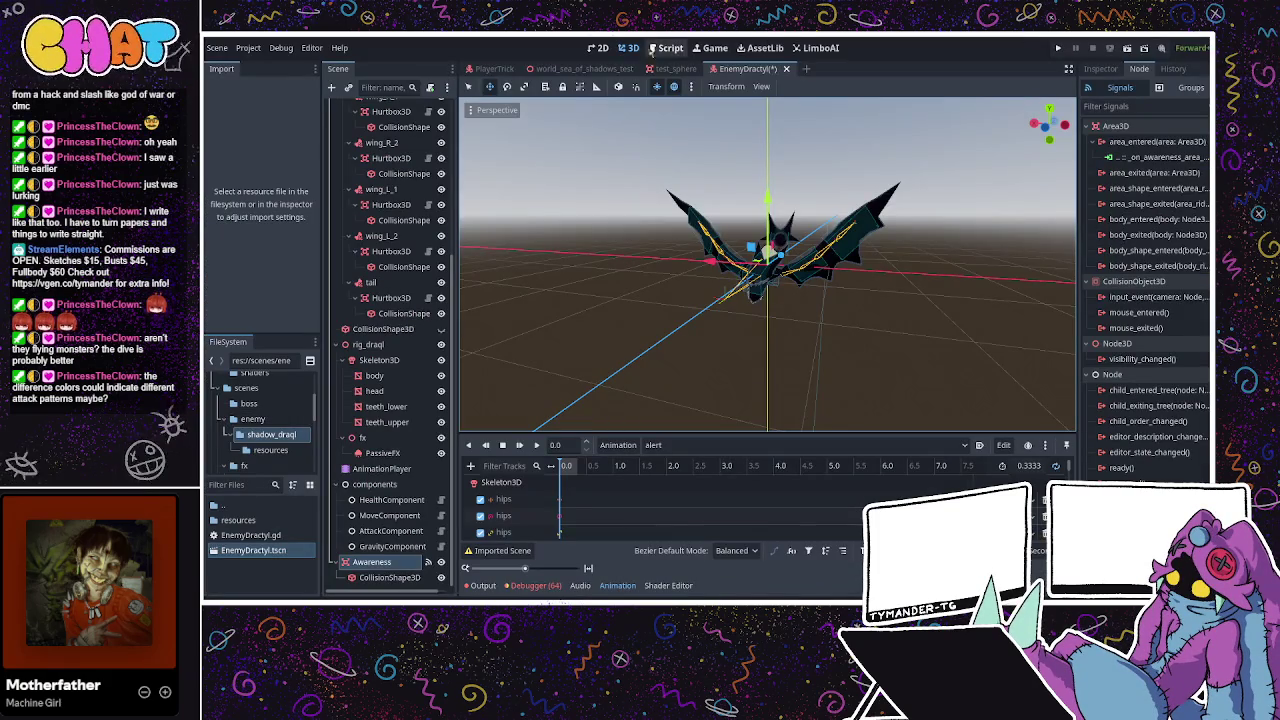
Open the PlayerTrick scene and inspect its PlayerShape and the Hurtbox3D under hips
click(585, 68)
click(505, 69)
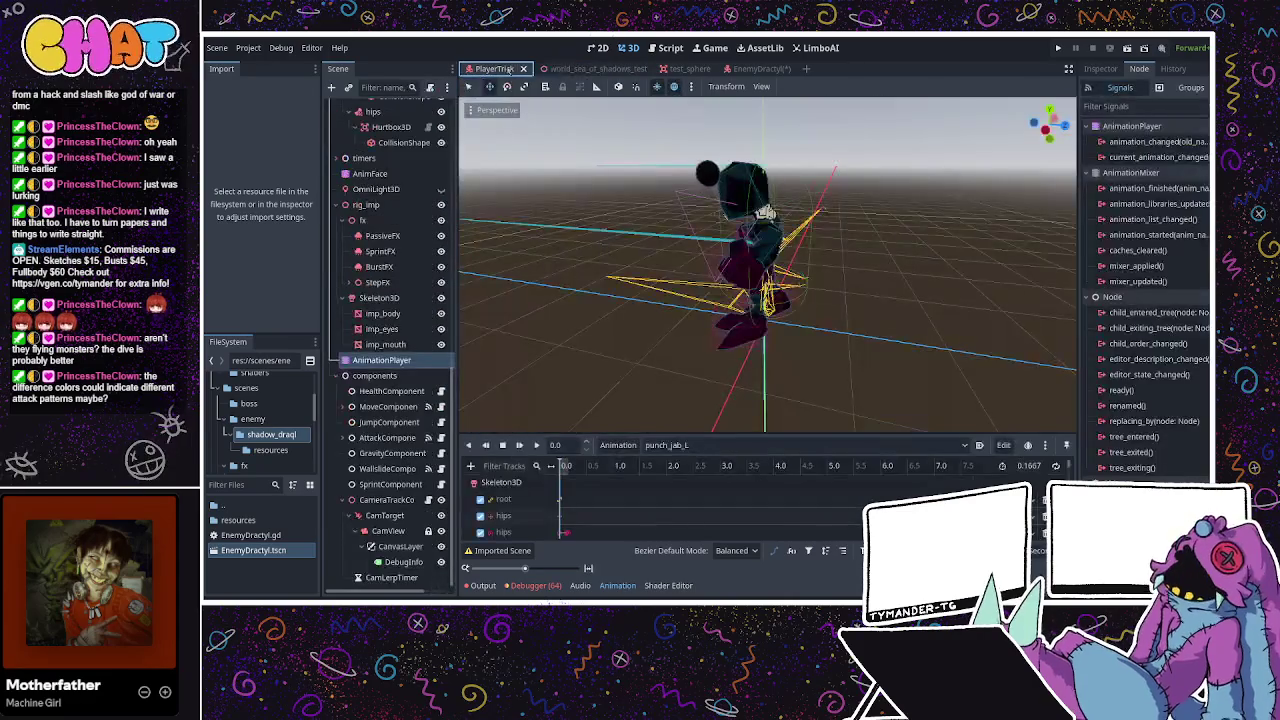
click(585, 68)
click(495, 68)
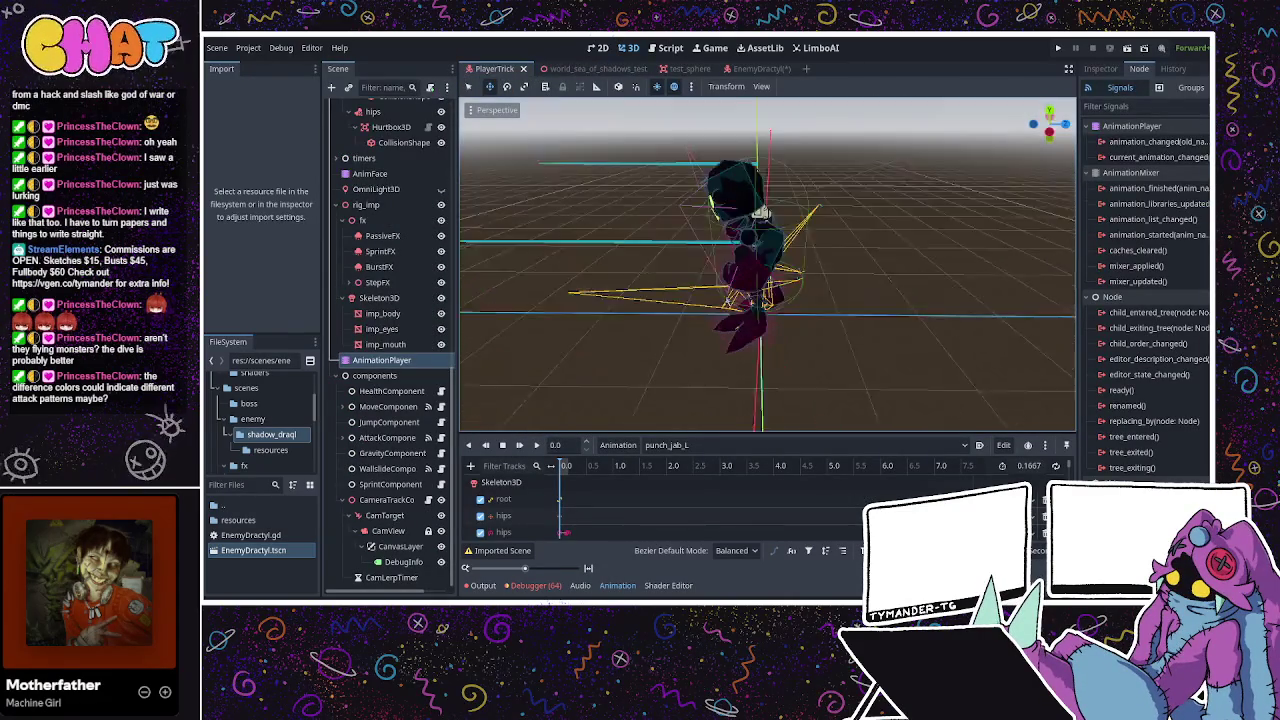
scroll(341, 224, up, 5)
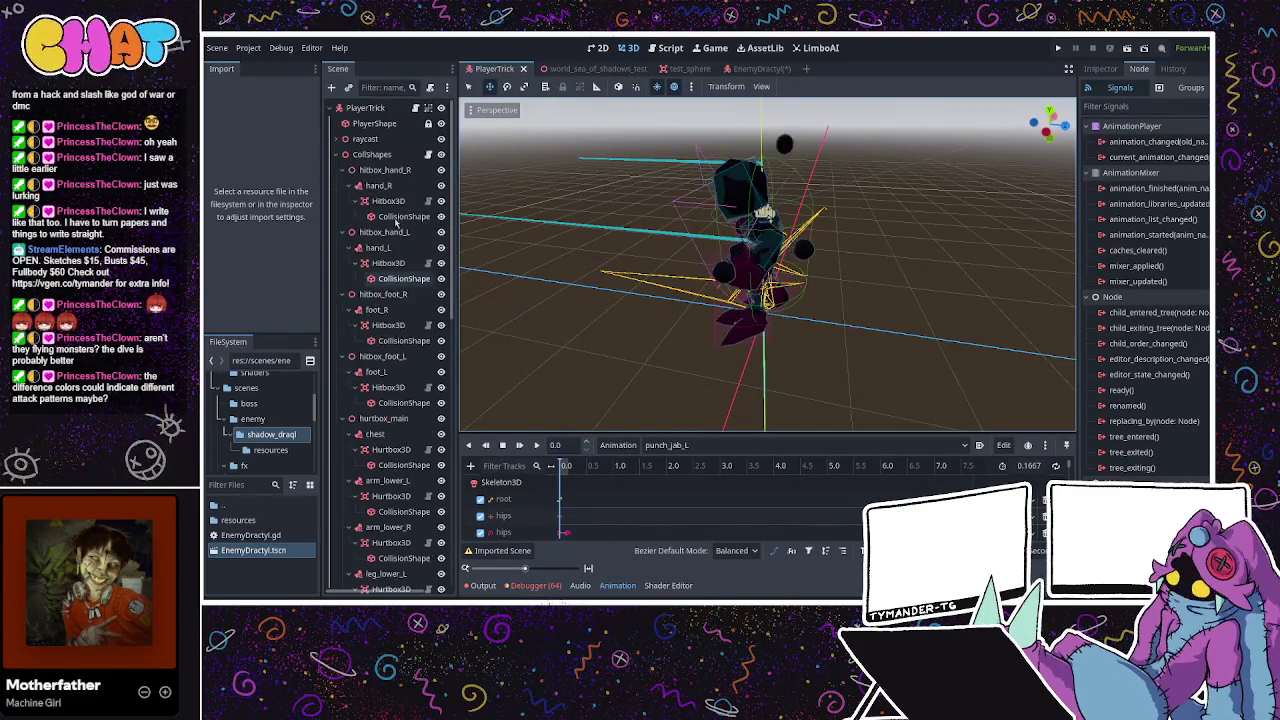
click(374, 123)
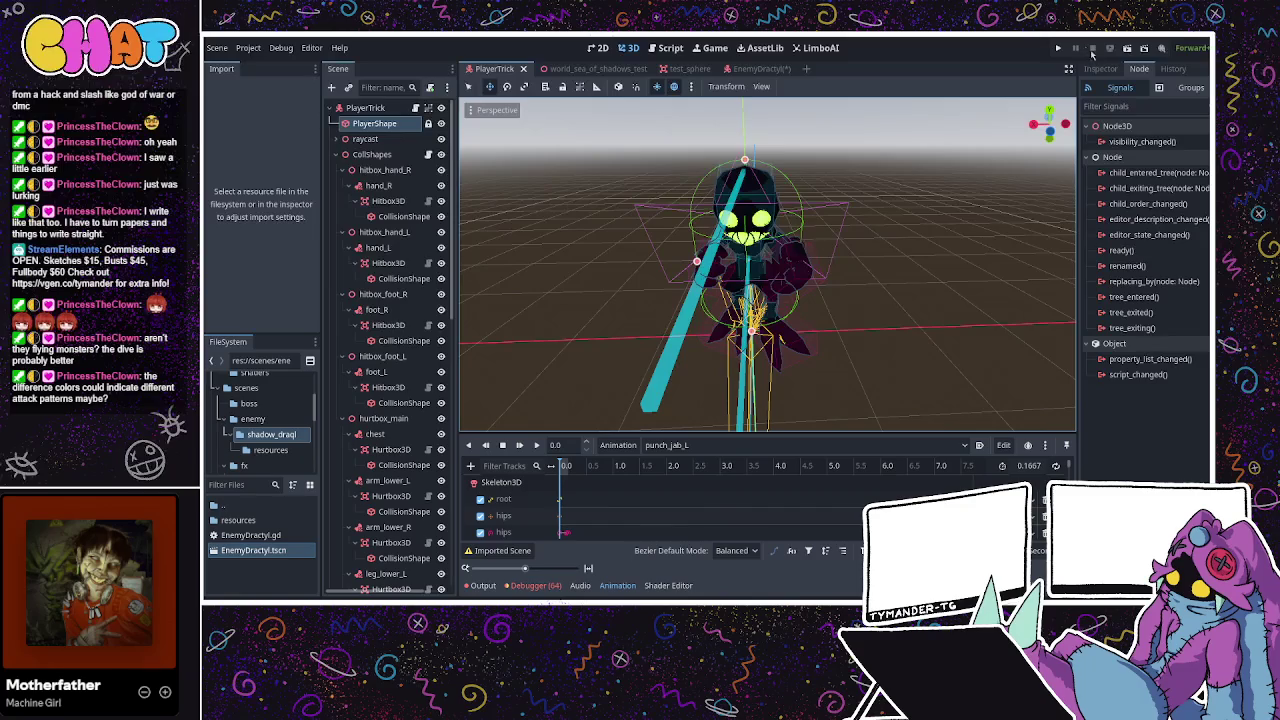
scroll(380, 257, down, 5)
scroll(380, 257, down, 5)
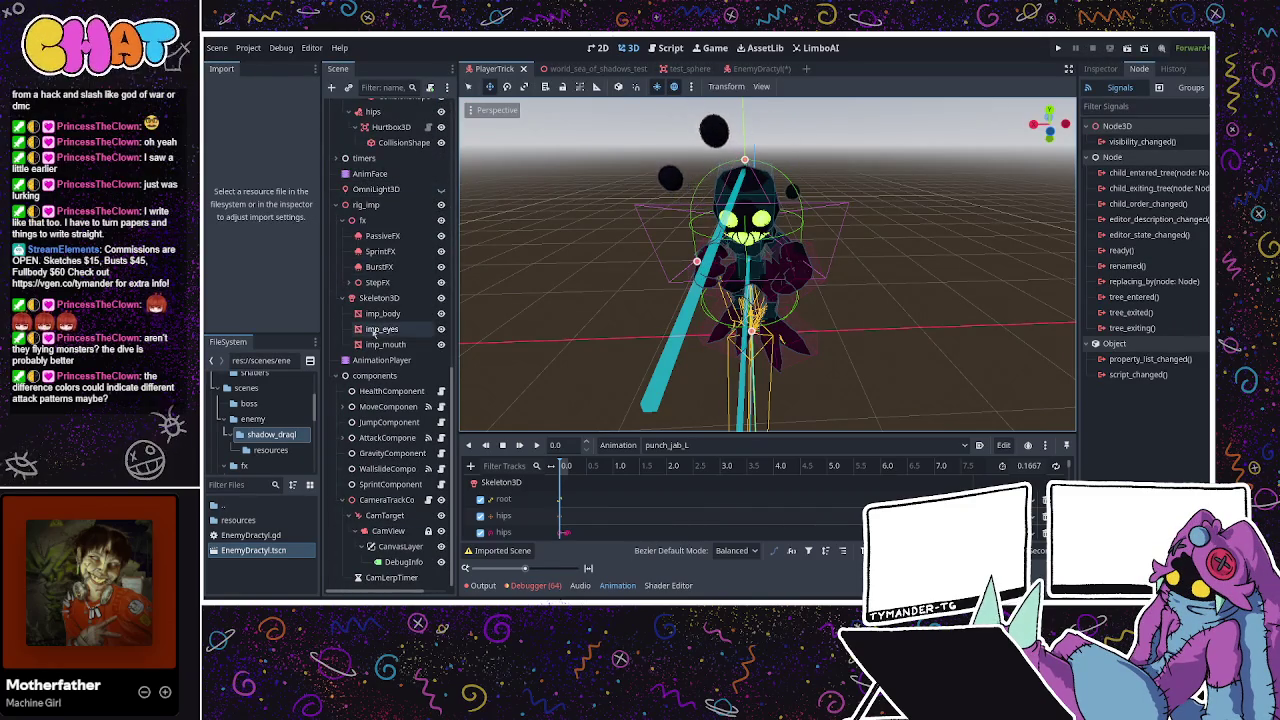
scroll(375, 330, up, 3)
click(377, 312)
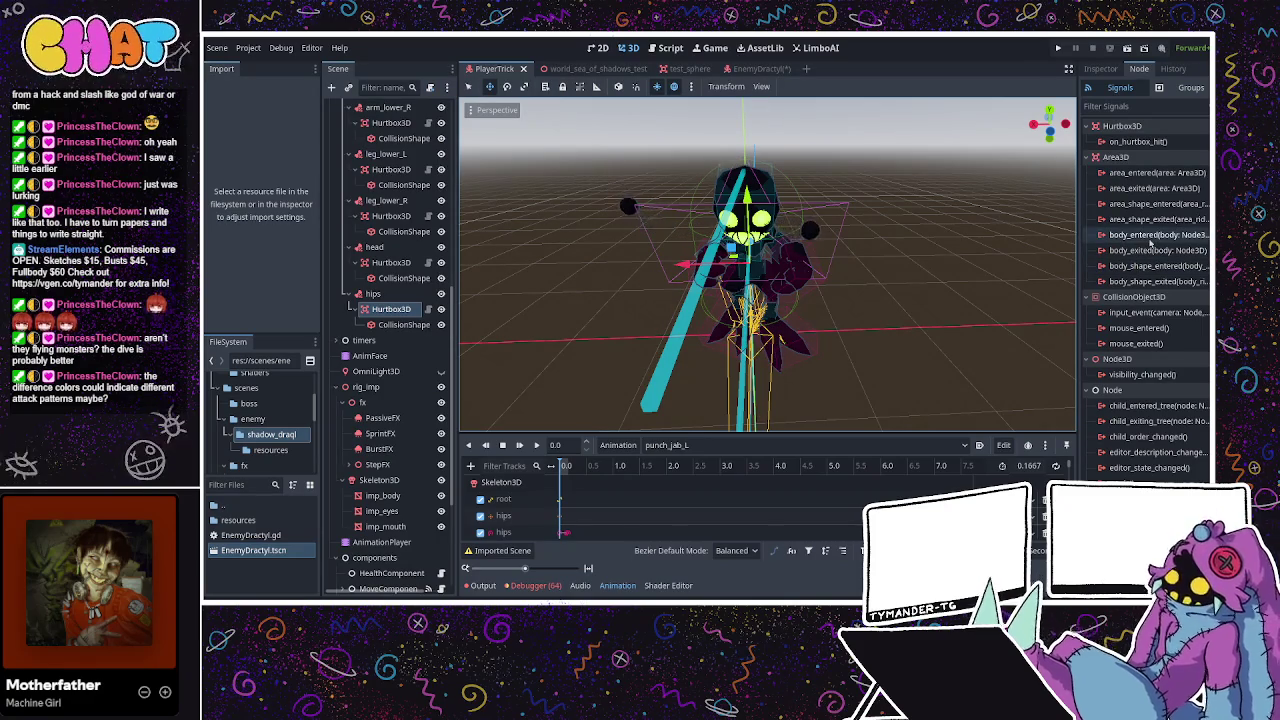
Select the PlayerTrick root, then bring up EnemyDractyl.gd in the script editor
scroll(425, 131, up, 5)
scroll(425, 131, up, 2)
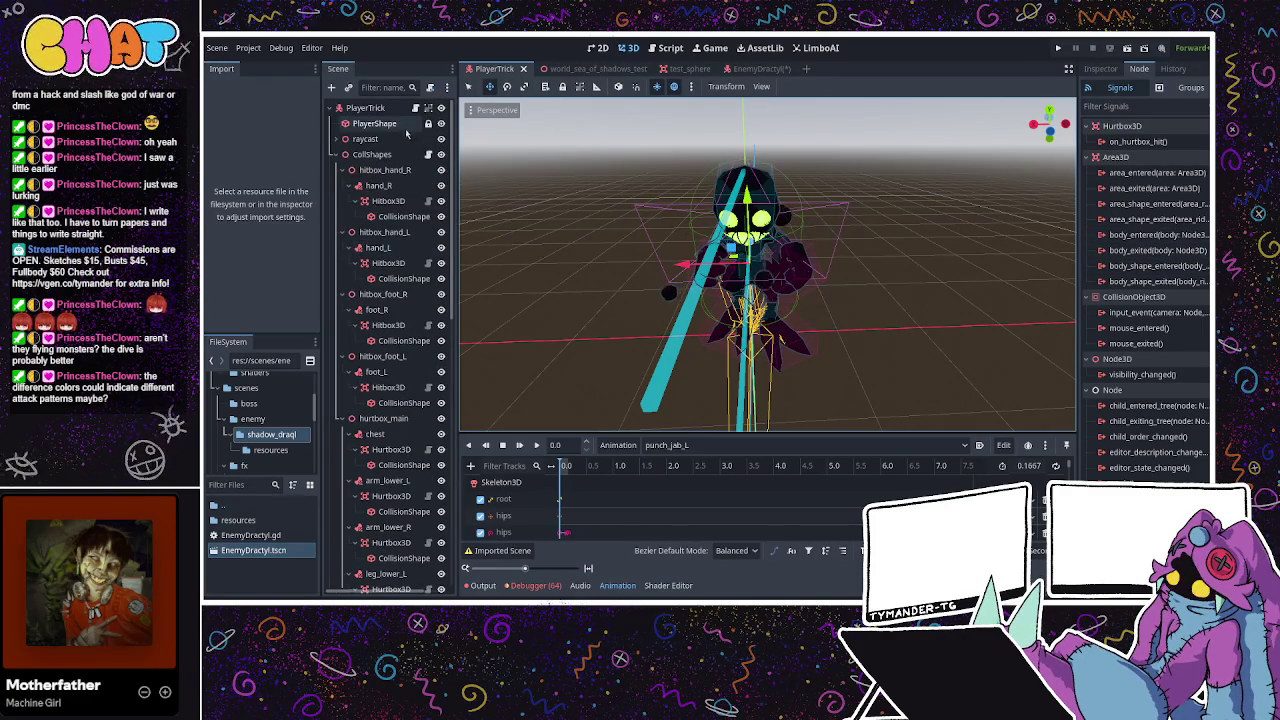
click(368, 108)
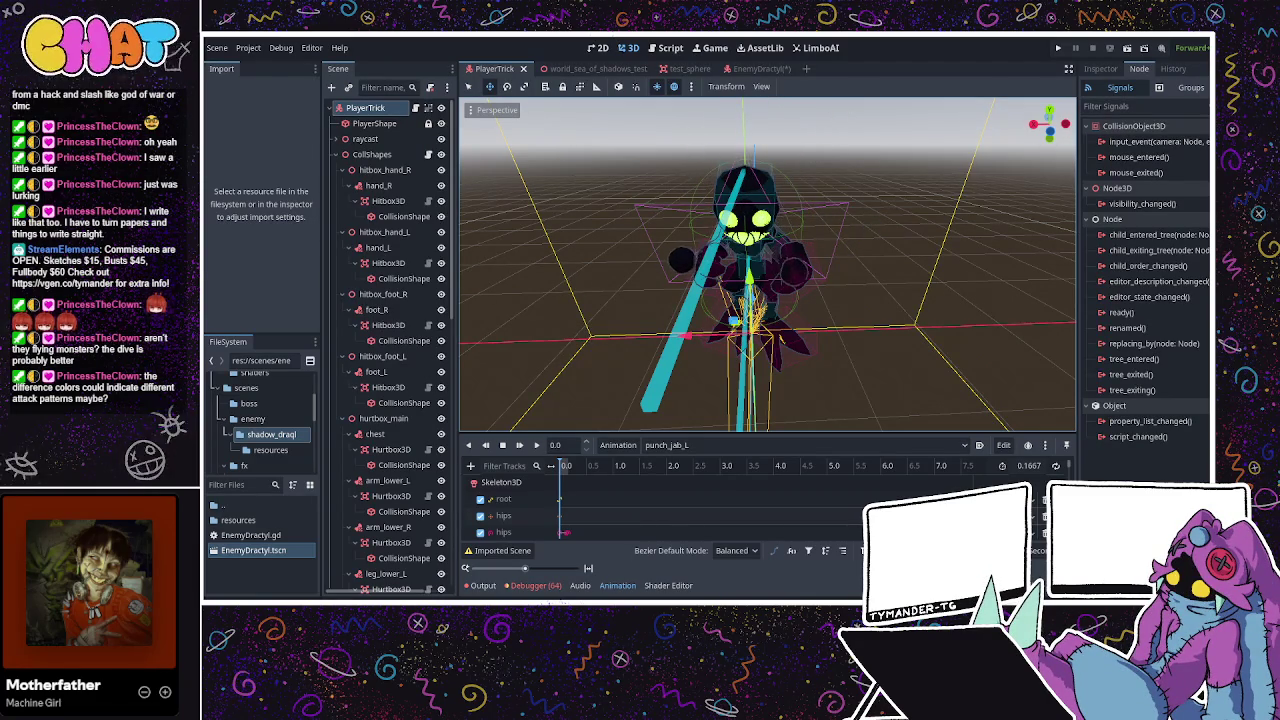
key(ctrl+F3)
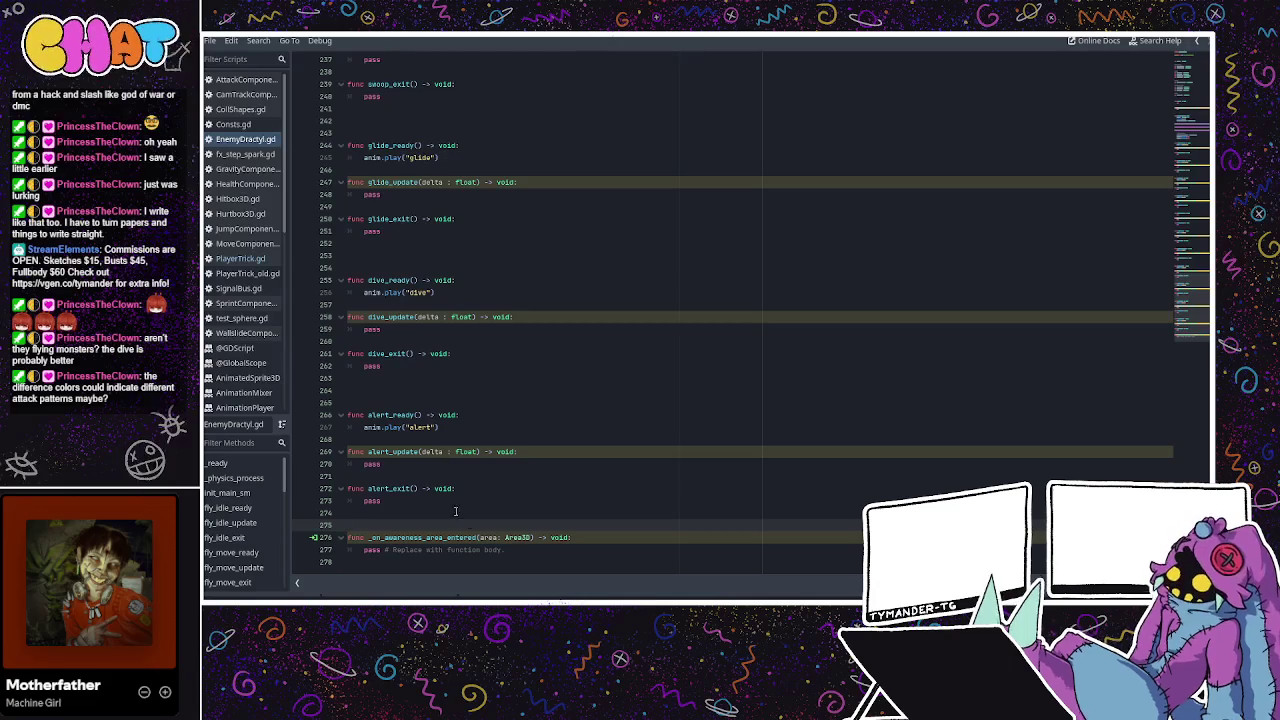
Replace the handler's pass line with a draft 'if area' condition, then open Hitbox3D.gd for reference
click(493, 537)
drag(505, 549, 364, 549)
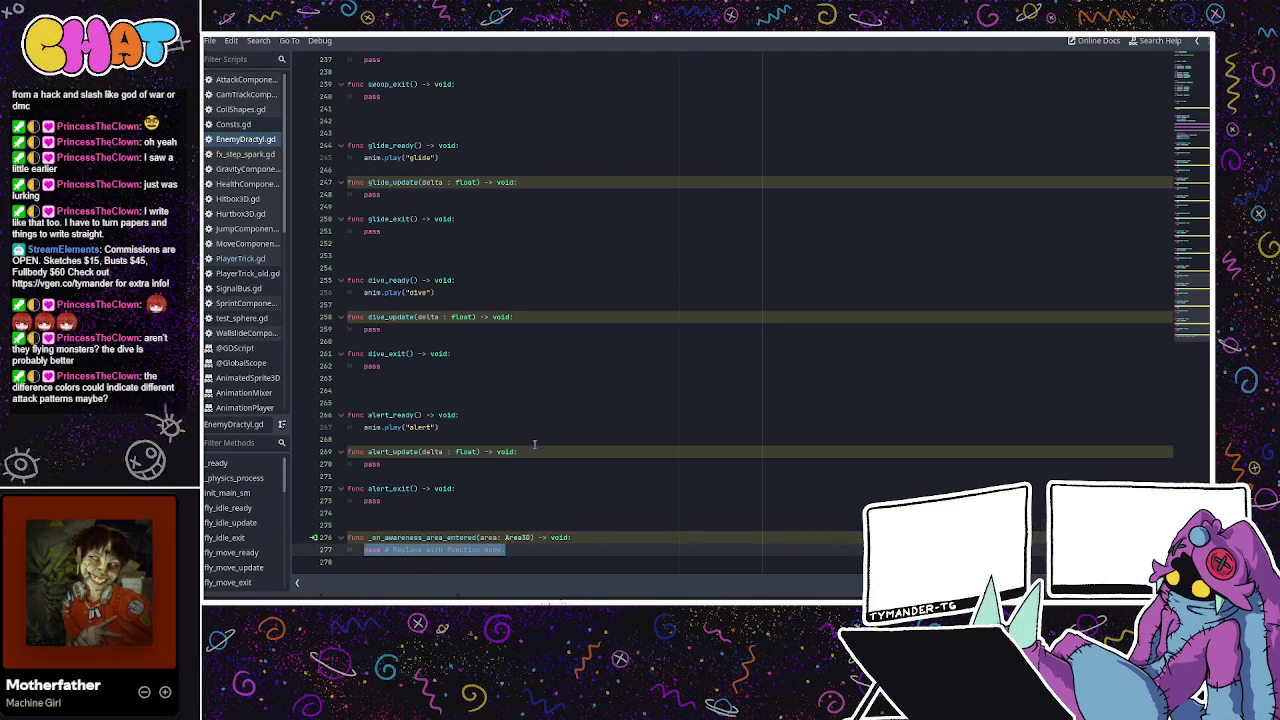
text(if area3)
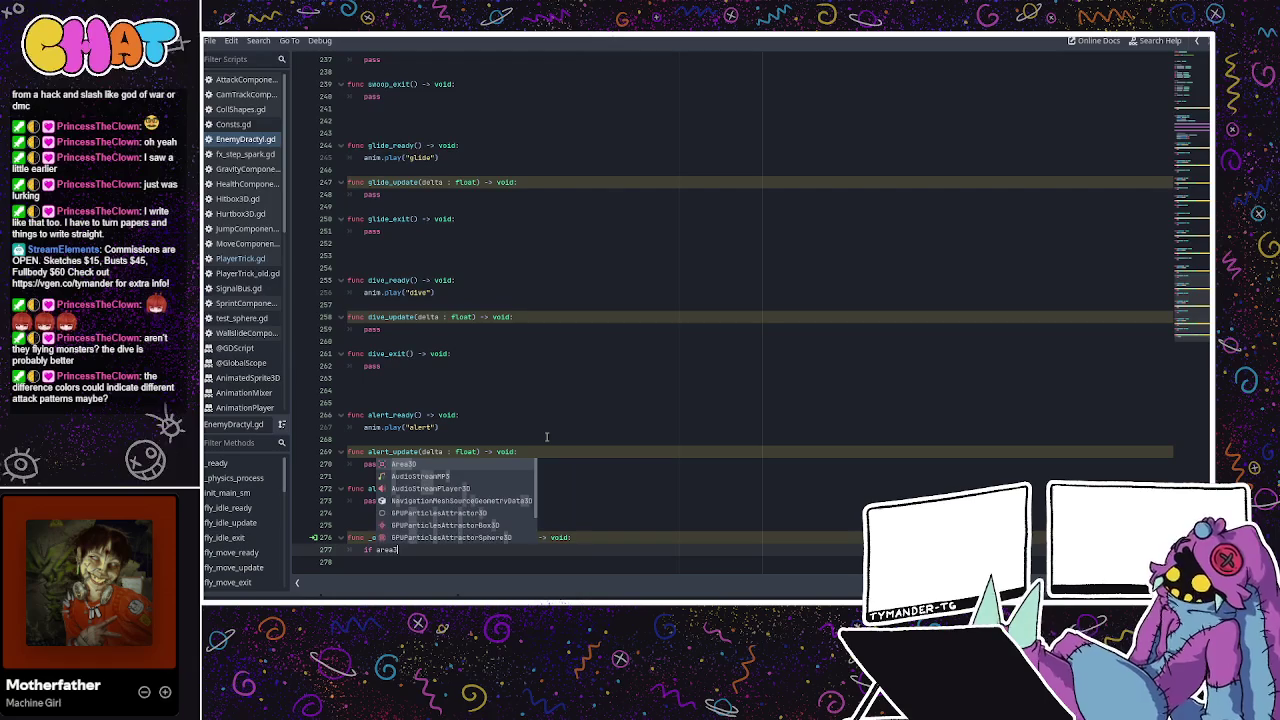
text(D)
key(BackSpace)
key(BackSpace)
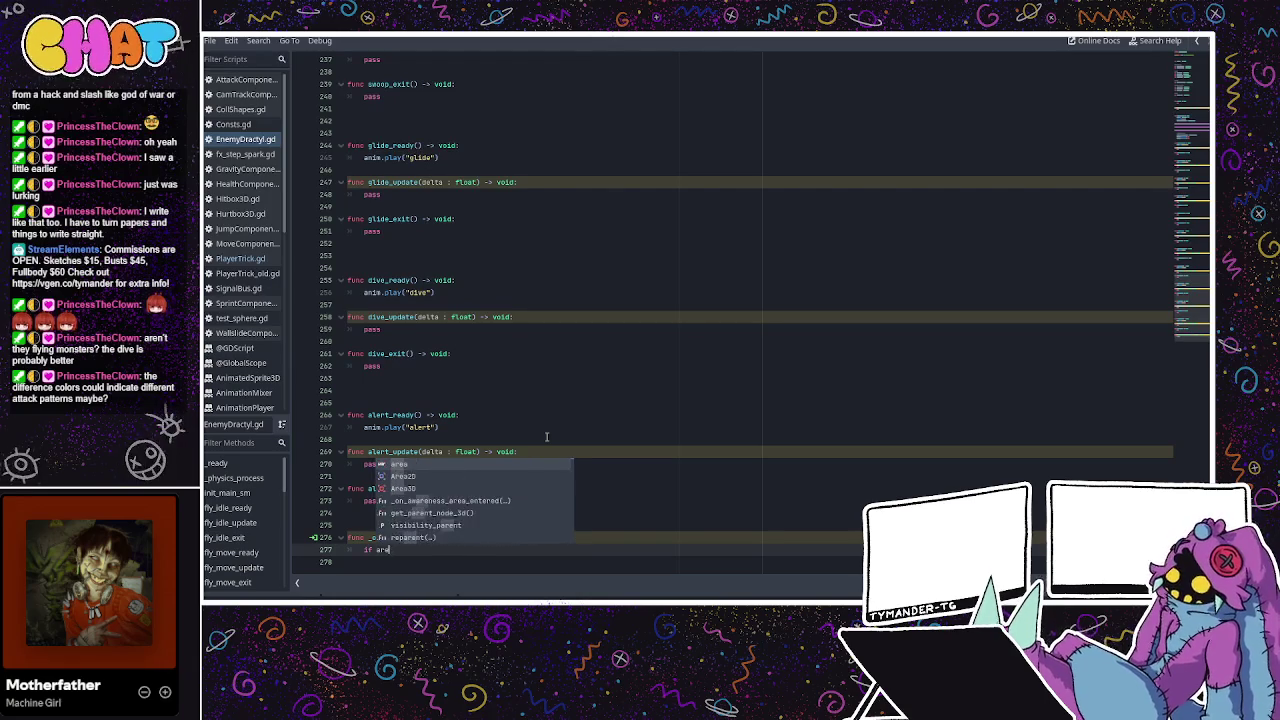
text(.)
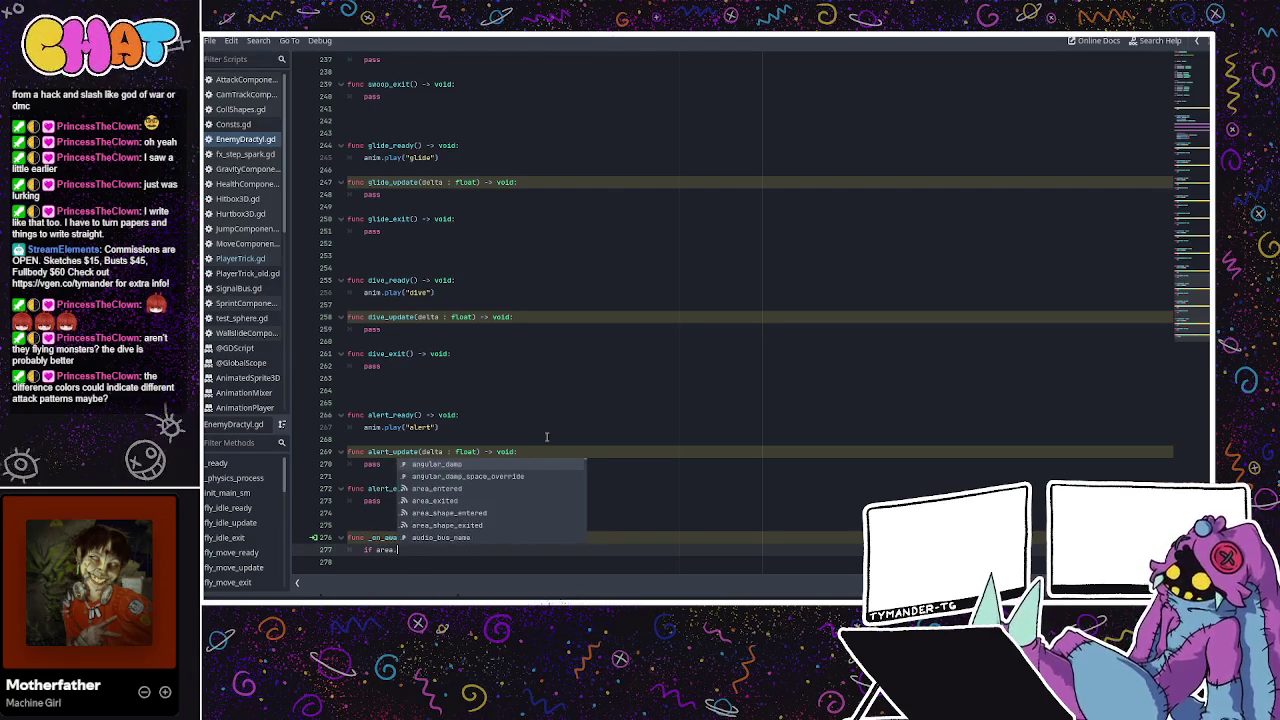
text(get_)
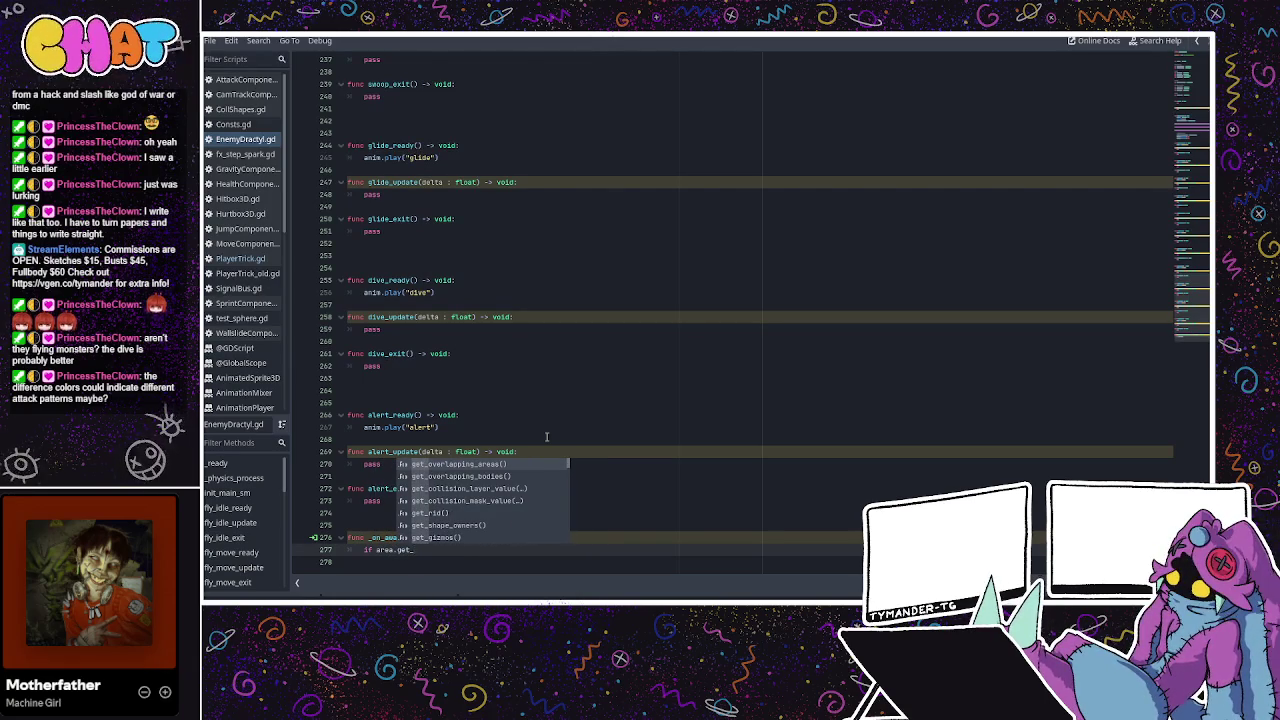
text(node_t)
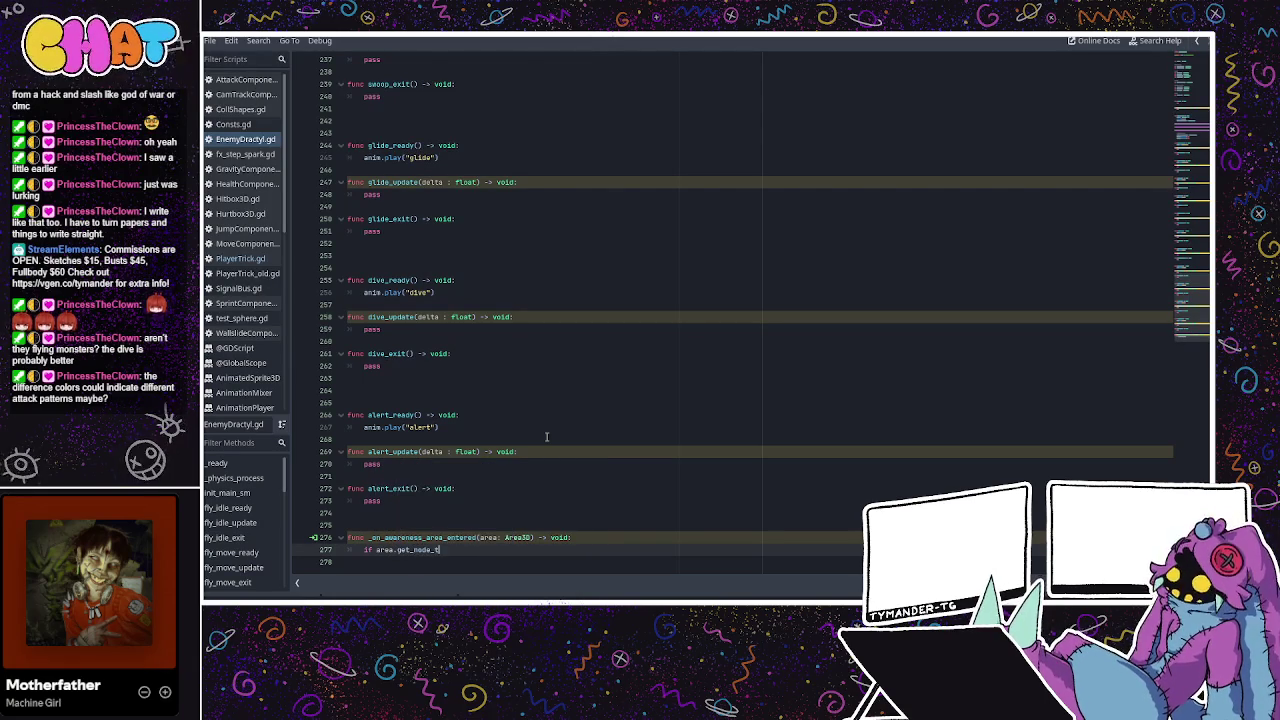
key(BackSpace)
key(BackSpace)
key(BackSpace)
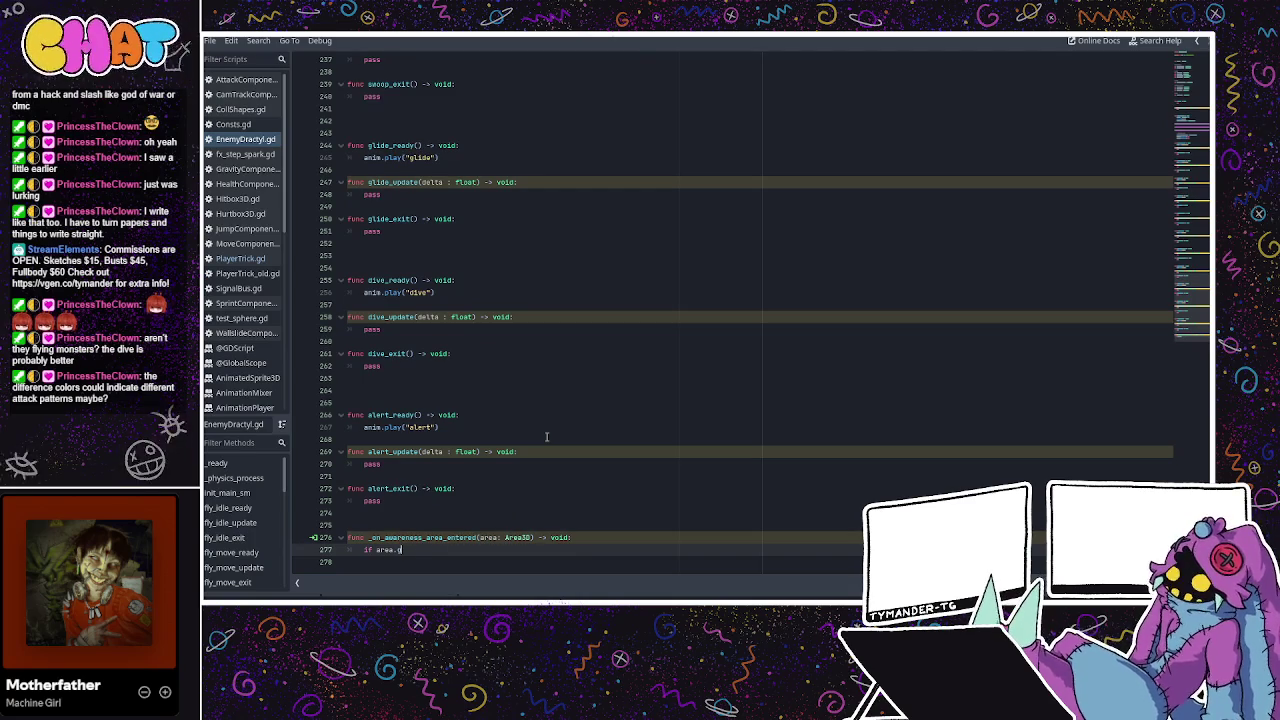
click(236, 199)
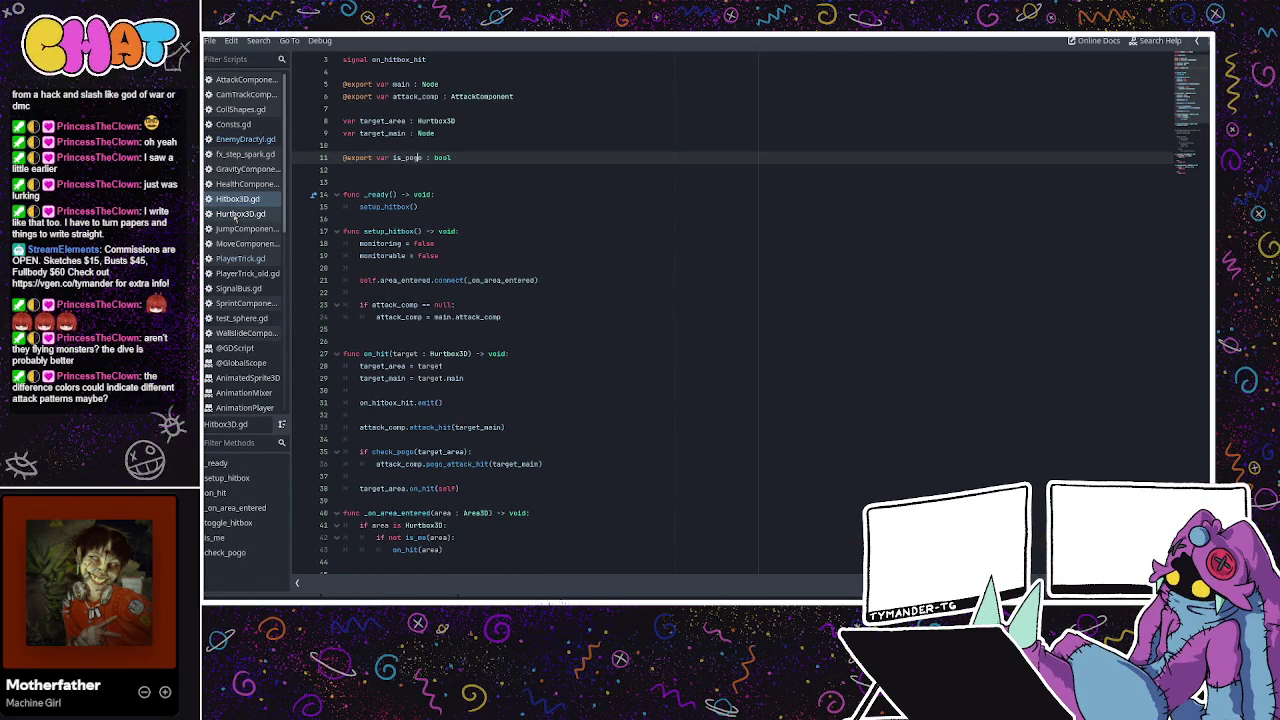
Open Hurtbox3D.gd and examine on_hit's Hitbox3D attacker parameter on lines 21-22
click(238, 215)
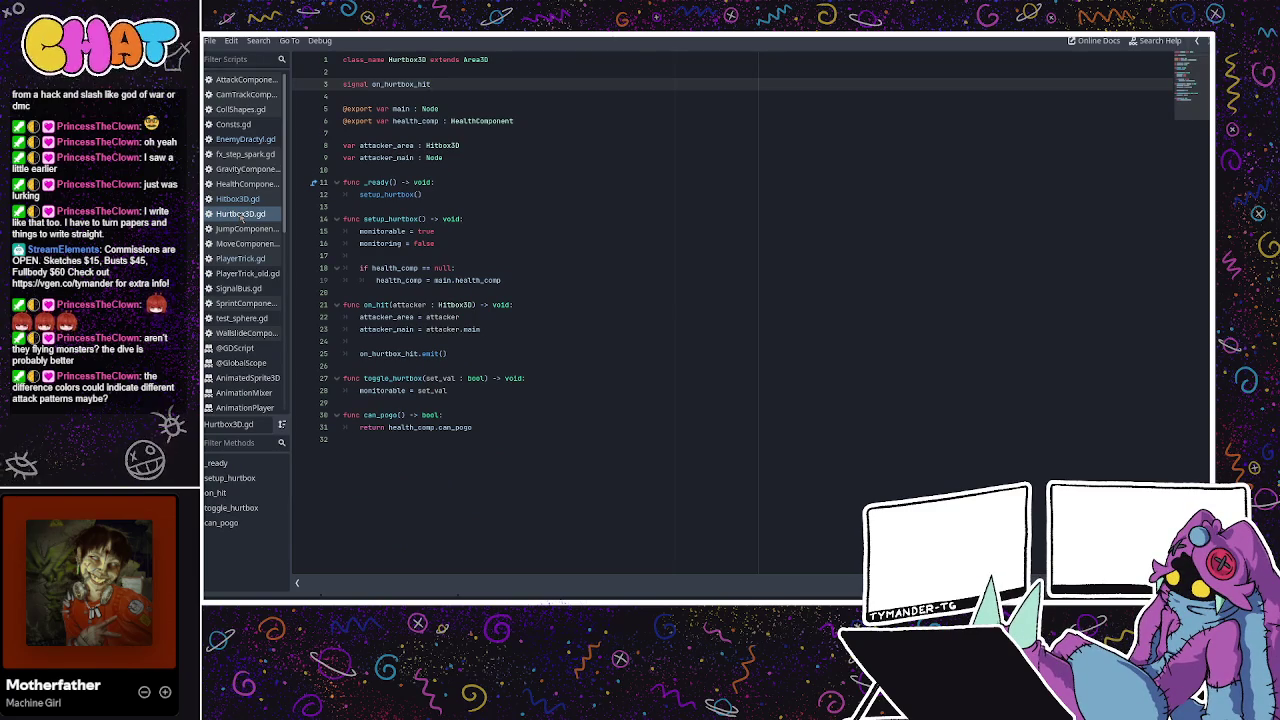
click(420, 316)
double_click(440, 316)
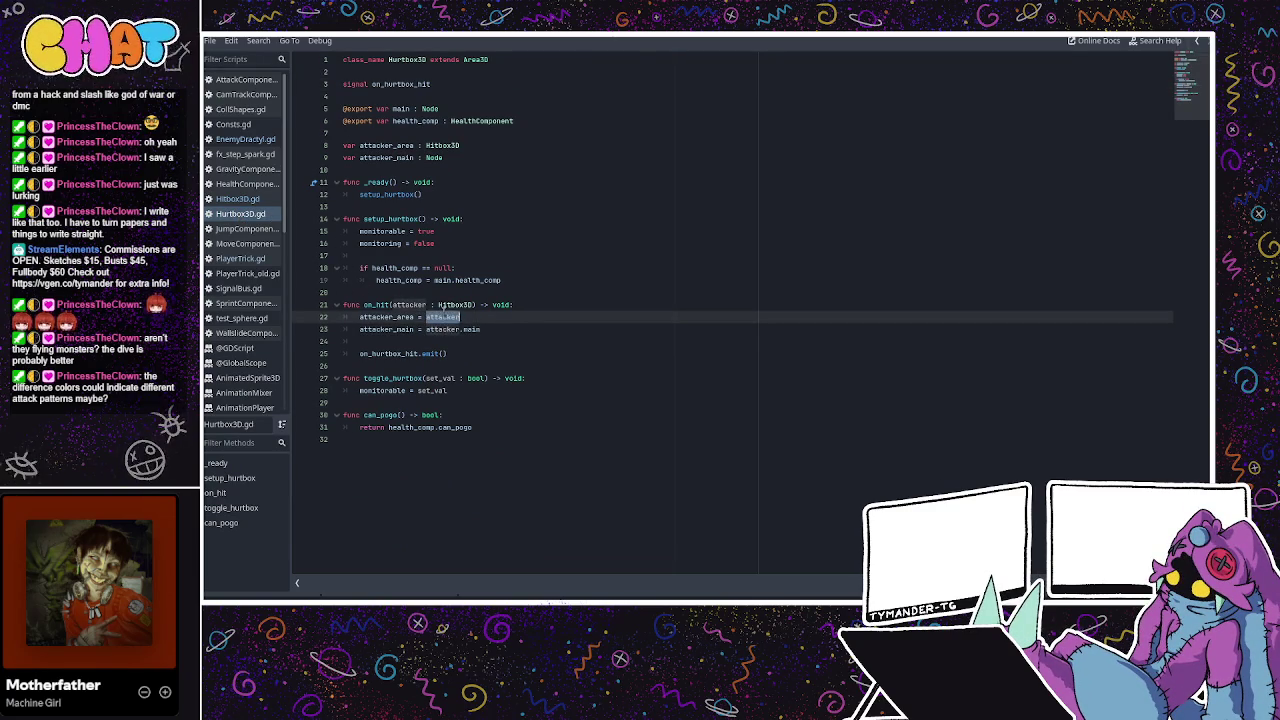
double_click(440, 304)
double_click(410, 304)
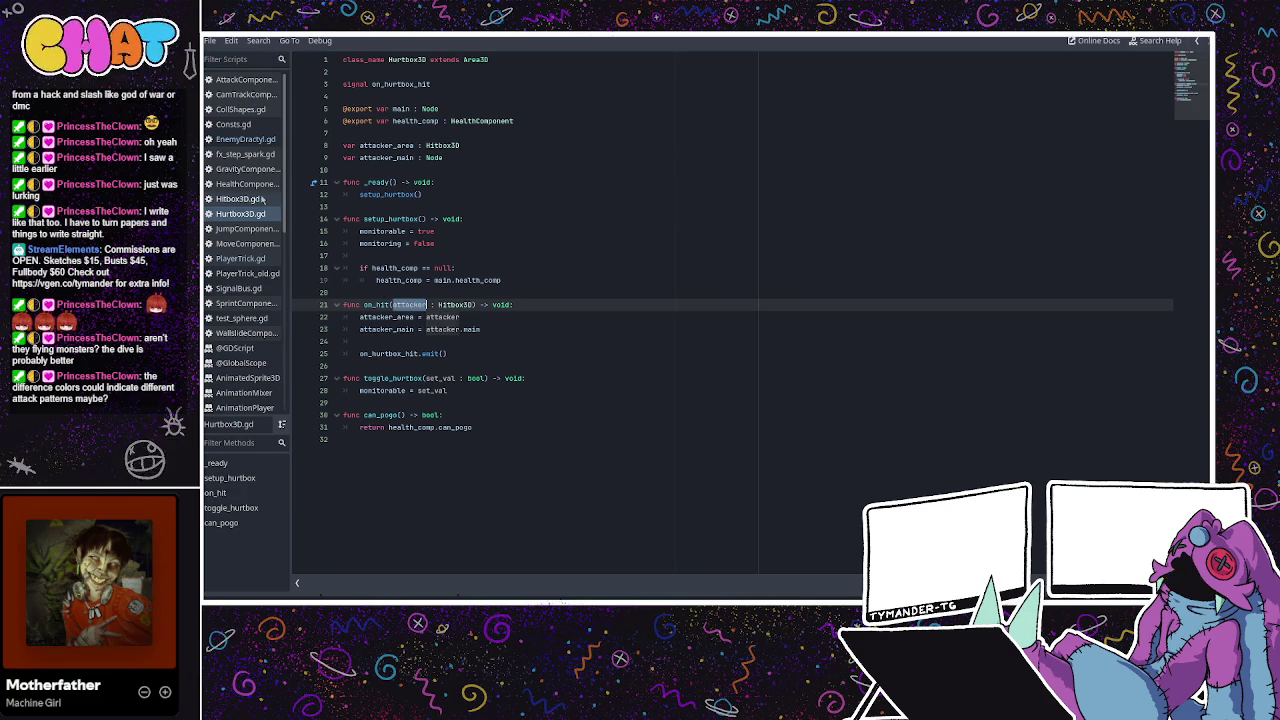
Inspect the Hurtbox3D type check in Hitbox3D.gd's _on_area_entered, then return to EnemyDractyl.gd
click(261, 200)
click(241, 214)
click(250, 199)
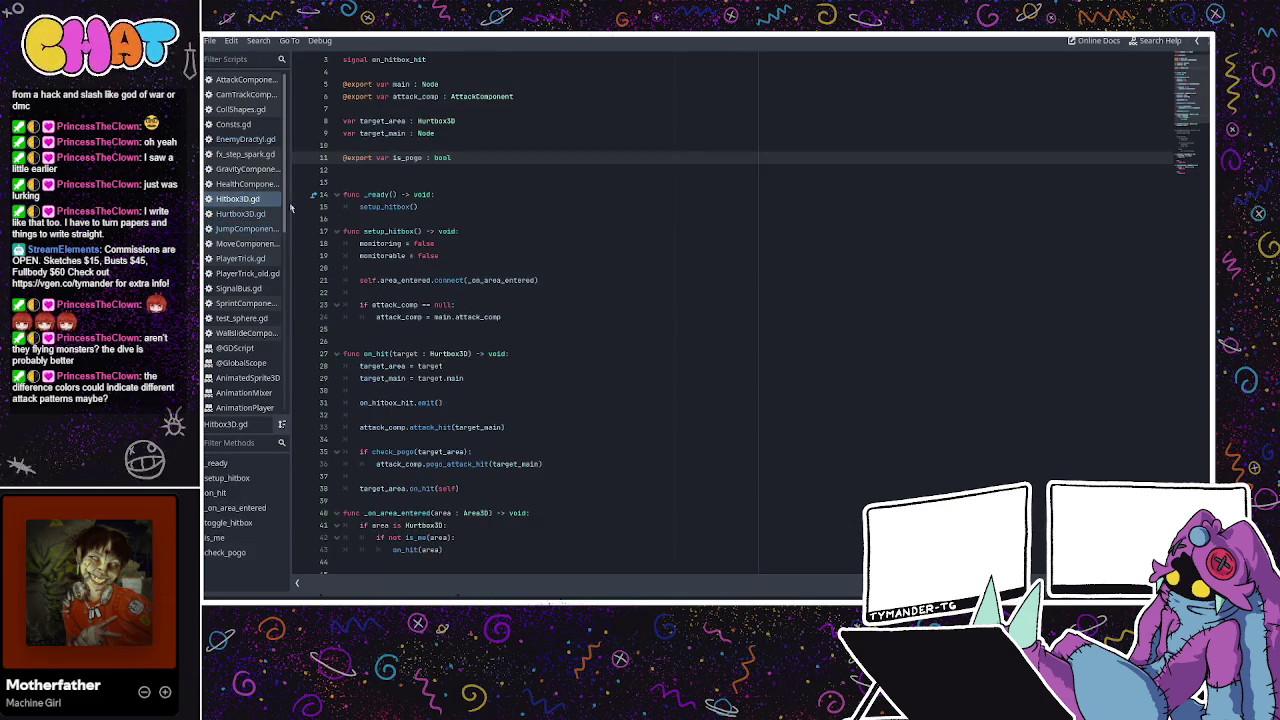
scroll(449, 300, down, 5)
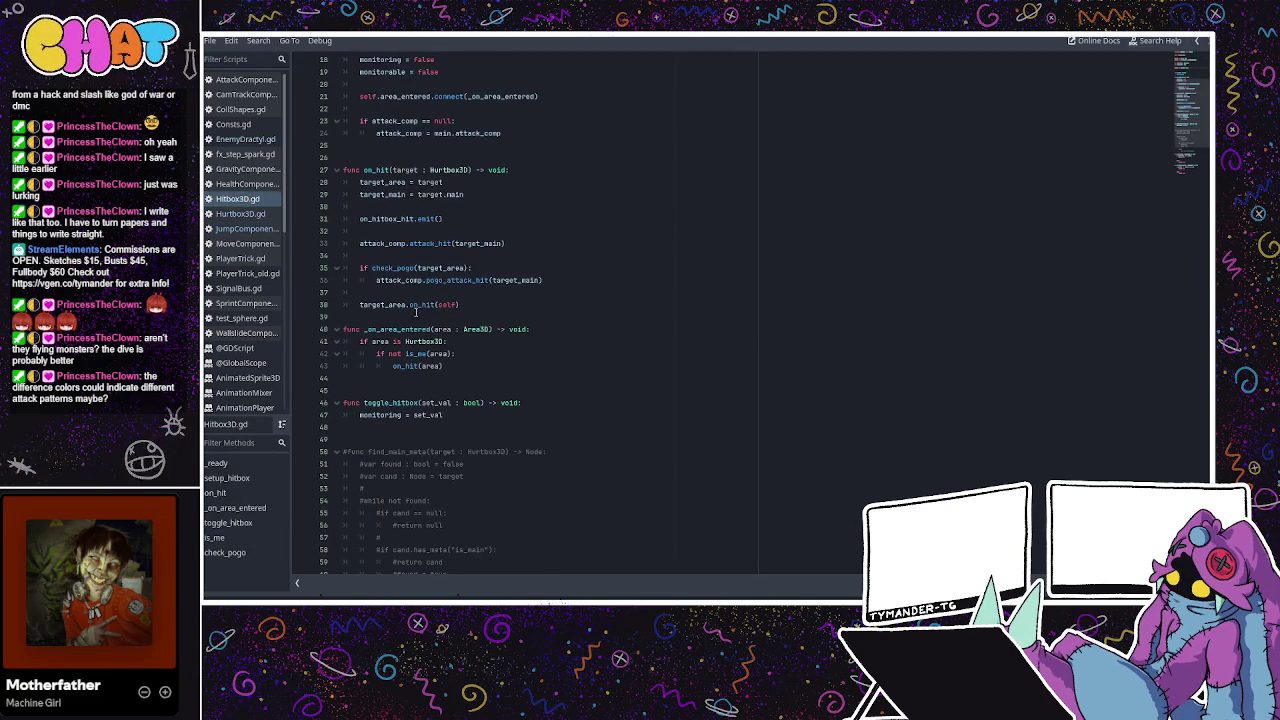
click(389, 329)
double_click(409, 330)
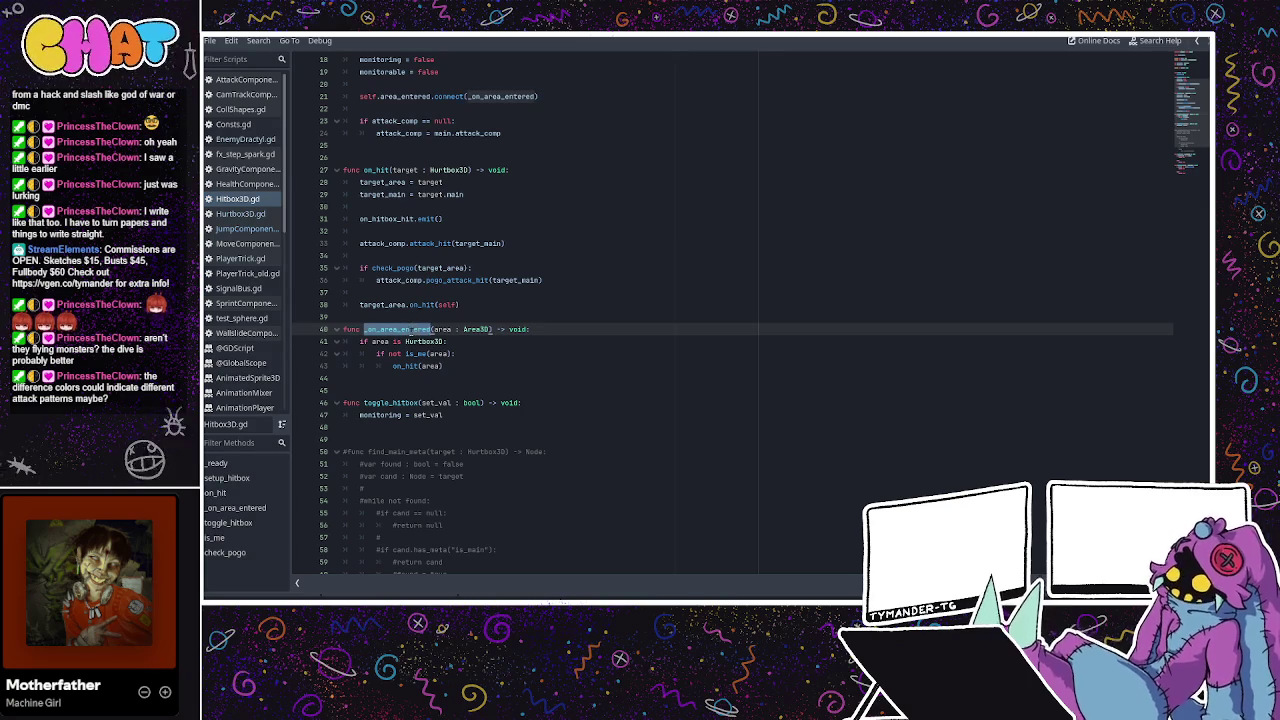
click(428, 341)
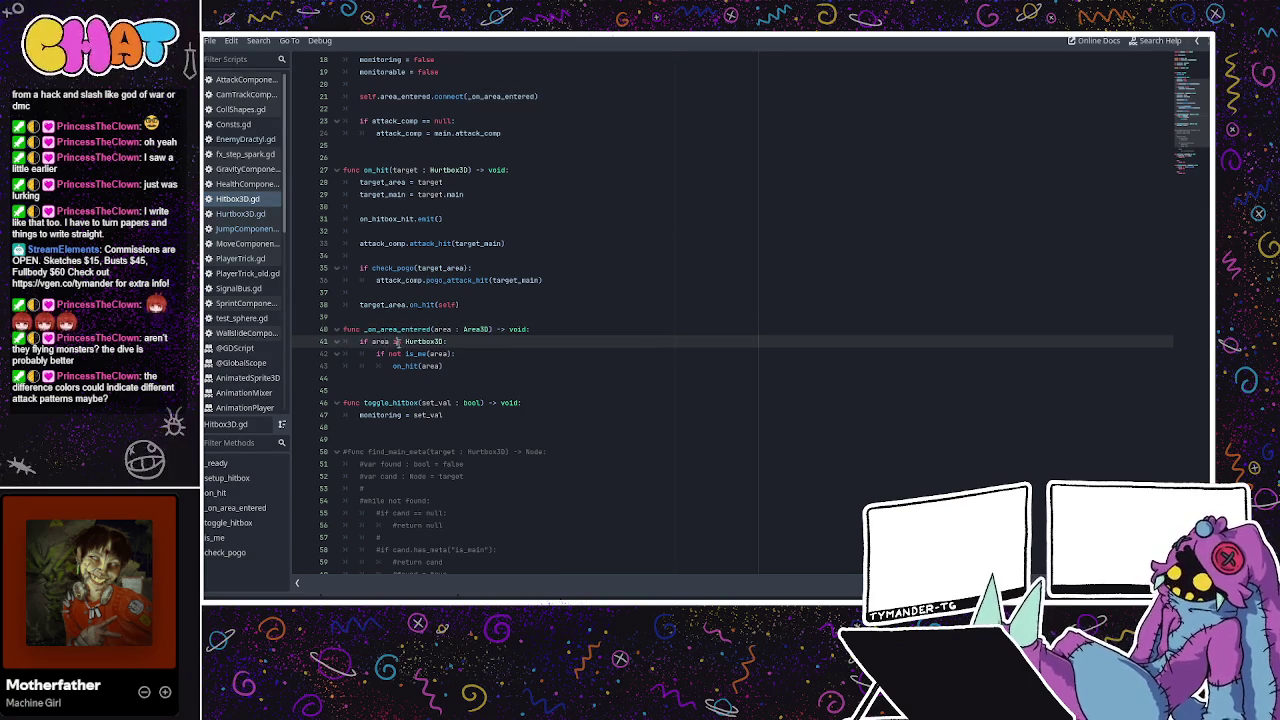
click(245, 139)
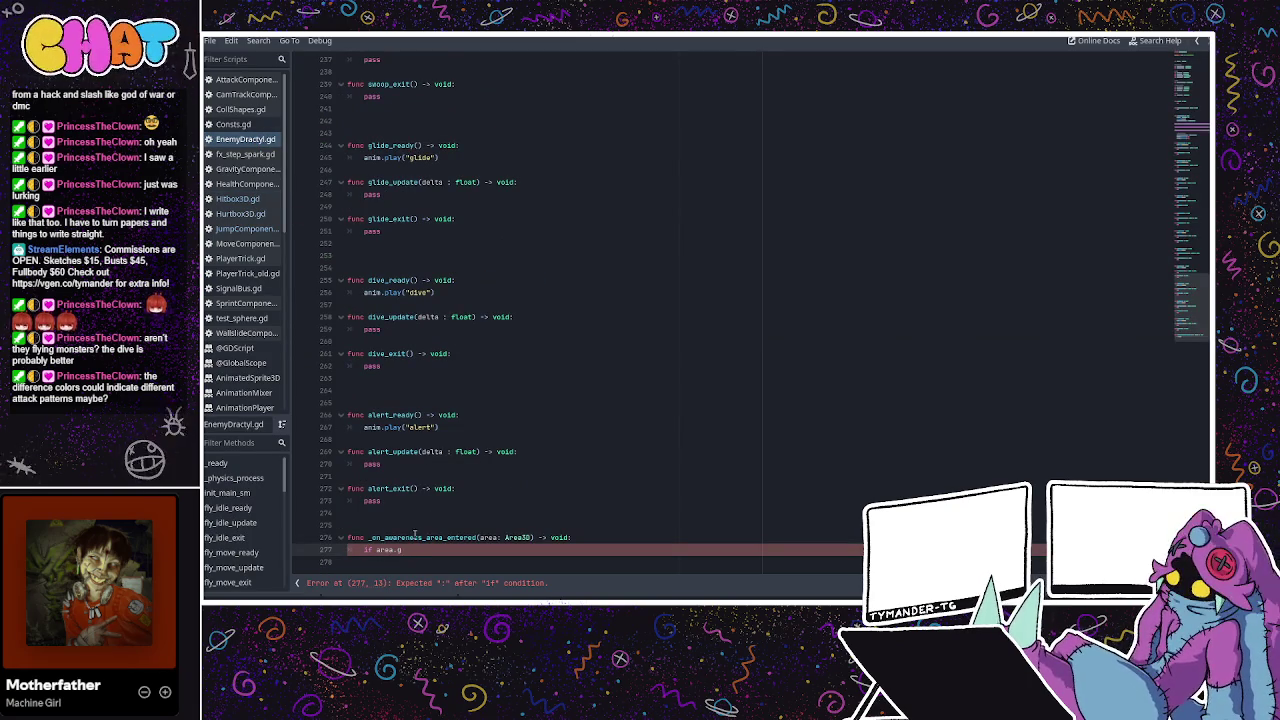
Rewrite the line 277 condition to 'if area is Hurtbox3D', completing Hurtbox3D from autocomplete
key(BackSpace)
text(is )
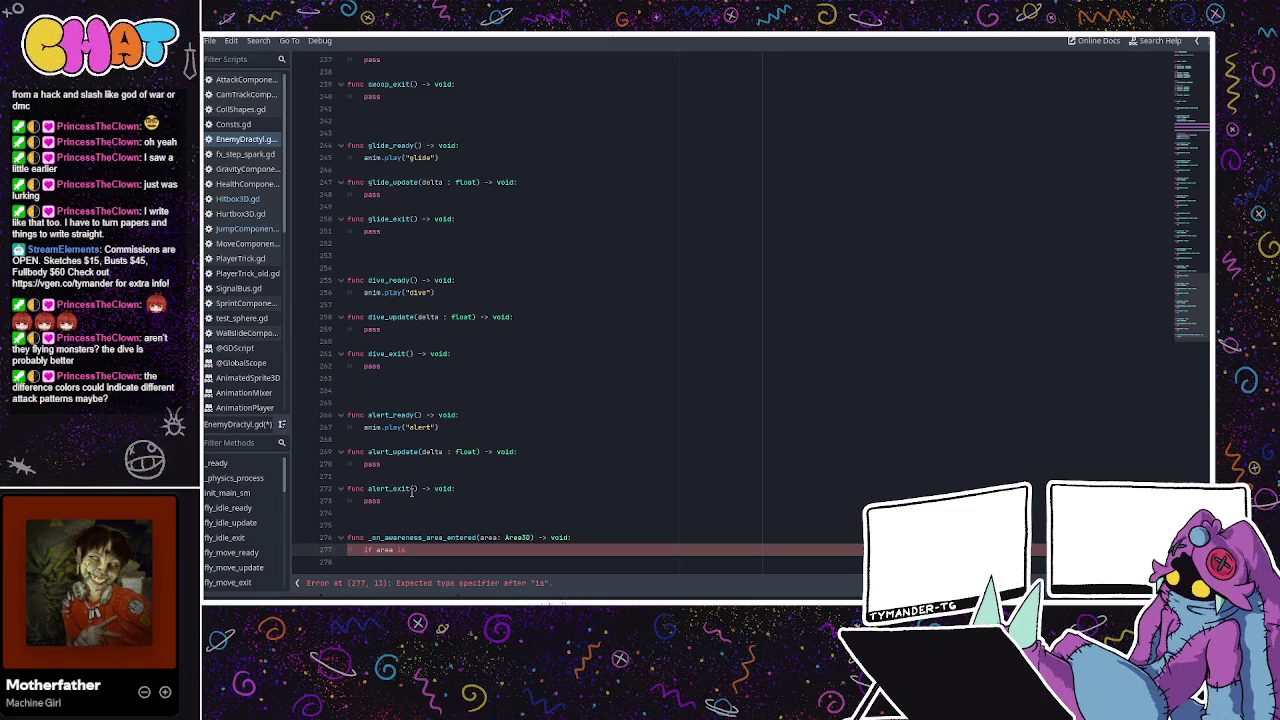
text(Hurtbox)
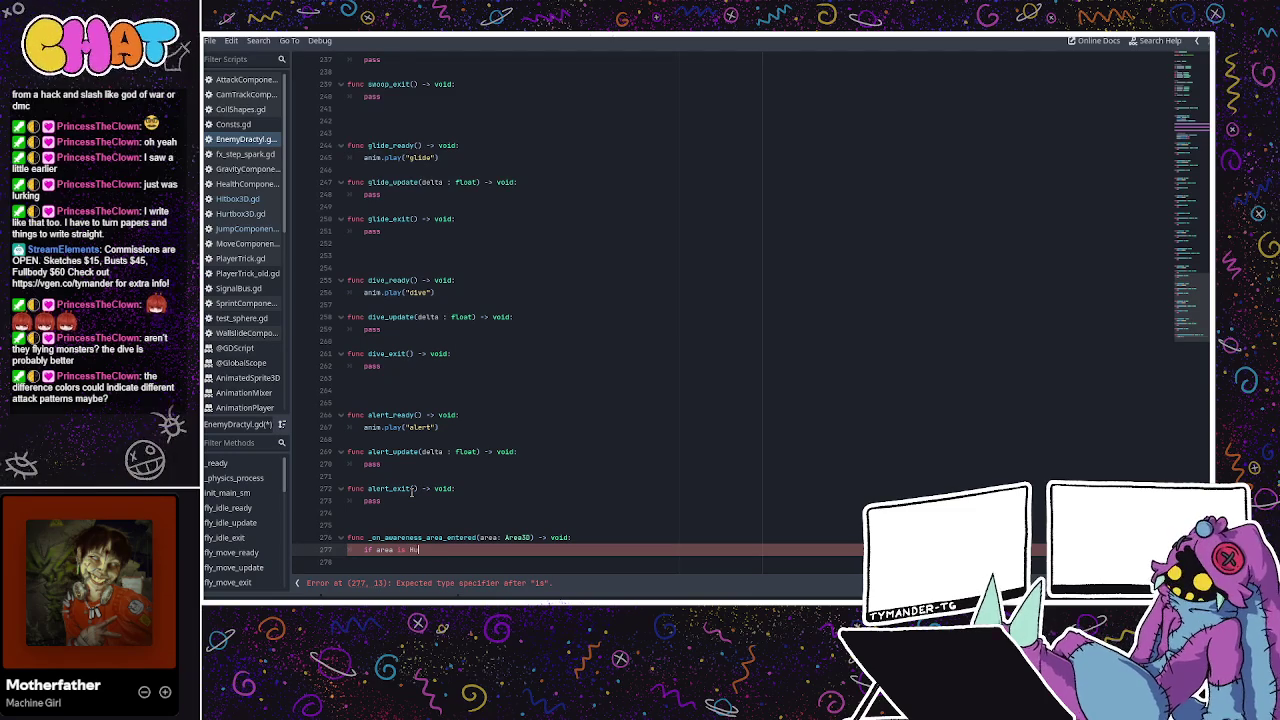
key(Return)
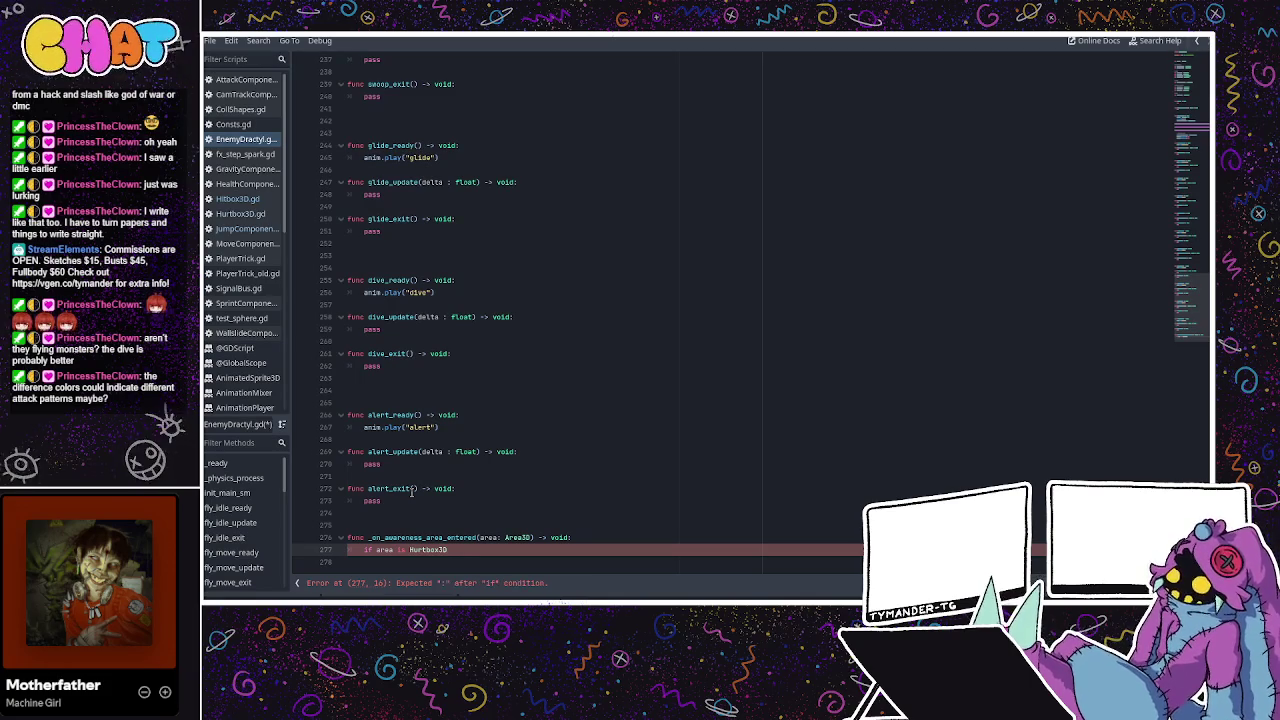
key(Return)
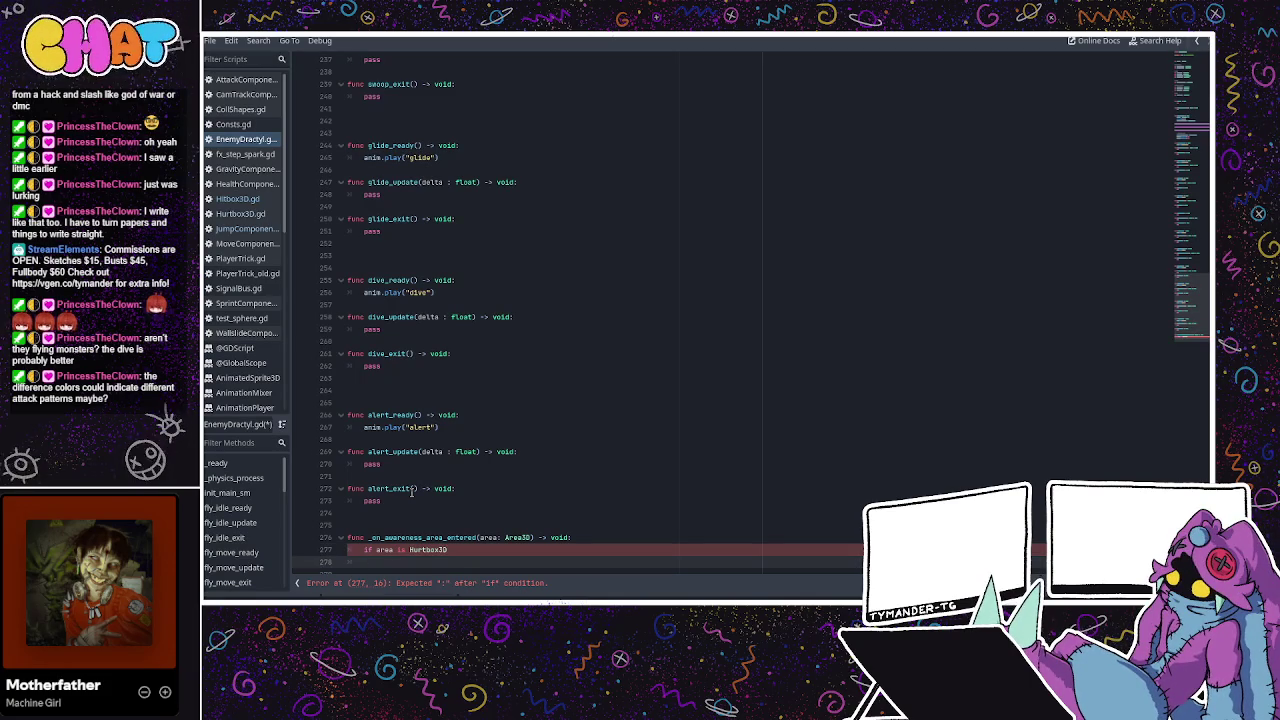
key(BackSpace)
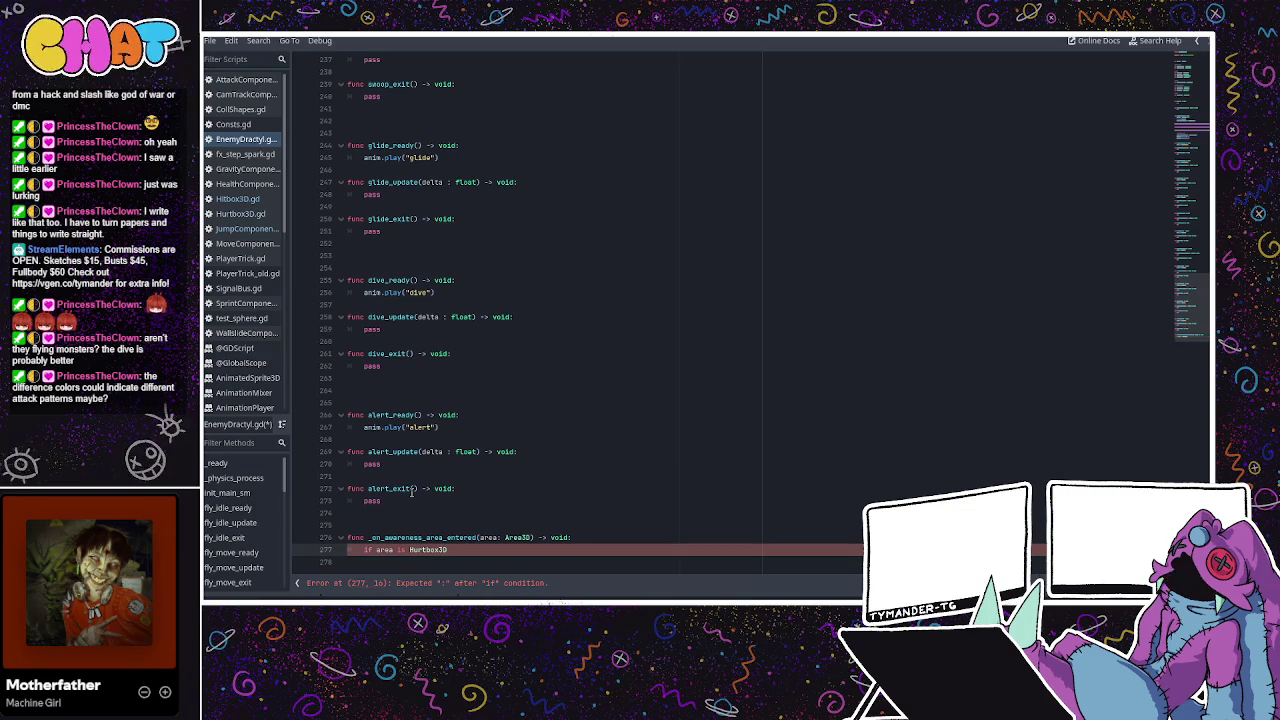
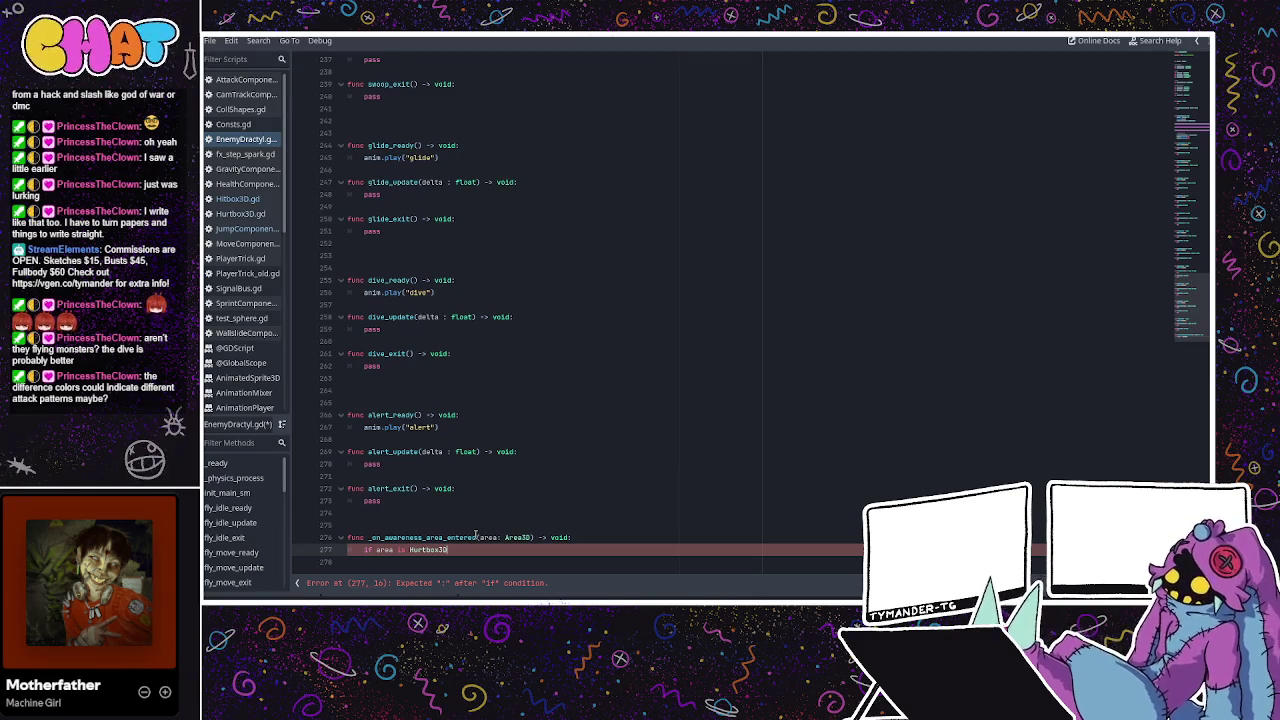
End 'if area is Hurtbox3D' with a colon and start 'victim =' on indented line 278
text(:)
key(Return)
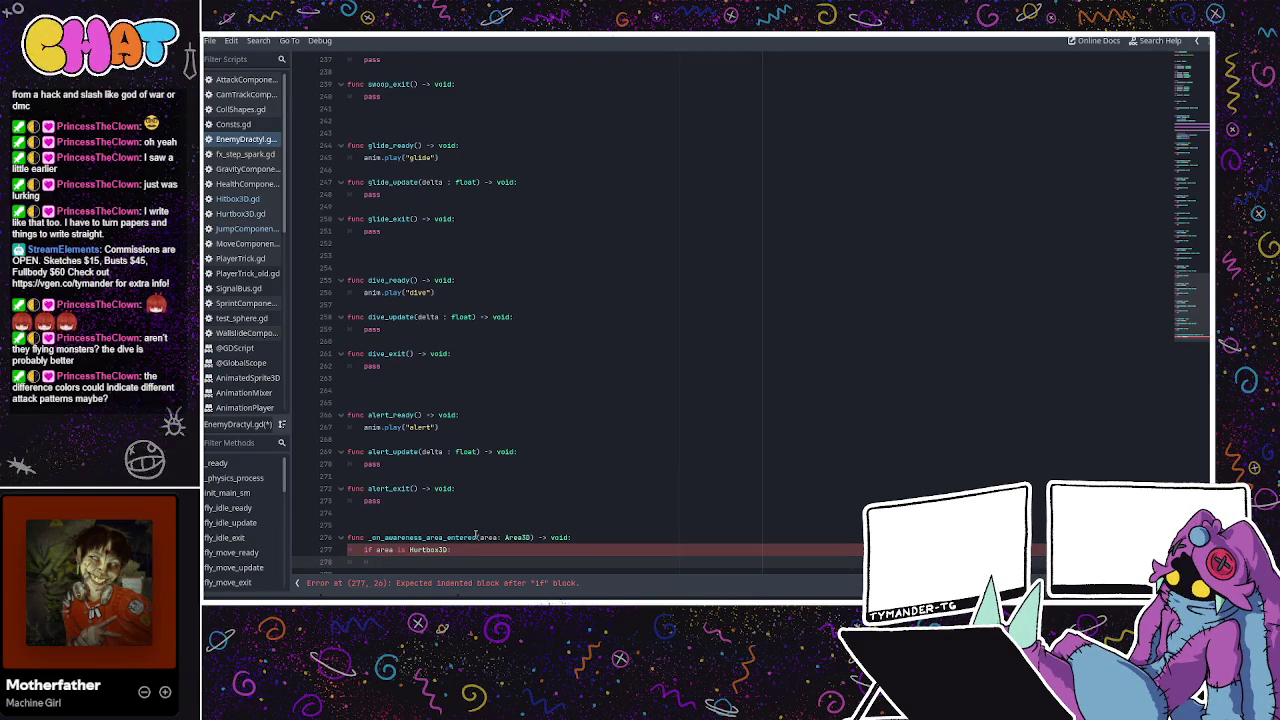
text(target)
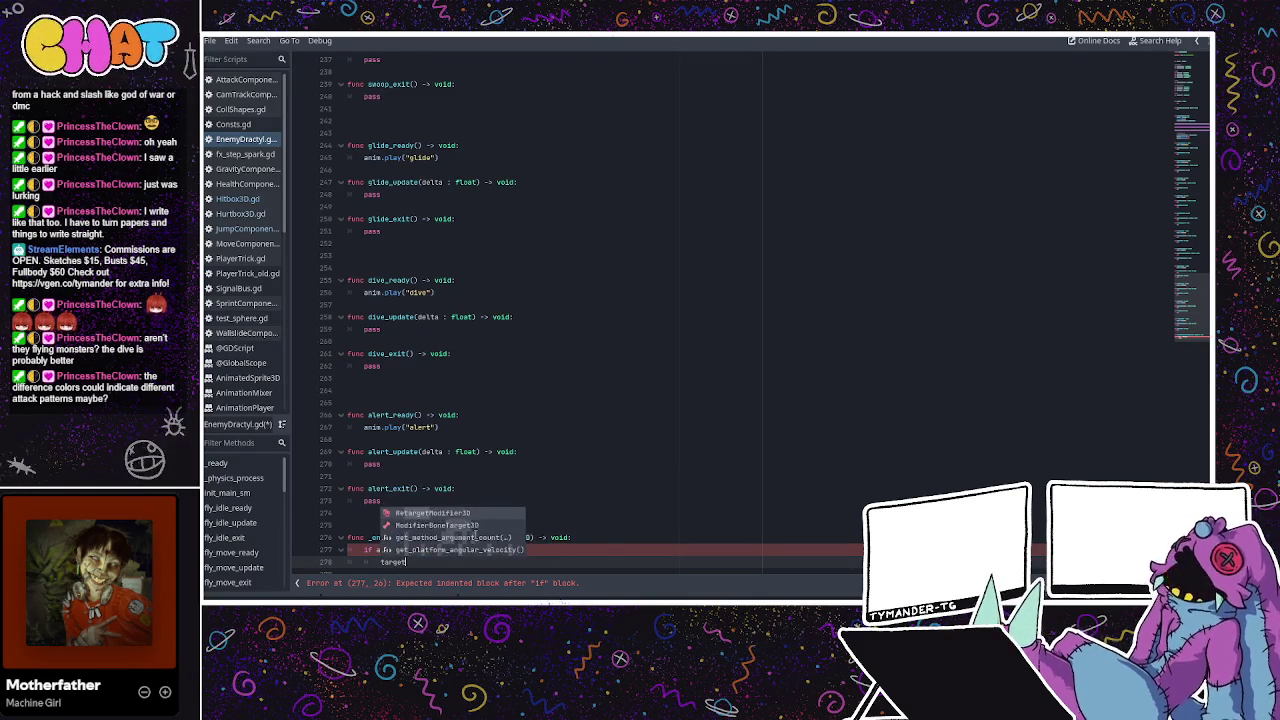
text( =)
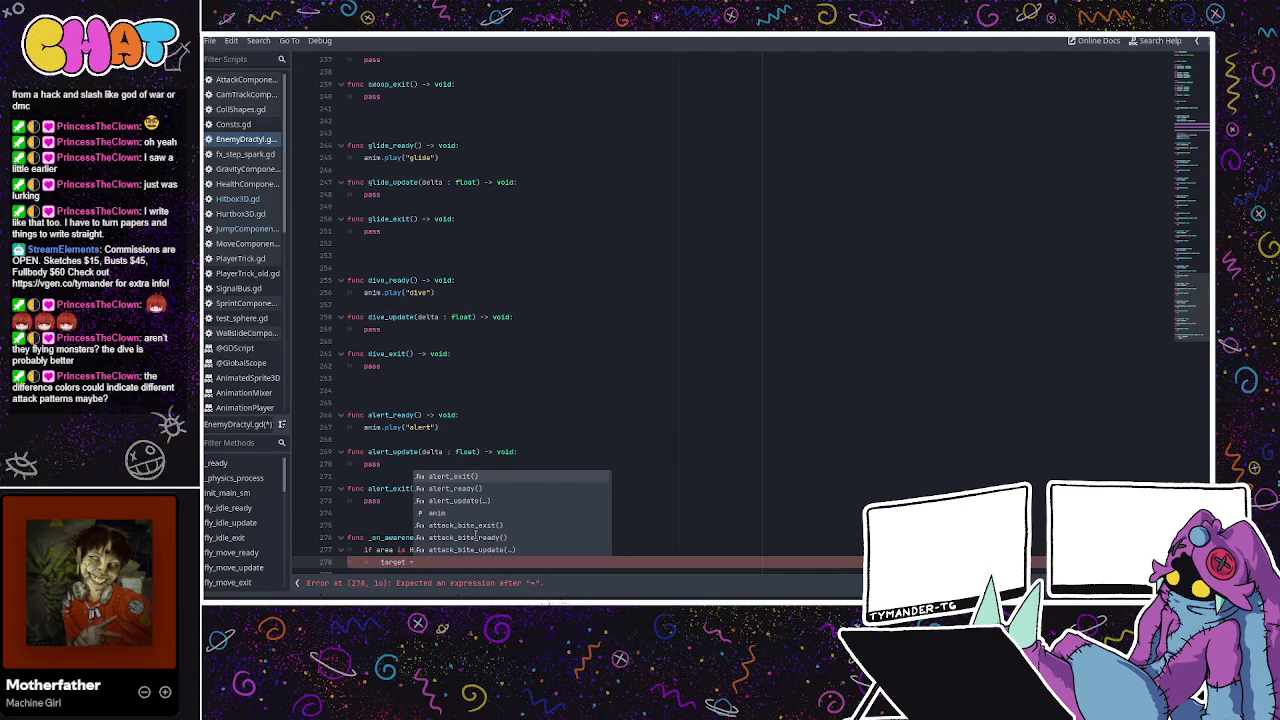
key(BackSpace)
key(BackSpace)
key(BackSpace)
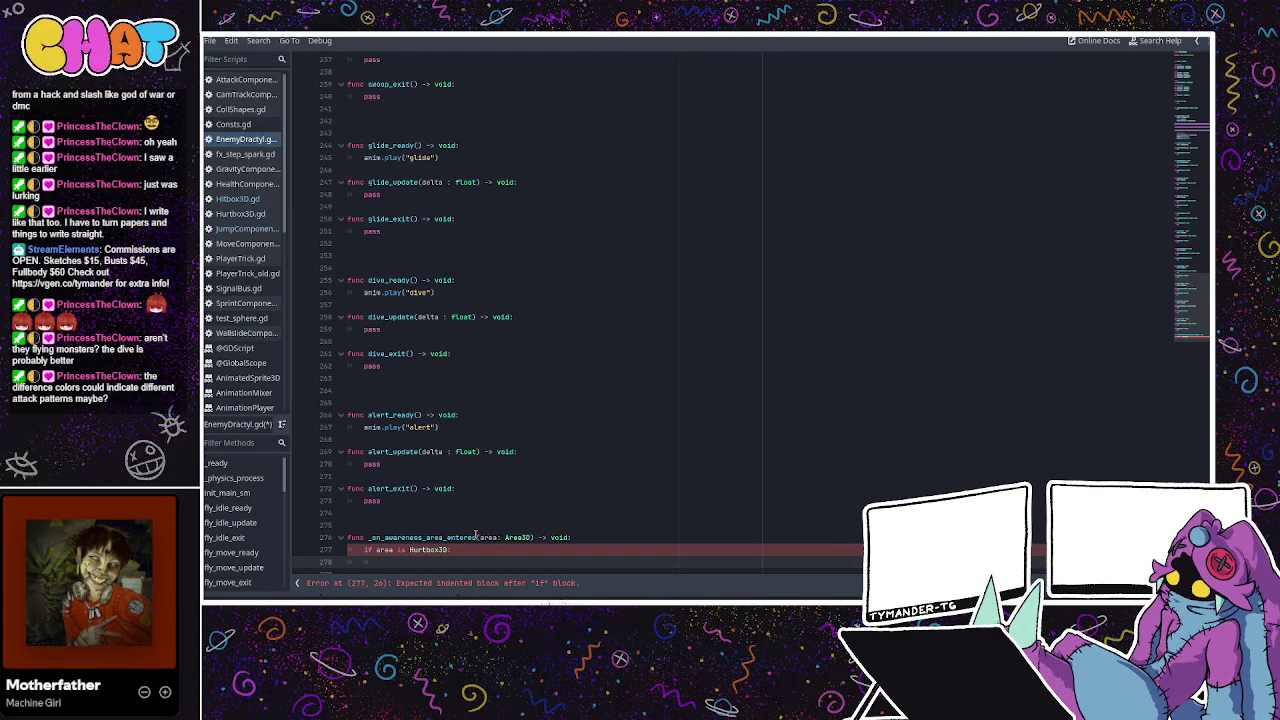
text(targe)
key(BackSpace)
key(BackSpace)
key(BackSpace)
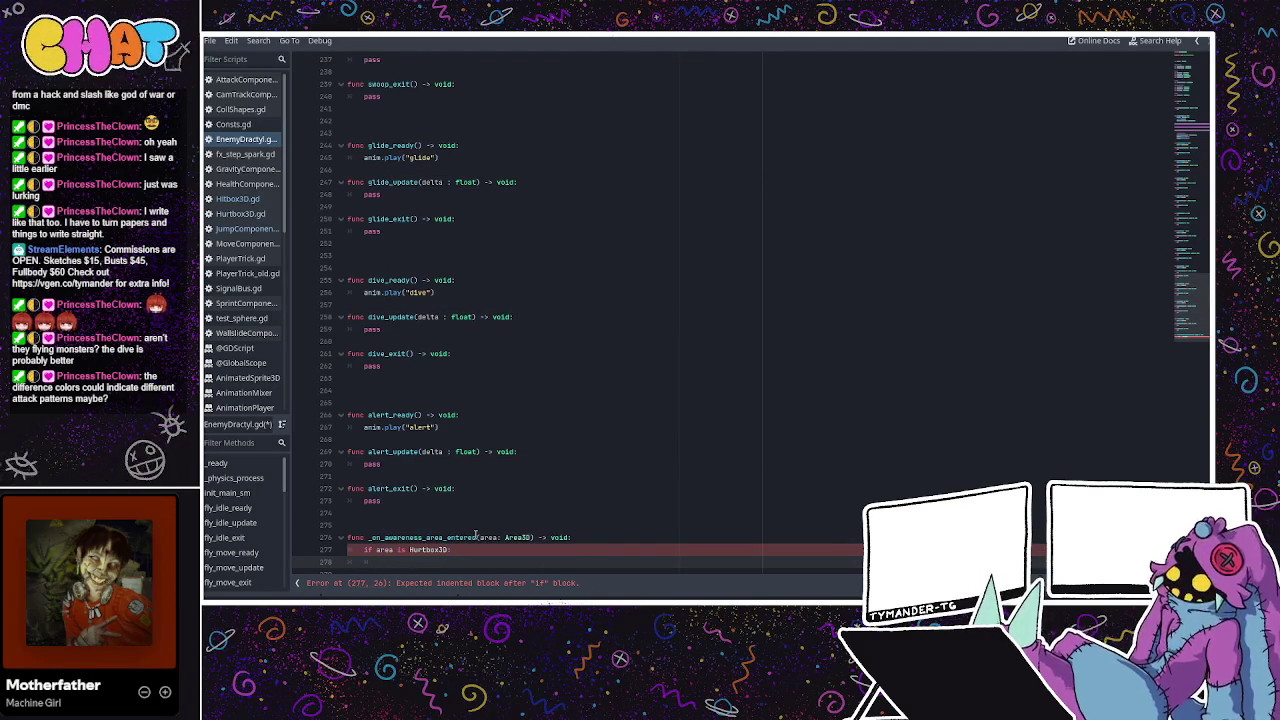
text(st)
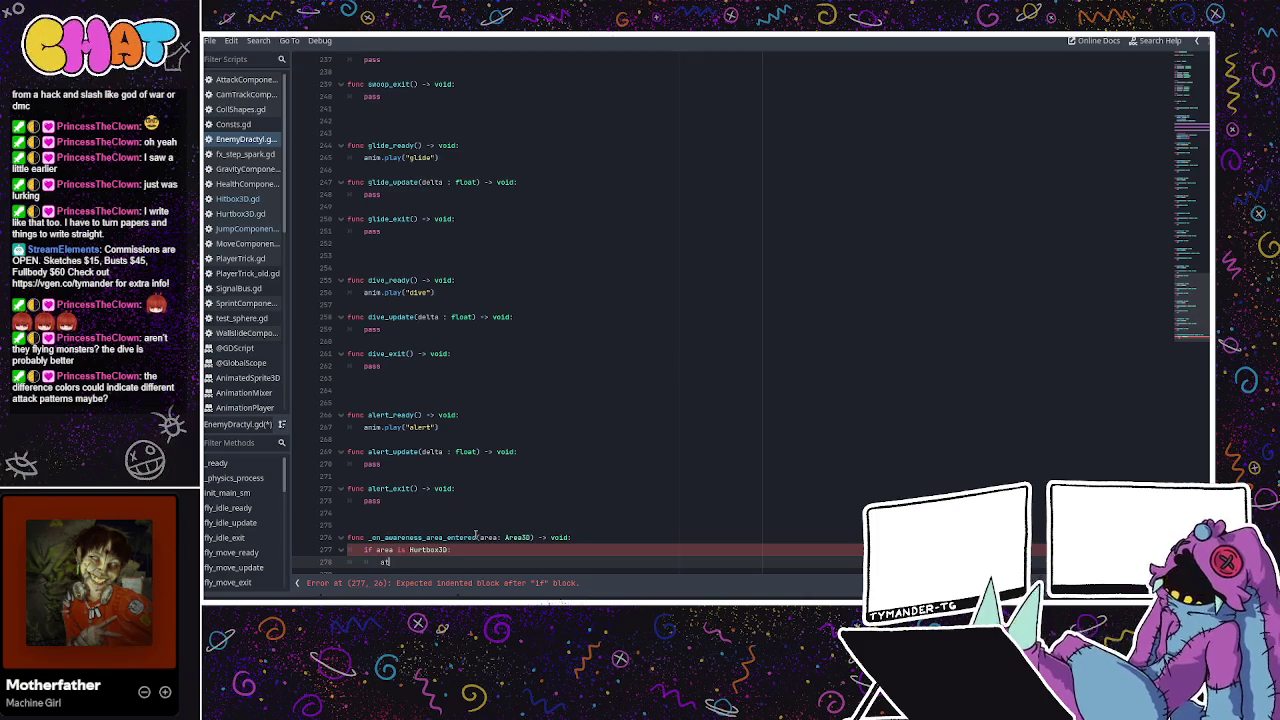
key(BackSpace)
key(BackSpace)
key(BackSpace)
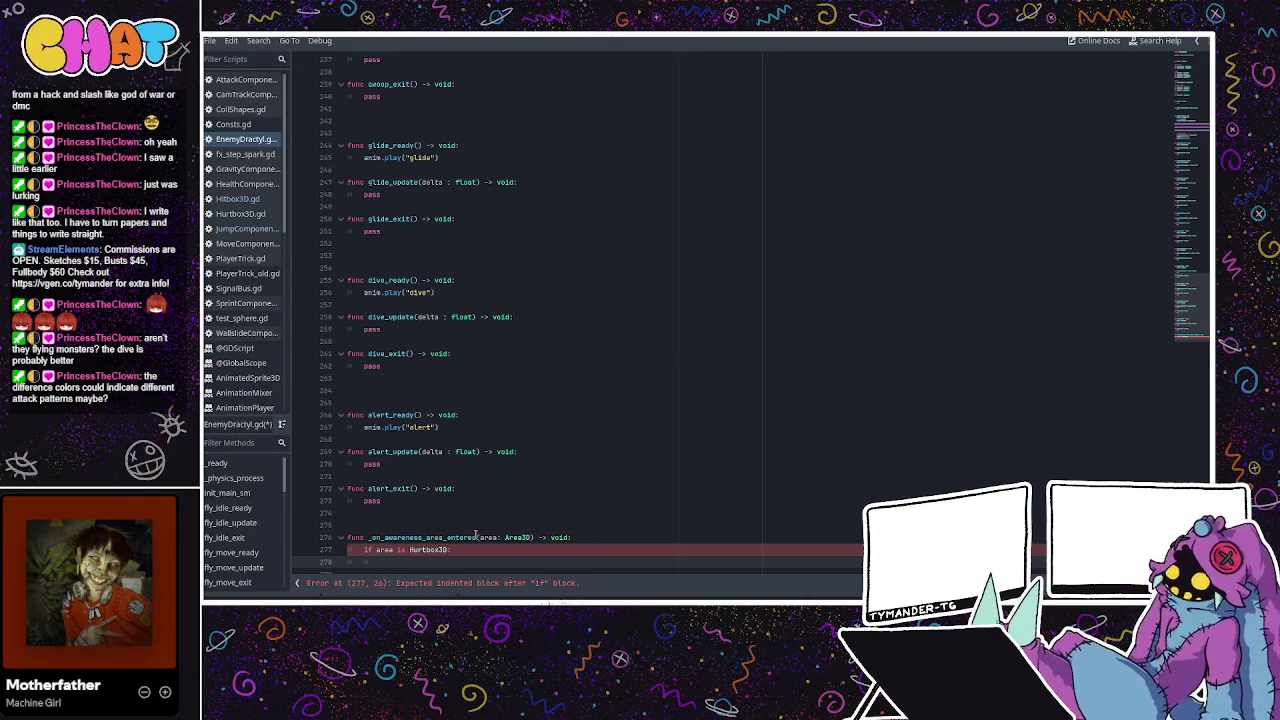
text(vti)
key(BackSpace)
key(BackSpace)
text(ictim)
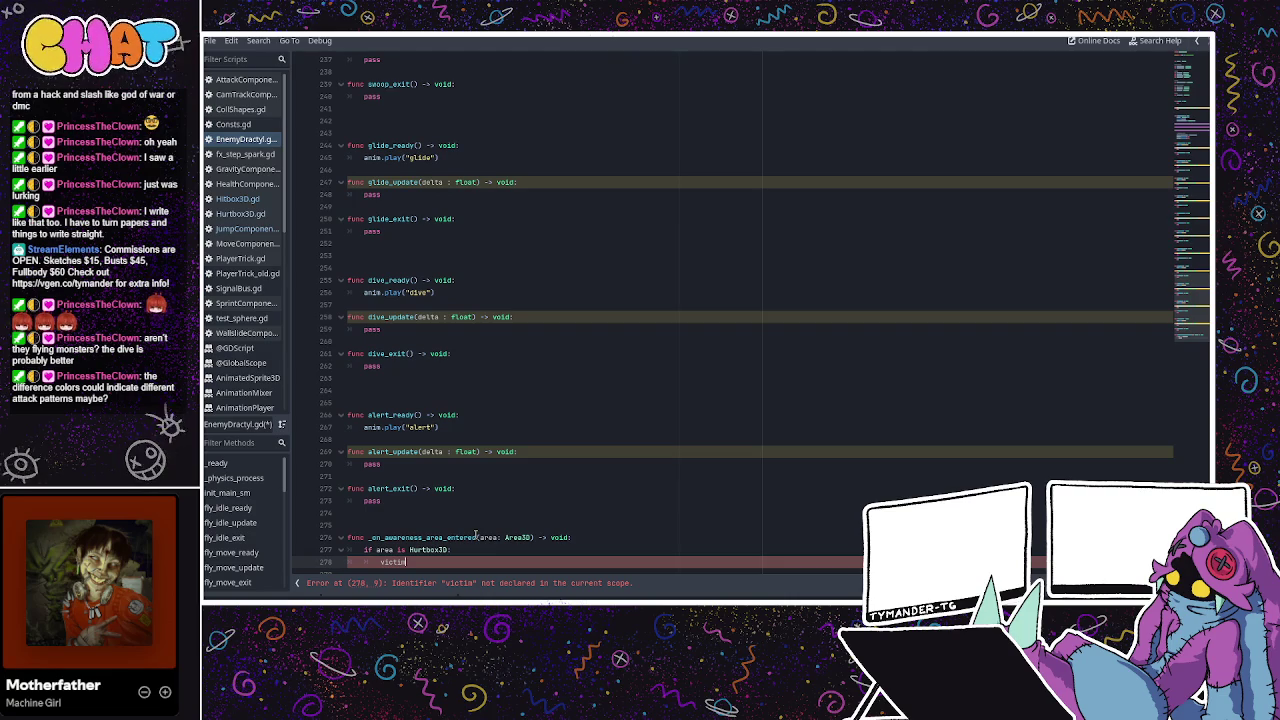
text( =)
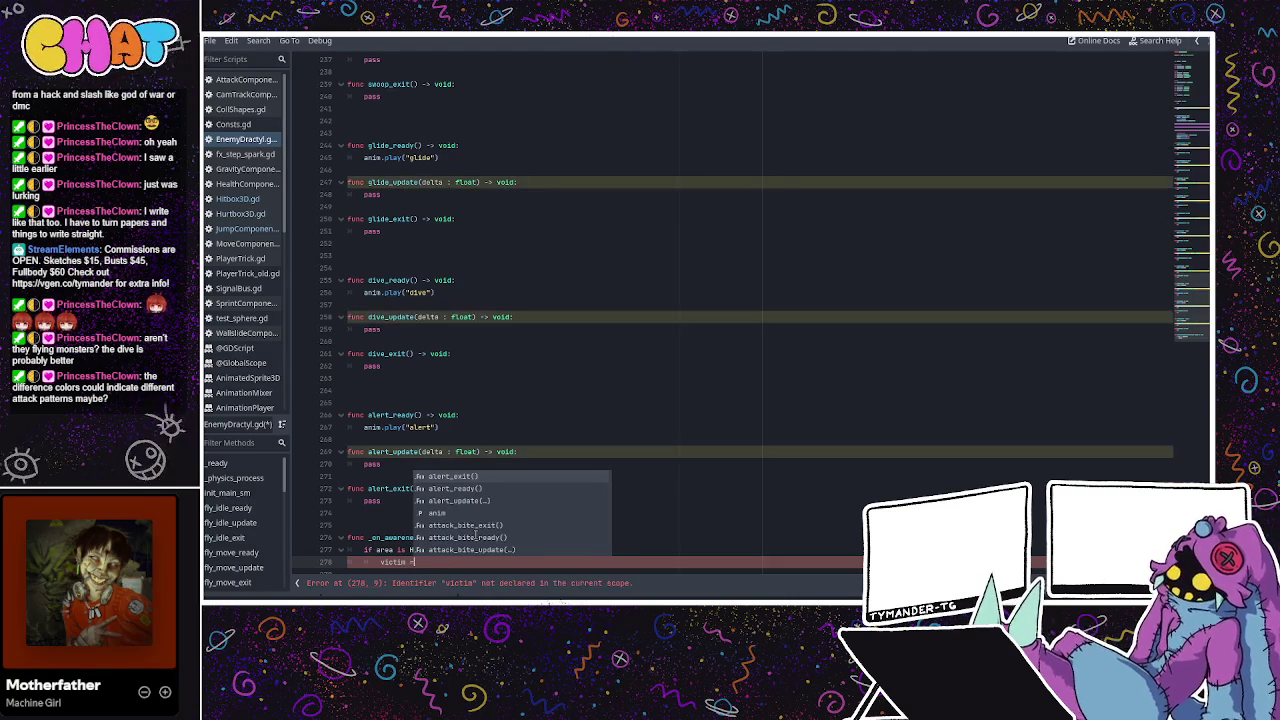
click(545, 158)
scroll(534, 163, up, 10)
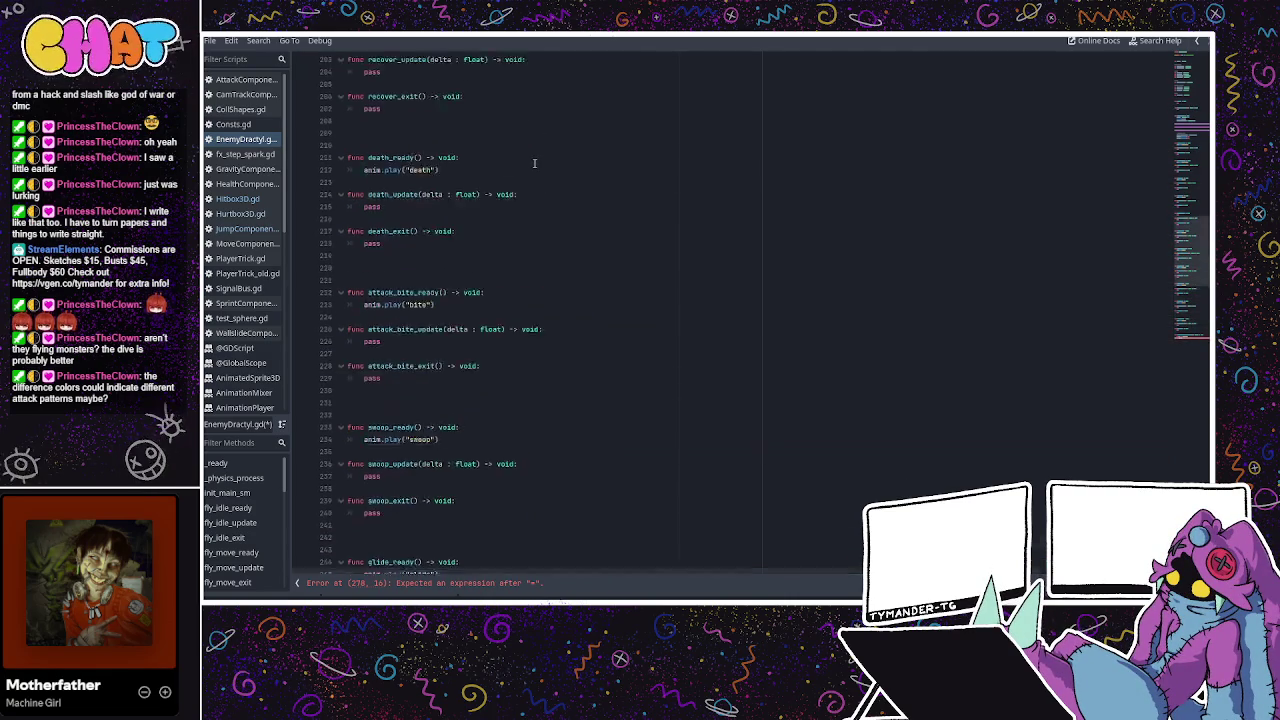
Add member line 32 'var victim = CharacterBody3D' beneath the state variable declarations
scroll(534, 163, up, 20)
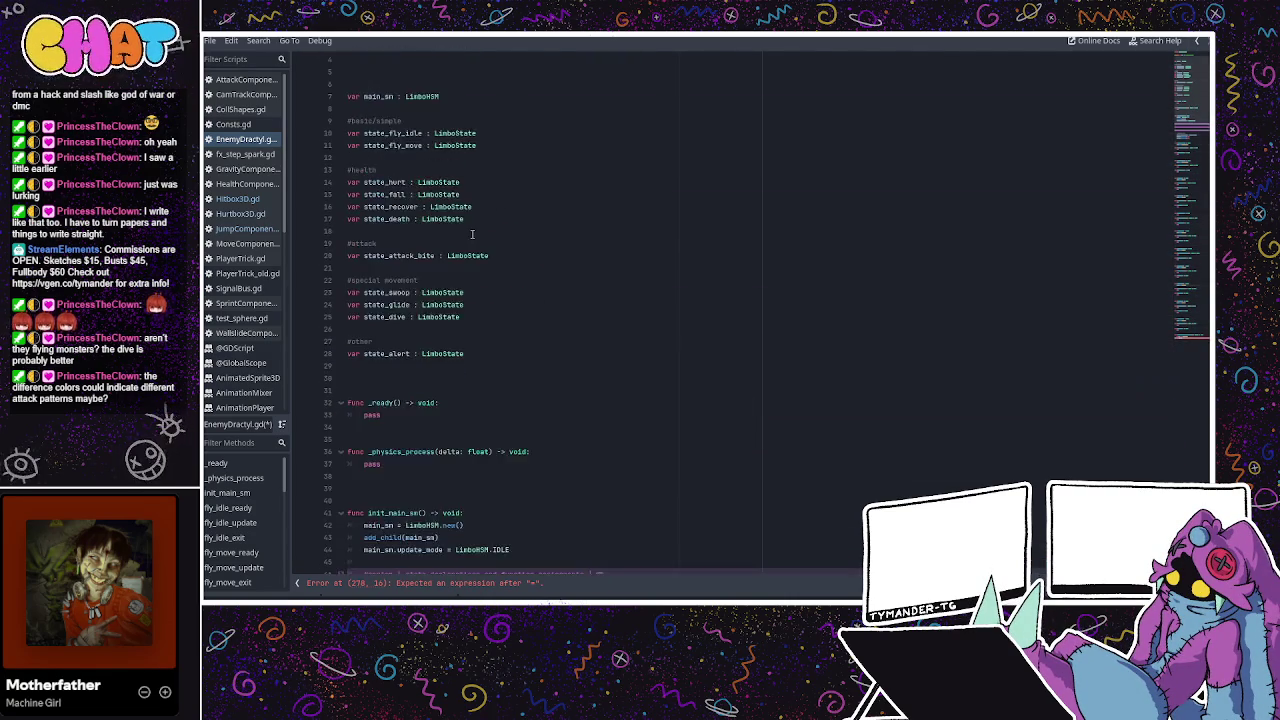
scroll(472, 234, down, 1)
click(365, 354)
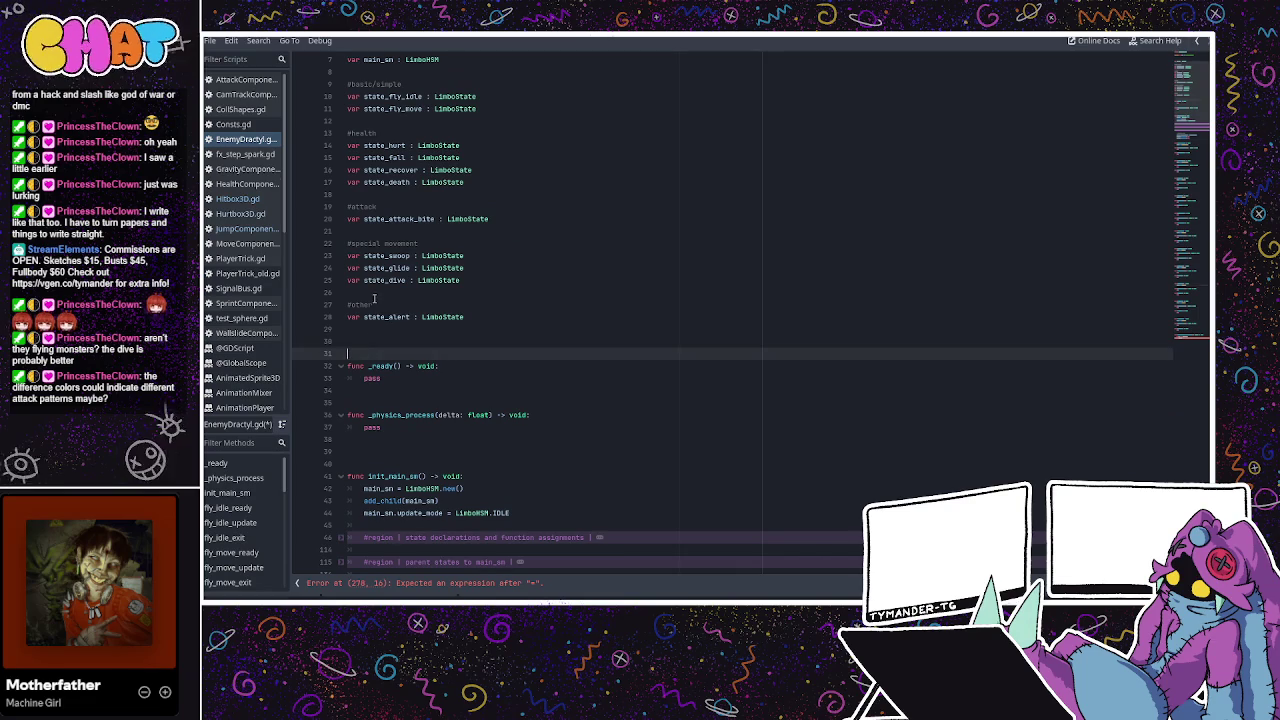
key(Return)
key(Return)
key(Return)
key(Up)
key(Up)
text(var )
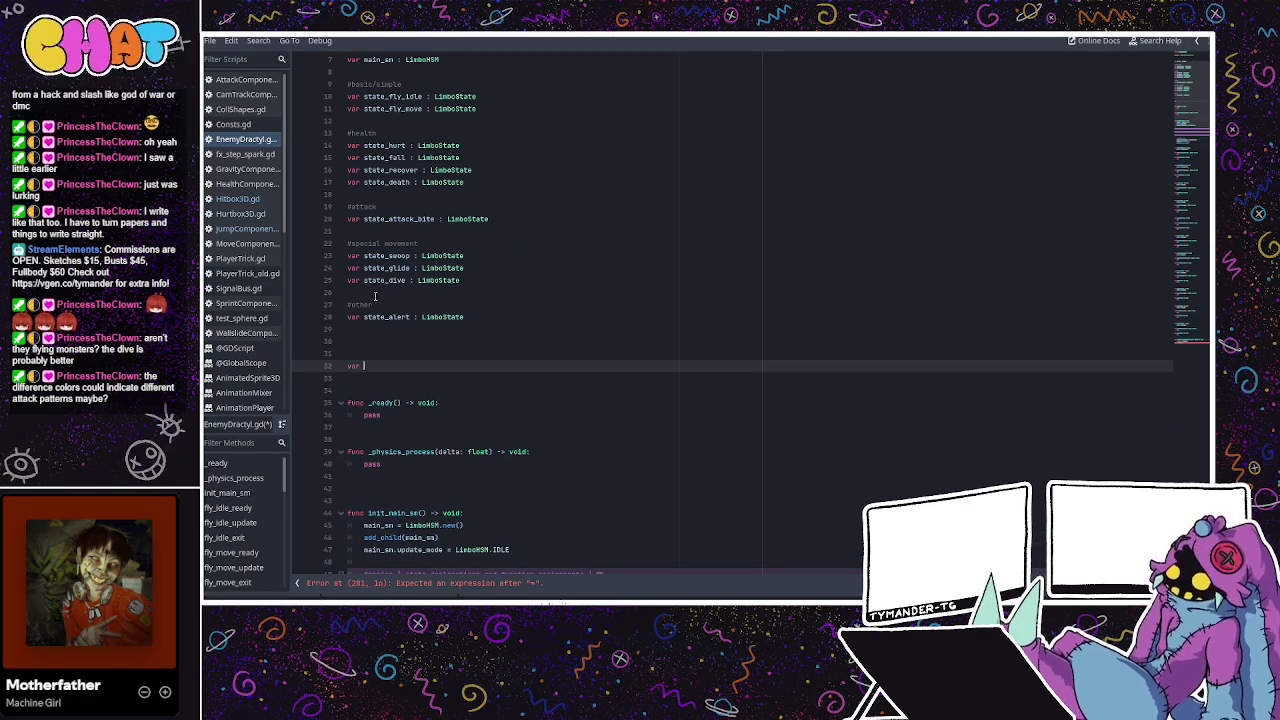
text(victim)
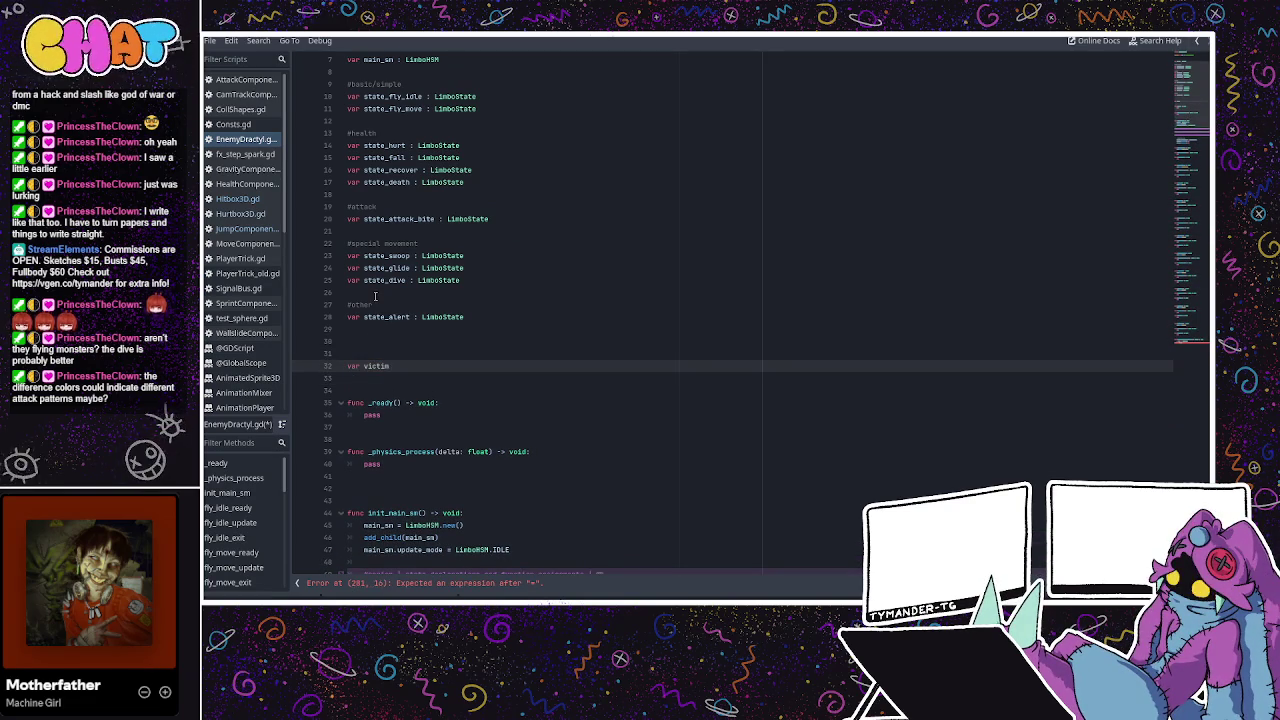
text( = C)
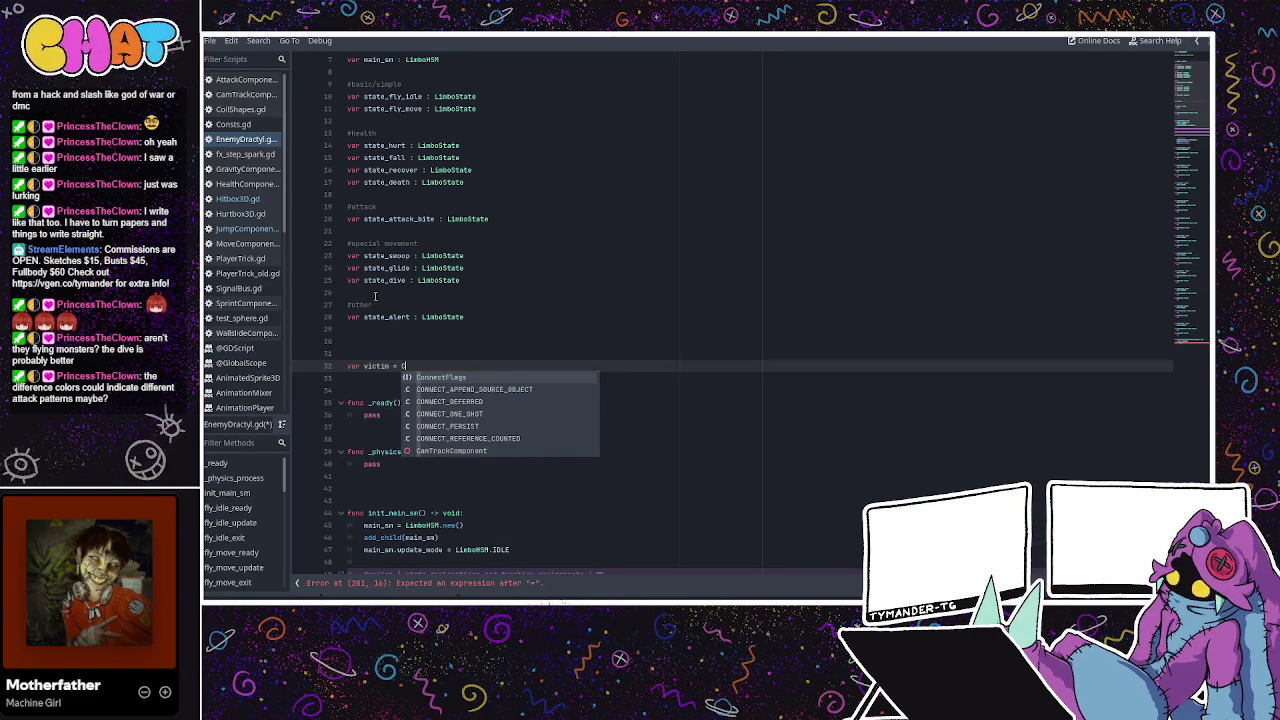
text(harac)
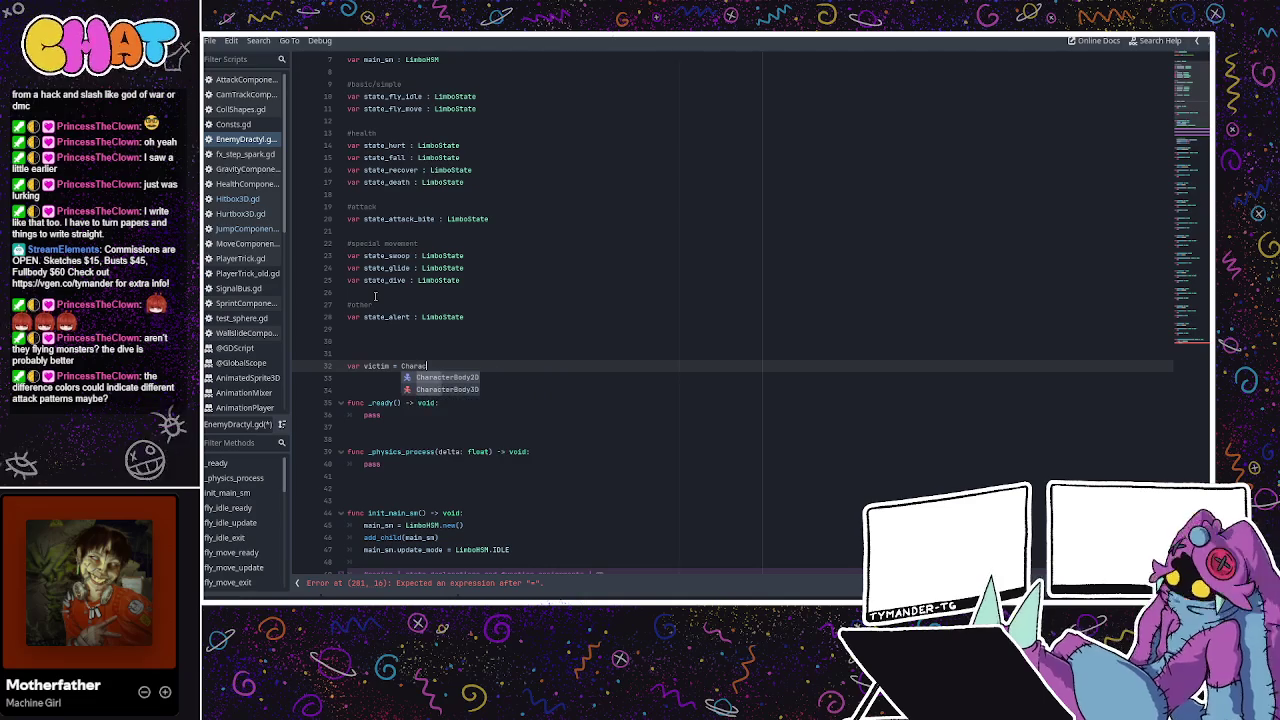
click(456, 389)
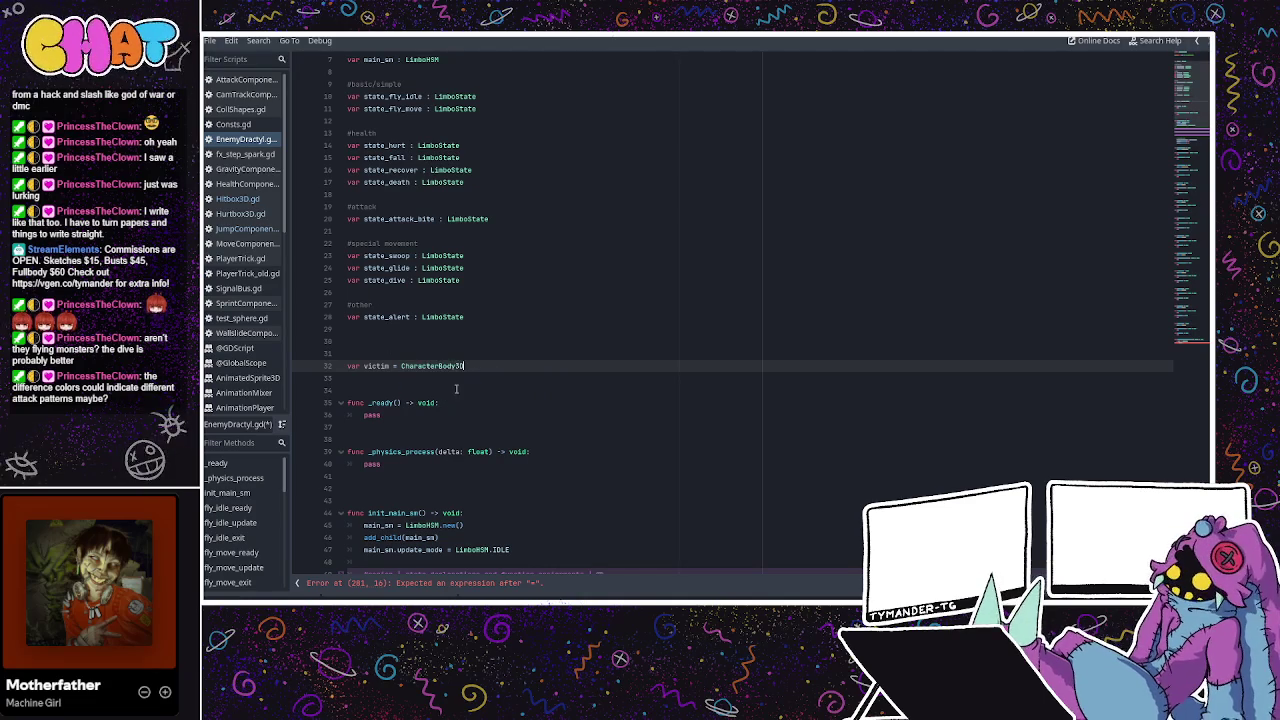
scroll(506, 353, down, 10)
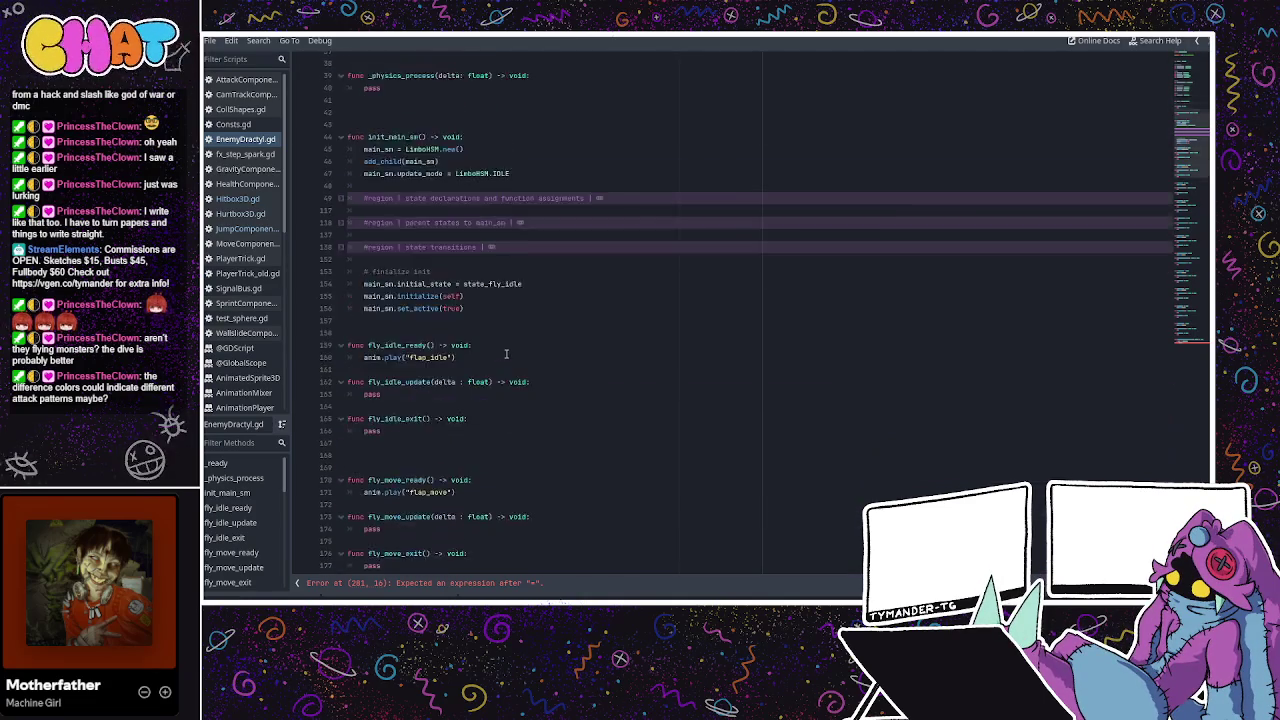
Replace 'victim =' on line 281 with an area.main CharacterBody3D condition and assign victim = area.main beneath it
scroll(506, 353, down, 20)
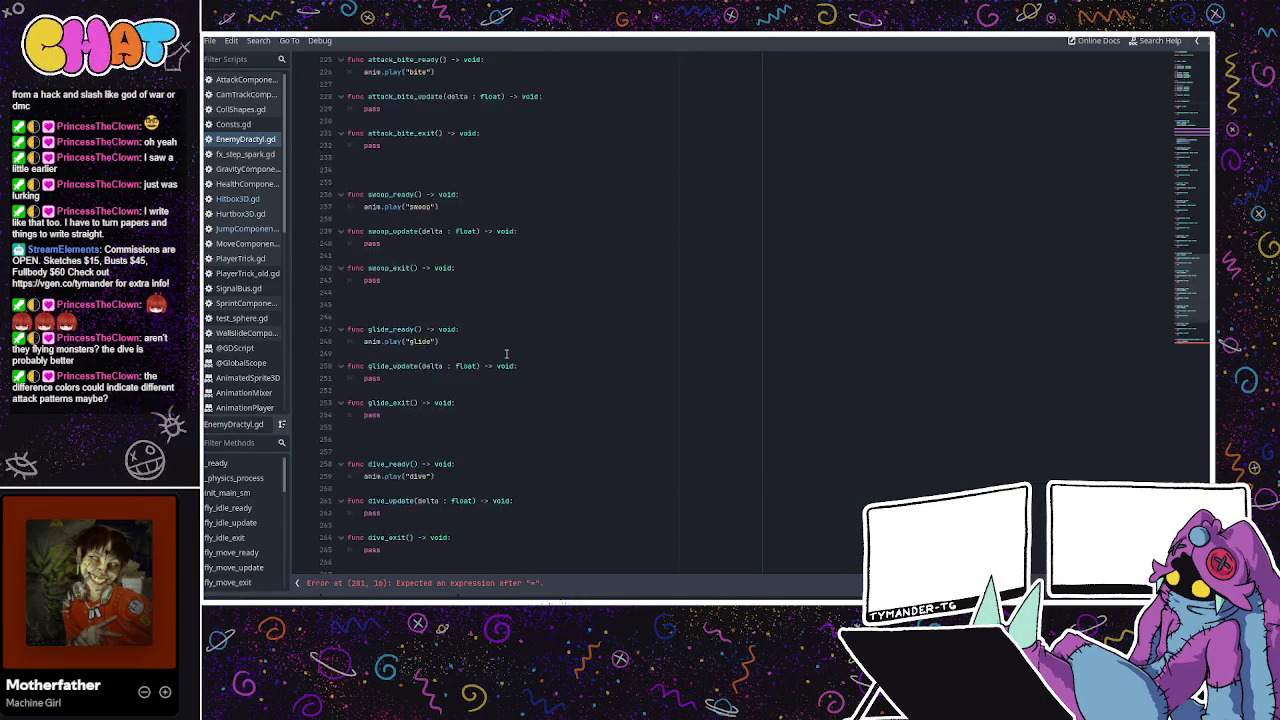
scroll(506, 353, down, 2)
click(430, 549)
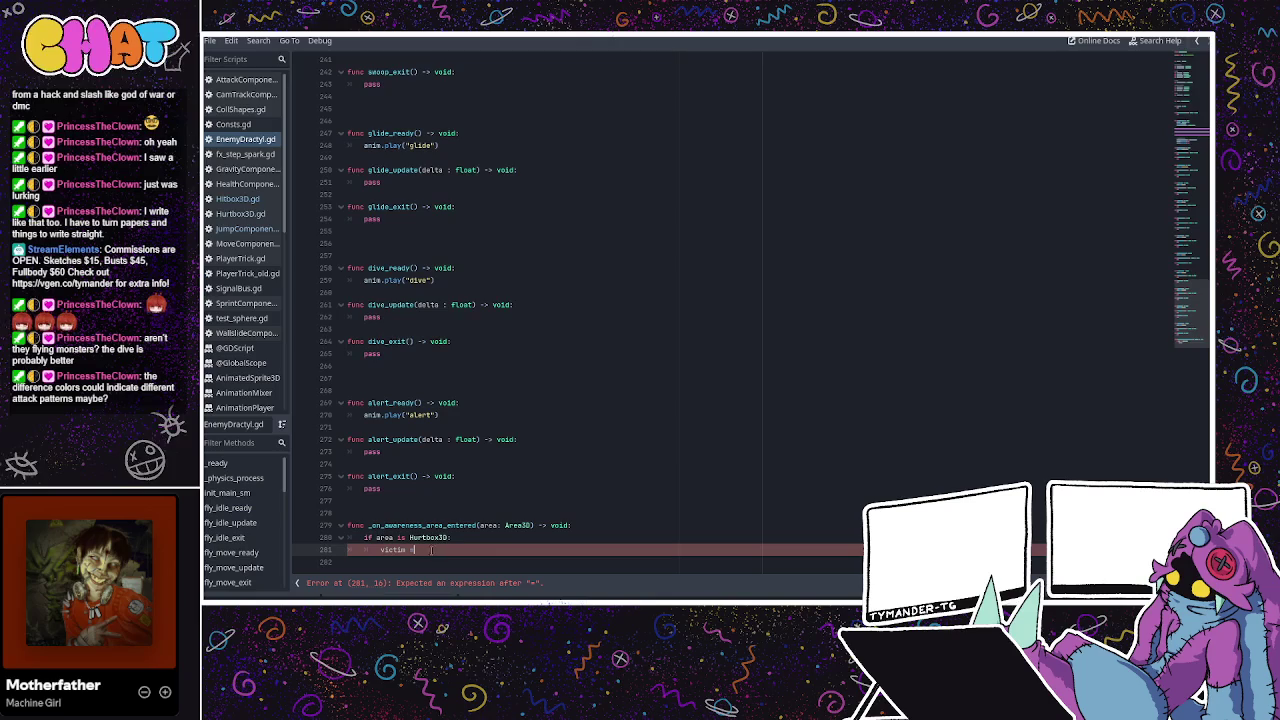
drag(430, 549, 378, 549)
text(if area.)
text(main = )
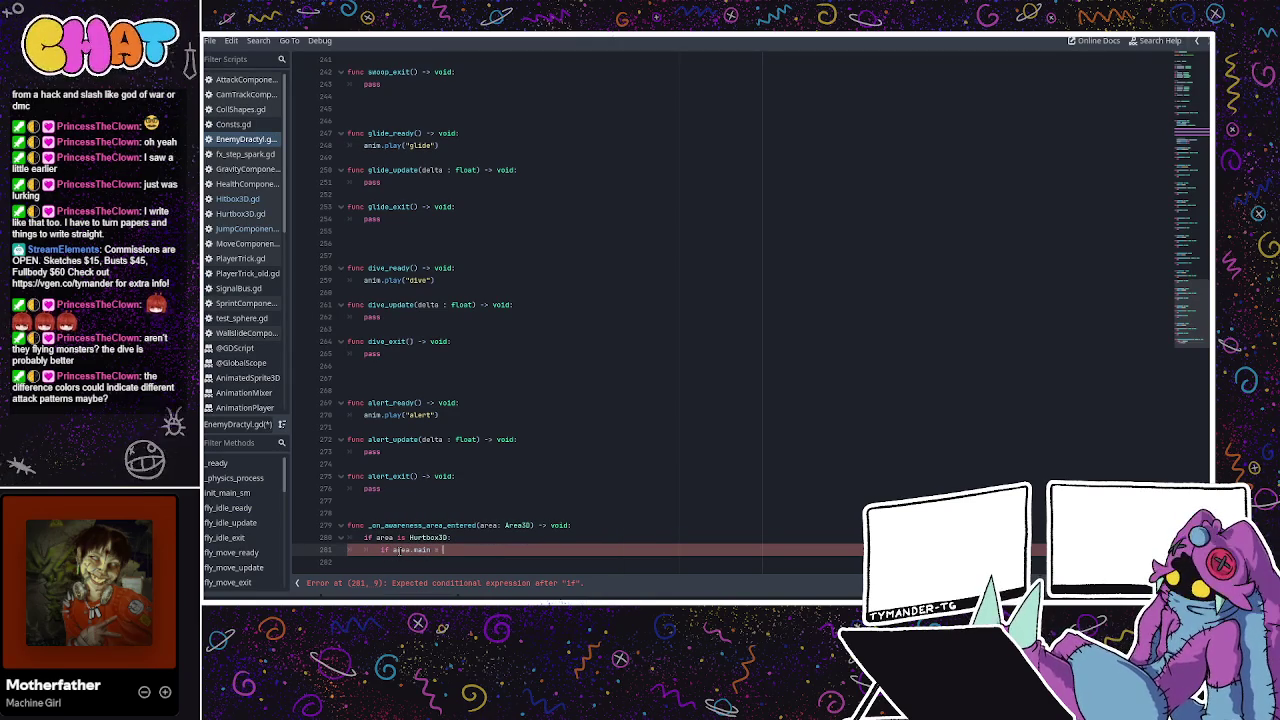
text(a)
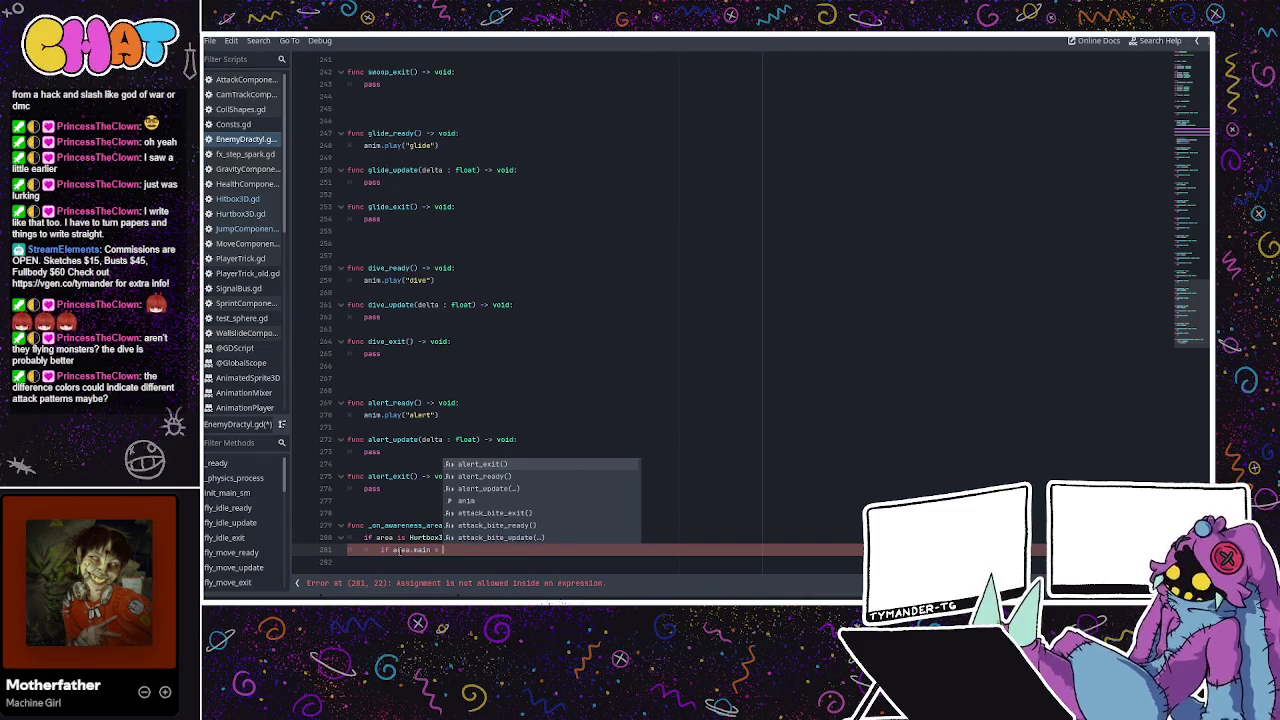
text(CharacterBody)
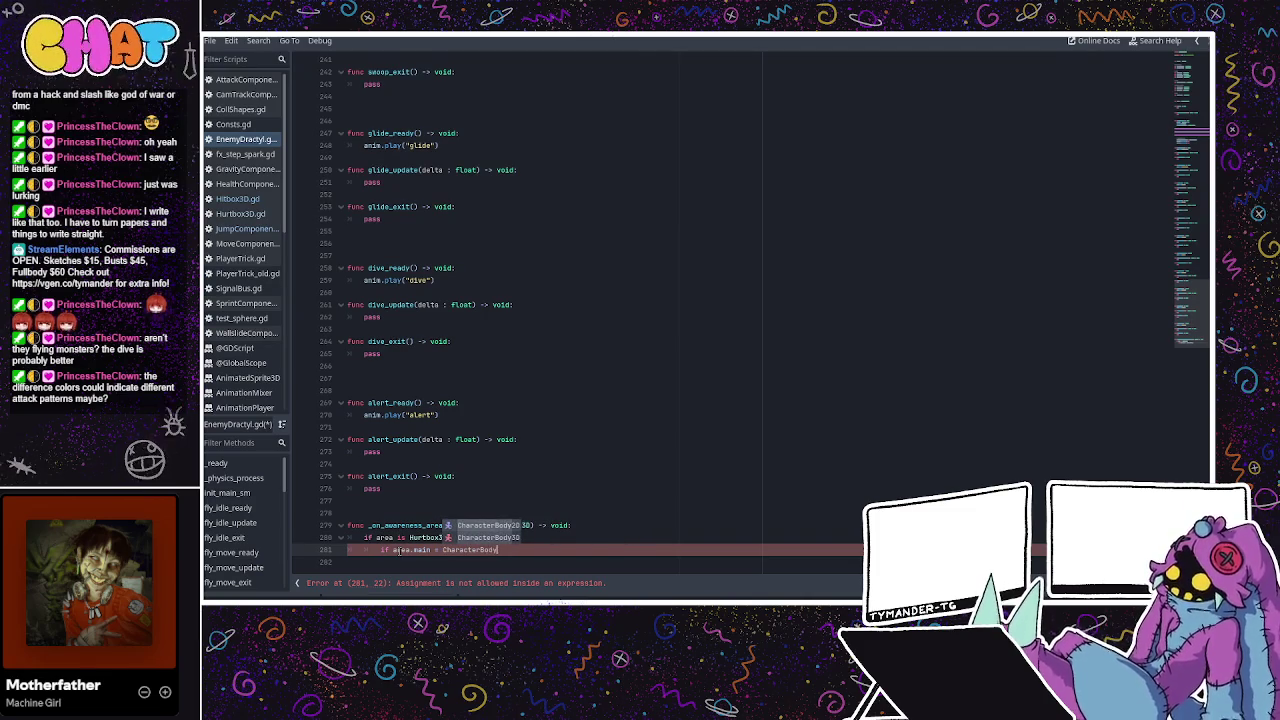
text(3D)
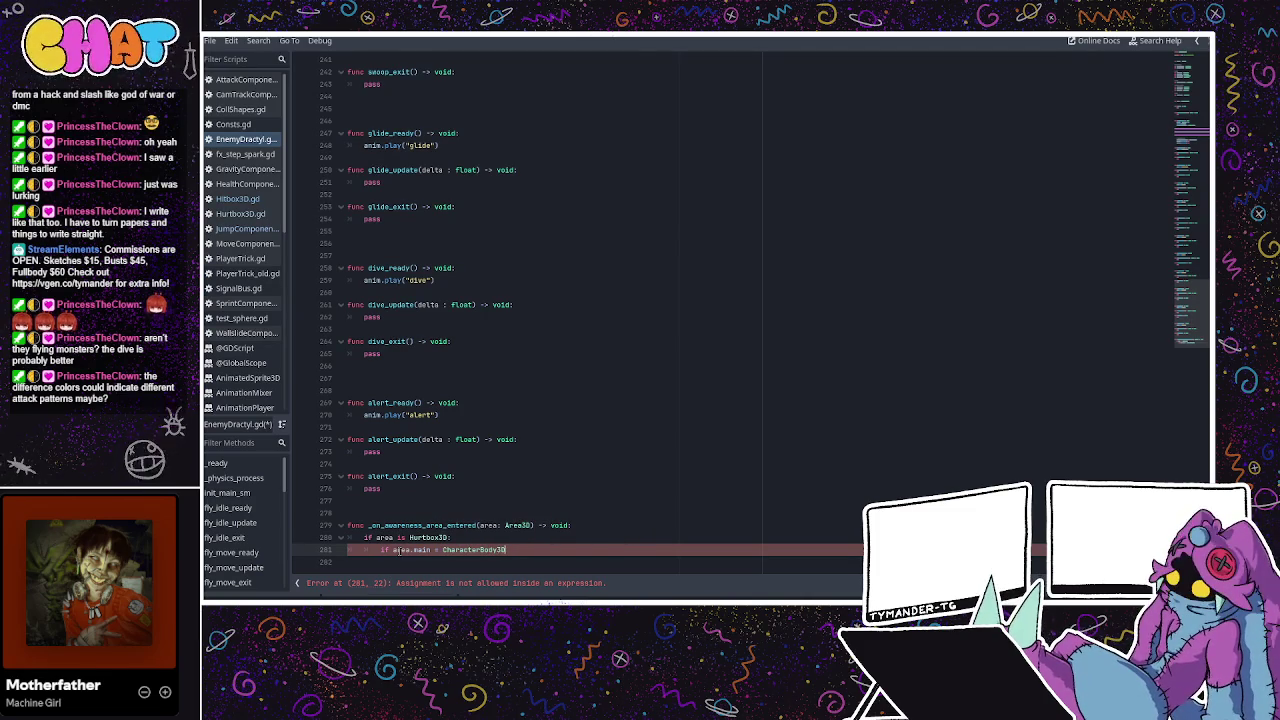
text(:)
key(Return)
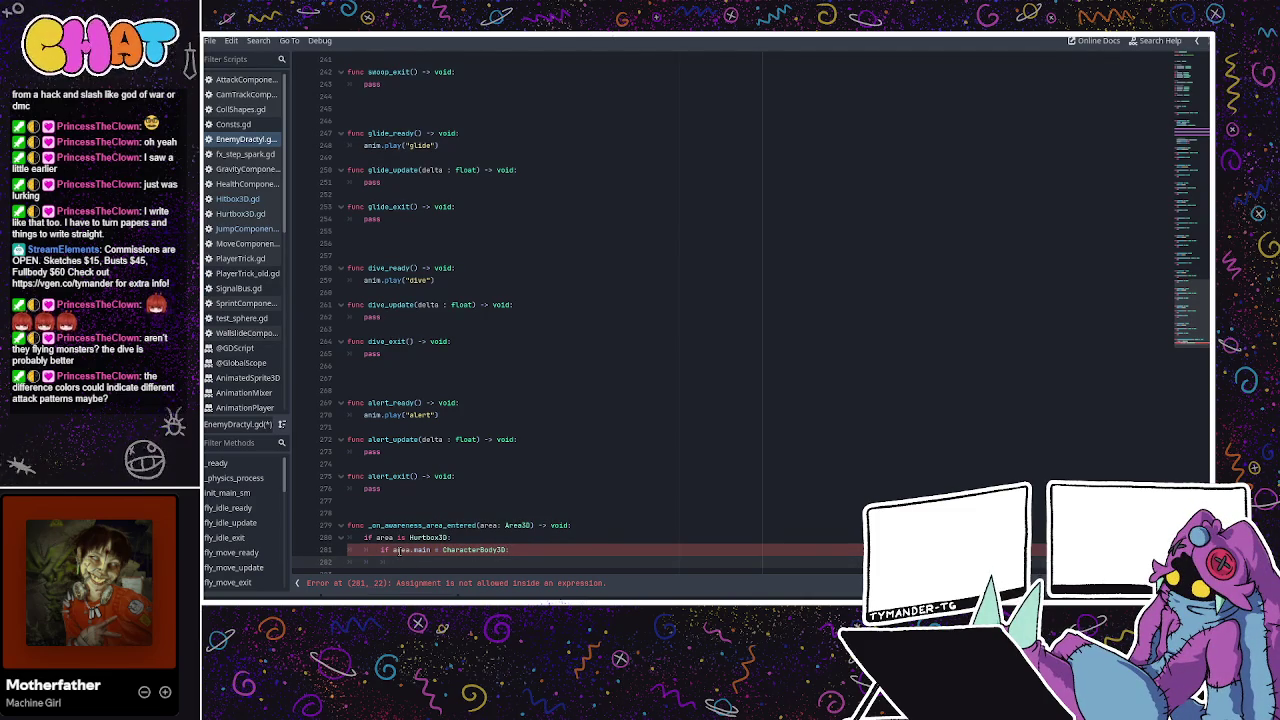
text(vid)
text(tim = )
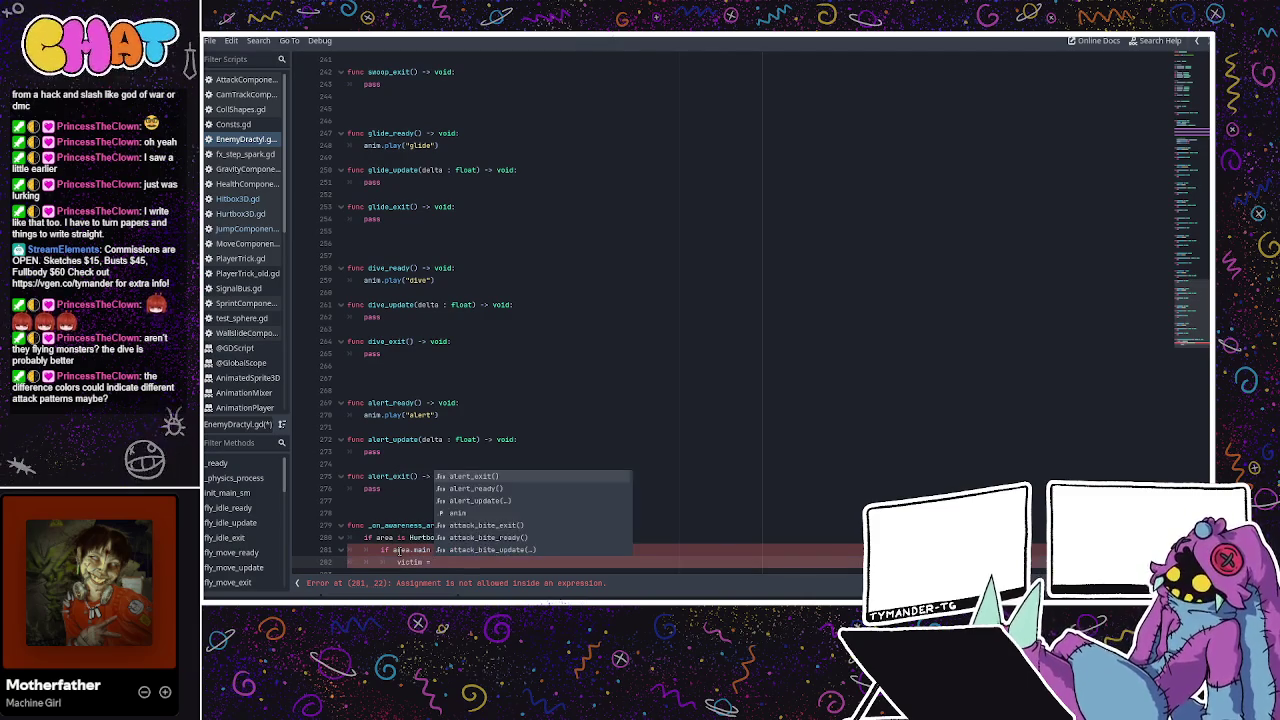
text(area.main)
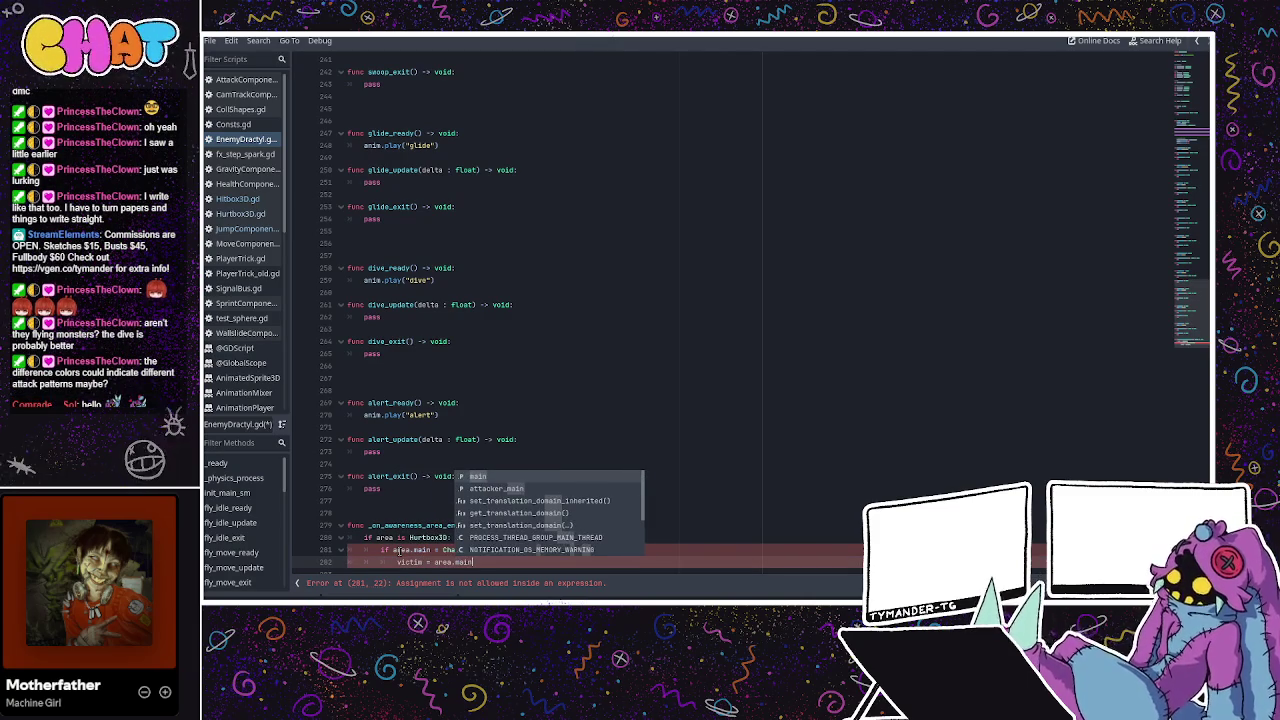
Fix the condition so it reads 'if area.main is CharacterBody3D:'
click(398, 550)
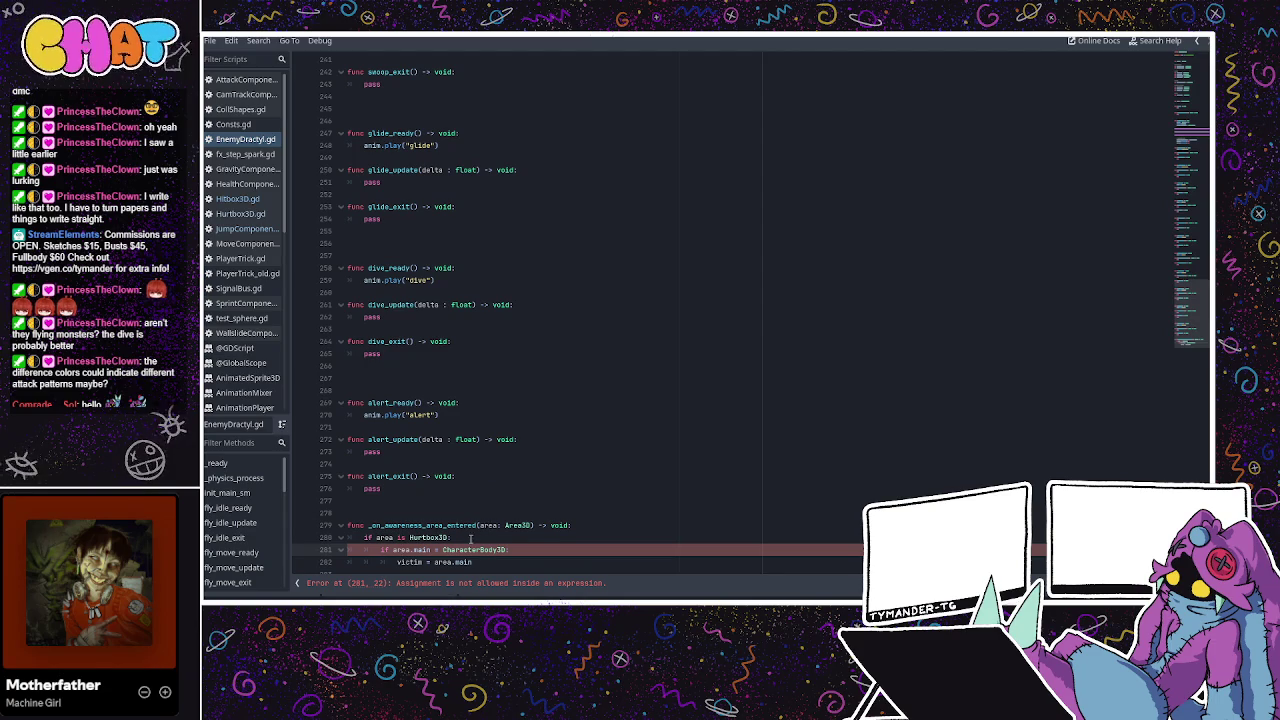
click(437, 550)
key(Delete)
key(Delete)
text(is)
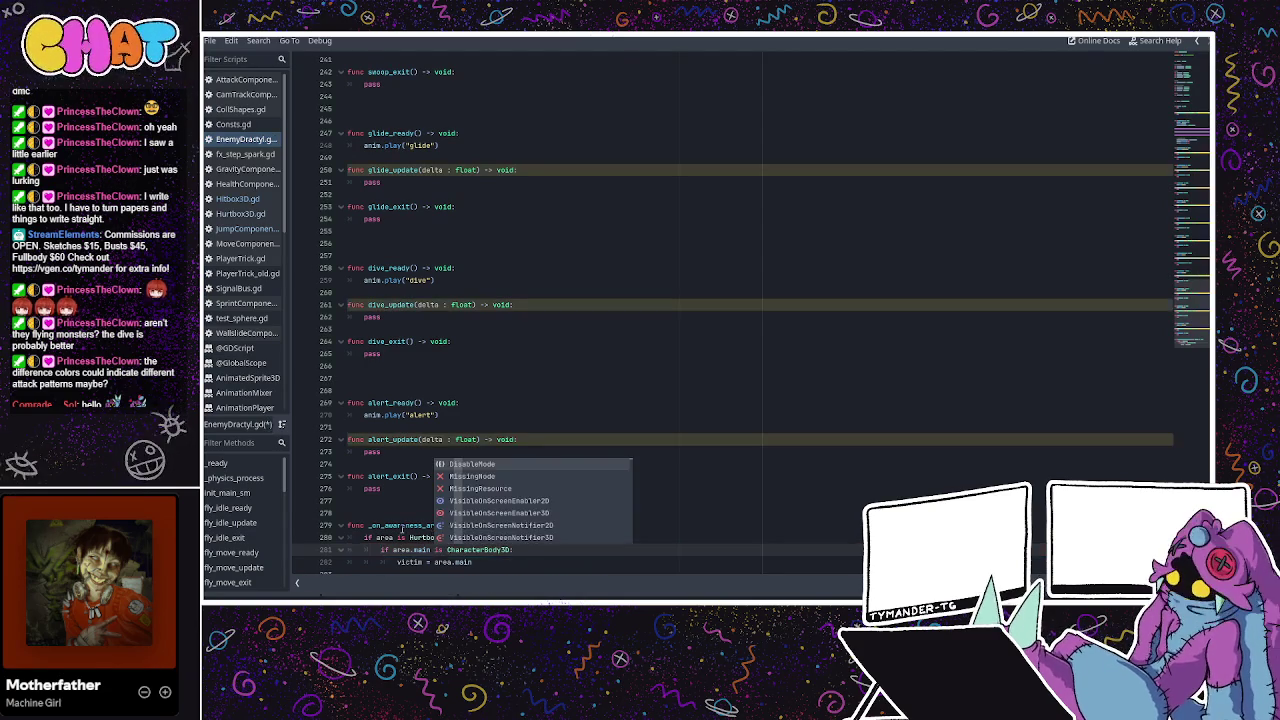
key(Escape)
Review the victim and state declarations in EnemyDractyl.gd, then switch to the 3D view and LimboAI editor
scroll(456, 490, up, 10)
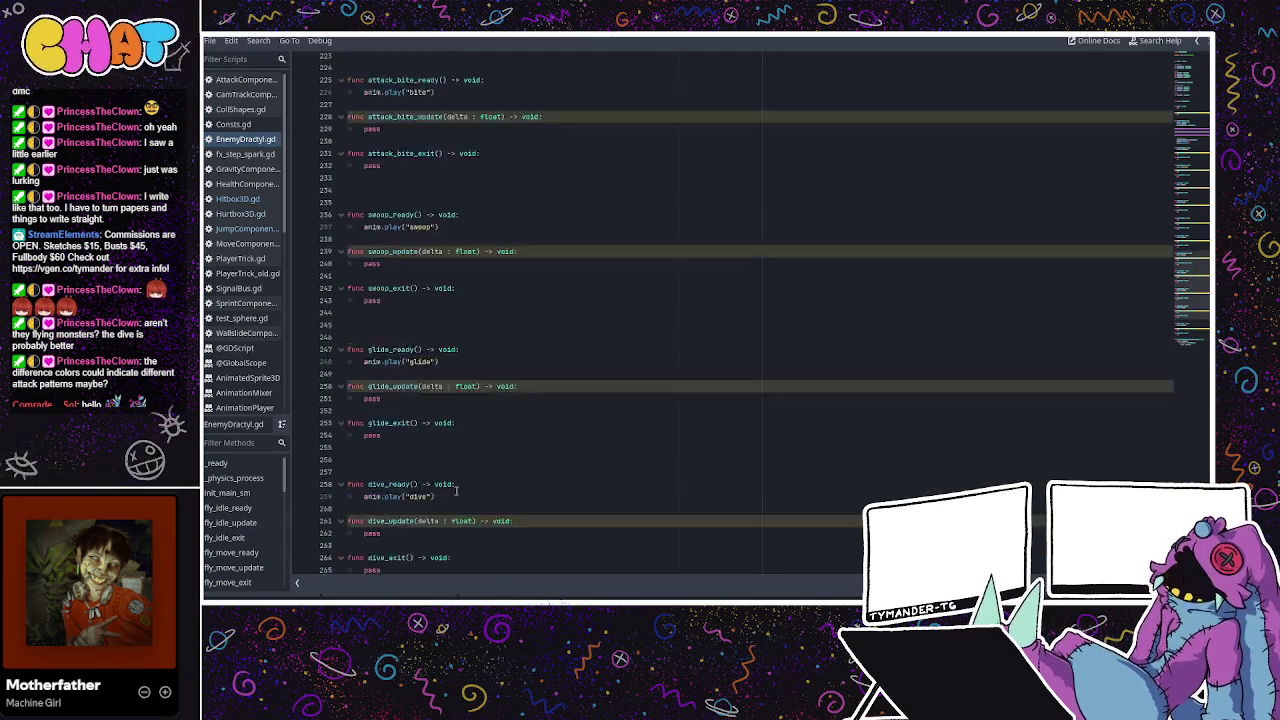
scroll(456, 490, up, 15)
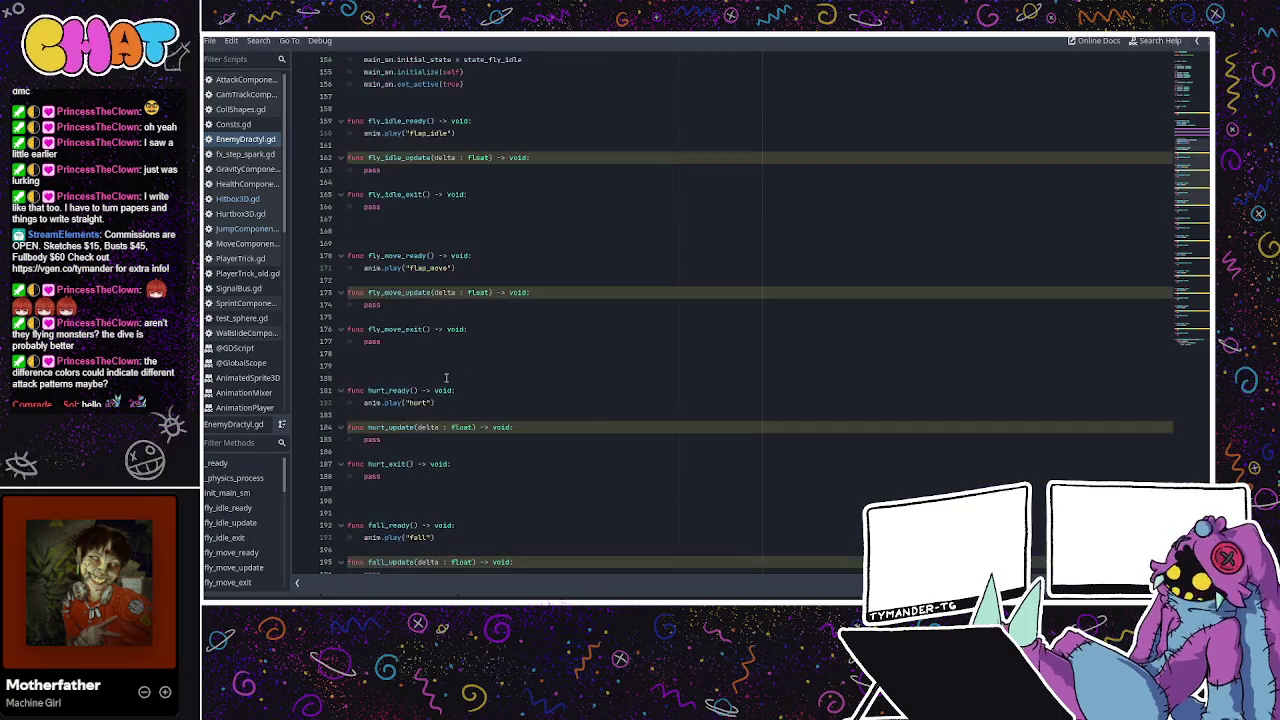
scroll(444, 377, up, 7)
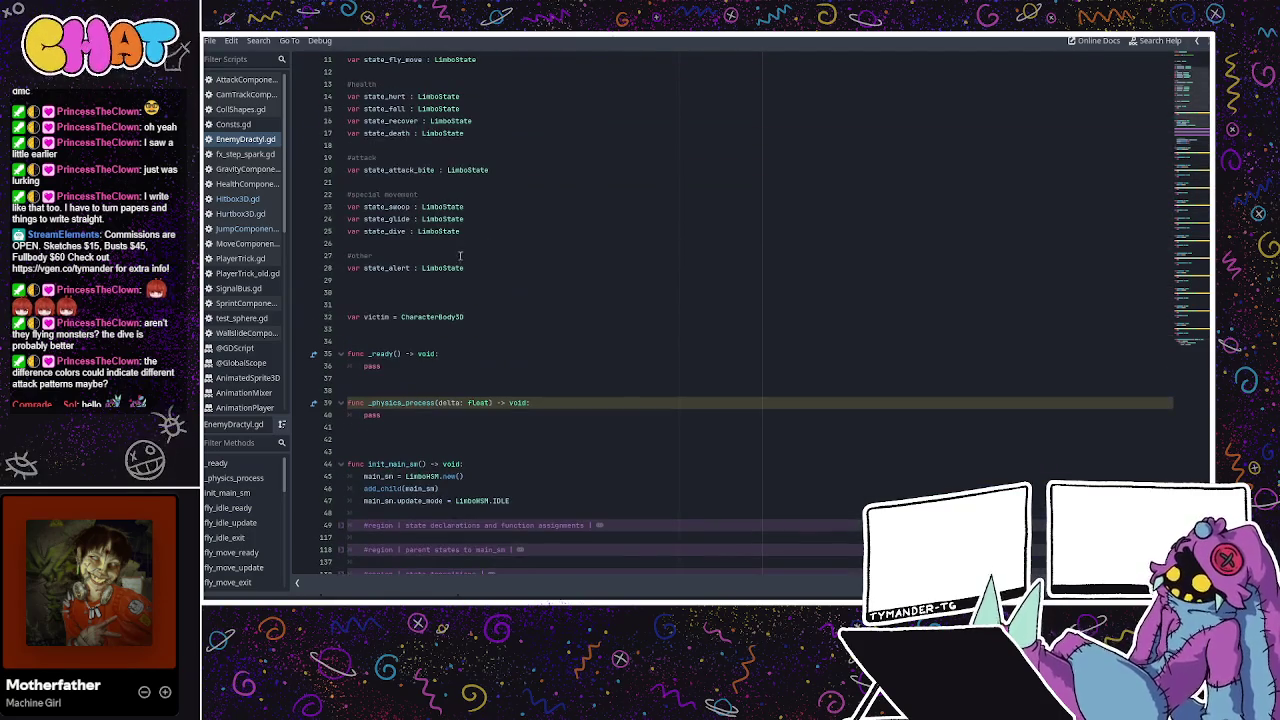
click(380, 317)
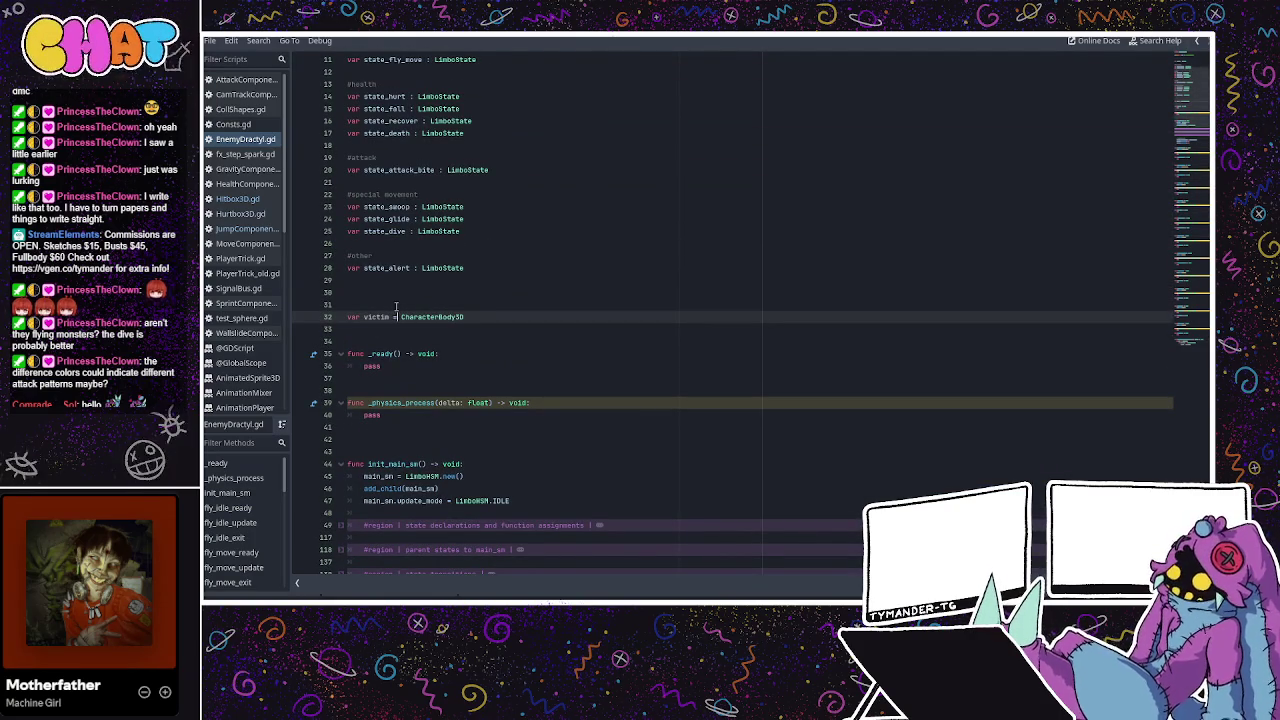
click(443, 207)
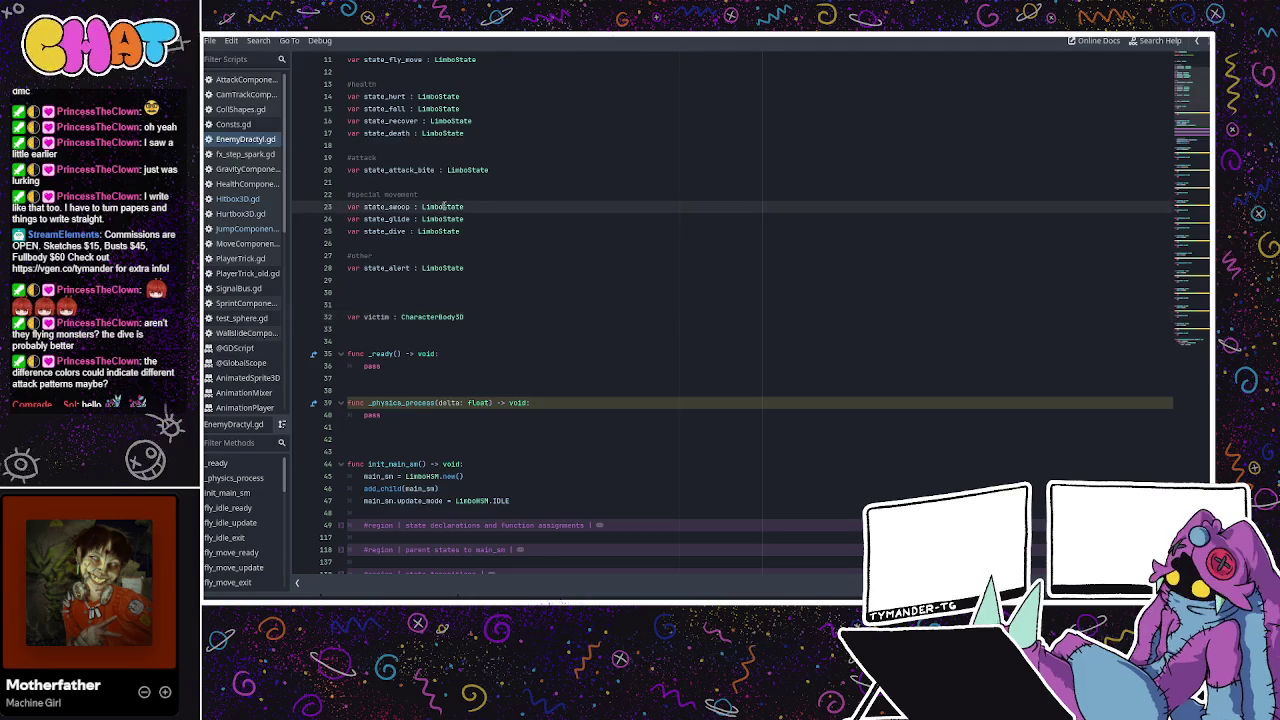
scroll(443, 207, down, 20)
scroll(443, 207, down, 15)
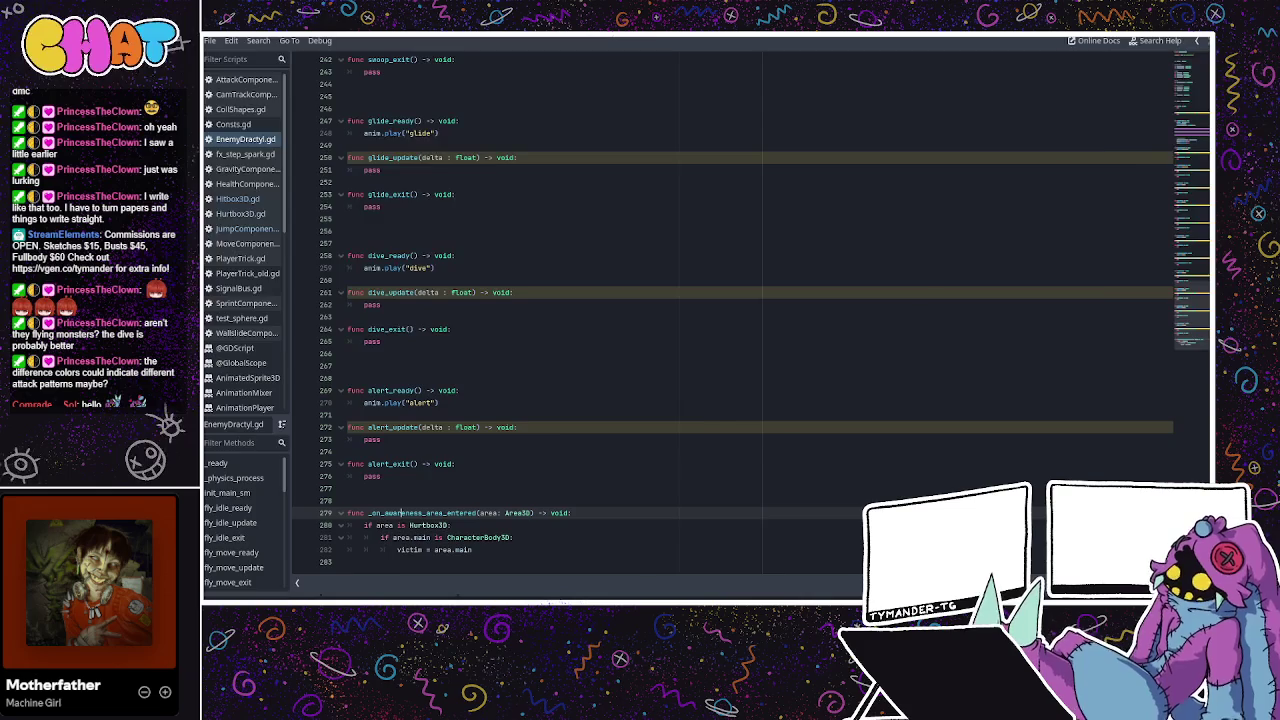
click(628, 48)
click(821, 48)
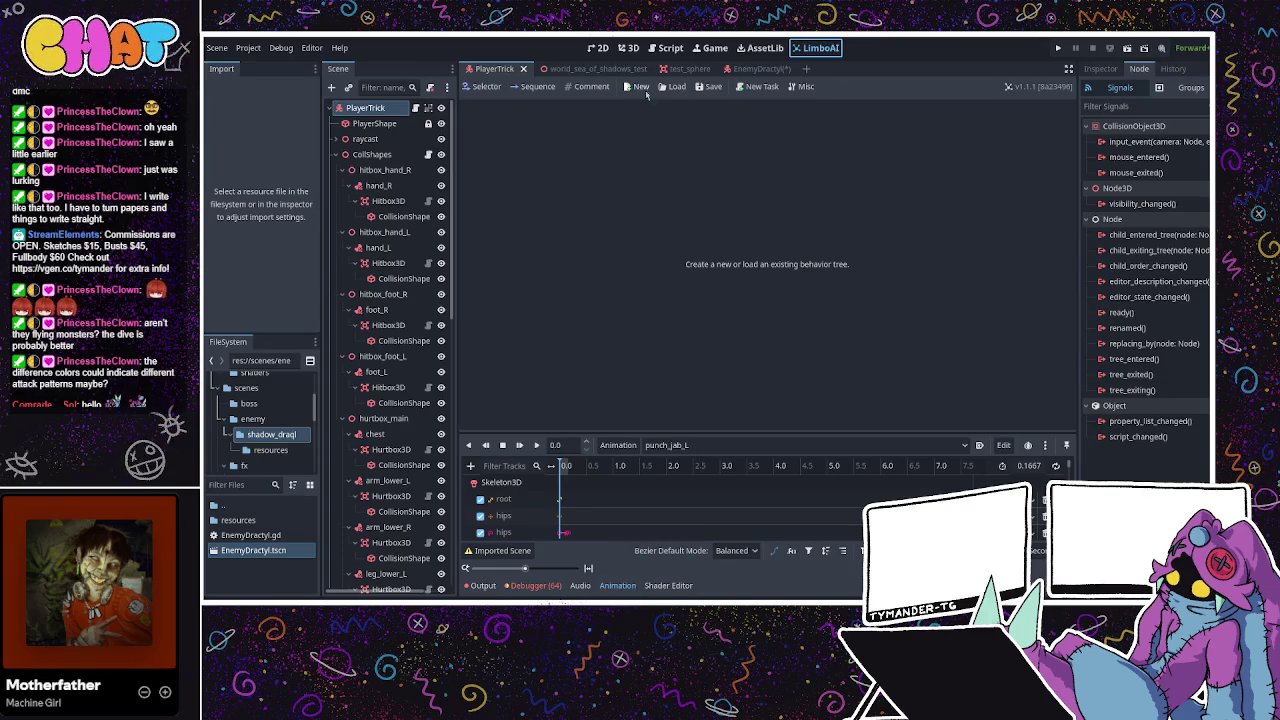
Save the EnemyDractyl scene and bring EnemyDractyl.gd back up in the script editor
click(742, 70)
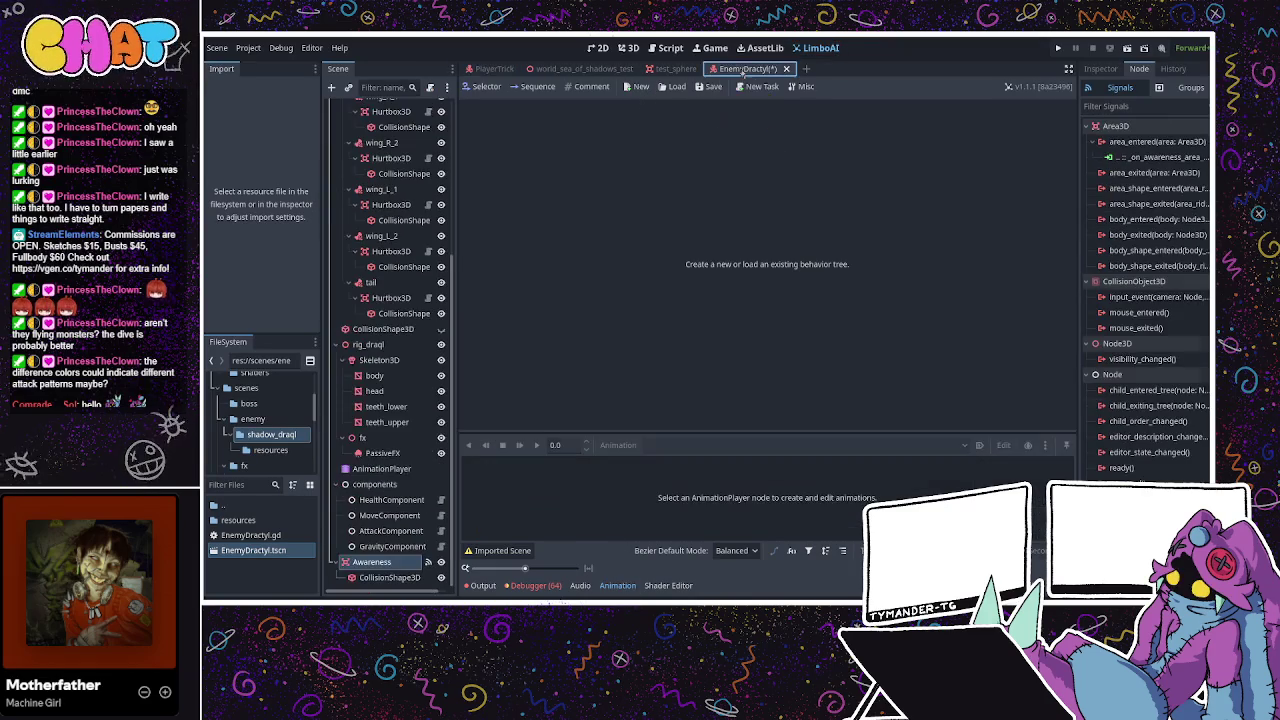
key(ctrl+s)
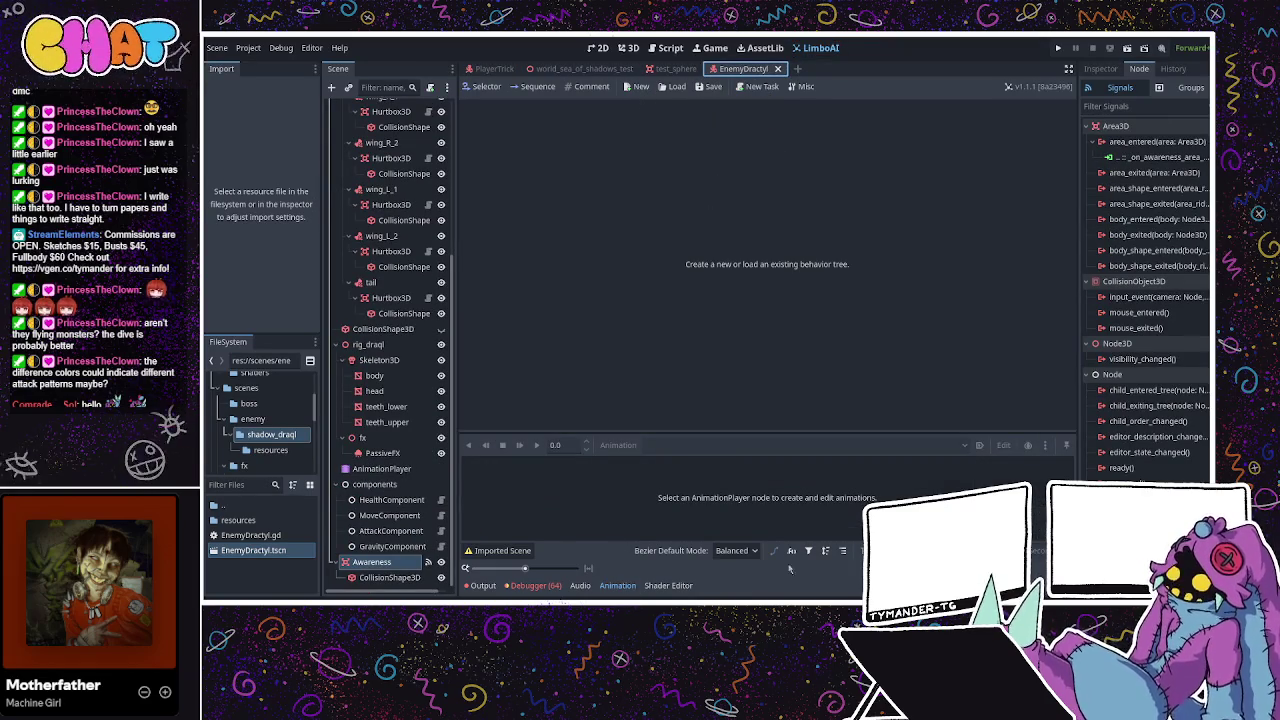
key(ctrl+F3)
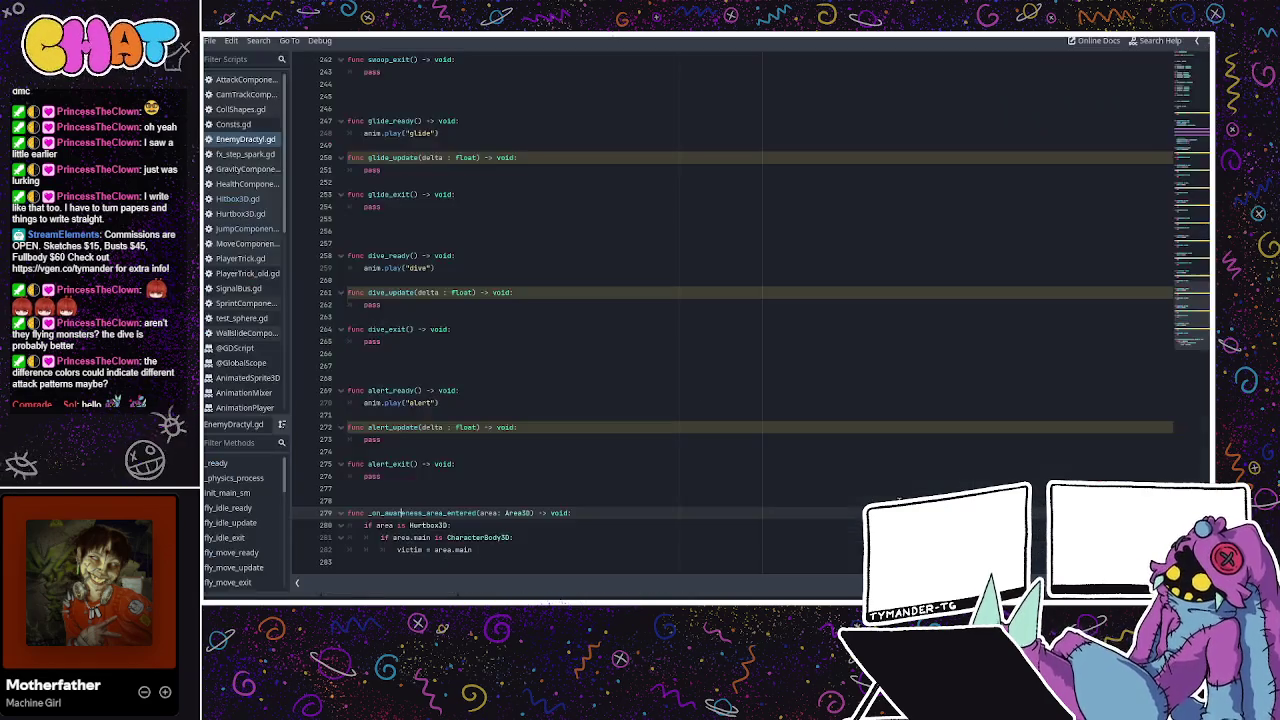
click(580, 355)
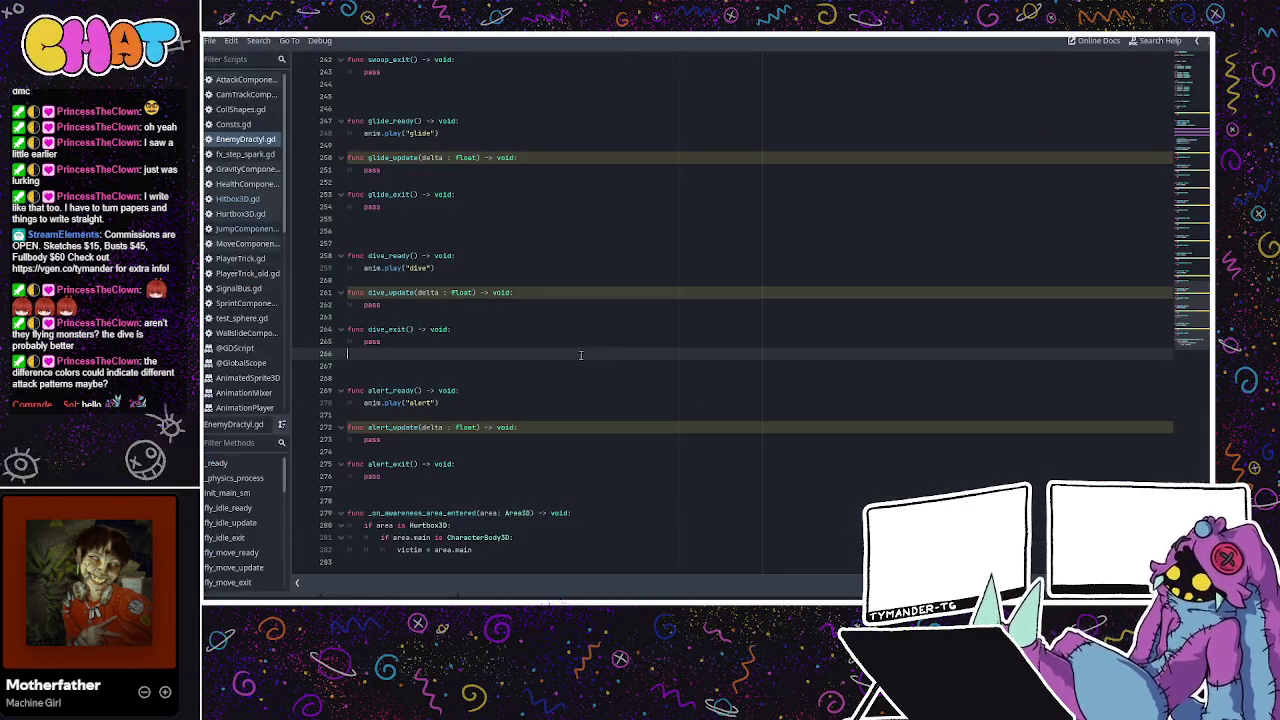
click(551, 281)
click(517, 316)
click(455, 340)
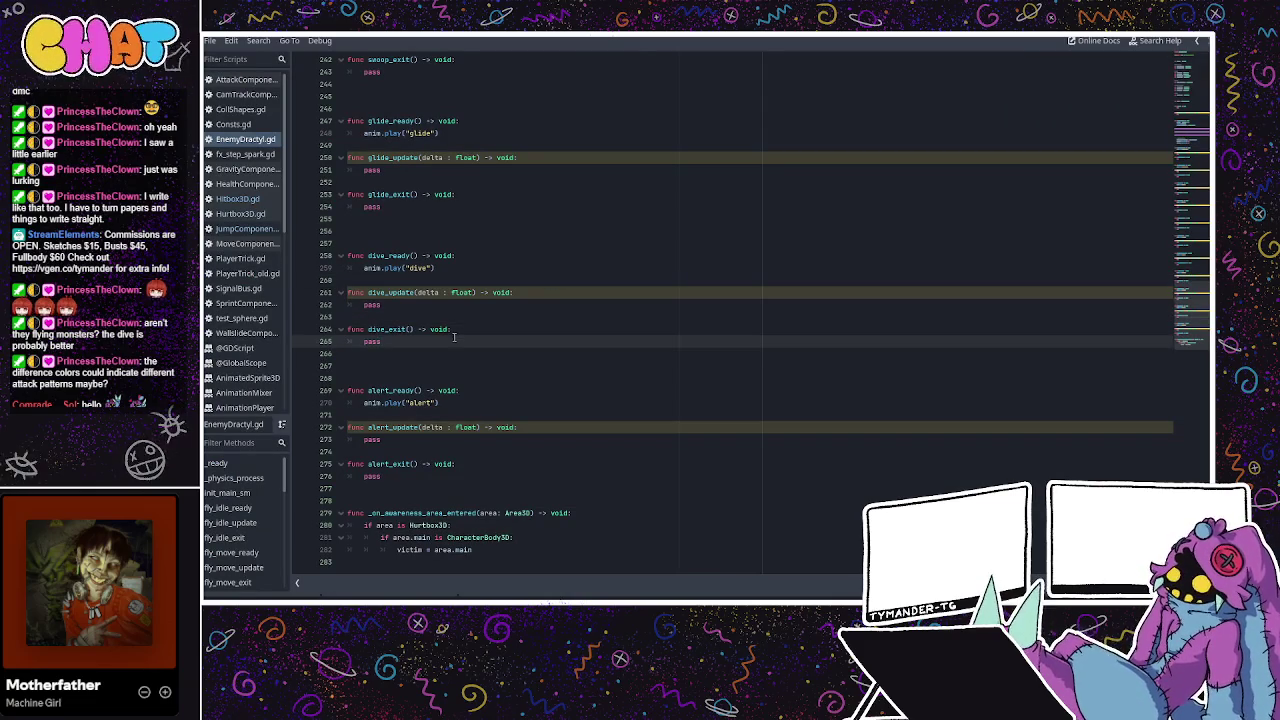
click(472, 295)
scroll(515, 255, up, 2)
scroll(518, 247, up, 20)
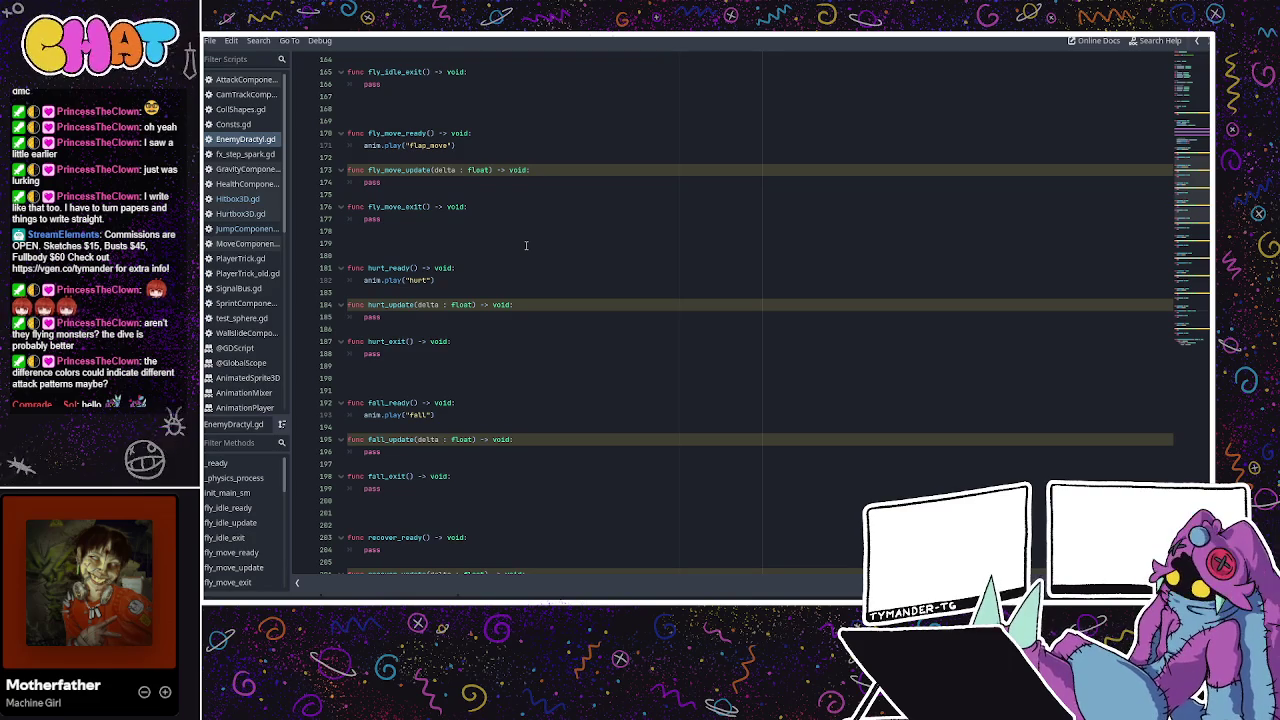
key(alt+Tab)
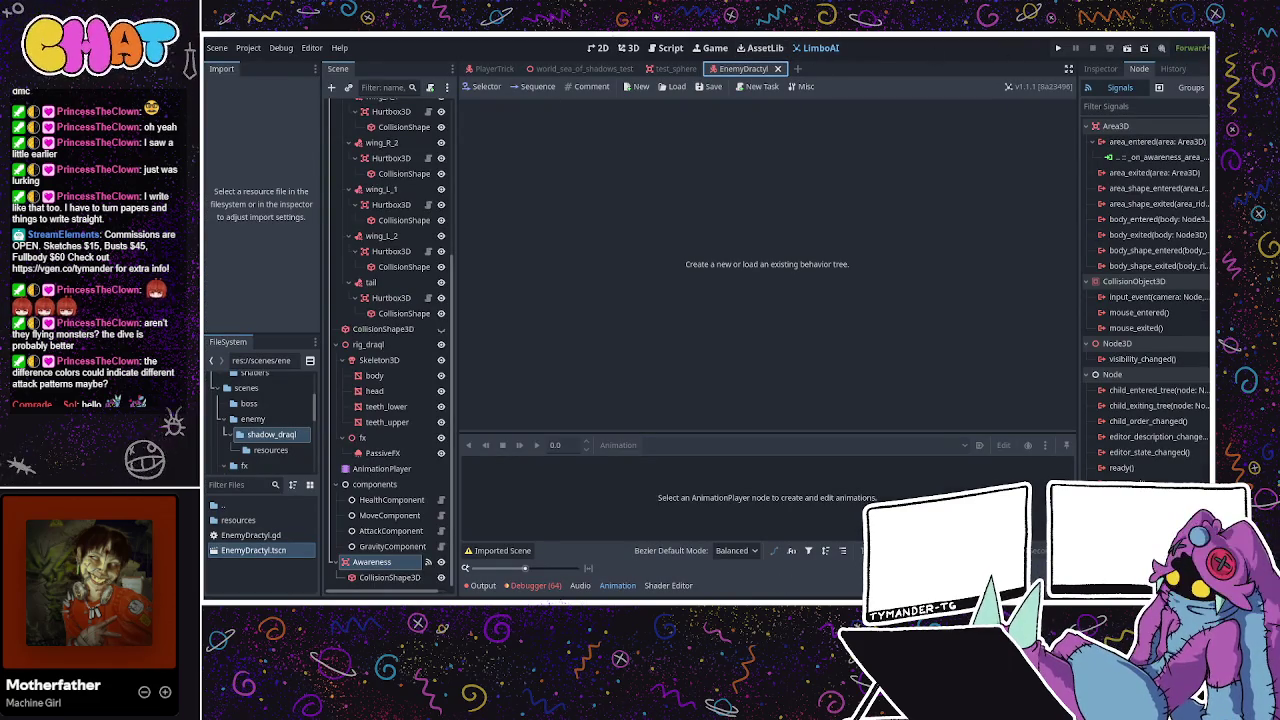
key(alt+Tab)
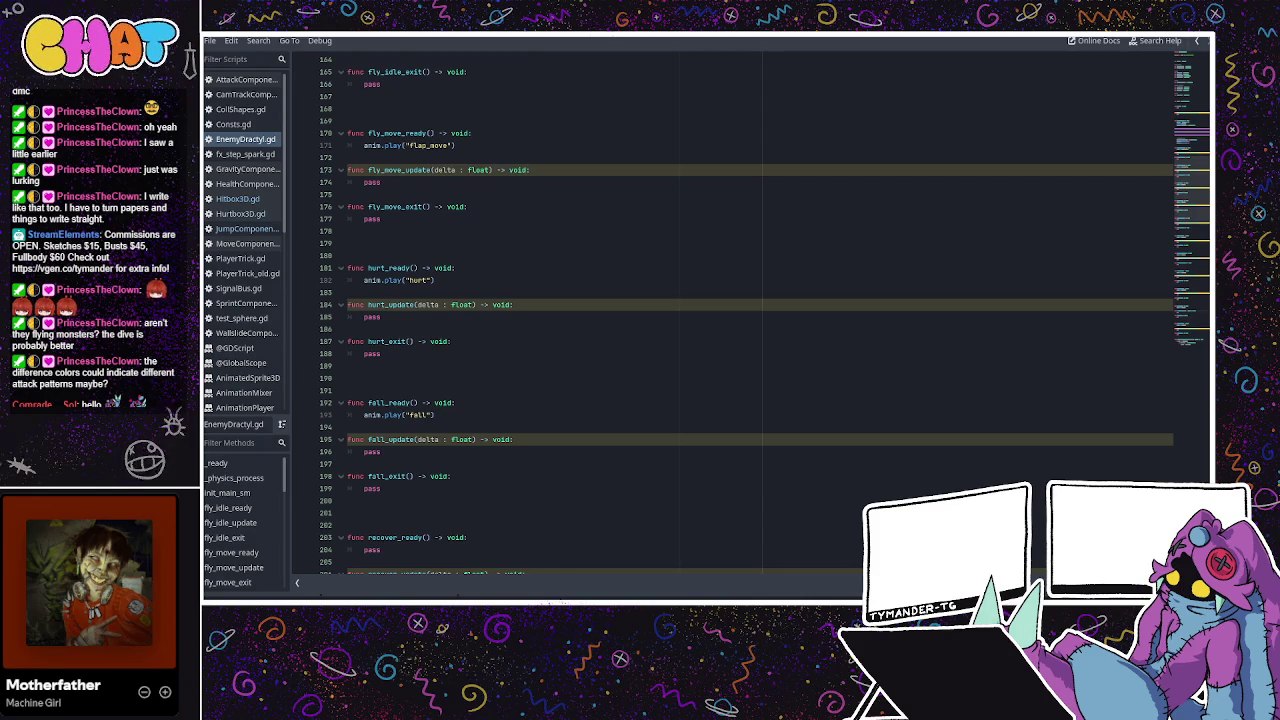
scroll(668, 370, down, 2)
click(491, 314)
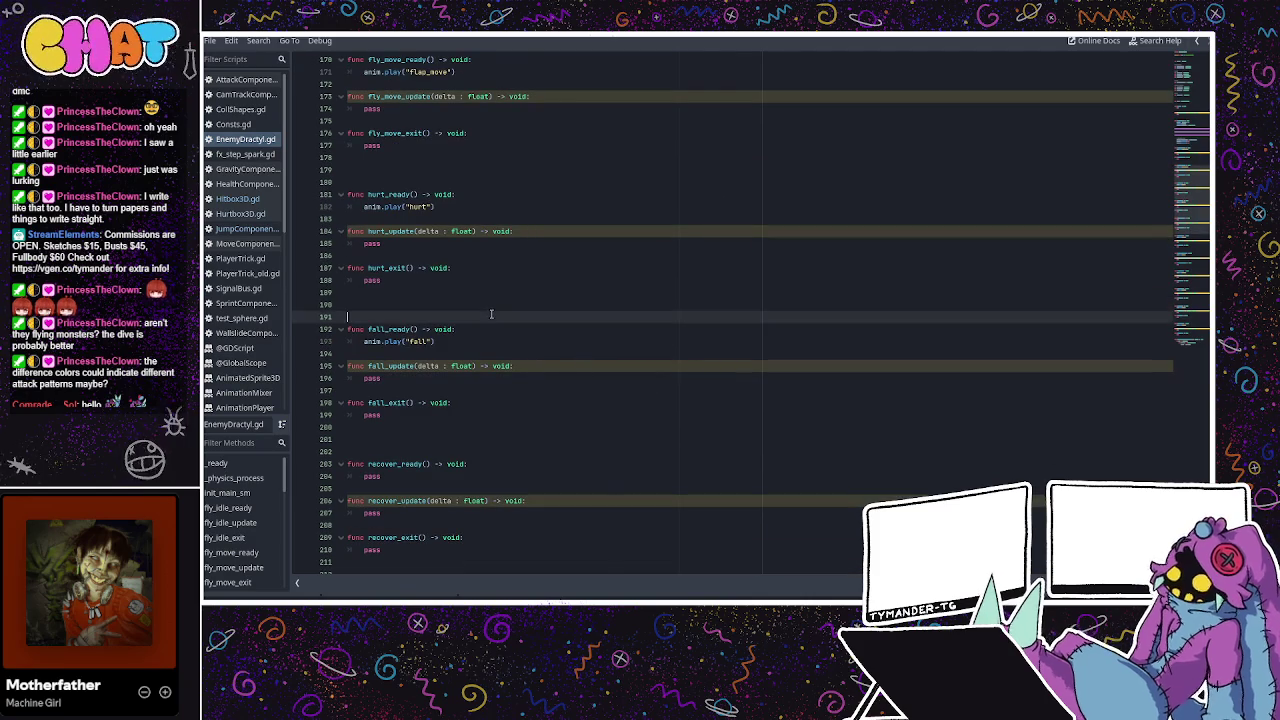
scroll(491, 314, down, 2)
scroll(477, 197, down, 2)
scroll(477, 197, down, 9)
scroll(467, 207, down, 4)
click(428, 251)
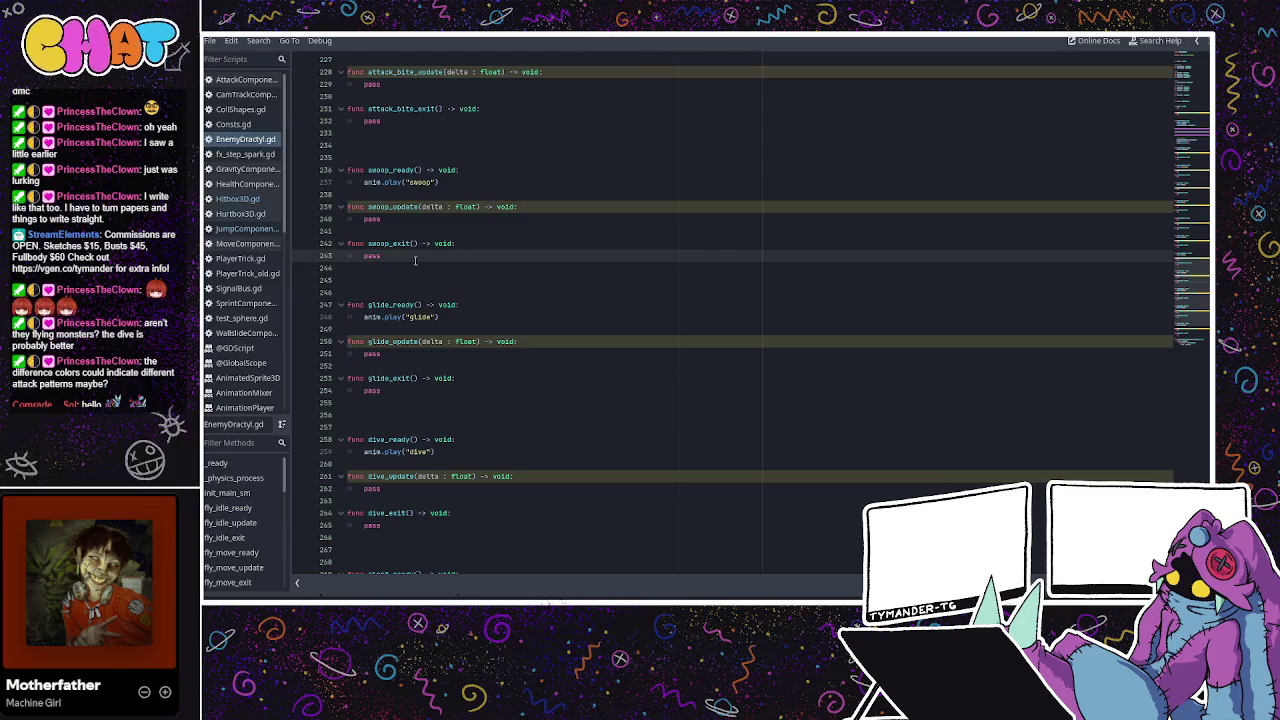
scroll(415, 260, down, 5)
scroll(413, 258, up, 1)
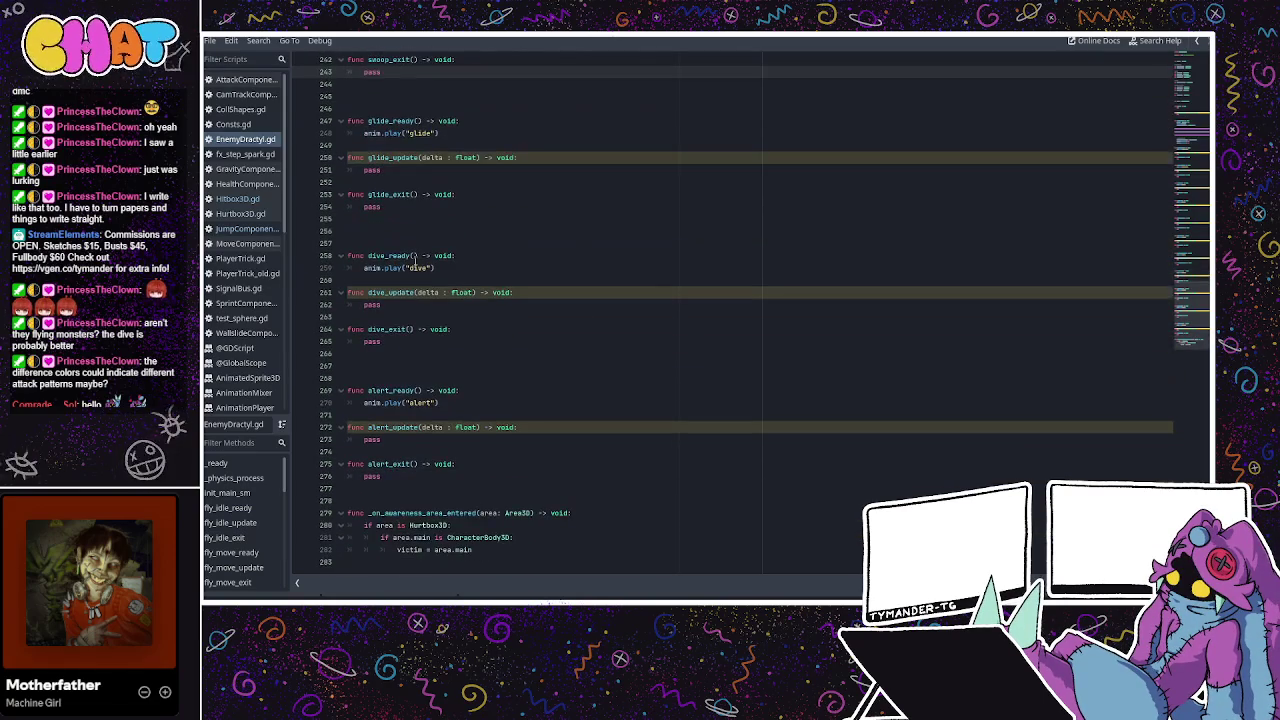
double_click(443, 550)
click(456, 513)
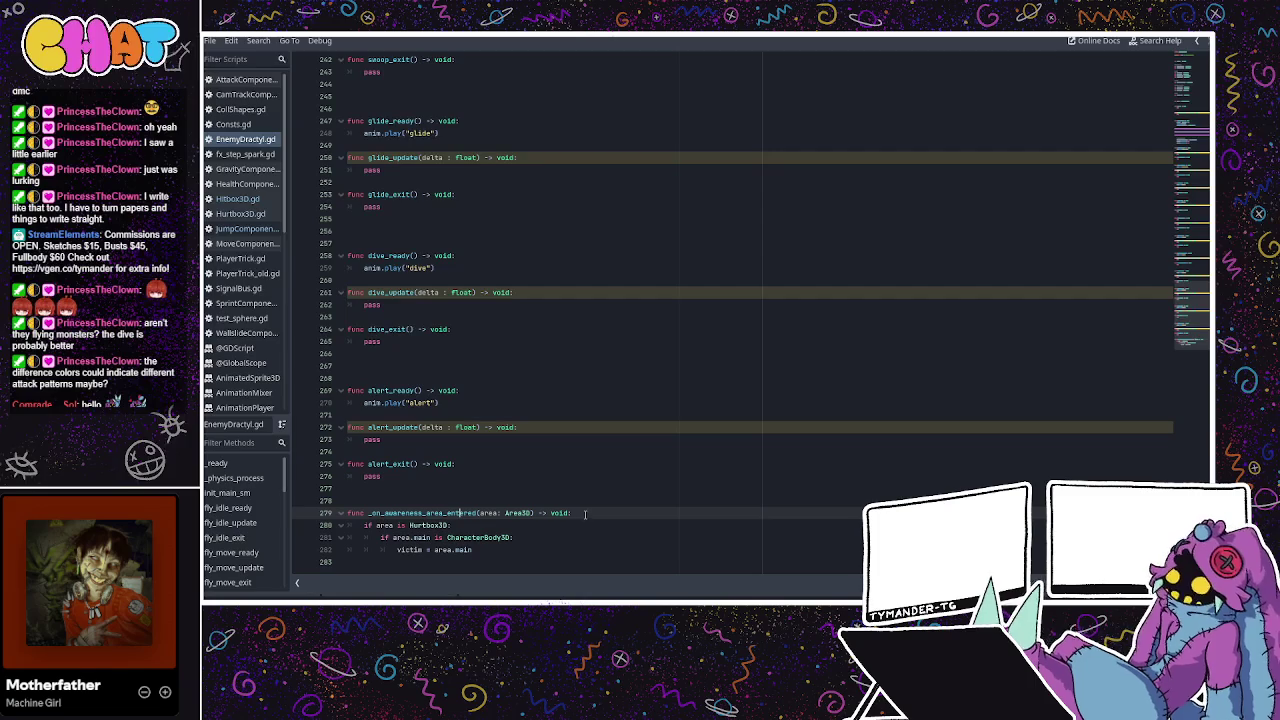
click(537, 542)
click(528, 546)
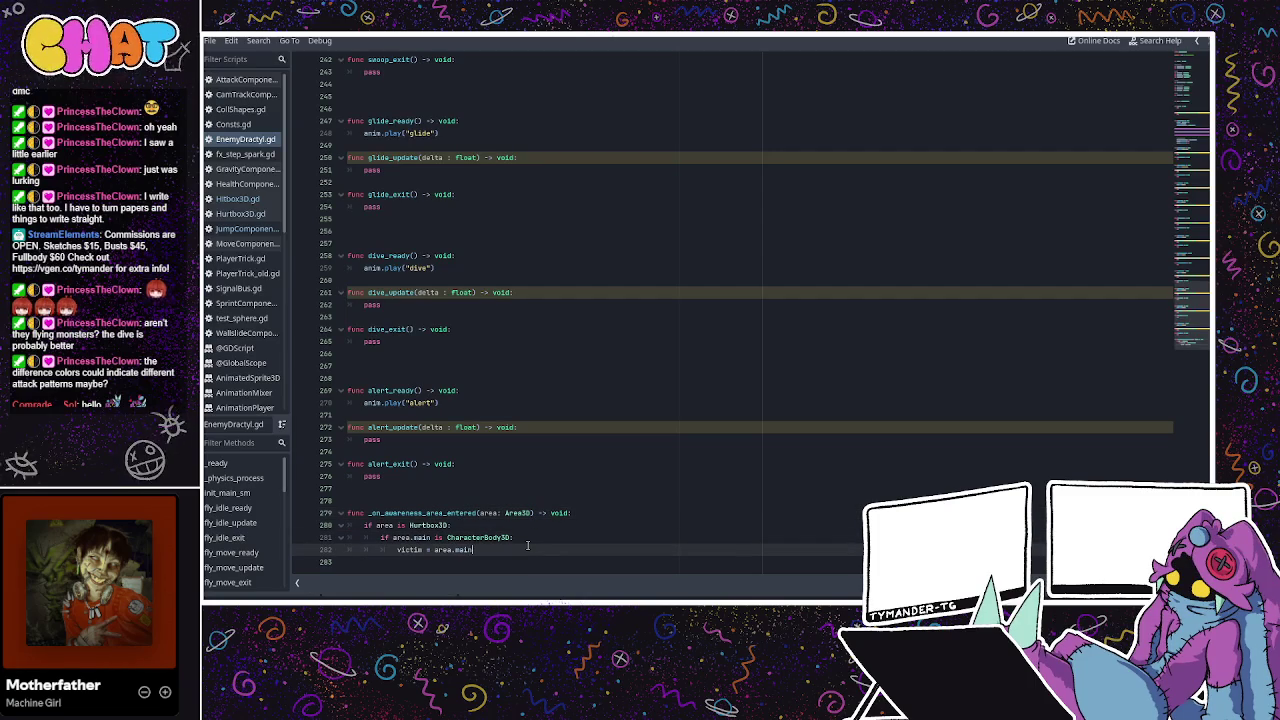
click(598, 516)
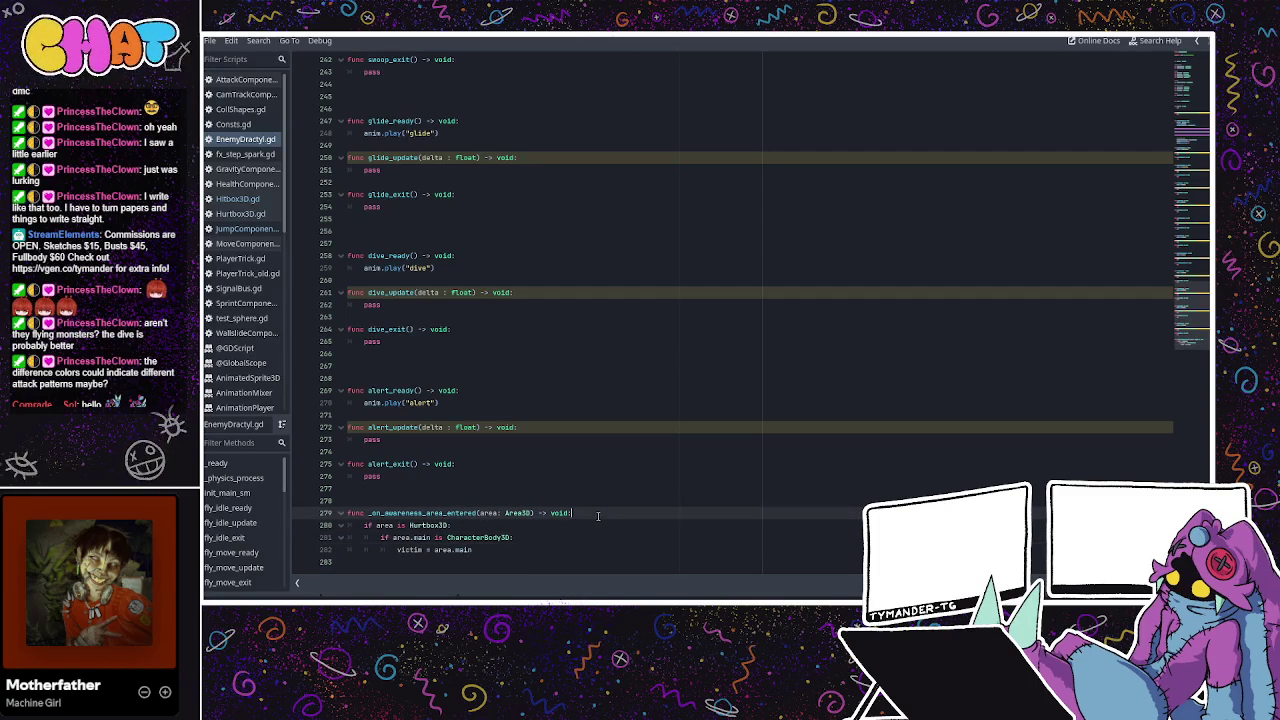
Declare a victim_cand variable in the handler and assign to victim_cand instead of victim
key(Return)
text(var)
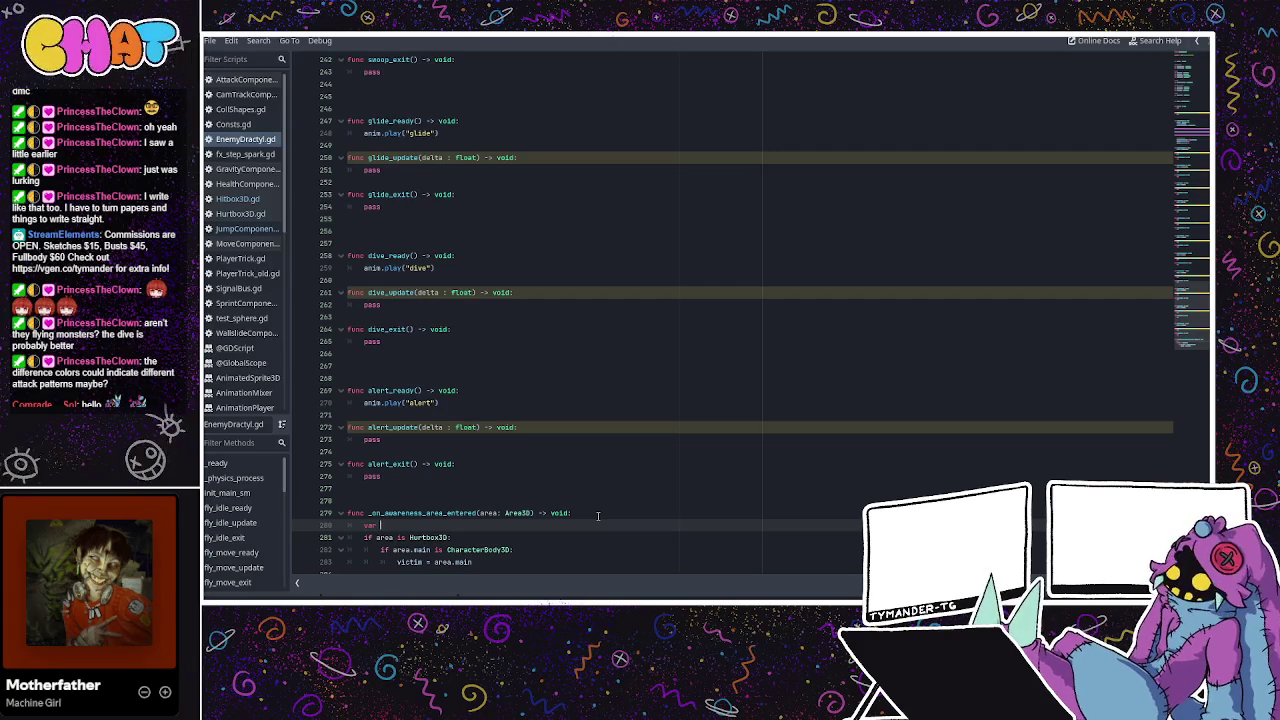
text( victim_cam)
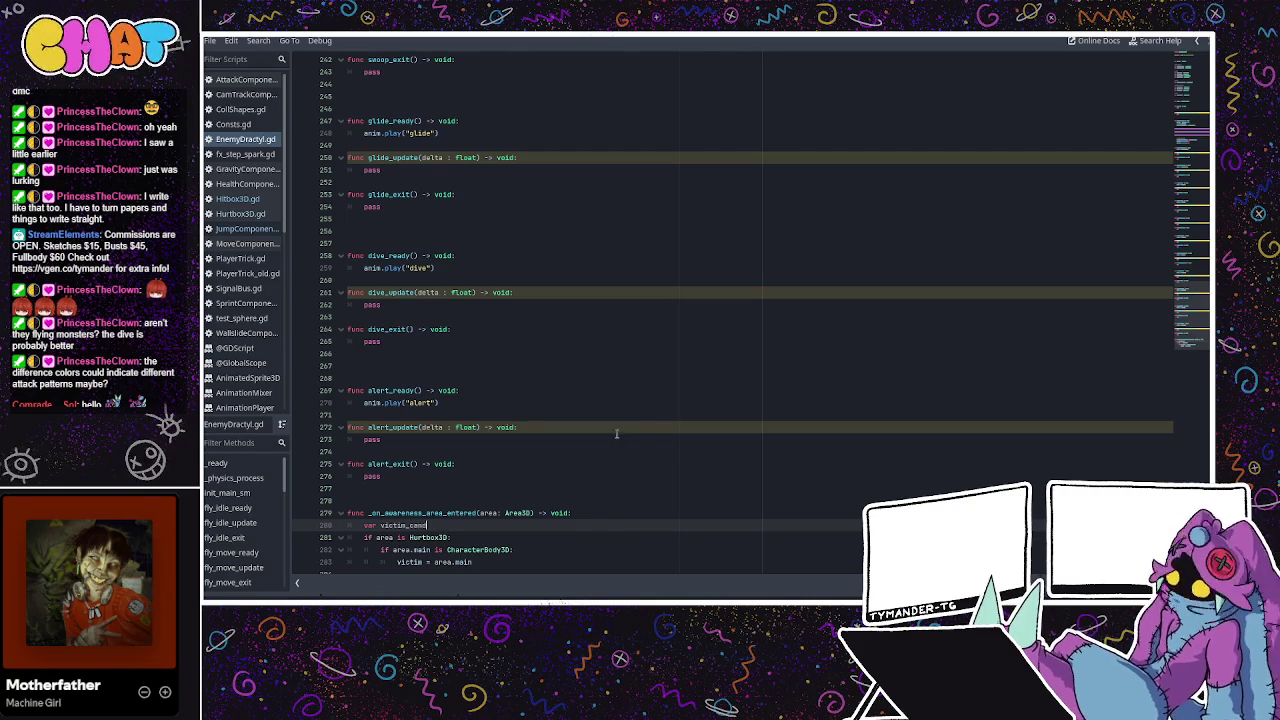
click(424, 561)
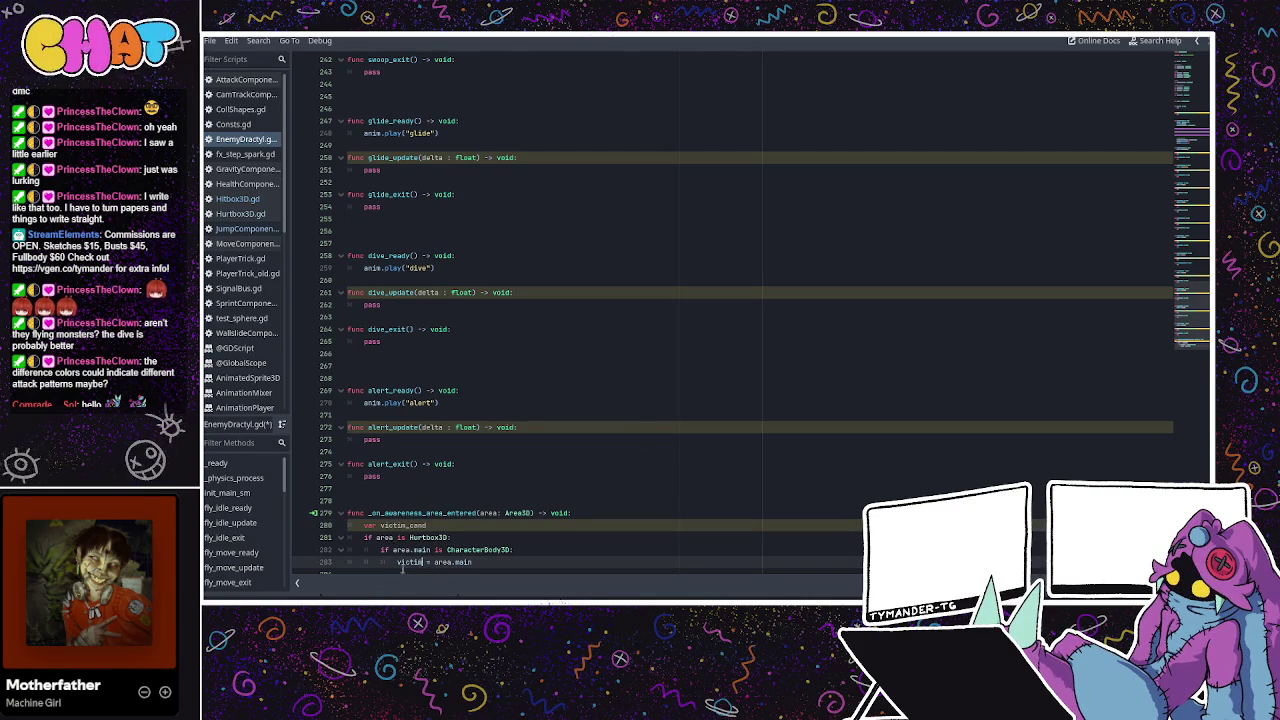
text(_cand)
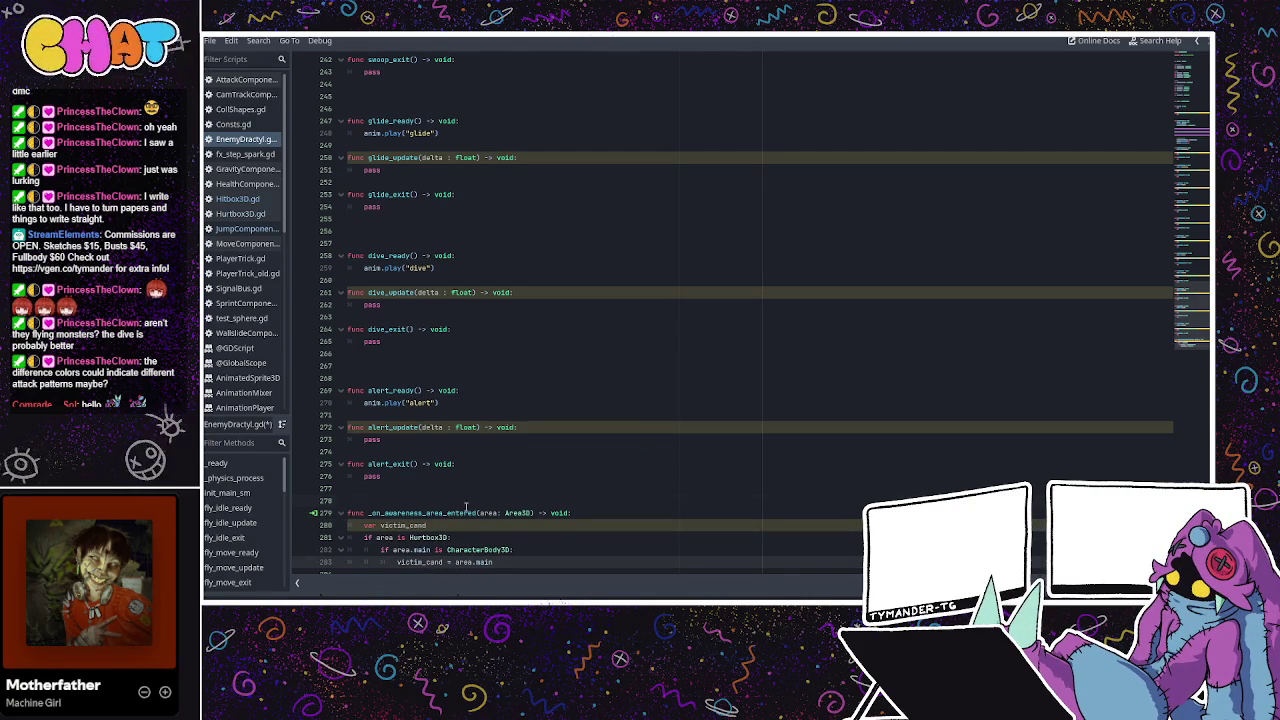
Add blank lines around the victim_cand declaration and assignment, and review the area.main CharacterBody3D condition
click(465, 503)
scroll(465, 505, down, 1)
click(505, 550)
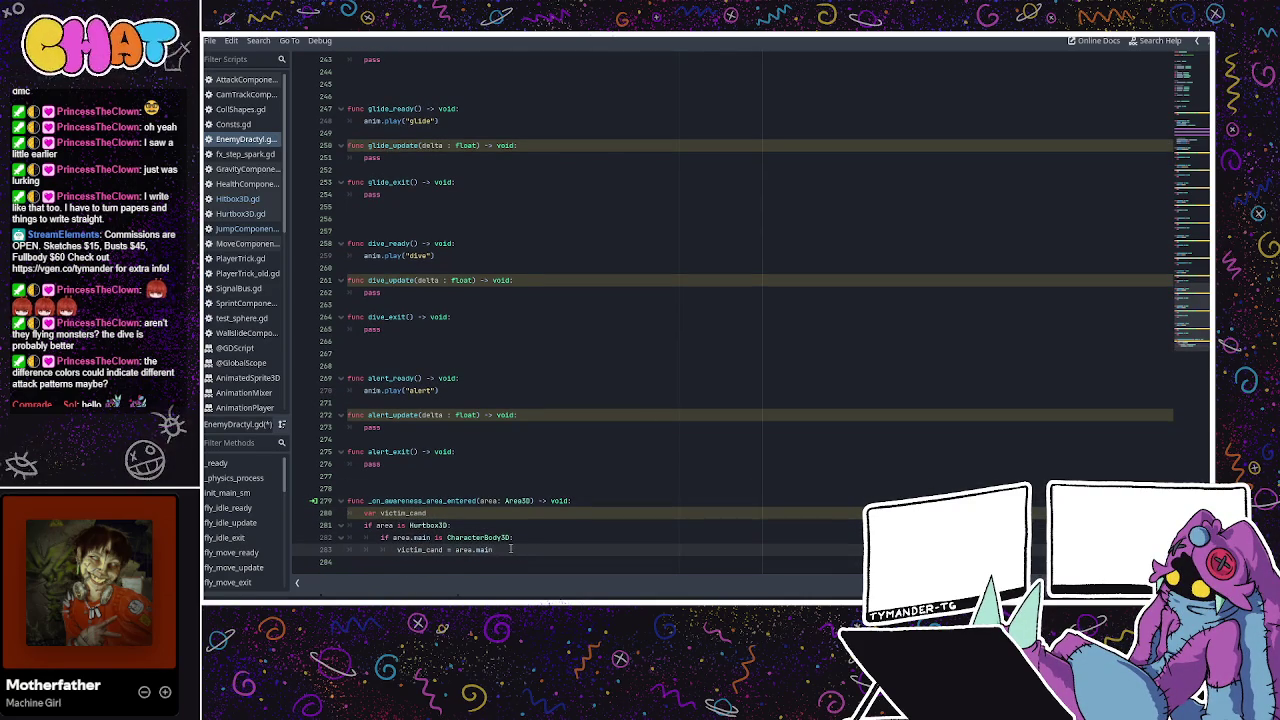
key(Return)
key(Return)
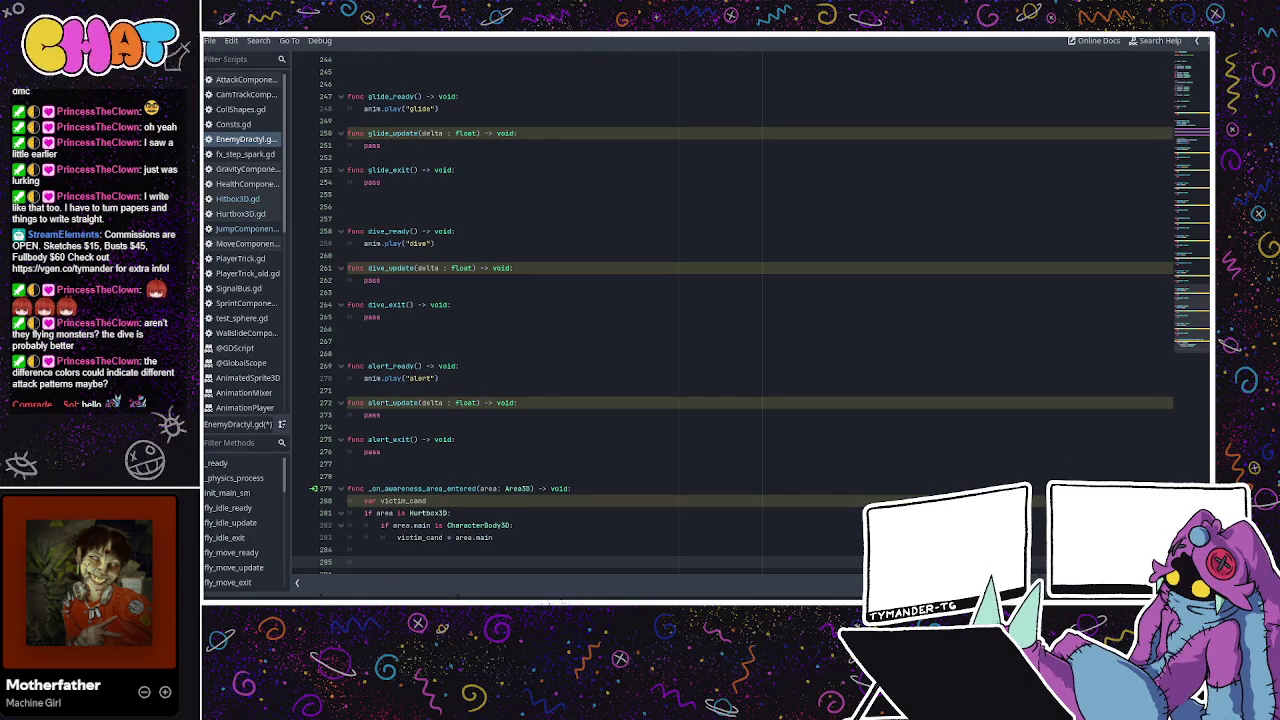
click(428, 500)
key(Return)
scroll(415, 410, down, 2)
click(408, 500)
click(395, 513)
drag(405, 513, 427, 513)
click(422, 513)
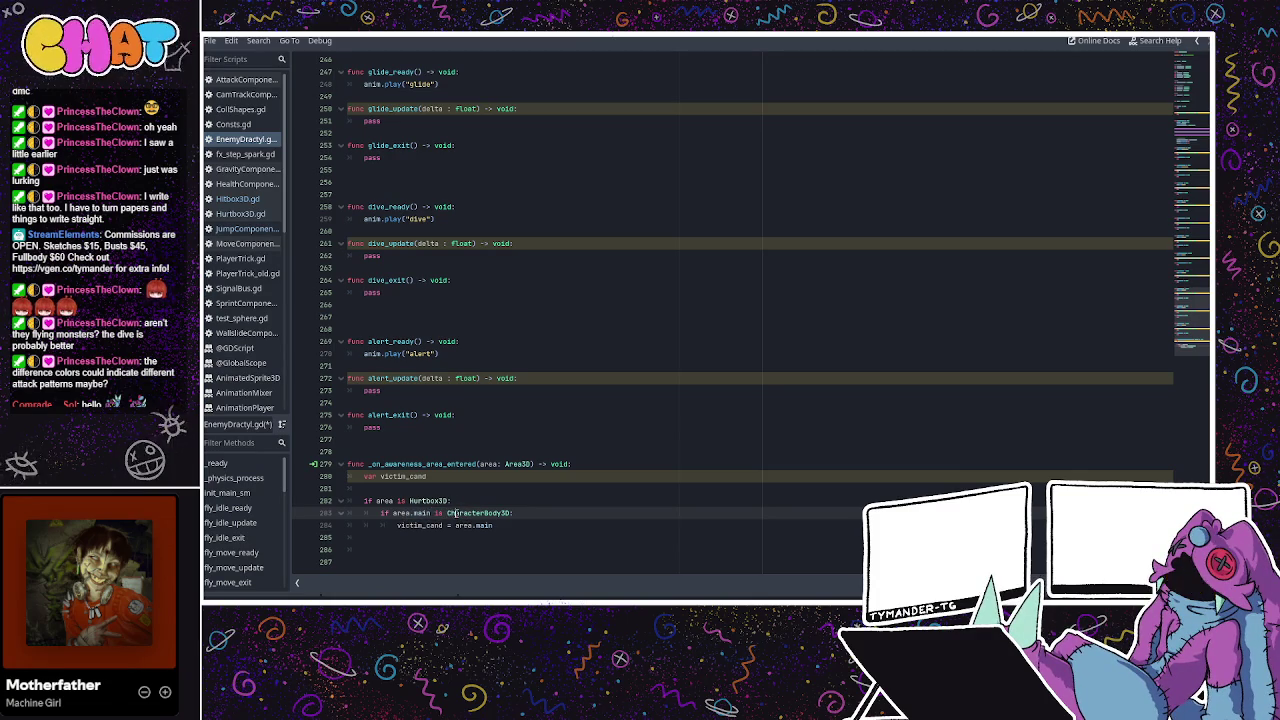
double_click(471, 513)
click(423, 525)
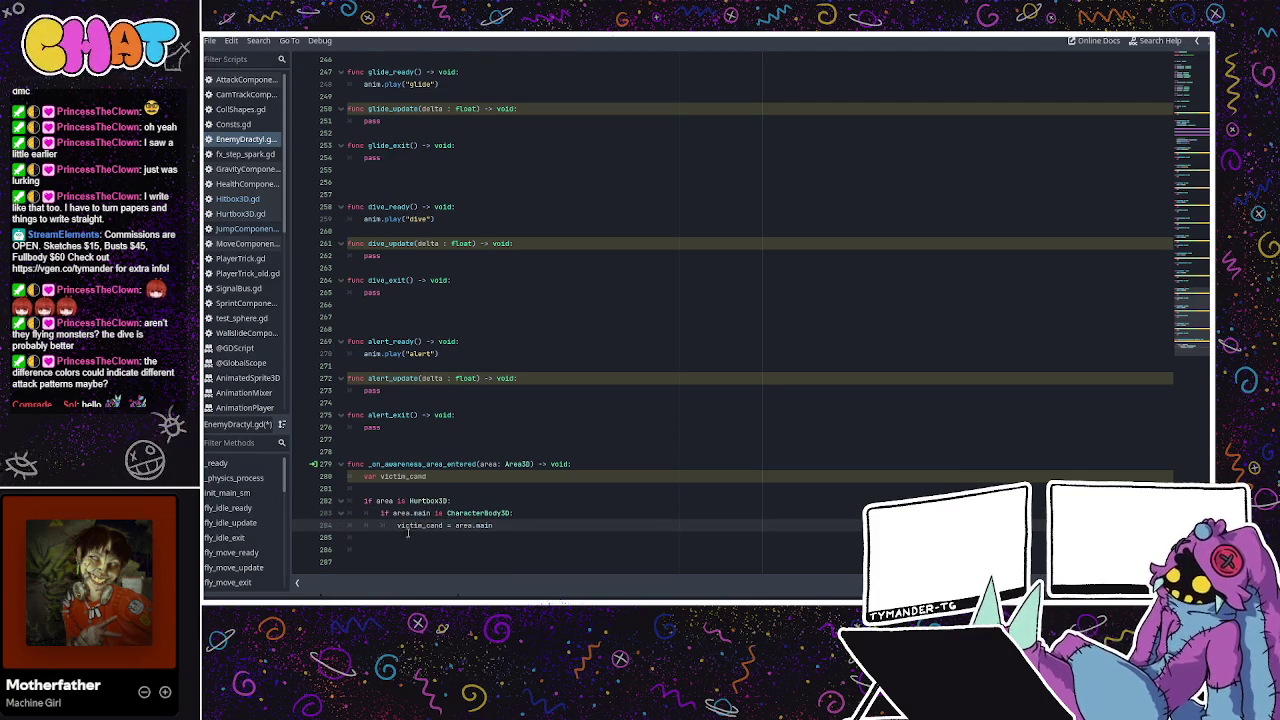
Start an 'if victim_cand.' check on line 286, then move down the script list to test_sphere.gd
click(381, 551)
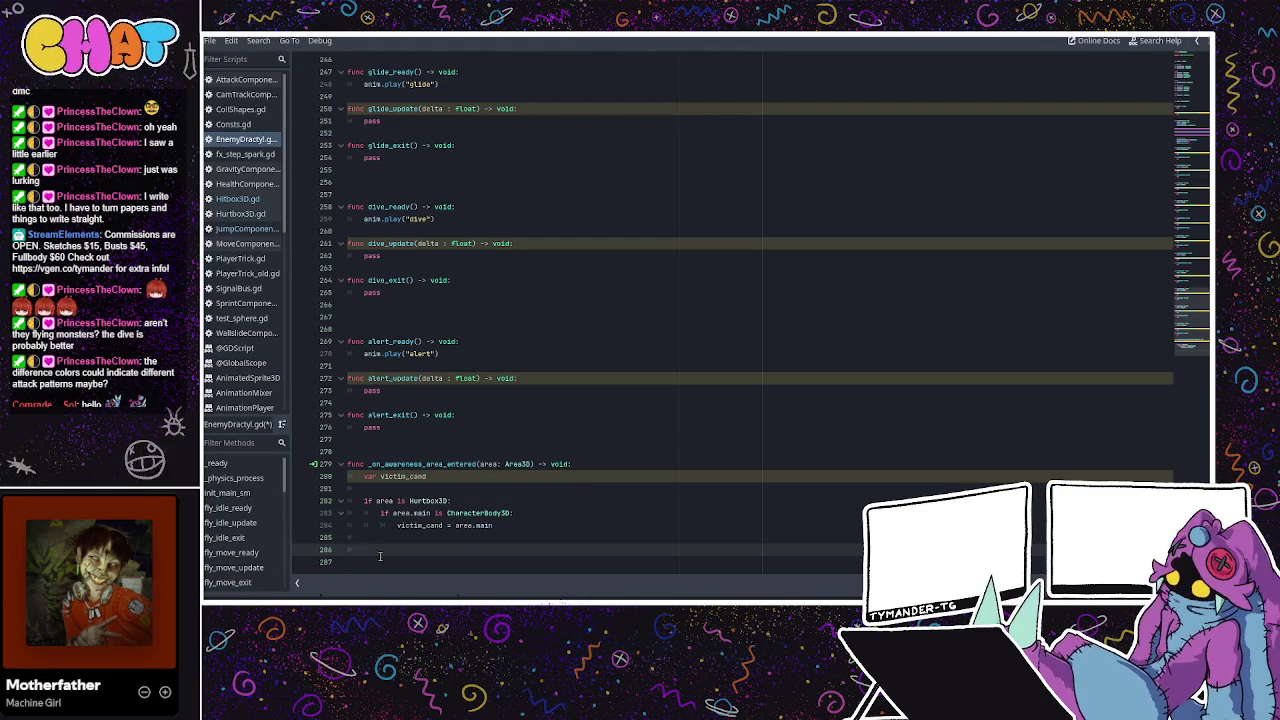
text(if victim_)
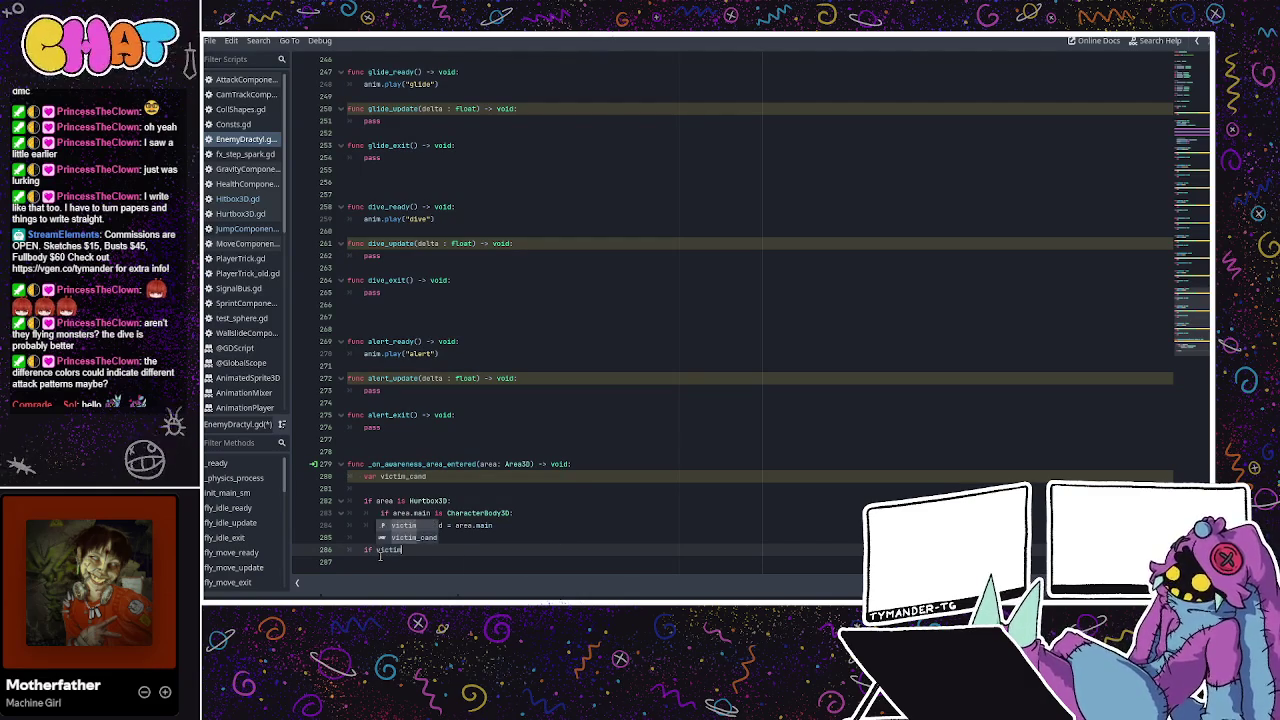
key(Return)
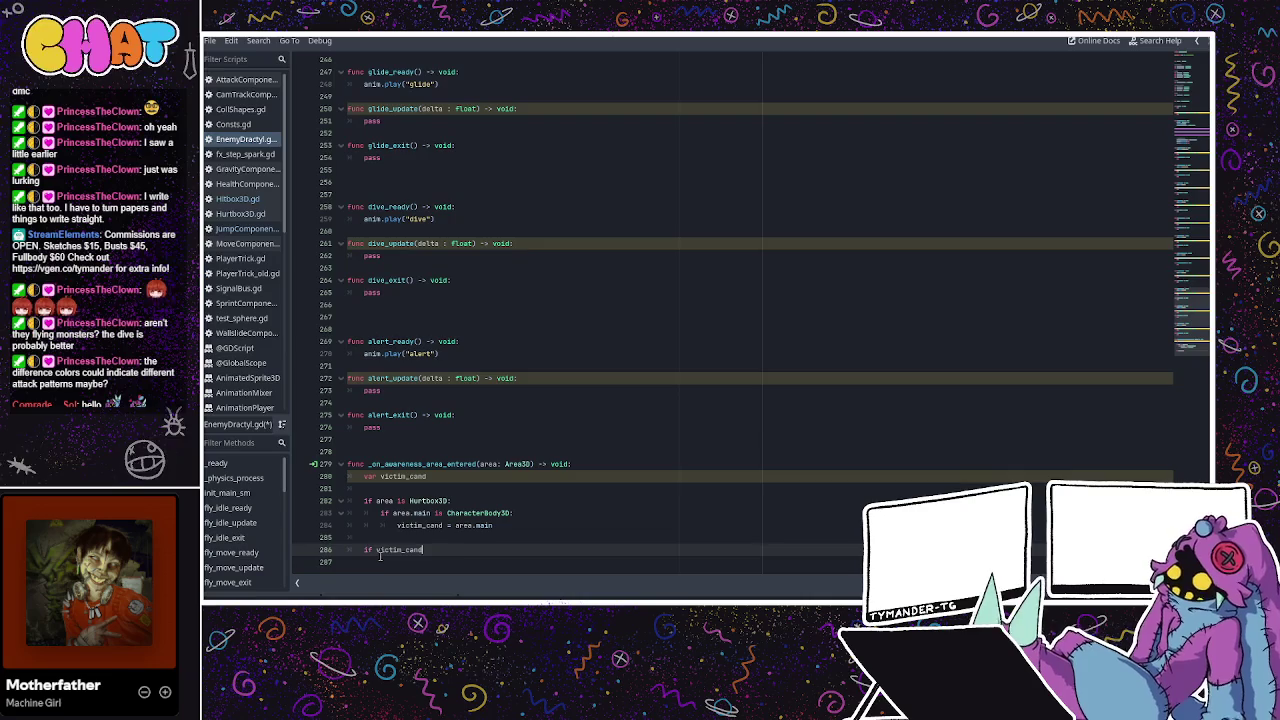
text(.)
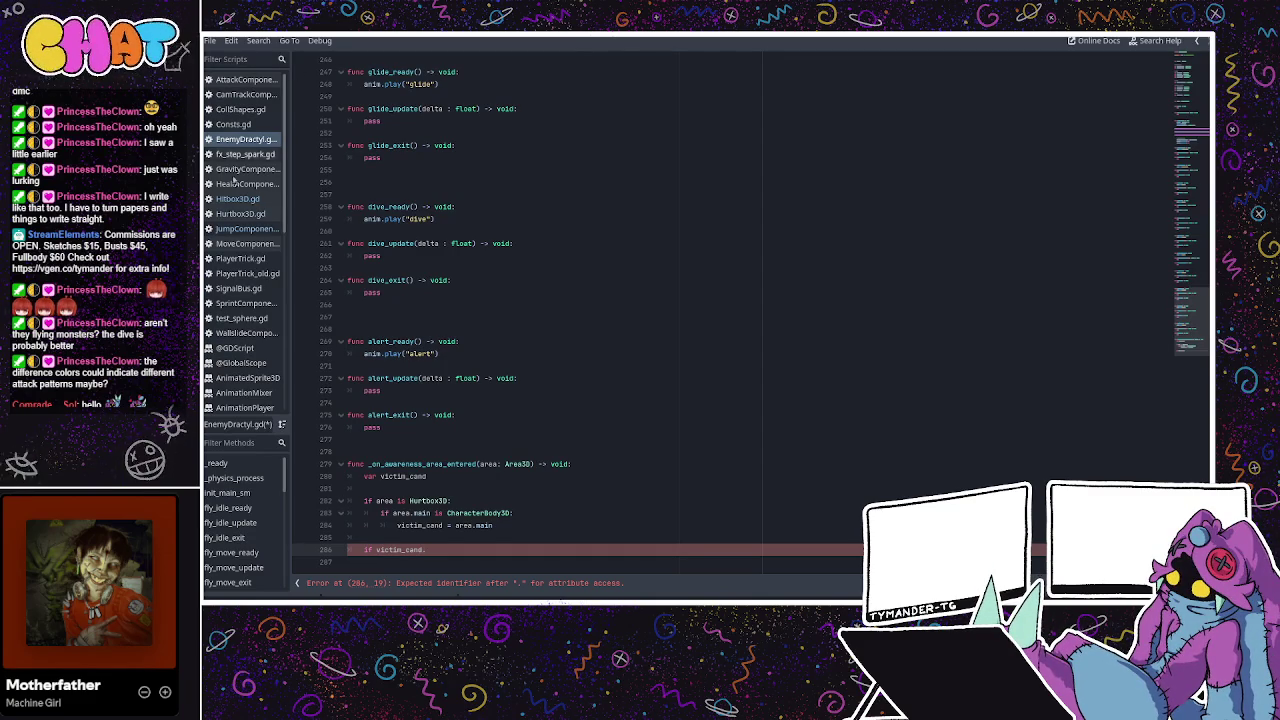
key(Down)
key(Down)
key(Down)
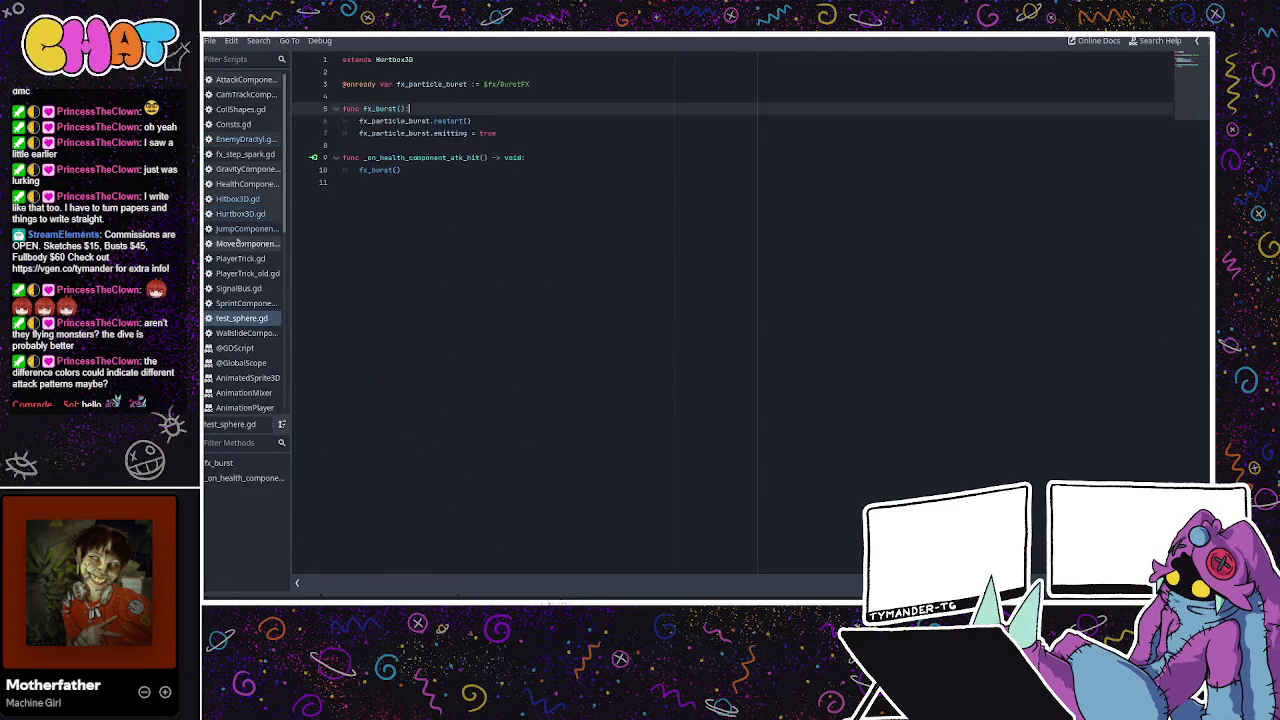
Open HealthComponent.gd and inspect its is_immortal, max_hp and current_hp declarations
click(238, 243)
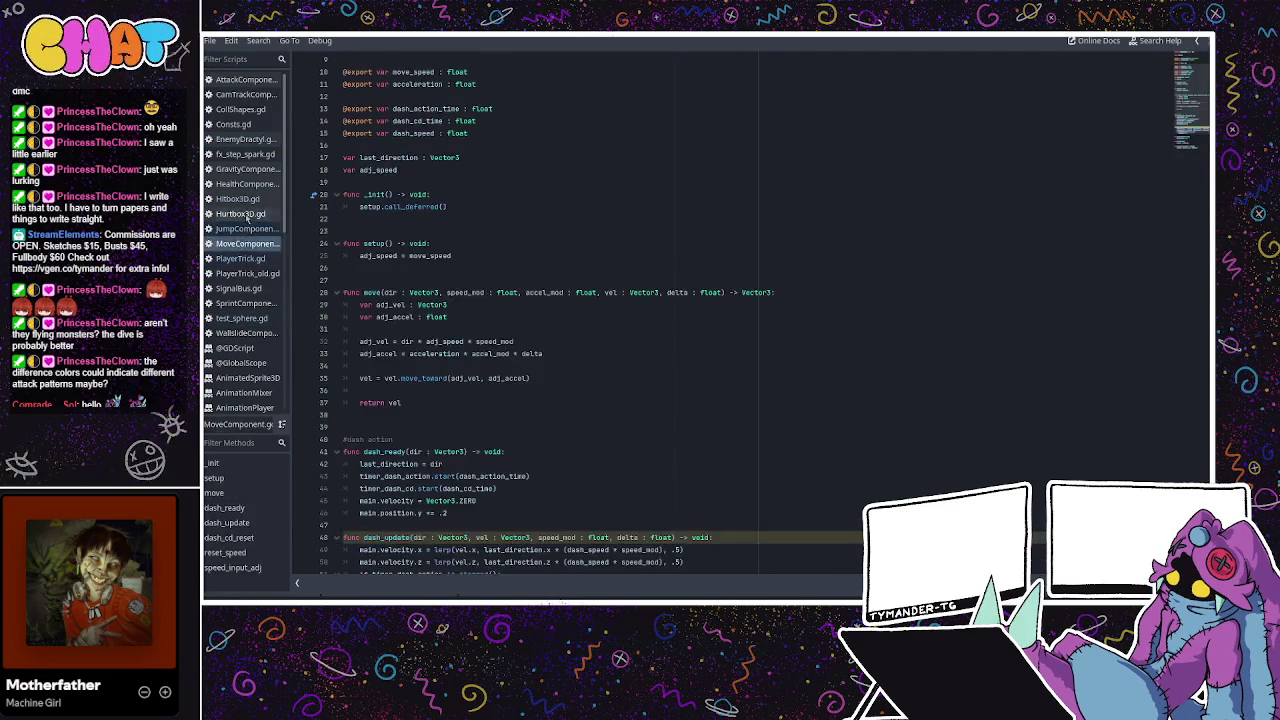
click(248, 213)
click(244, 198)
click(244, 184)
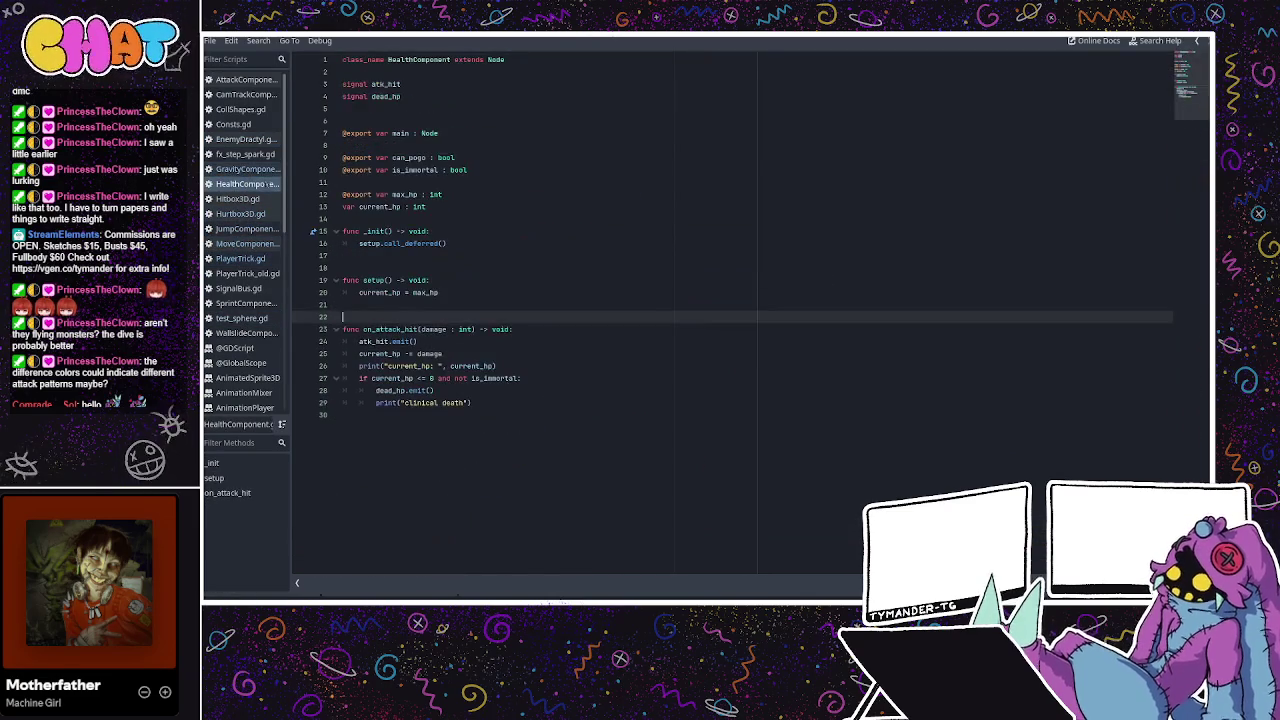
click(443, 206)
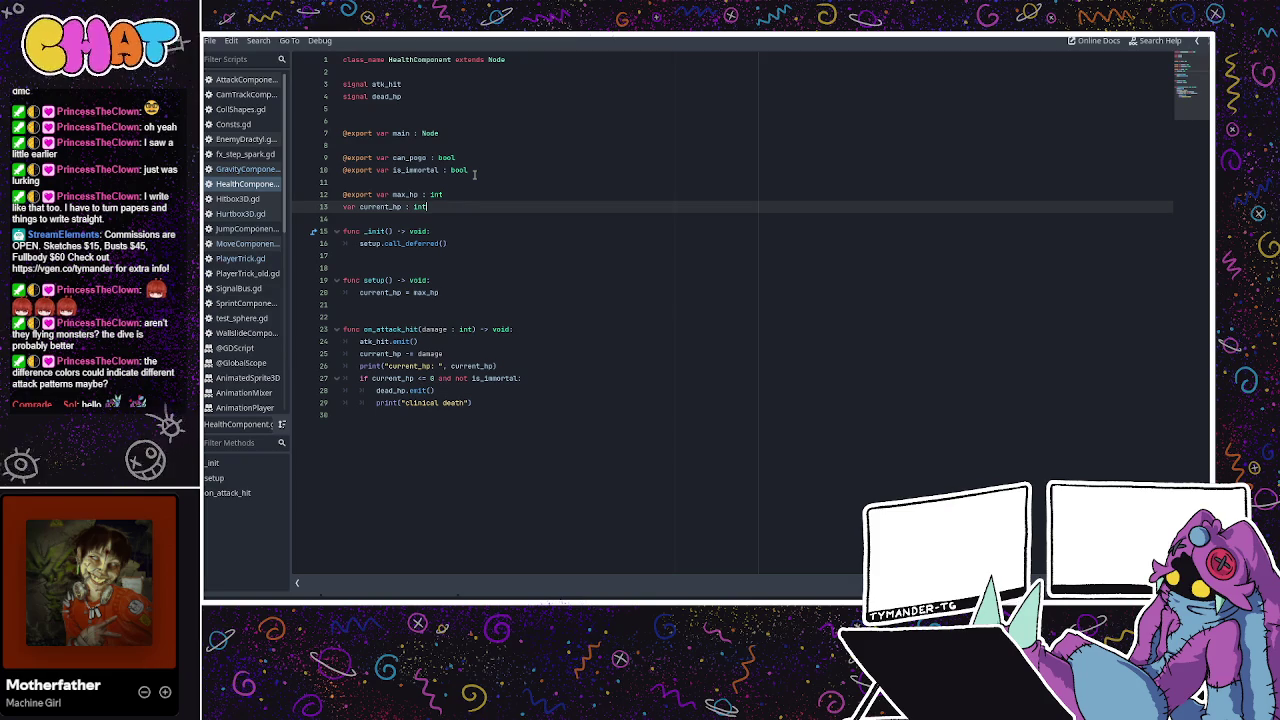
click(474, 172)
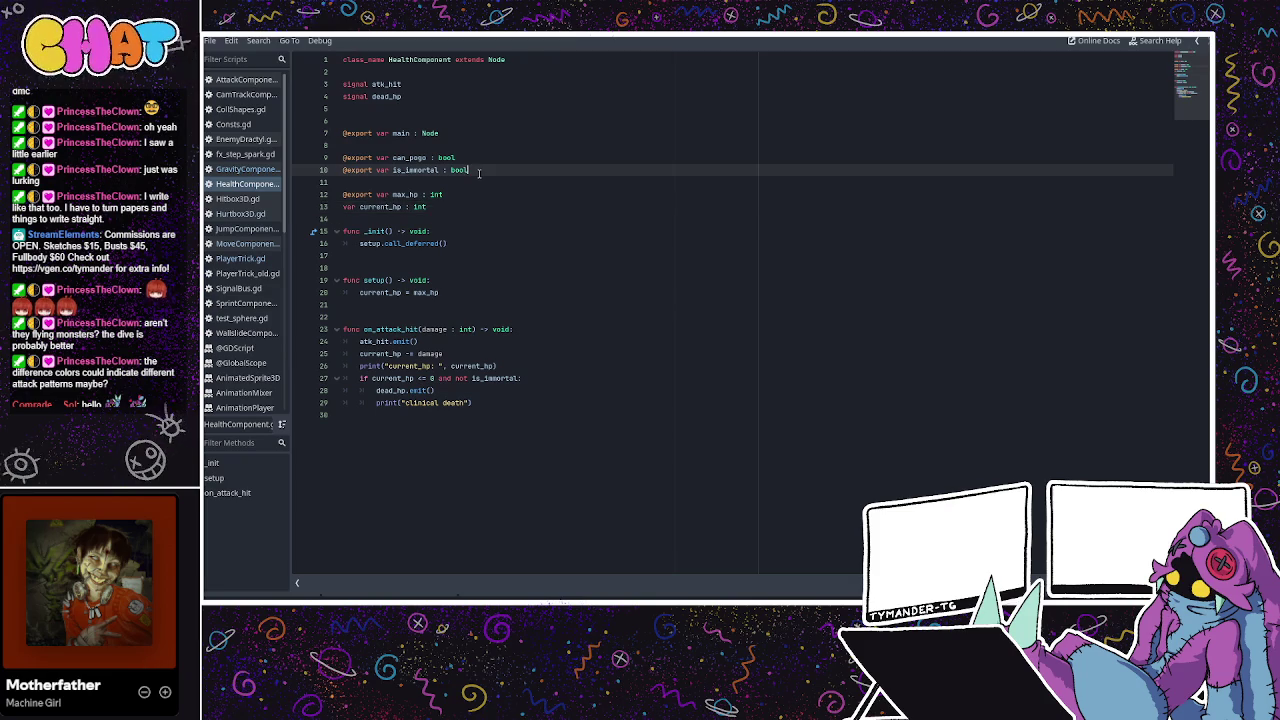
click(465, 194)
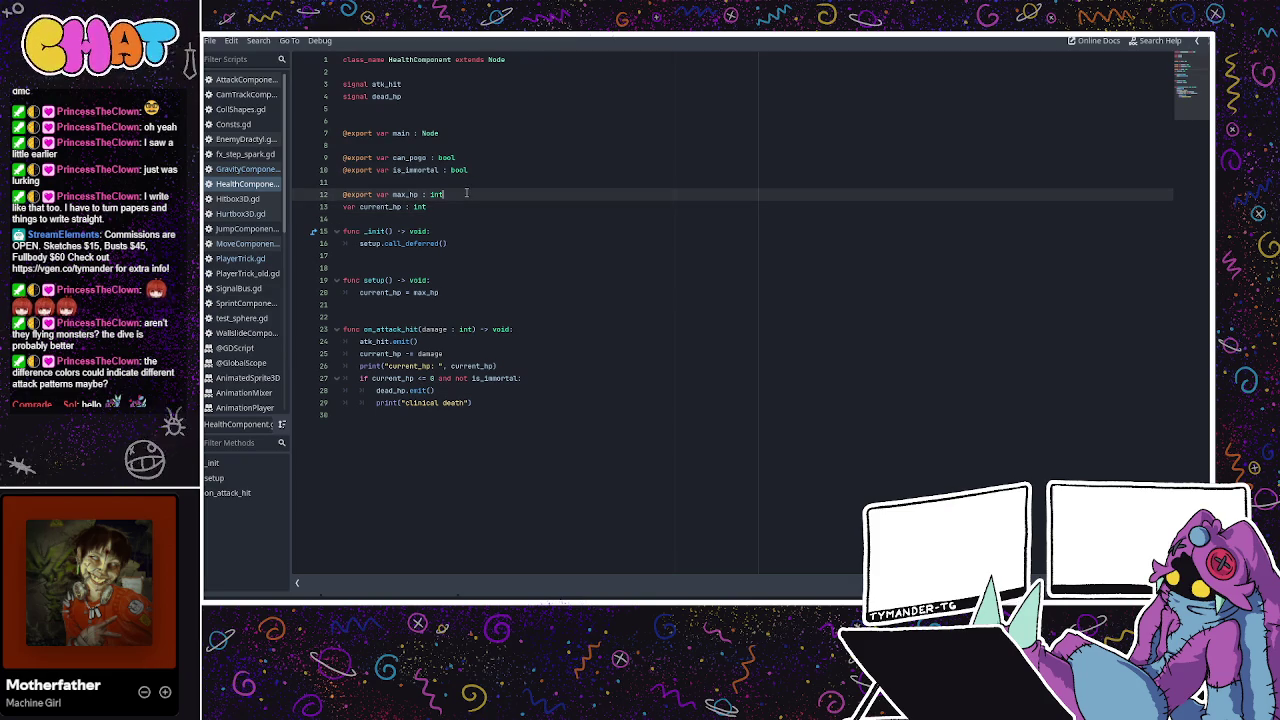
click(454, 206)
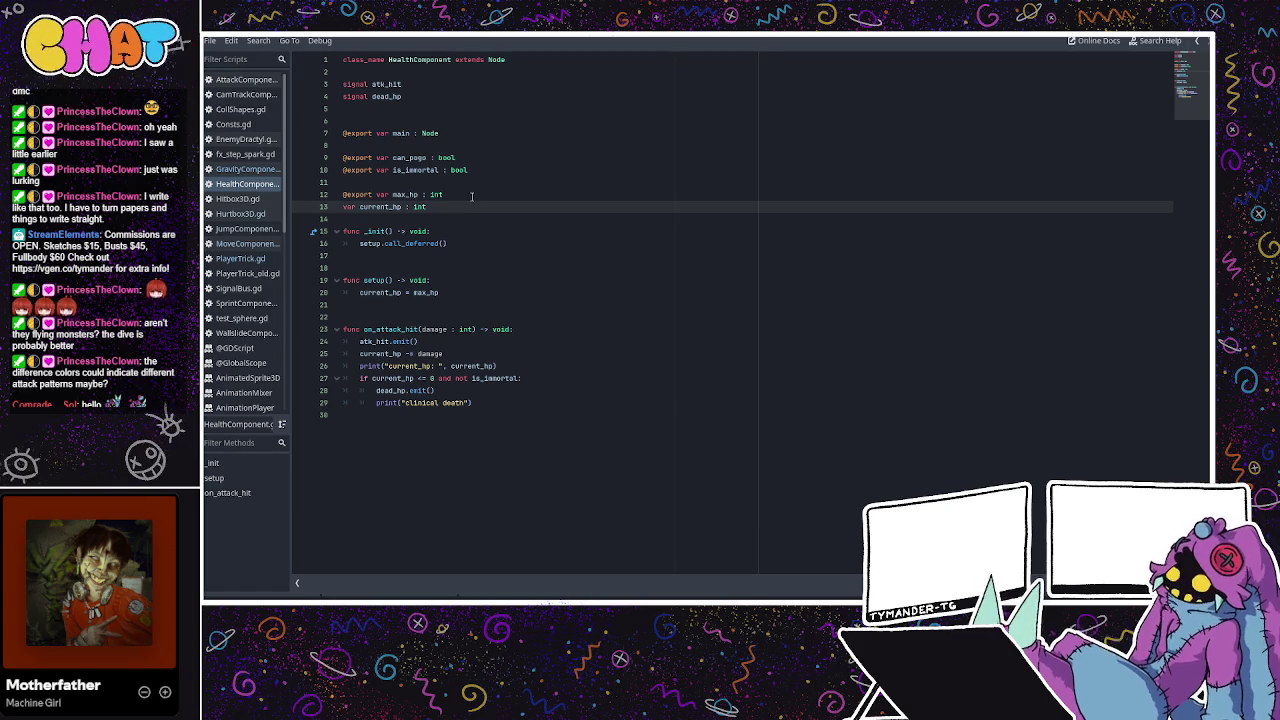
click(476, 196)
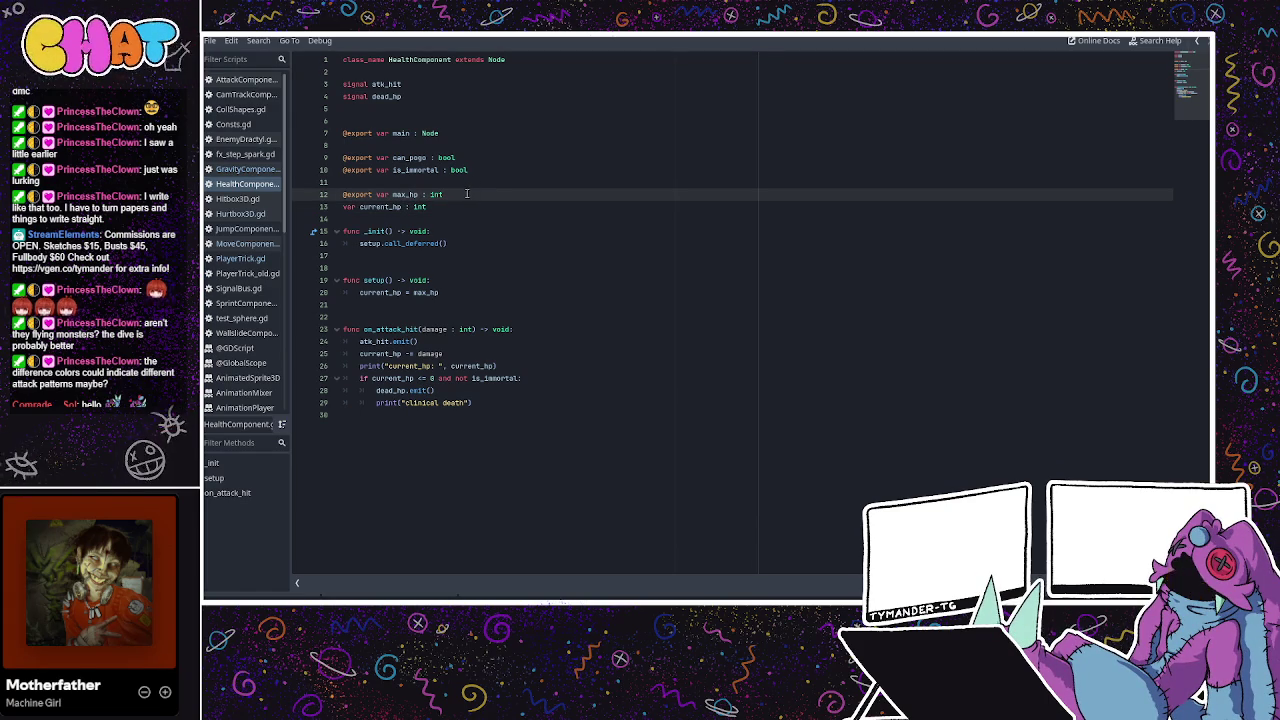
key(Return)
key(Return)
text(@export var group)
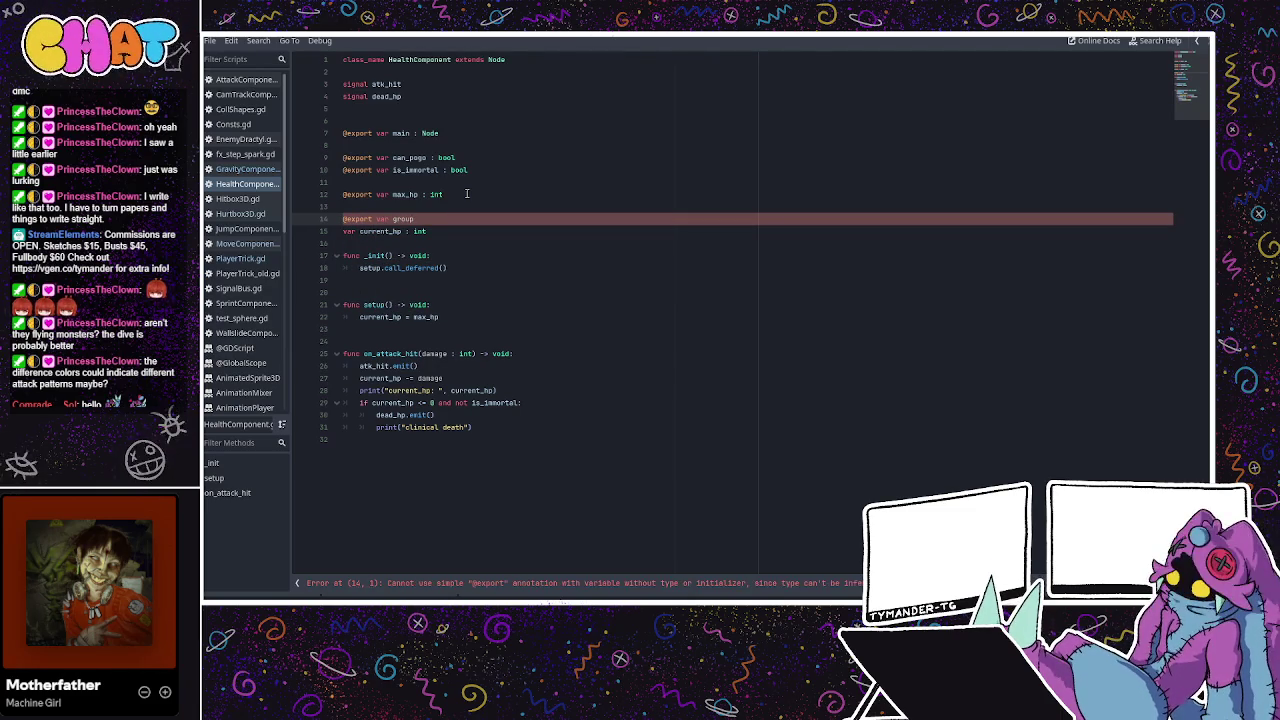
key(BackSpace)
key(BackSpace)
key(BackSpace)
text(ma)
key(BackSpace)
key(BackSpace)
text(mit)
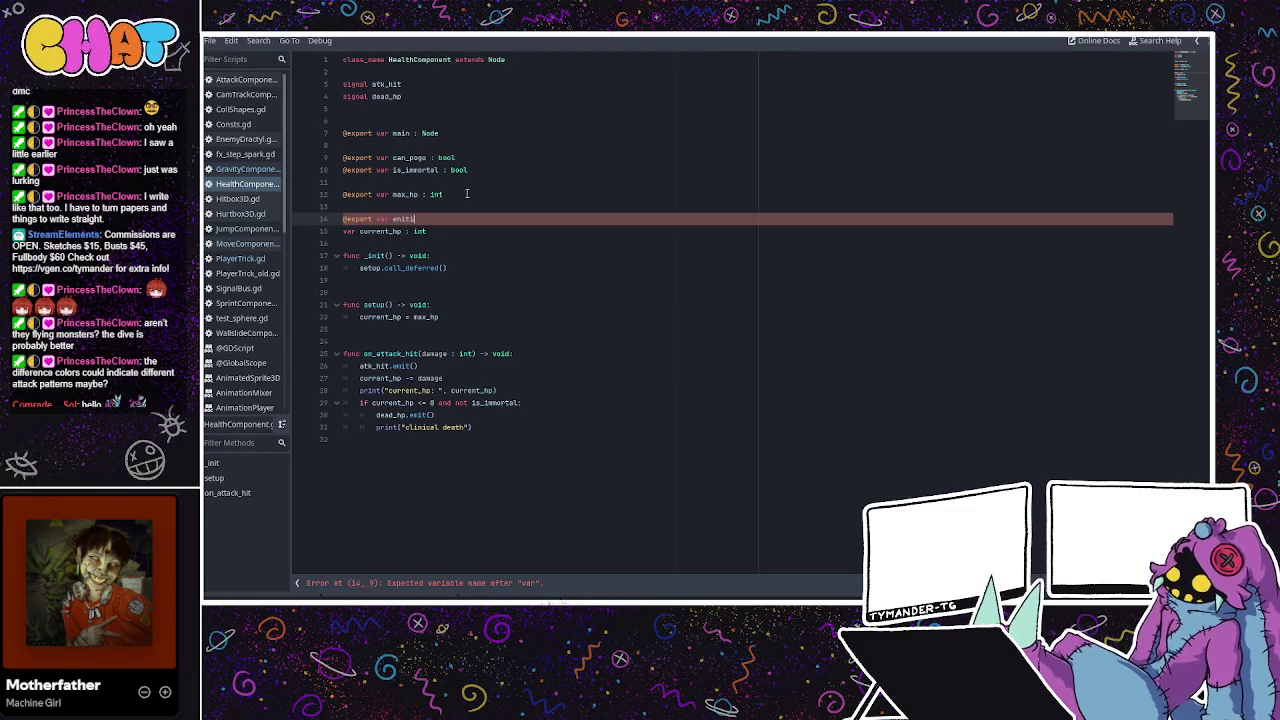
key(BackSpace)
key(BackSpace)
key(BackSpace)
text(ntity_gr)
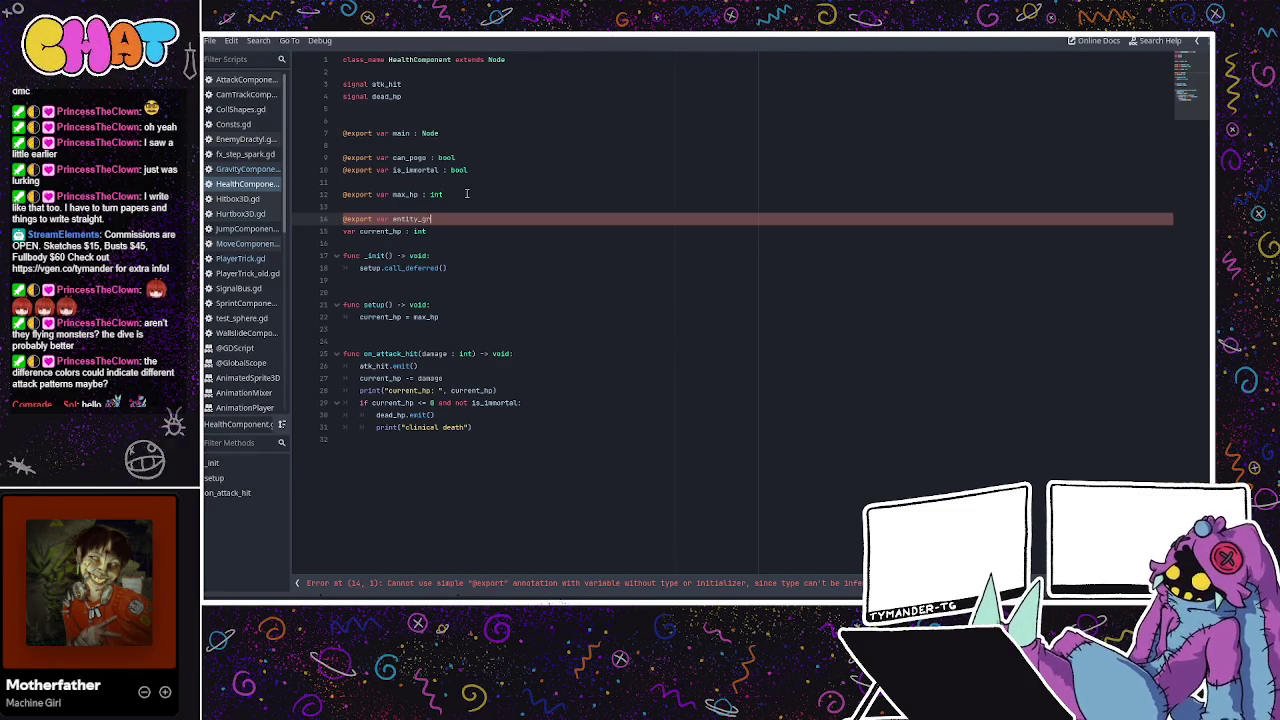
text(oup : )
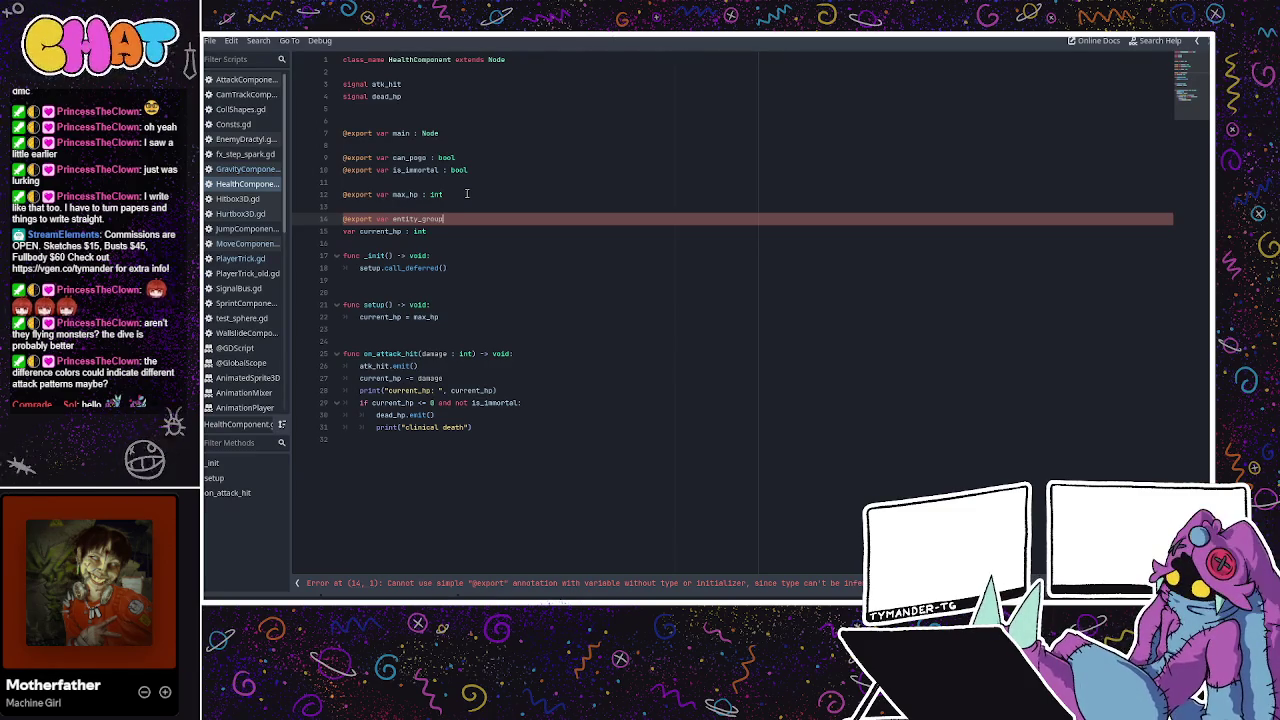
text(string)
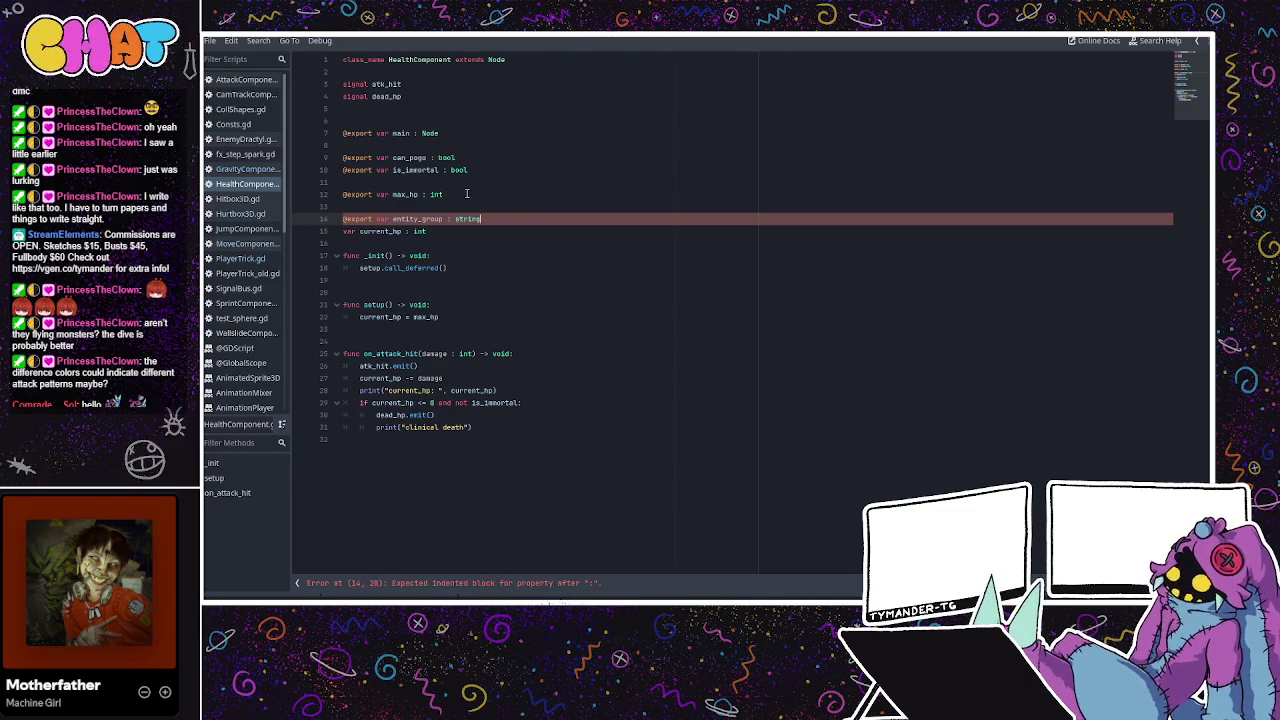
Capitalise the type to 'String' to clear the error, and return to the EnemyDractyl scene
click(466, 193)
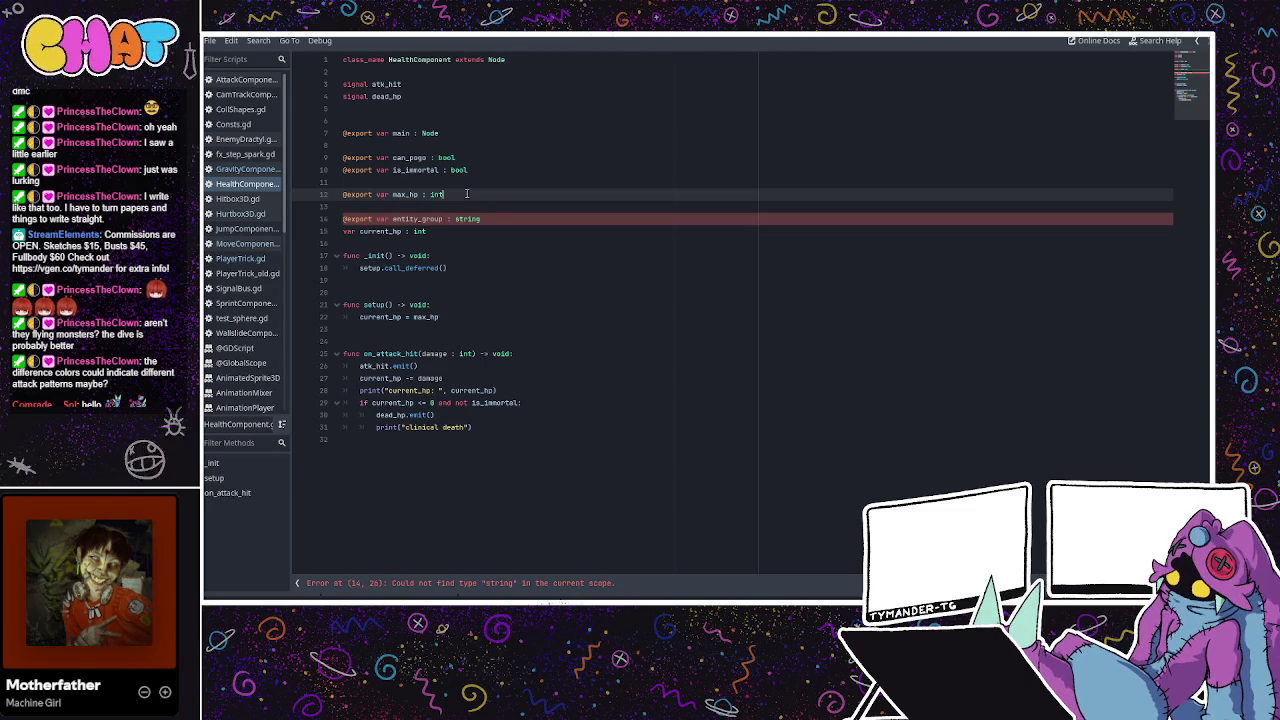
click(413, 218)
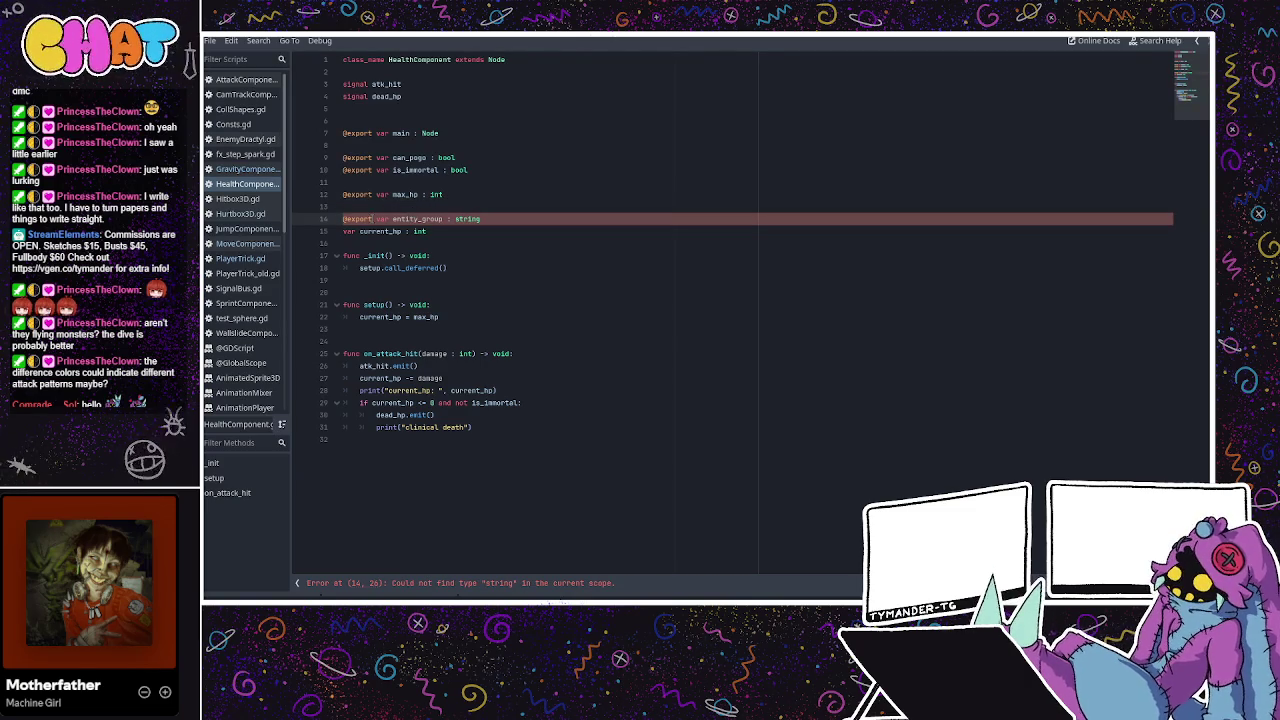
click(515, 218)
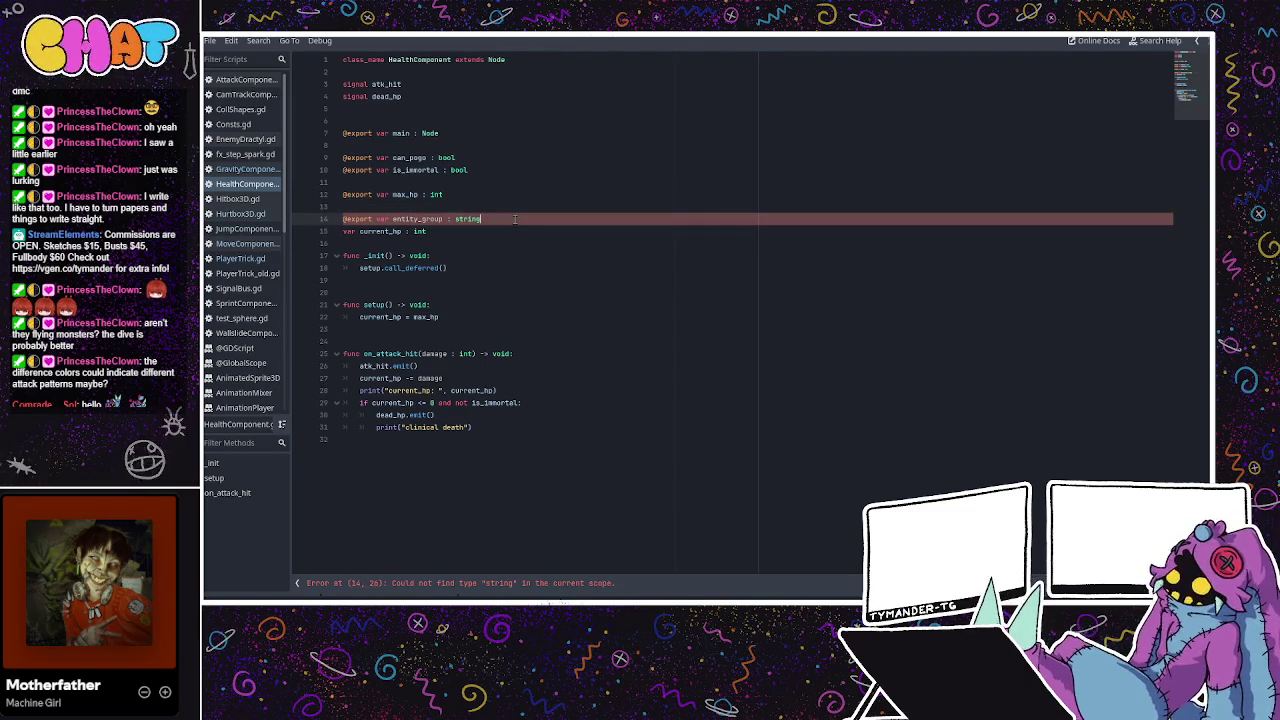
key(Left)
key(Left)
key(Left)
key(BackSpace)
text(S)
click(497, 218)
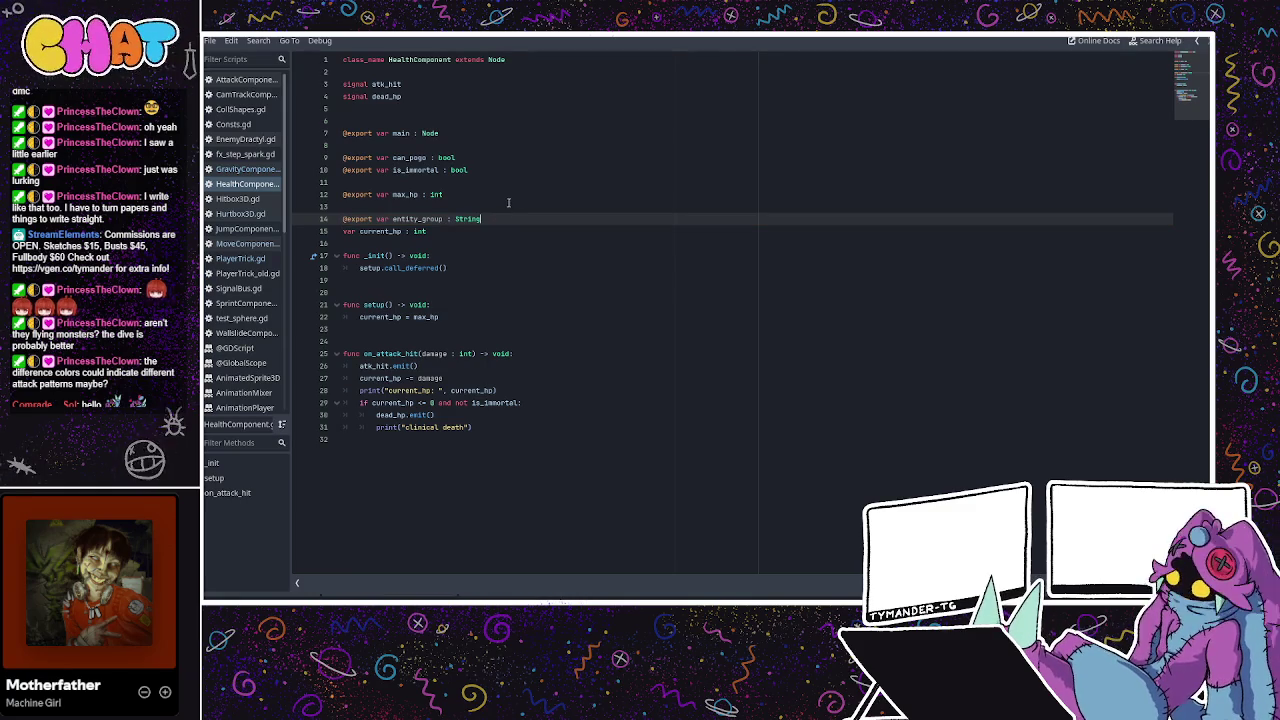
key(alt+Tab)
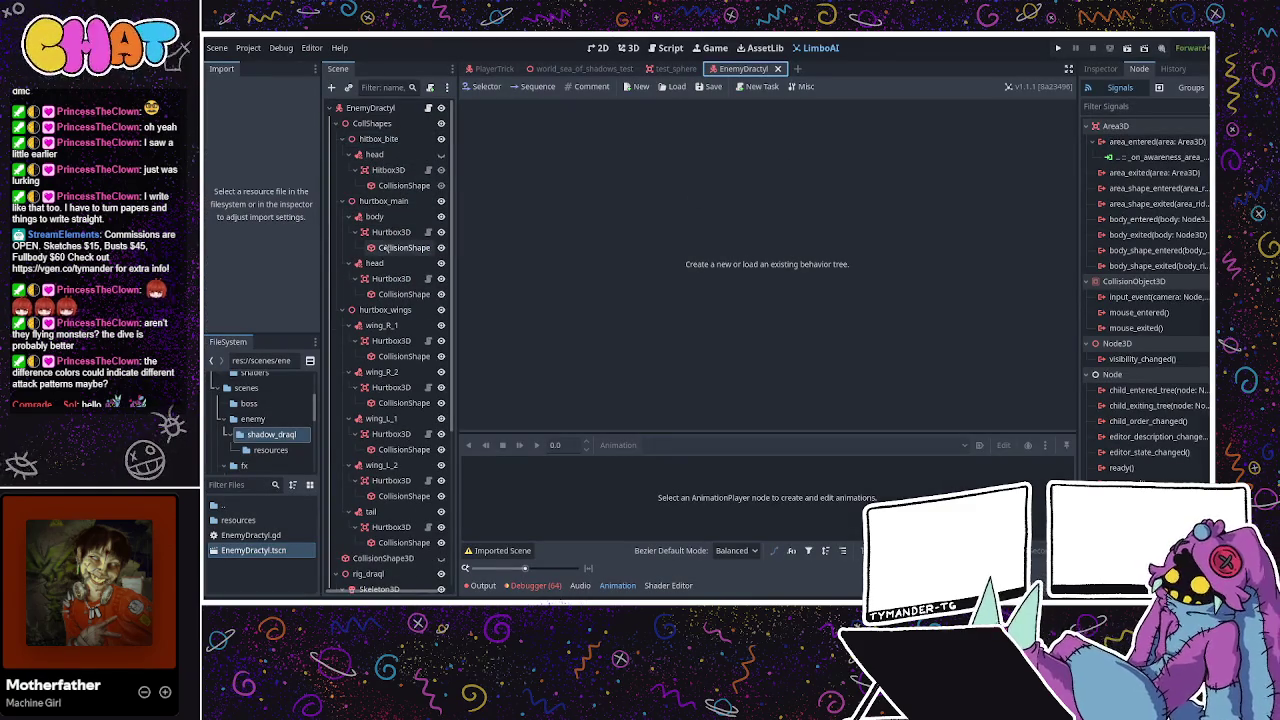
Find and select the HealthComponent node in the EnemyDractyl scene tree
scroll(400, 300, down, 5)
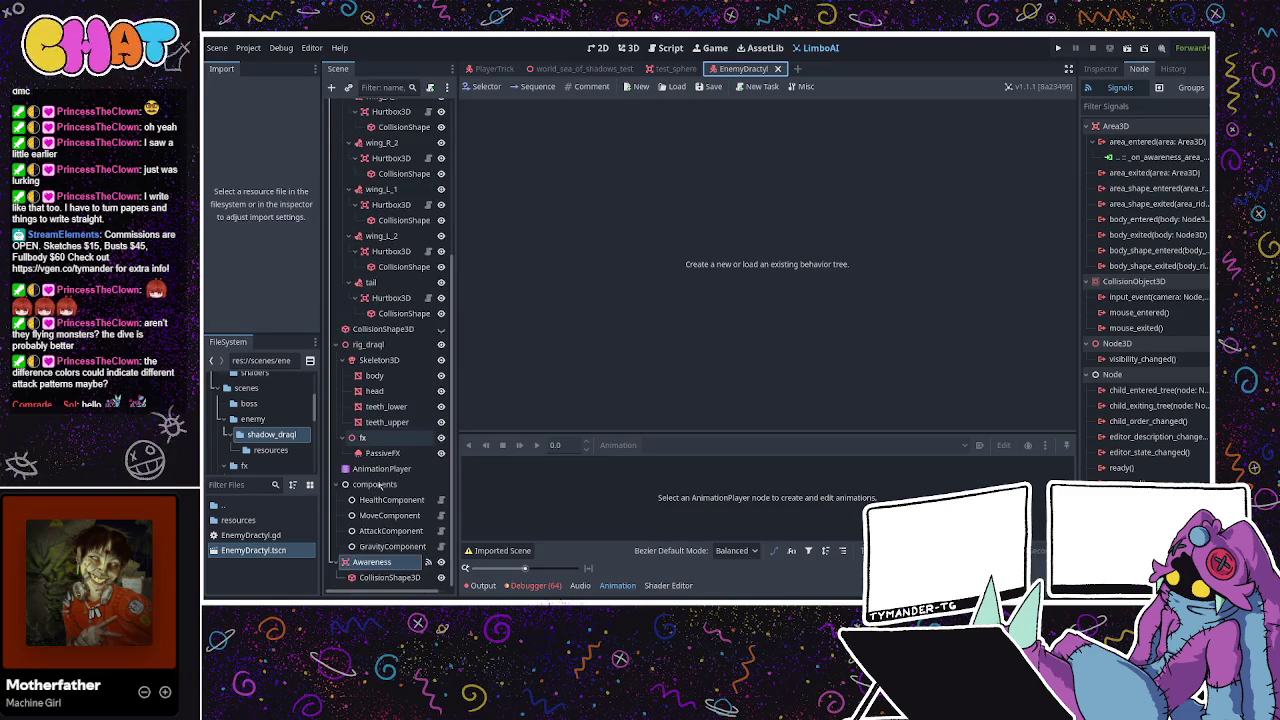
click(377, 500)
click(375, 375)
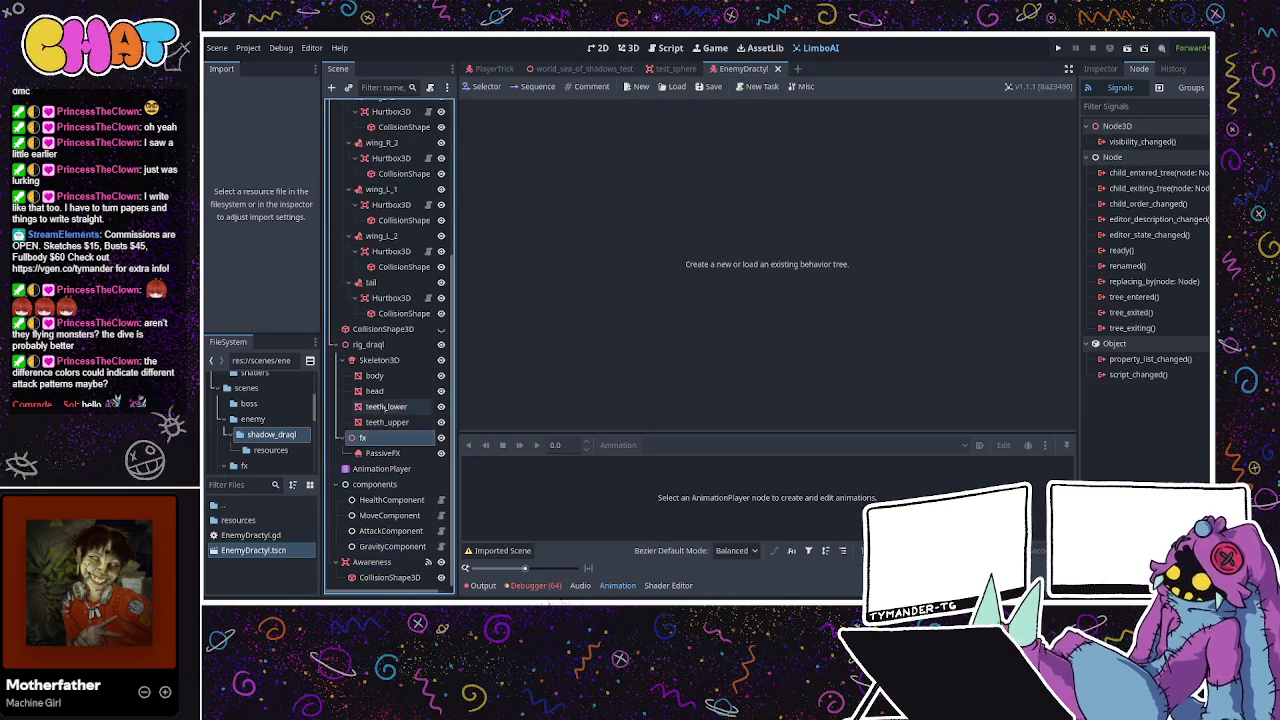
click(390, 360)
click(400, 344)
click(382, 452)
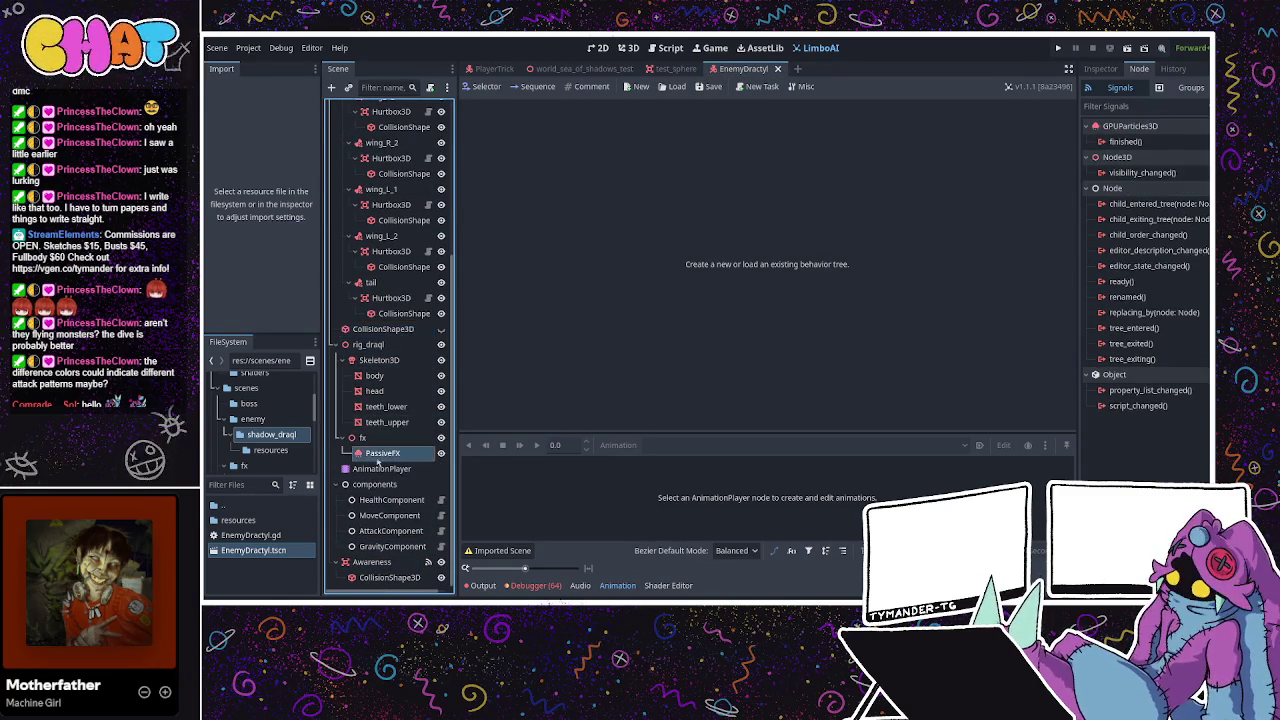
scroll(393, 398, up, 4)
scroll(393, 398, down, 4)
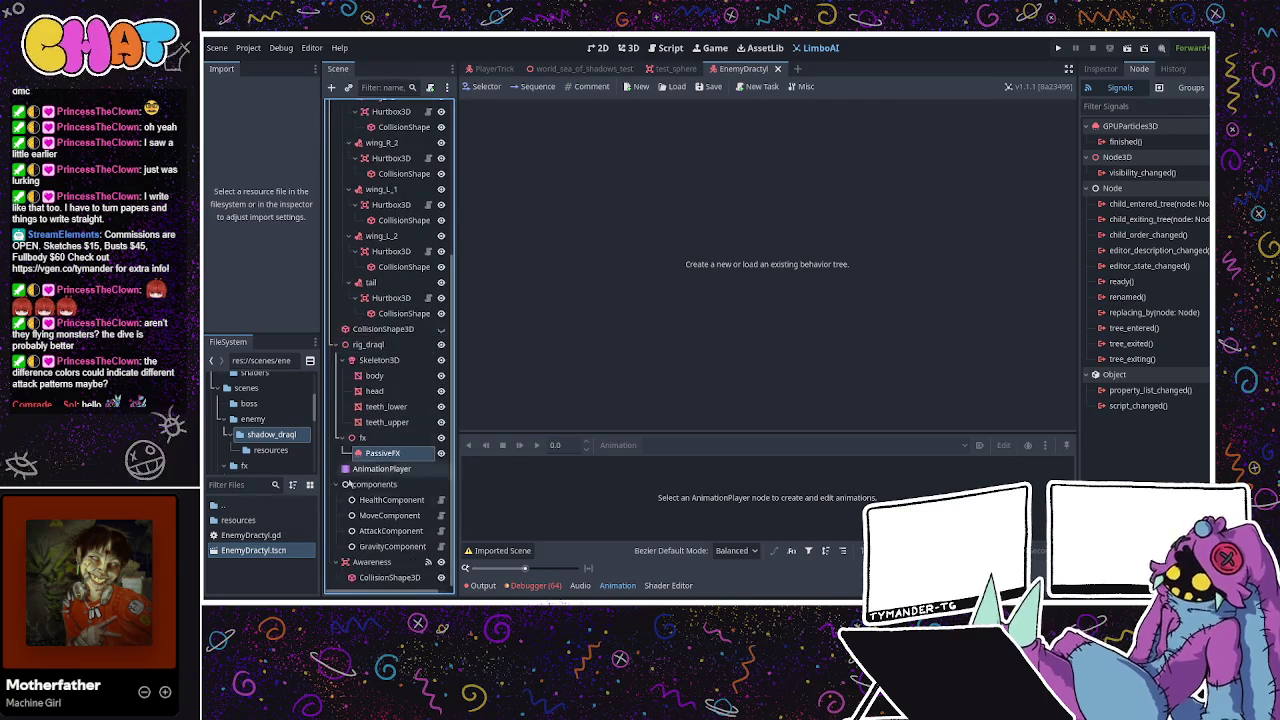
click(390, 500)
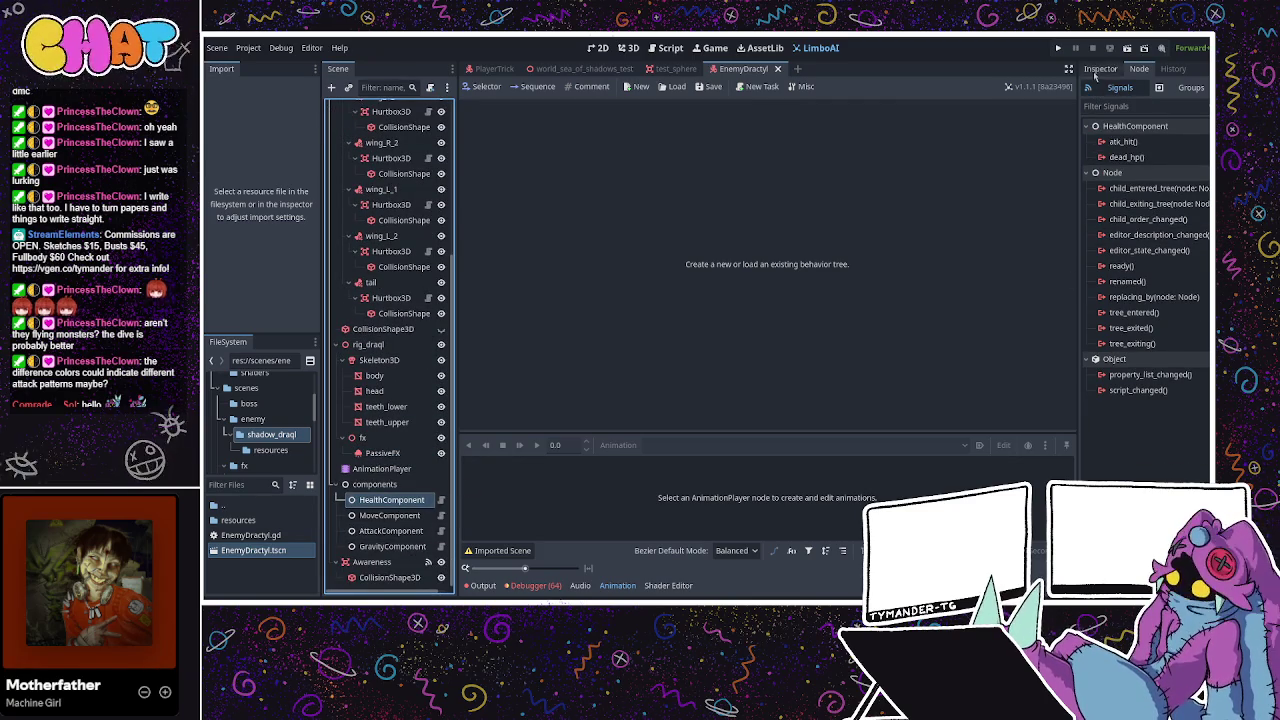
Set its Entity Group to 'enemy' in the Inspector and switch to the PlayerTrick scene
click(1097, 74)
click(1161, 216)
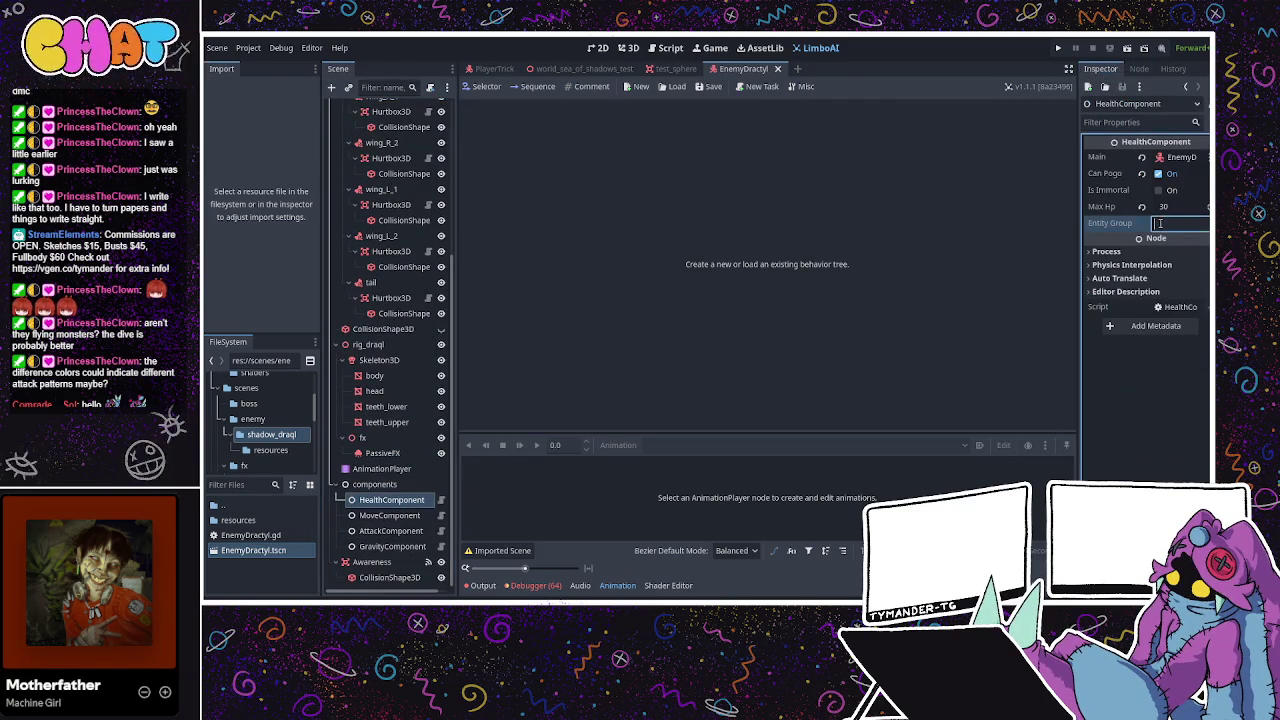
text(enemy)
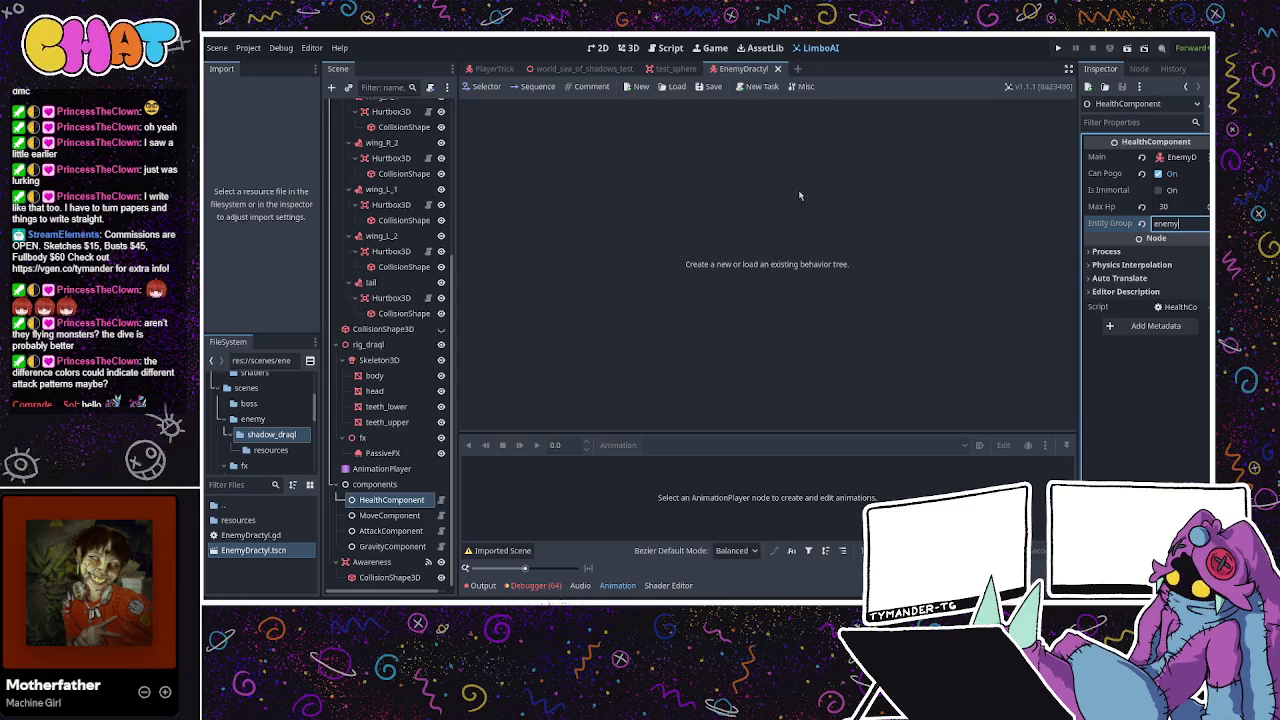
mouse_move(494, 68)
mouse_down()
mouse_move(543, 100)
mouse_move(630, 90)
mouse_up()
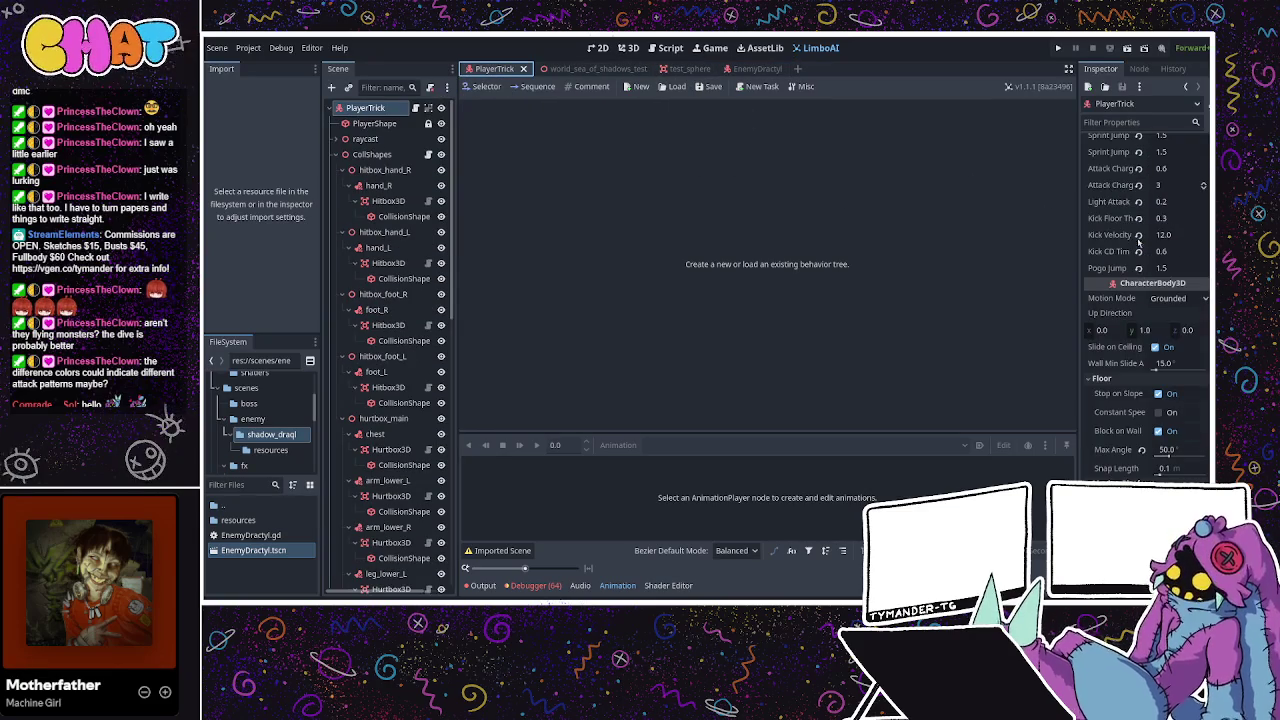
Set the PlayerTrick HealthComponent's Entity Group to 'player' and save the scene
scroll(384, 528, down, 5)
scroll(384, 528, down, 6)
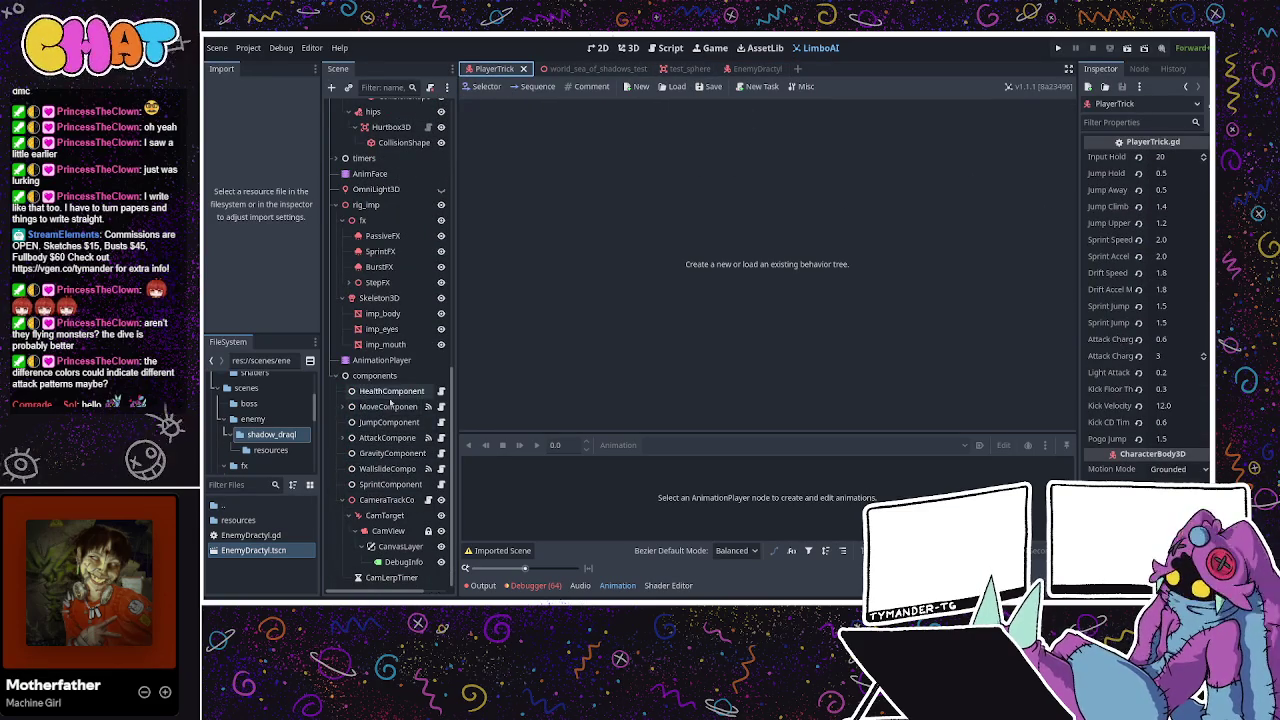
click(390, 391)
click(1165, 223)
text(player)
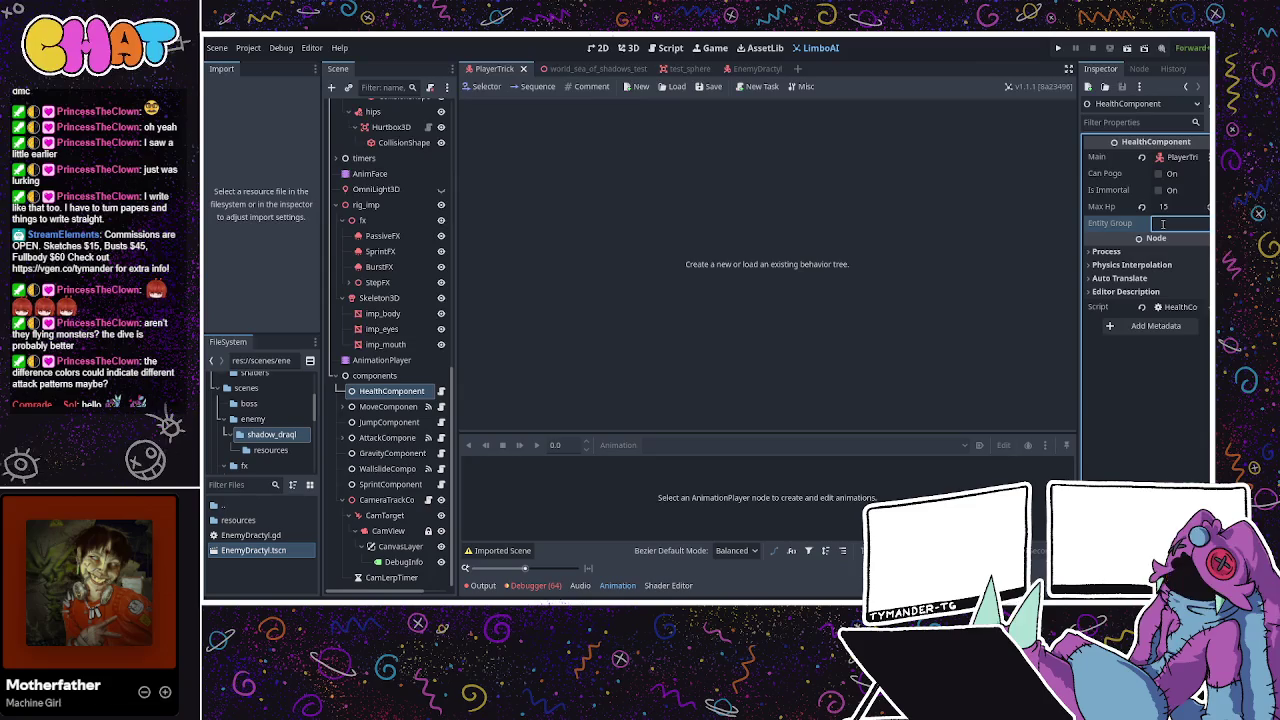
key(ctrl+s)
Compare the Entity Group values of the PlayerTrick and EnemyDractyl HealthComponents
click(760, 68)
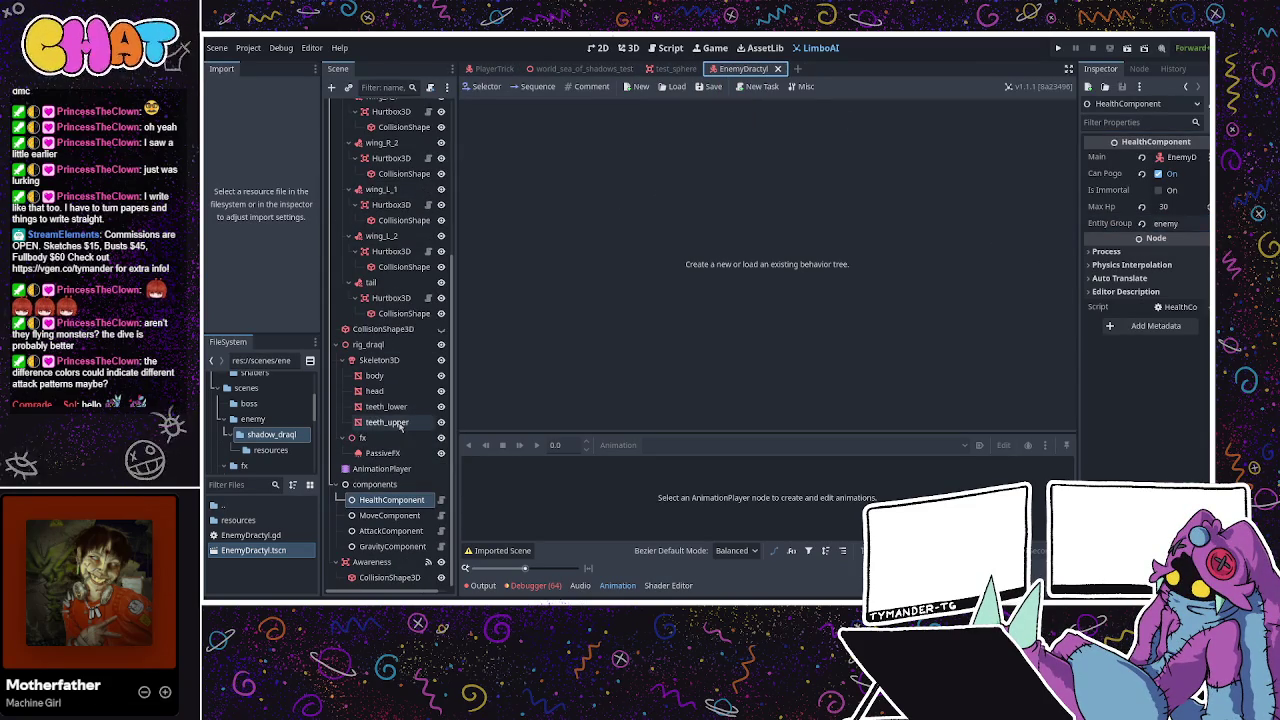
click(498, 68)
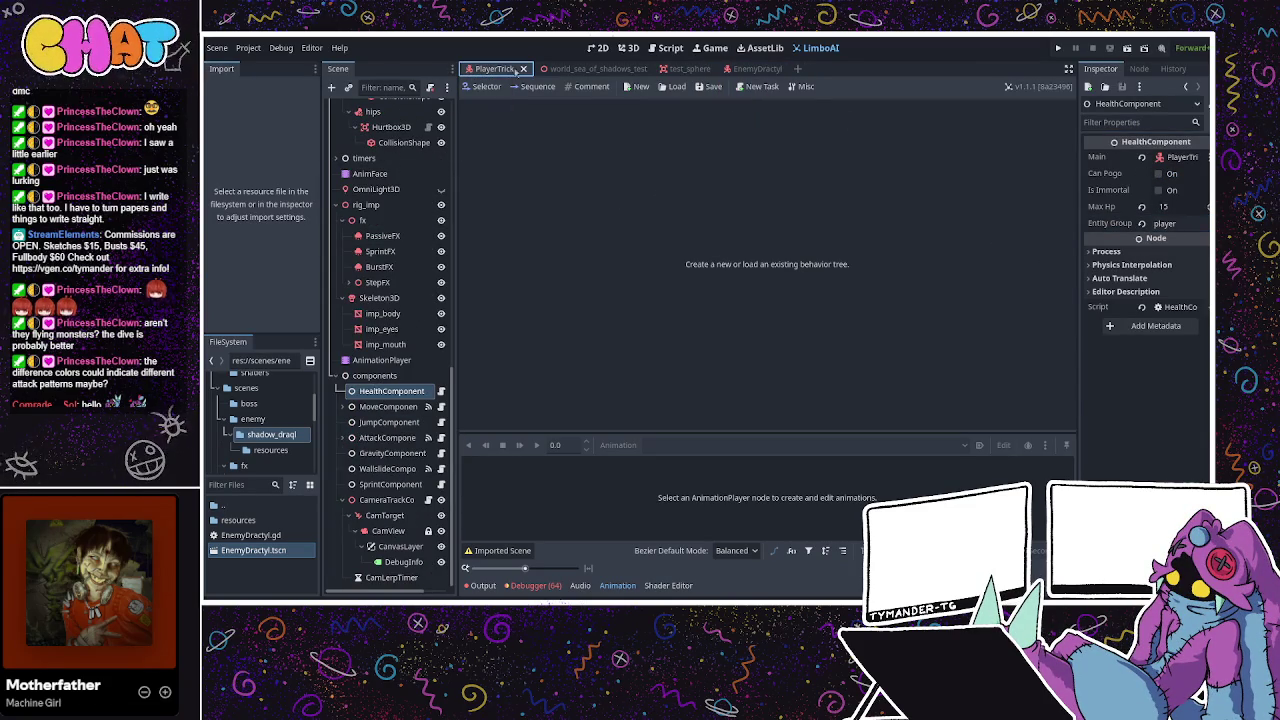
double_click(1167, 224)
click(1157, 224)
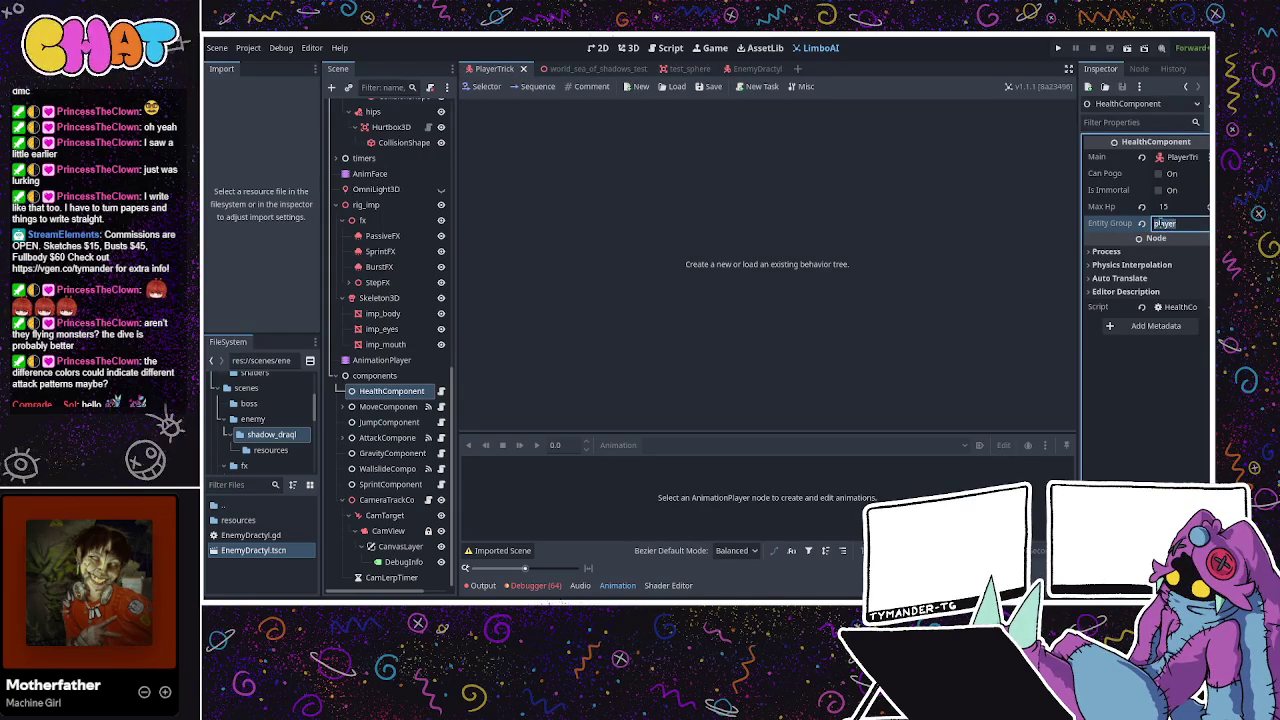
click(745, 72)
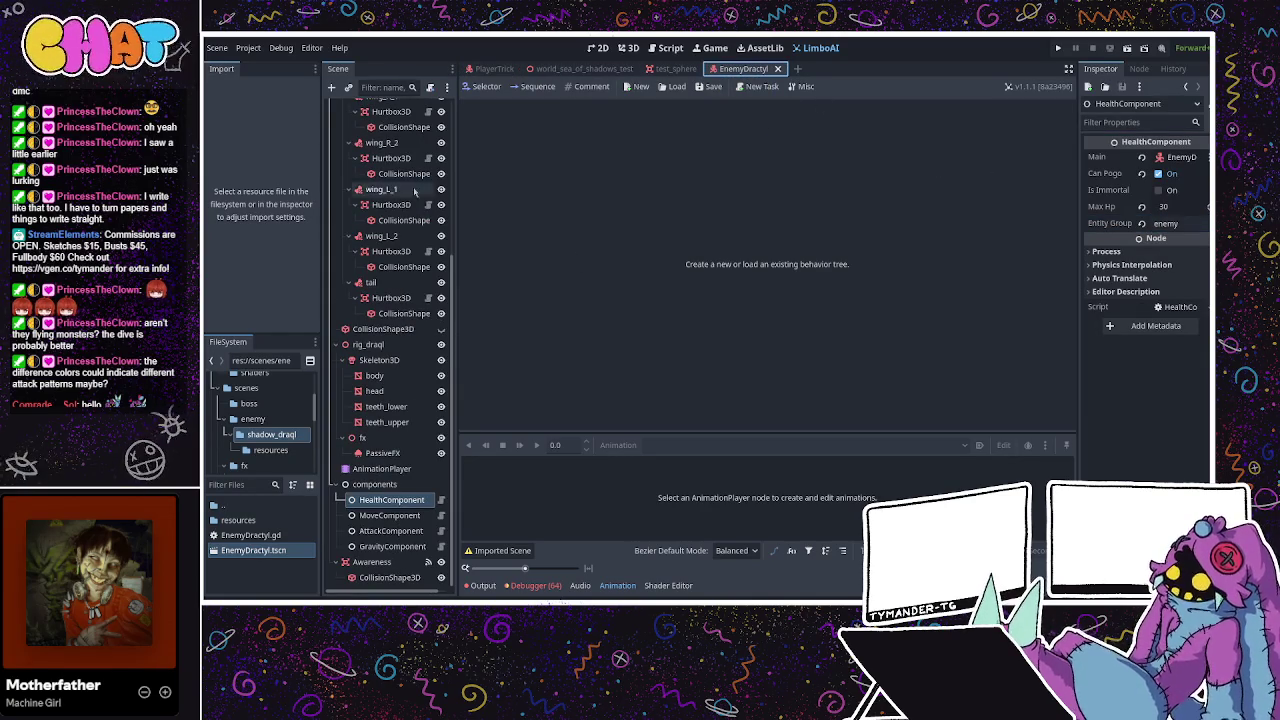
scroll(424, 122, up, 5)
click(424, 122)
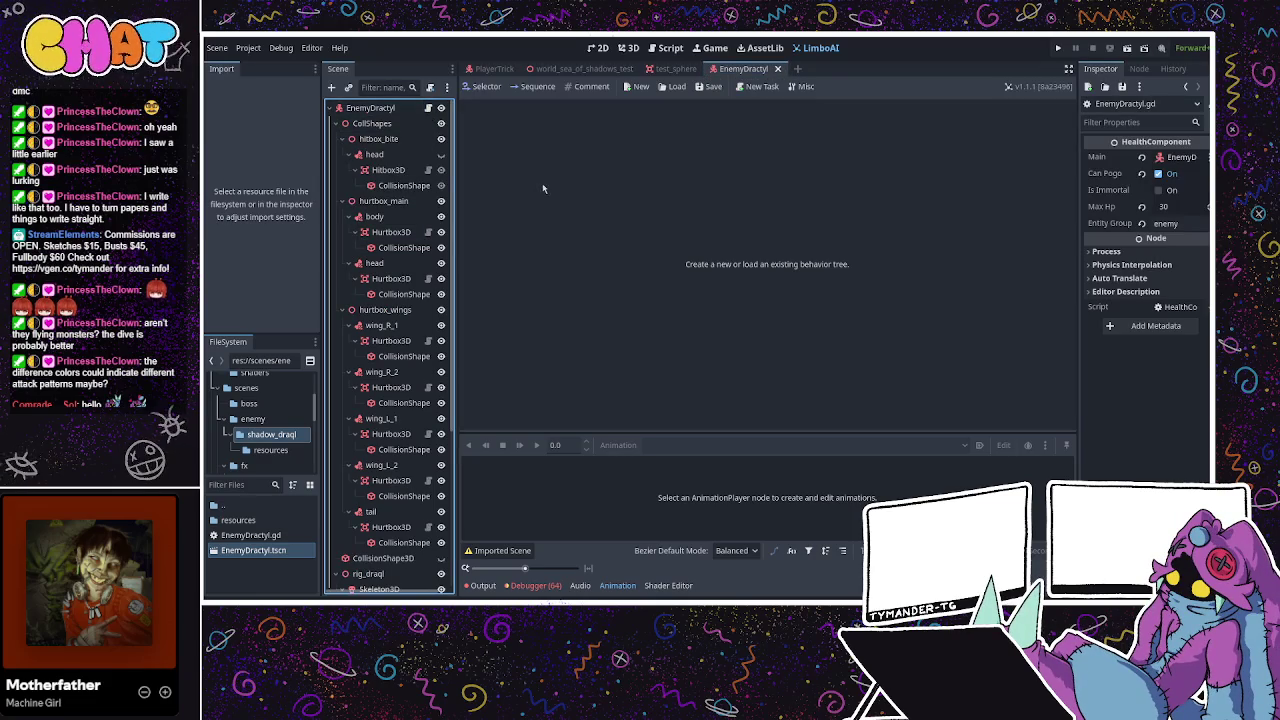
scroll(378, 344, down, 5)
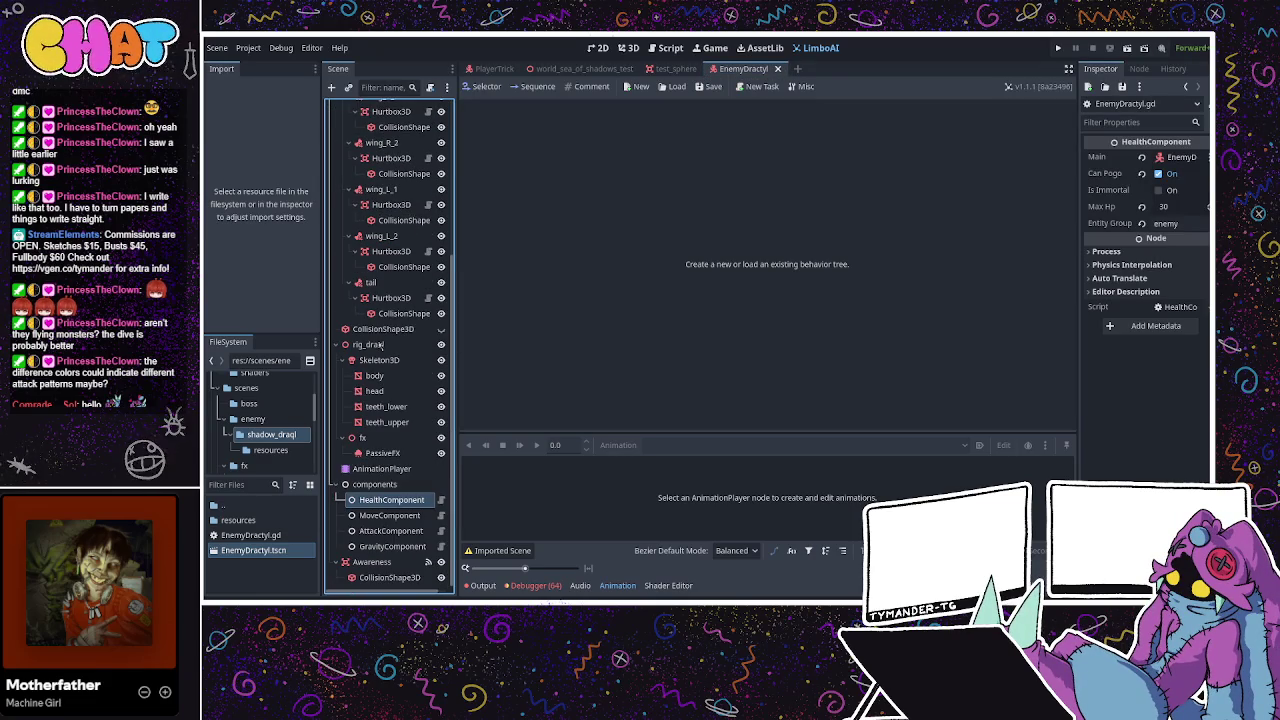
click(380, 516)
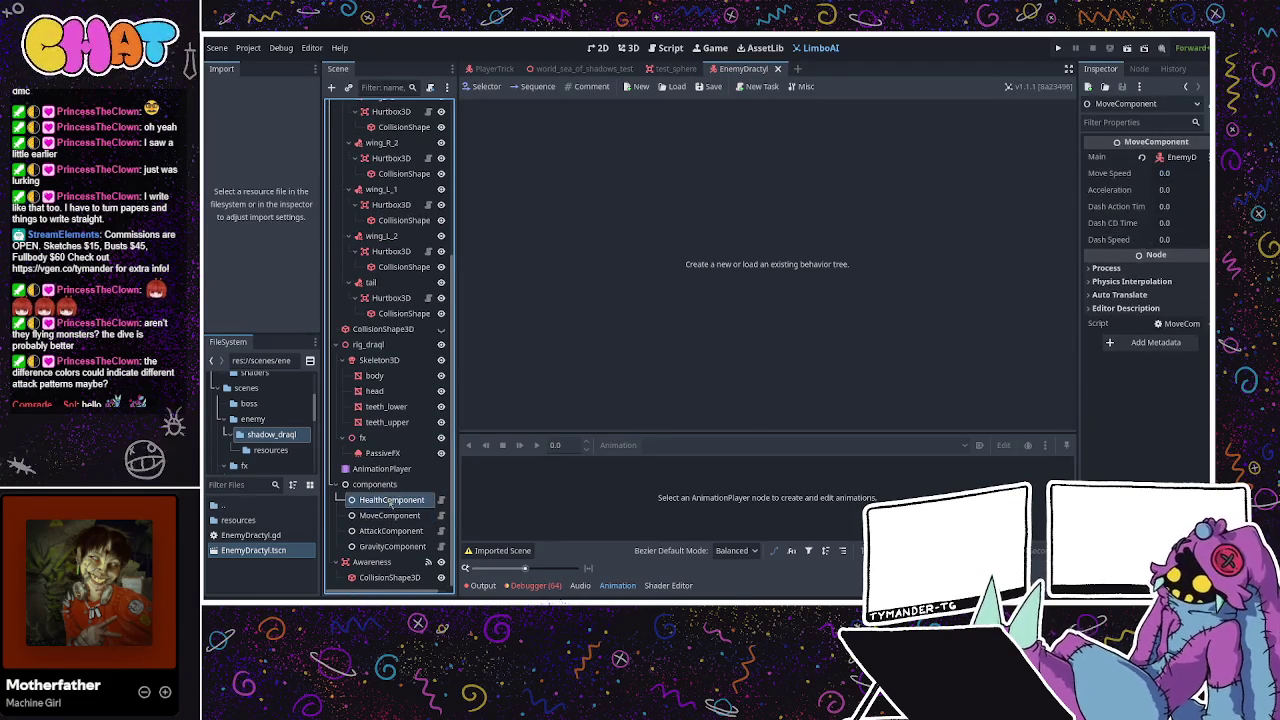
click(393, 502)
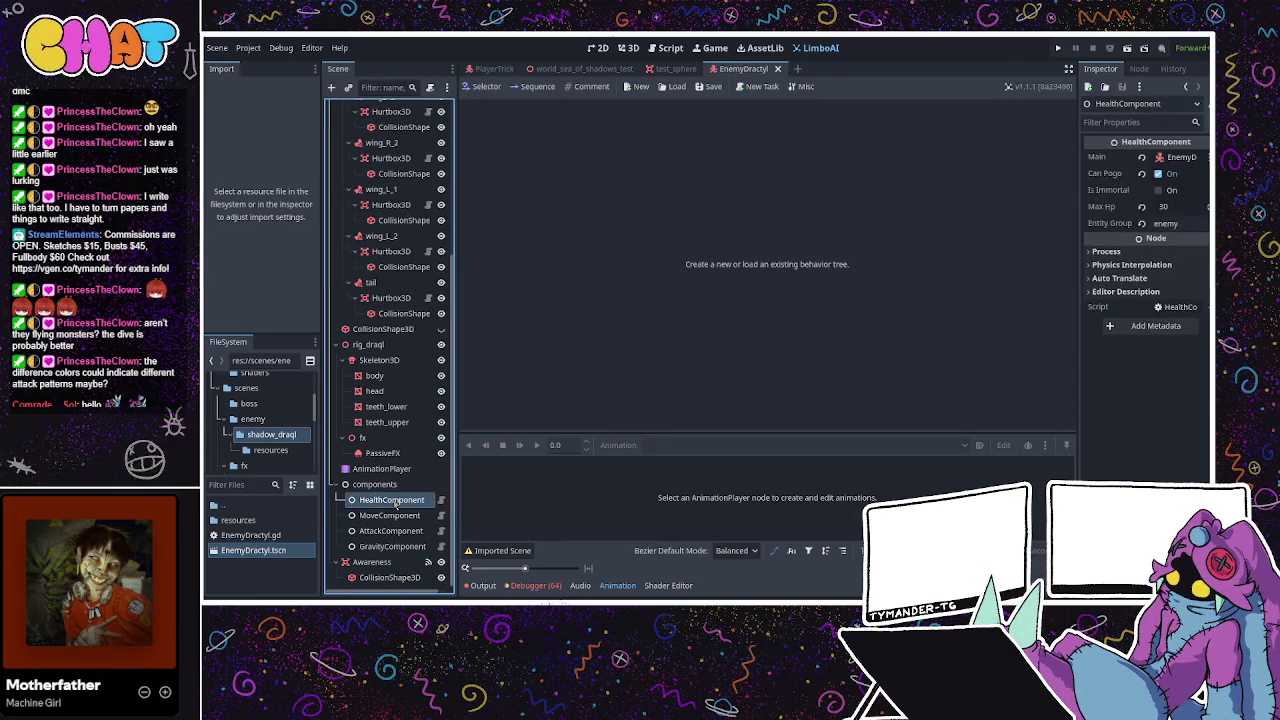
scroll(393, 502, up, 5)
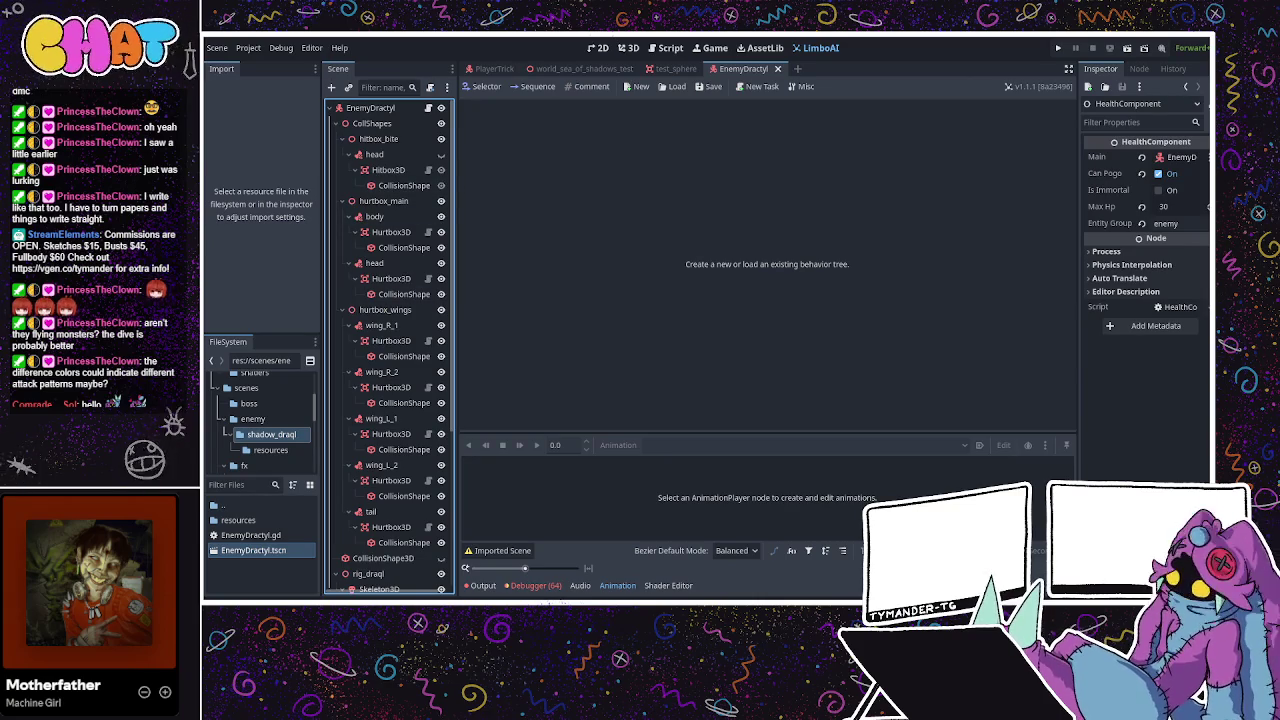
Reopen EnemyDractyl.gd at the unfinished 'if victim_cand.' check on line 286
key(ctrl+F3)
click(511, 294)
click(445, 545)
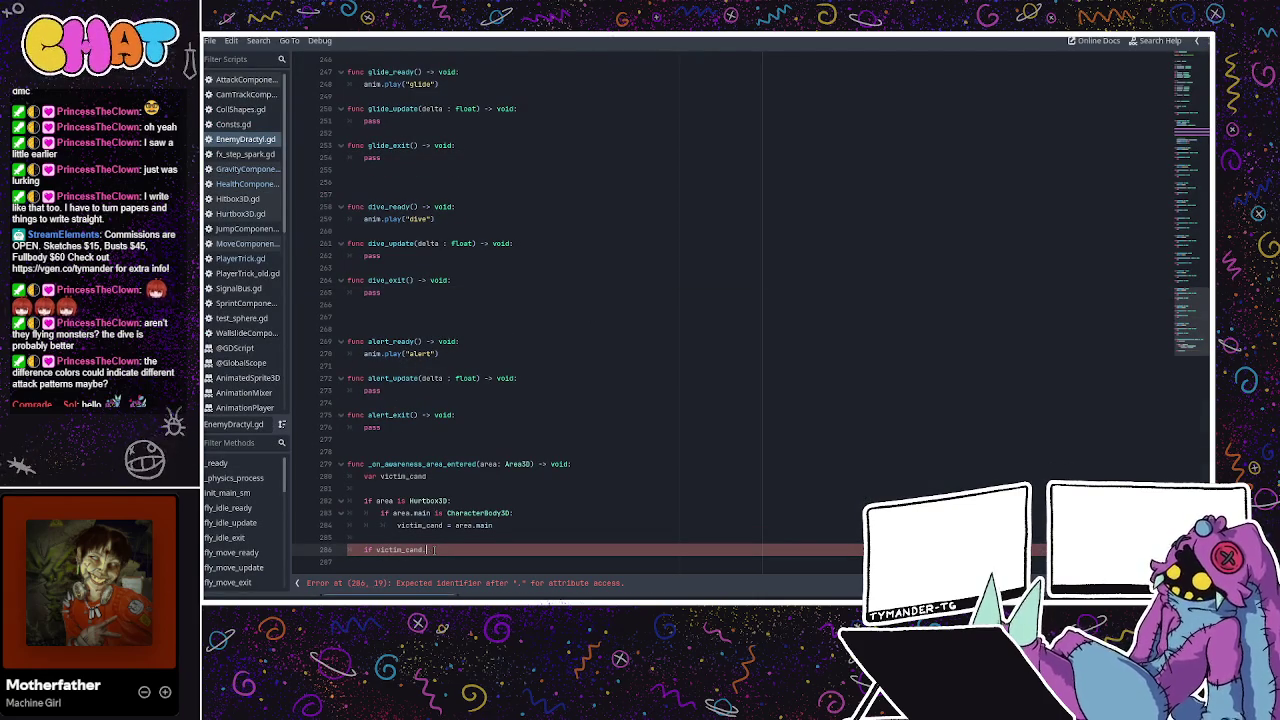
On line 286, write `if victim_cand.entity_group is "player":` with `victim = victim_cand` indented beneath it
text(writ)
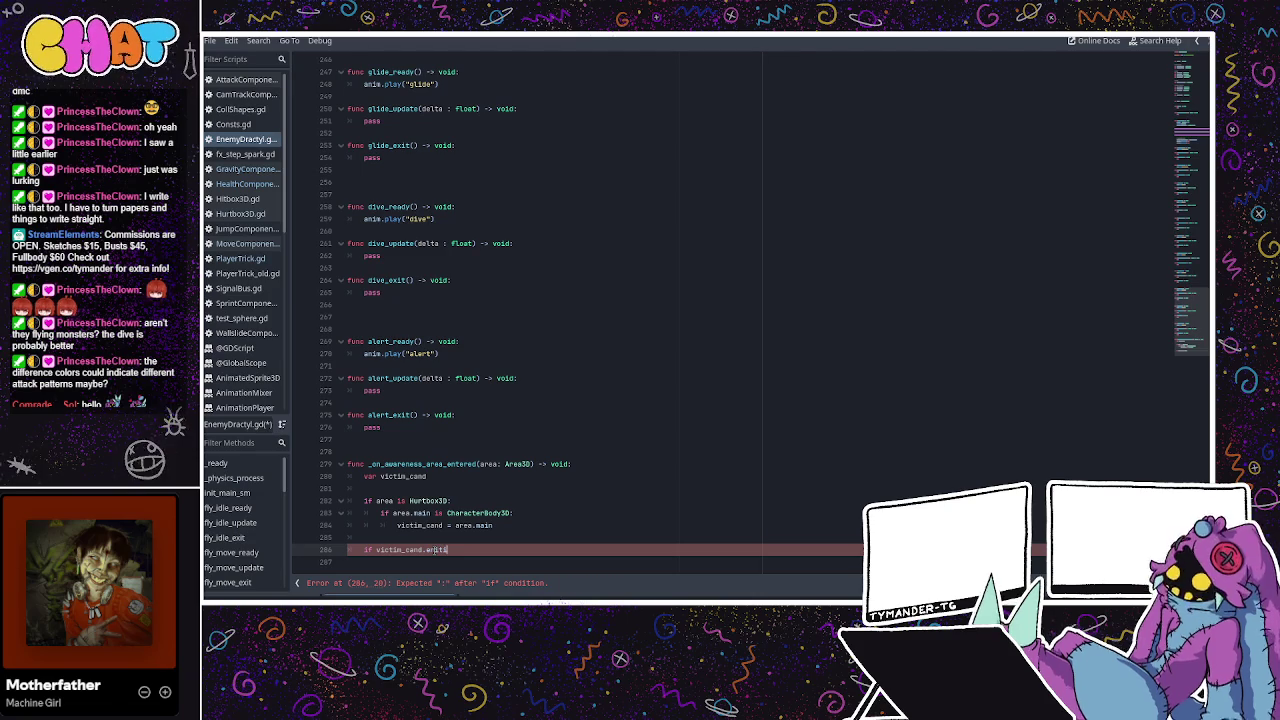
key(BackSpace)
key(BackSpace)
text(ity_d)
text(roup is)
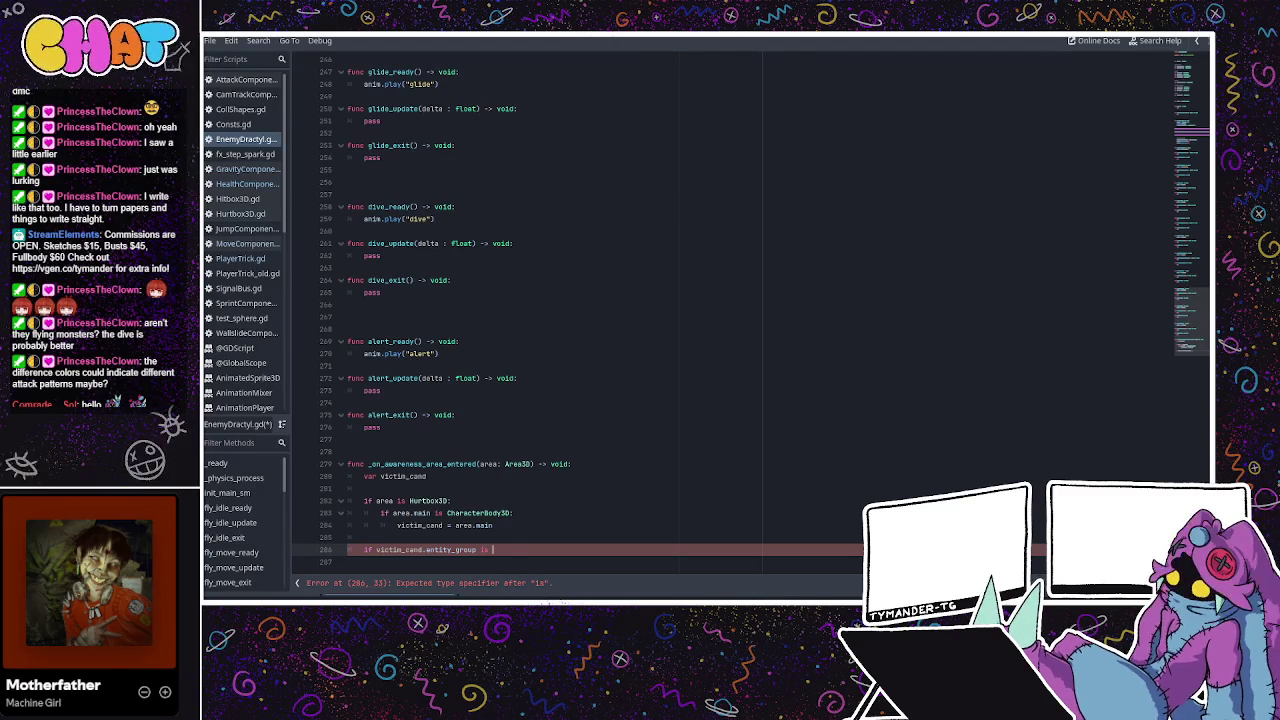
text(layer)
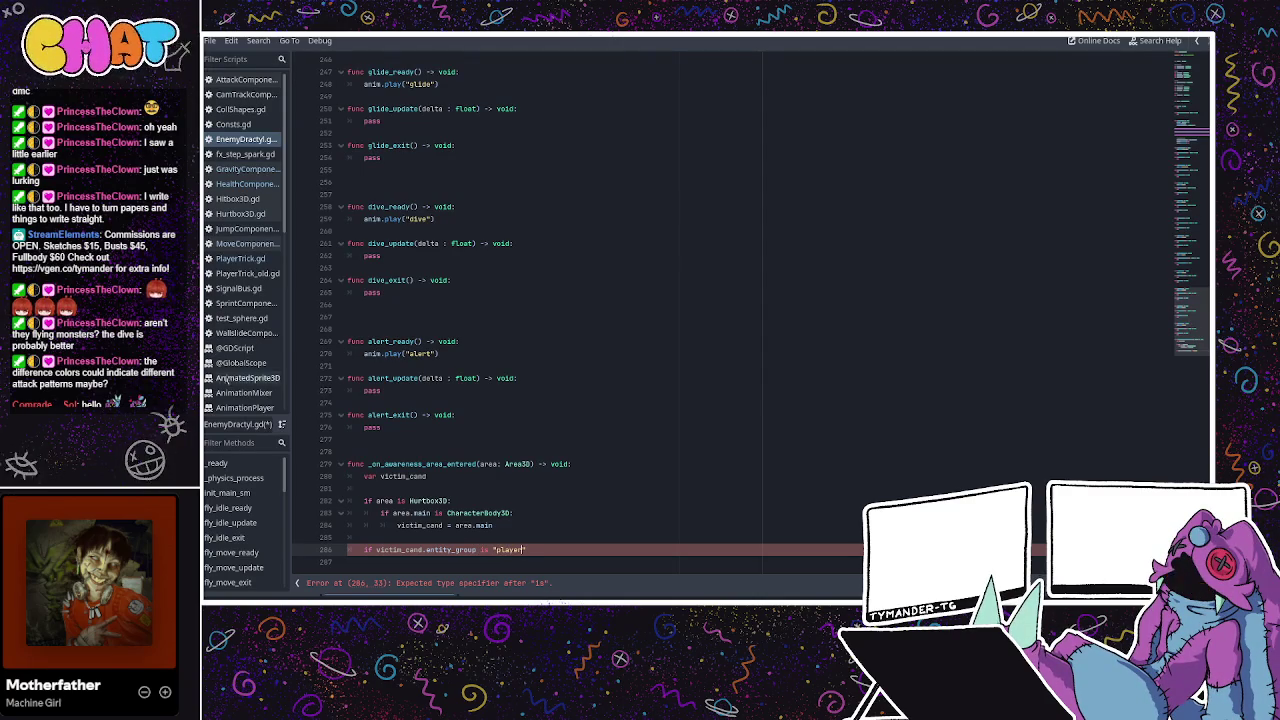
text(")
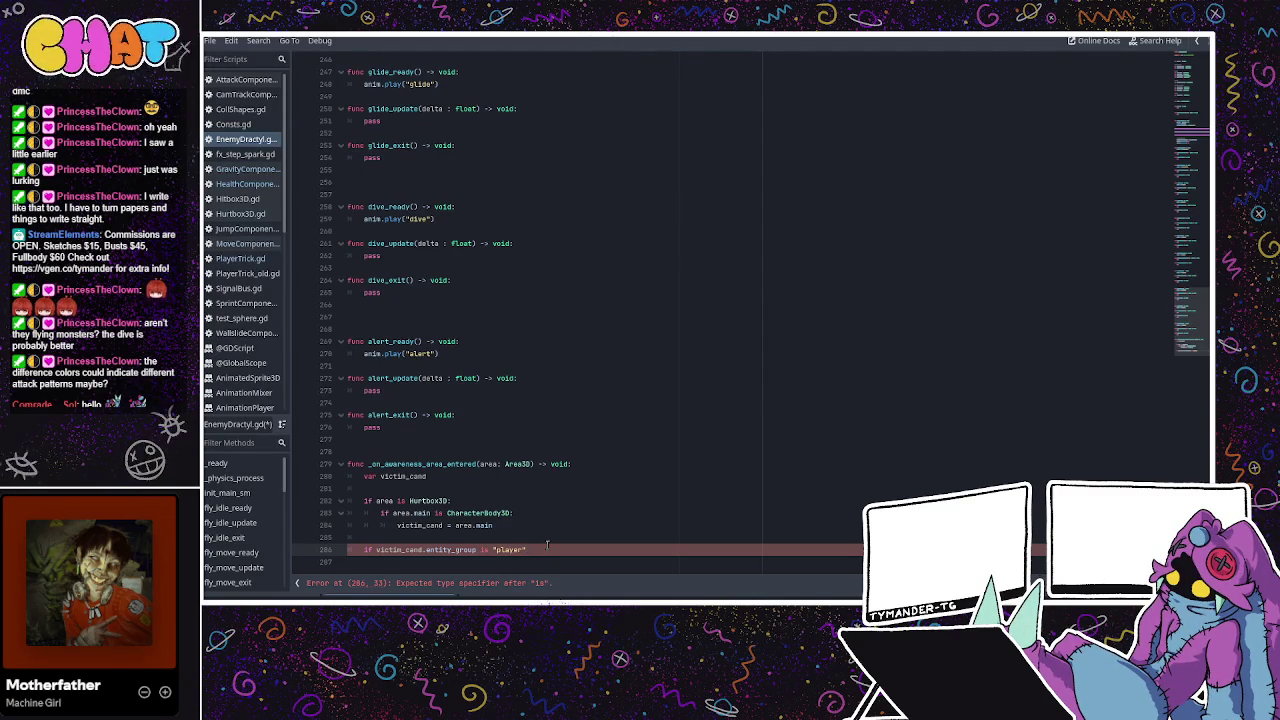
text(:)
key(Return)
text(vcti)
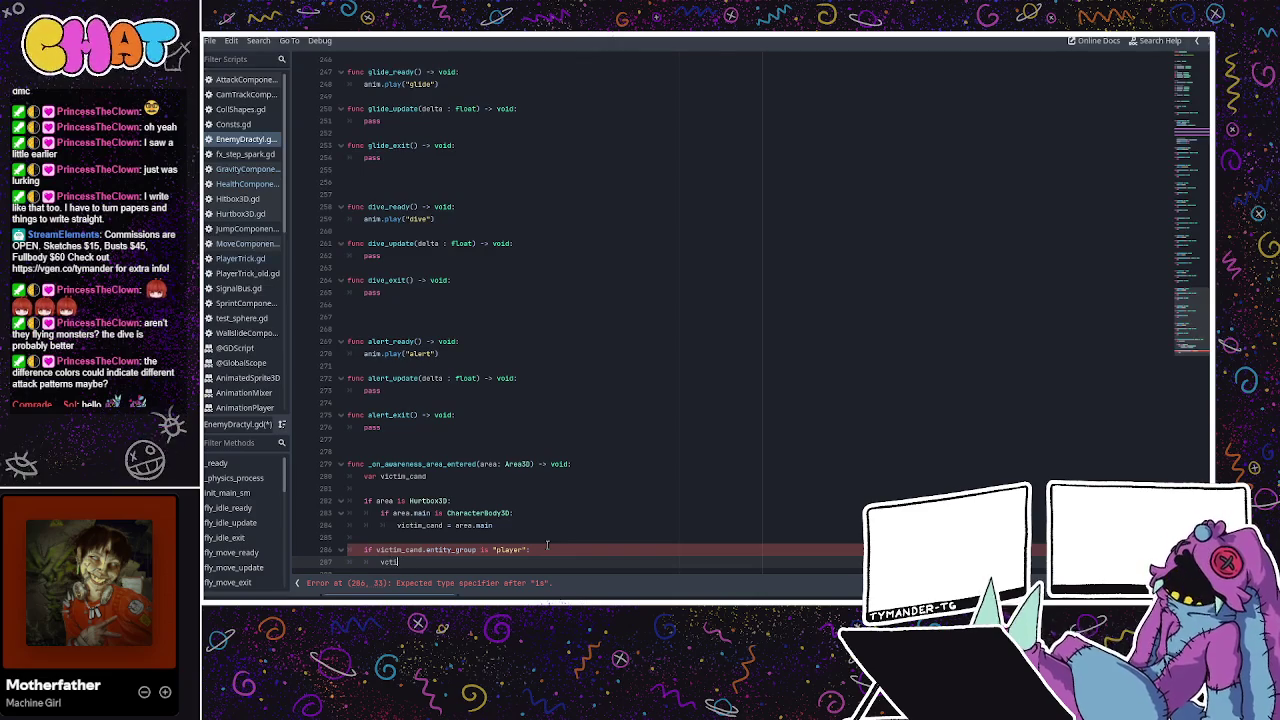
key(BackSpace)
key(BackSpace)
text(ictim_ca)
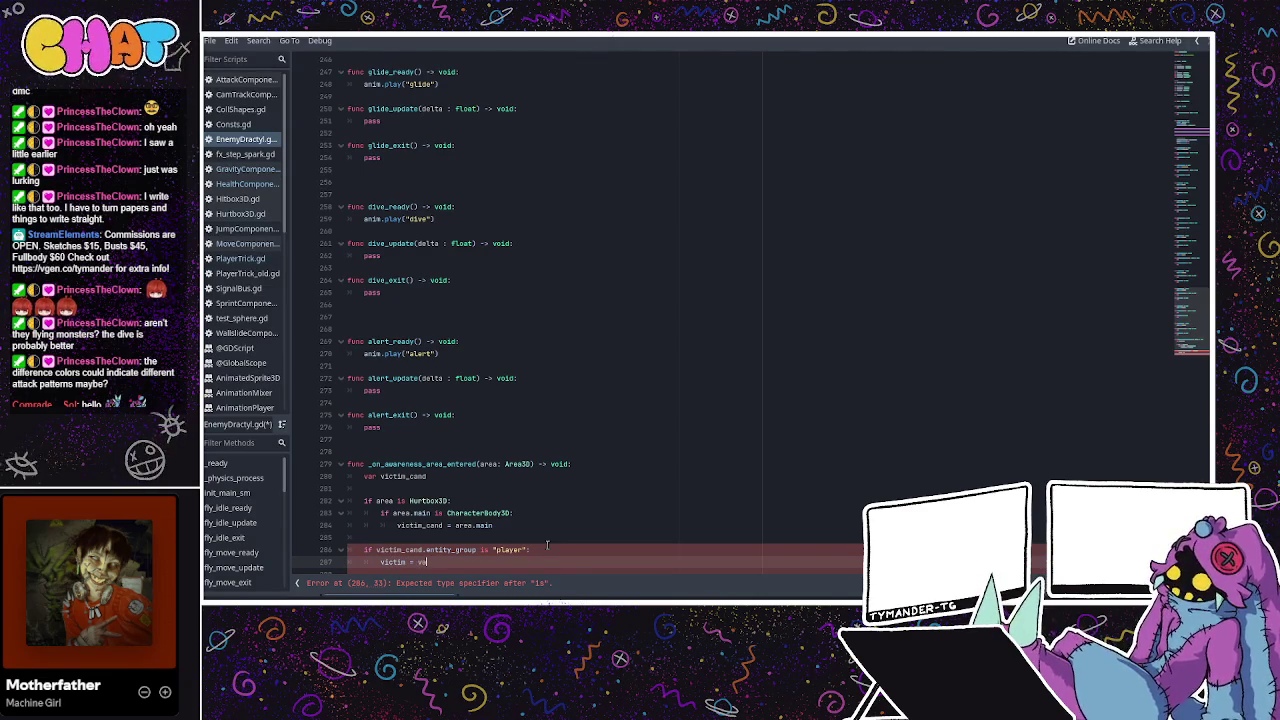
text(nd)
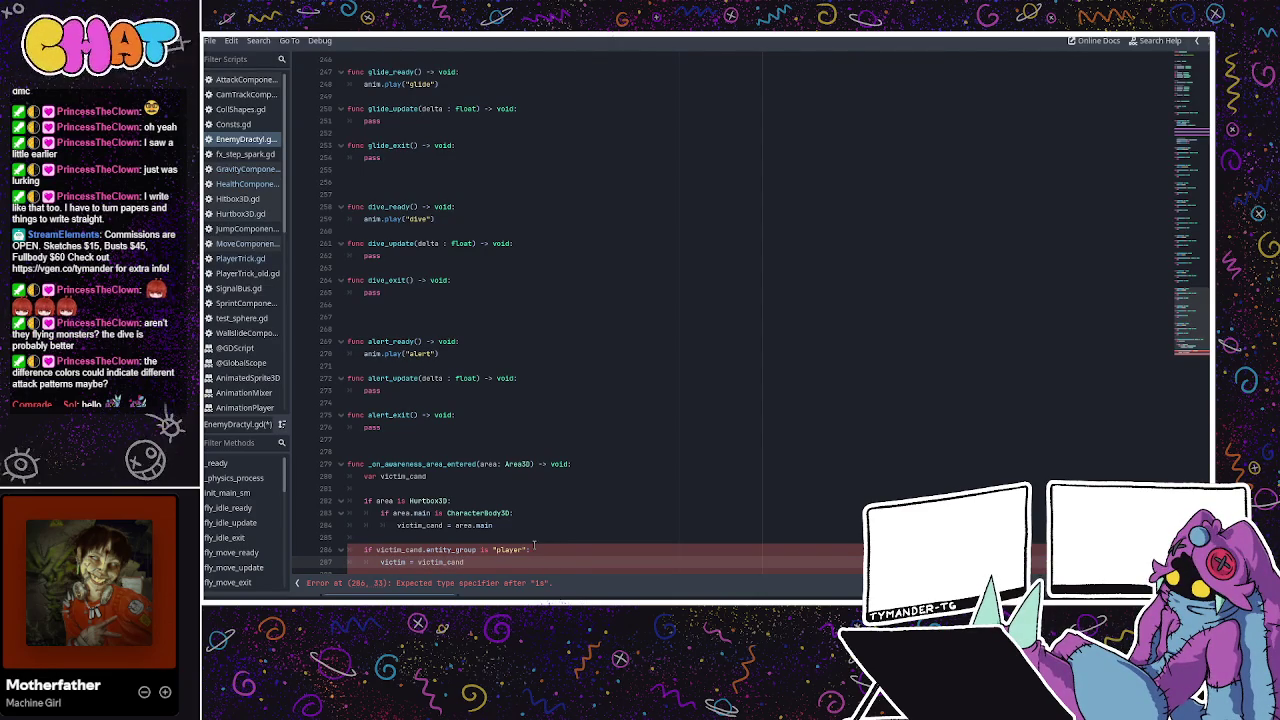
click(534, 546)
scroll(543, 530, down, 1)
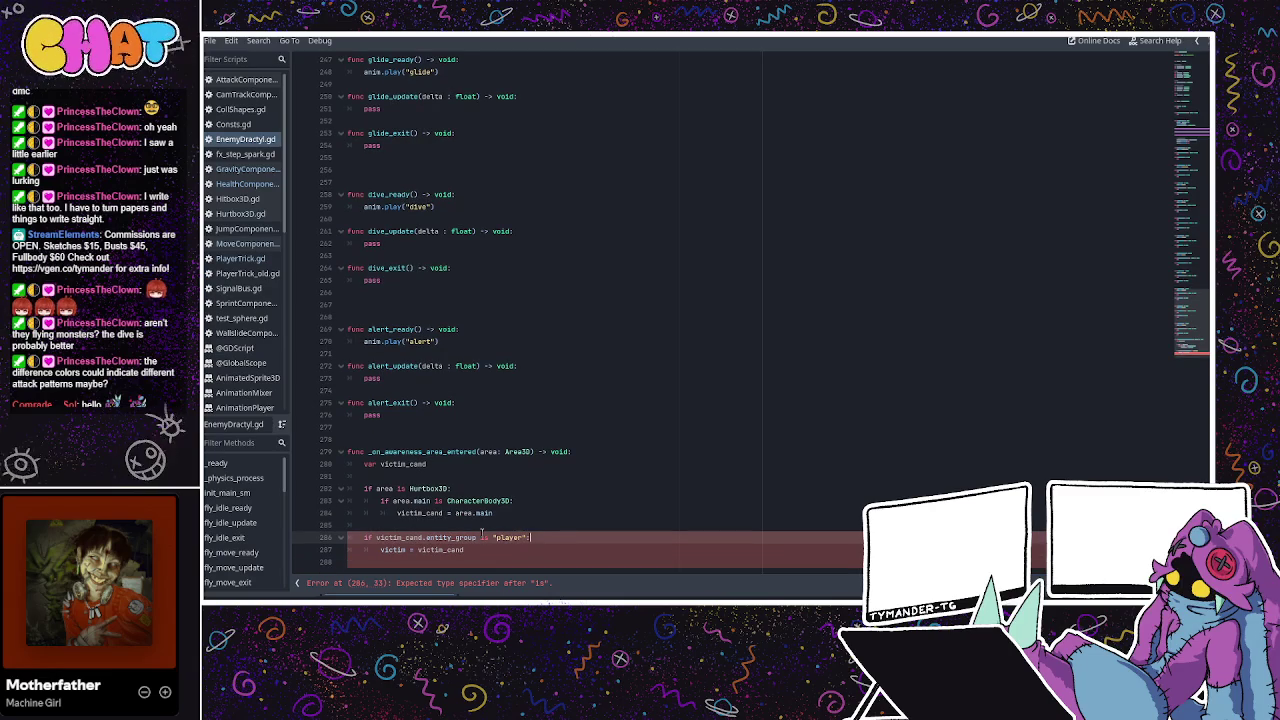
Replace `is` with `==` so line 286 reads `if victim_cand.entity_group == "player":`
double_click(484, 537)
text(==)
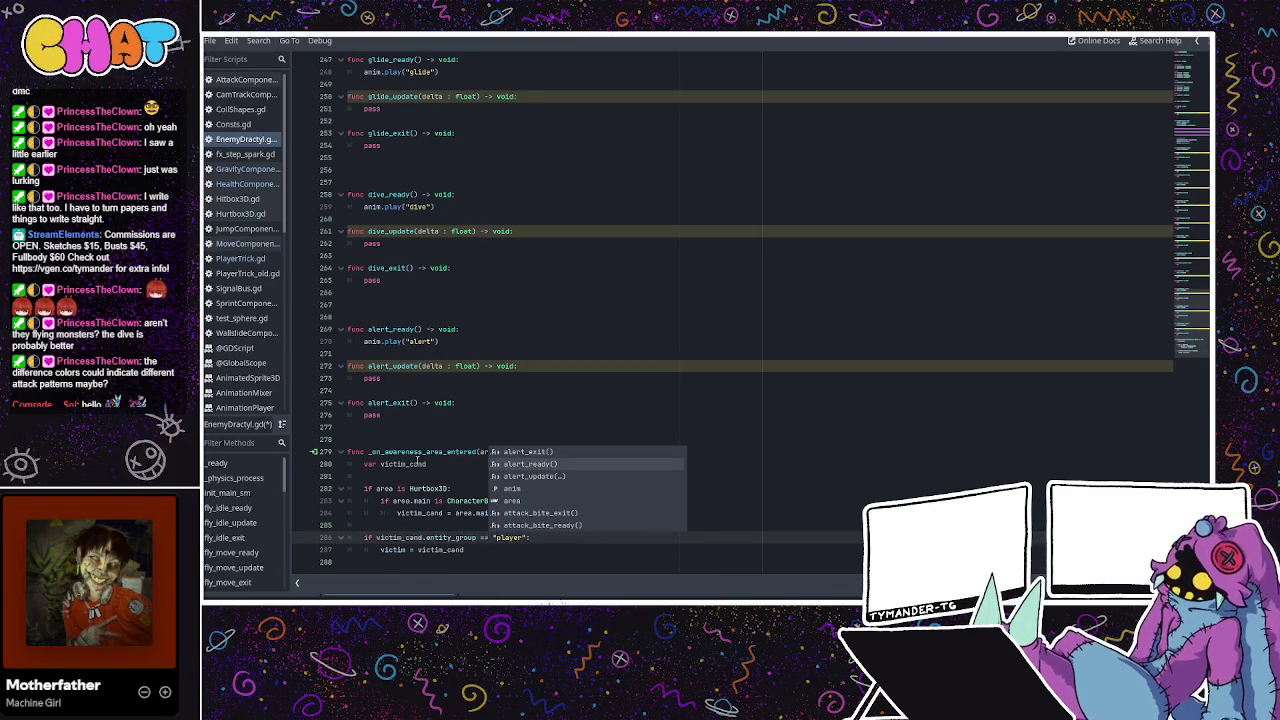
key(Escape)
click(469, 549)
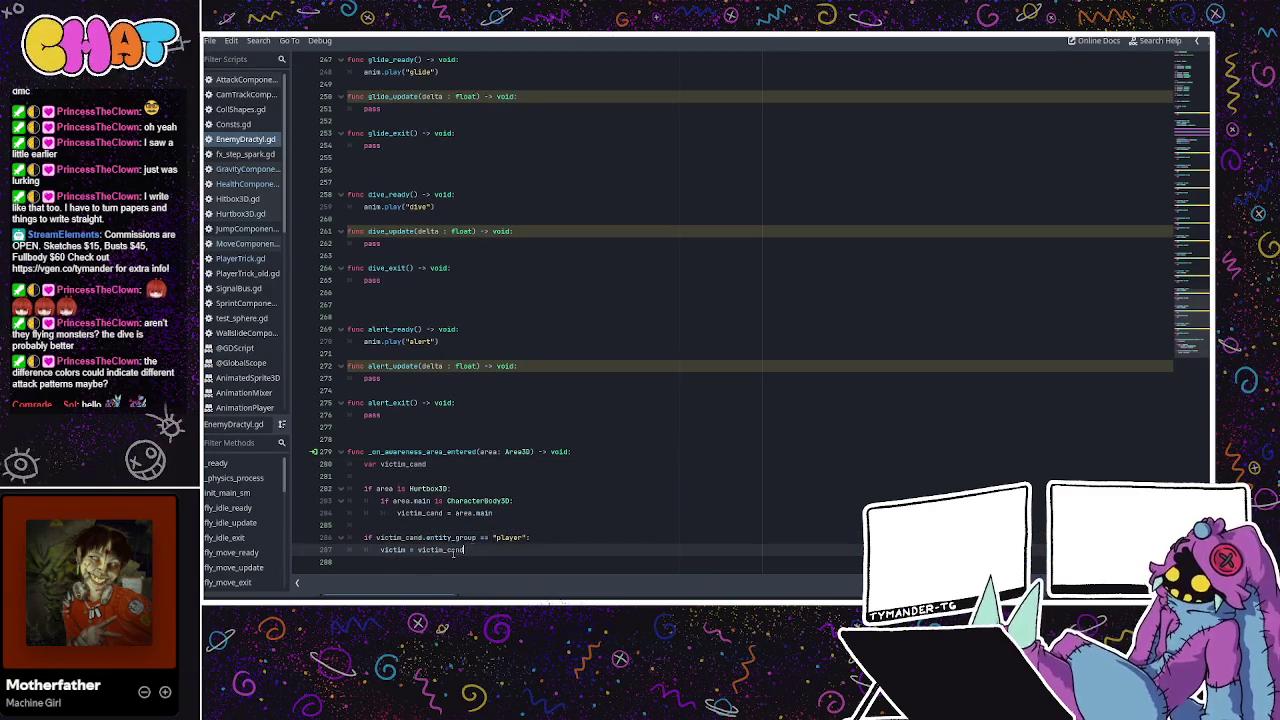
scroll(497, 440, up, 2)
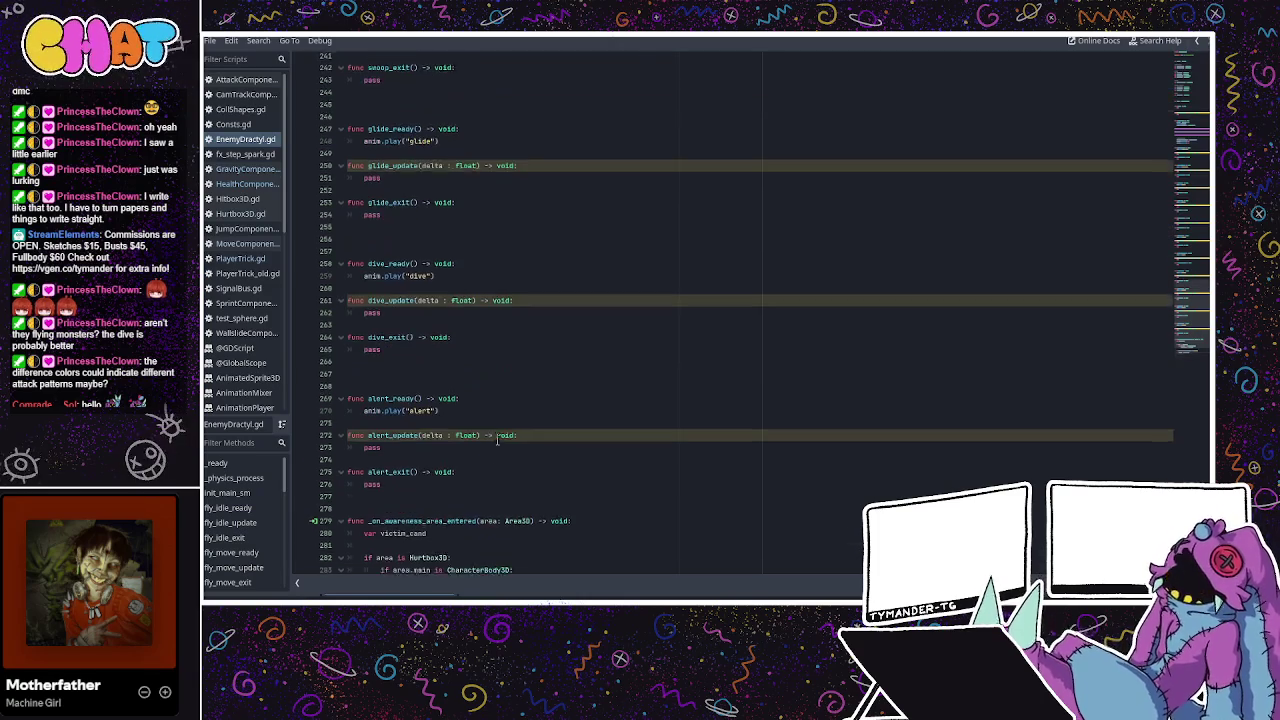
scroll(497, 440, down, 2)
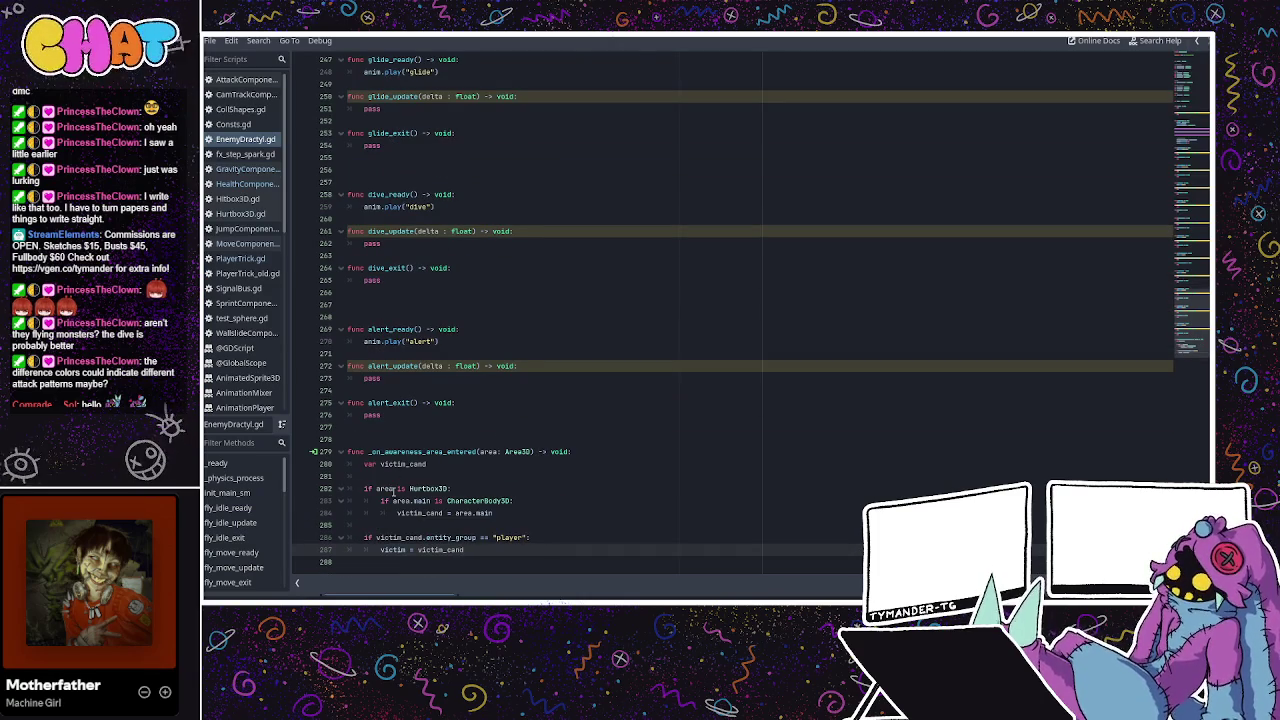
Add `=` after `var victim_cand` on its declaration line and review the handler's assignment lines
click(444, 463)
text(=)
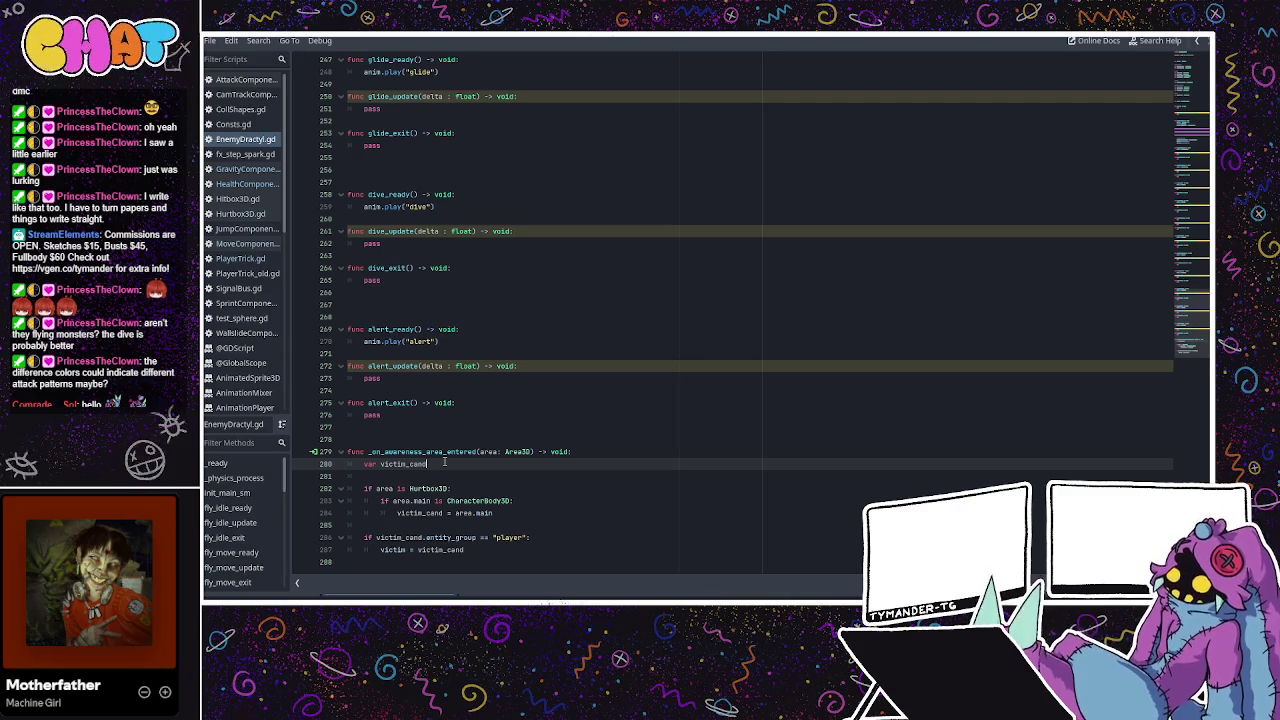
click(482, 550)
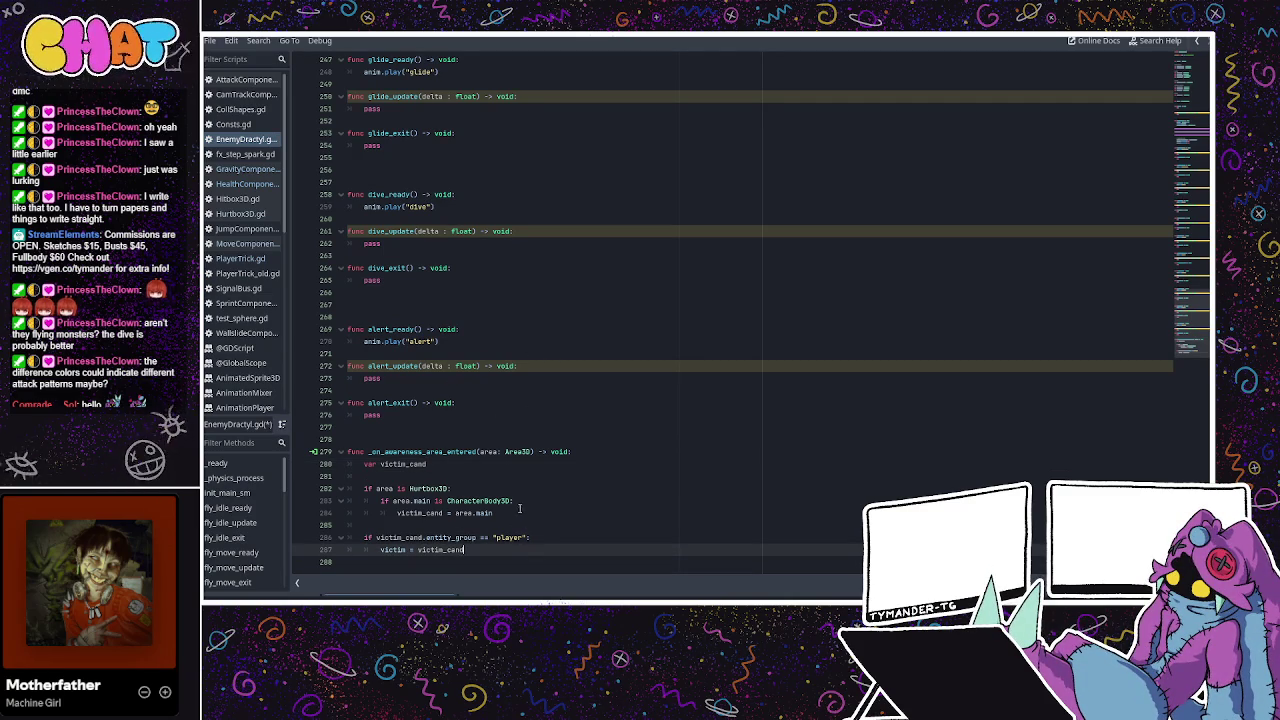
click(497, 455)
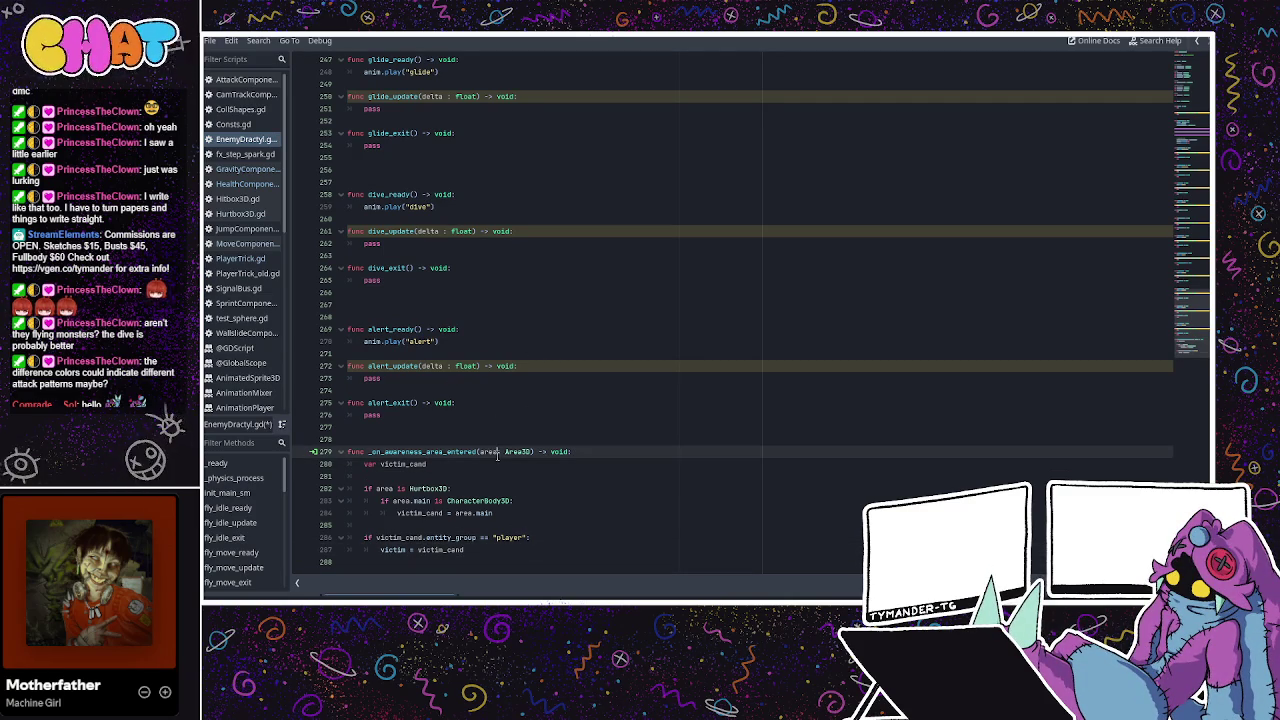
click(494, 549)
click(546, 536)
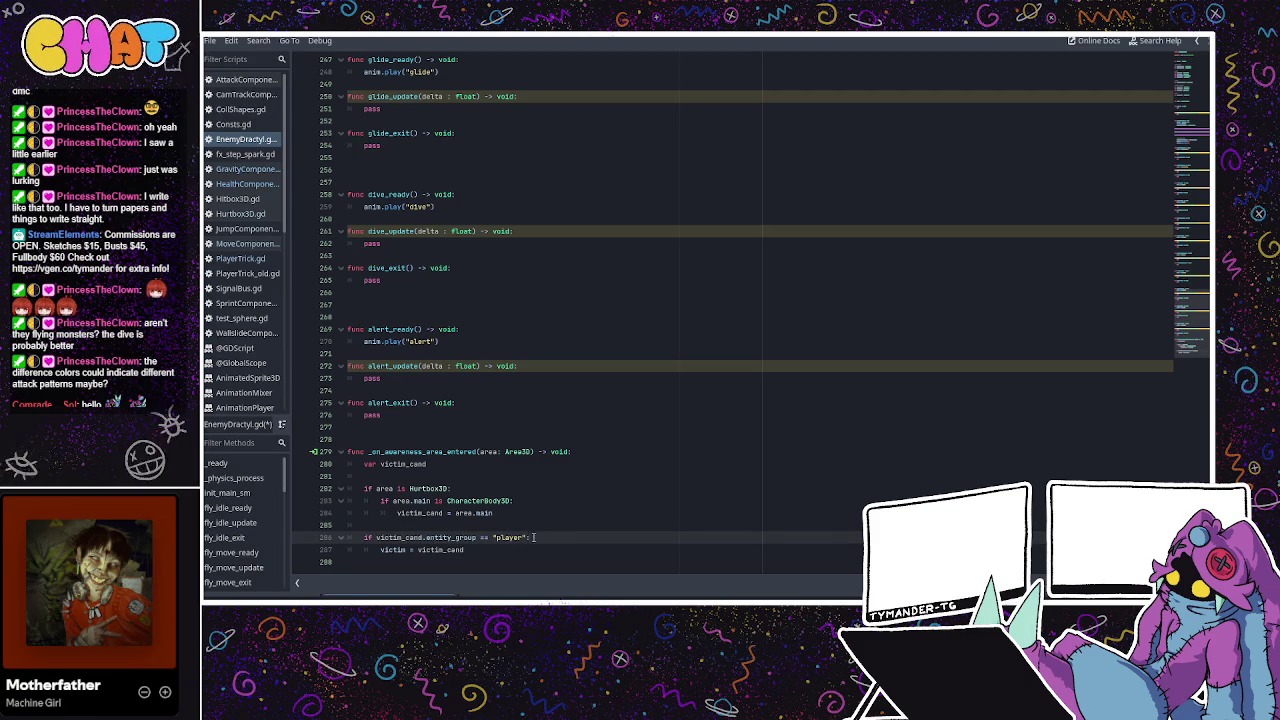